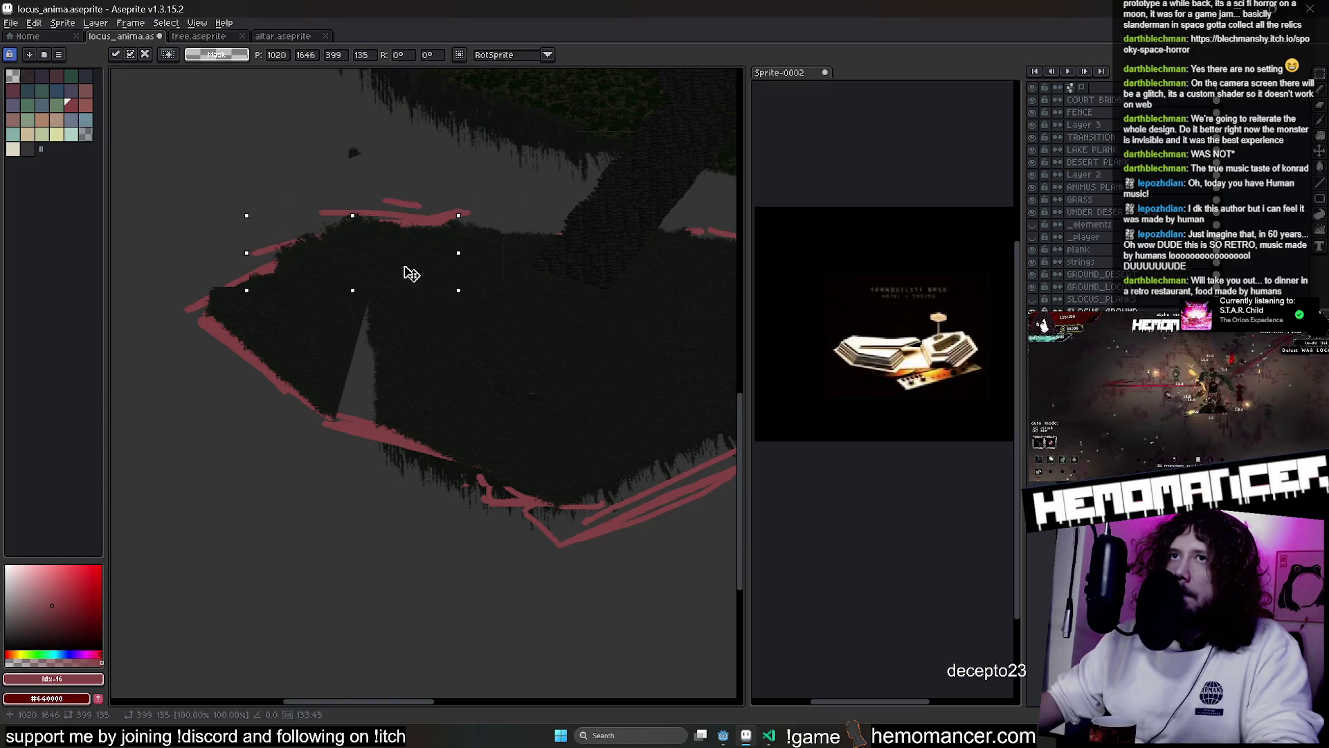
# Commit the moved foliage piece, then try a small shift of another foliage strip and undo it
pyautogui.press('Return')
pyautogui.press('Return')
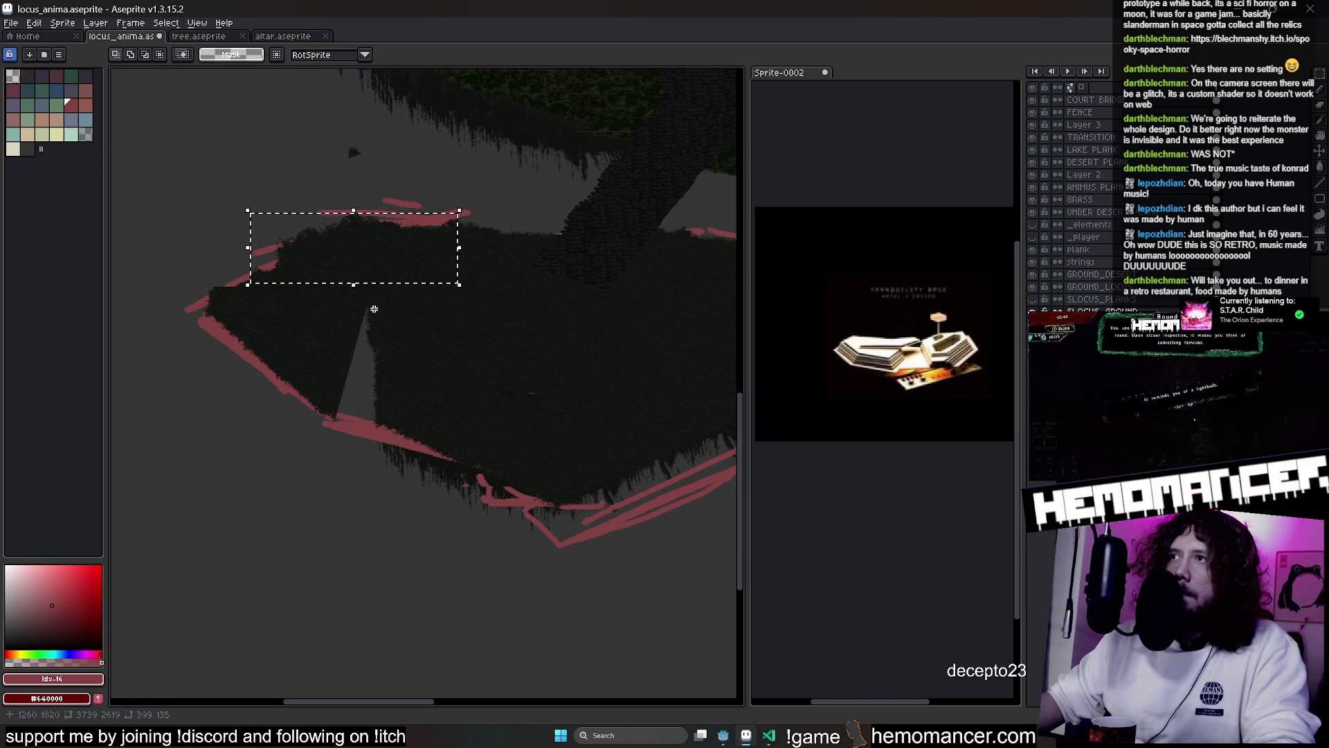
pyautogui.hotkey('ctrl', 'd')
pyautogui.moveTo(401, 312)
pyautogui.mouseDown()
pyautogui.moveTo(540, 374)
pyautogui.moveTo(395, 333)
pyautogui.mouseUp()
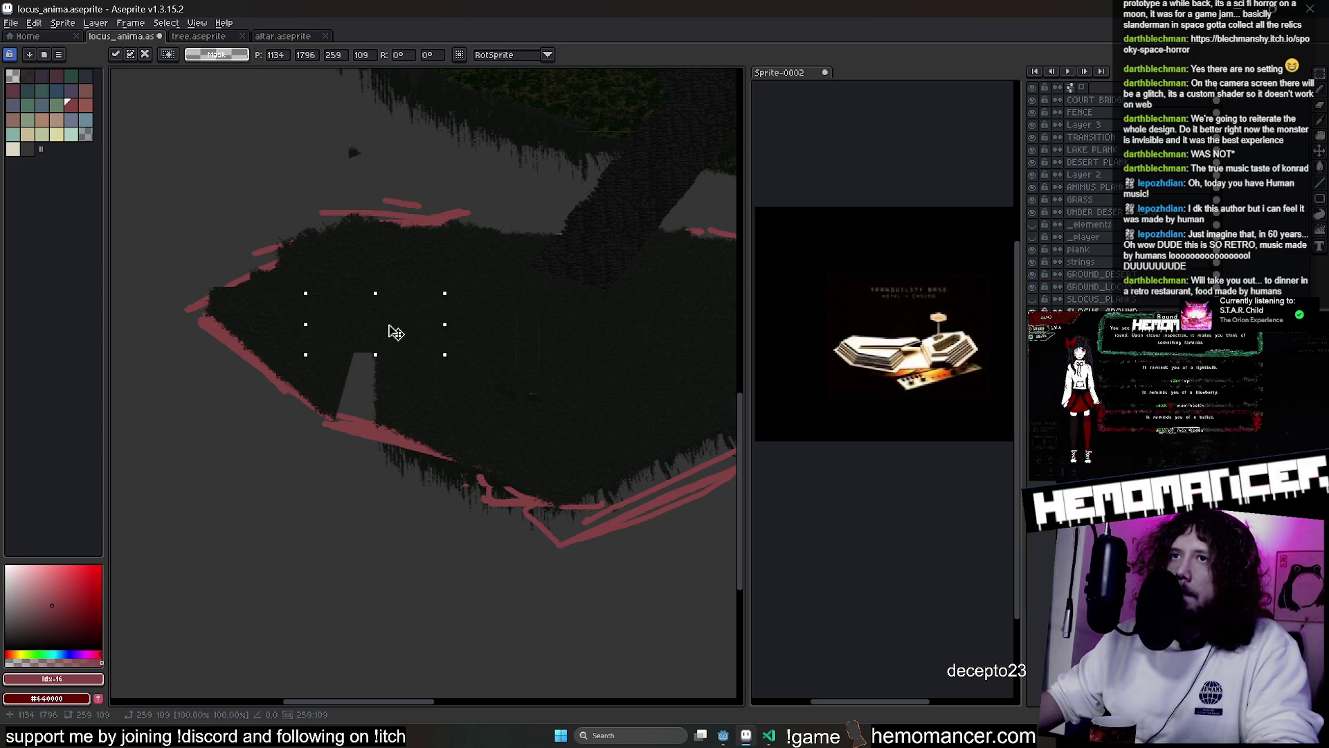
pyautogui.hotkey('ctrl', 'z')
pyautogui.hotkey('ctrl', 'd')
pyautogui.press('b')
pyautogui.click(349, 153)
# Rectangle-select a block of the island's foliage and drop it rotated into place
pyautogui.press('m')
pyautogui.moveTo(306, 294)
pyautogui.mouseDown()
pyautogui.moveTo(444, 353)
pyautogui.moveTo(419, 384)
pyautogui.mouseUp()
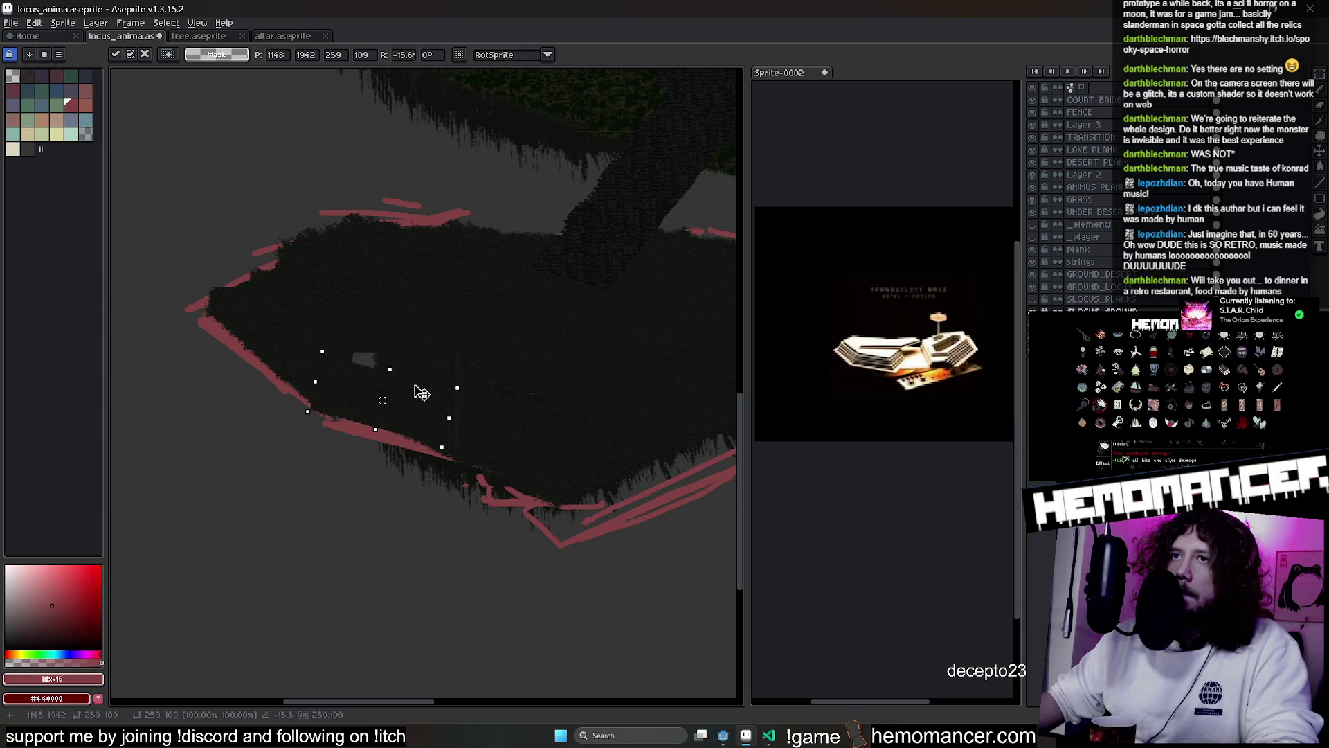
pyautogui.click(302, 529)
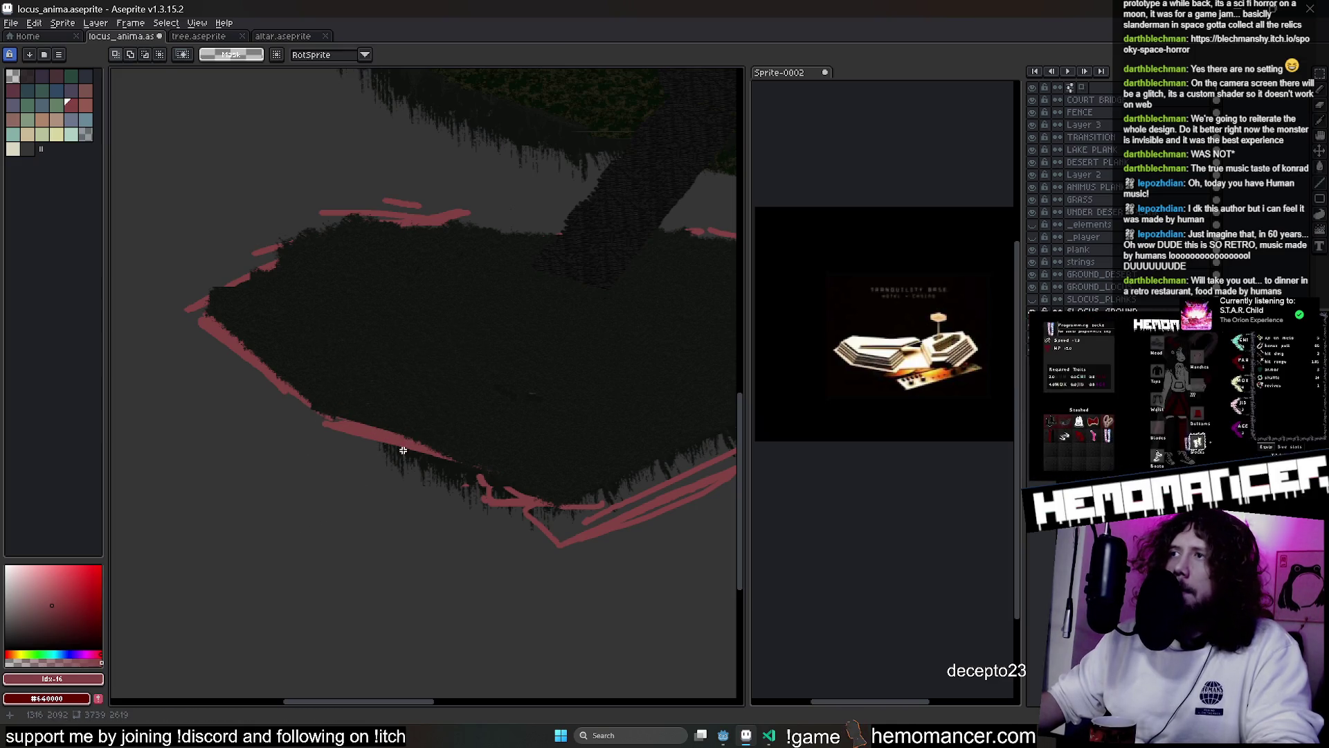
pyautogui.scroll(2, 255, 262)
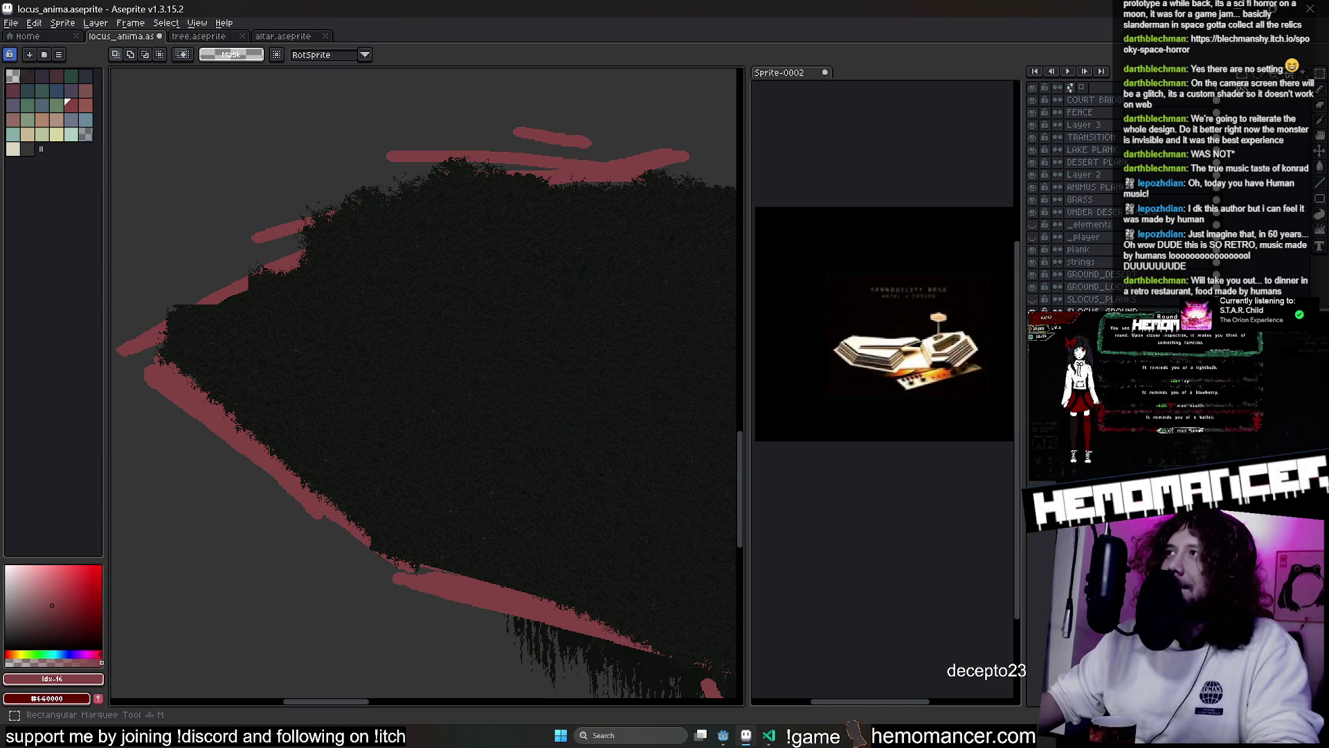
# Select a rounded area of the dark blob, reposition it, and commit the change
pyautogui.moveTo(247, 123); pyautogui.dragTo(529, 267)
pyautogui.moveTo(385, 193)
pyautogui.mouseDown()
pyautogui.moveTo(371, 291)
pyautogui.moveTo(335, 300)
pyautogui.moveTo(240, 257)
pyautogui.mouseUp()
pyautogui.hotkey('ctrl', 'd')
pyautogui.scroll(-3, 522, 249)
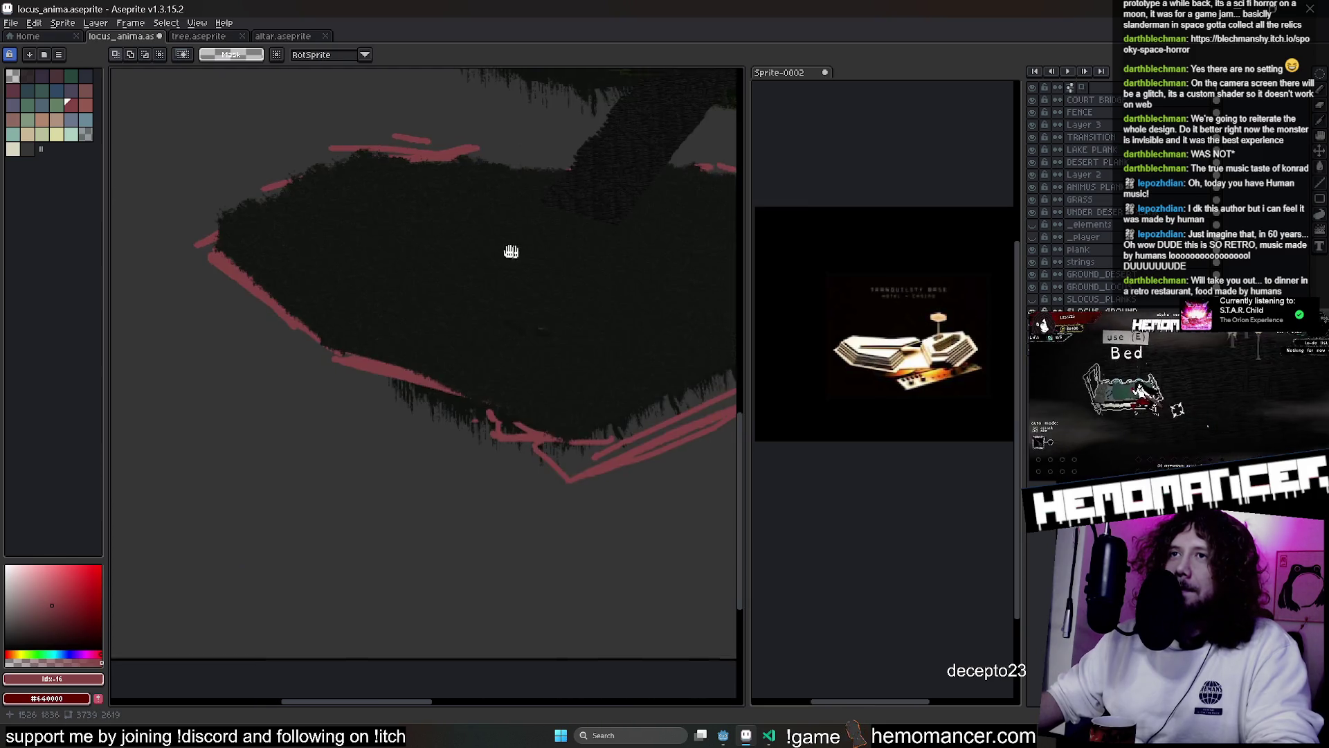
pyautogui.moveTo(422, 262)
pyautogui.mouseDown()
pyautogui.moveTo(434, 255)
pyautogui.moveTo(448, 273)
pyautogui.moveTo(389, 214)
pyautogui.moveTo(413, 218)
pyautogui.mouseUp()
# Lasso a stretch of the hill's top edge and push it slightly down
pyautogui.scroll(2, 412, 218)
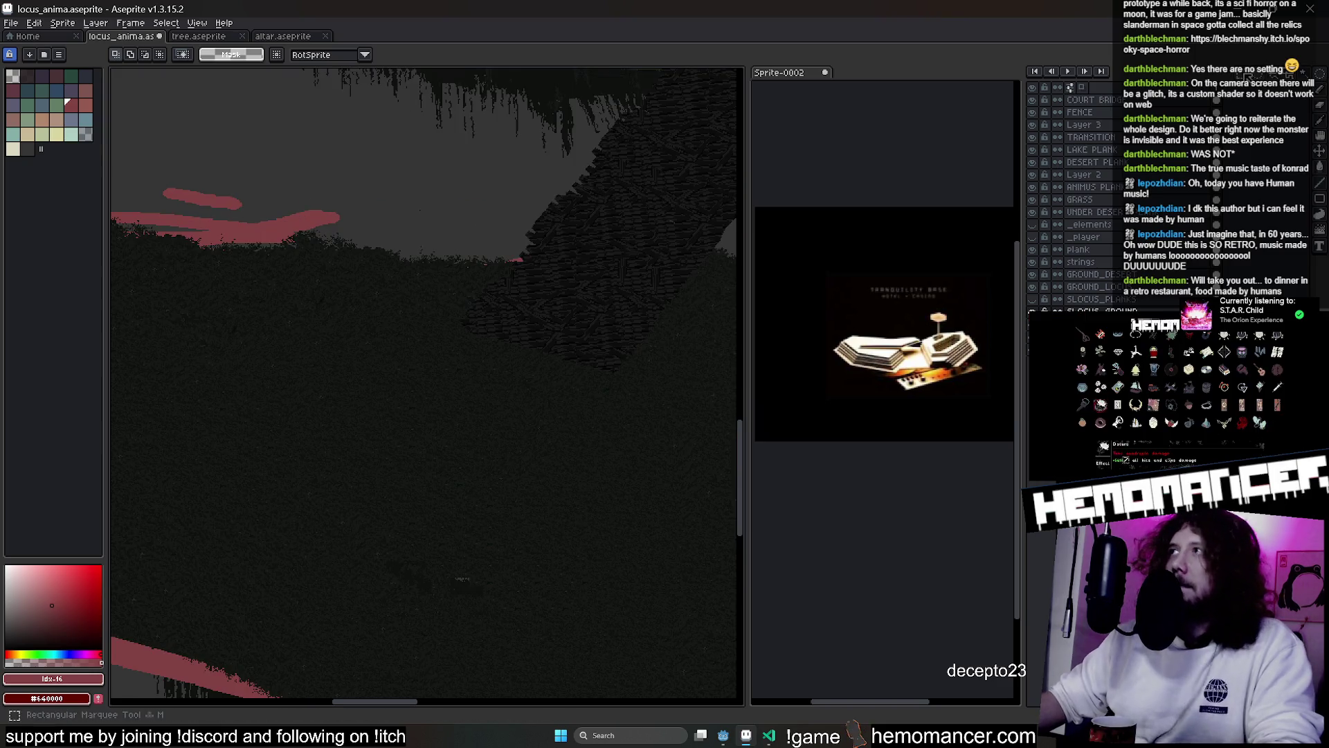
pyautogui.scroll(-2, 507, 222)
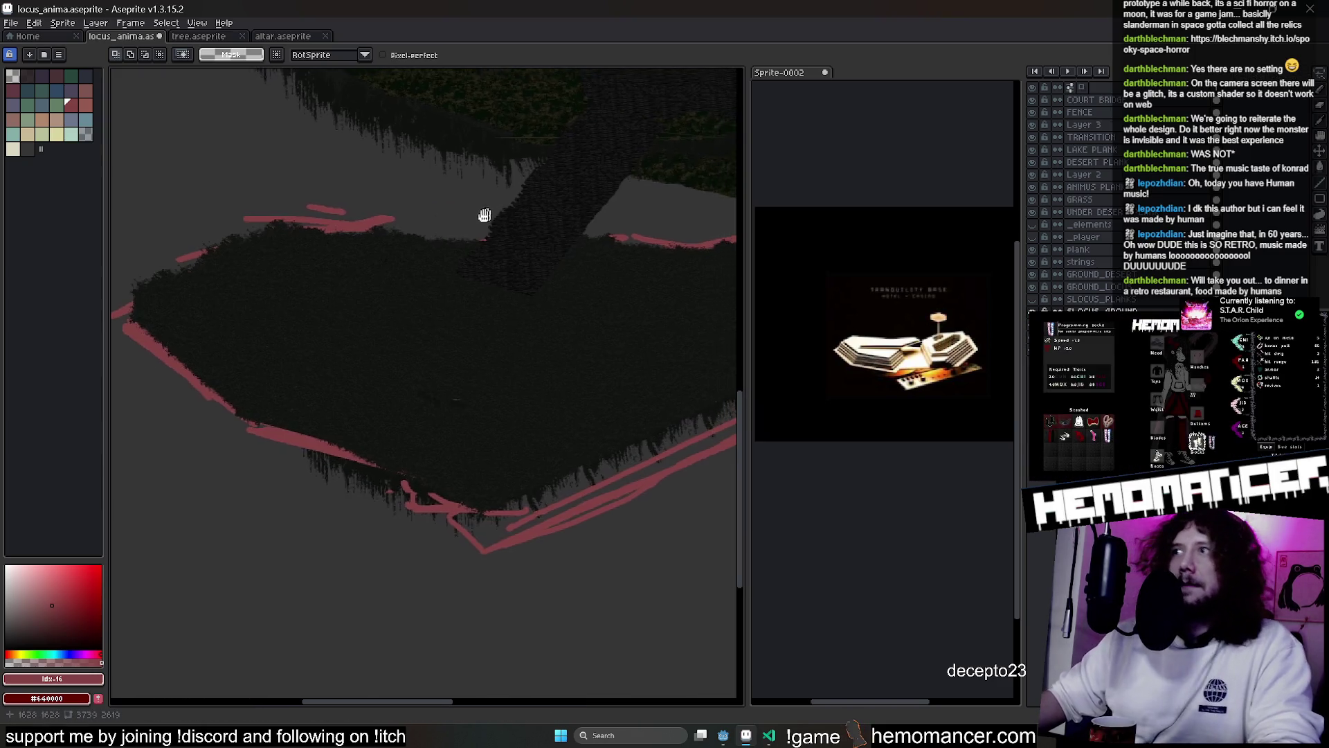
pyautogui.scroll(2, 477, 225)
pyautogui.scroll(-2, 464, 235)
pyautogui.scroll(2, 461, 238)
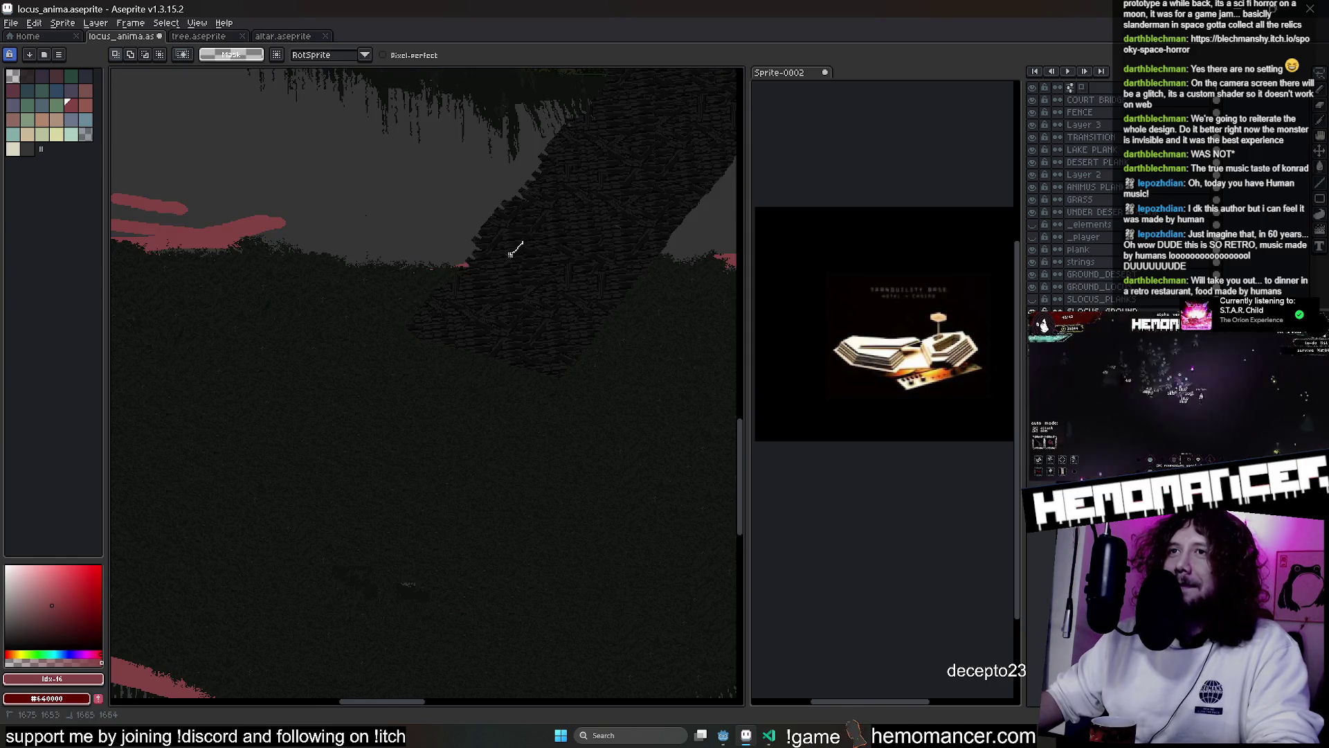
pyautogui.press('Escape')
pyautogui.moveTo(287, 201); pyautogui.dragTo(526, 236)
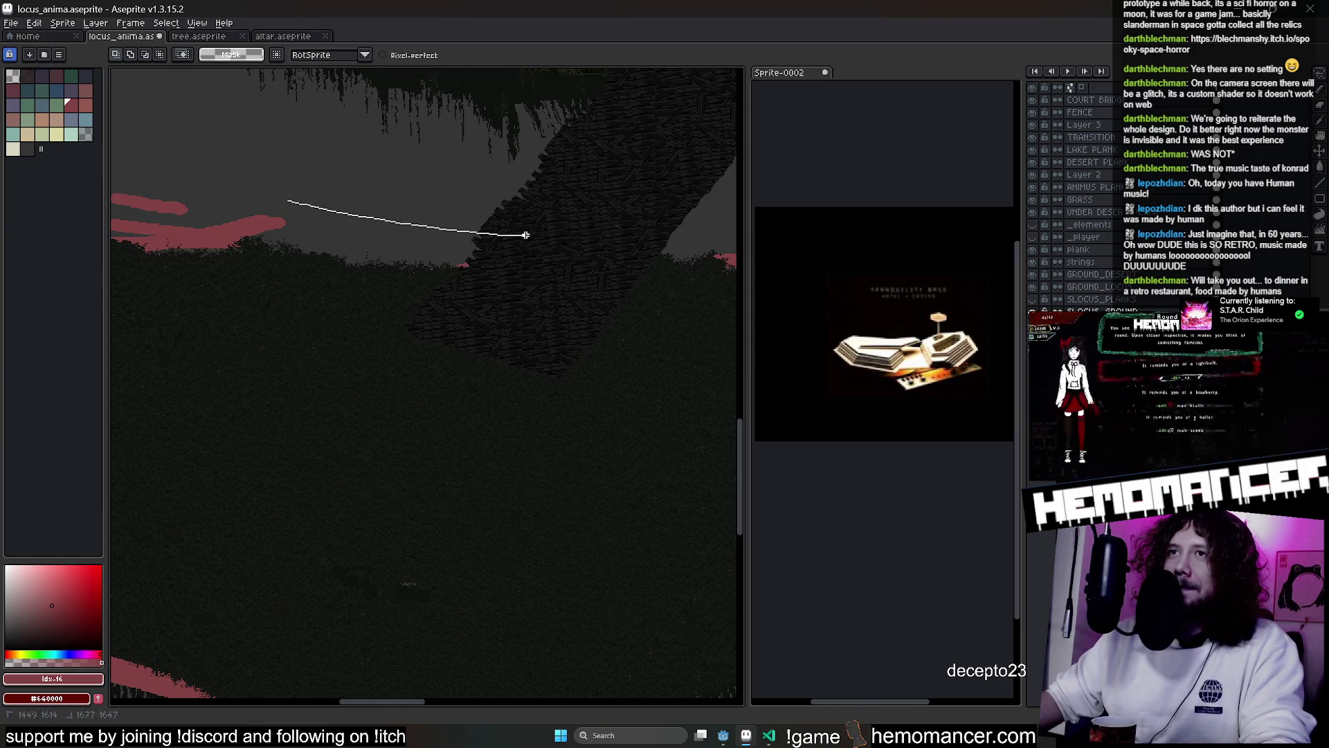
pyautogui.moveTo(315, 319)
pyautogui.mouseDown()
pyautogui.moveTo(356, 231)
pyautogui.moveTo(374, 284)
pyautogui.moveTo(398, 305)
pyautogui.mouseUp()
pyautogui.press('Return')
pyautogui.hotkey('ctrl', 'd')
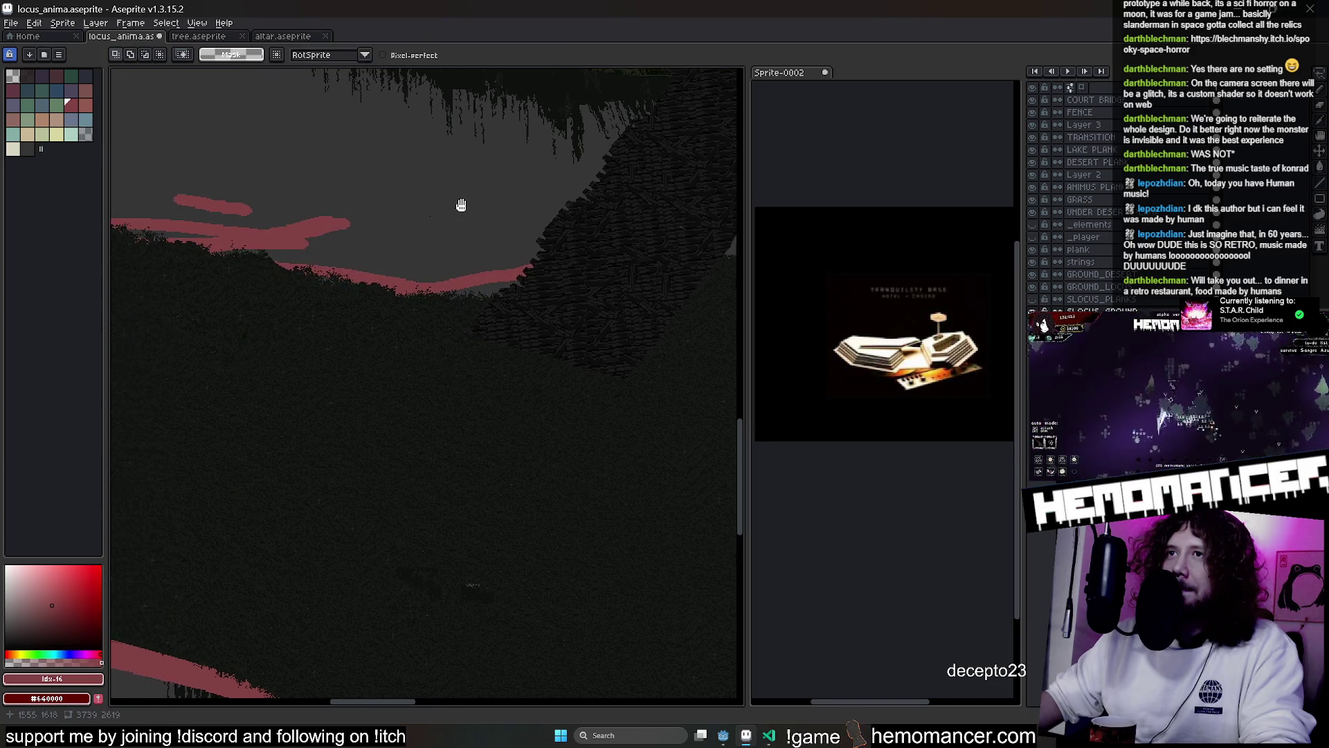
# Lasso another stretch of the hill edge and nudge it to even the contour
pyautogui.scroll(2, 330, 261)
pyautogui.moveTo(438, 294)
pyautogui.mouseDown()
pyautogui.moveTo(234, 228)
pyautogui.moveTo(300, 244)
pyautogui.mouseUp()
pyautogui.moveTo(385, 335); pyautogui.dragTo(385, 326)
pyautogui.scroll(-2, 584, 271)
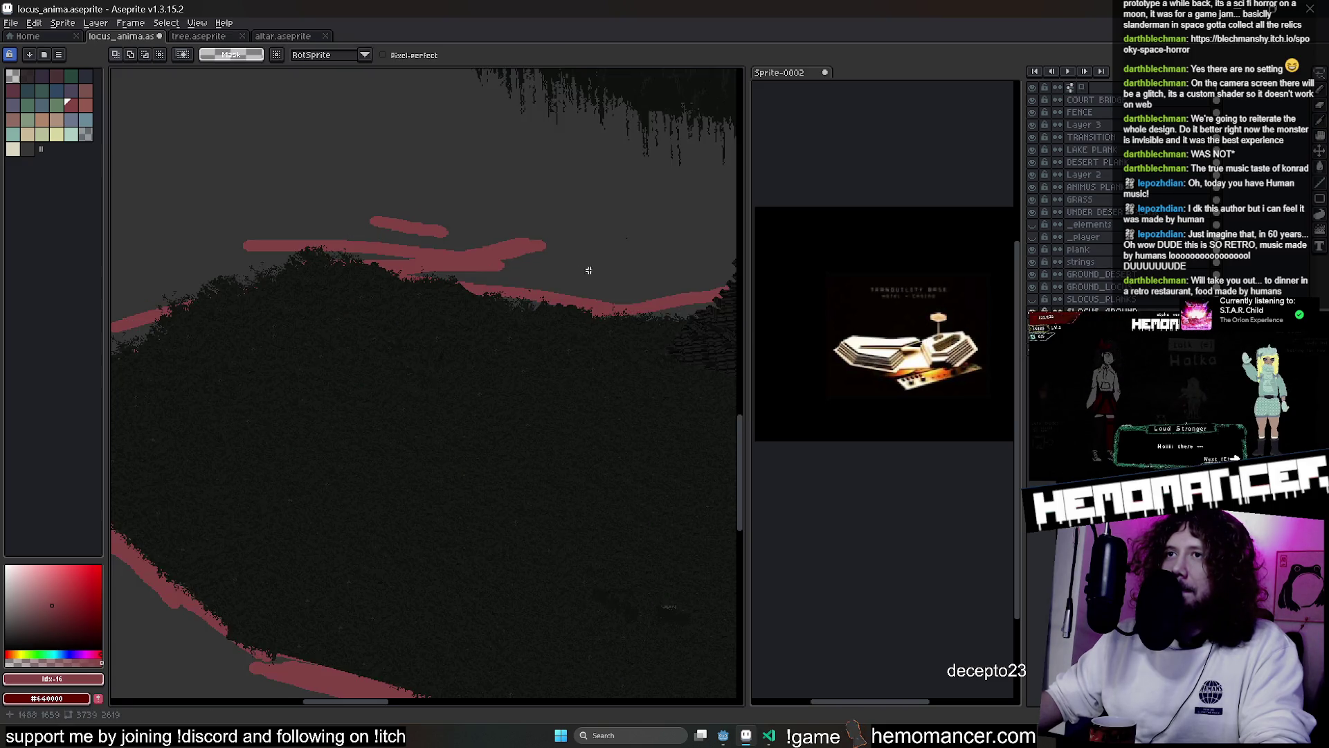
# Drag the ANIMUS PLANK layer down the stack so it sits above GROUND_LOCUS
pyautogui.click(1116, 252)
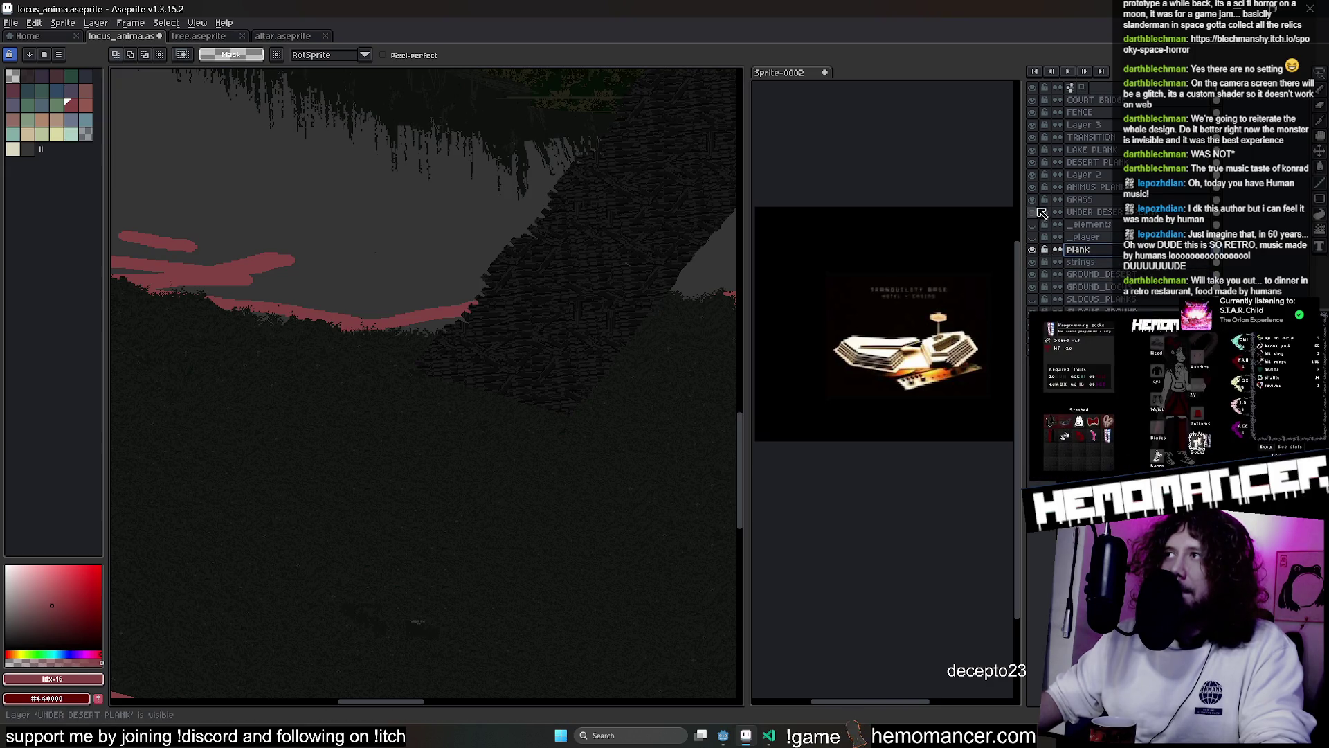
pyautogui.scroll(5, 658, 222)
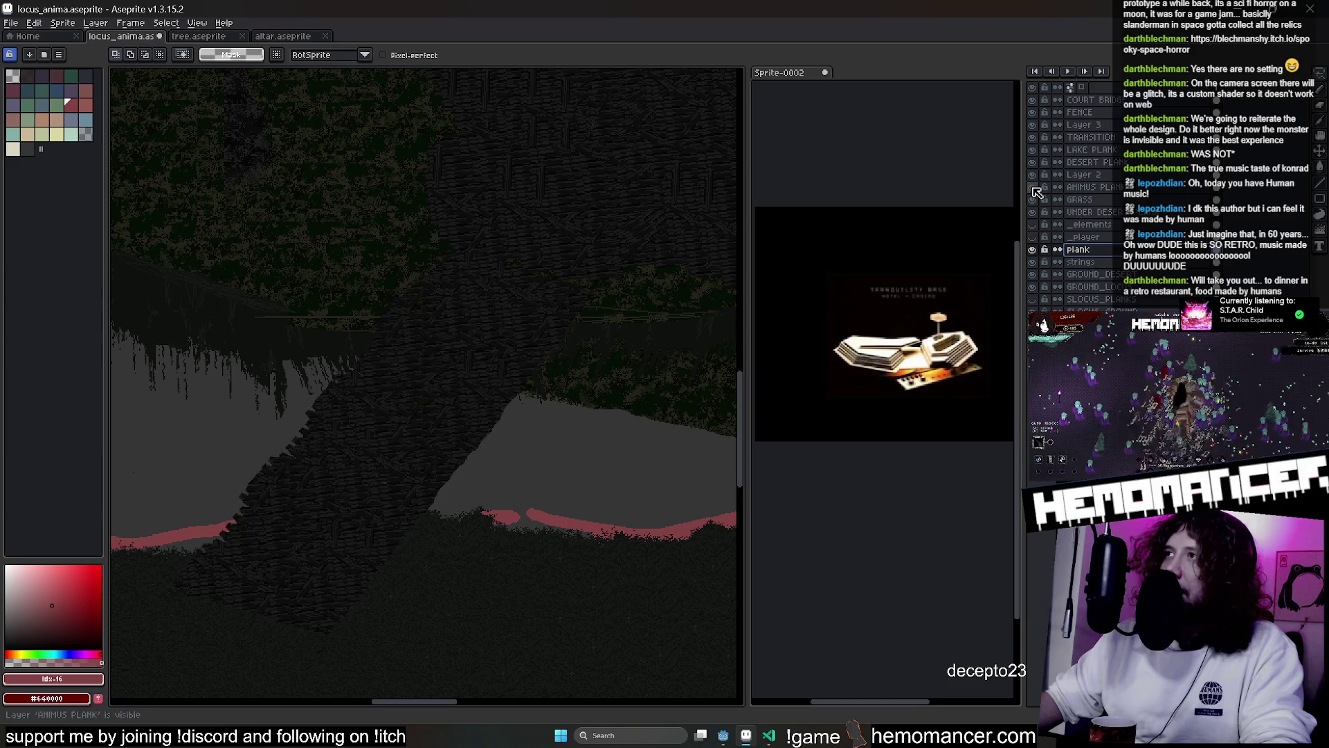
pyautogui.click(1073, 187)
pyautogui.moveTo(1072, 190)
pyautogui.mouseDown()
pyautogui.moveTo(1074, 298)
pyautogui.moveTo(1071, 239)
pyautogui.mouseUp()
# Rename ANIMUS PLANK to SLOCUS_PLANK in Layer Properties and move it up below GRASS
pyautogui.doubleClick(1092, 240)
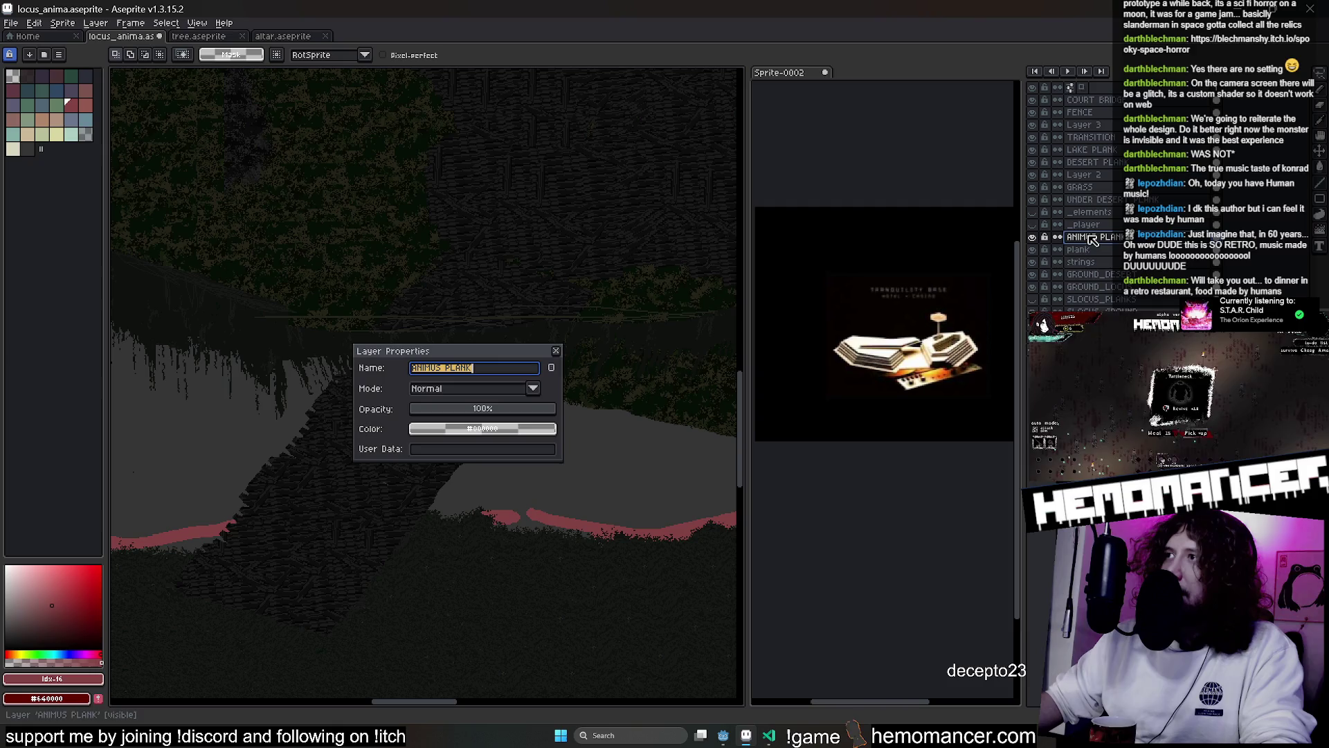
pyautogui.write('SLOCUS')
pyautogui.press('Return')
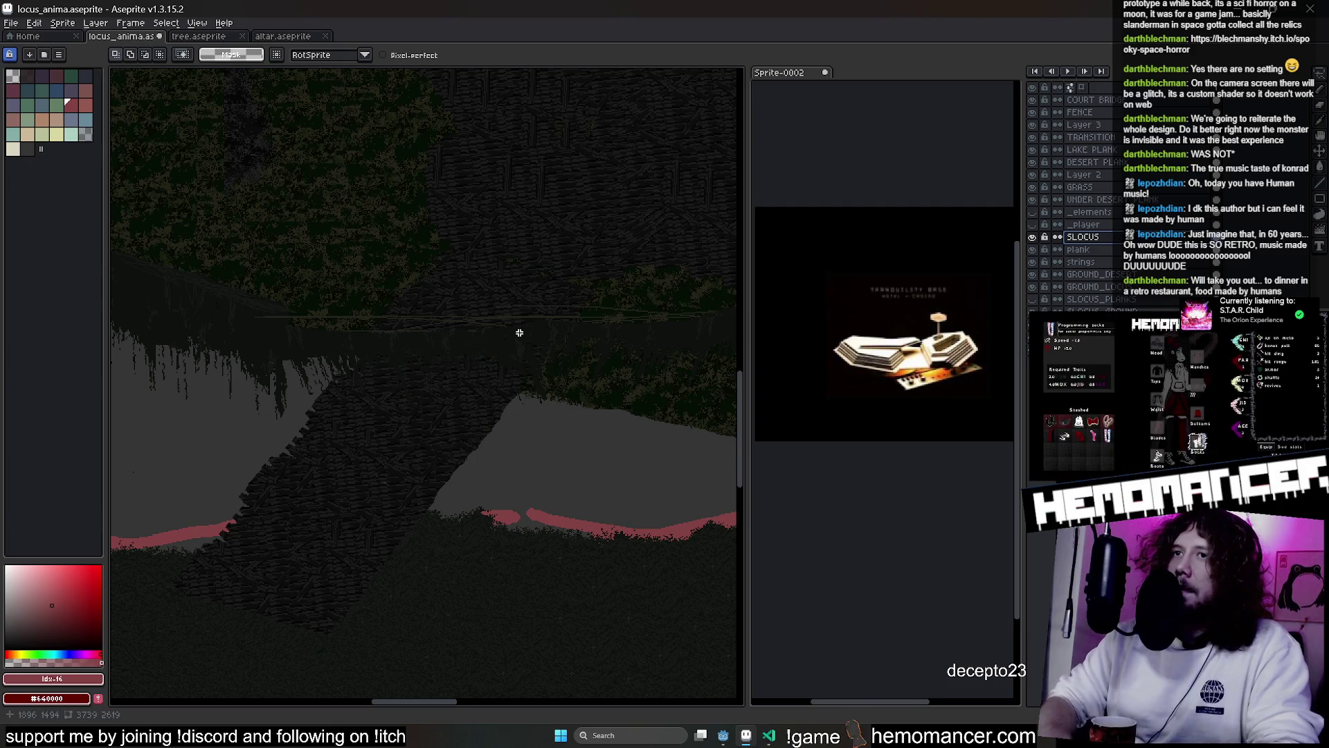
pyautogui.doubleClick(1092, 237)
pyautogui.press('Right')
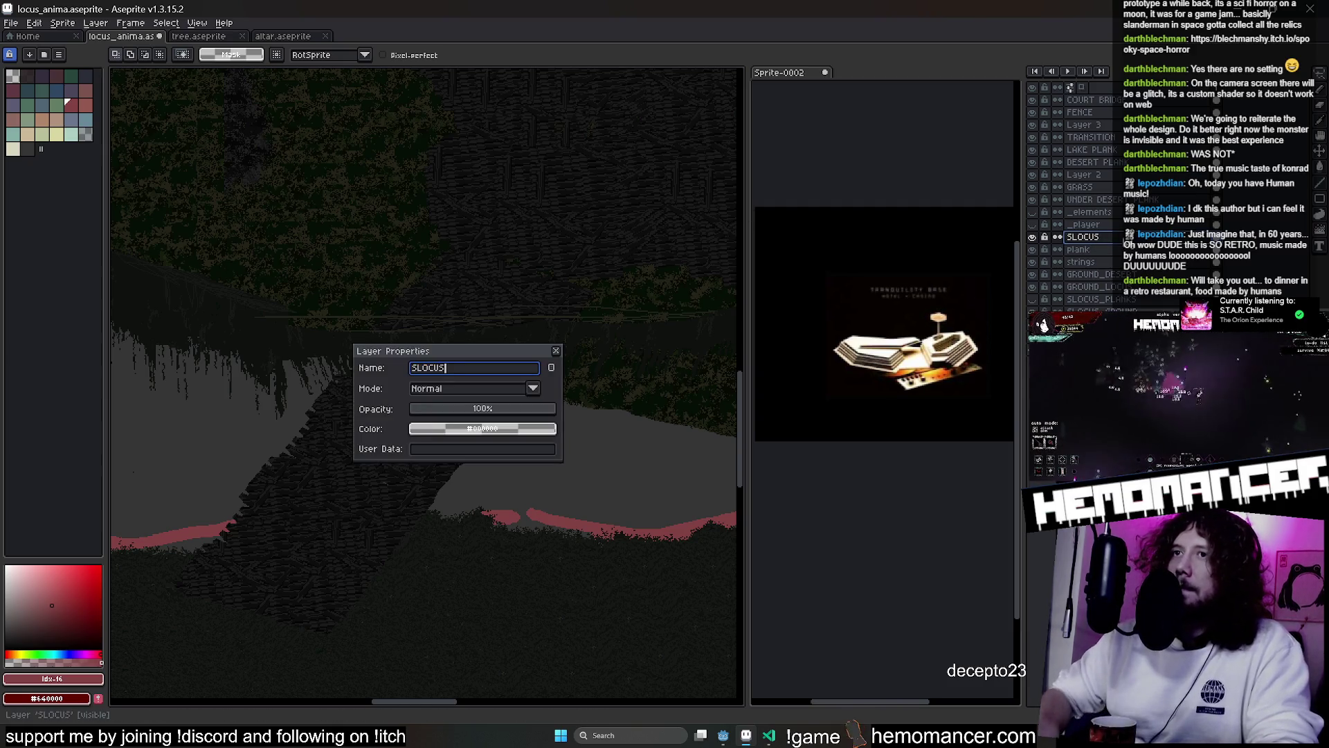
pyautogui.write('_PLANK')
pyautogui.press('Return')
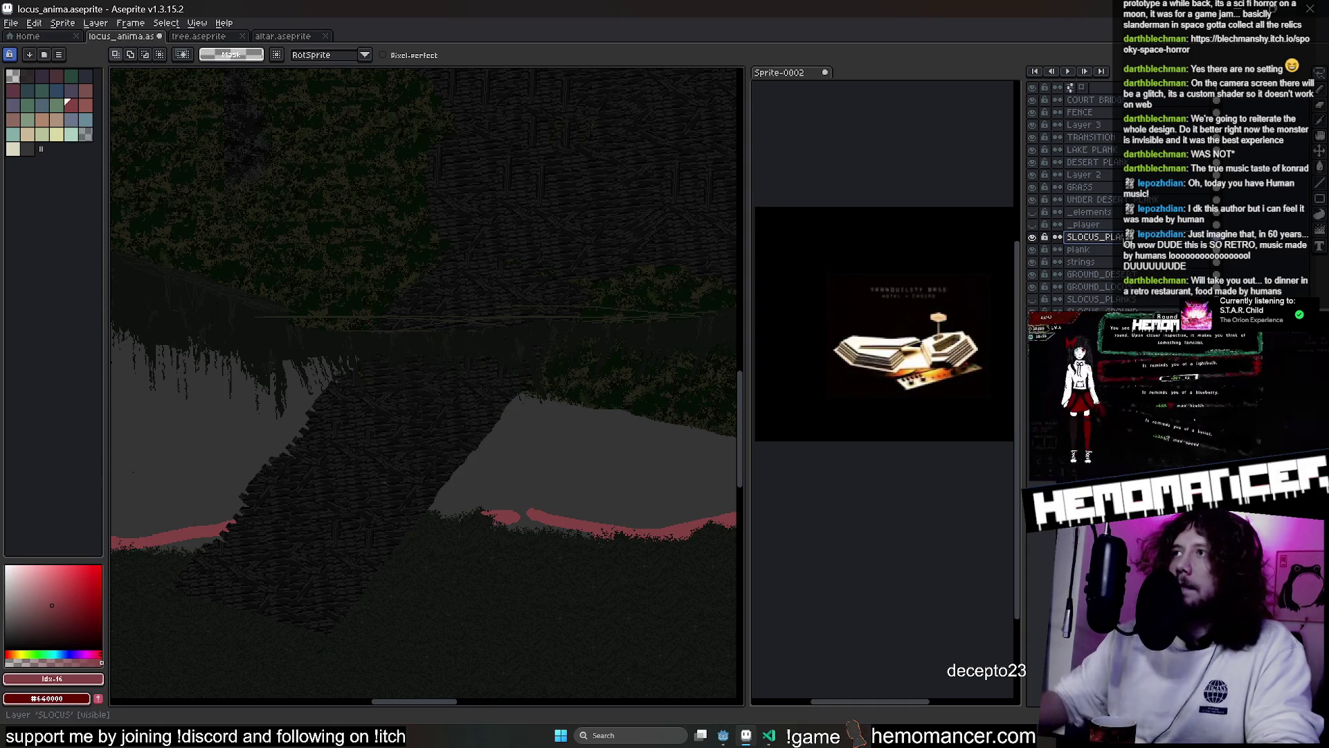
pyautogui.moveTo(1069, 242); pyautogui.dragTo(1069, 190)
# Select the SLOCUS_PLANKS layer and make it visible
pyautogui.scroll(-5, 519, 398)
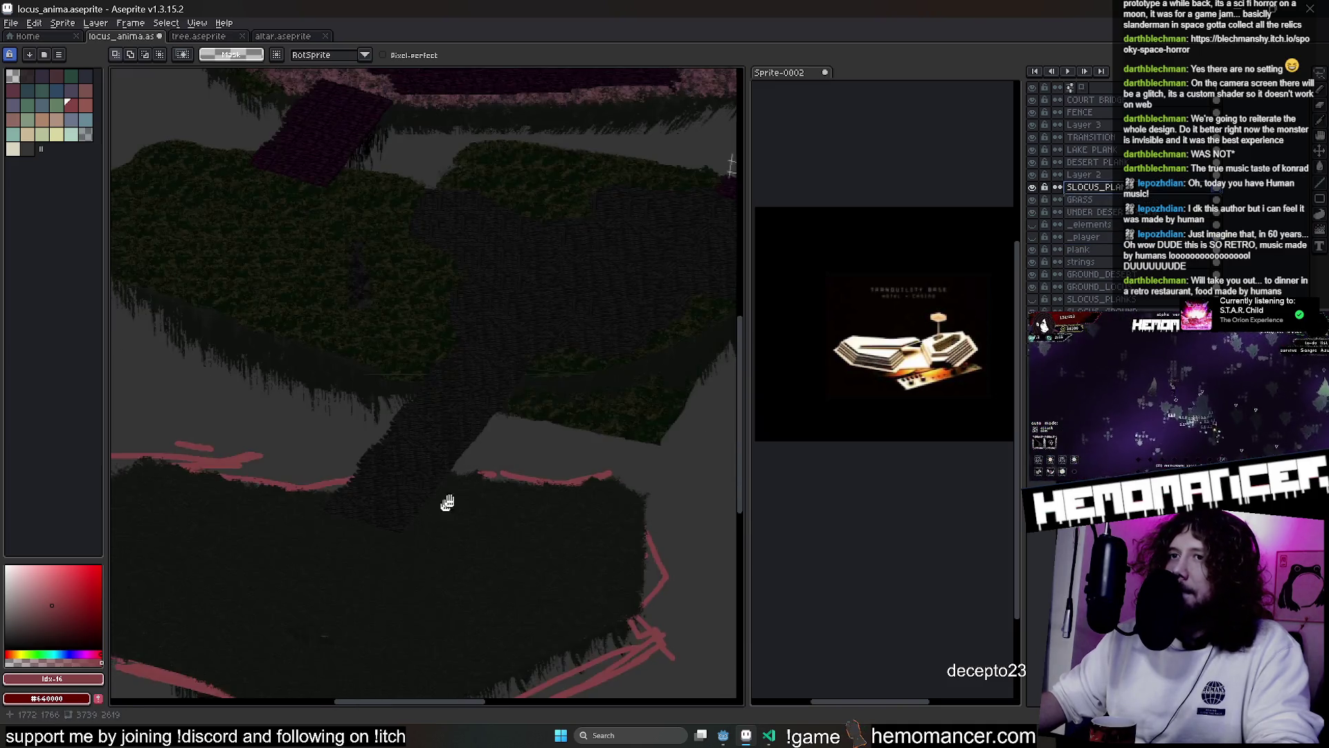
pyautogui.click(1125, 302)
pyautogui.hscroll(-2, 543, 371)
pyautogui.scroll(-1, 544, 371)
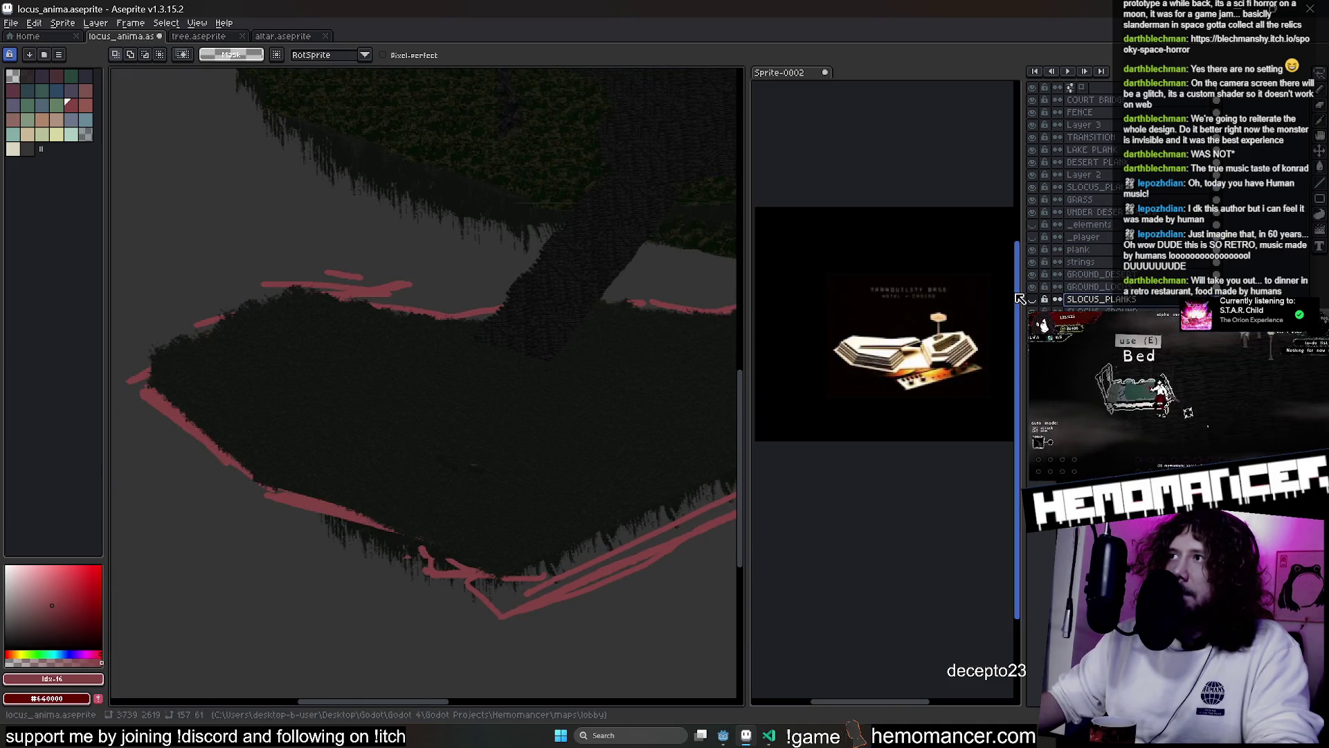
pyautogui.click(1031, 300)
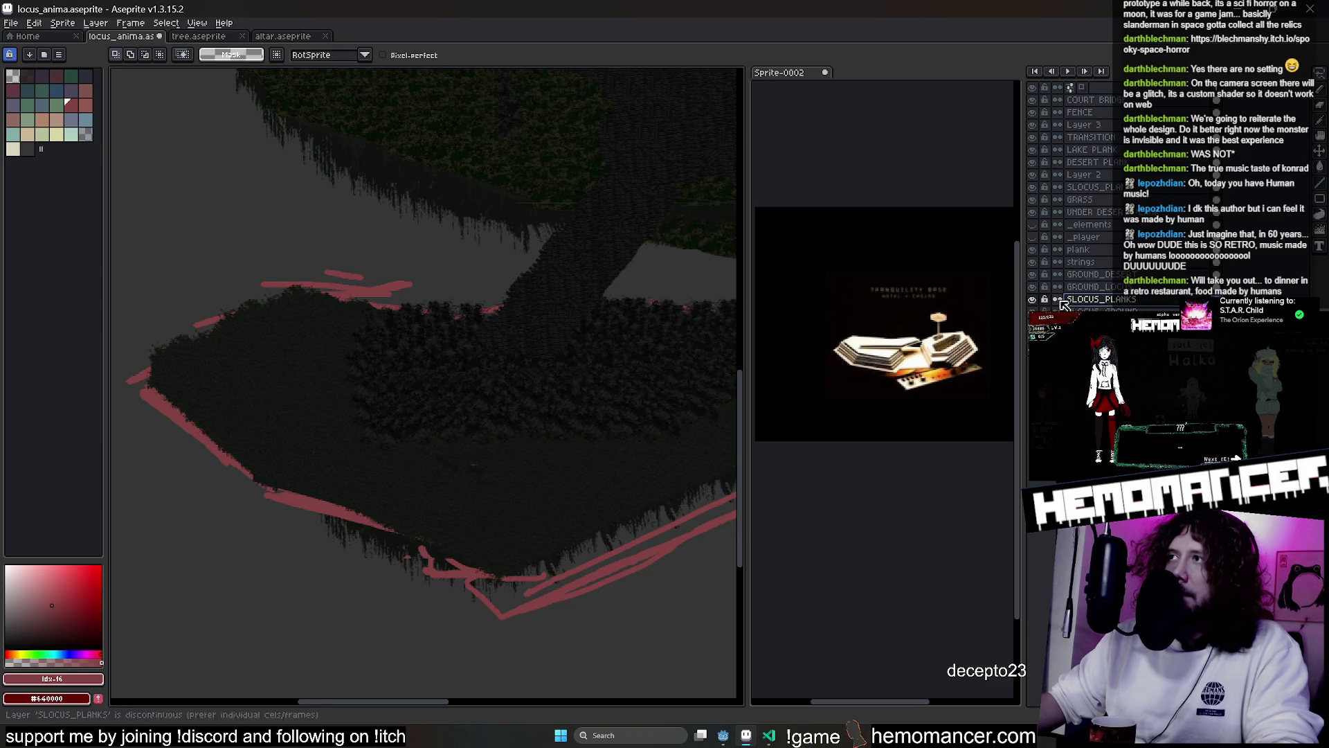
pyautogui.hscroll(2, 321, 276)
# Shift and tilt the tree cluster onto the island, erase the red sketch strokes, and close Sprite-0002
pyautogui.moveTo(208, 247)
pyautogui.mouseDown()
pyautogui.moveTo(700, 480)
pyautogui.moveTo(733, 483)
pyautogui.mouseUp()
pyautogui.moveTo(515, 463); pyautogui.dragTo(468, 460)
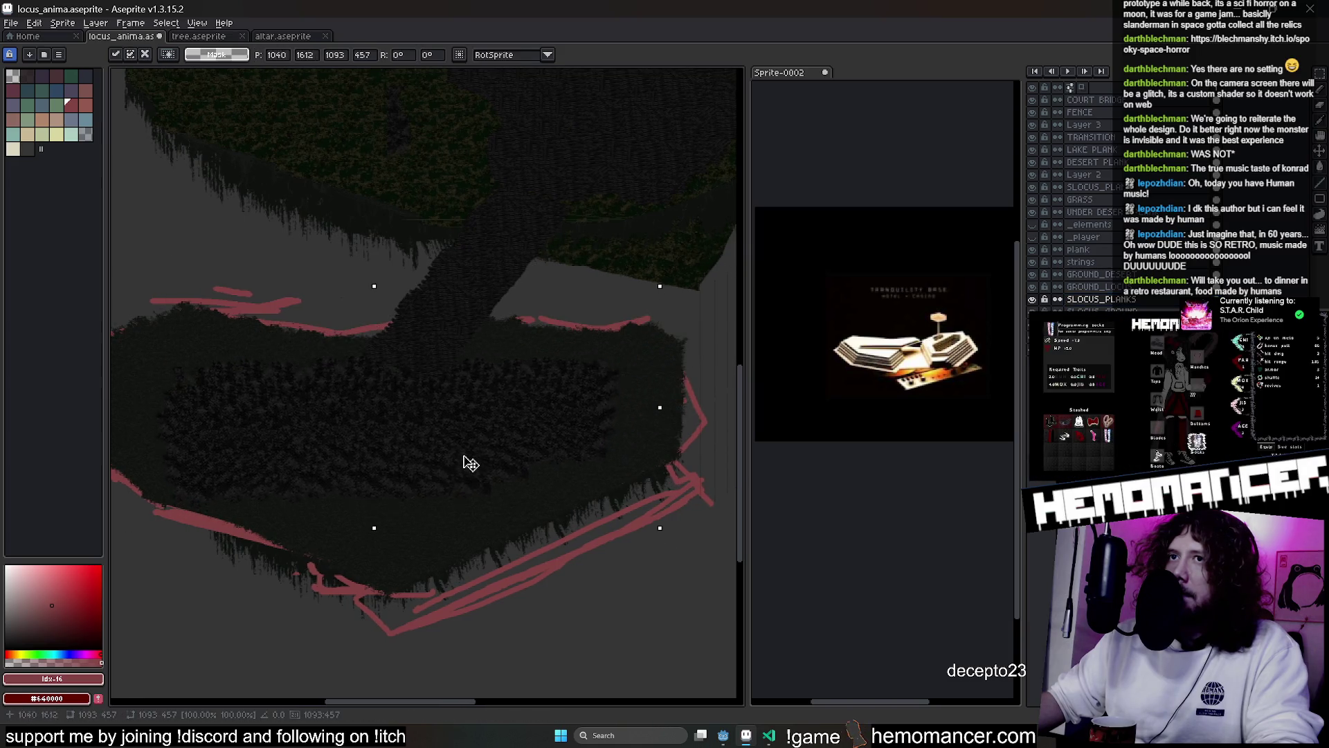
pyautogui.hscroll(2, 466, 457)
pyautogui.moveTo(720, 269)
pyautogui.mouseDown()
pyautogui.moveTo(729, 314)
pyautogui.moveTo(727, 295)
pyautogui.mouseUp()
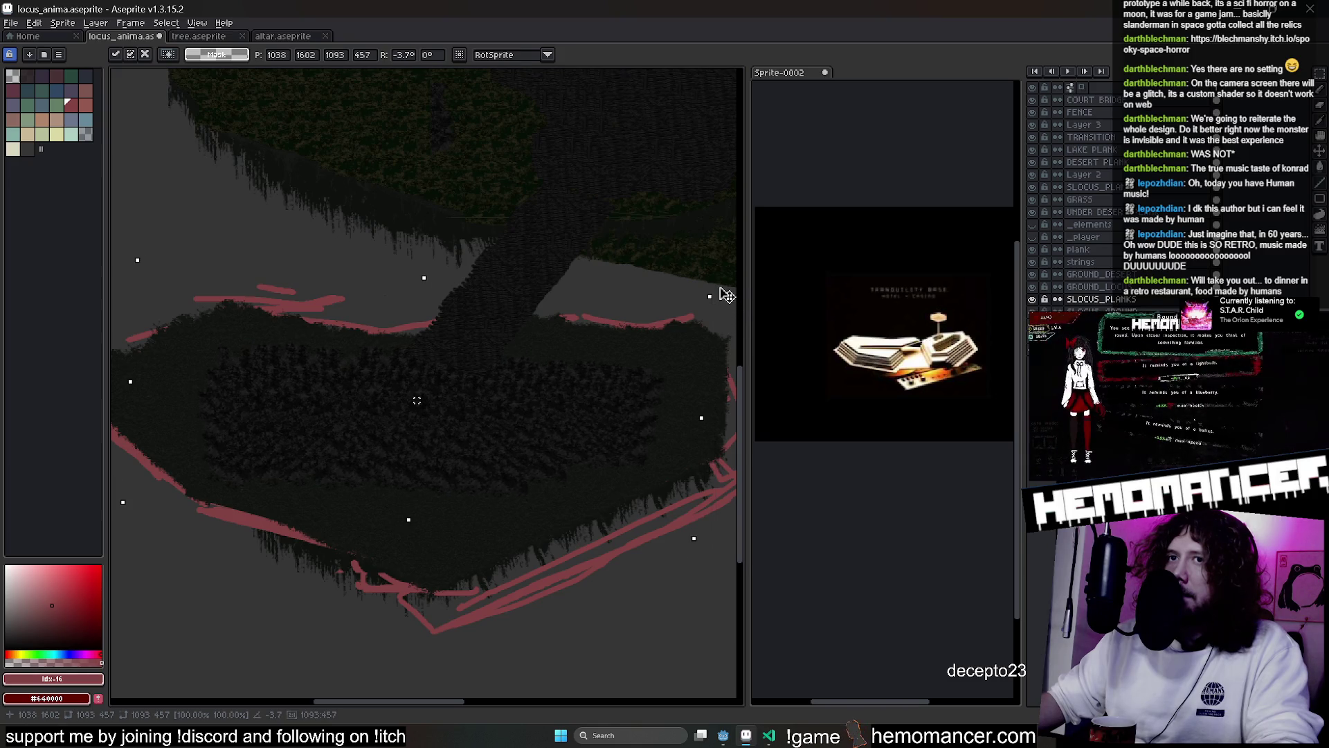
pyautogui.press('Return')
pyautogui.hotkey('ctrl', 'd')
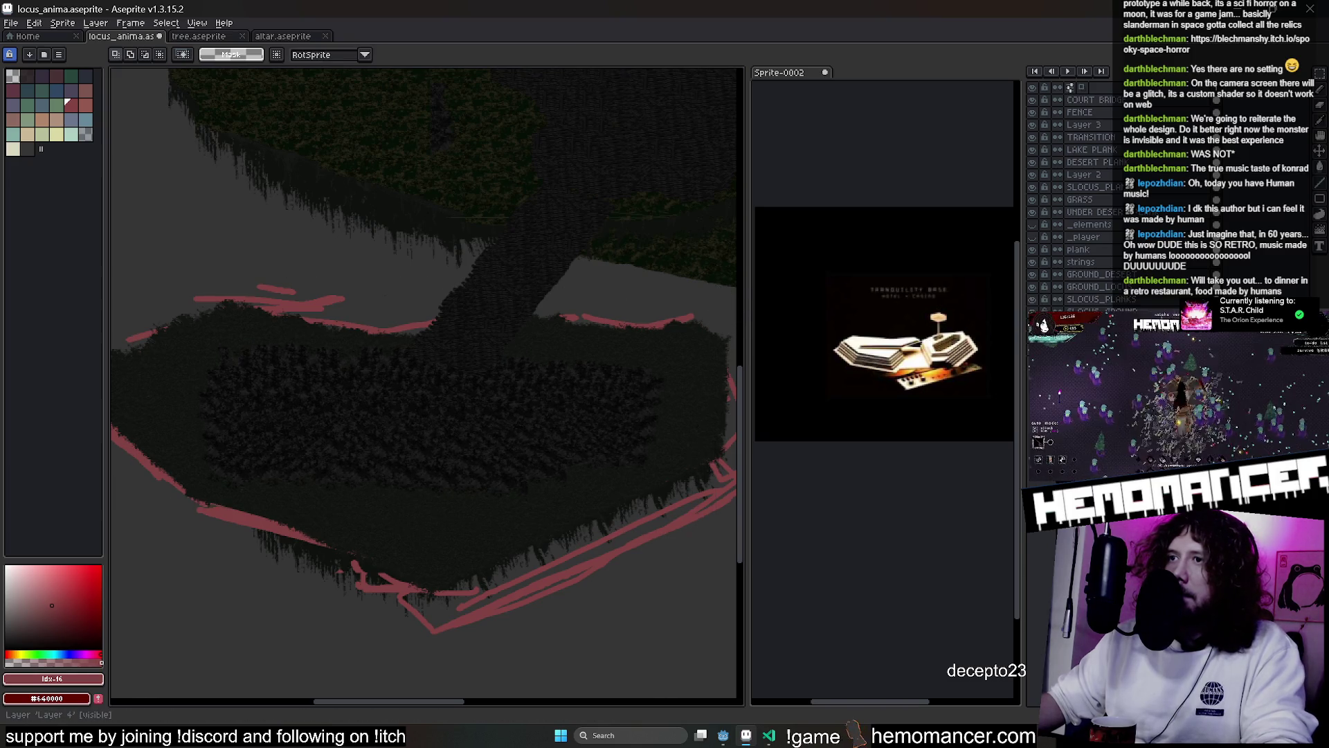
pyautogui.press('Delete')
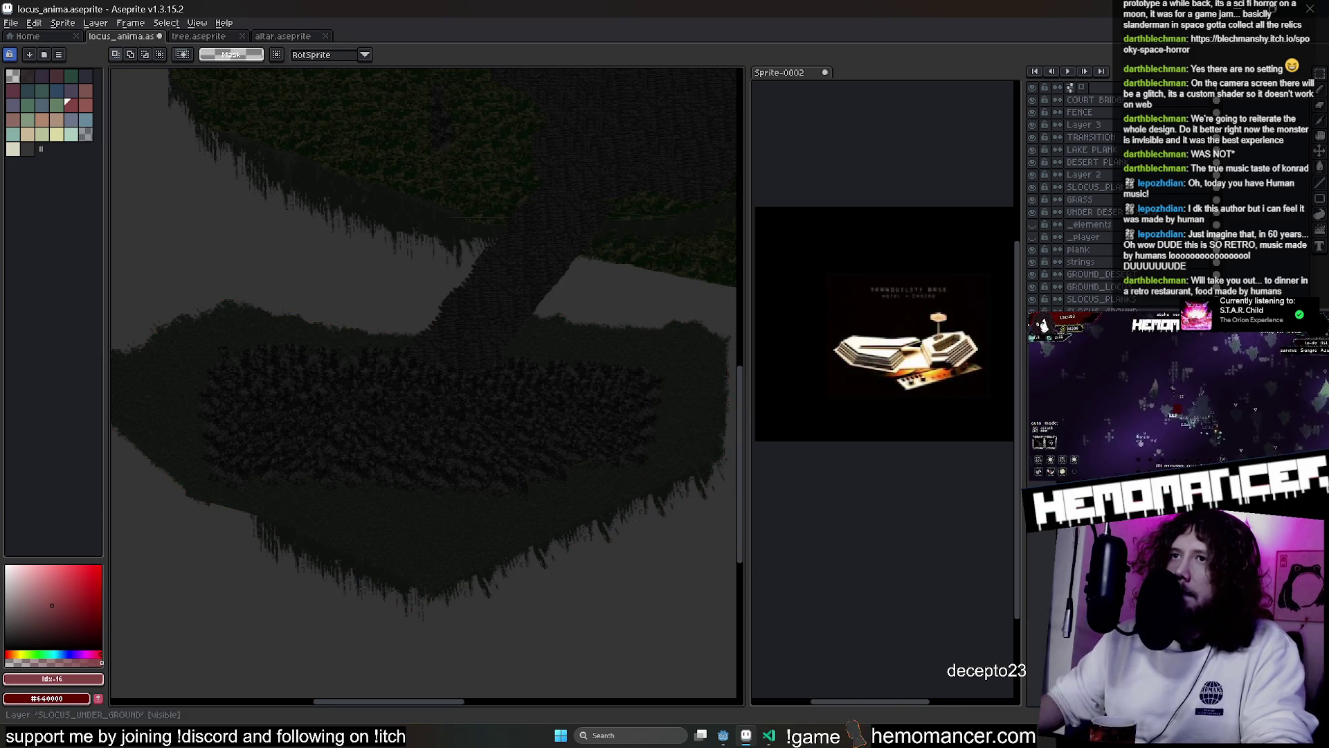
pyautogui.click(824, 72)
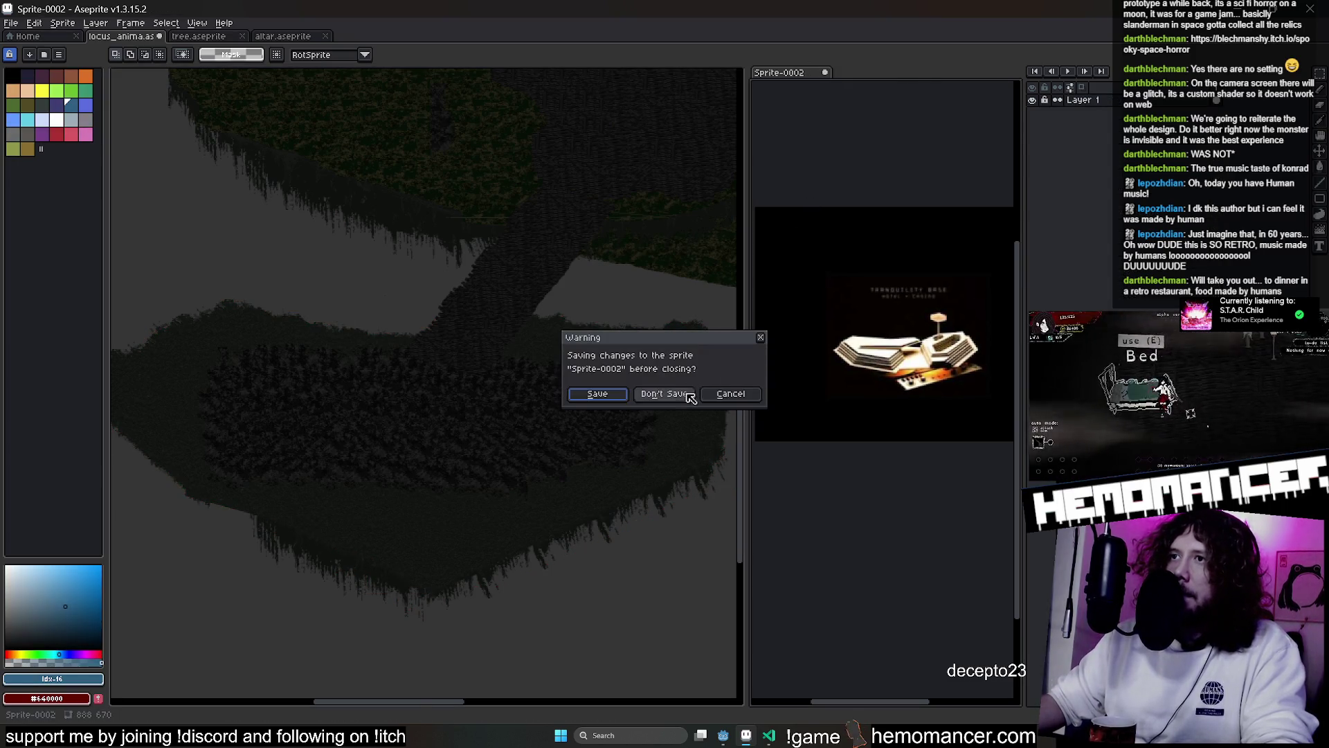
# Discard Sprite-0002 without saving, leaving only locus_anima.aseprite open
pyautogui.click(665, 393)
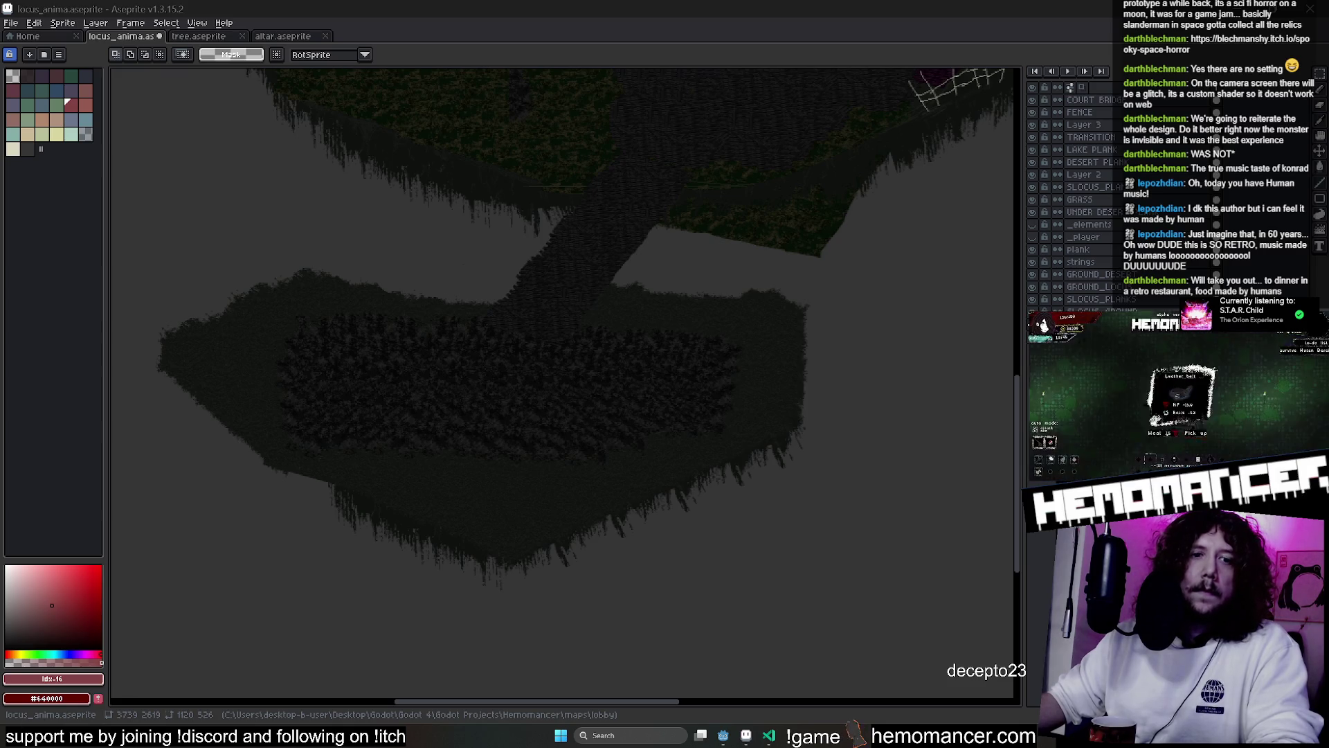
pyautogui.scroll(5, 466, 496)
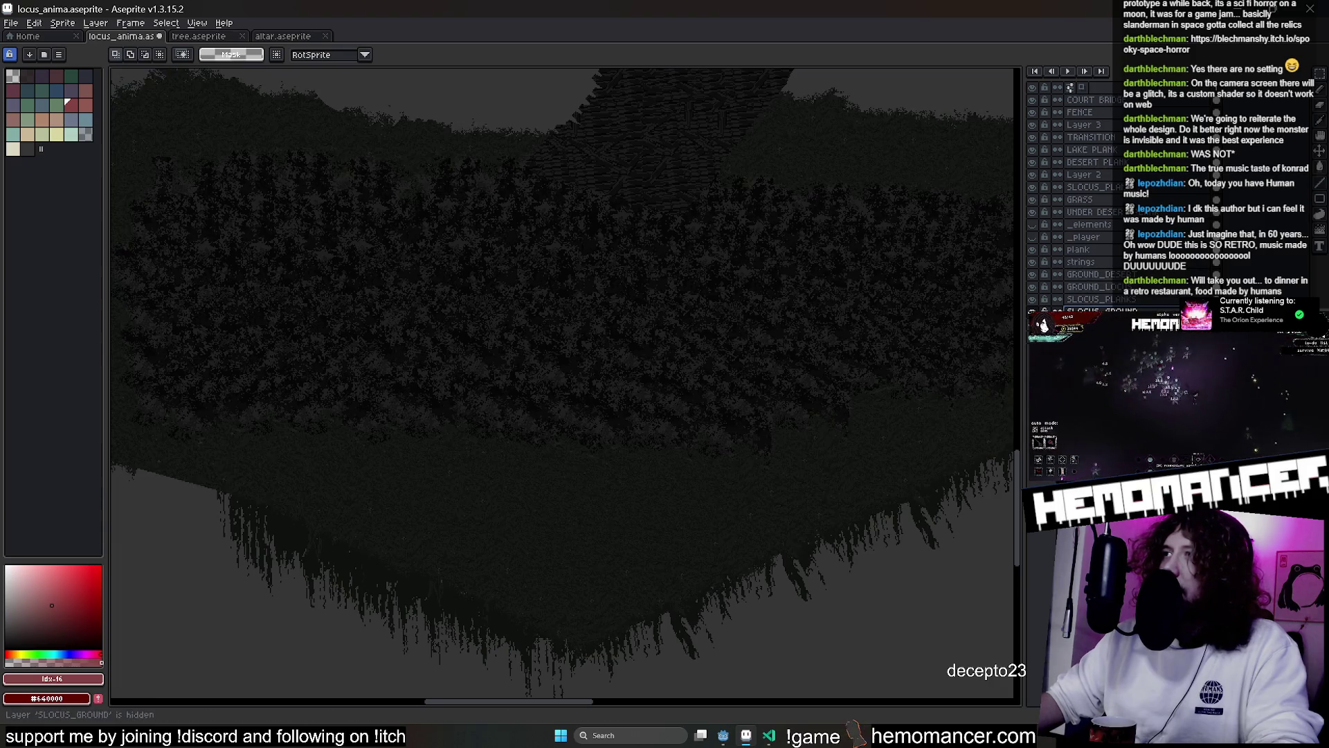
# On SLOCUS_PLANKS, try moving an oval foliage patch, then undo and deselect
pyautogui.click(1081, 303)
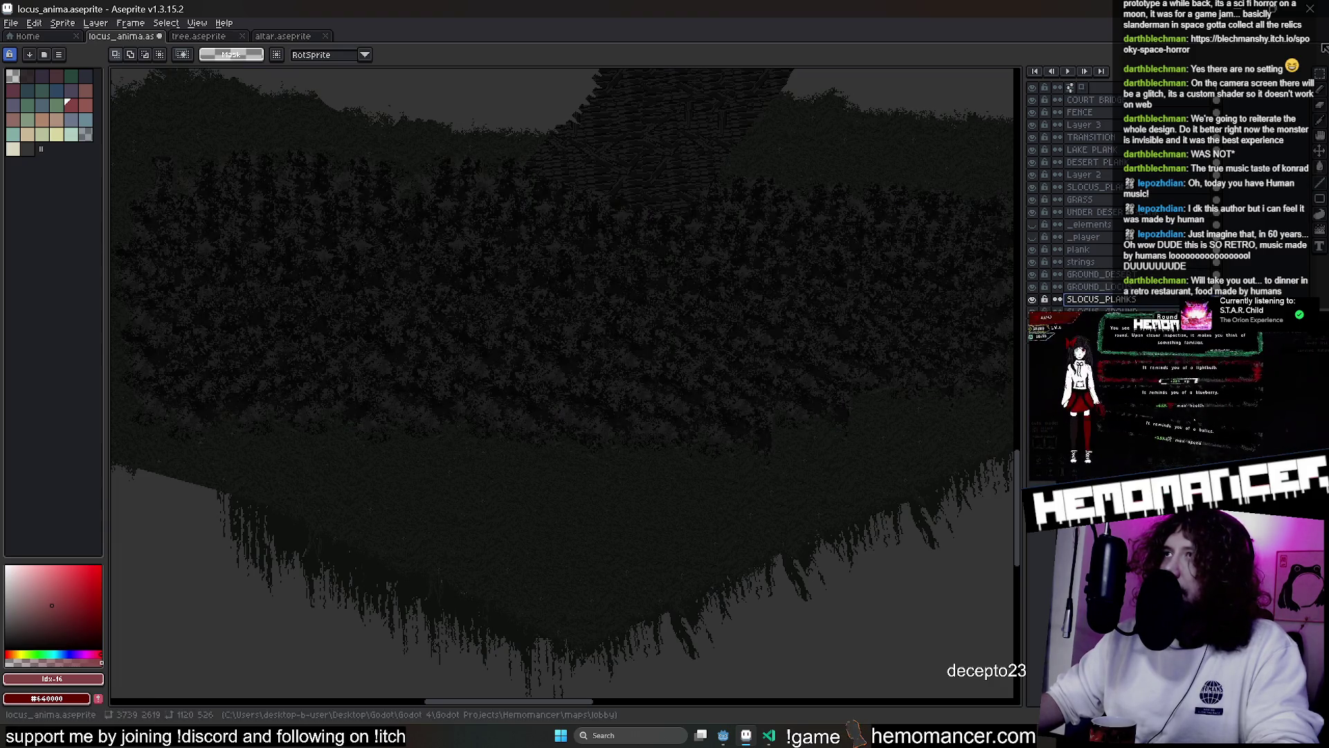
pyautogui.scroll(-2, 564, 385)
pyautogui.moveTo(183, 130)
pyautogui.mouseDown()
pyautogui.moveTo(647, 546)
pyautogui.moveTo(633, 495)
pyautogui.moveTo(594, 446)
pyautogui.mouseUp()
pyautogui.hotkey('ctrl', 'z')
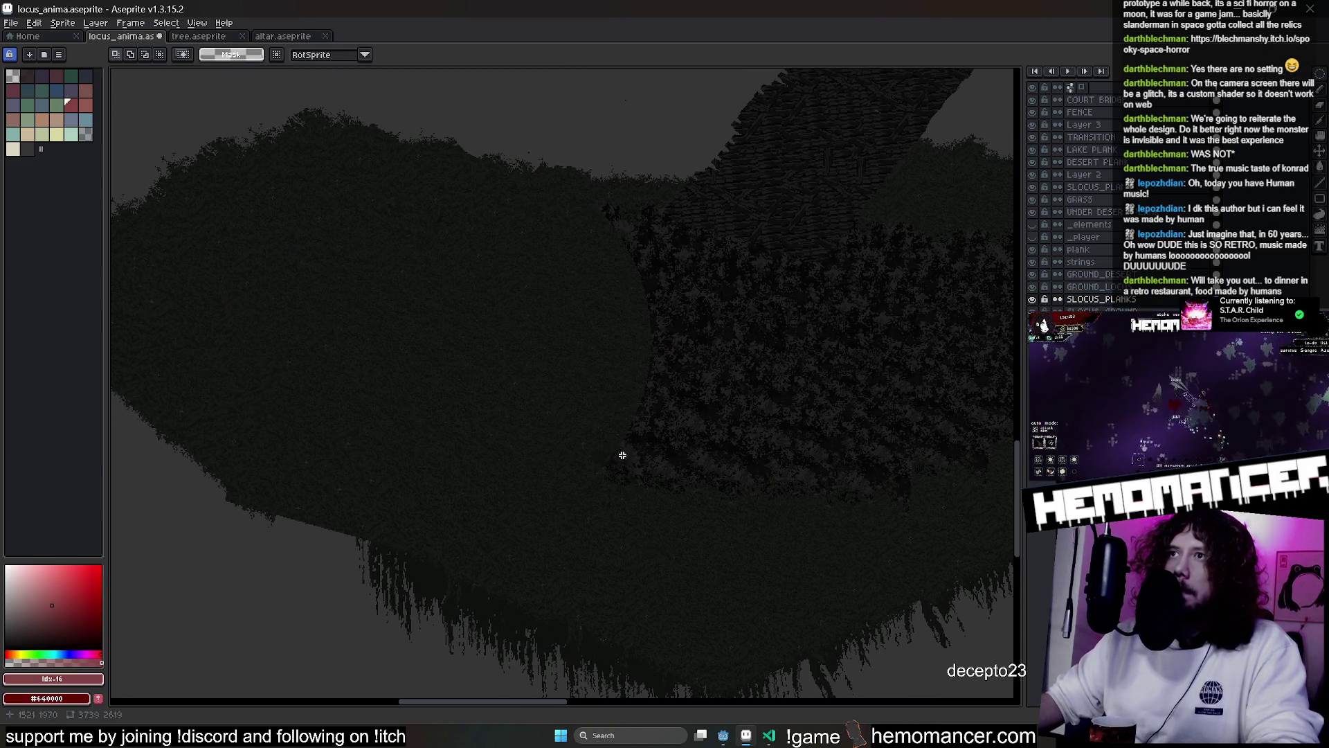
pyautogui.hotkey('ctrl', 'd')
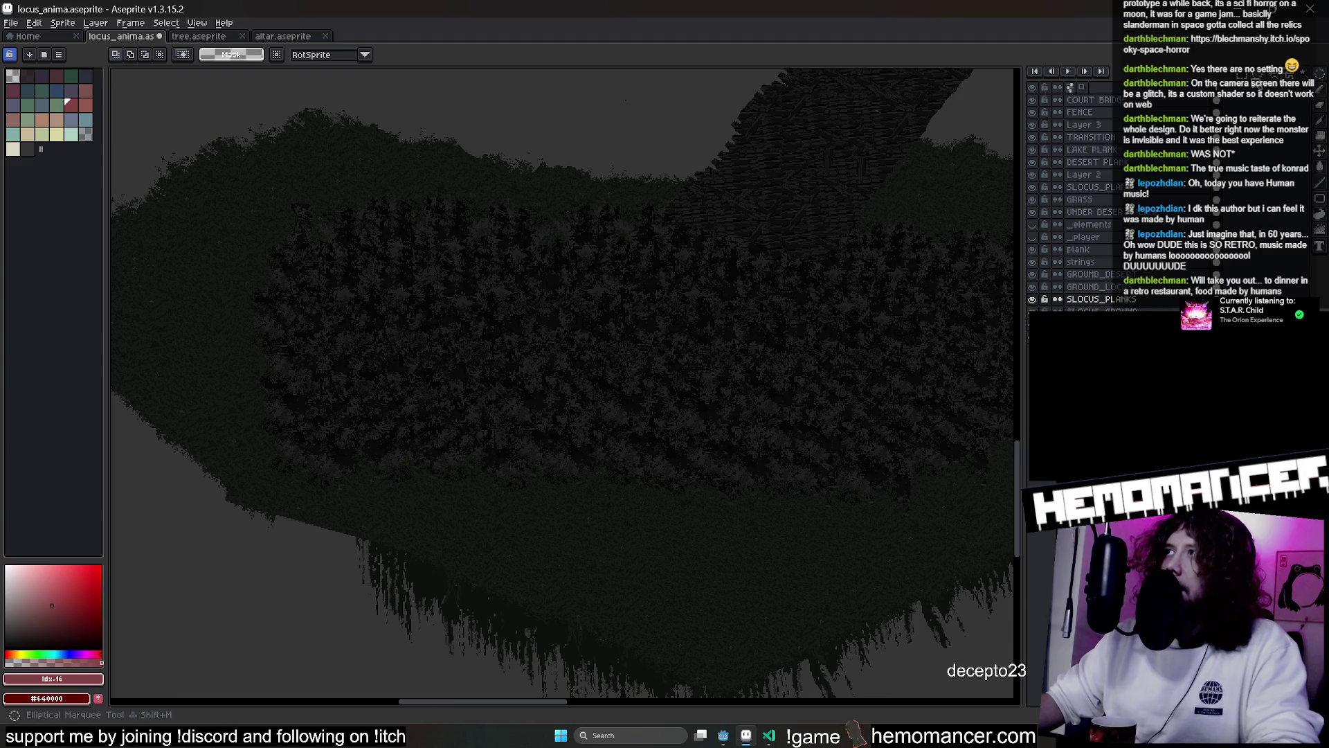
# Select the lower foliage fringe, shift it up and left, and drop it
pyautogui.moveTo(754, 202)
pyautogui.mouseDown()
pyautogui.moveTo(704, 196)
pyautogui.moveTo(834, 177)
pyautogui.moveTo(496, 382)
pyautogui.mouseUp()
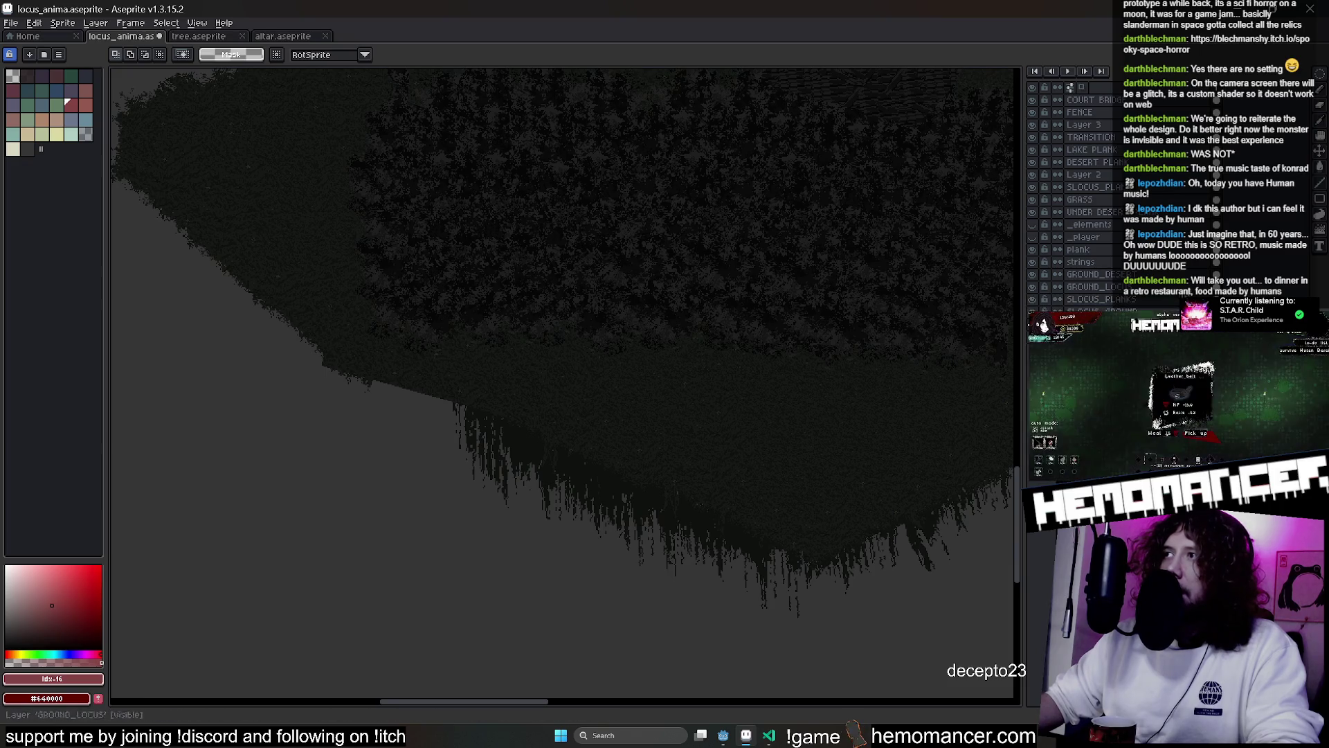
pyautogui.moveTo(336, 307)
pyautogui.mouseDown()
pyautogui.moveTo(824, 612)
pyautogui.moveTo(492, 463)
pyautogui.moveTo(409, 363)
pyautogui.mouseUp()
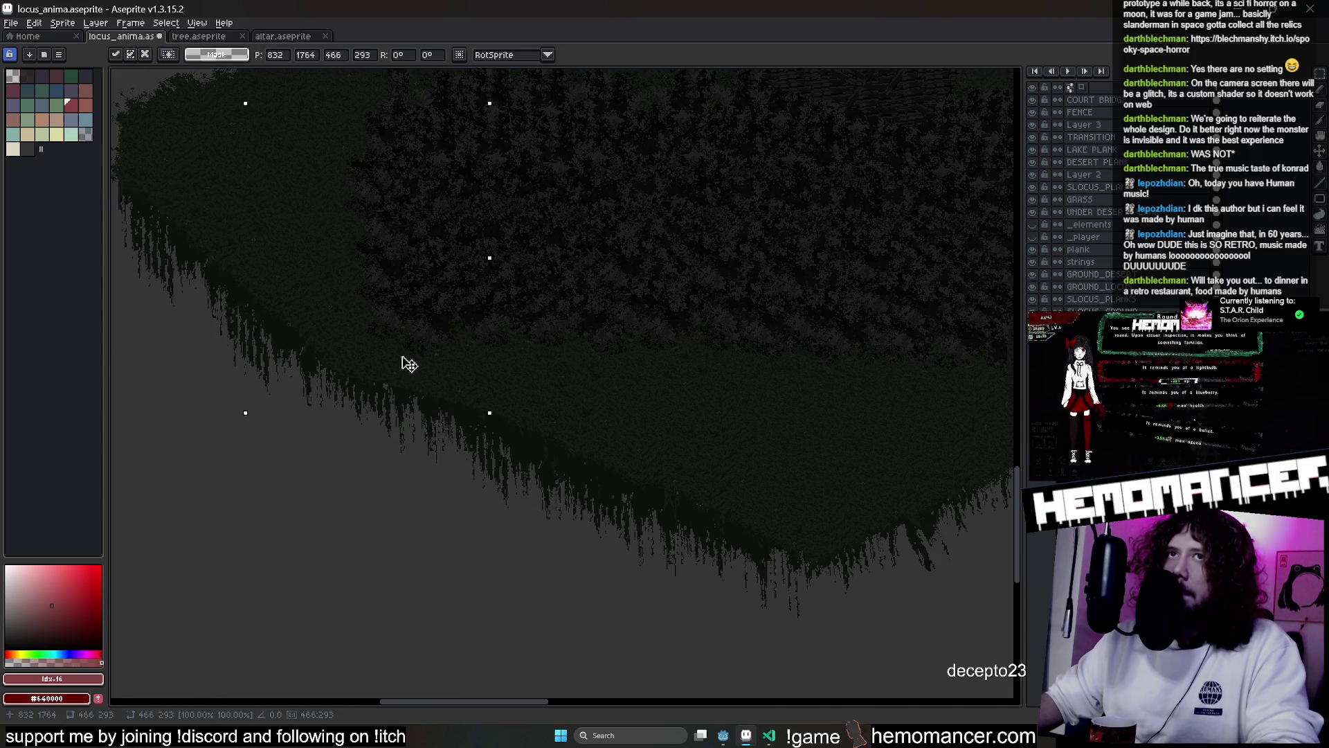
pyautogui.hscroll(-3, 415, 388)
pyautogui.hotkey('ctrl', 'd')
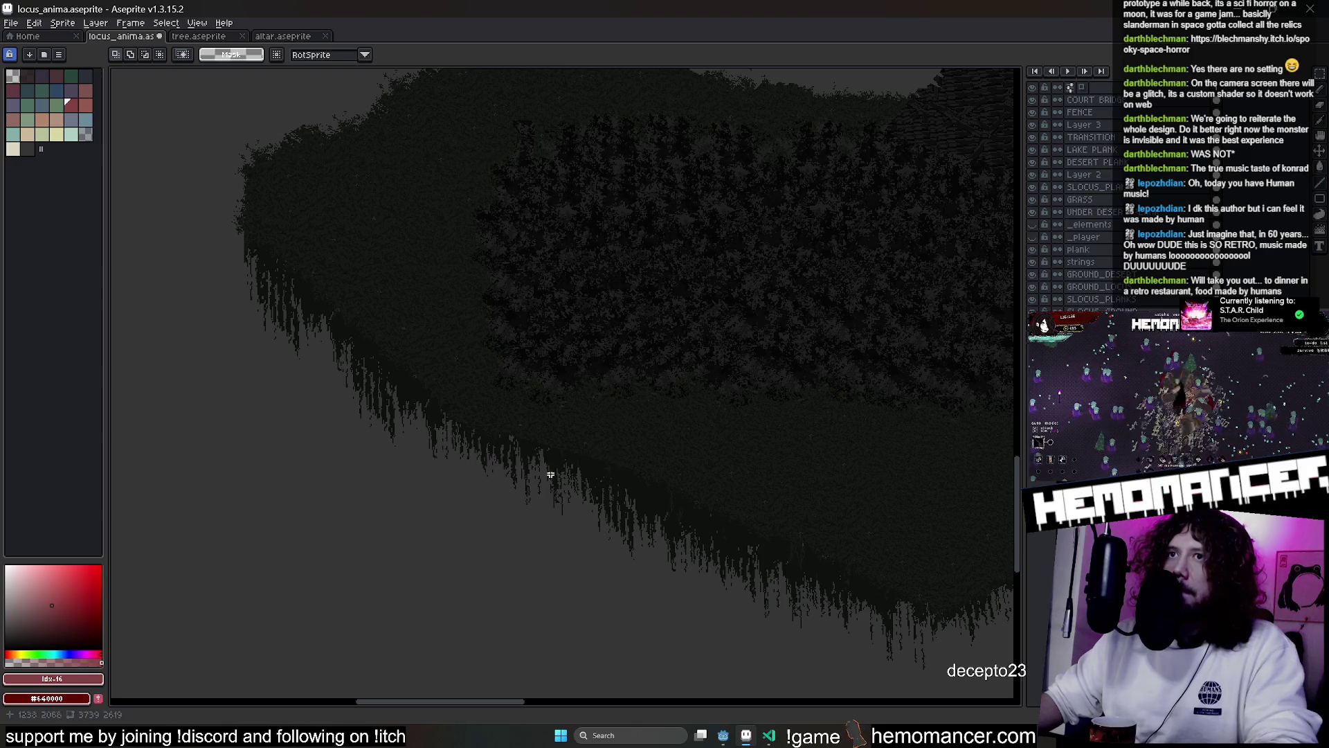
pyautogui.hotkey('ctrl', 'z')
pyautogui.hotkey('ctrl', 'd')
pyautogui.scroll(-3, 453, 527)
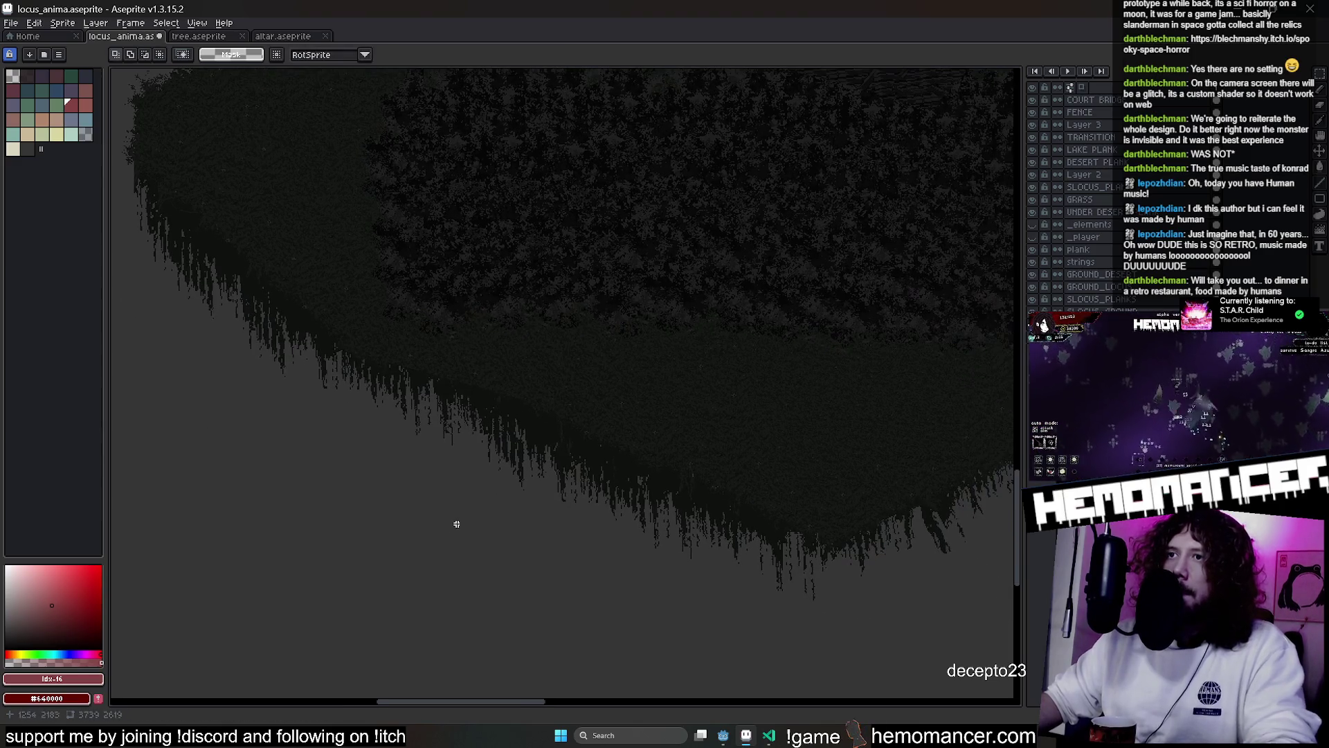
pyautogui.scroll(-2, 748, 343)
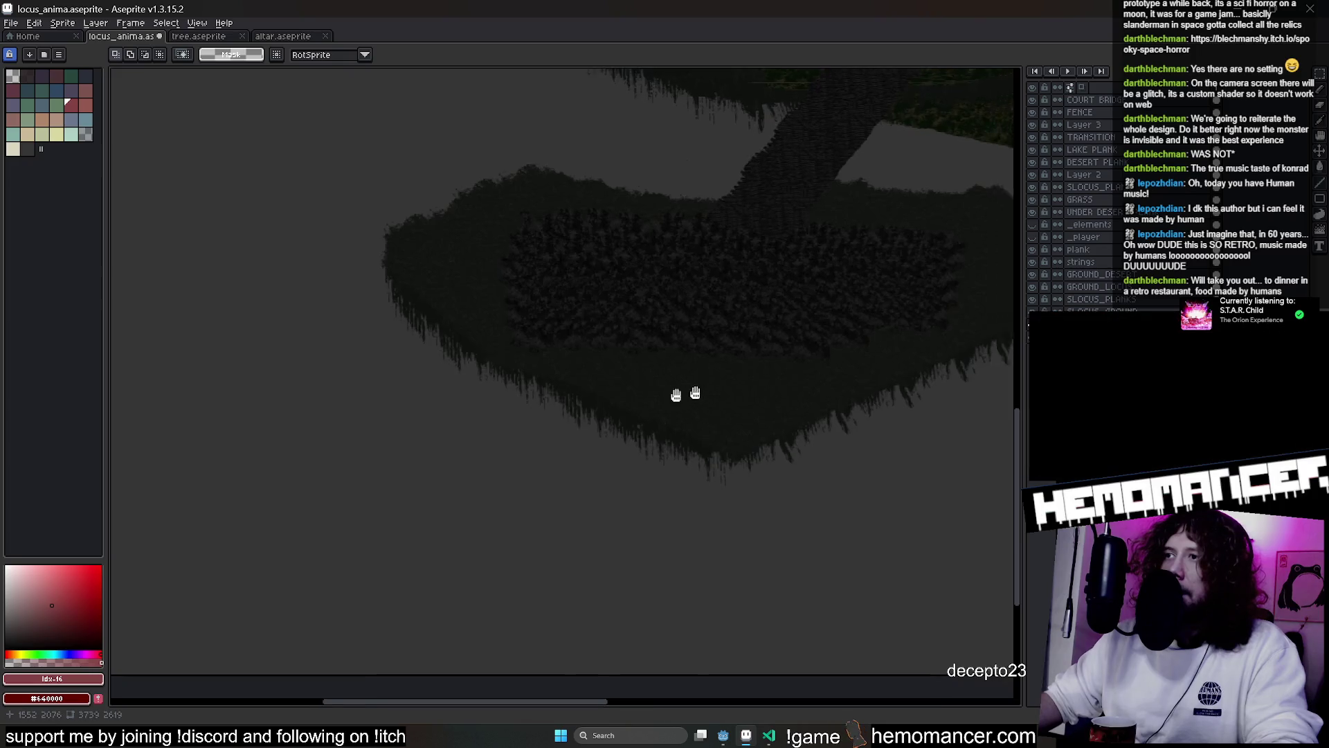
# Select the whole island and stretch its height from 725 to 759 pixels, keeping the width
pyautogui.moveTo(174, 179)
pyautogui.mouseDown()
pyautogui.moveTo(831, 522)
pyautogui.moveTo(962, 558)
pyautogui.mouseUp()
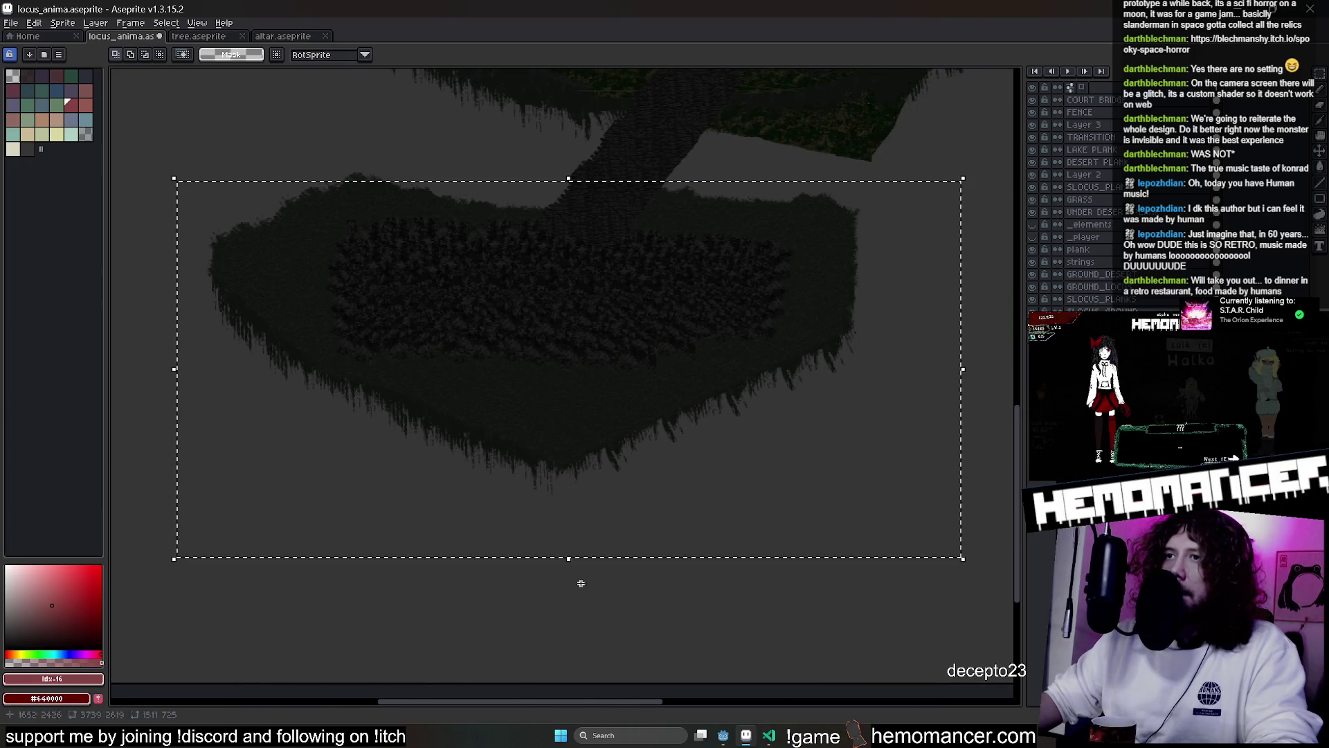
pyautogui.moveTo(569, 559)
pyautogui.mouseDown()
pyautogui.moveTo(549, 700)
pyautogui.moveTo(571, 540)
pyautogui.moveTo(564, 474)
pyautogui.moveTo(572, 481)
pyautogui.mouseUp()
pyautogui.hotkey('ctrl', 'z')
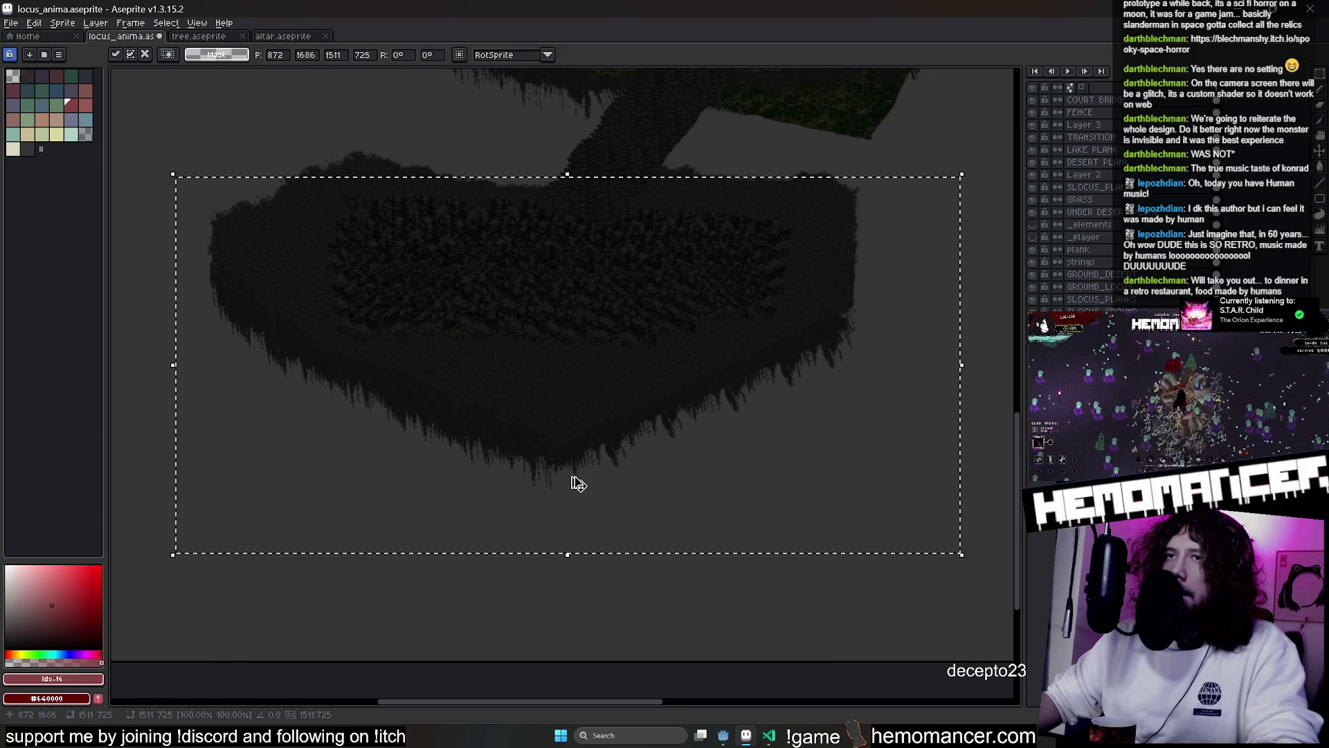
pyautogui.moveTo(563, 556); pyautogui.dragTo(568, 570)
pyautogui.press('Return')
pyautogui.scroll(3, 463, 526)
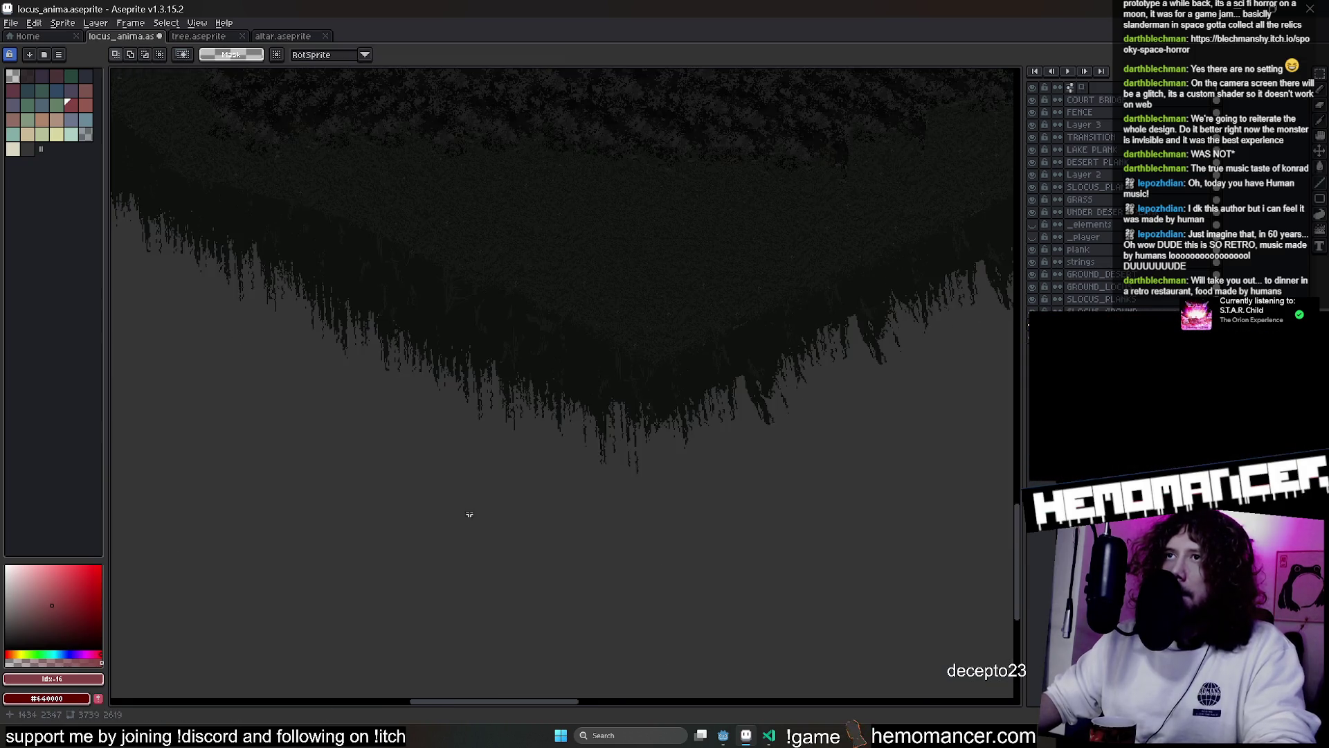
pyautogui.moveTo(466, 519); pyautogui.dragTo(697, 647)
pyautogui.moveTo(658, 558); pyautogui.dragTo(357, 534)
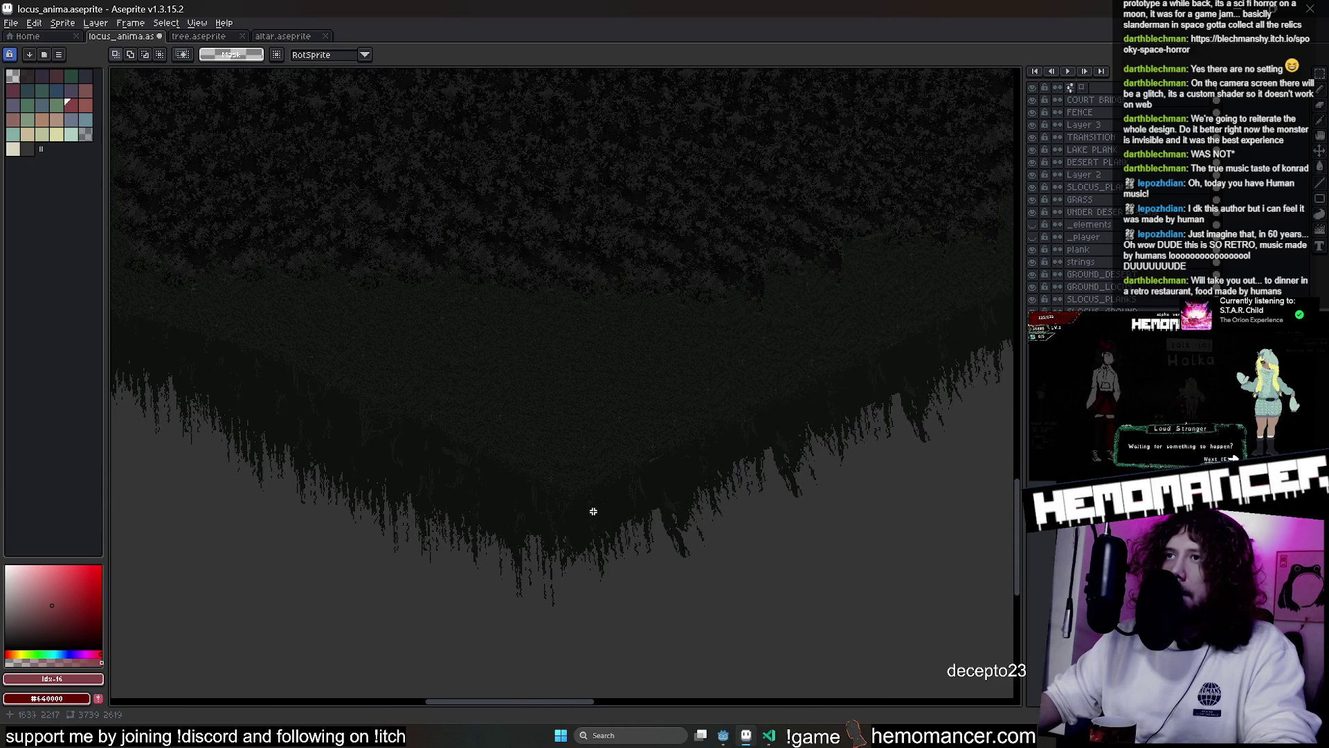
pyautogui.scroll(-3, 415, 594)
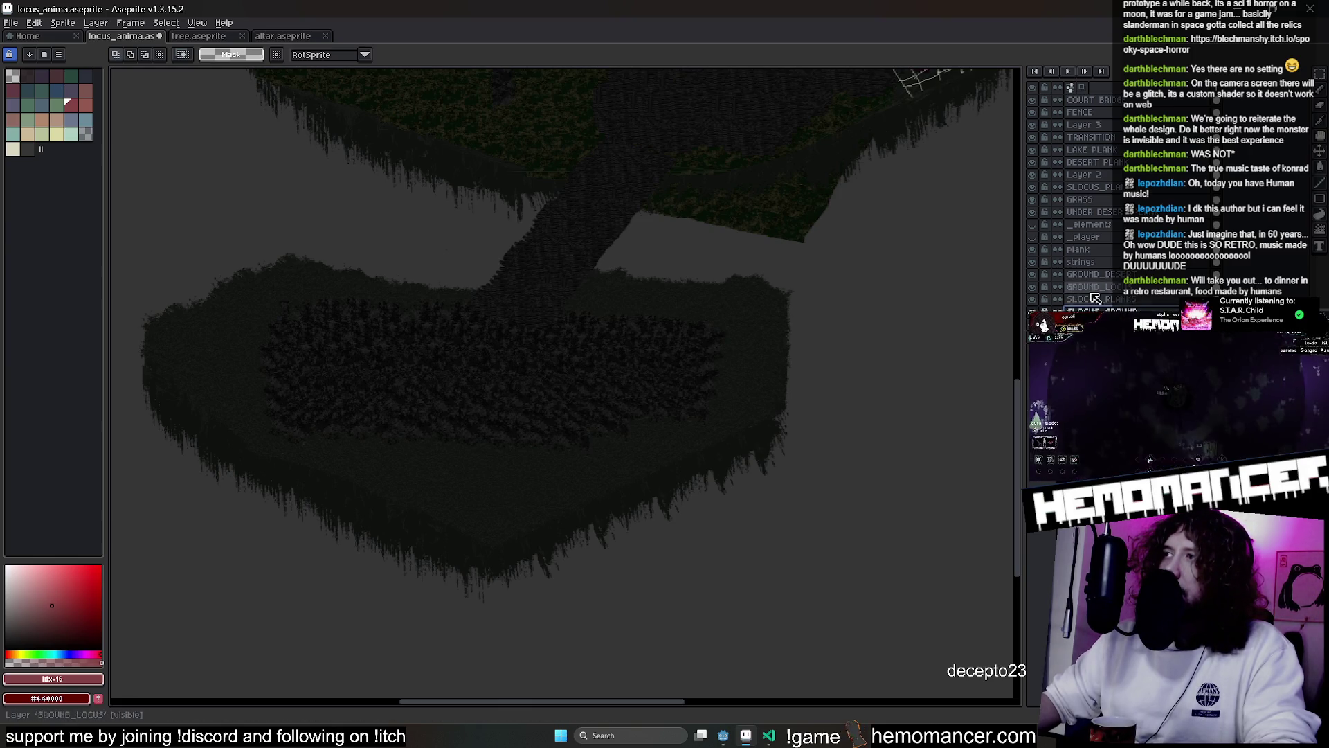
# Rename the SLOCUS_PLANKS layer to SLOCUS_TOP in Layer Properties
pyautogui.press('Up')
pyautogui.hotkey('shift', 'p')
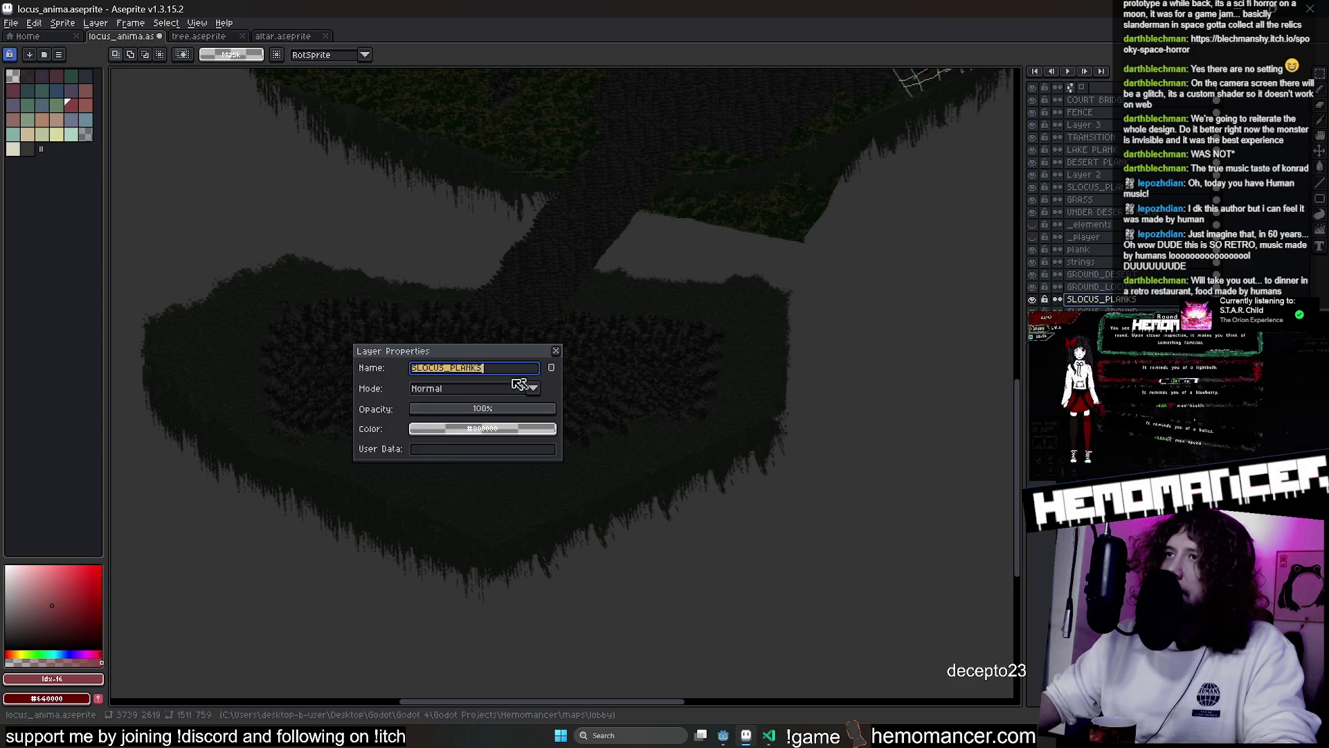
pyautogui.press('BackSpace')
pyautogui.press('BackSpace')
pyautogui.press('BackSpace')
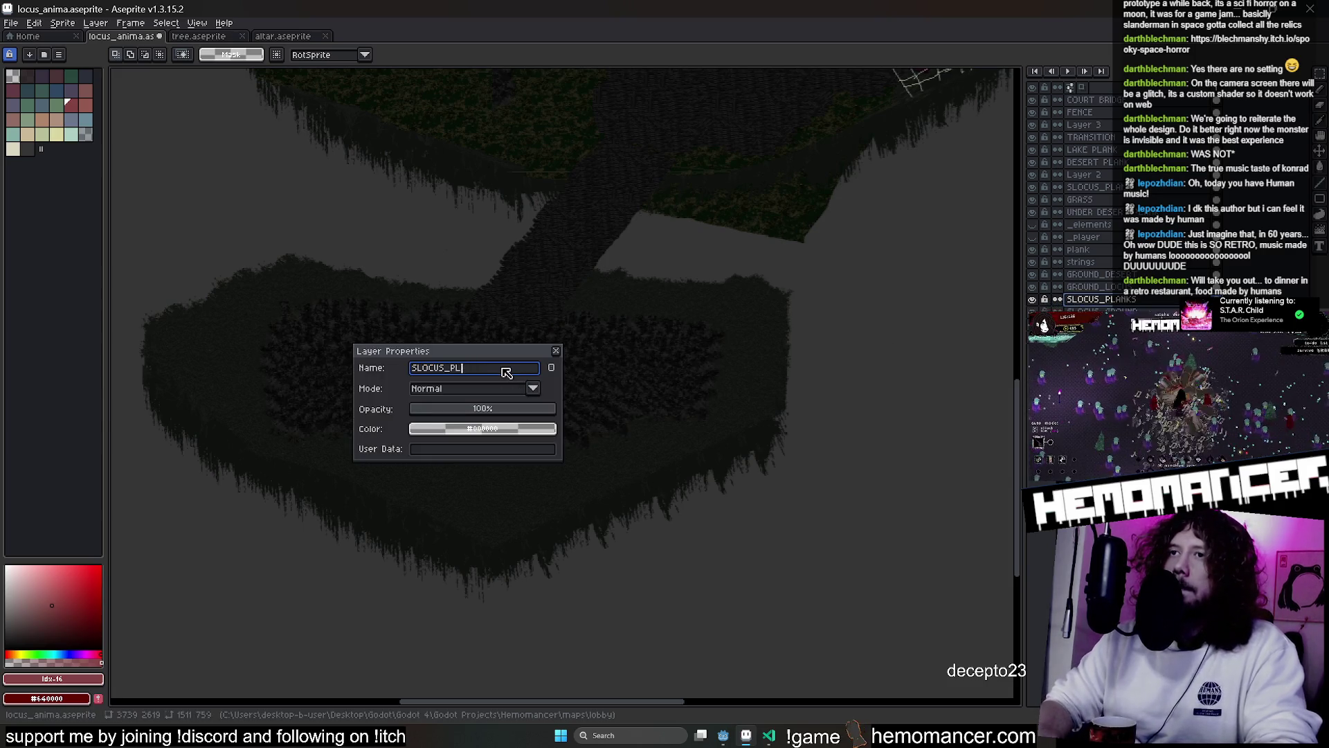
pyautogui.press('Return')
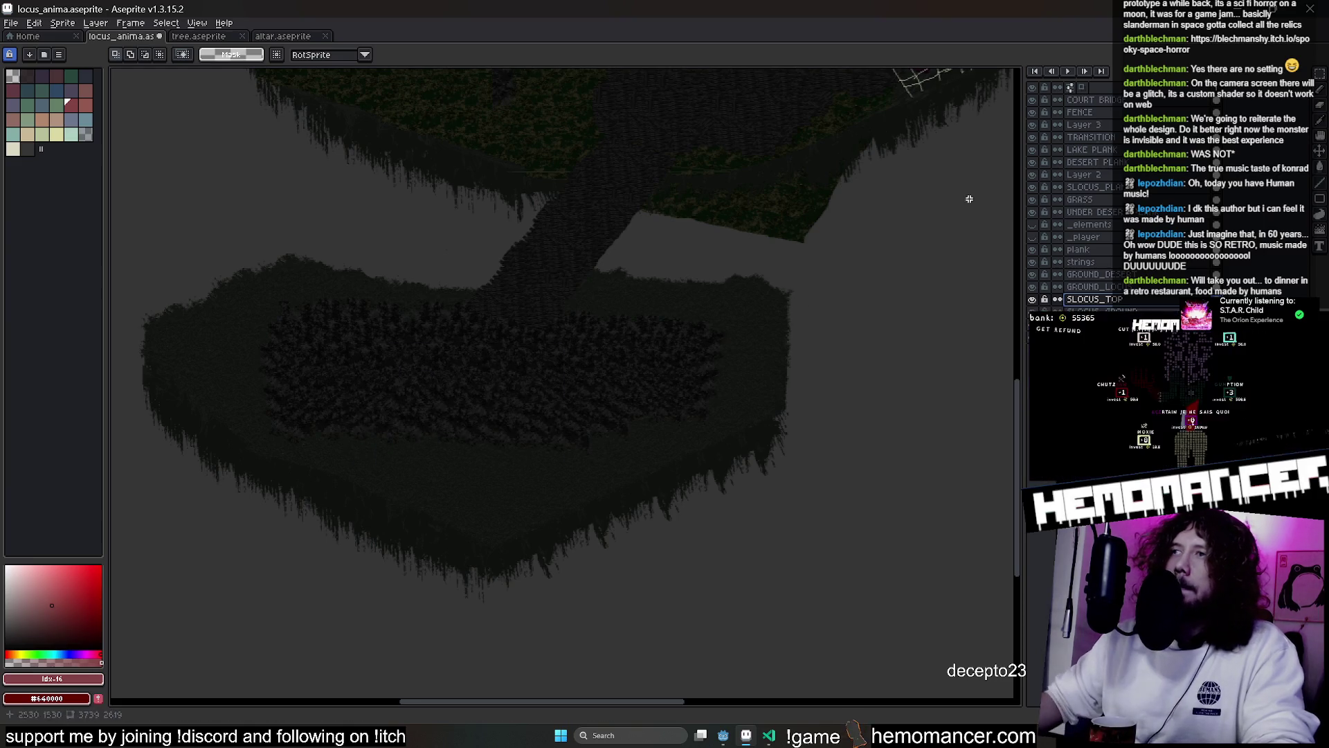
# Shift two large oval patches of foliage sideways across the island
pyautogui.moveTo(169, 238); pyautogui.dragTo(522, 555)
pyautogui.moveTo(437, 502)
pyautogui.mouseDown()
pyautogui.moveTo(528, 484)
pyautogui.moveTo(538, 505)
pyautogui.mouseUp()
pyautogui.hotkey('ctrl', 'd')
pyautogui.moveTo(210, 243)
pyautogui.mouseDown()
pyautogui.moveTo(831, 520)
pyautogui.moveTo(839, 556)
pyautogui.mouseUp()
pyautogui.moveTo(623, 445); pyautogui.dragTo(645, 454)
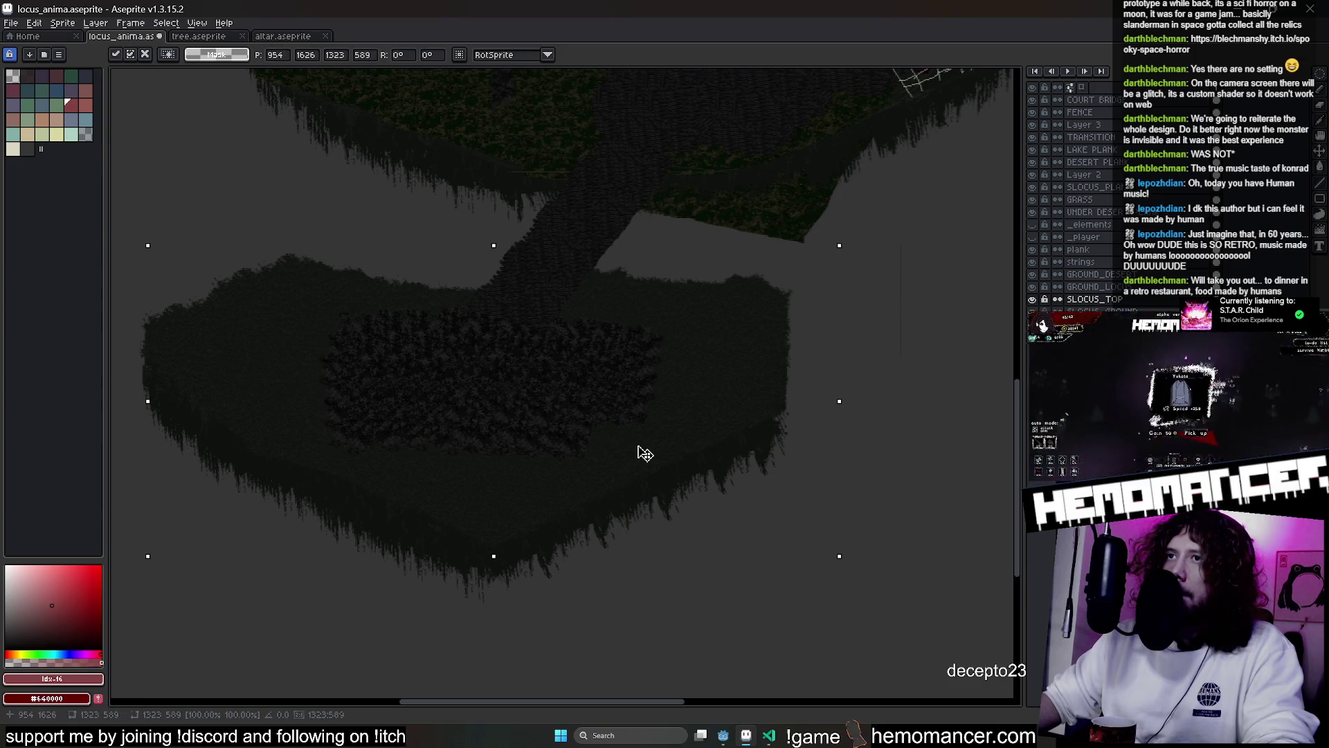
pyautogui.hotkey('ctrl', 'd')
# Move a round bush patch on the left side slightly to the right
pyautogui.scroll(4, 301, 405)
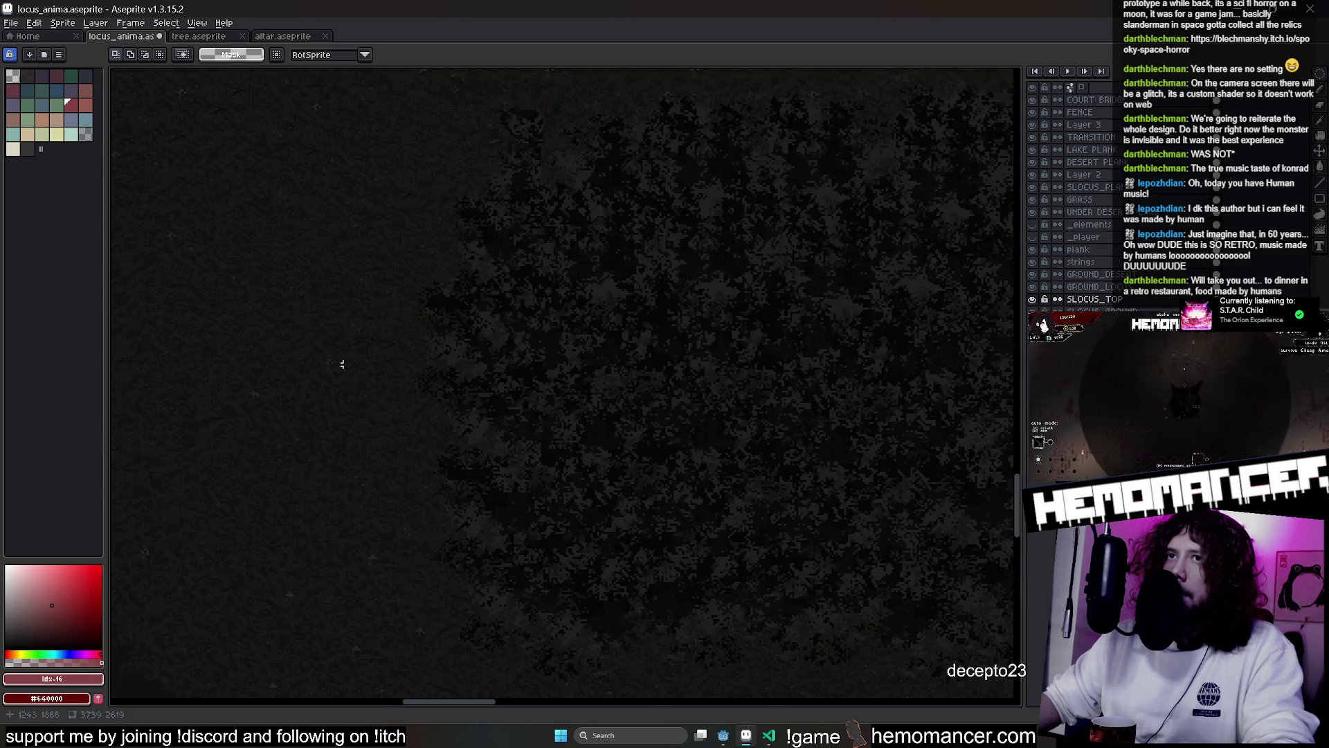
pyautogui.moveTo(317, 366); pyautogui.dragTo(907, 282)
pyautogui.scroll(-2, 787, 305)
pyautogui.scroll(-5, 801, 302)
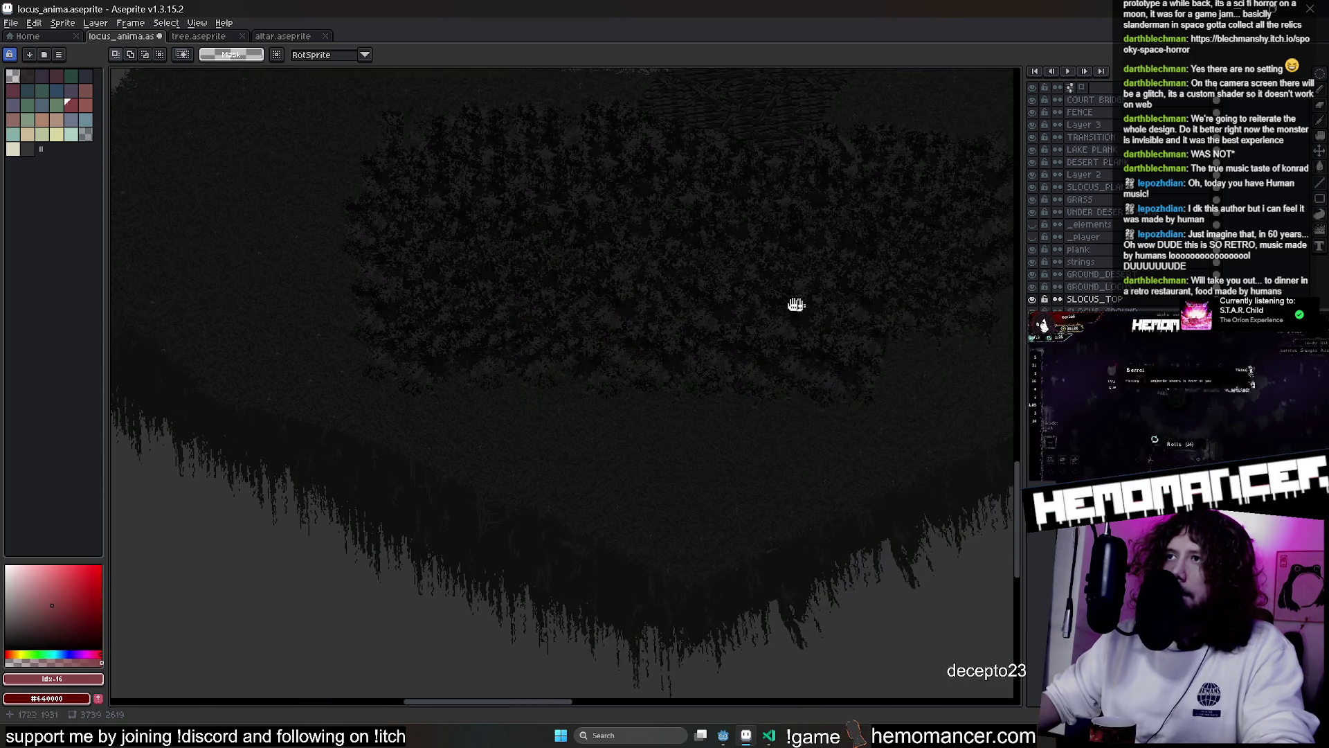
pyautogui.hscroll(4, 750, 292)
pyautogui.moveTo(698, 268)
pyautogui.mouseDown()
pyautogui.moveTo(807, 368)
pyautogui.moveTo(843, 380)
pyautogui.mouseUp()
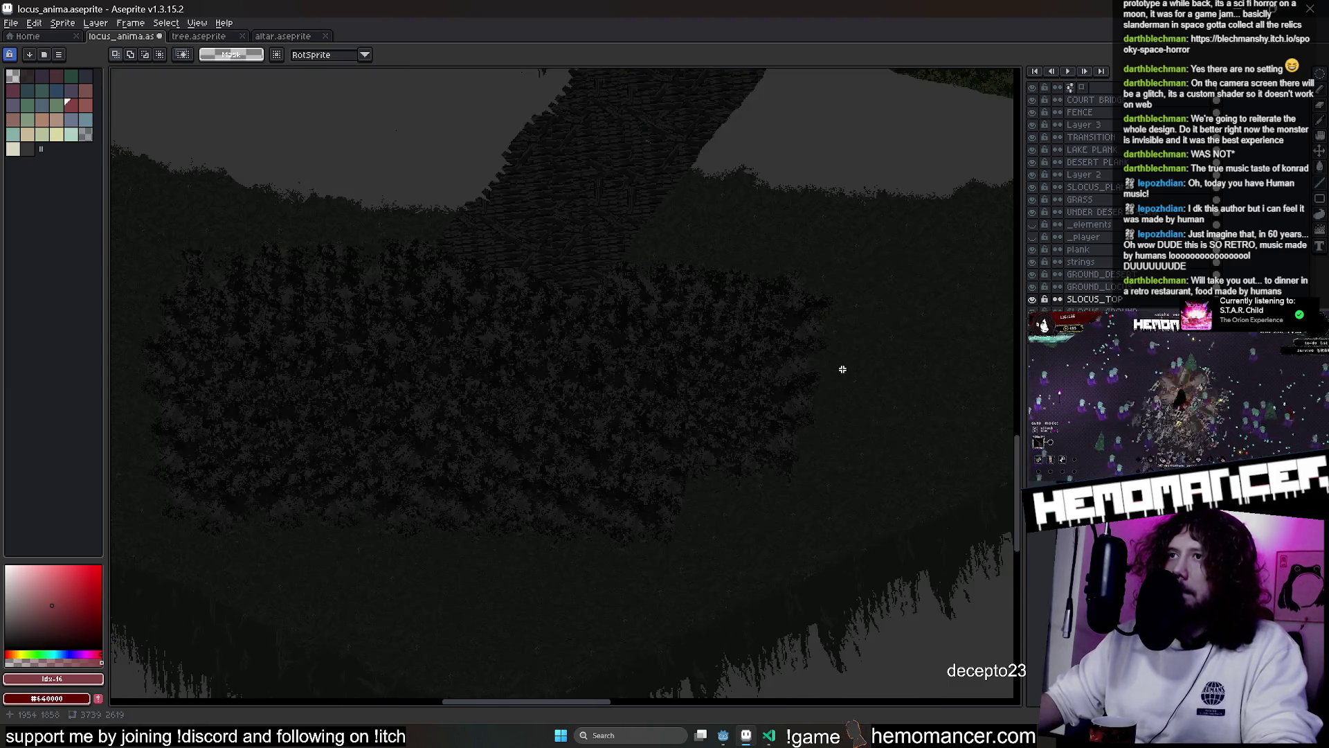
pyautogui.moveTo(951, 548)
pyautogui.mouseDown()
pyautogui.moveTo(752, 483)
pyautogui.moveTo(777, 445)
pyautogui.mouseUp()
pyautogui.hotkey('ctrl', 'd')
pyautogui.hscroll(-3, 440, 504)
pyautogui.moveTo(193, 164)
pyautogui.mouseDown()
pyautogui.moveTo(528, 584)
pyautogui.moveTo(718, 582)
pyautogui.moveTo(455, 537)
pyautogui.mouseUp()
pyautogui.moveTo(348, 425)
pyautogui.mouseDown()
pyautogui.moveTo(413, 424)
pyautogui.moveTo(404, 430)
pyautogui.mouseUp()
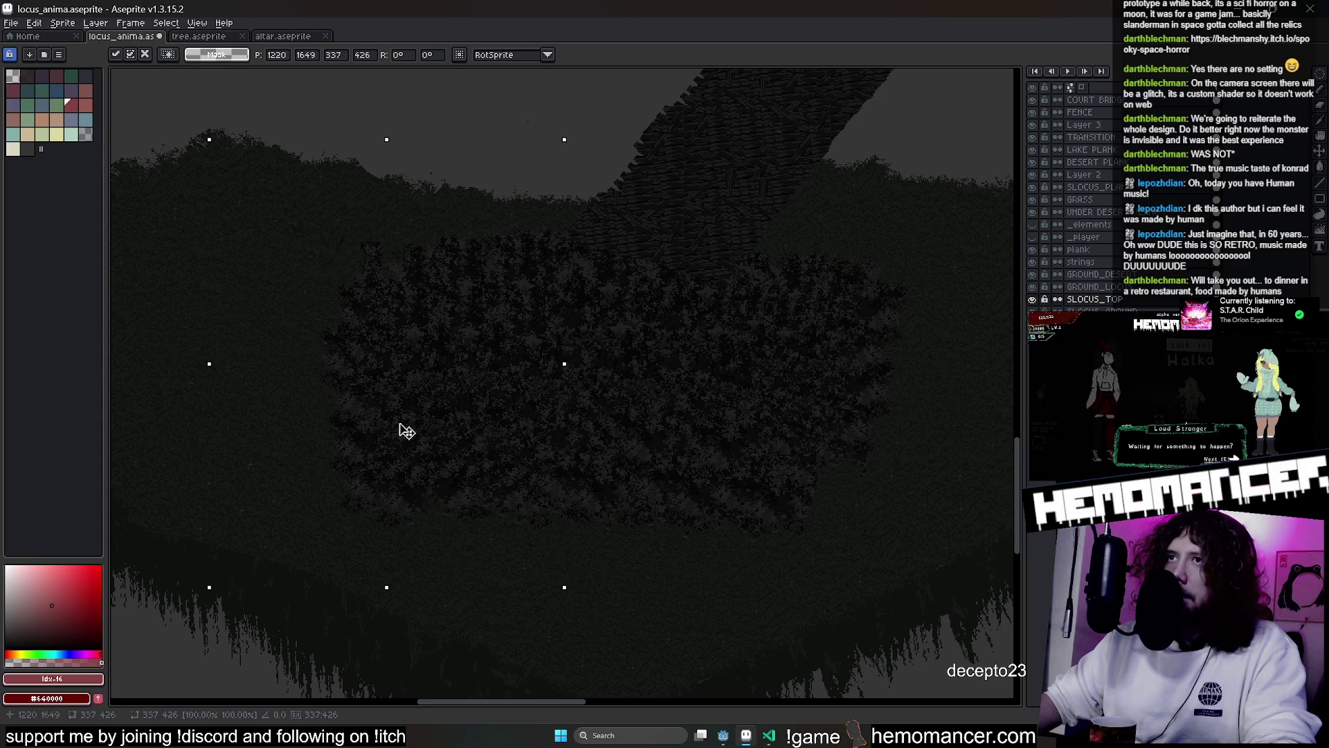
pyautogui.hotkey('ctrl', 'd')
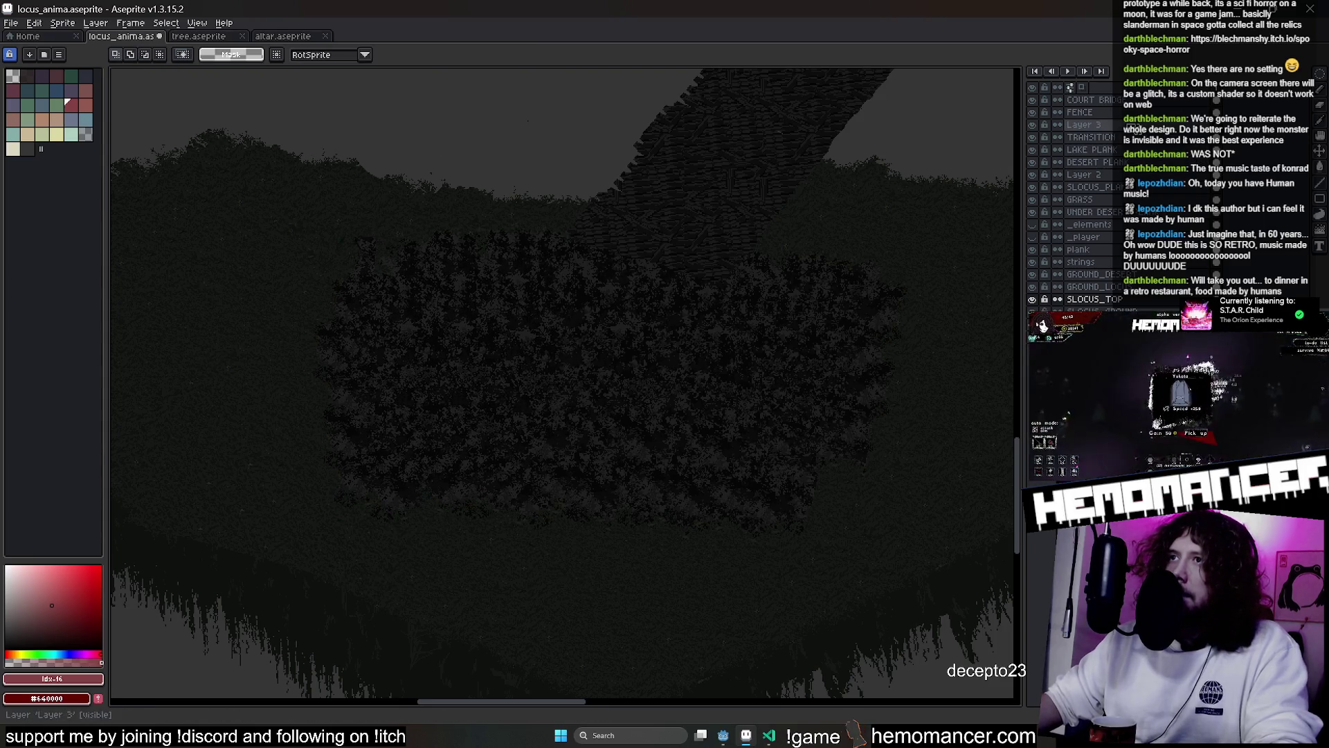
# Move a round bush cluster to the left and commit it
pyautogui.moveTo(265, 208)
pyautogui.mouseDown()
pyautogui.moveTo(376, 277)
pyautogui.moveTo(987, 568)
pyautogui.mouseUp()
pyautogui.hotkey('ctrl', 'd')
pyautogui.moveTo(318, 217)
pyautogui.mouseDown()
pyautogui.moveTo(727, 629)
pyautogui.moveTo(623, 519)
pyautogui.mouseUp()
pyautogui.moveTo(552, 424); pyautogui.dragTo(362, 409)
pyautogui.press('Return')
# Move the middle bush right to open a gap, then shift the right bush toward centre-left
pyautogui.moveTo(396, 212); pyautogui.dragTo(683, 514)
pyautogui.moveTo(595, 439); pyautogui.dragTo(980, 416)
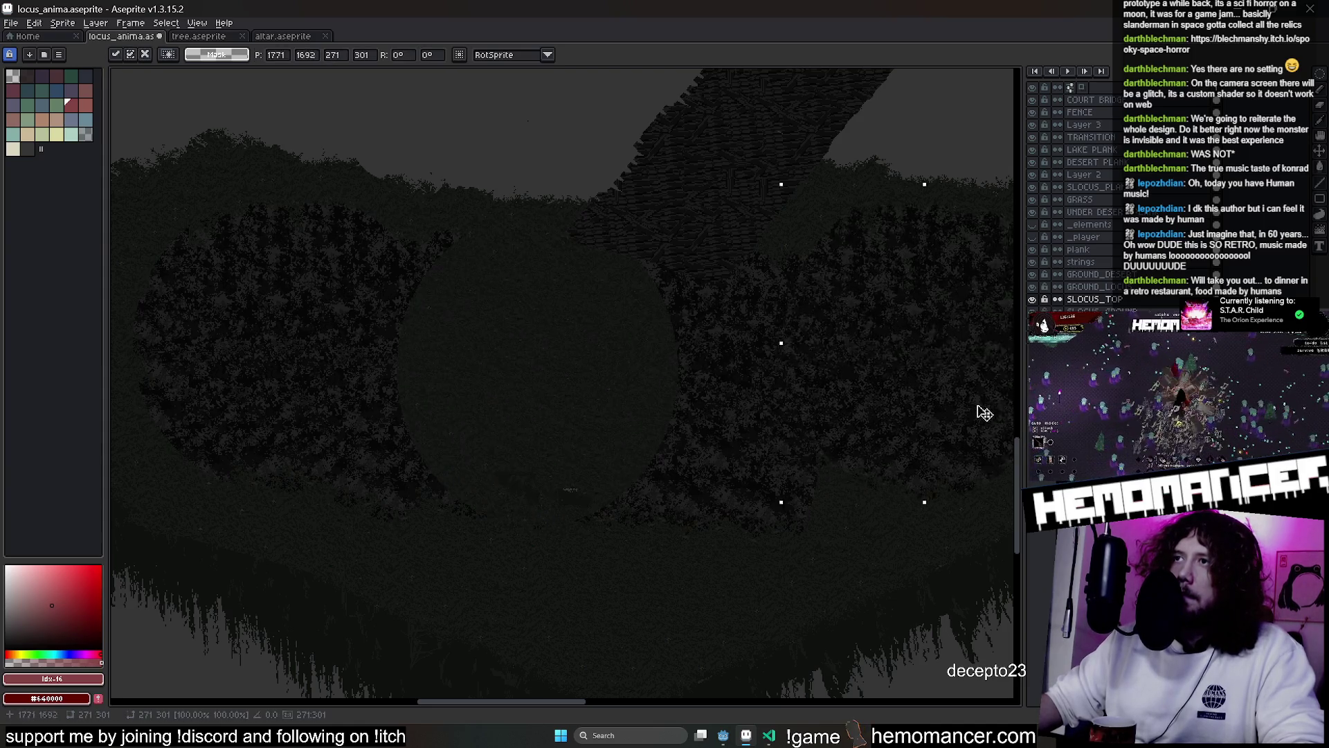
pyautogui.hotkey('ctrl', 'd')
pyautogui.hotkey('ctrl', 'z')
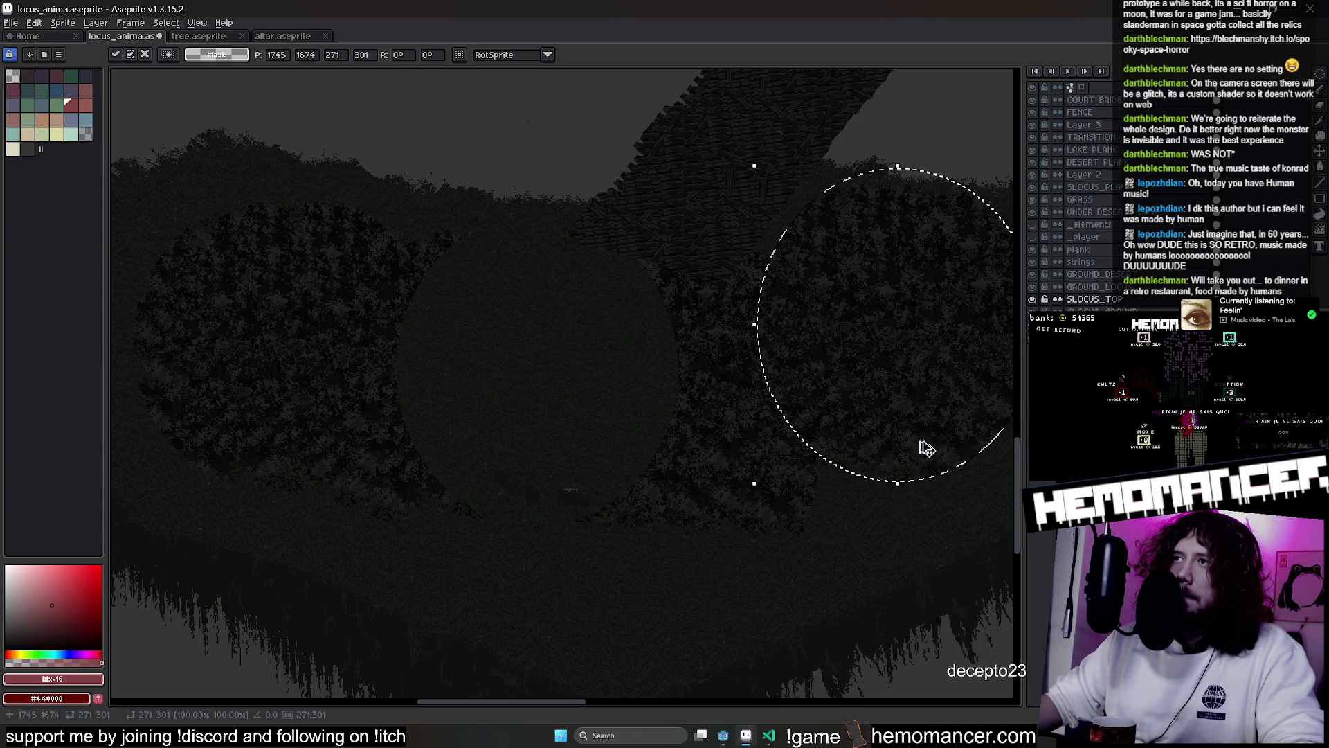
pyautogui.moveTo(928, 436)
pyautogui.mouseDown()
pyautogui.moveTo(632, 533)
pyautogui.moveTo(674, 534)
pyautogui.moveTo(588, 439)
pyautogui.mouseUp()
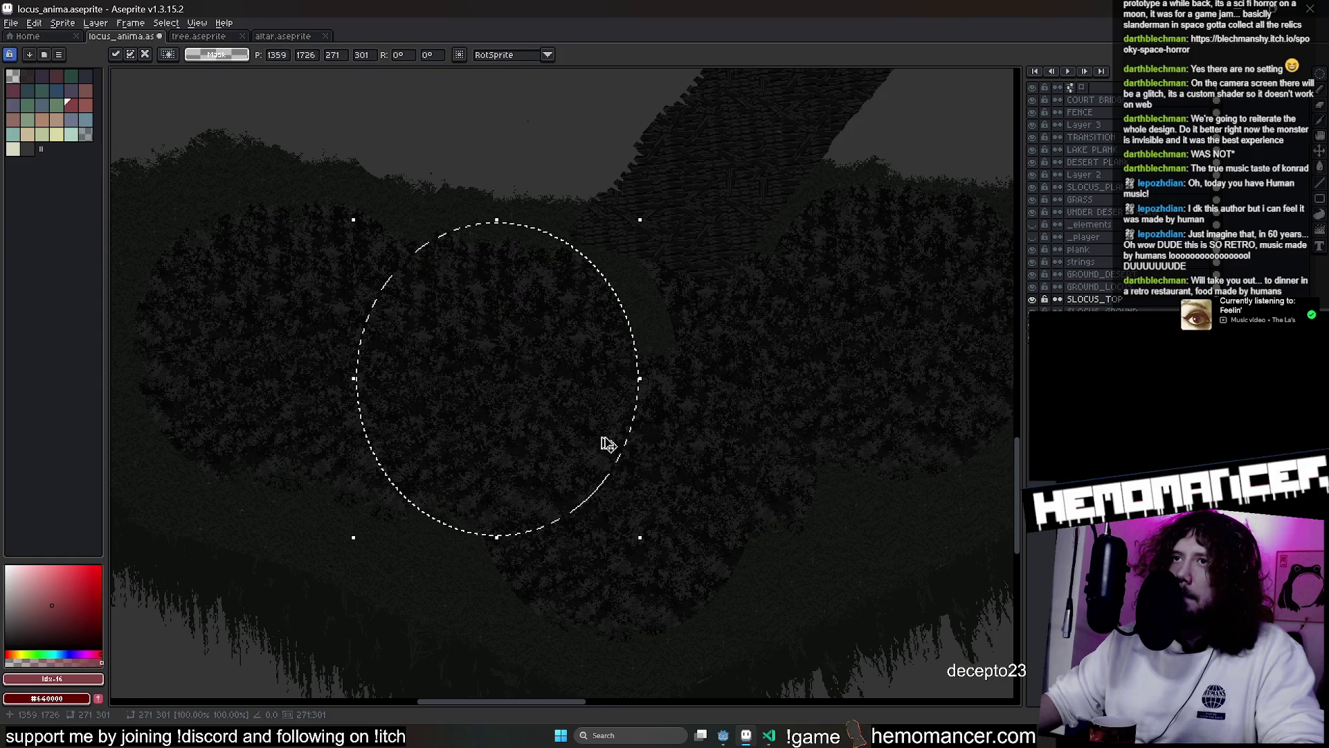
pyautogui.hotkey('ctrl', 'd')
pyautogui.scroll(-3, 813, 448)
pyautogui.press('b')
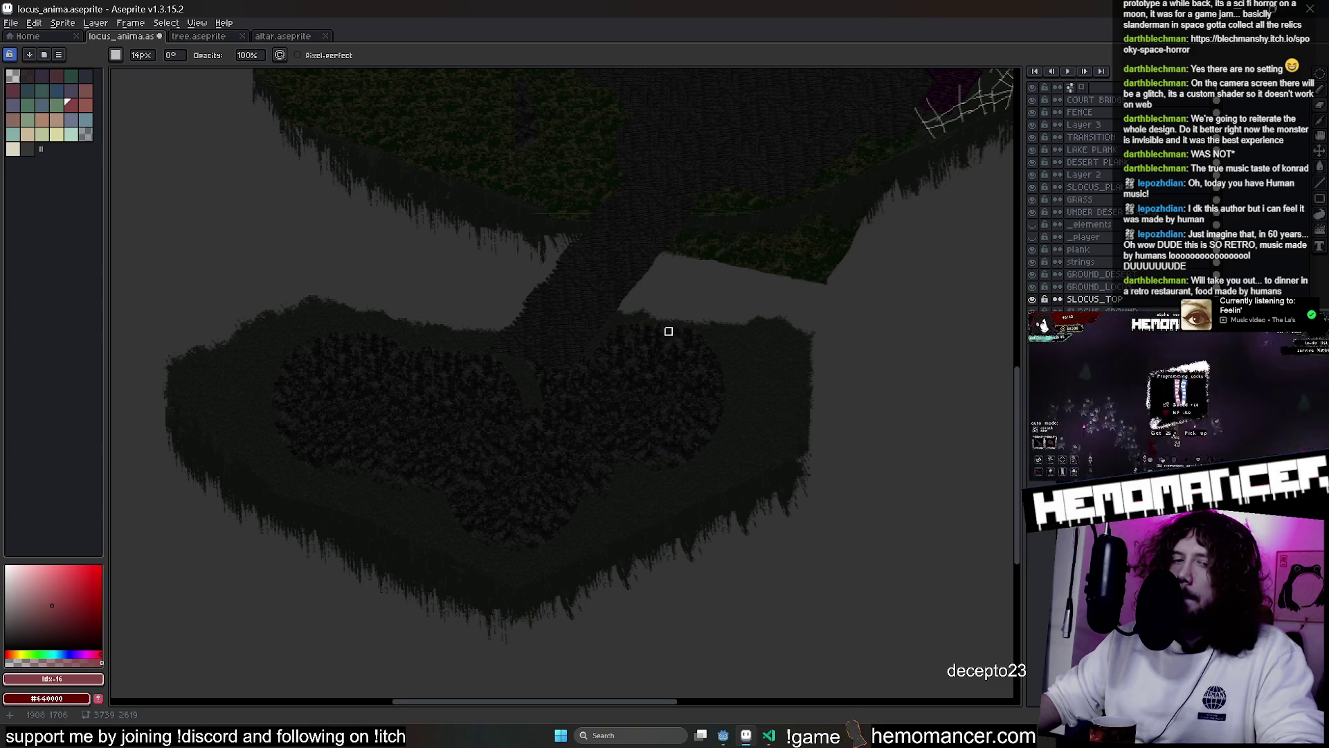
# Enlarge the brush to 16px and carve long diagonal paths through the bushes
pyautogui.moveTo(668, 331); pyautogui.dragTo(687, 324)
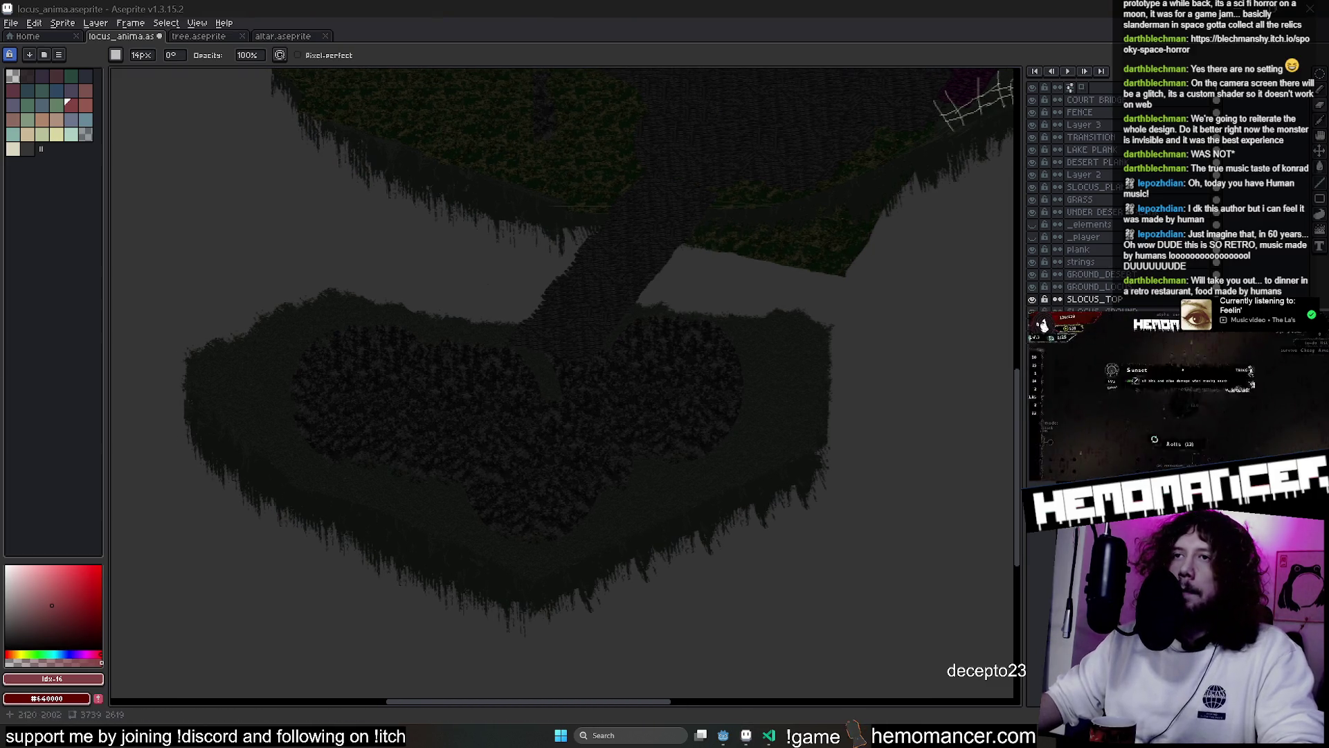
pyautogui.scroll(2, 573, 439)
pyautogui.scroll(2, 873, 329)
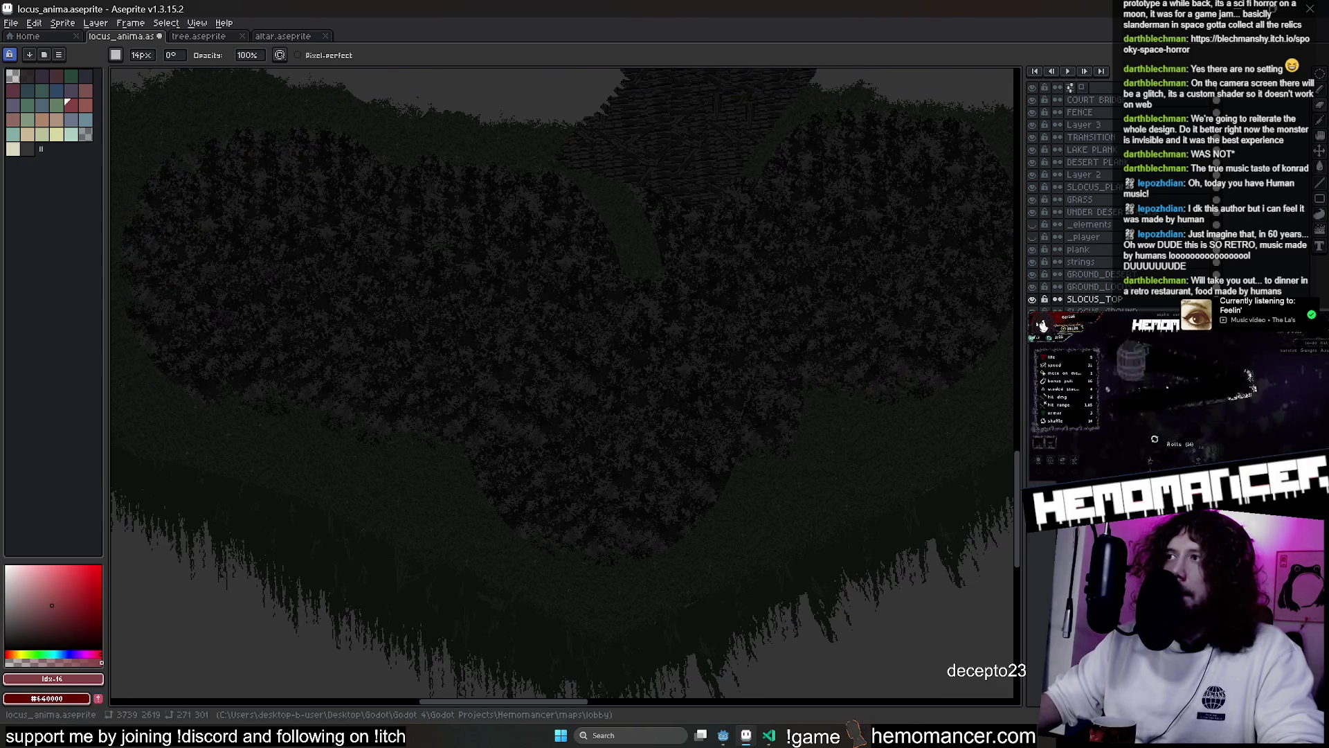
pyautogui.moveTo(1022, 343); pyautogui.dragTo(1154, 342)
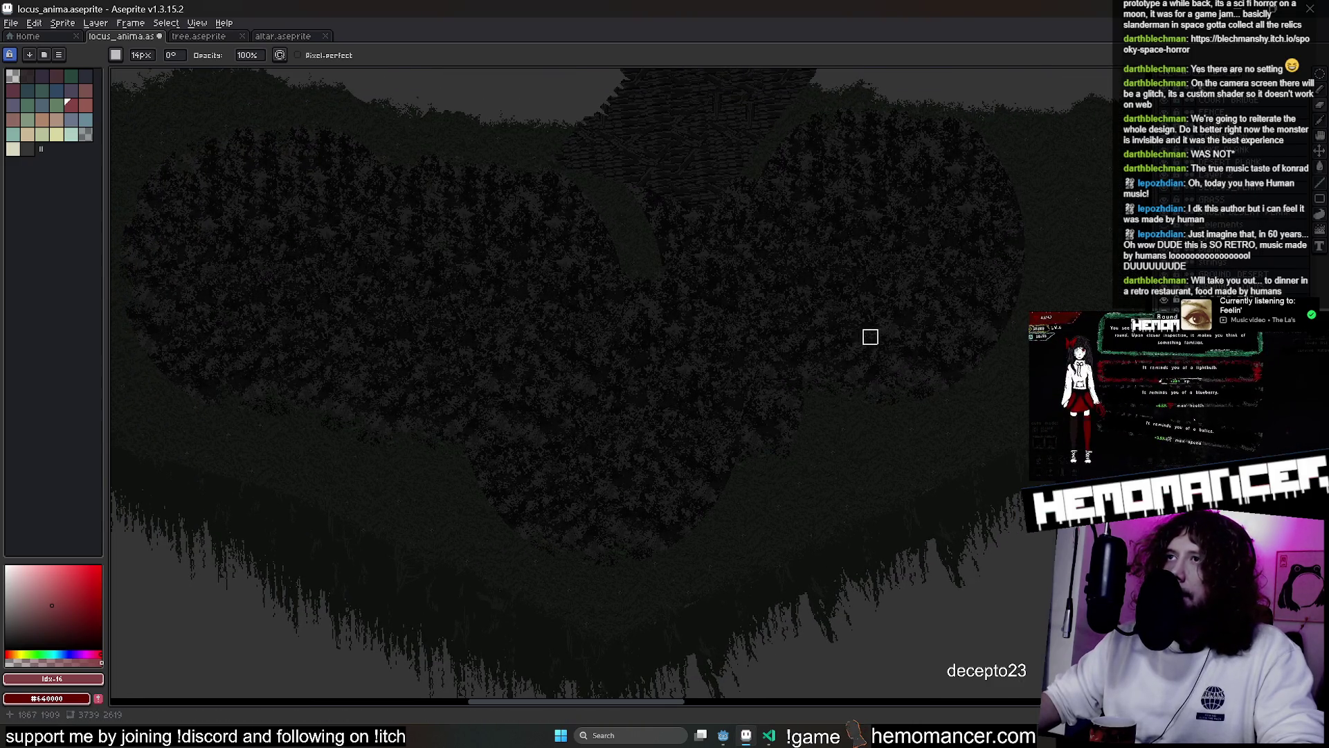
pyautogui.moveTo(870, 336); pyautogui.dragTo(846, 386)
pyautogui.press('+')
pyautogui.press('+')
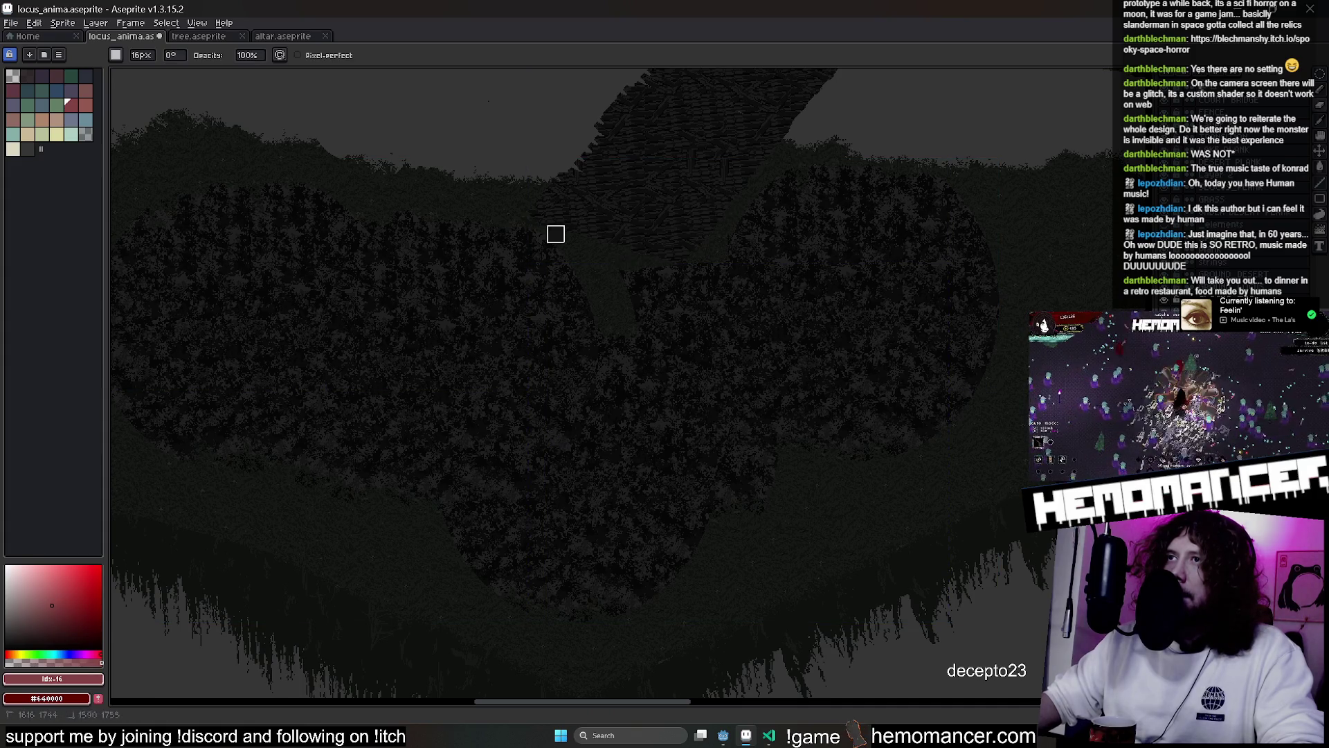
pyautogui.moveTo(928, 177); pyautogui.dragTo(603, 601)
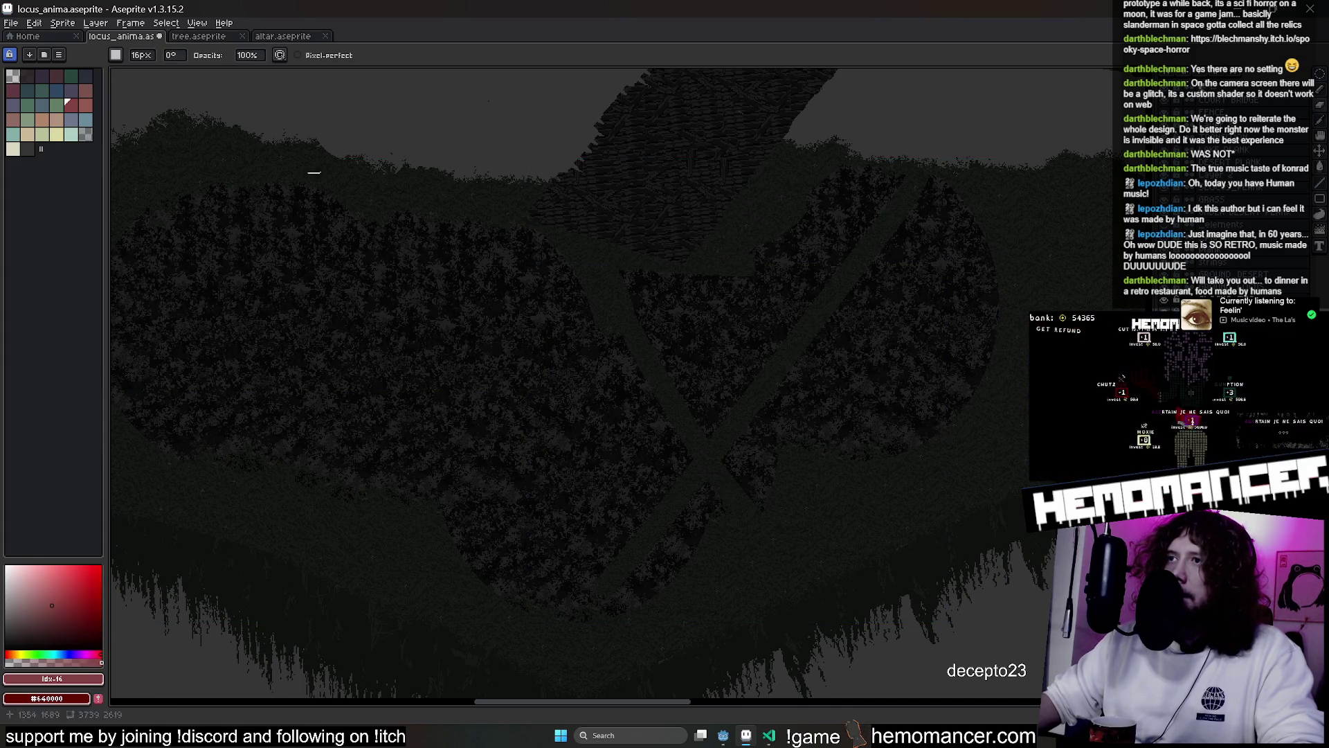
pyautogui.moveTo(520, 124); pyautogui.dragTo(639, 411)
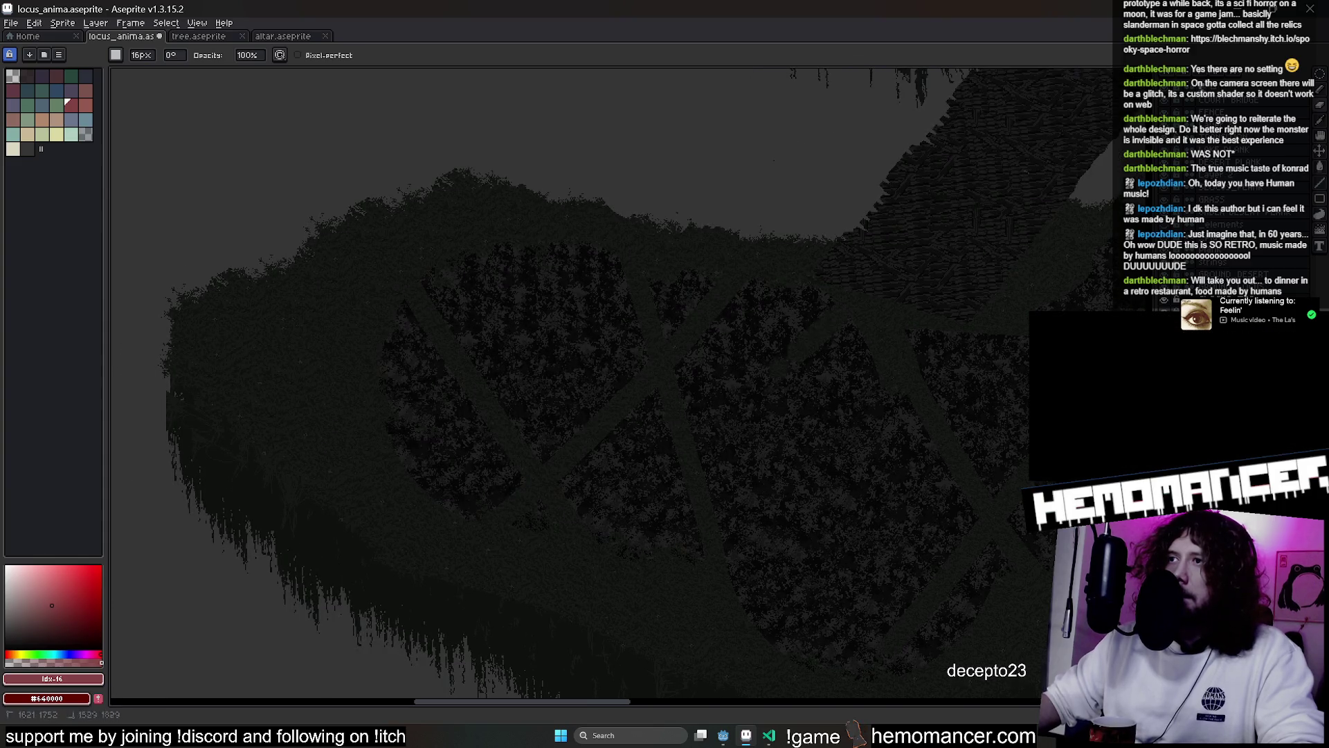
pyautogui.moveTo(997, 464); pyautogui.dragTo(581, 444)
pyautogui.moveTo(498, 291); pyautogui.dragTo(340, 599)
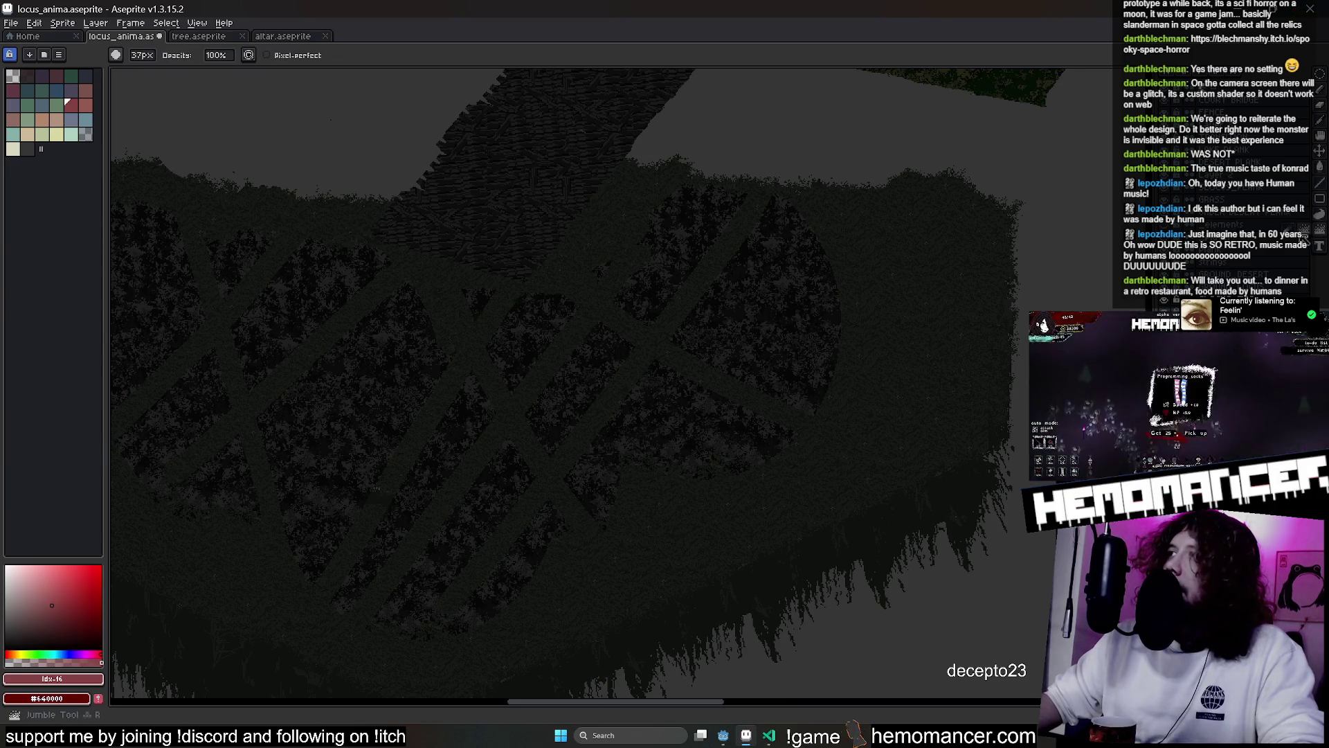
pyautogui.moveTo(852, 276); pyautogui.dragTo(861, 181)
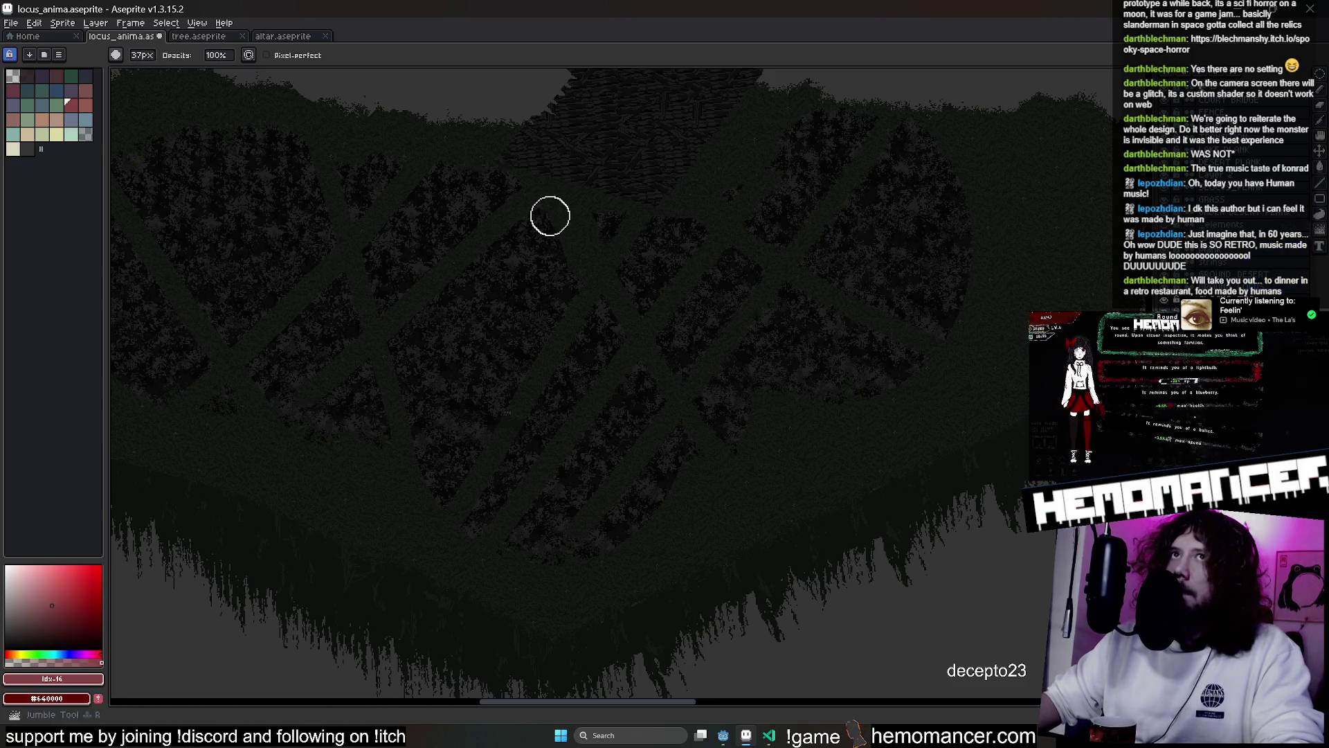
pyautogui.press('b')
pyautogui.scroll(4, 429, 250)
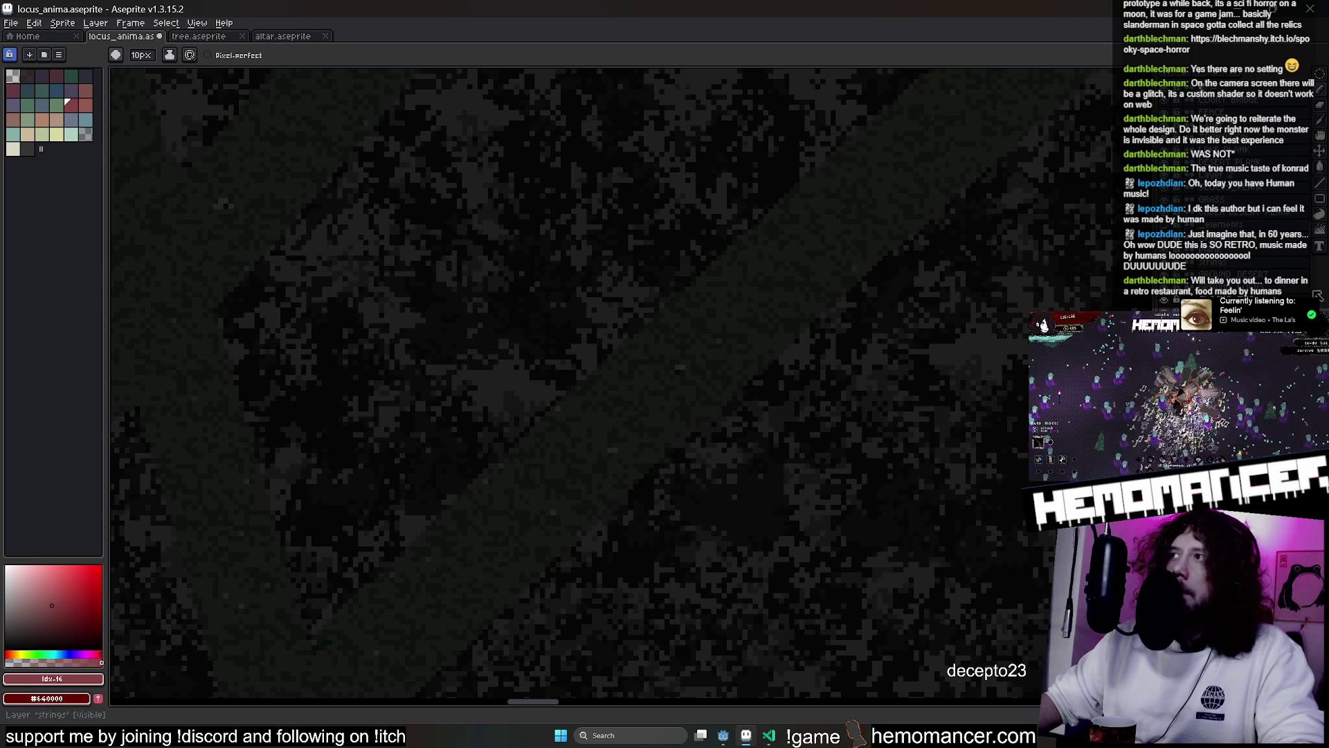
pyautogui.press('e')
pyautogui.scroll(-20, 828, 277)
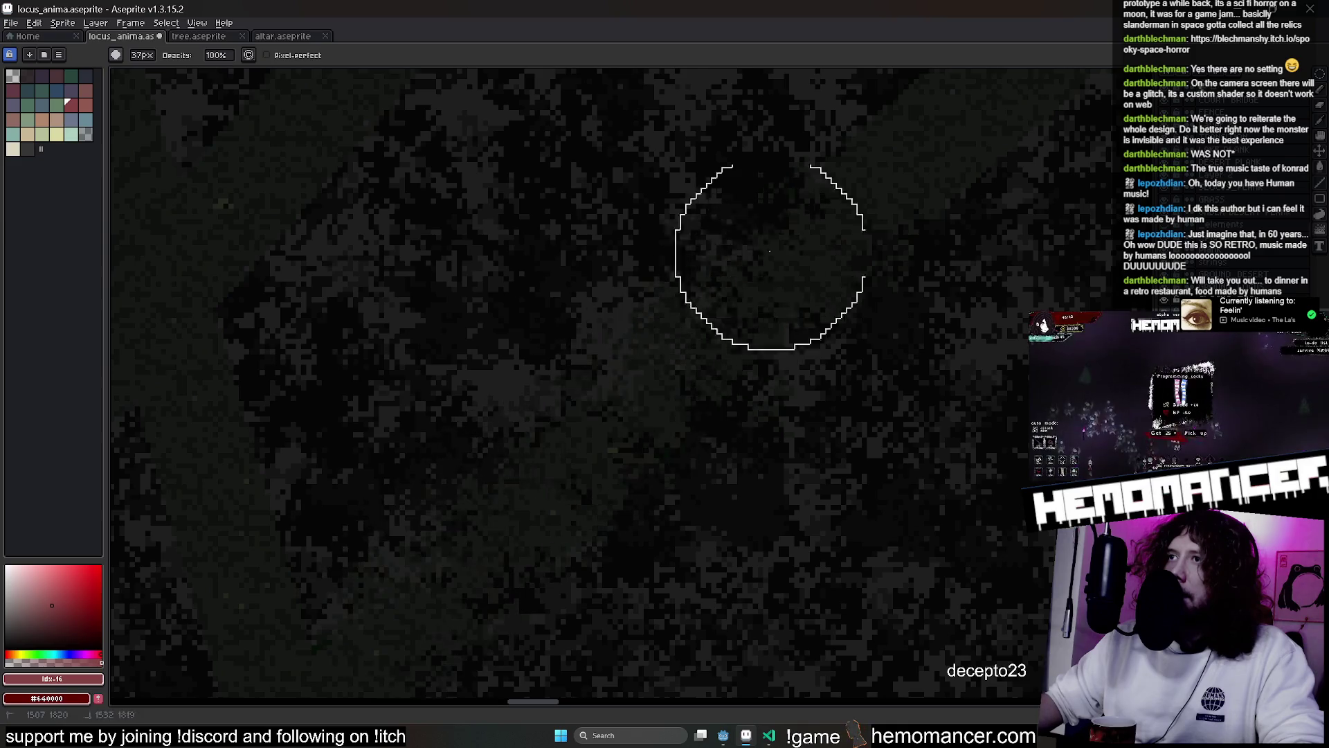
pyautogui.scroll(-5, 889, 201)
pyautogui.press('+')
pyautogui.press('+')
pyautogui.press('+')
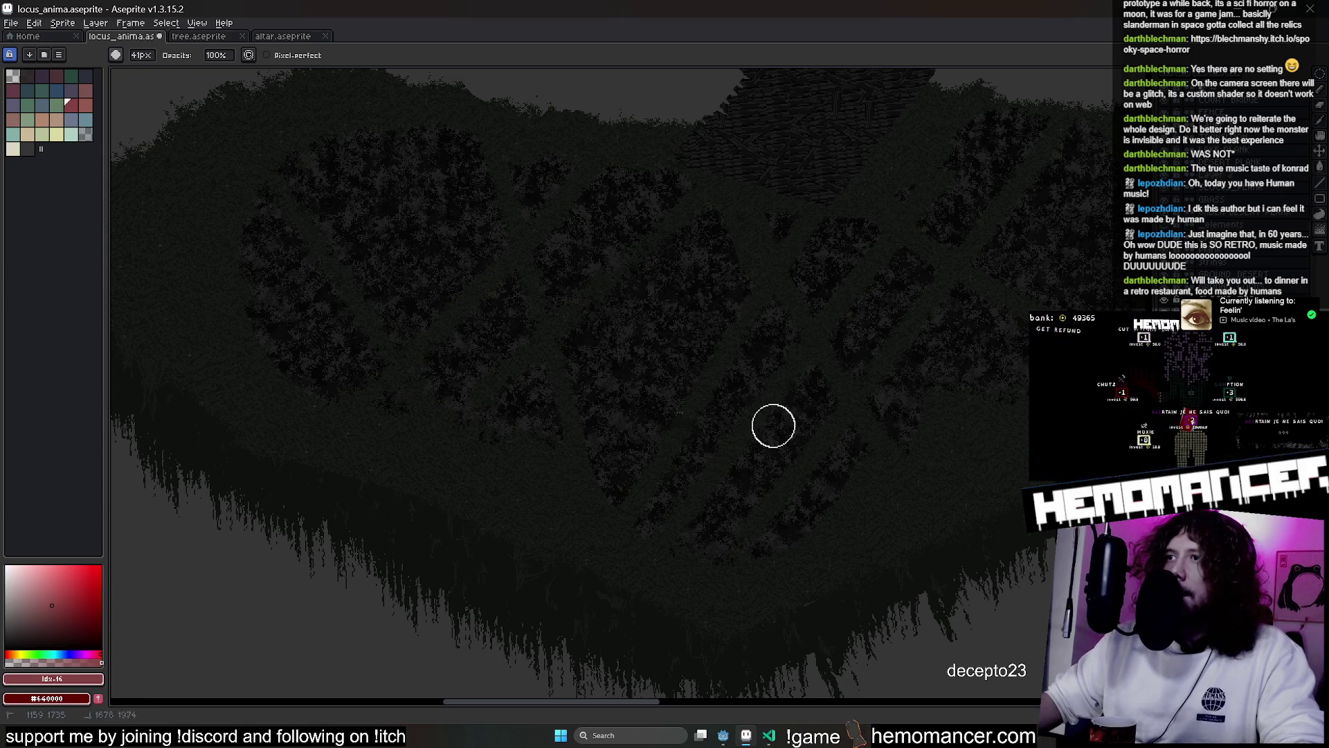
pyautogui.scroll(3, 987, 415)
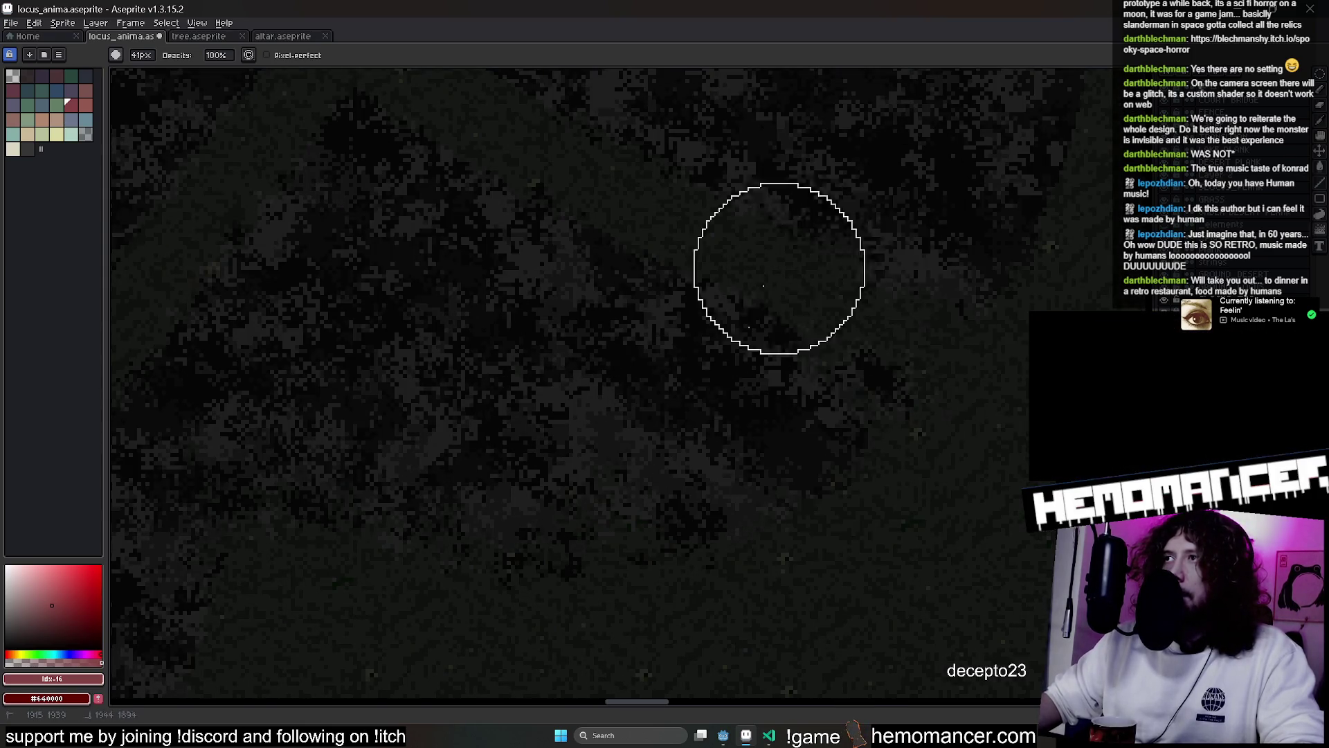
pyautogui.scroll(-2, 644, 228)
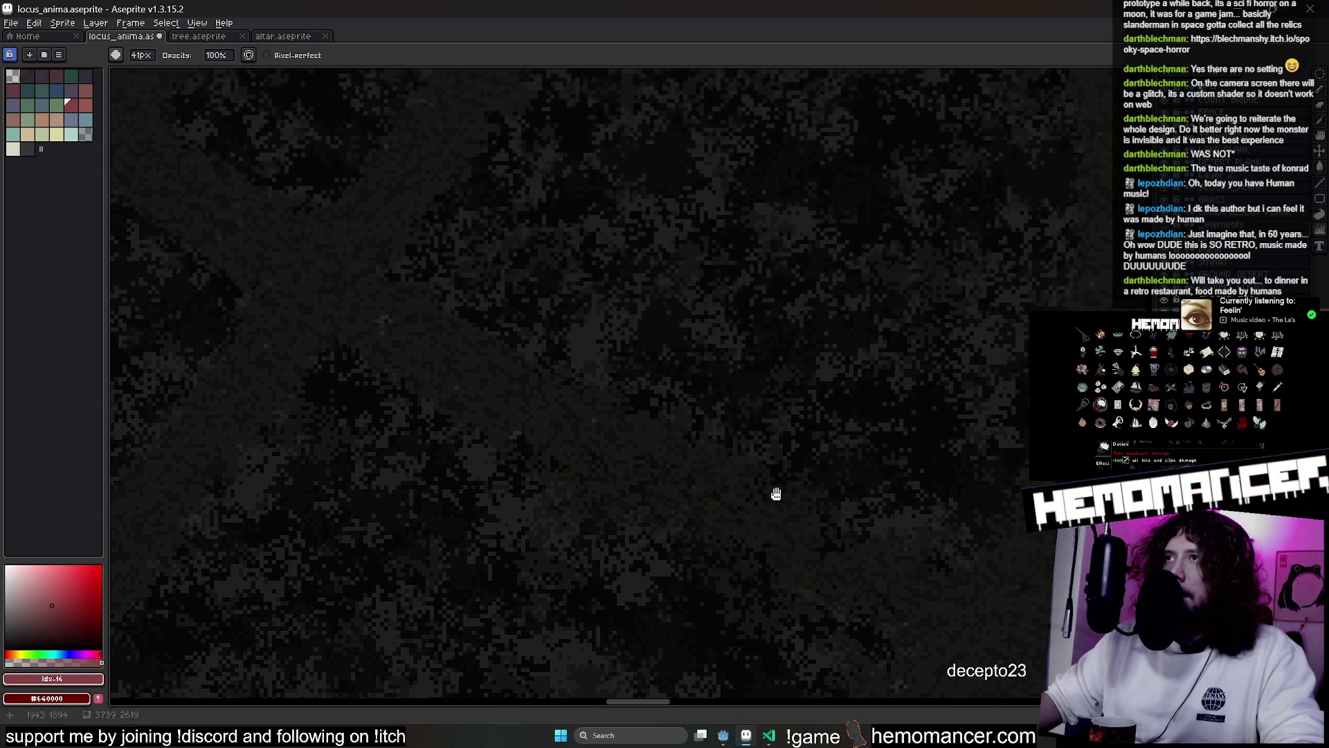
pyautogui.scroll(2, 575, 325)
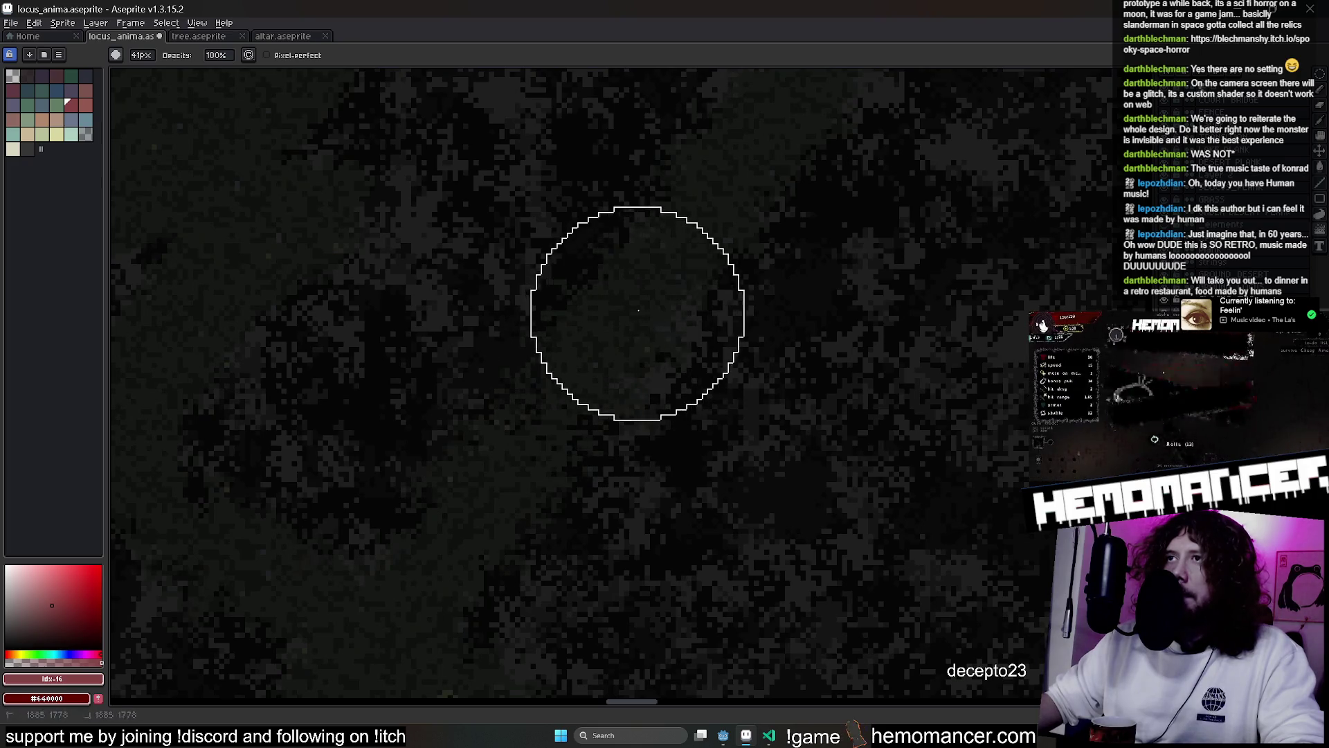
pyautogui.scroll(-2, 762, 194)
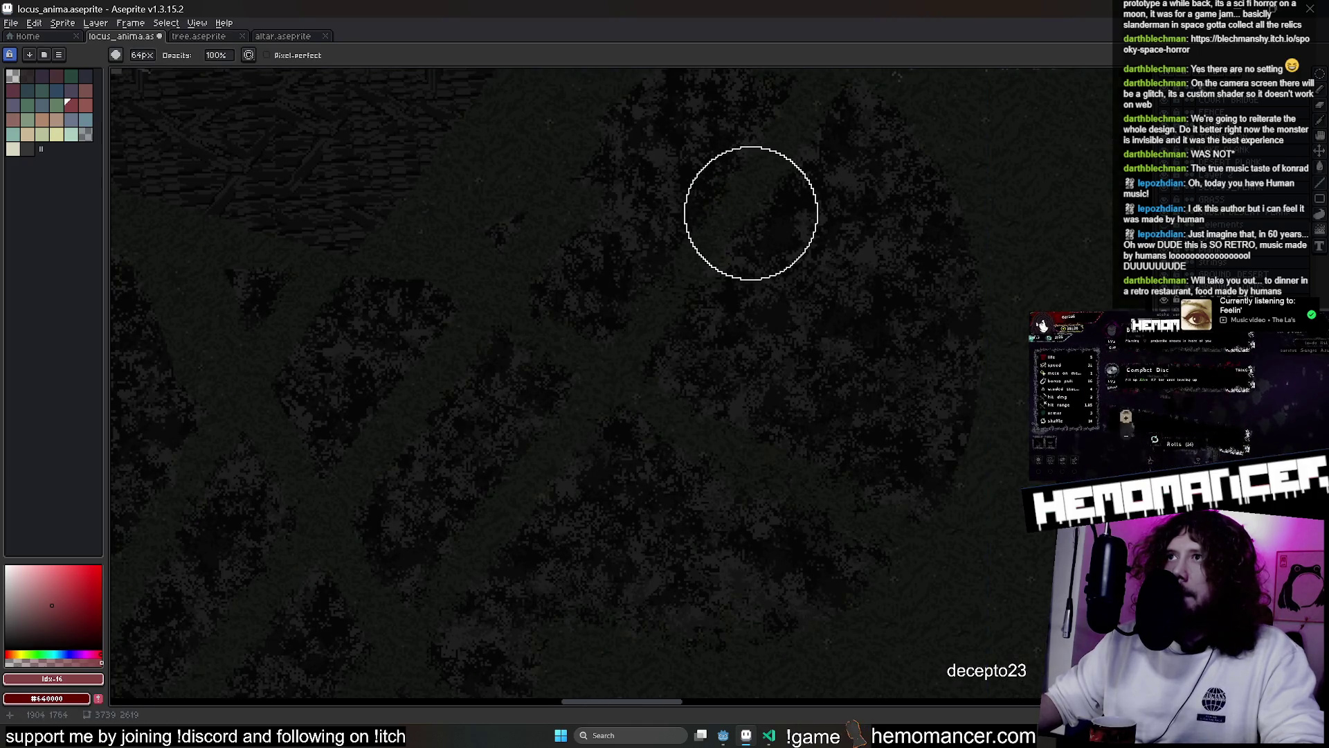
pyautogui.scroll(4, 751, 212)
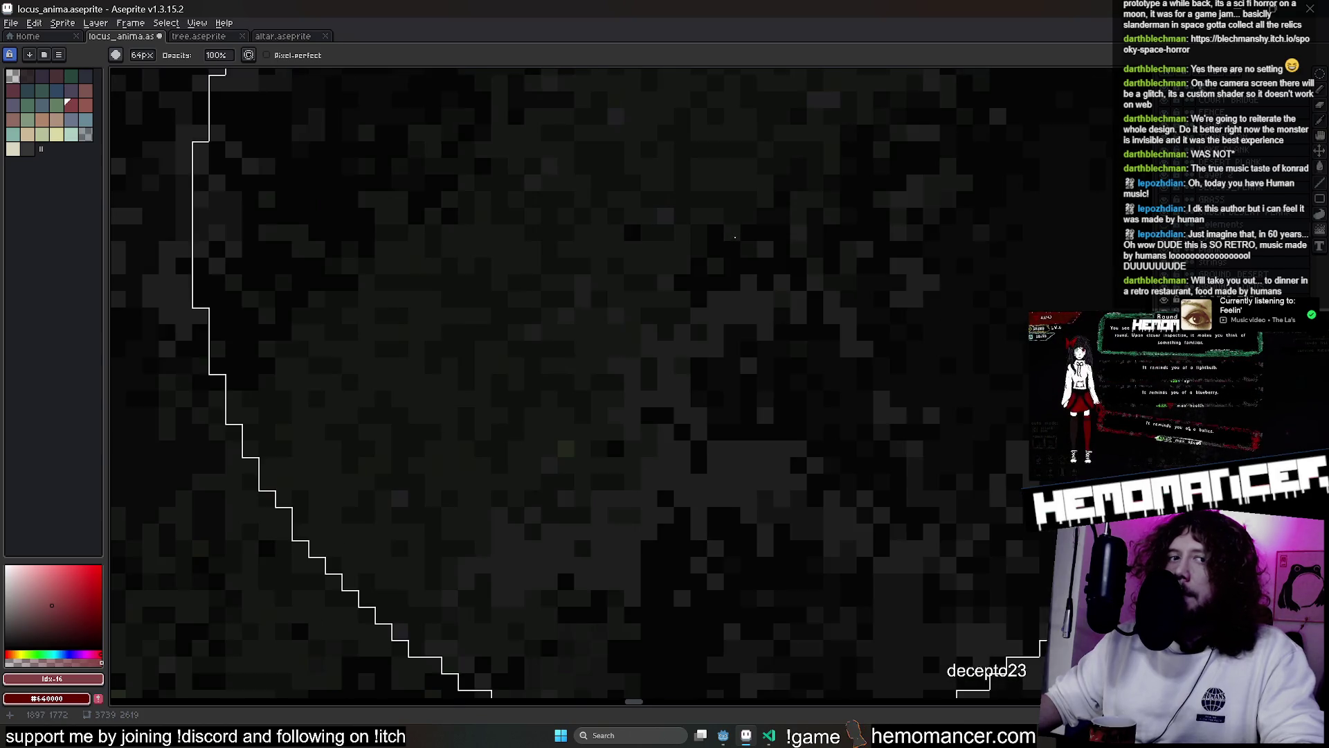
pyautogui.scroll(-4, 540, 475)
pyautogui.scroll(3, 493, 415)
pyautogui.scroll(-1, 593, 342)
pyautogui.scroll(1, 780, 205)
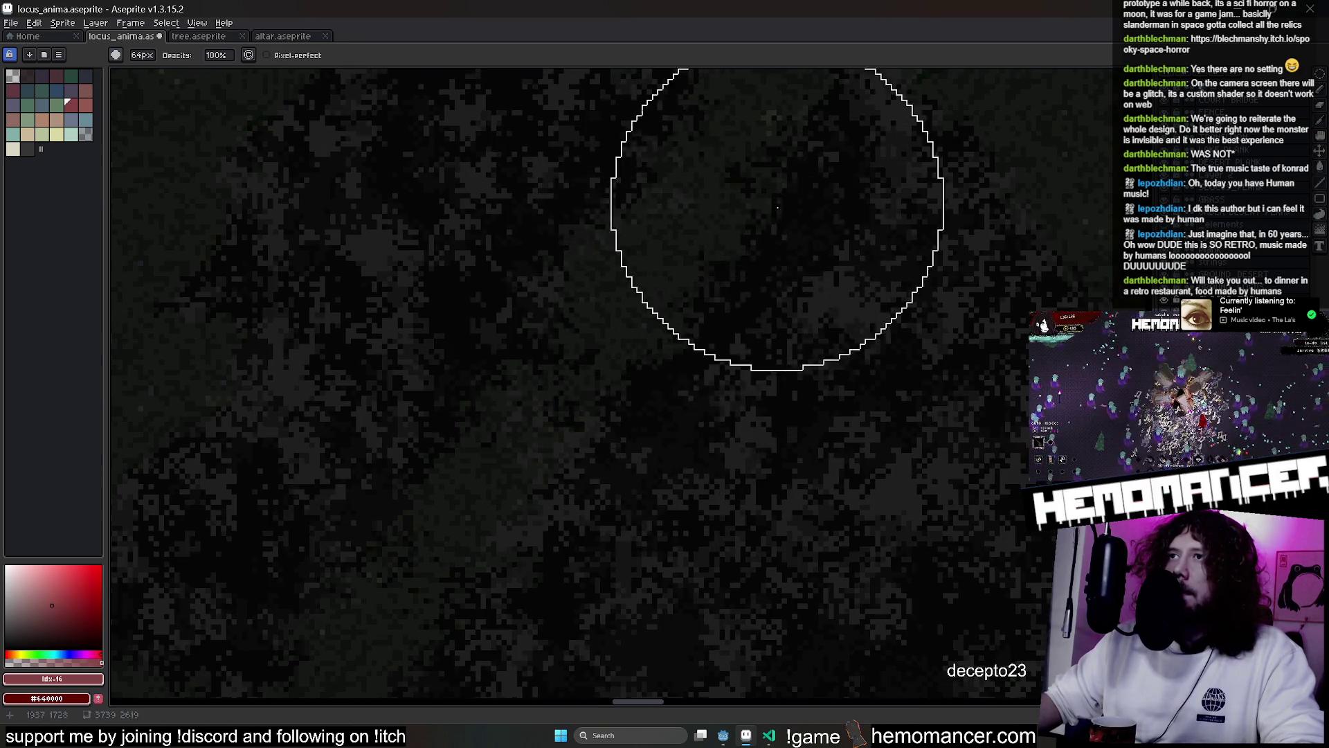
pyautogui.scroll(-2, 658, 291)
pyautogui.scroll(2, 585, 182)
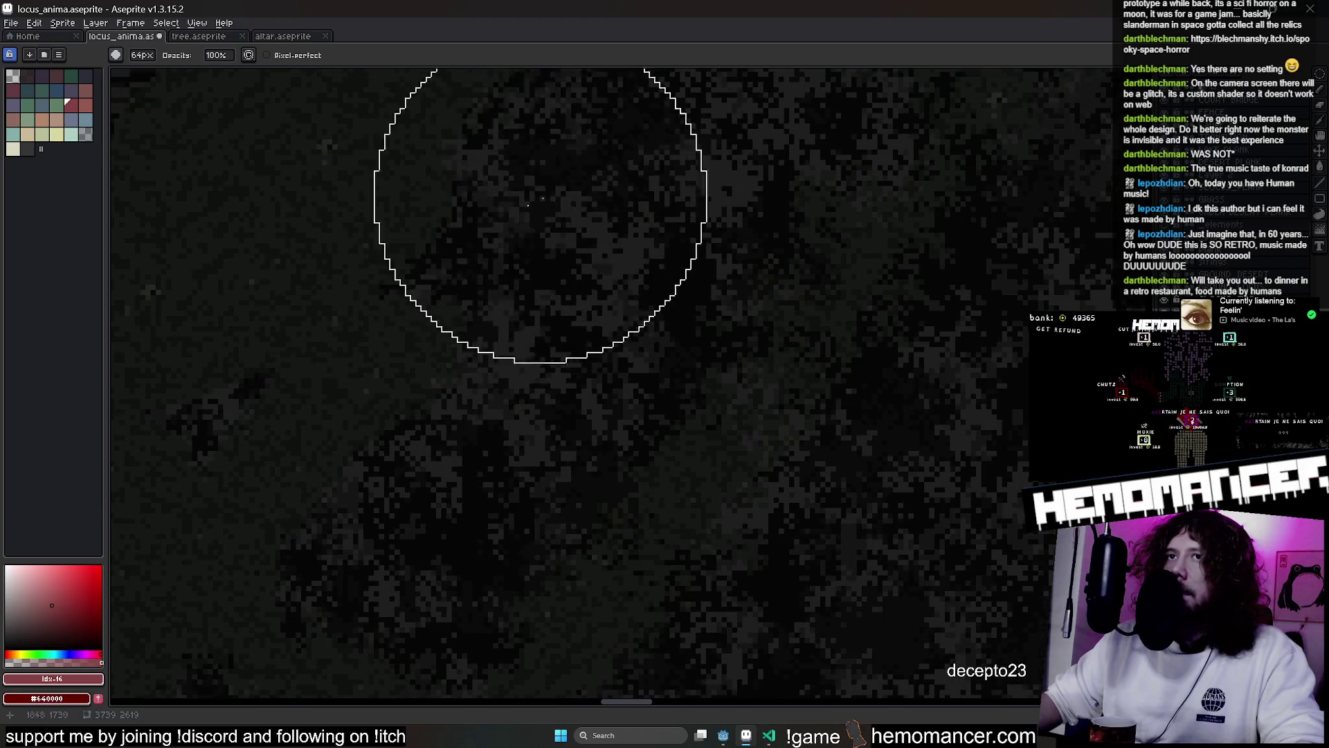
pyautogui.scroll(-1, 287, 474)
pyautogui.scroll(1, 445, 386)
pyautogui.scroll(-4, 520, 315)
pyautogui.scroll(4, 465, 396)
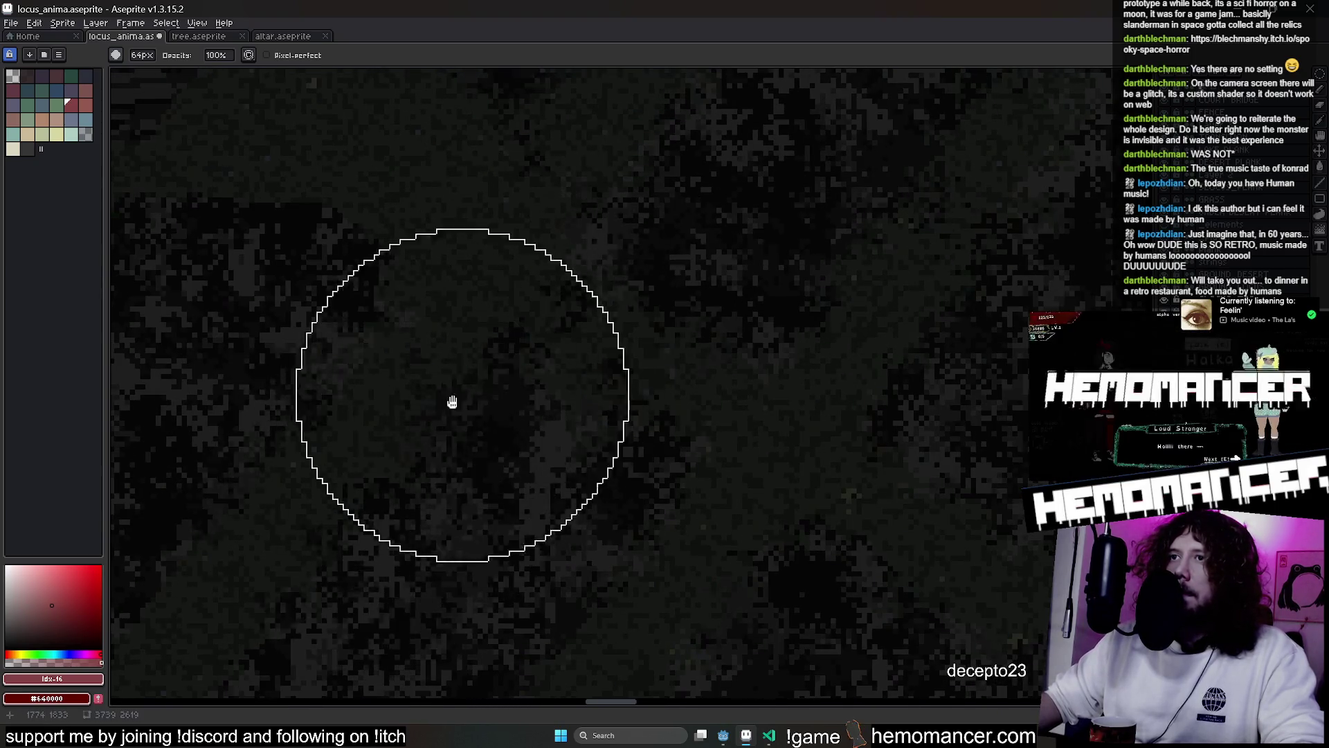
pyautogui.scroll(-4, 387, 322)
pyautogui.scroll(4, 488, 291)
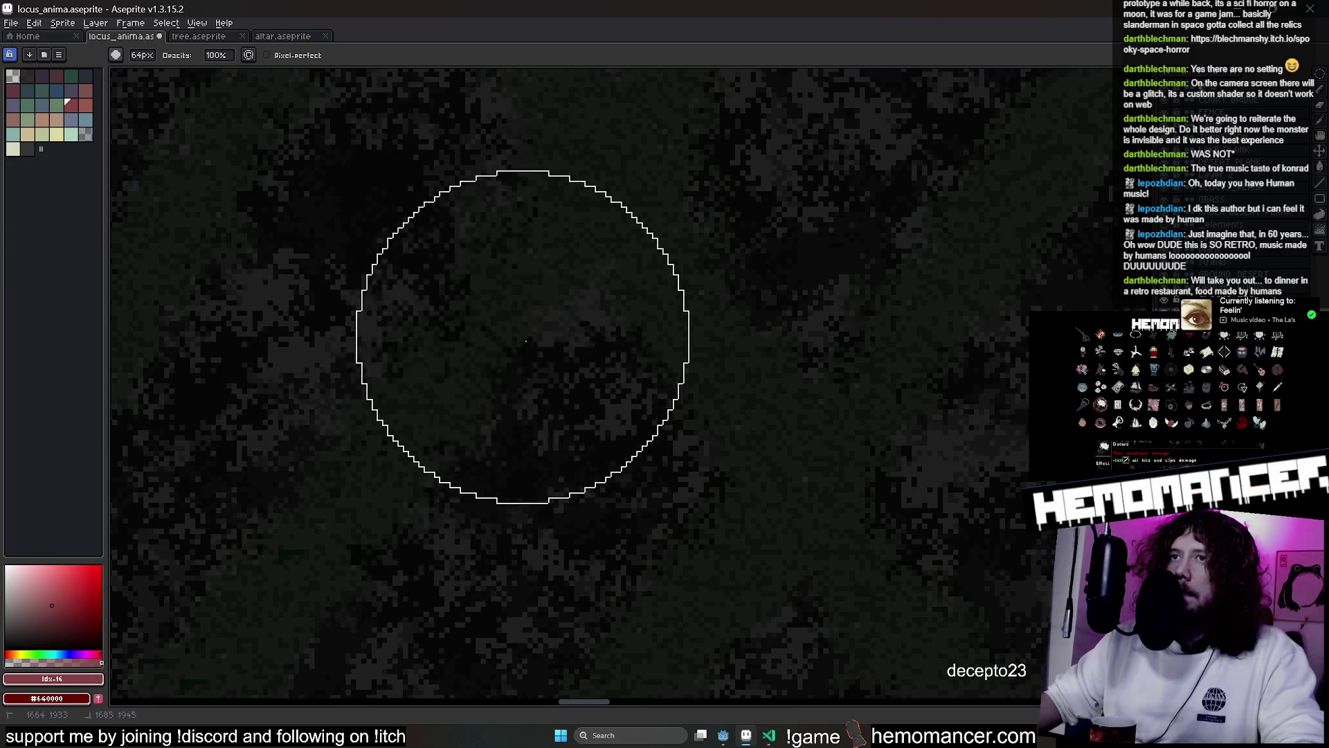
pyautogui.scroll(-6, 554, 332)
pyautogui.scroll(2, 564, 335)
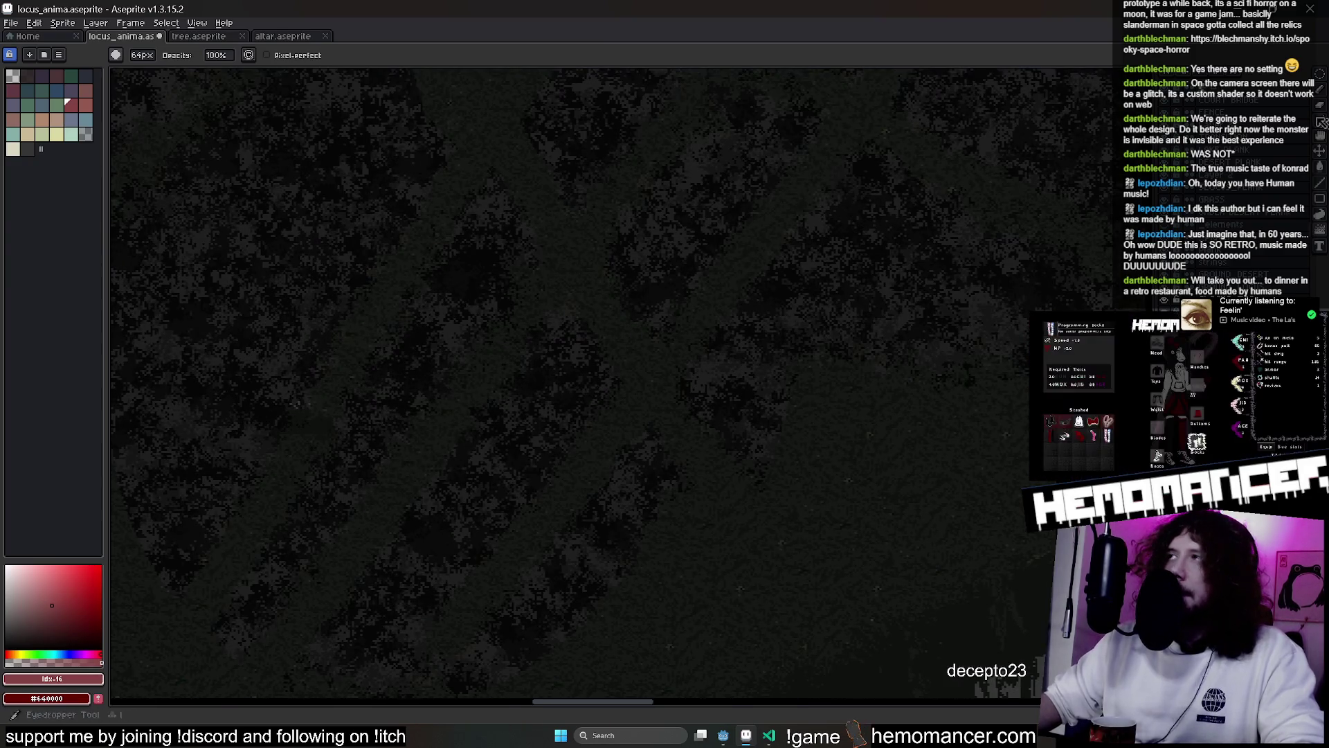
pyautogui.click(1324, 76)
pyautogui.scroll(-3, 716, 371)
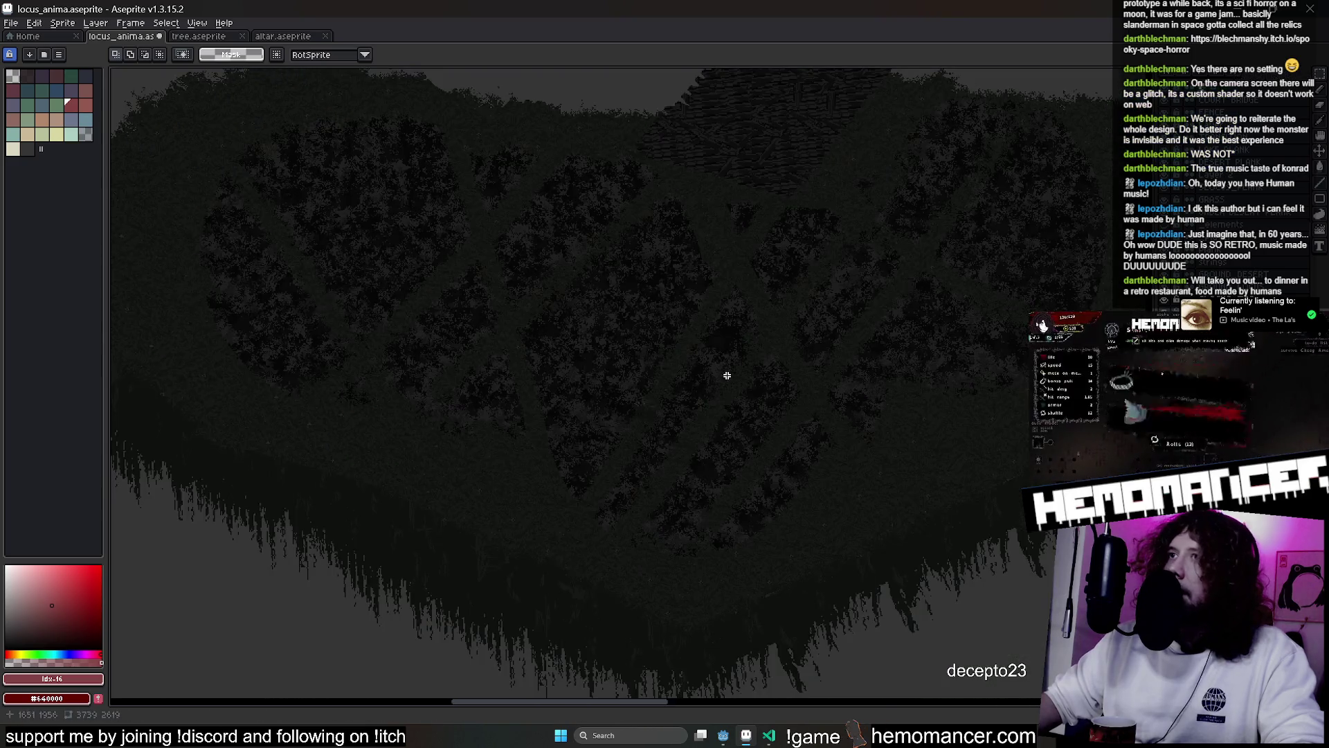
# Select the tree-cluster area, scale it to about half size, shift it right, and deselect
pyautogui.moveTo(294, 184); pyautogui.dragTo(1070, 550)
pyautogui.hotkey('ctrl', 't')
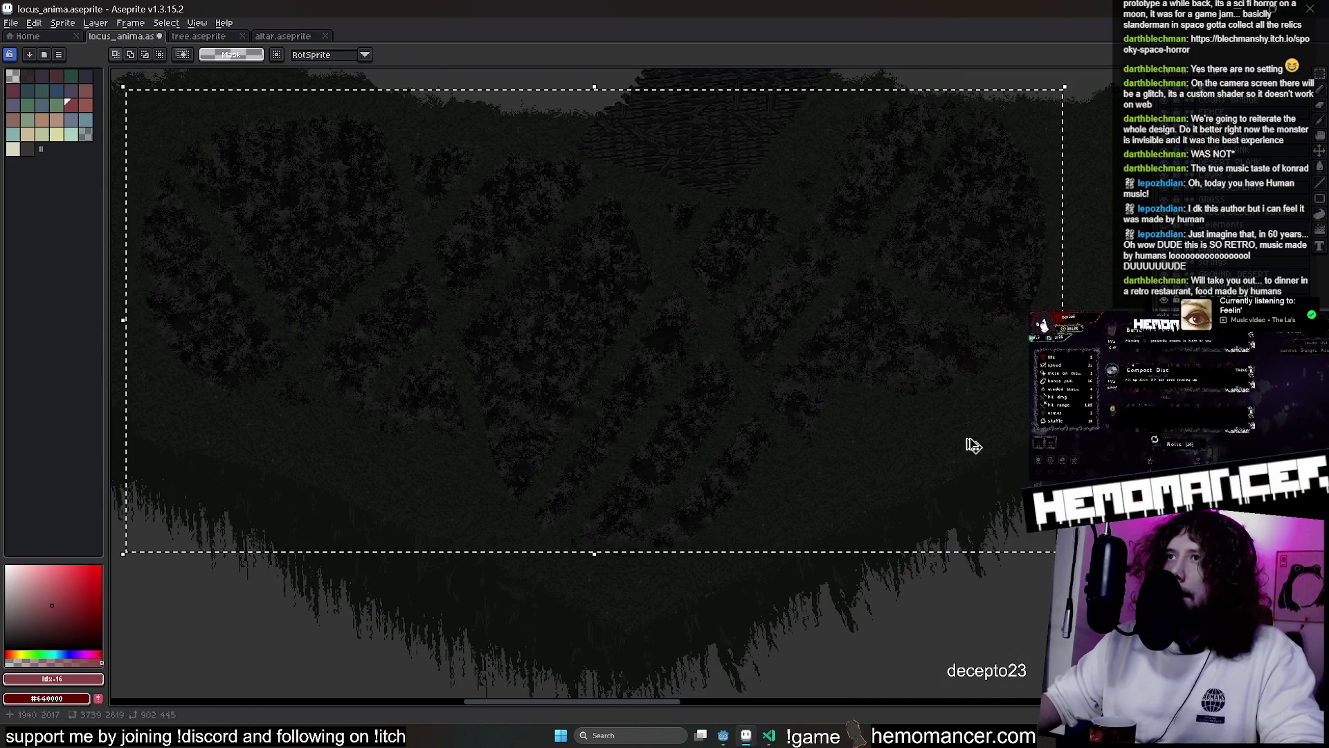
pyautogui.scroll(1, 980, 377)
pyautogui.moveTo(993, 481); pyautogui.dragTo(1015, 432)
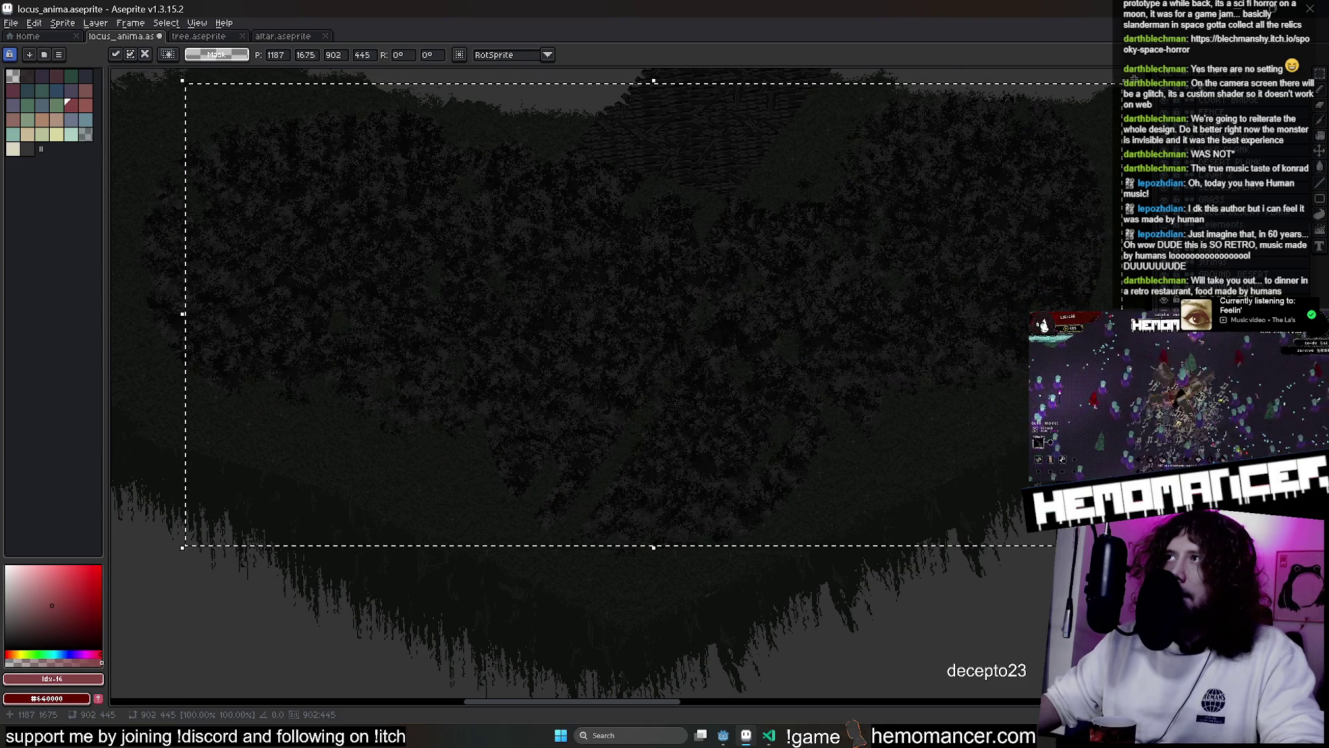
pyautogui.moveTo(1122, 82)
pyautogui.mouseDown()
pyautogui.moveTo(926, 184)
pyautogui.moveTo(745, 326)
pyautogui.moveTo(651, 286)
pyautogui.mouseUp()
pyautogui.moveTo(595, 393)
pyautogui.mouseDown()
pyautogui.moveTo(563, 318)
pyautogui.moveTo(561, 333)
pyautogui.moveTo(908, 439)
pyautogui.moveTo(995, 367)
pyautogui.moveTo(861, 276)
pyautogui.moveTo(624, 472)
pyautogui.moveTo(629, 446)
pyautogui.mouseUp()
pyautogui.press('Return')
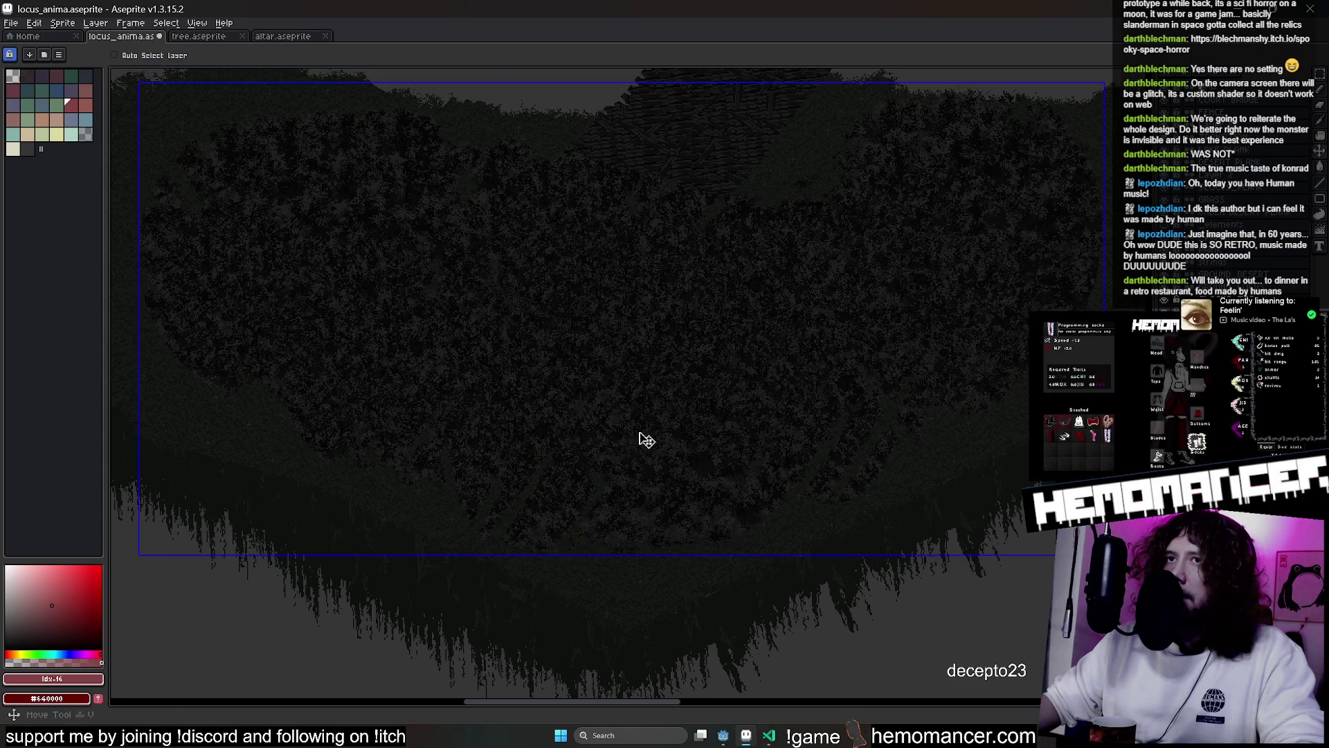
pyautogui.hotkey('ctrl', 'd')
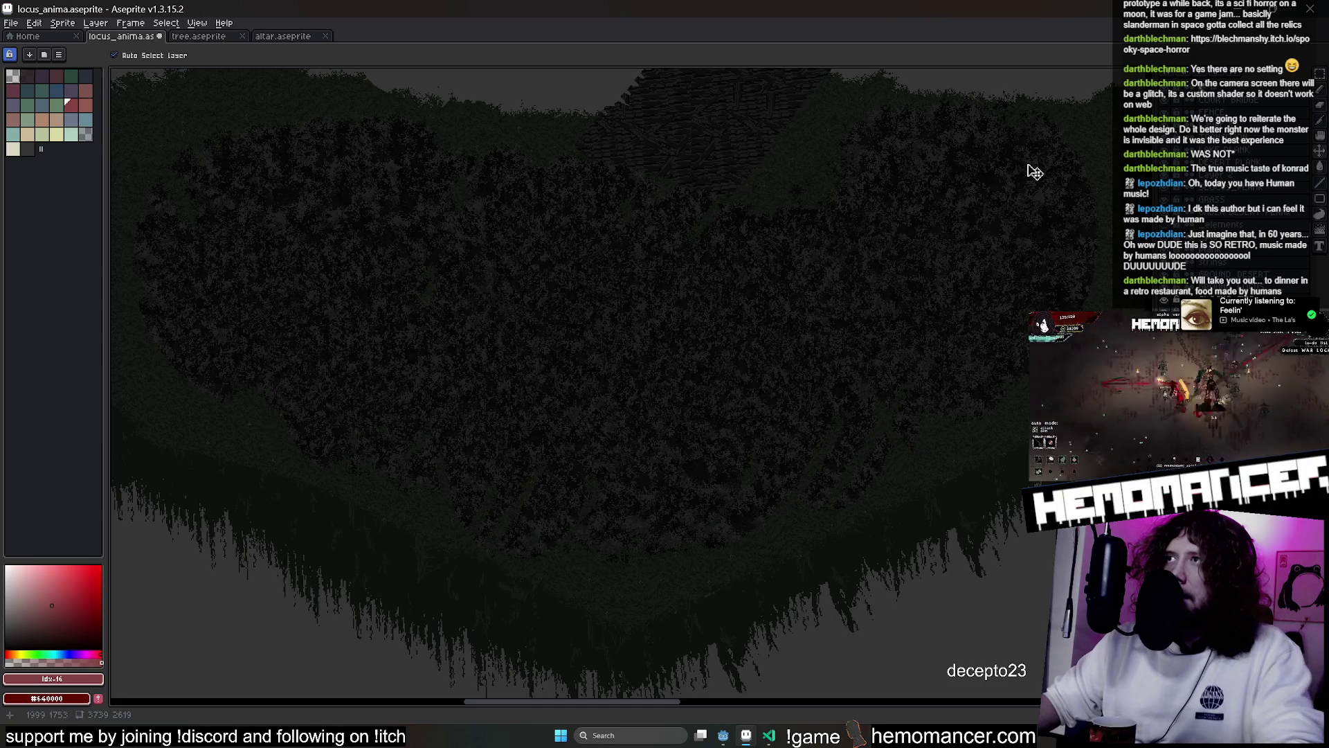
pyautogui.scroll(2, 1039, 156)
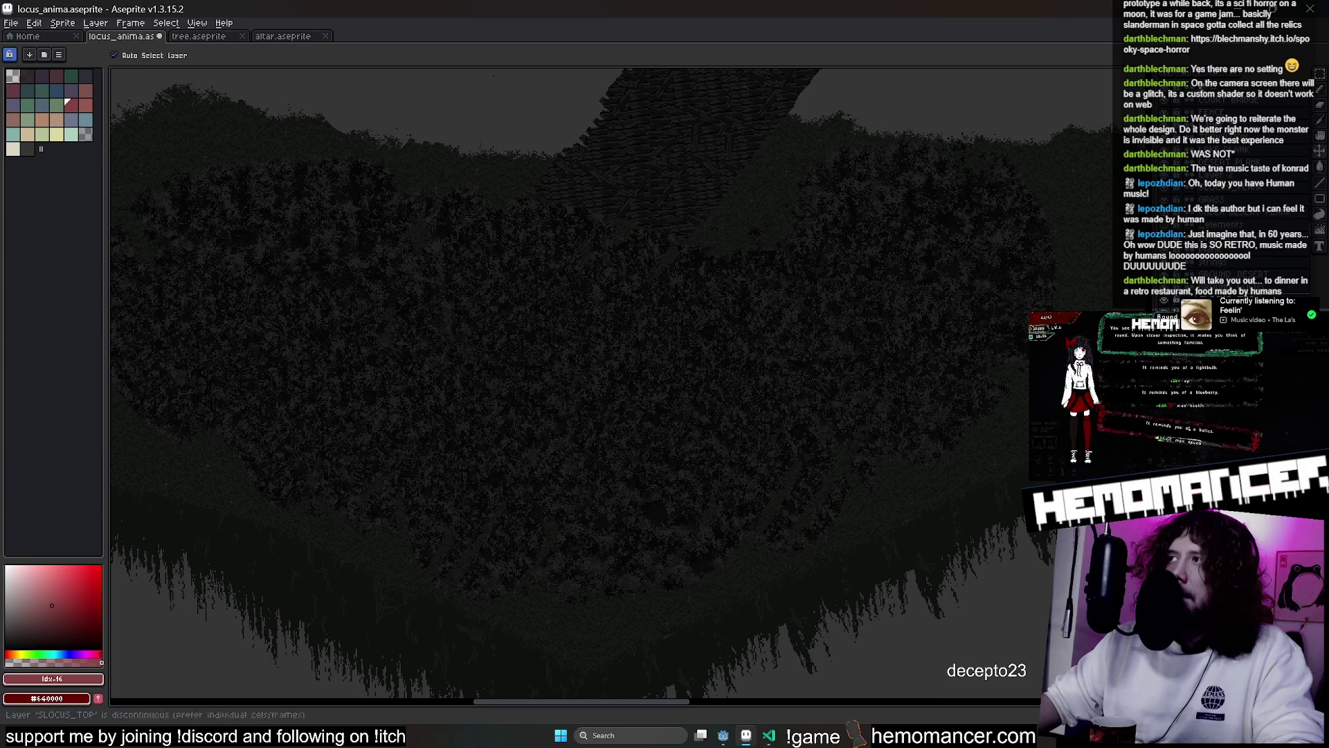
pyautogui.scroll(-2, 892, 329)
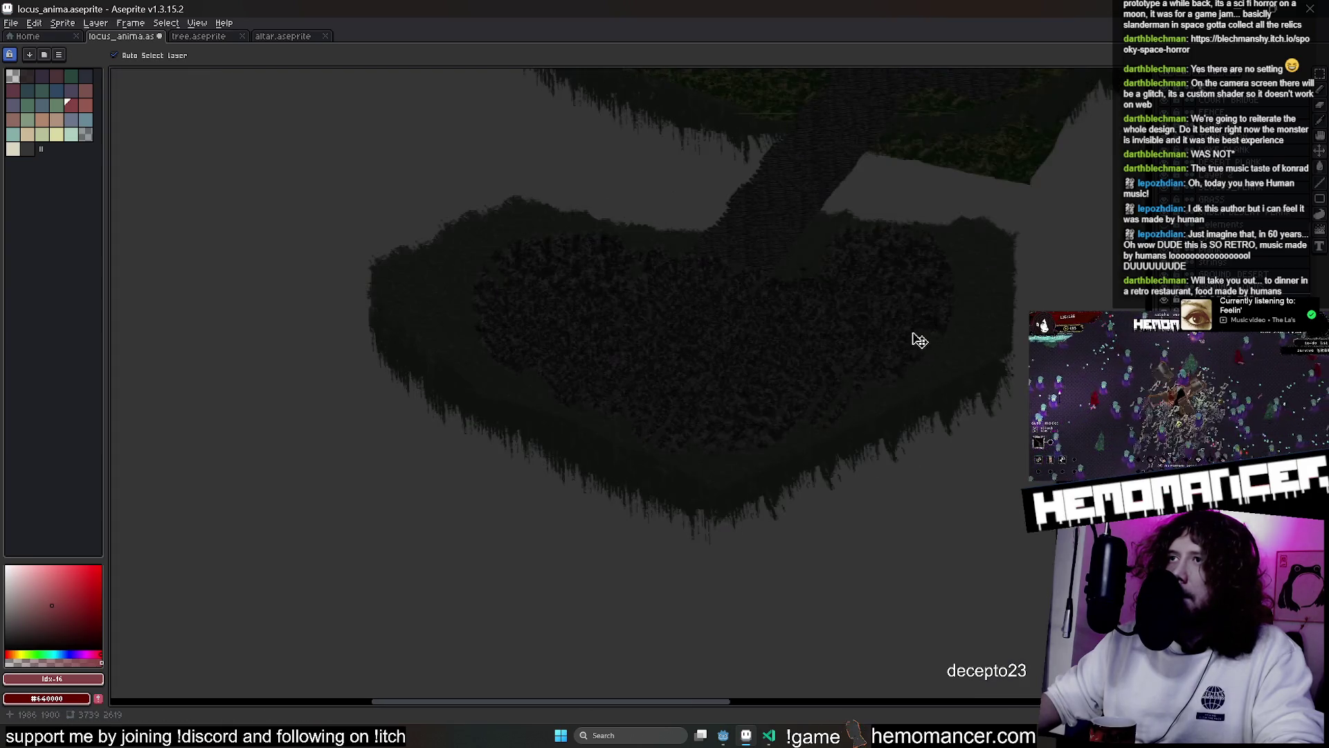
pyautogui.scroll(2, 950, 315)
pyautogui.press('e')
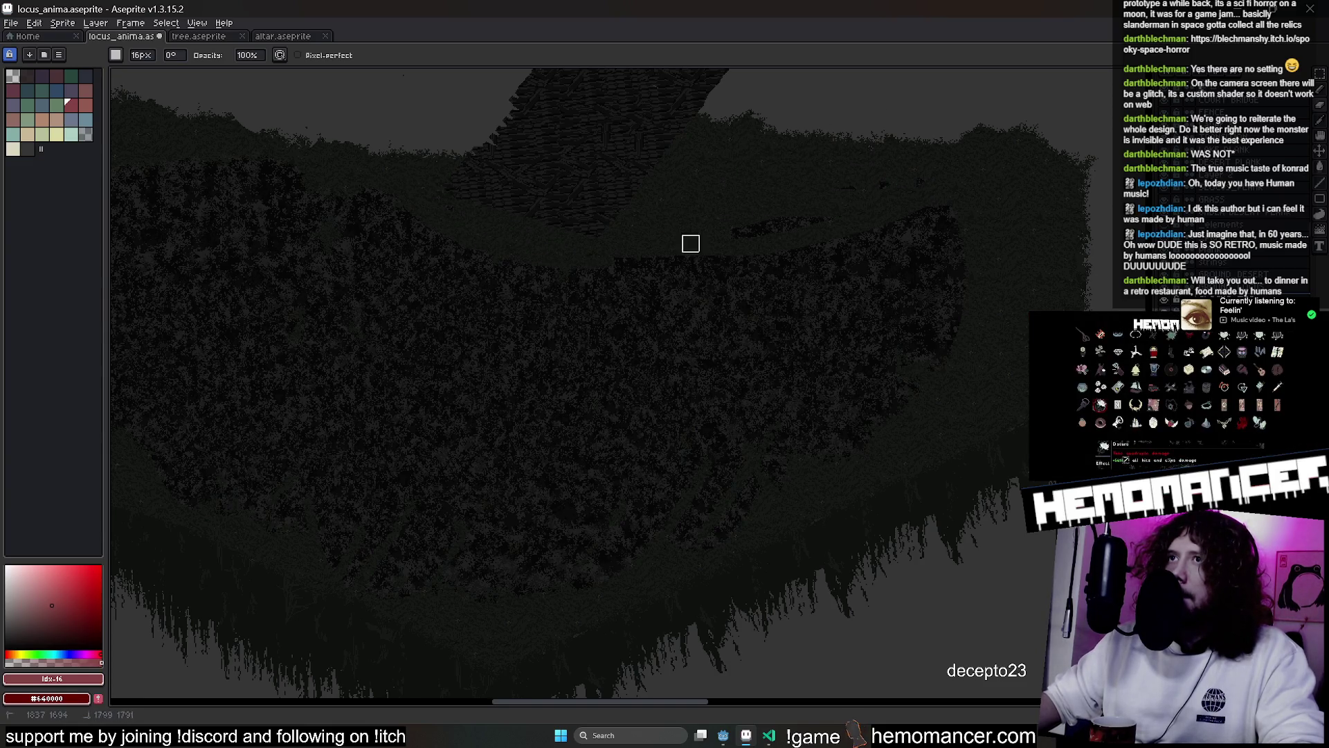
pyautogui.moveTo(920, 187); pyautogui.dragTo(948, 188)
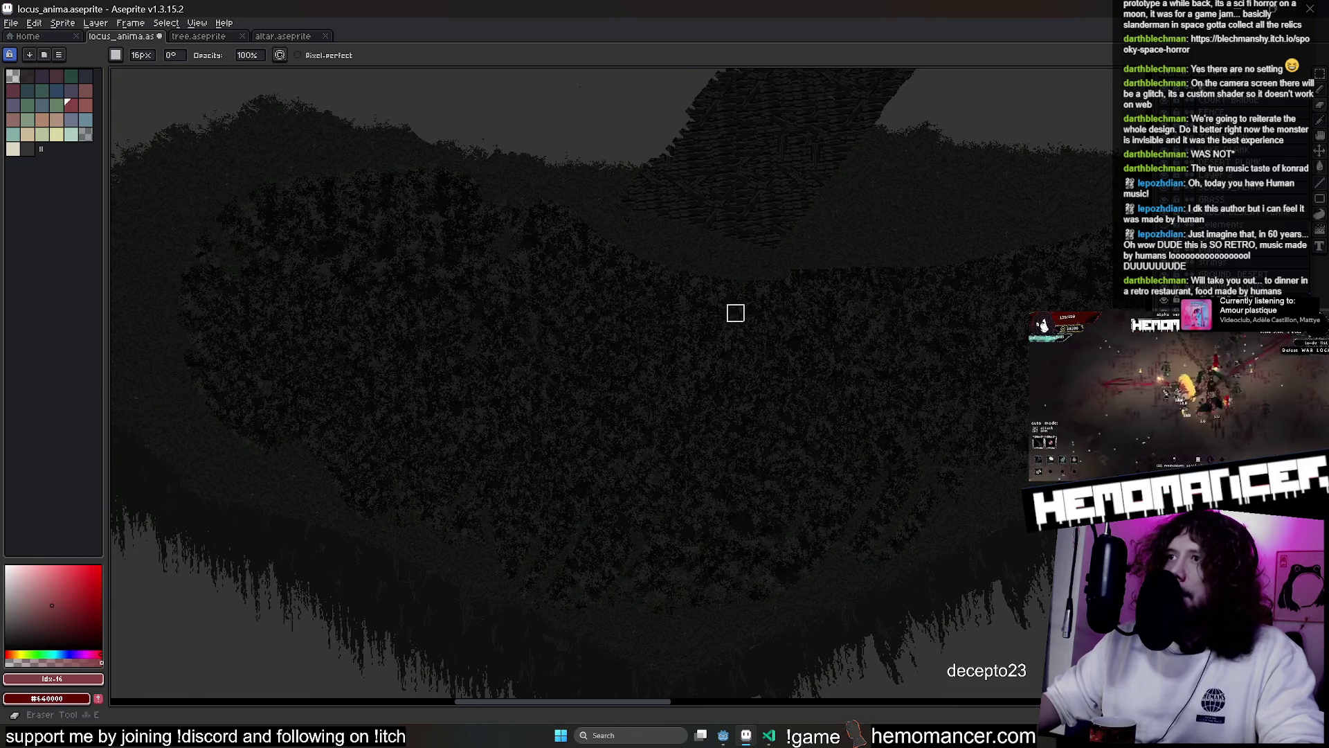
pyautogui.moveTo(454, 238)
pyautogui.mouseDown()
pyautogui.moveTo(443, 312)
pyautogui.moveTo(787, 418)
pyautogui.moveTo(921, 264)
pyautogui.mouseUp()
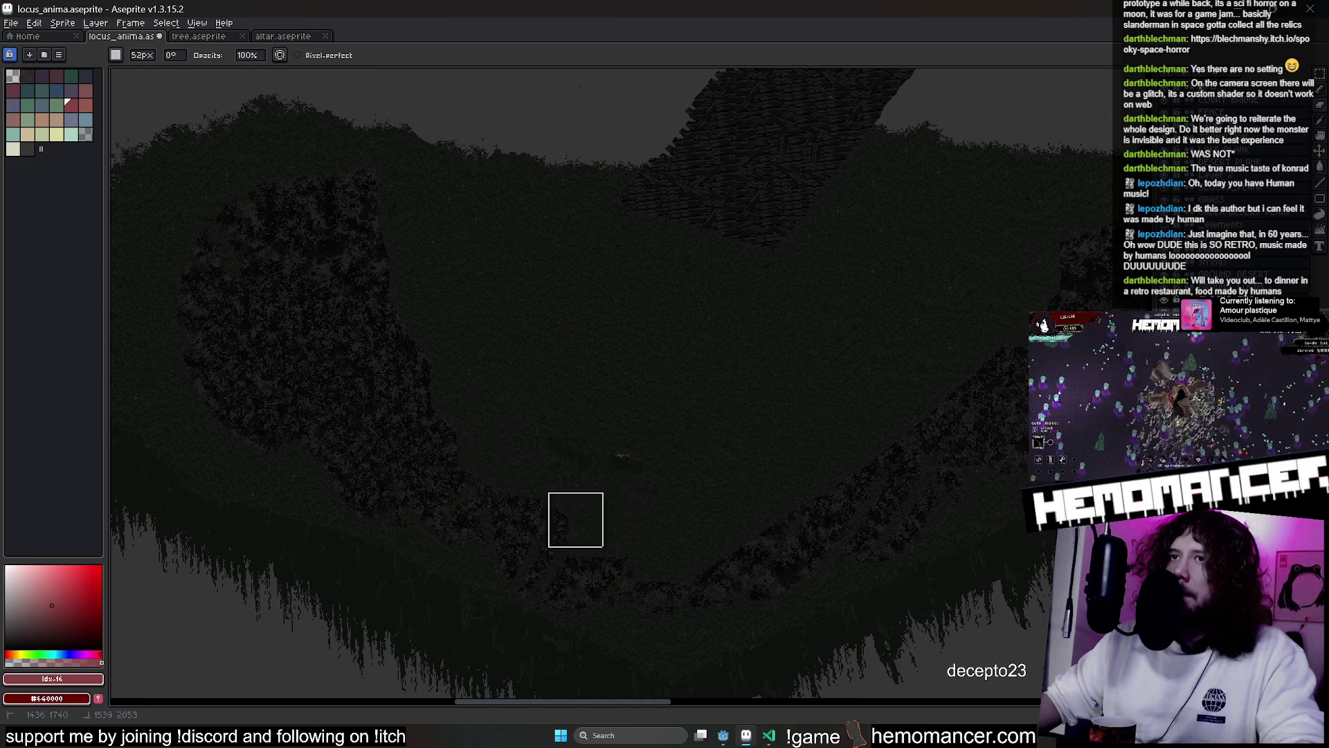
pyautogui.moveTo(388, 408); pyautogui.dragTo(363, 211)
pyautogui.scroll(-2, 816, 306)
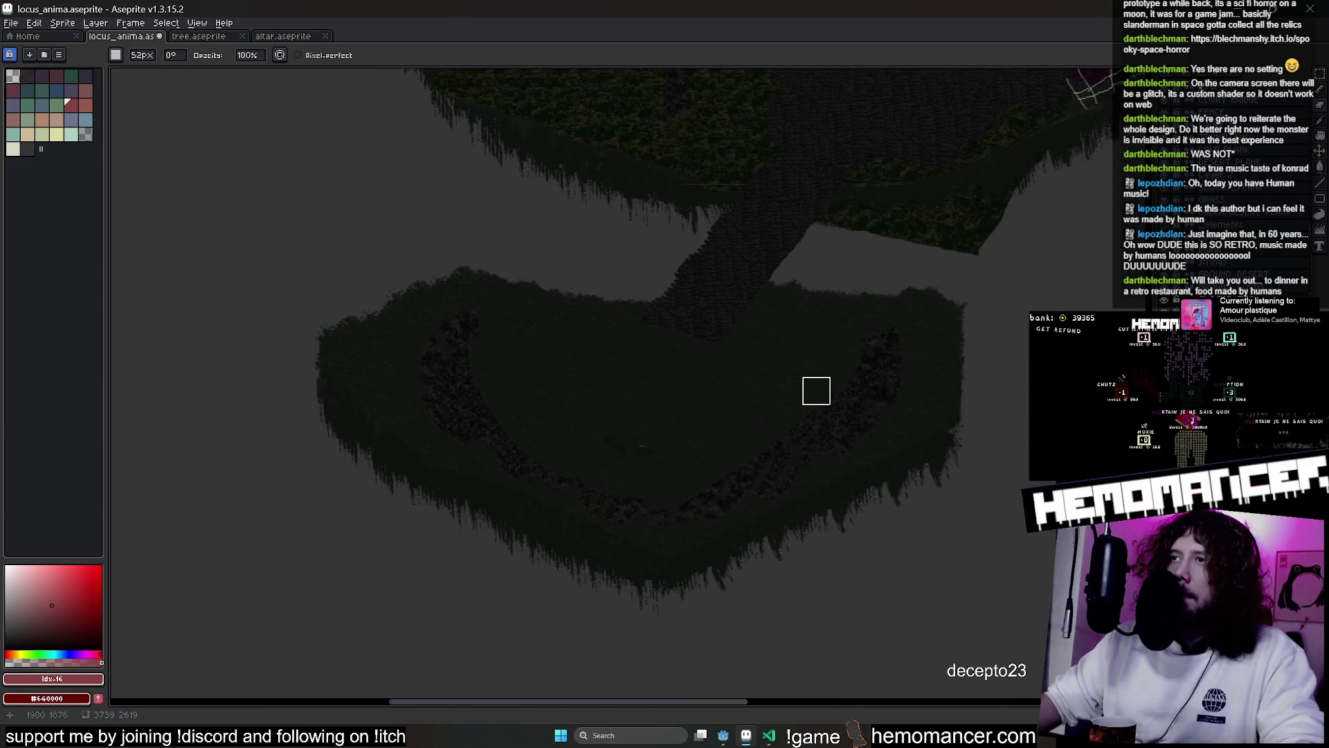
pyautogui.click(1320, 72)
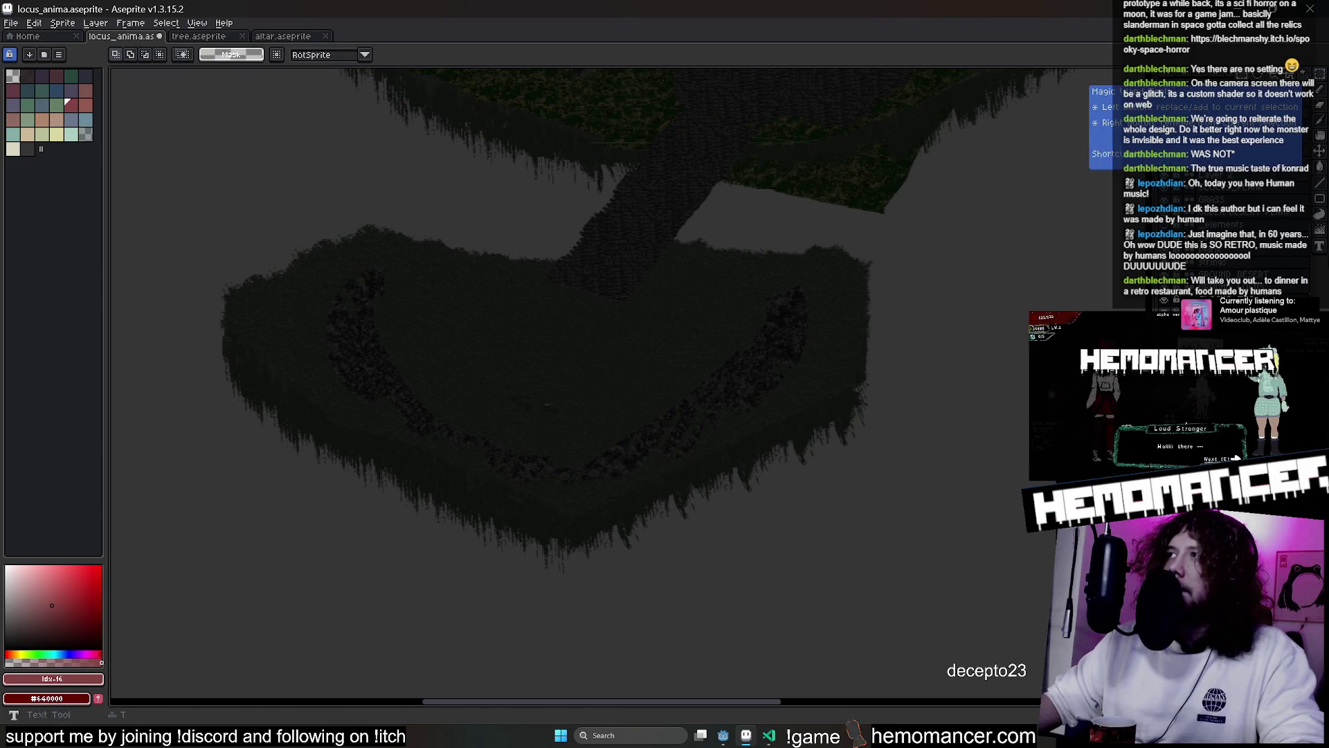
pyautogui.press('b')
pyautogui.scroll(3, 727, 415)
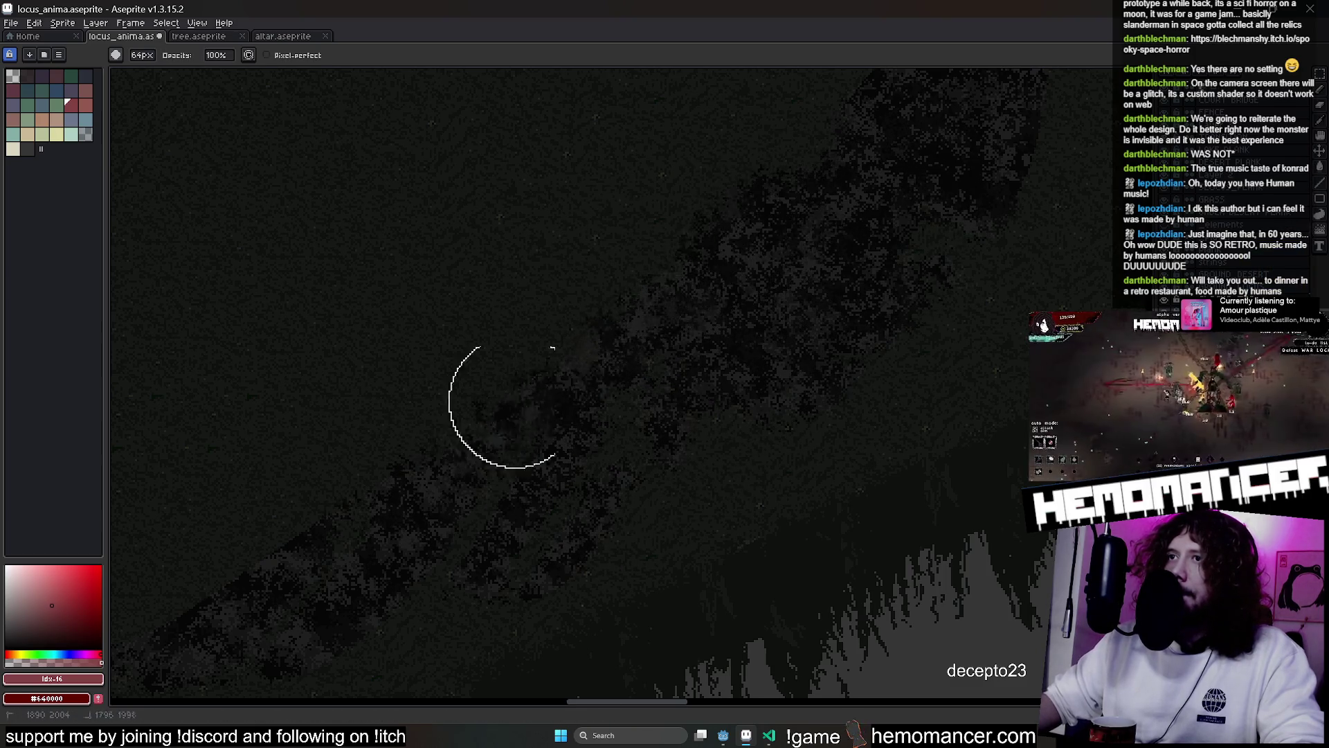
pyautogui.scroll(-1, 804, 237)
pyautogui.scroll(-2, 1131, 176)
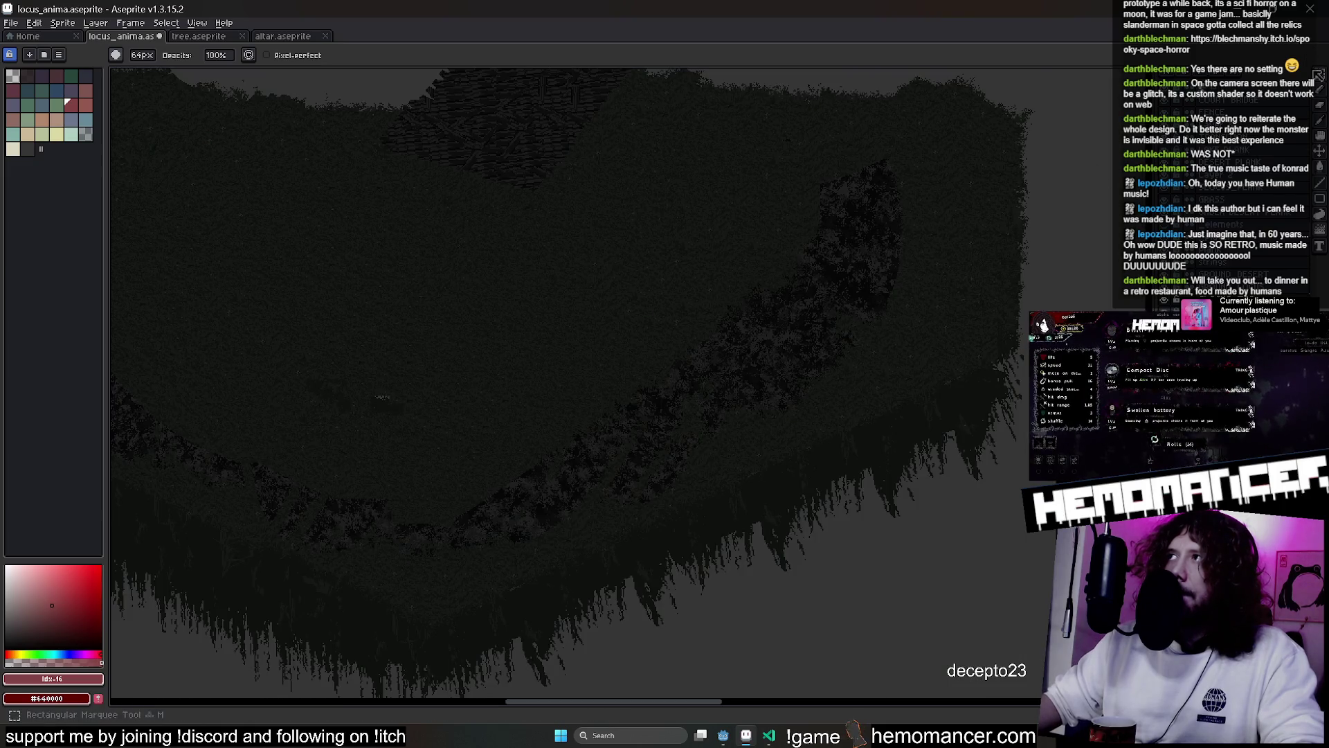
# Select the island's right half, then shrink, rotate and reposition it as an upright piece
pyautogui.click(1319, 73)
pyautogui.moveTo(908, 103); pyautogui.dragTo(495, 605)
pyautogui.moveTo(796, 353); pyautogui.dragTo(858, 349)
pyautogui.moveTo(980, 99); pyautogui.dragTo(1039, 146)
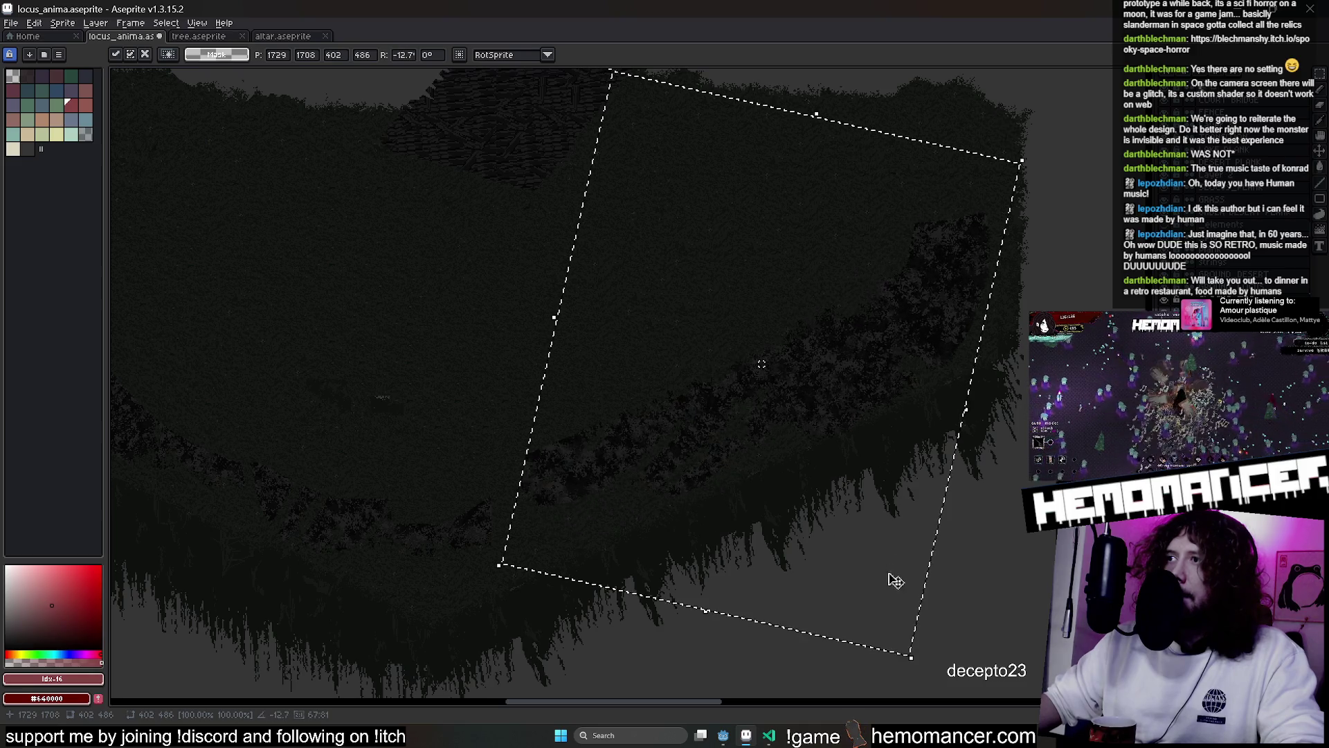
pyautogui.moveTo(899, 644)
pyautogui.mouseDown()
pyautogui.moveTo(720, 356)
pyautogui.moveTo(785, 254)
pyautogui.mouseUp()
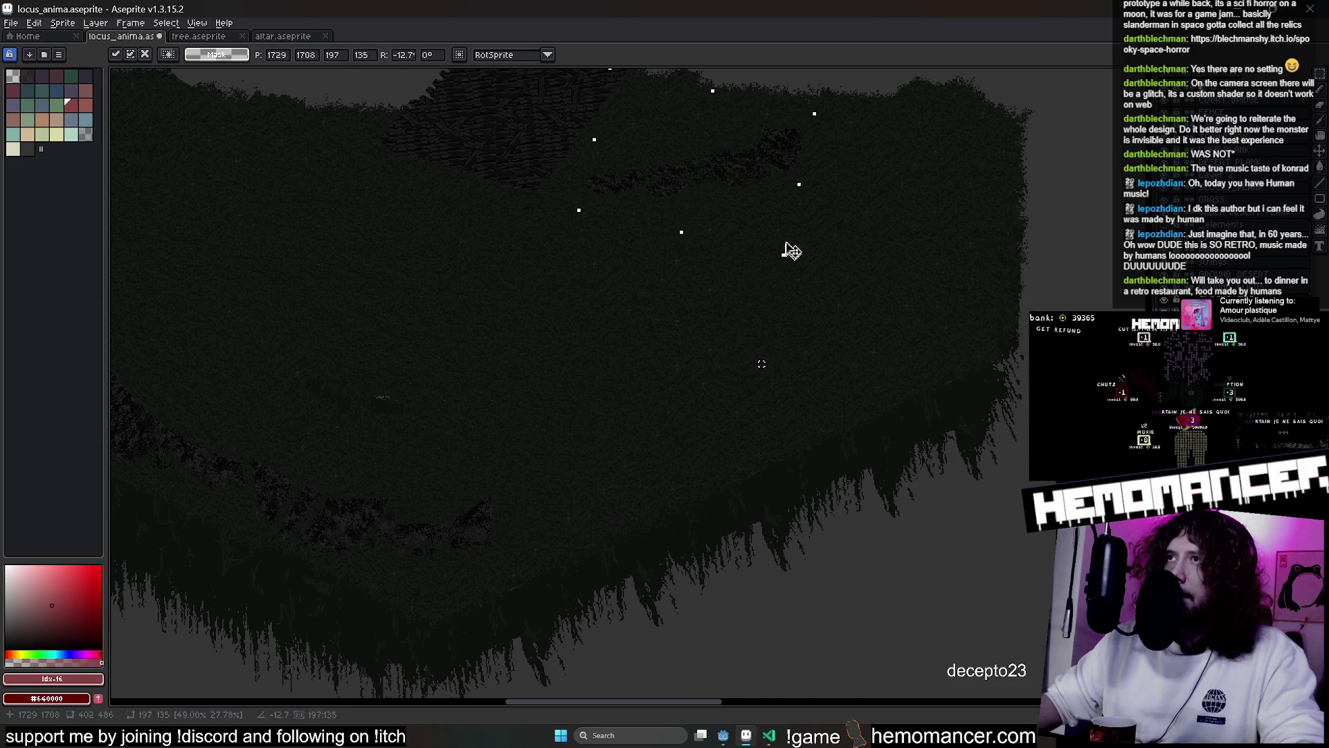
pyautogui.moveTo(821, 182)
pyautogui.mouseDown()
pyautogui.moveTo(665, 353)
pyautogui.moveTo(442, 532)
pyautogui.moveTo(383, 522)
pyautogui.moveTo(536, 501)
pyautogui.moveTo(429, 510)
pyautogui.mouseUp()
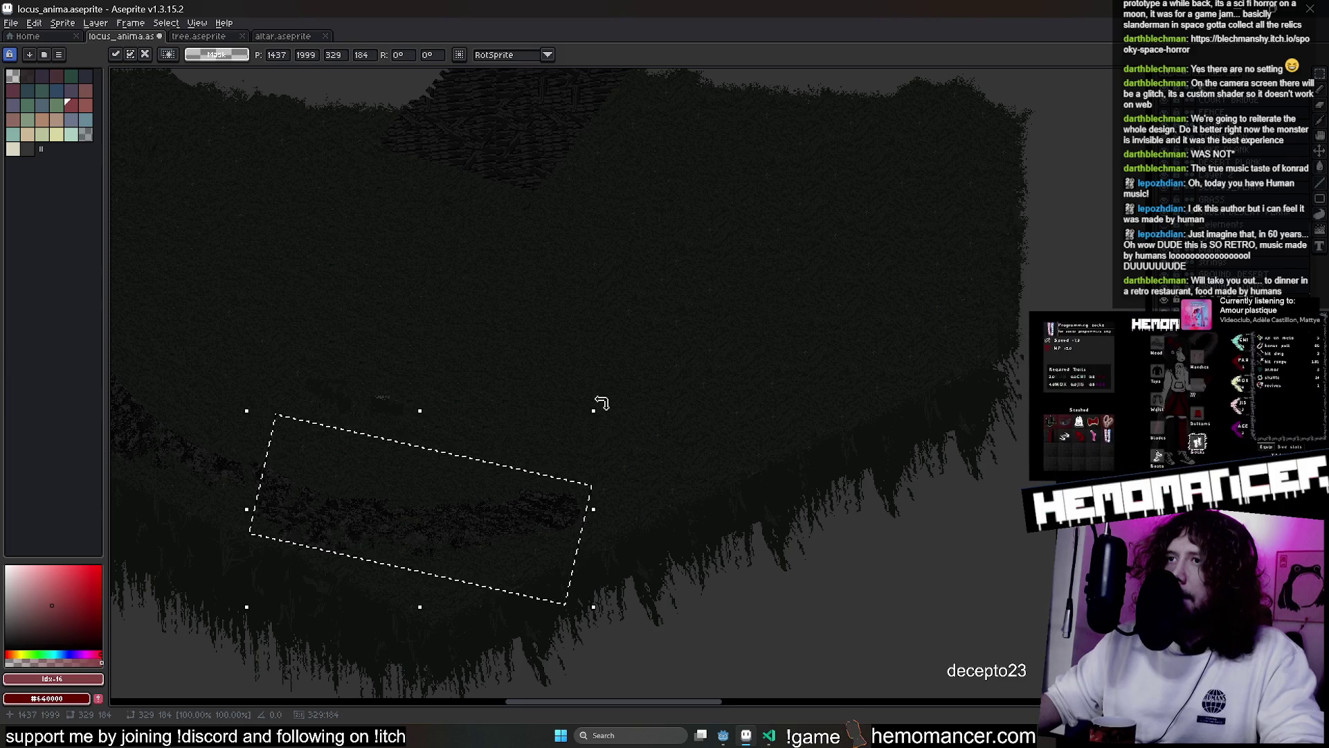
pyautogui.moveTo(446, 362)
pyautogui.mouseDown()
pyautogui.moveTo(594, 436)
pyautogui.moveTo(498, 513)
pyautogui.moveTo(462, 406)
pyautogui.mouseUp()
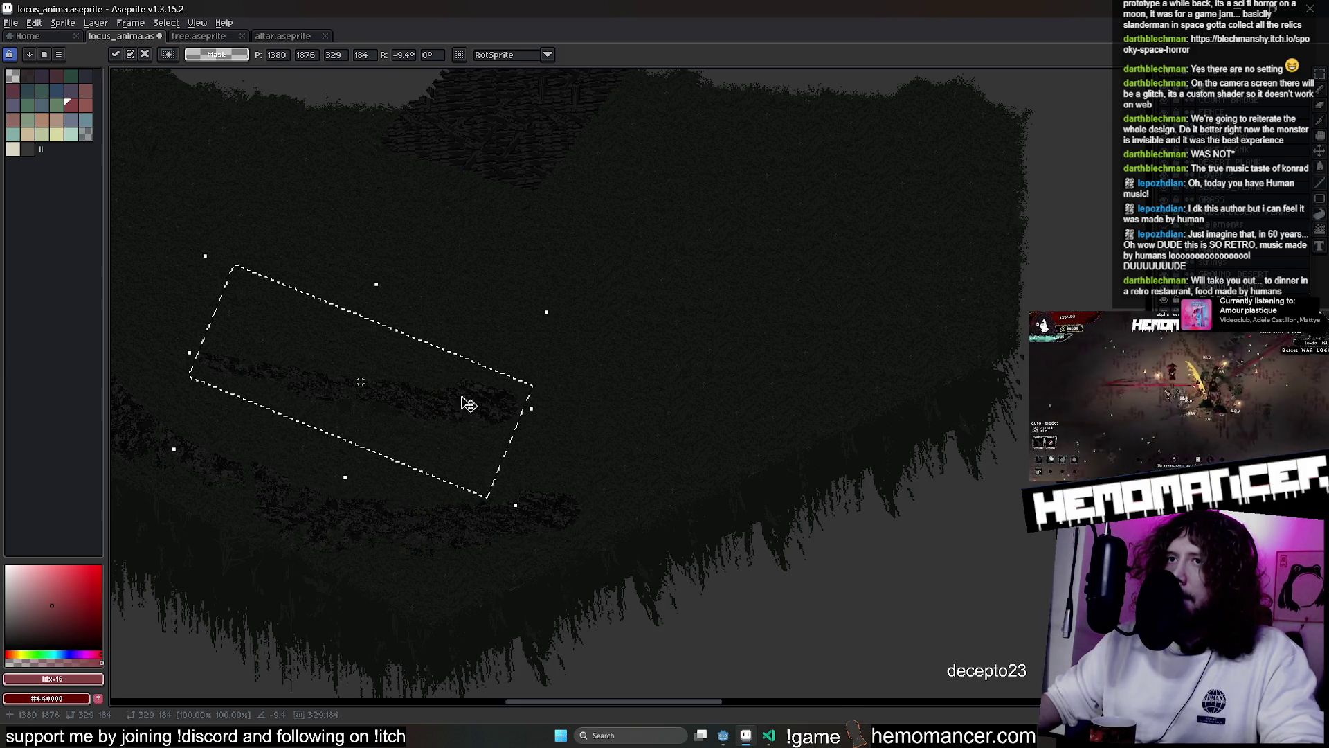
pyautogui.moveTo(552, 293)
pyautogui.mouseDown()
pyautogui.moveTo(543, 336)
pyautogui.moveTo(431, 421)
pyautogui.mouseUp()
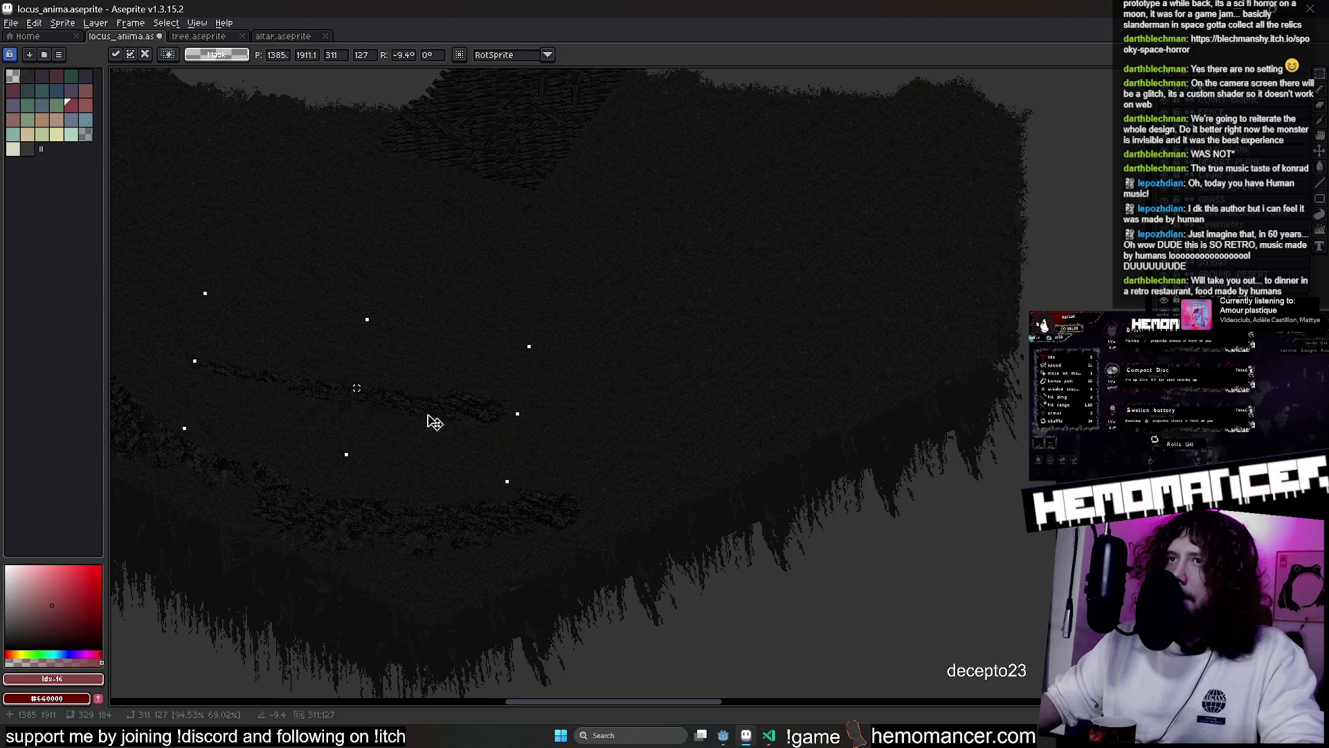
pyautogui.scroll(2, 422, 429)
pyautogui.moveTo(348, 227)
pyautogui.mouseDown()
pyautogui.moveTo(588, 356)
pyautogui.moveTo(822, 291)
pyautogui.moveTo(513, 172)
pyautogui.moveTo(222, 98)
pyautogui.moveTo(584, 214)
pyautogui.moveTo(664, 310)
pyautogui.mouseUp()
pyautogui.scroll(-3, 664, 311)
pyautogui.press('Return')
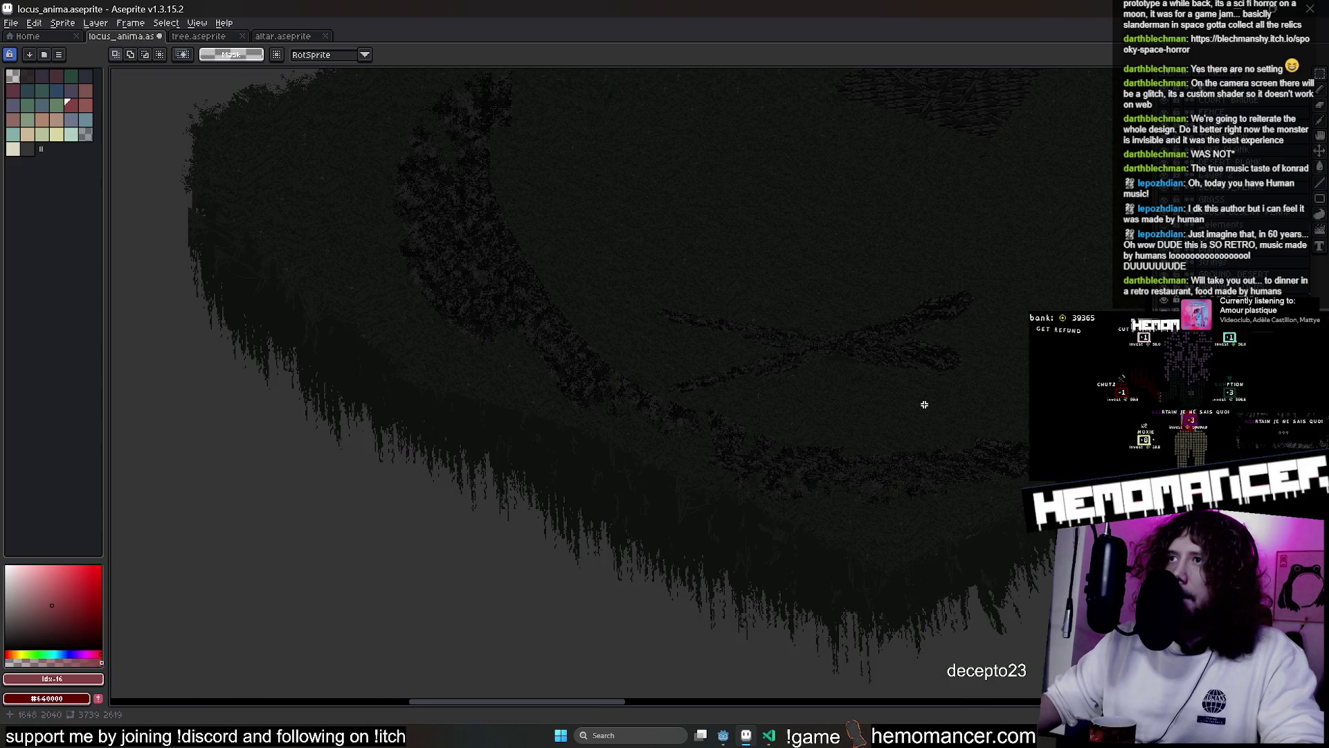
# Rotate the X-shaped streak mark about 80°, narrow it to 63%, and place it on the plateau
pyautogui.press('e')
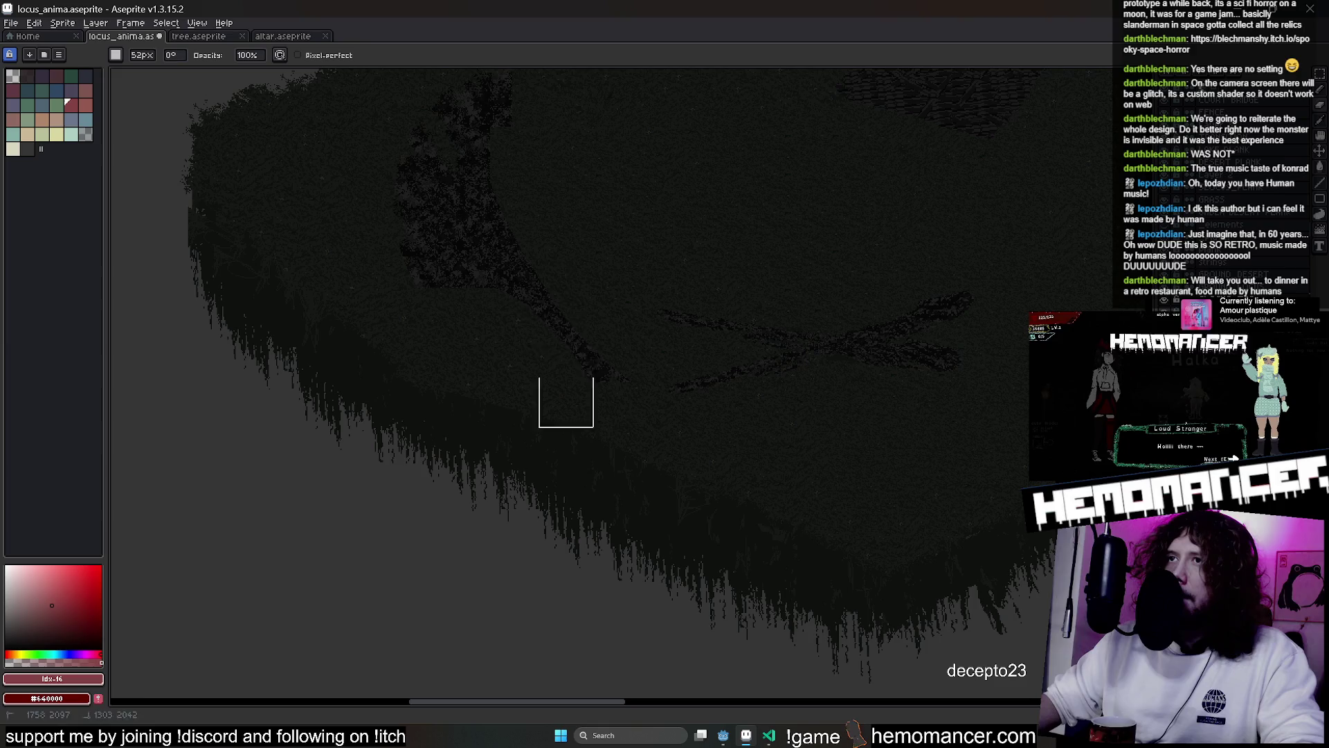
pyautogui.hotkey('ctrl', 'z')
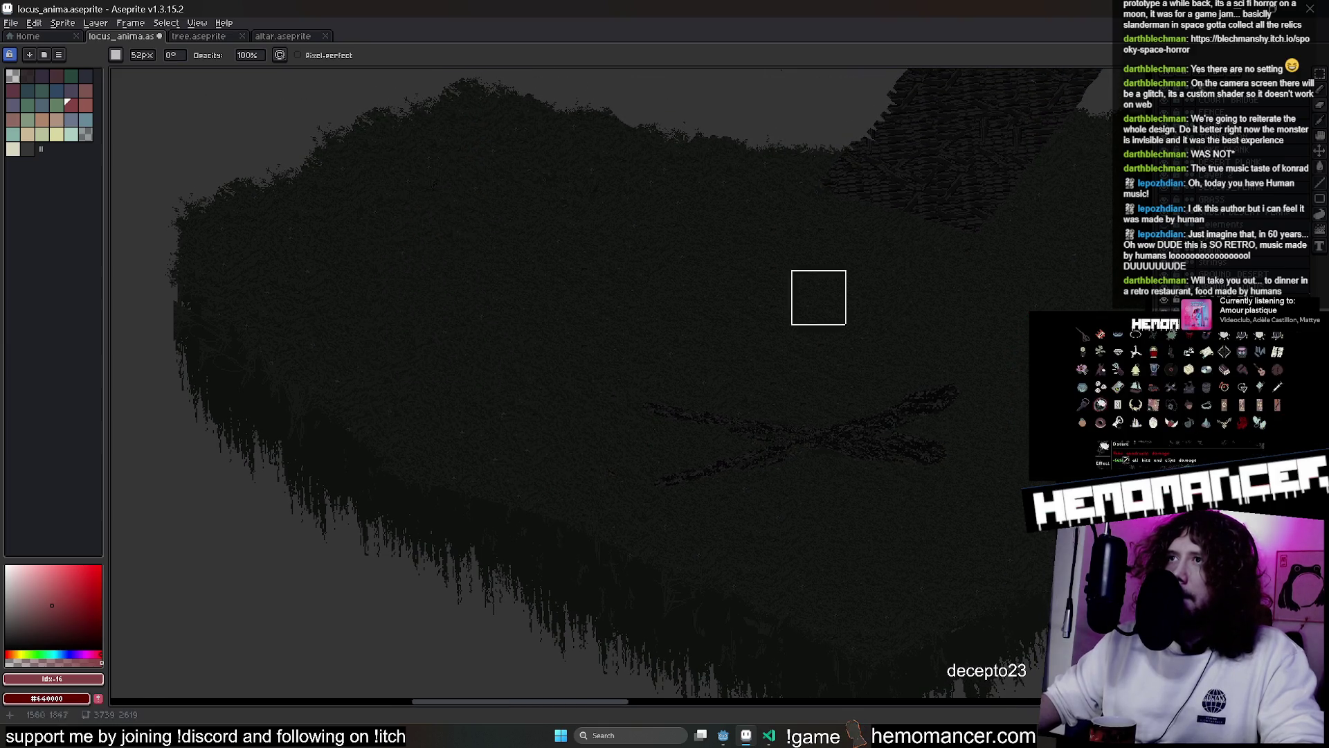
pyautogui.hotkey('ctrl', 'y')
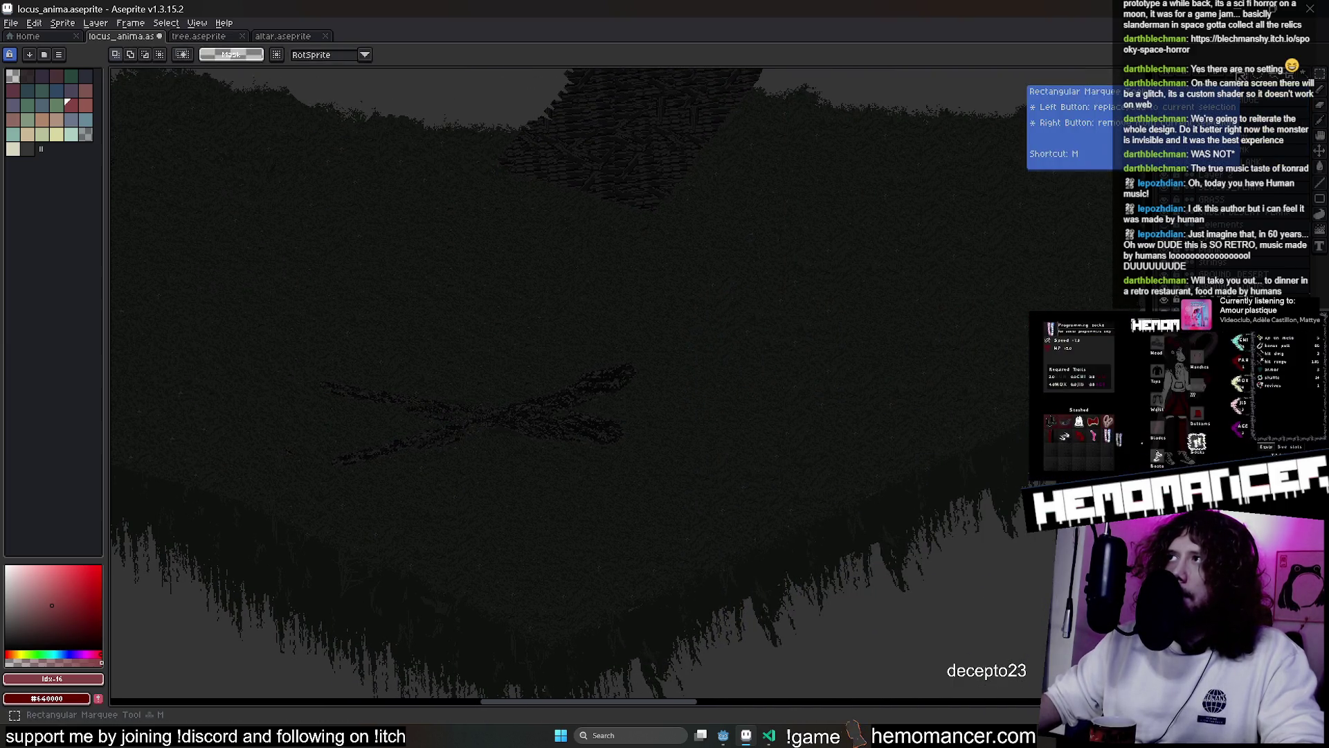
pyautogui.moveTo(226, 276)
pyautogui.mouseDown()
pyautogui.moveTo(721, 534)
pyautogui.moveTo(534, 413)
pyautogui.moveTo(487, 362)
pyautogui.mouseUp()
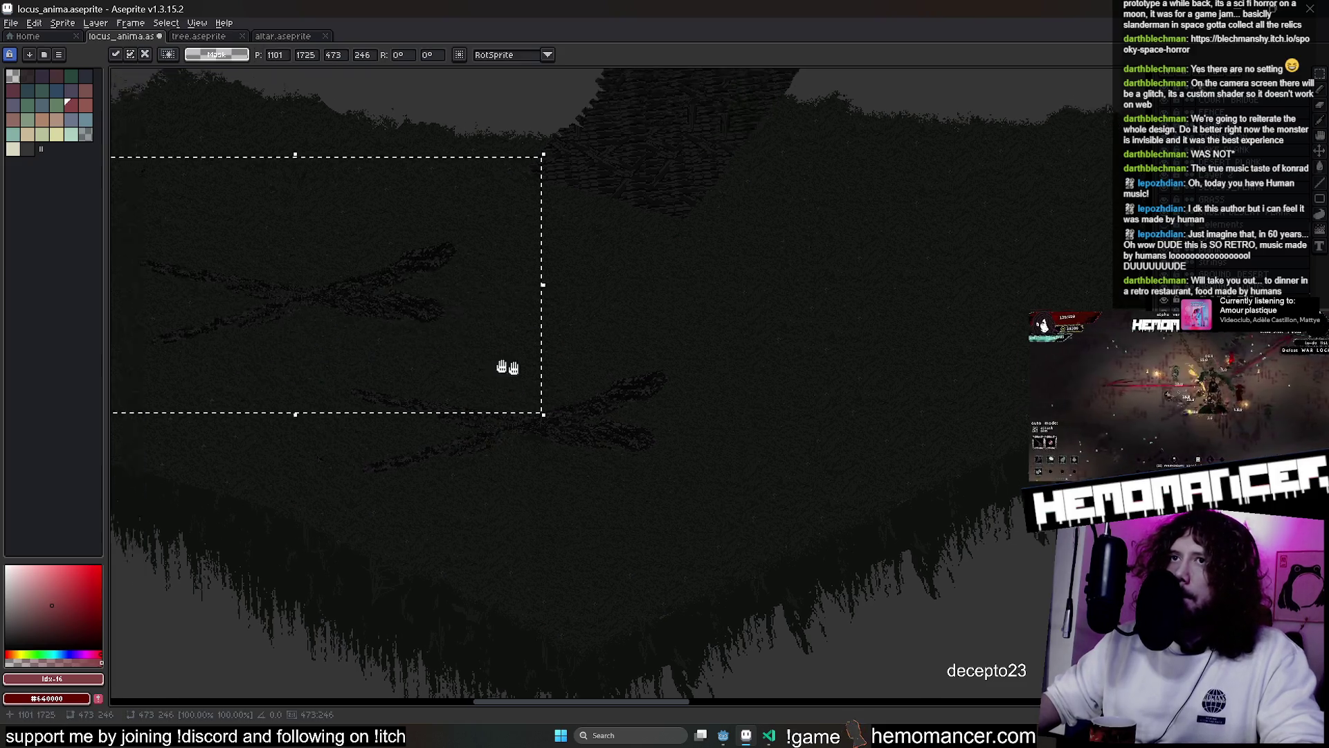
pyautogui.moveTo(725, 187); pyautogui.dragTo(424, 139)
pyautogui.moveTo(522, 79)
pyautogui.mouseDown()
pyautogui.moveTo(509, 52)
pyautogui.moveTo(495, 251)
pyautogui.mouseUp()
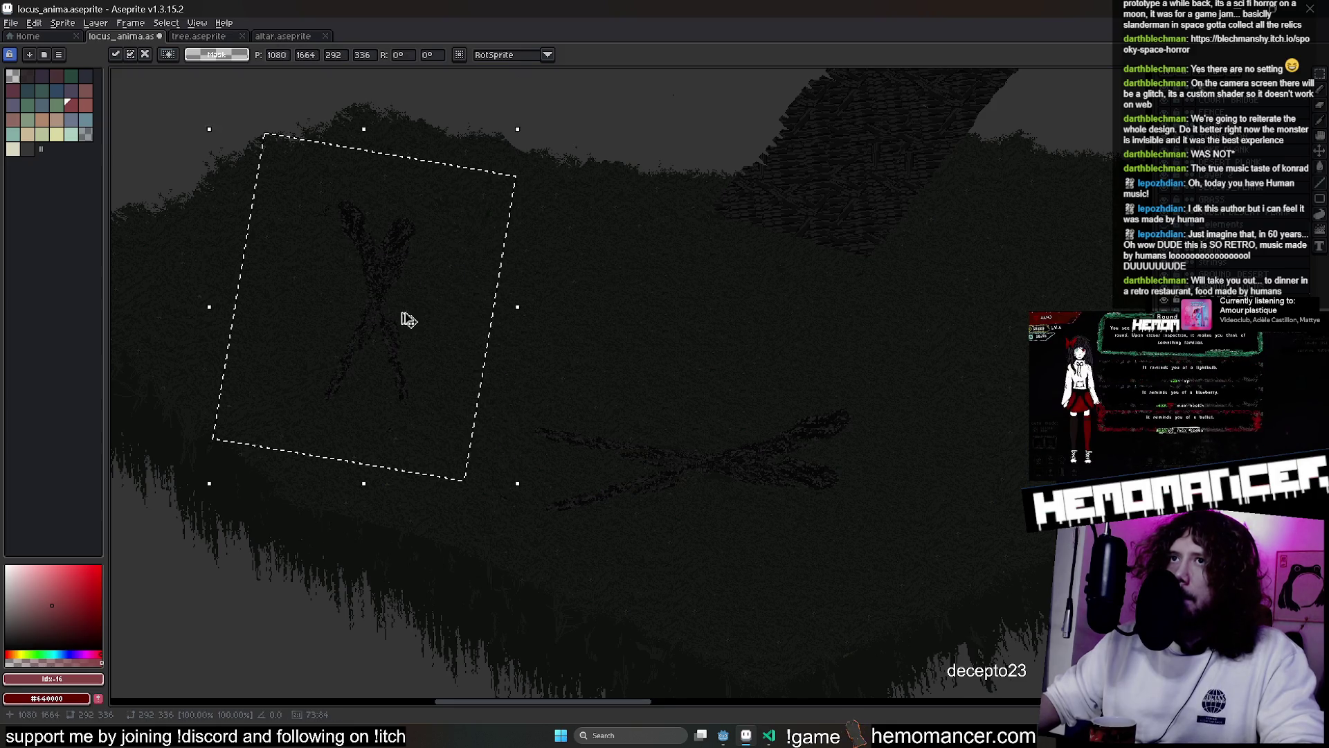
pyautogui.moveTo(653, 130)
pyautogui.mouseDown()
pyautogui.moveTo(742, 395)
pyautogui.moveTo(891, 256)
pyautogui.moveTo(551, 346)
pyautogui.mouseUp()
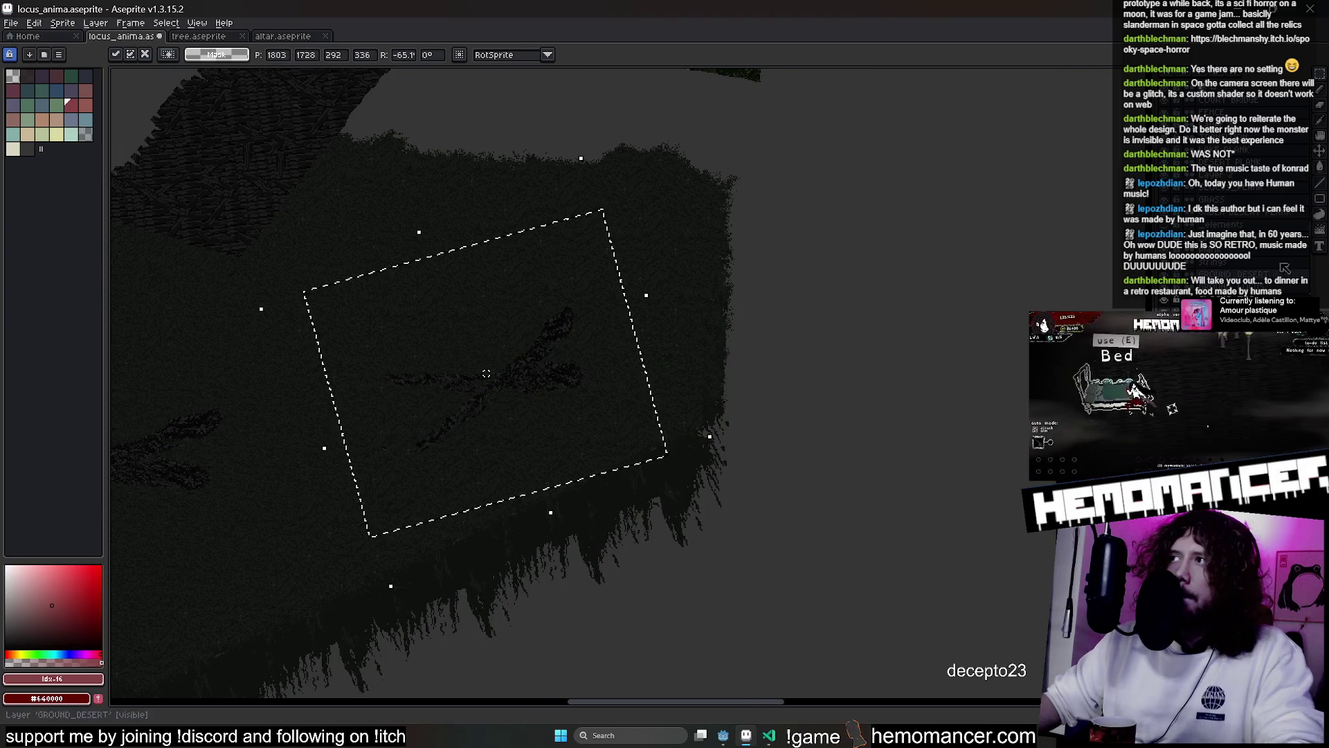
pyautogui.press('Return')
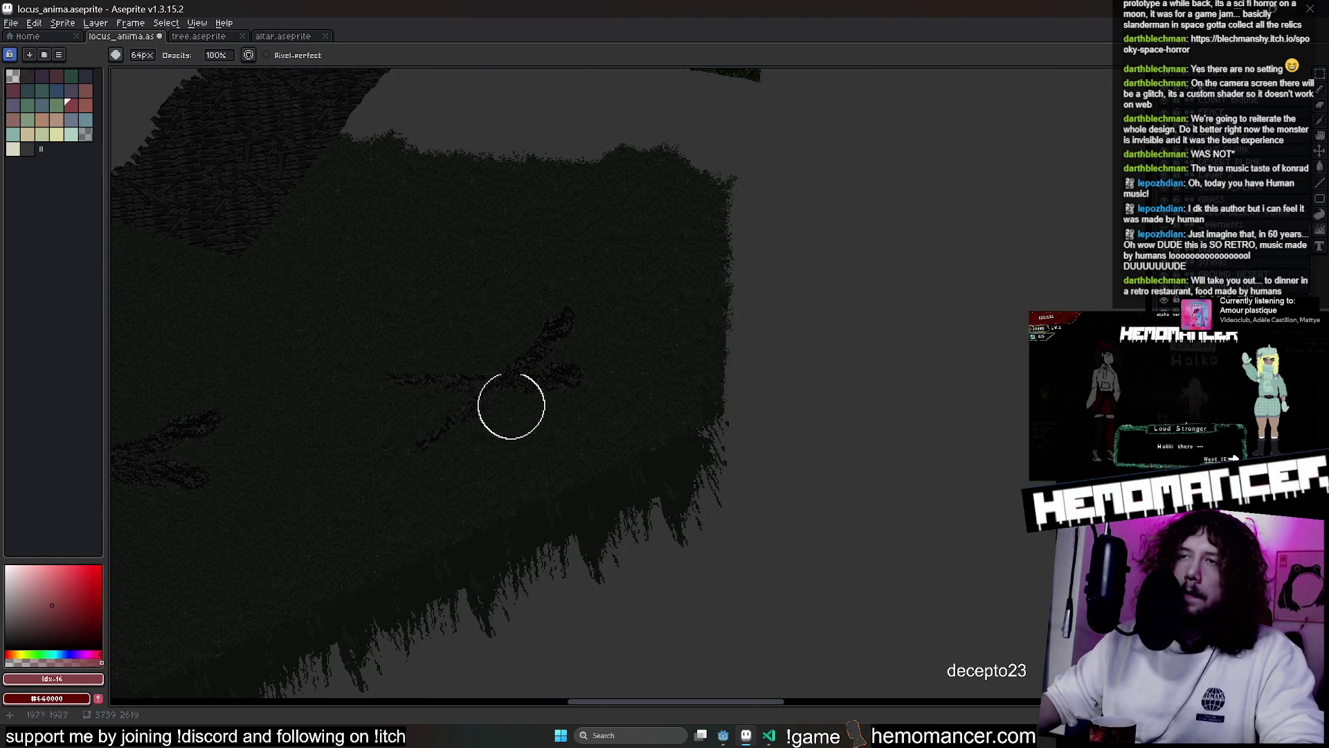
# Scramble the dark streak marks into rougher pixel texture with the Jumble tool
pyautogui.scroll(3, 505, 415)
pyautogui.moveTo(553, 209)
pyautogui.mouseDown()
pyautogui.moveTo(683, 214)
pyautogui.moveTo(199, 416)
pyautogui.moveTo(404, 335)
pyautogui.moveTo(527, 334)
pyautogui.mouseUp()
pyautogui.scroll(-3, 533, 322)
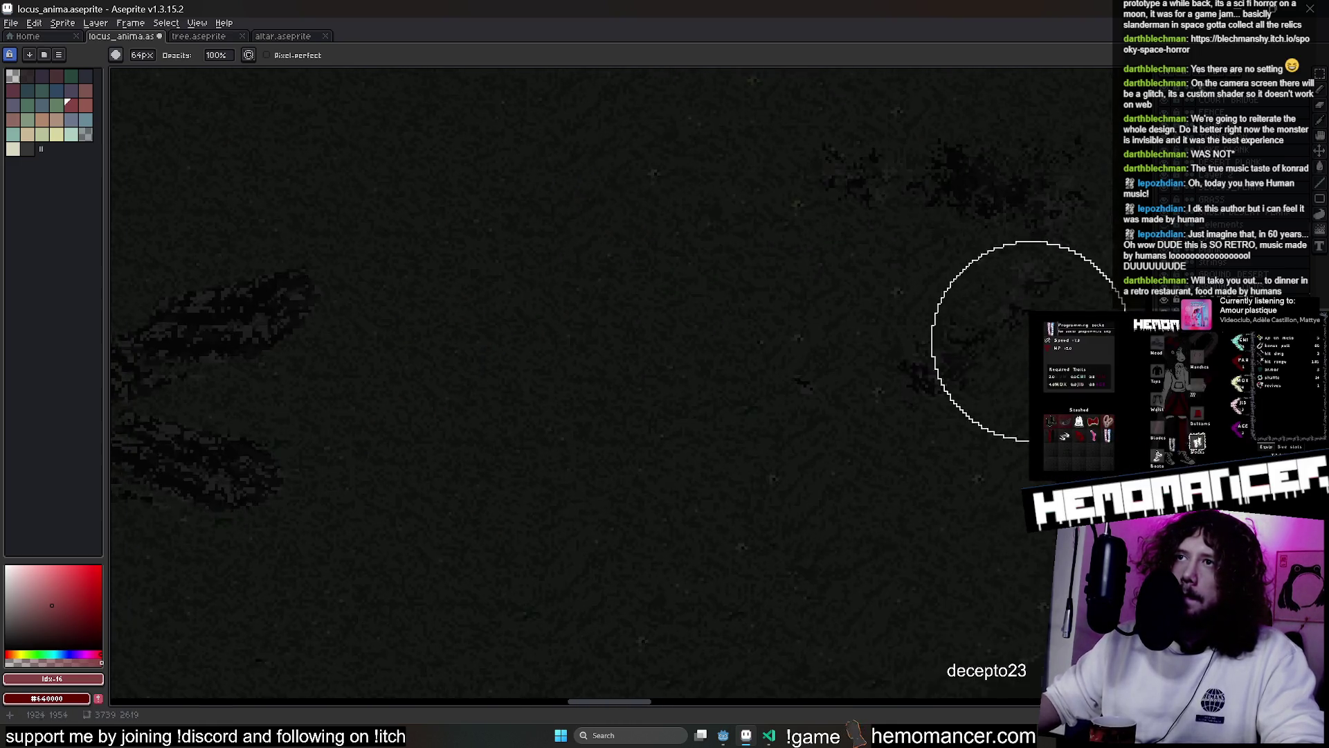
pyautogui.moveTo(457, 218); pyautogui.dragTo(484, 424)
pyautogui.scroll(-2, 798, 439)
pyautogui.scroll(3, 551, 404)
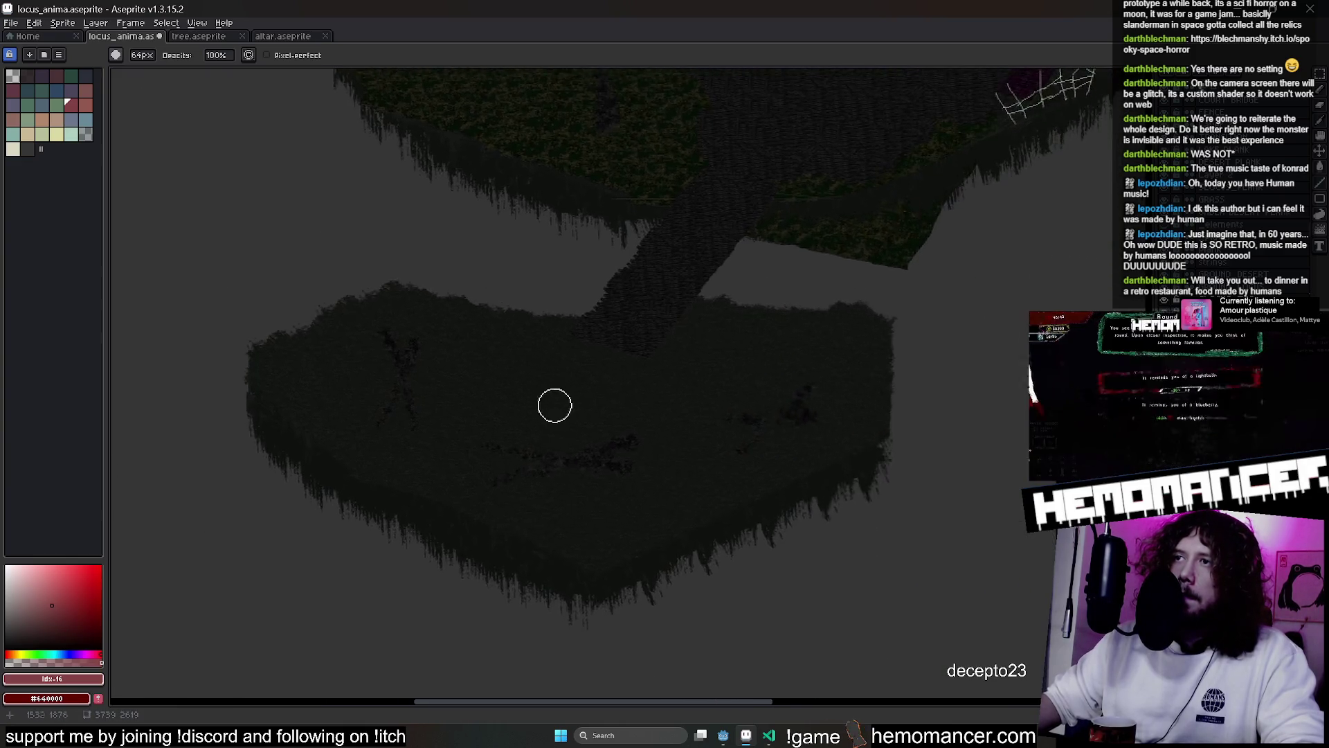
# Try an elliptical selection on the island ground, cancel it, and recentre the island
pyautogui.hotkey('shift', 'm')
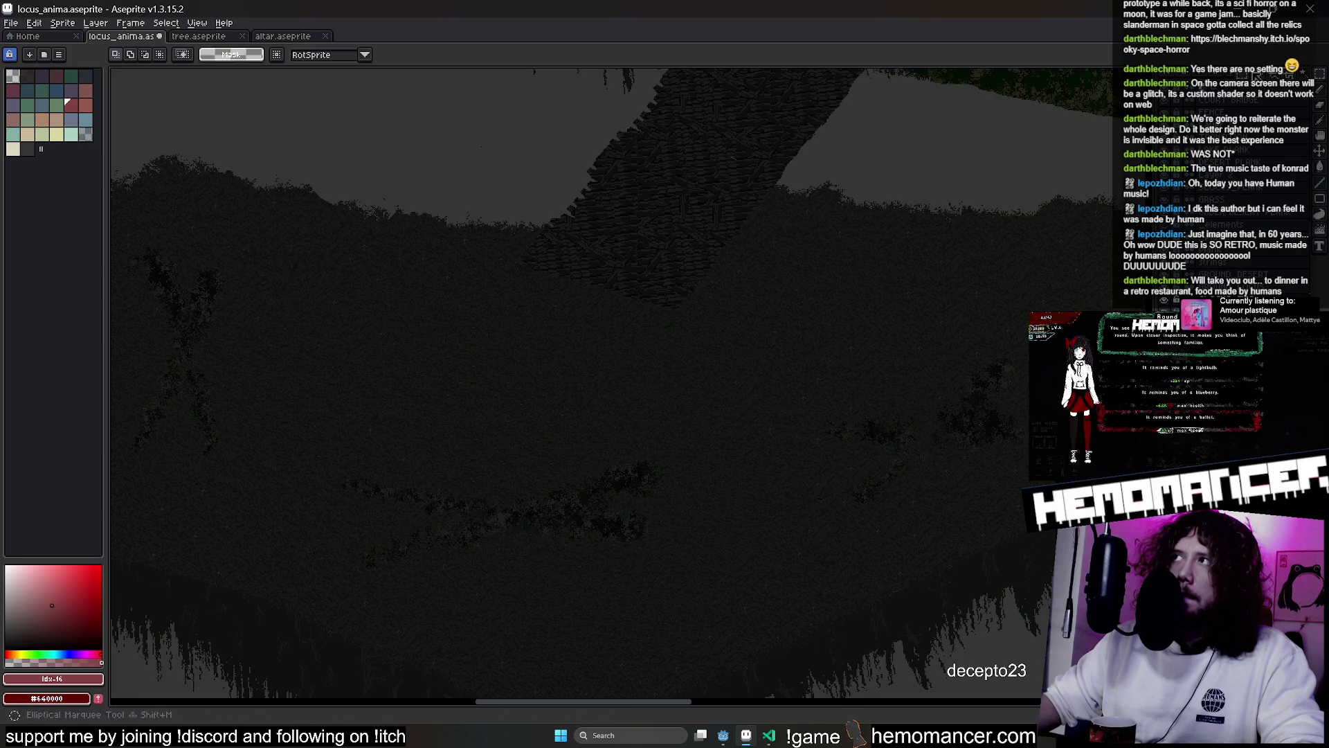
pyautogui.moveTo(1017, 497); pyautogui.dragTo(1051, 518)
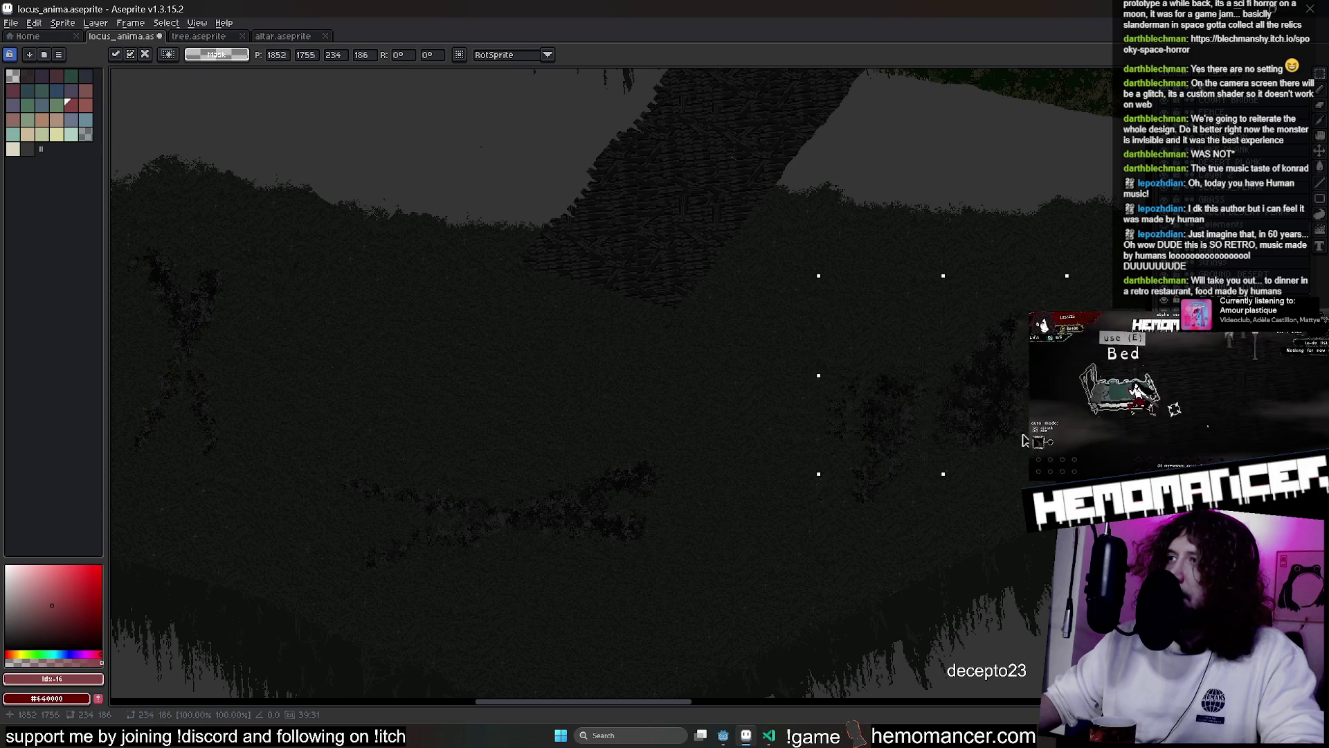
pyautogui.hotkey('ctrl', 'd')
pyautogui.scroll(-2, 762, 505)
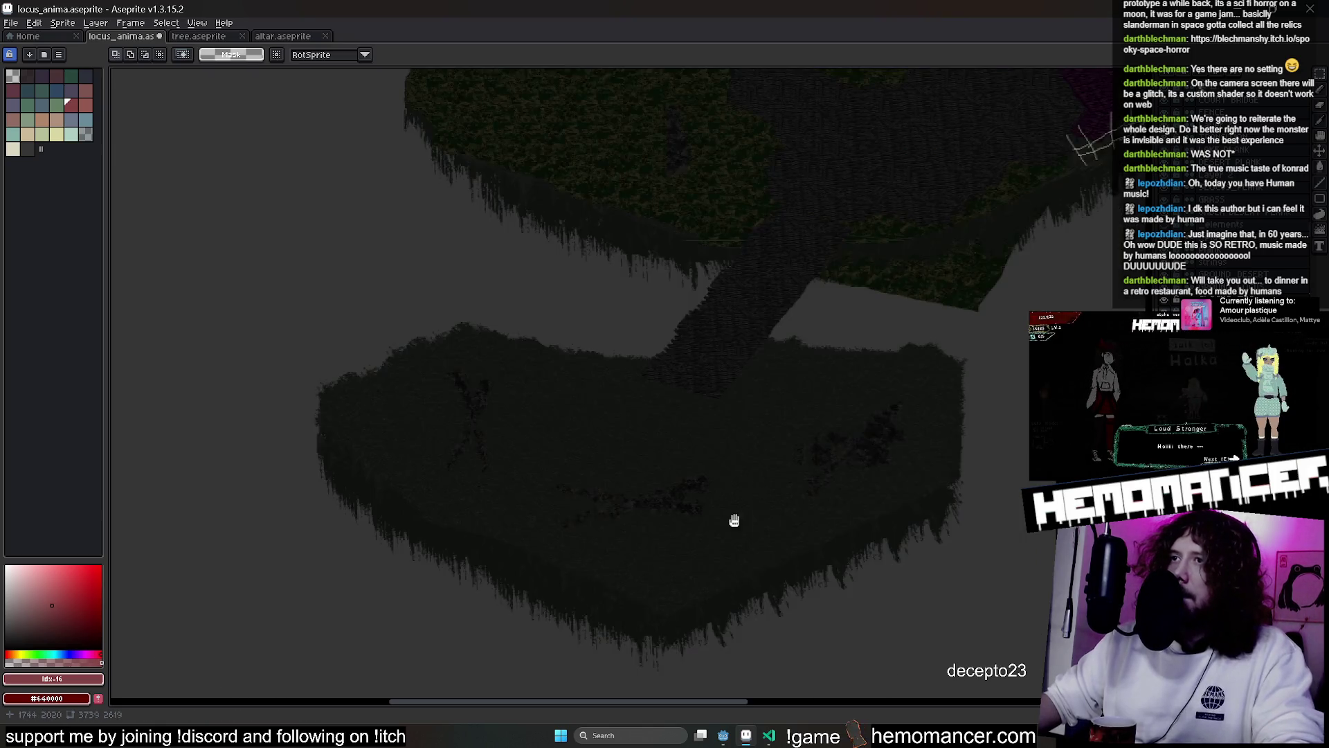
pyautogui.moveTo(743, 236); pyautogui.dragTo(621, 367)
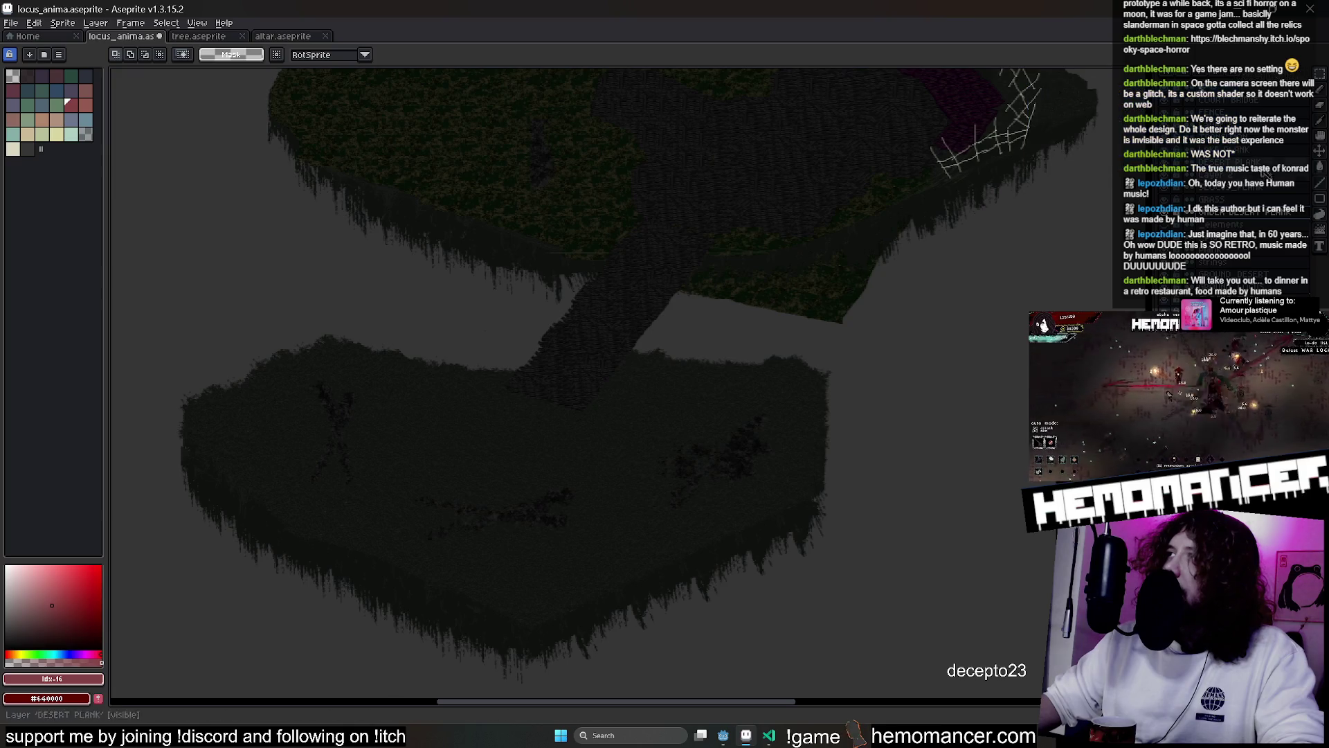
# Copy a section of plank texture onto the island ground, then undo the placement
pyautogui.scroll(3, 451, 297)
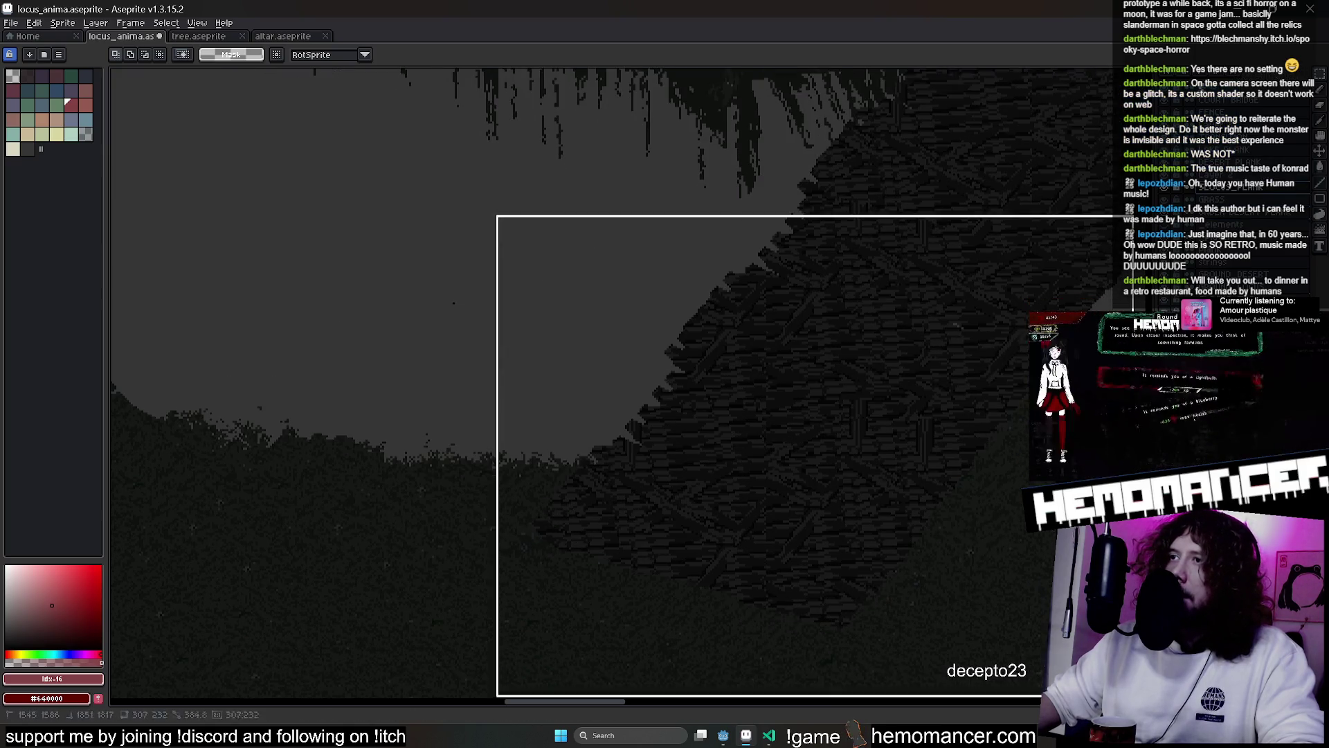
pyautogui.hscroll(3, 993, 544)
pyautogui.moveTo(363, 222); pyautogui.dragTo(946, 671)
pyautogui.hotkey('ctrl', 'd')
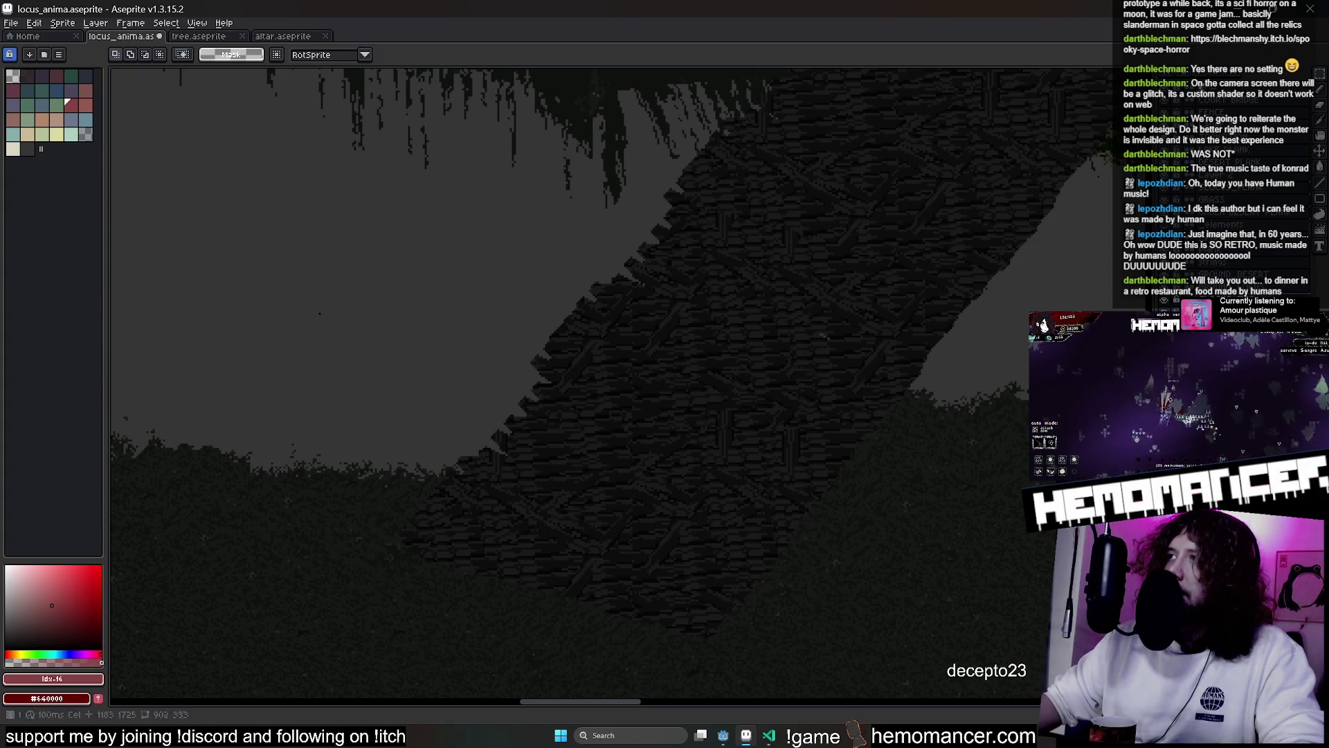
pyautogui.hotkey('ctrl', 'shift', 'd')
pyautogui.scroll(-2, 693, 508)
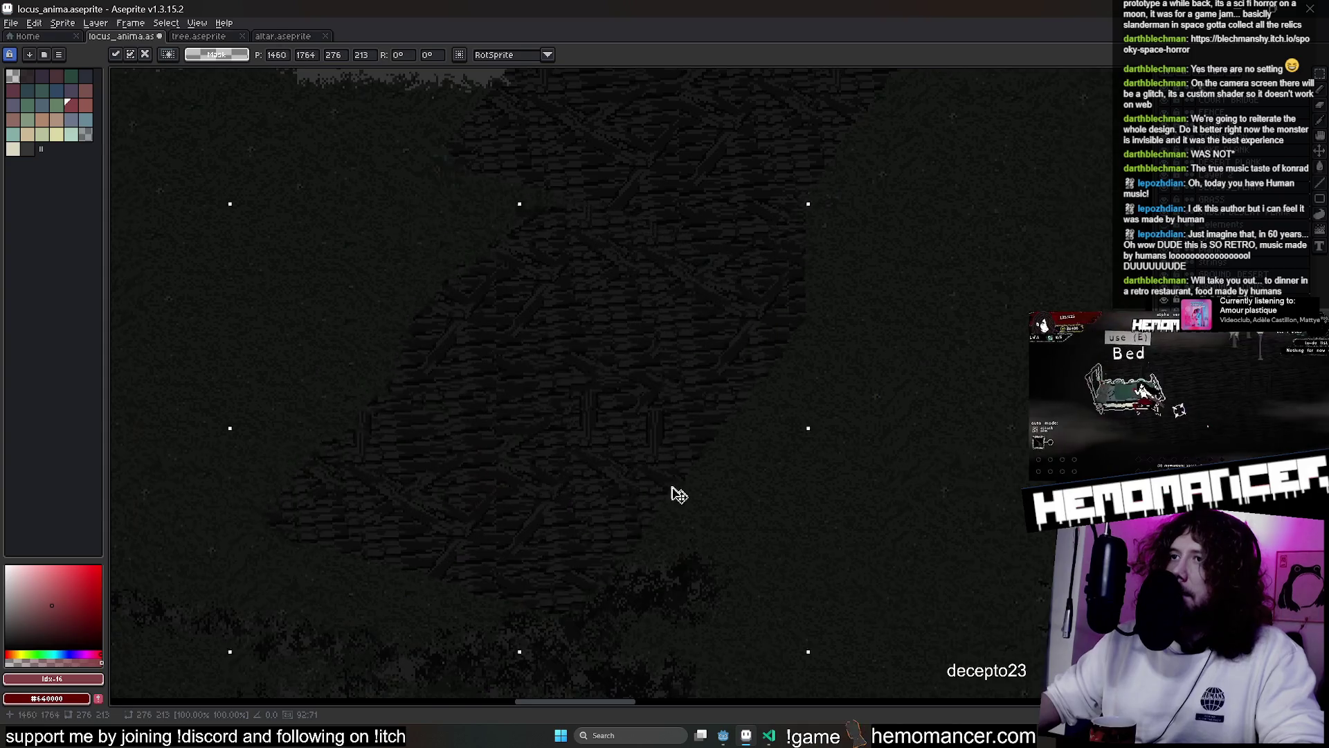
pyautogui.moveTo(692, 508)
pyautogui.mouseDown()
pyautogui.moveTo(647, 525)
pyautogui.moveTo(958, 484)
pyautogui.moveTo(954, 468)
pyautogui.mouseUp()
pyautogui.moveTo(345, 485)
pyautogui.mouseDown()
pyautogui.moveTo(368, 406)
pyautogui.moveTo(293, 460)
pyautogui.moveTo(332, 407)
pyautogui.moveTo(273, 436)
pyautogui.moveTo(299, 466)
pyautogui.mouseUp()
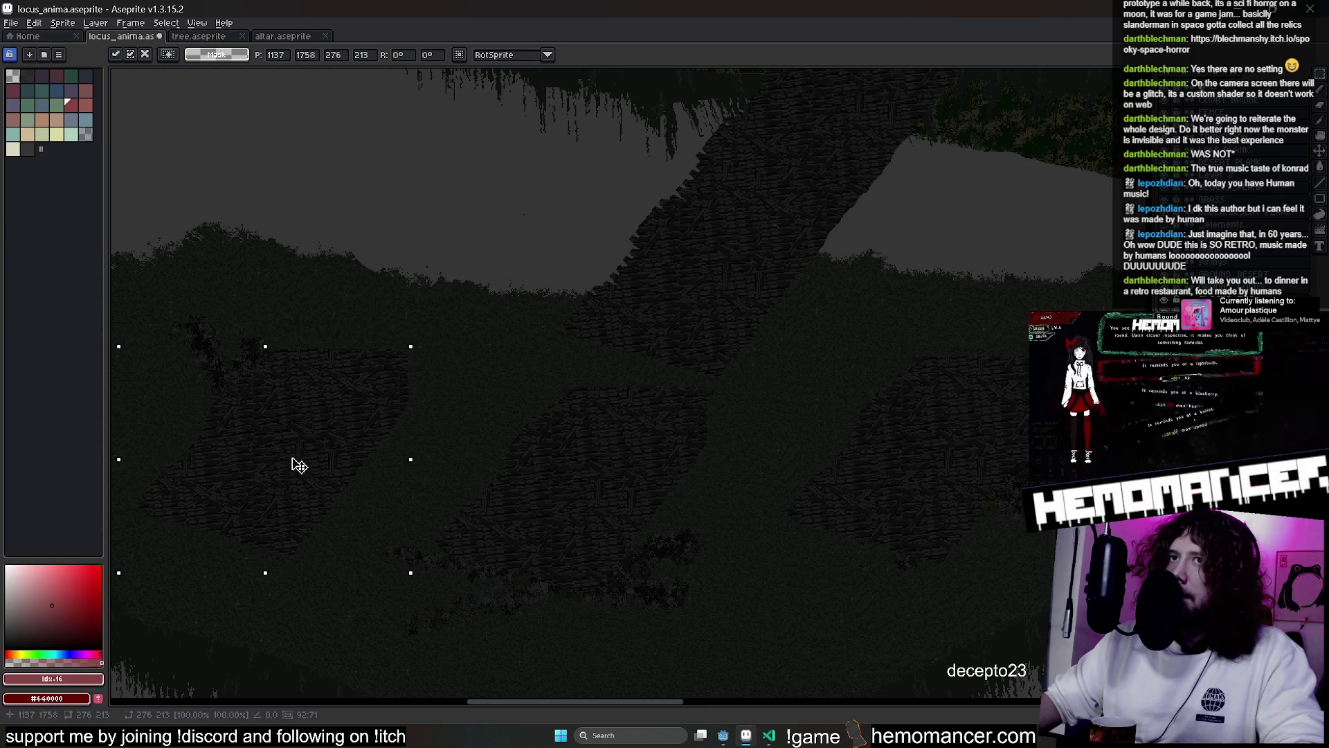
pyautogui.moveTo(505, 460)
pyautogui.mouseDown()
pyautogui.moveTo(718, 398)
pyautogui.moveTo(683, 386)
pyautogui.mouseUp()
pyautogui.hotkey('ctrl', 'd')
pyautogui.hotkey('ctrl', 'z')
pyautogui.hotkey('ctrl', 'z')
pyautogui.hotkey('ctrl', 'z')
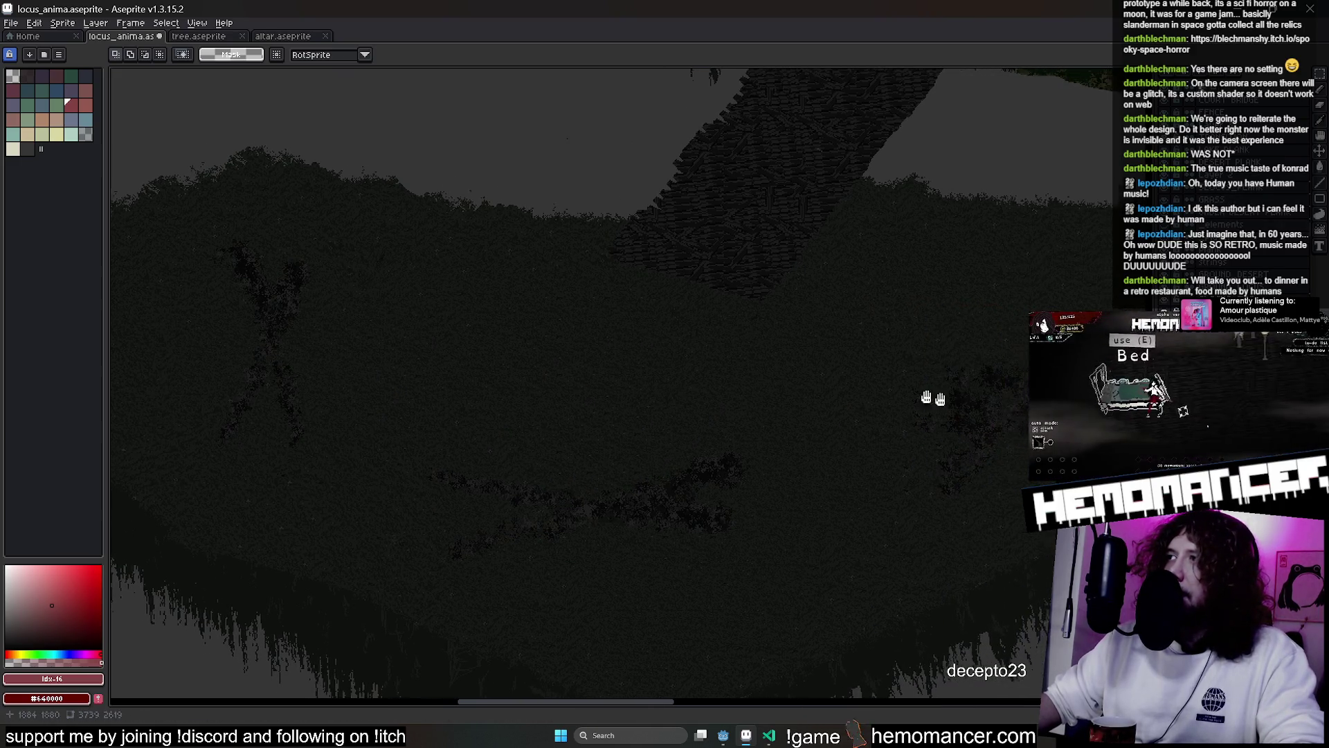
# Select a dark foliage patch on the lower island and shift it up and left
pyautogui.moveTo(858, 398); pyautogui.dragTo(582, 368)
pyautogui.moveTo(596, 288); pyautogui.dragTo(859, 497)
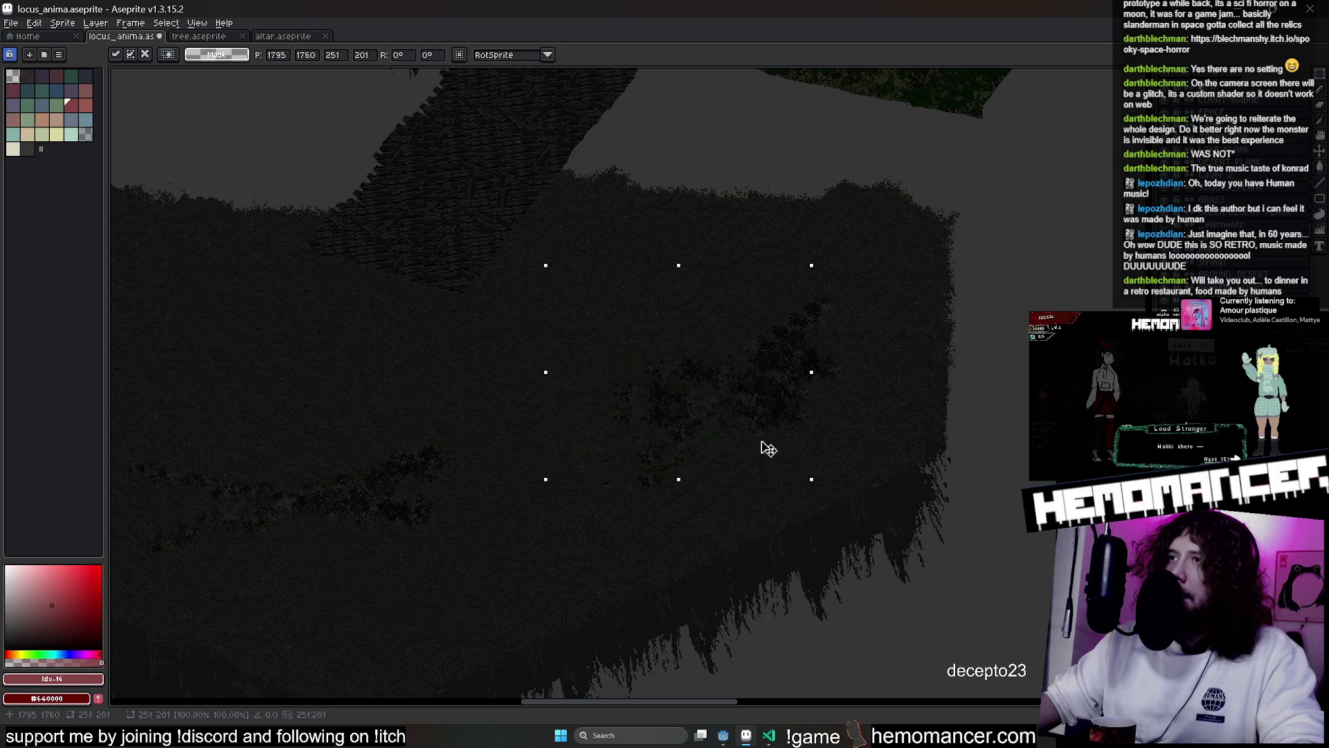
pyautogui.hotkey('ctrl', 'd')
pyautogui.moveTo(553, 275); pyautogui.dragTo(904, 513)
pyautogui.moveTo(844, 474)
pyautogui.mouseDown()
pyautogui.moveTo(807, 454)
pyautogui.moveTo(819, 451)
pyautogui.moveTo(807, 404)
pyautogui.moveTo(873, 496)
pyautogui.moveTo(812, 540)
pyautogui.moveTo(727, 490)
pyautogui.moveTo(765, 528)
pyautogui.moveTo(796, 535)
pyautogui.moveTo(718, 461)
pyautogui.mouseUp()
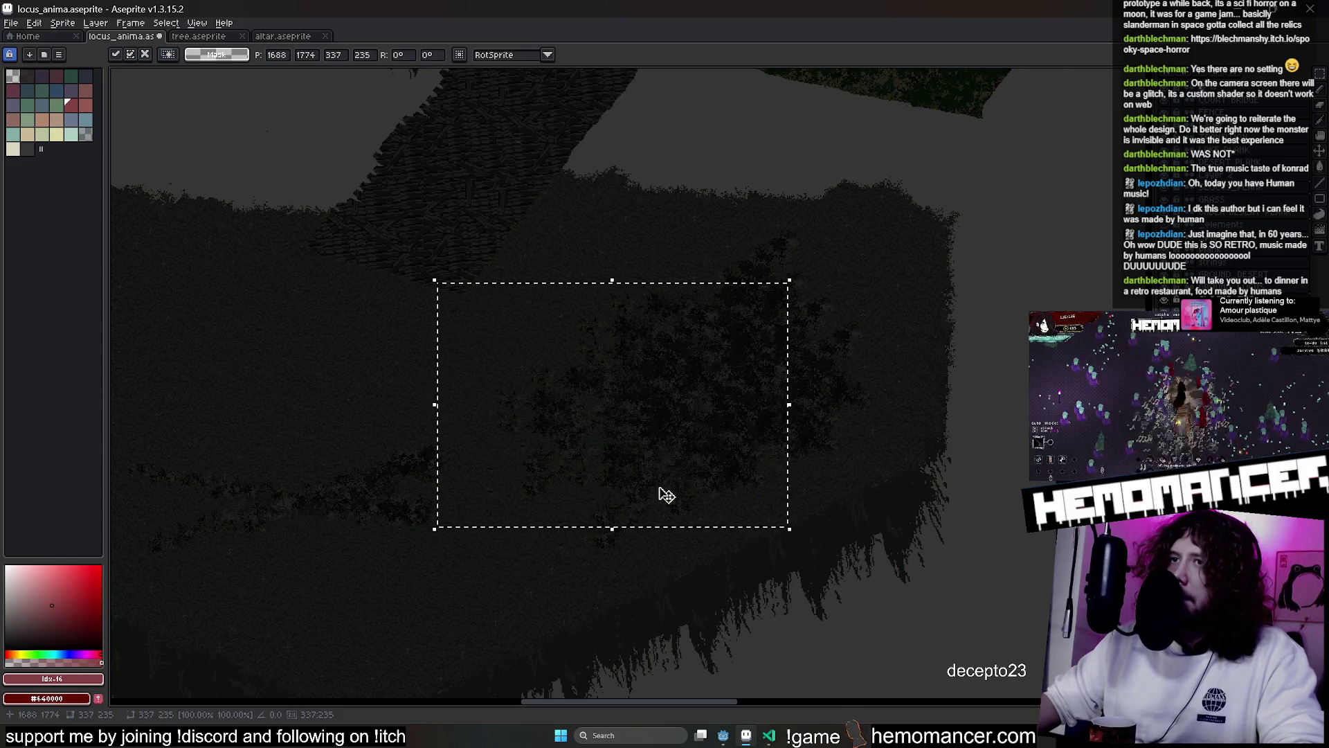
# Commit the foliage move and shift two more ground areas up and left
pyautogui.press('Return')
pyautogui.hscroll(-5, 517, 442)
pyautogui.moveTo(383, 430)
pyautogui.mouseDown()
pyautogui.moveTo(818, 628)
pyautogui.moveTo(720, 554)
pyautogui.moveTo(727, 570)
pyautogui.moveTo(752, 541)
pyautogui.moveTo(692, 531)
pyautogui.moveTo(715, 522)
pyautogui.moveTo(641, 492)
pyautogui.moveTo(658, 496)
pyautogui.mouseUp()
pyautogui.click(149, 252)
pyautogui.moveTo(164, 259)
pyautogui.mouseDown()
pyautogui.moveTo(335, 520)
pyautogui.moveTo(363, 509)
pyautogui.moveTo(306, 505)
pyautogui.moveTo(367, 519)
pyautogui.moveTo(376, 492)
pyautogui.moveTo(361, 520)
pyautogui.mouseUp()
pyautogui.click(395, 485)
pyautogui.moveTo(297, 410)
pyautogui.mouseDown()
pyautogui.moveTo(528, 525)
pyautogui.moveTo(444, 494)
pyautogui.mouseUp()
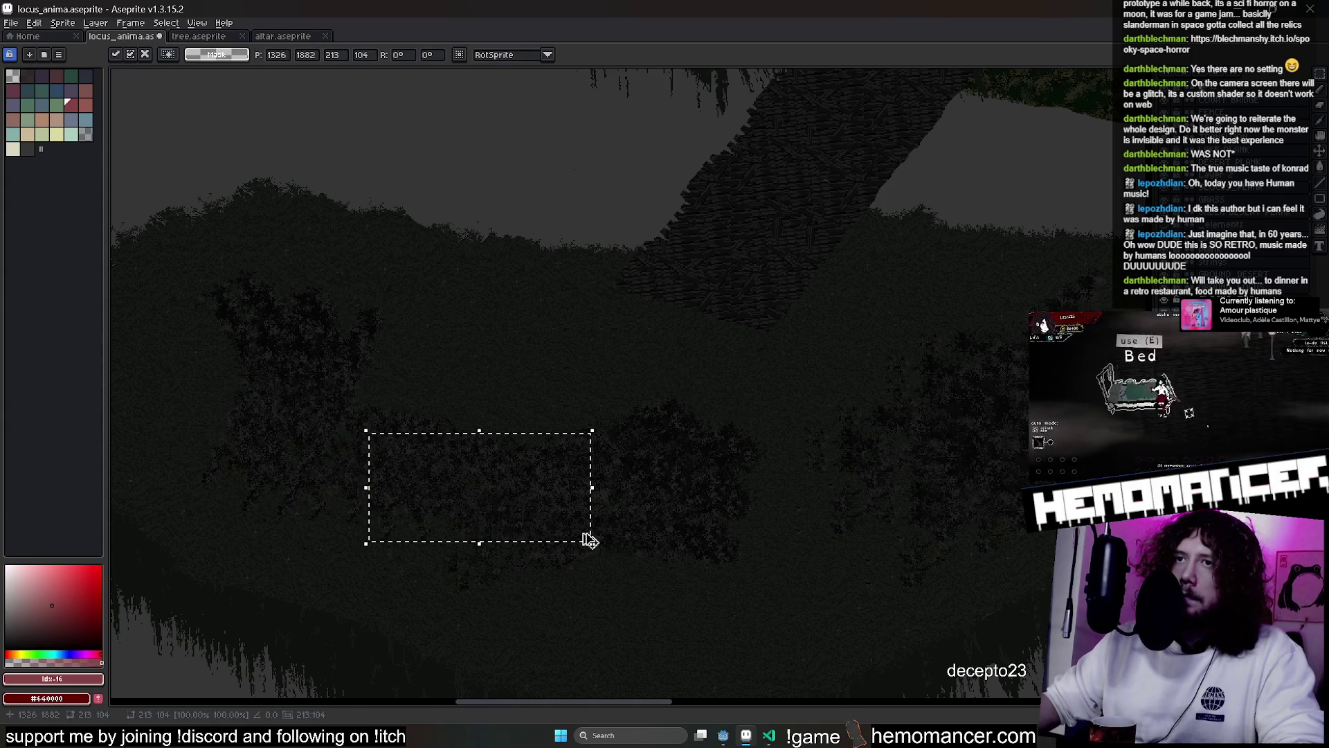
pyautogui.click(588, 443)
# Move another foliage block left, commit it, and pick the Jumble tool
pyautogui.hscroll(5, 658, 414)
pyautogui.scroll(3, 658, 414)
pyautogui.moveTo(362, 268)
pyautogui.mouseDown()
pyautogui.moveTo(700, 572)
pyautogui.moveTo(465, 543)
pyautogui.moveTo(421, 554)
pyautogui.moveTo(433, 564)
pyautogui.mouseUp()
pyautogui.press('Return')
pyautogui.scroll(-3, 710, 470)
pyautogui.scroll(3, 710, 470)
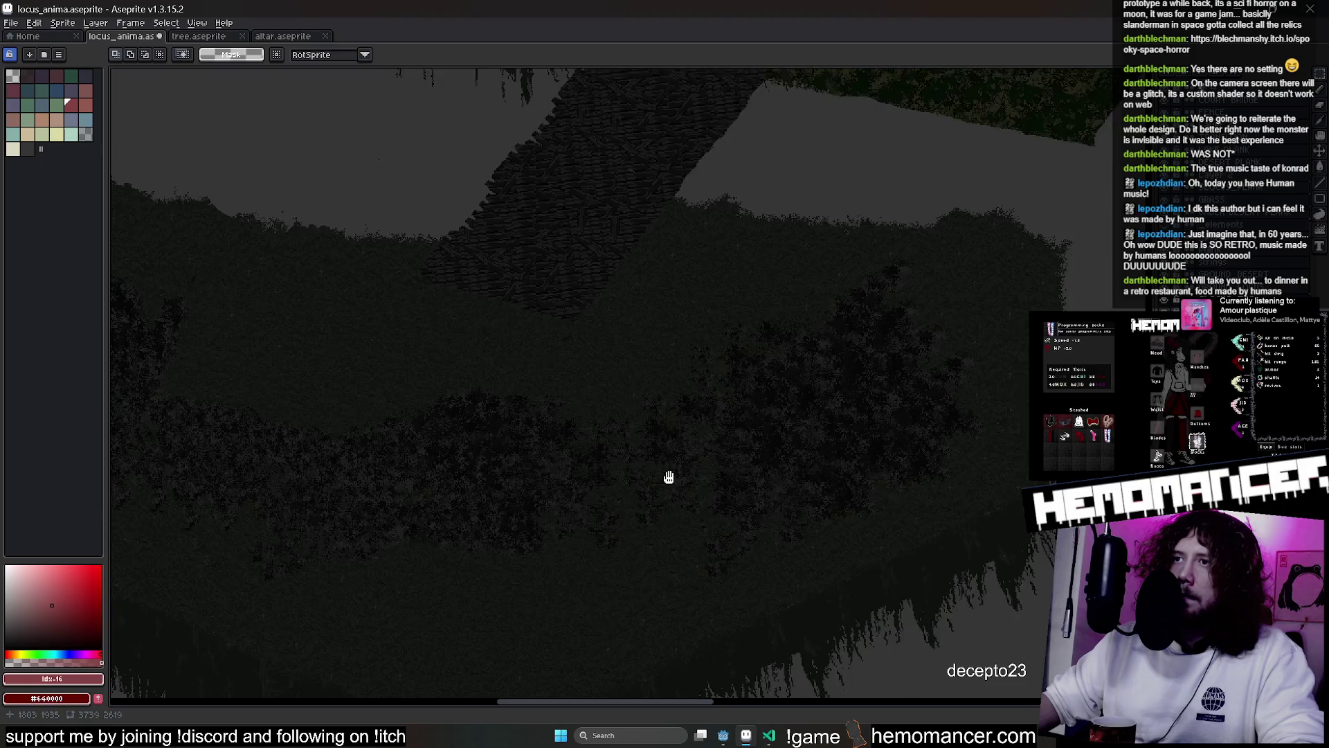
pyautogui.click(1315, 230)
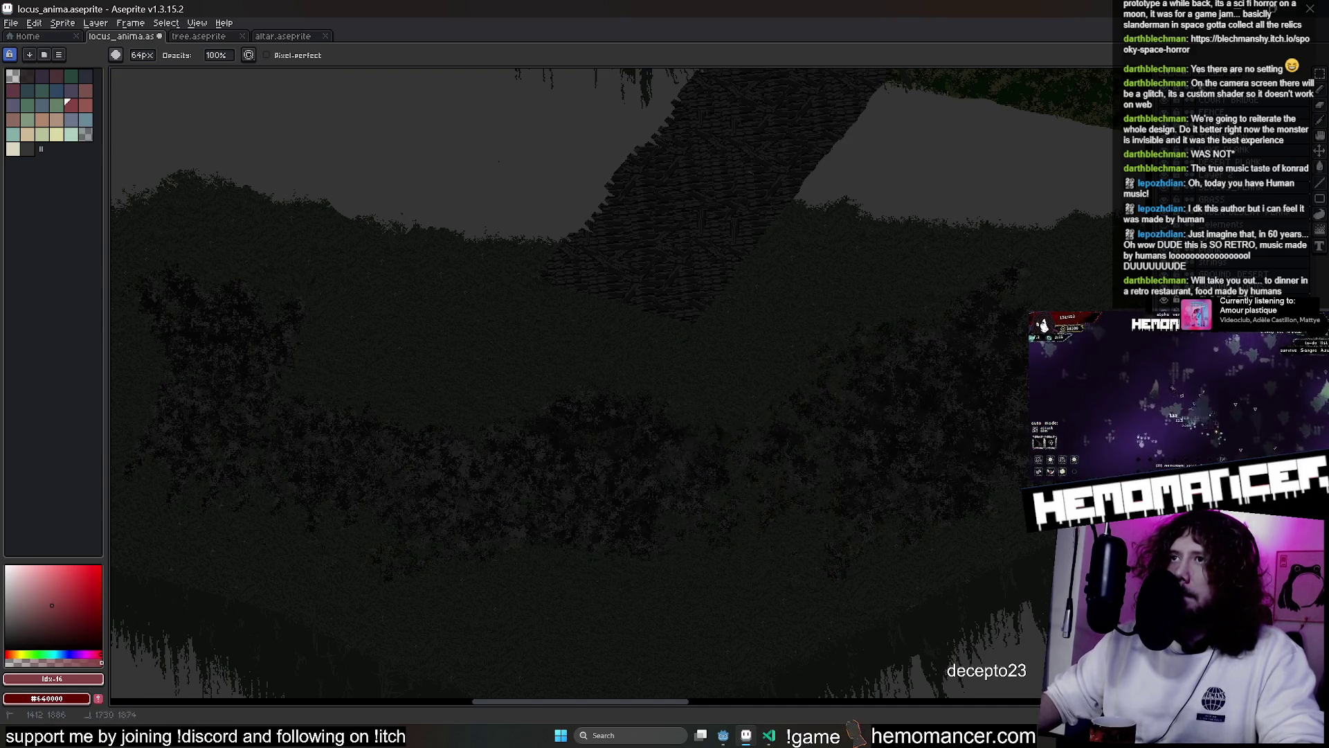
pyautogui.scroll(-3, 777, 398)
pyautogui.scroll(1, 765, 359)
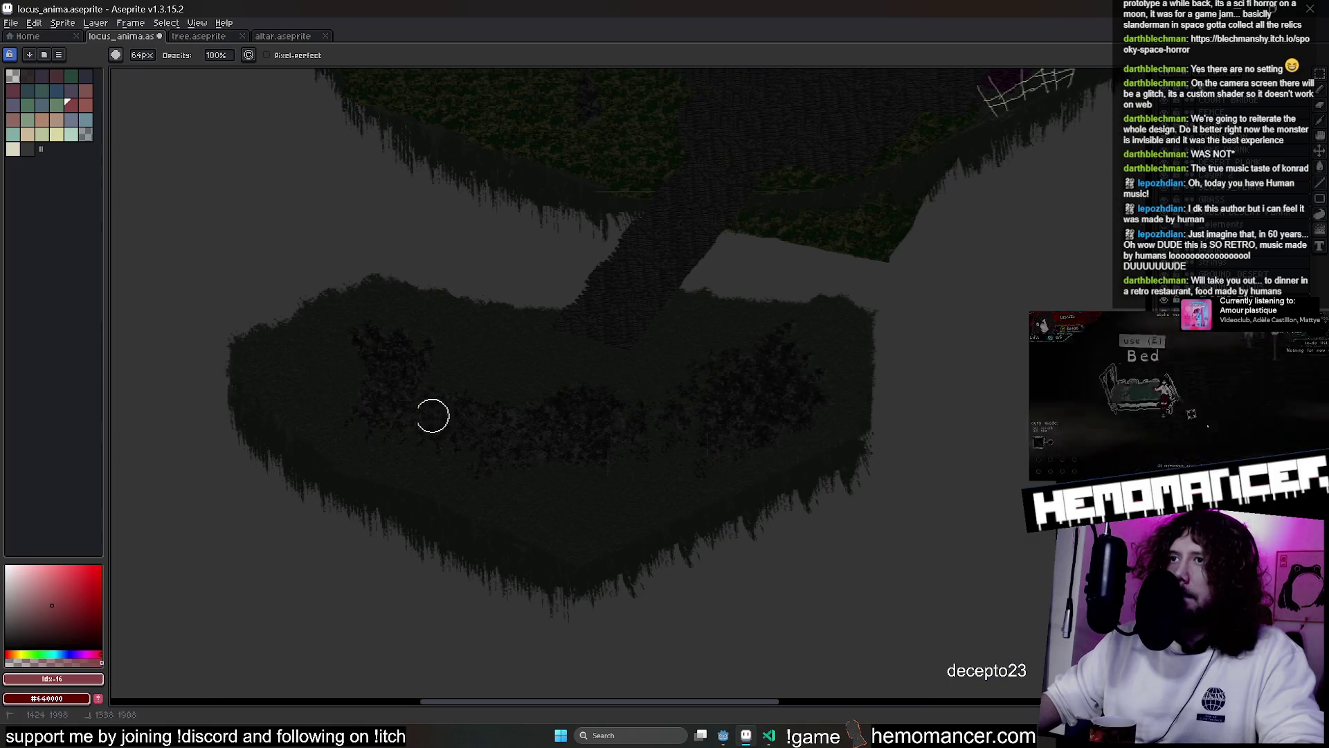
# Select the bush band across the island, shrink and skew it into a slanted strip, and commit
pyautogui.press('m')
pyautogui.moveTo(297, 290); pyautogui.dragTo(856, 484)
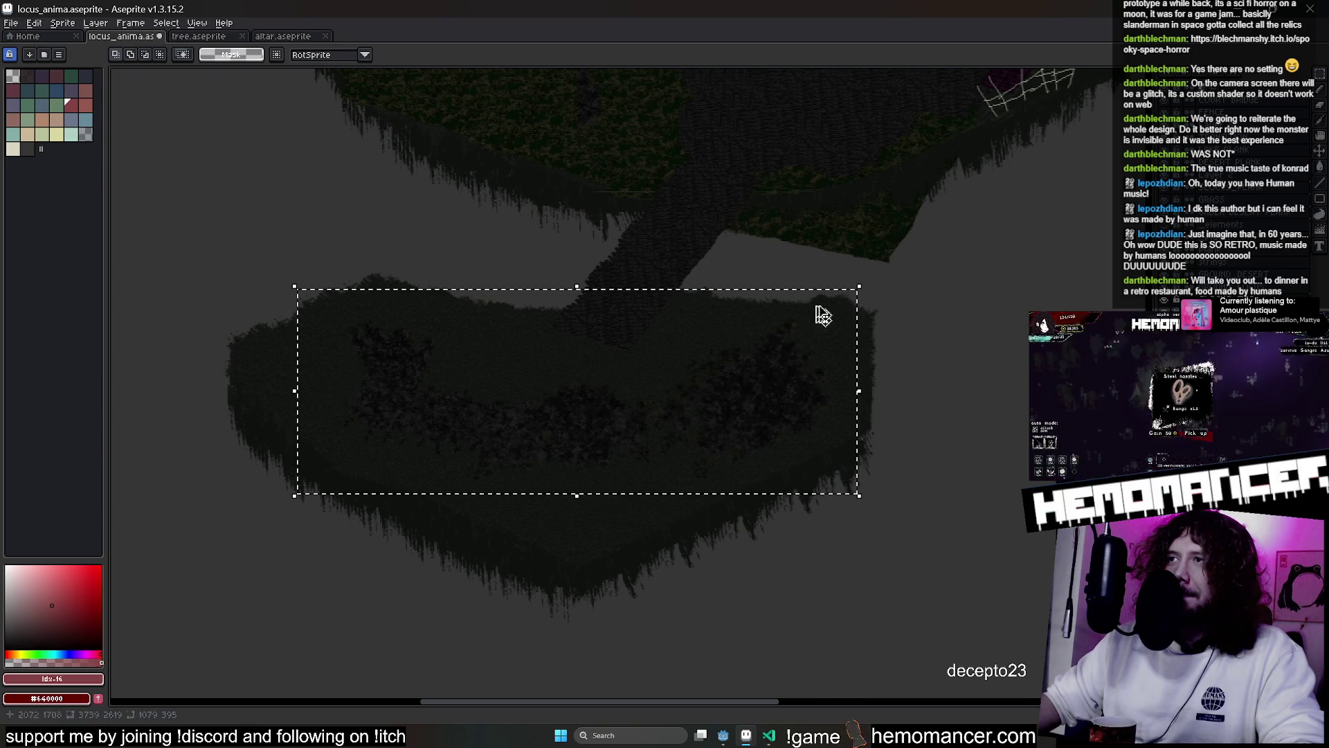
pyautogui.click(825, 332)
pyautogui.moveTo(863, 277); pyautogui.dragTo(774, 346)
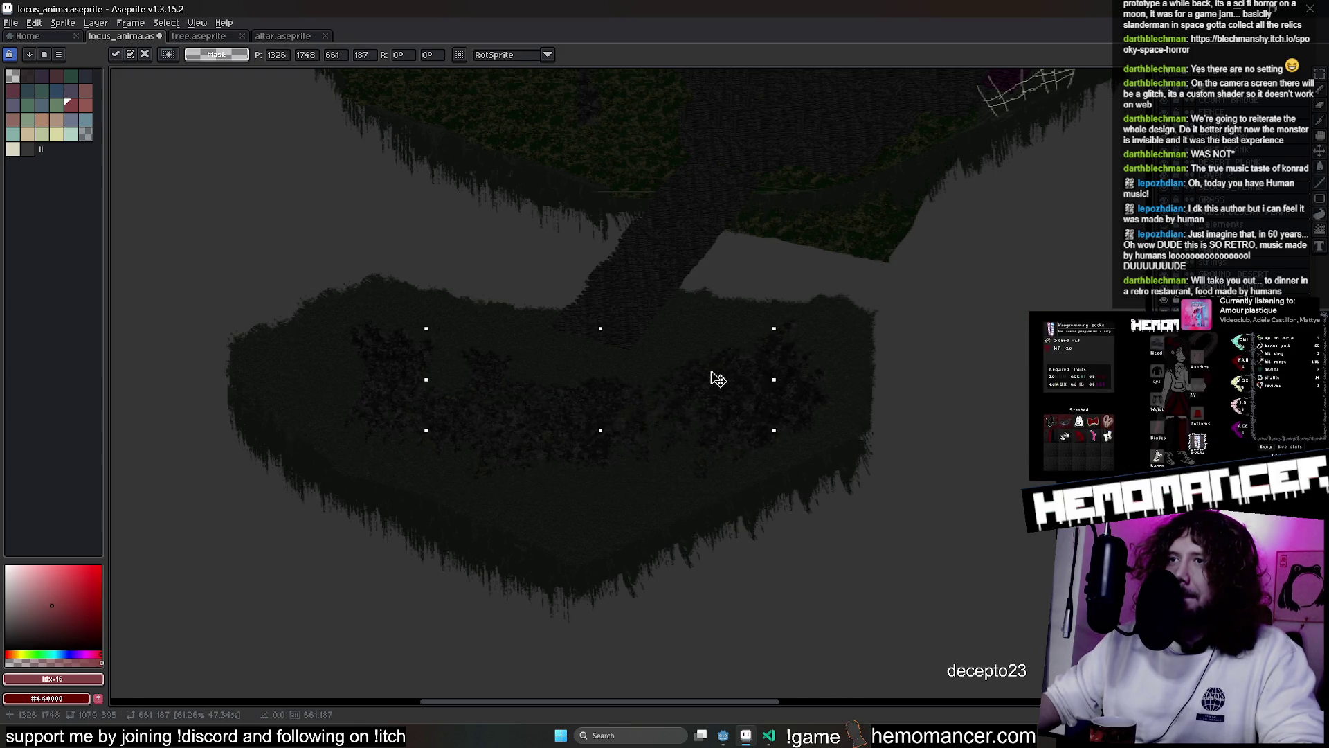
pyautogui.scroll(2, 718, 380)
pyautogui.moveTo(441, 297); pyautogui.dragTo(320, 318)
pyautogui.moveTo(609, 426)
pyautogui.mouseDown()
pyautogui.moveTo(715, 469)
pyautogui.moveTo(679, 377)
pyautogui.moveTo(621, 466)
pyautogui.moveTo(629, 537)
pyautogui.moveTo(655, 554)
pyautogui.moveTo(743, 493)
pyautogui.moveTo(721, 419)
pyautogui.moveTo(677, 416)
pyautogui.moveTo(717, 382)
pyautogui.mouseUp()
pyautogui.press('Return')
pyautogui.hotkey('ctrl', 'd')
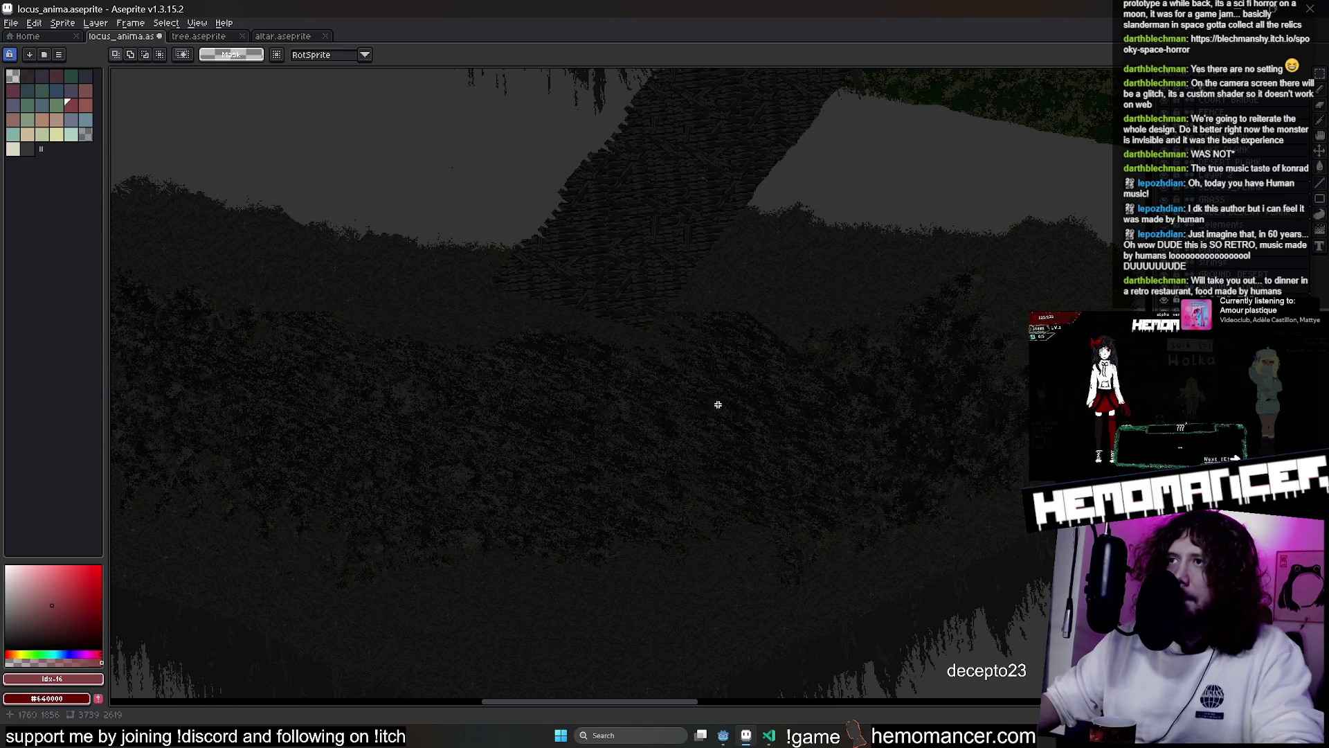
# Switch to the Jumble brush, then back to rectangular selection, and clear the selection
pyautogui.hscroll(-2, 751, 353)
pyautogui.click(1322, 241)
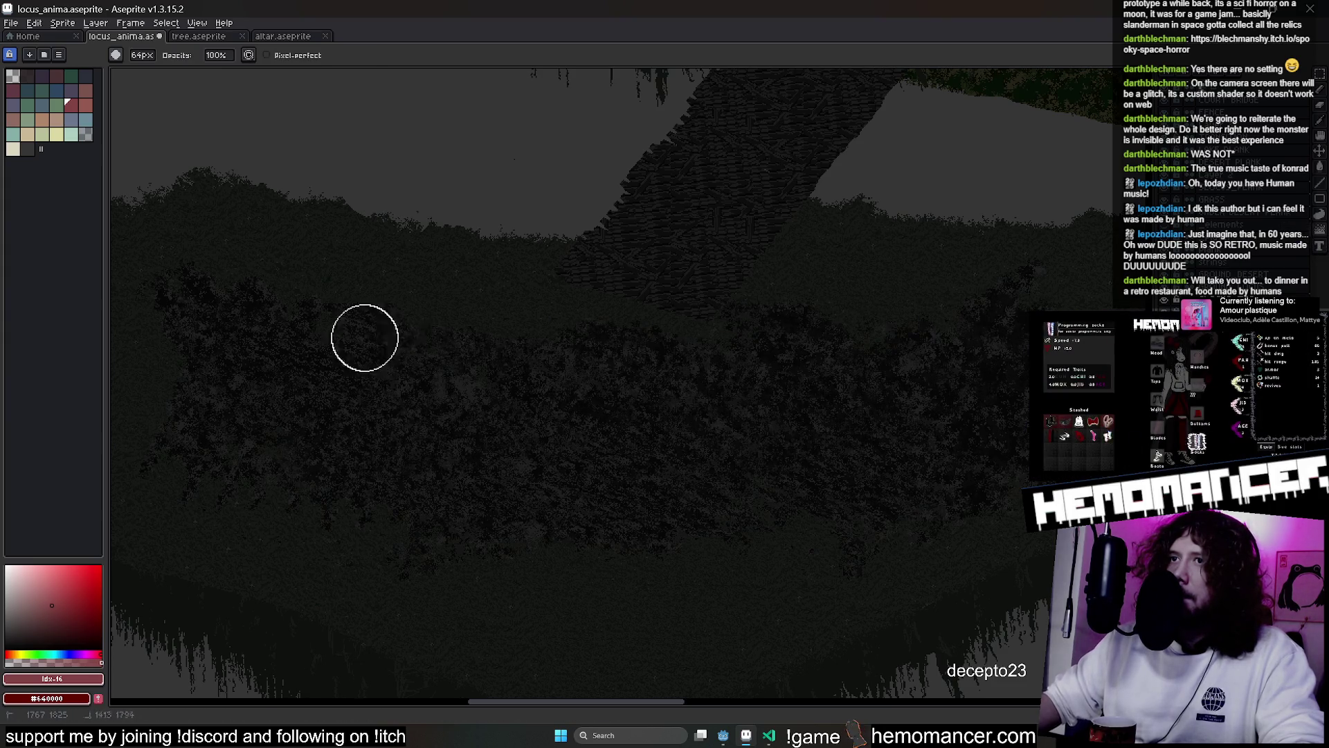
pyautogui.click(1320, 74)
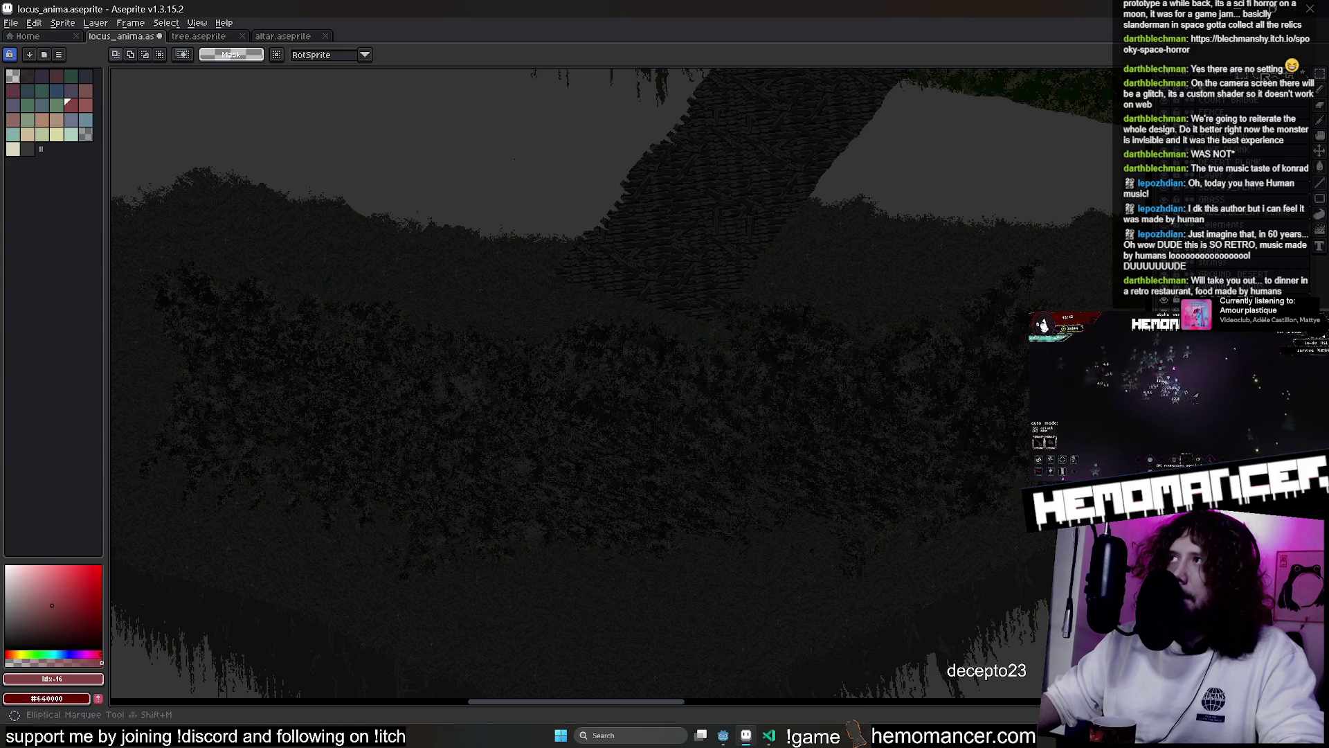
pyautogui.scroll(2, 514, 158)
pyautogui.hotkey('ctrl', 'd')
# Try a Magic Wand selection on a bush region, then deselect and return to the Pencil
pyautogui.press('b')
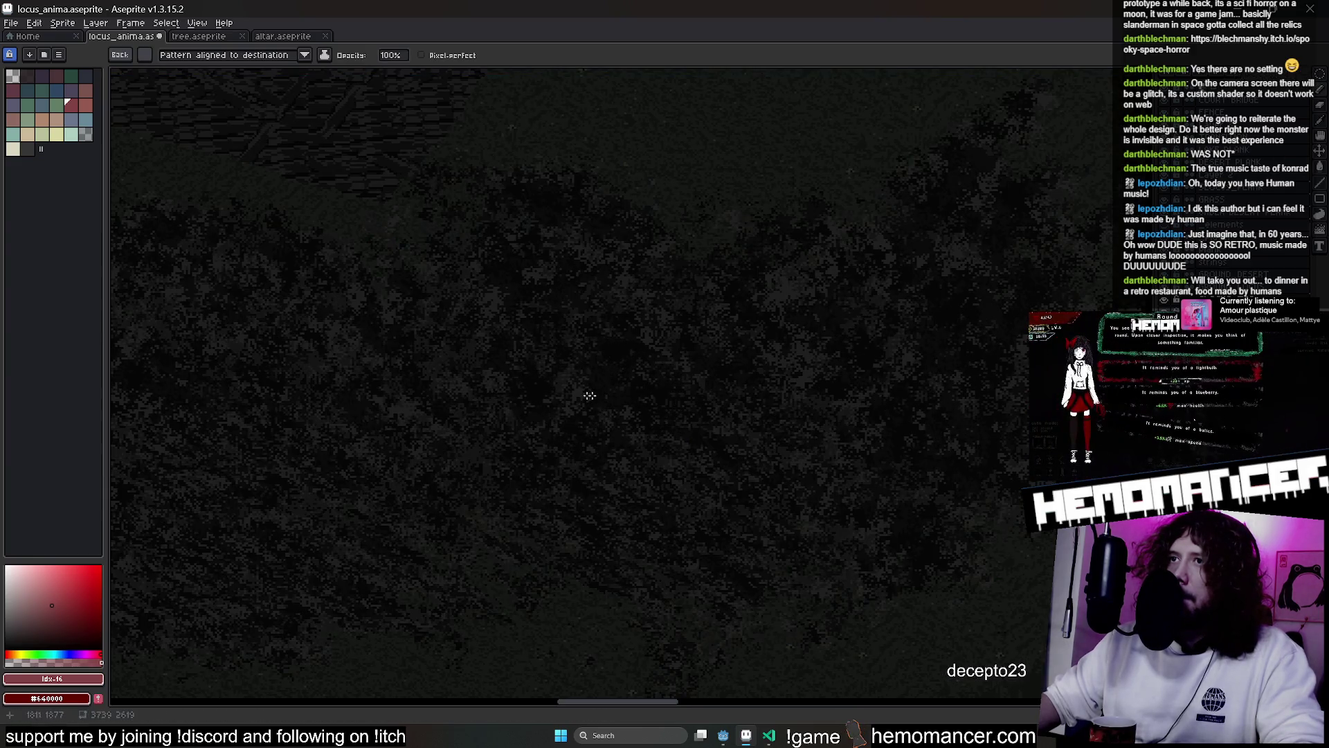
pyautogui.hscroll(-2, 440, 449)
pyautogui.scroll(-2, 357, 478)
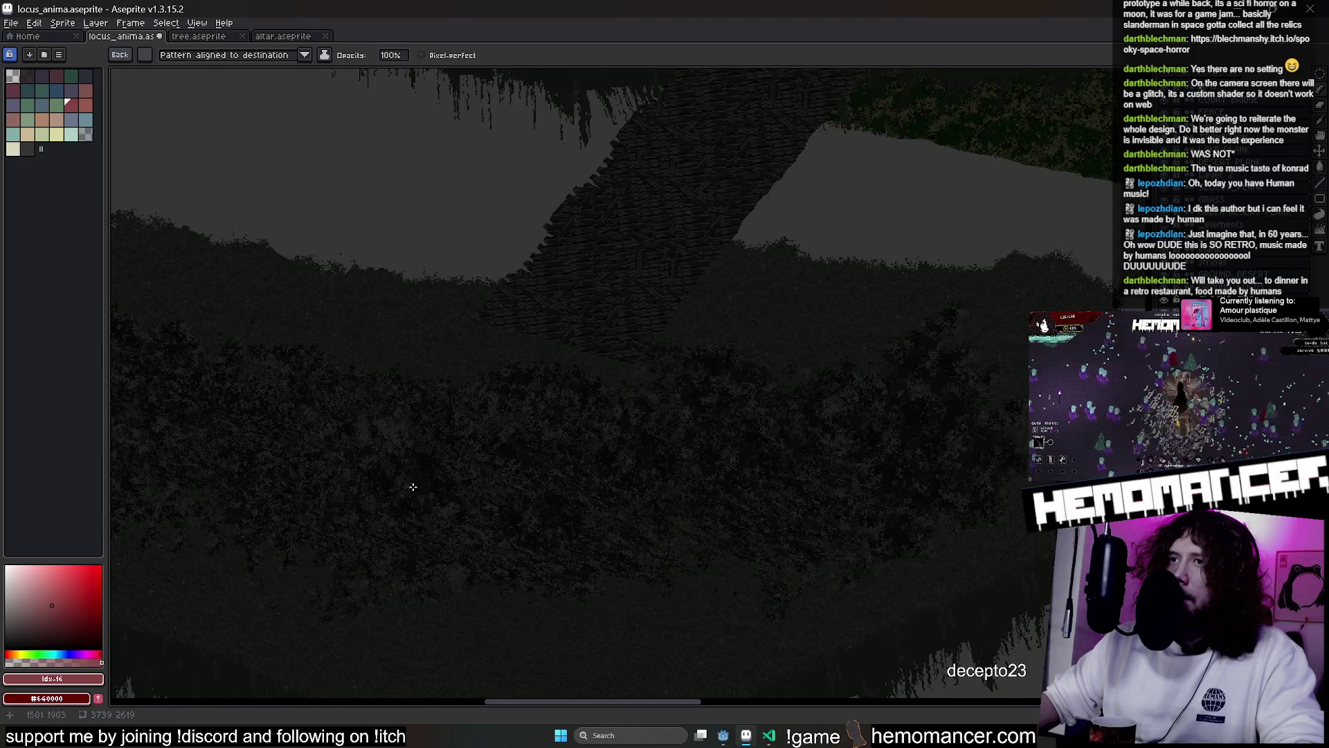
pyautogui.hscroll(-5, 305, 490)
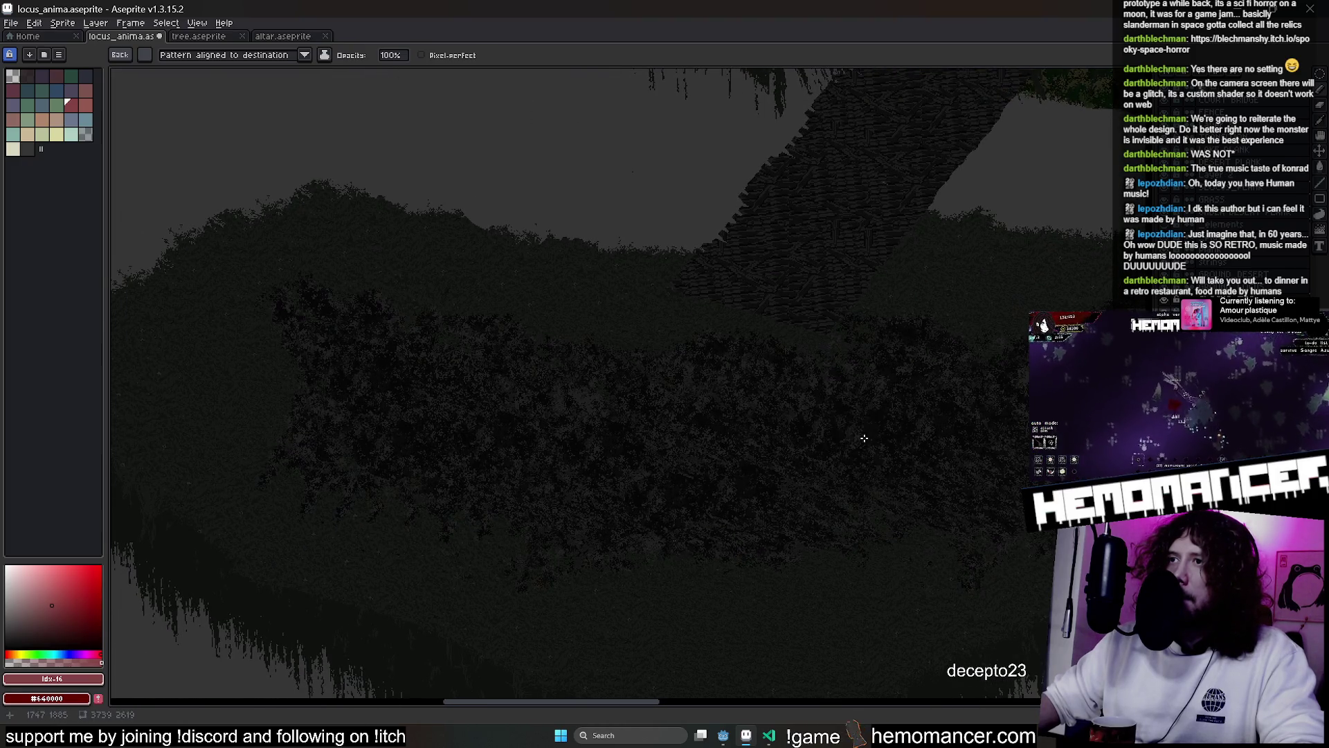
pyautogui.press('w')
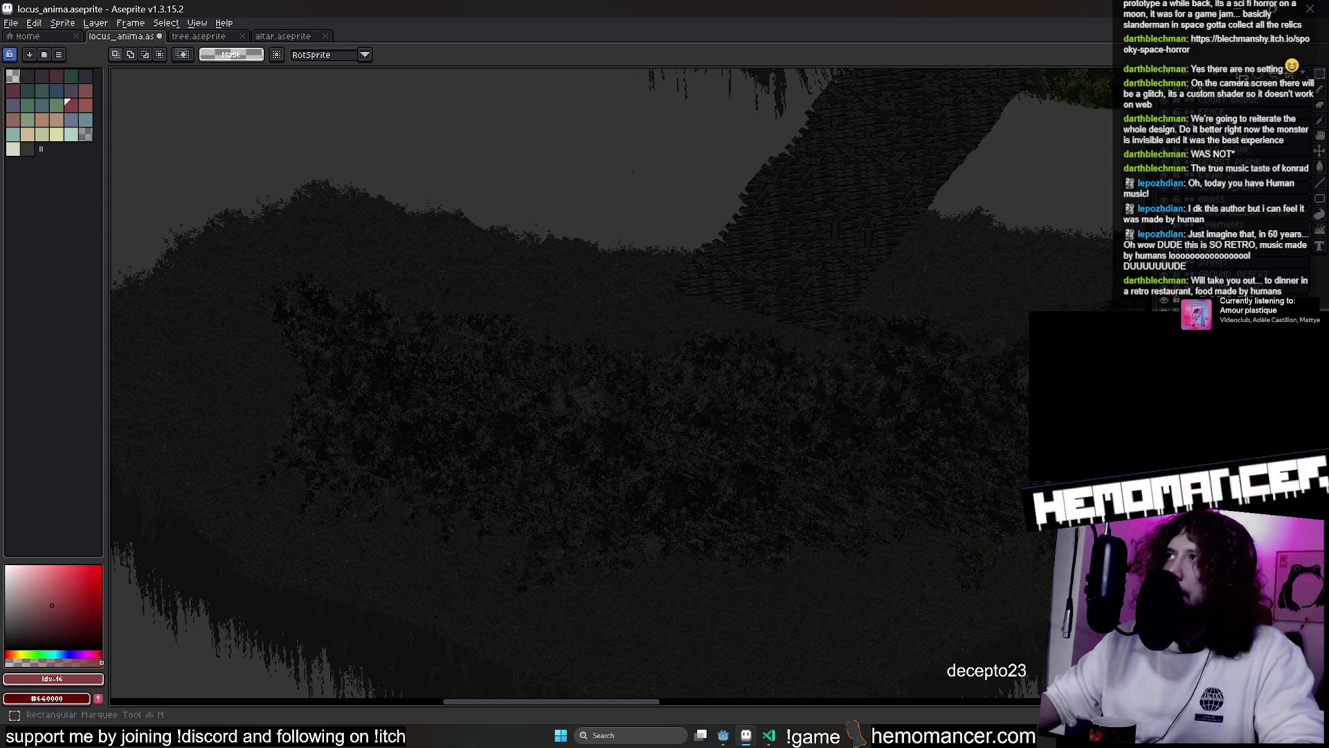
pyautogui.click(469, 418)
pyautogui.click(471, 421)
pyautogui.hotkey('ctrl', 'd')
pyautogui.press('b')
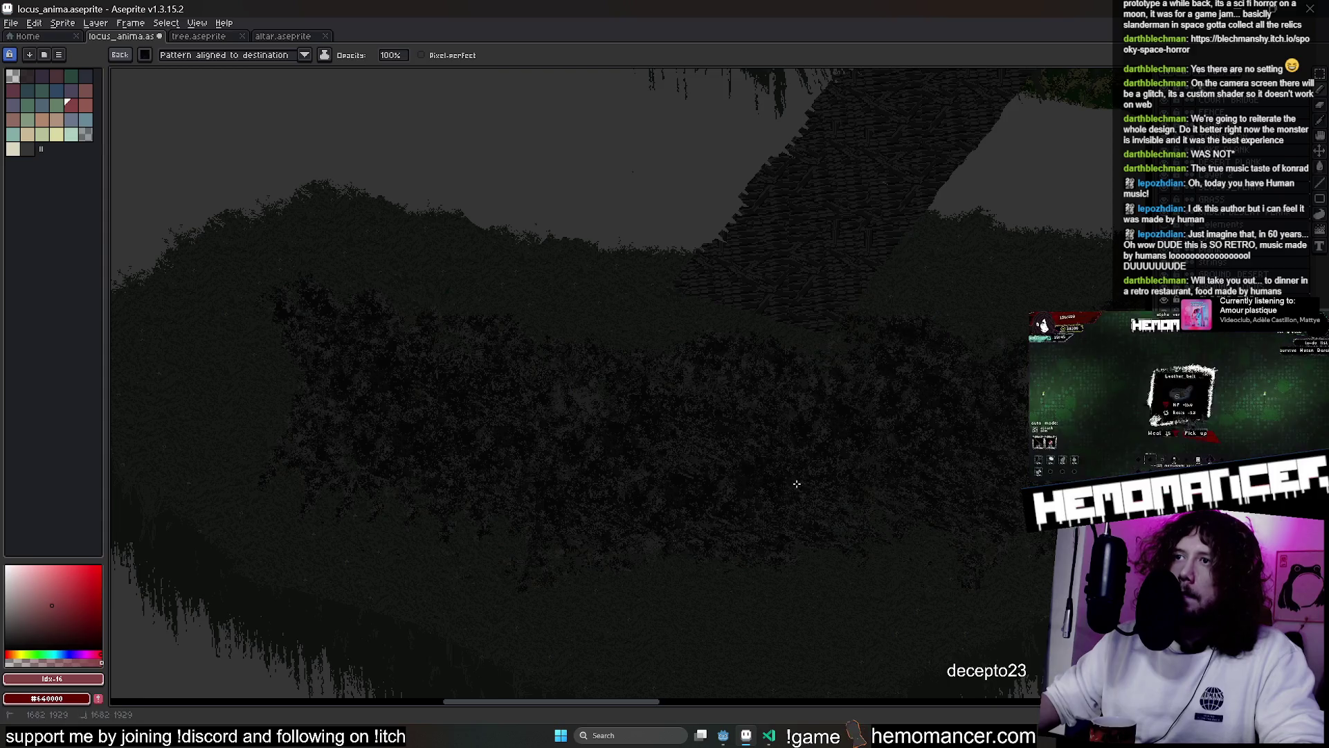
# Save the locus_anima map and switch over to the Godot editor
pyautogui.hscroll(5, 727, 478)
pyautogui.scroll(-4, 908, 432)
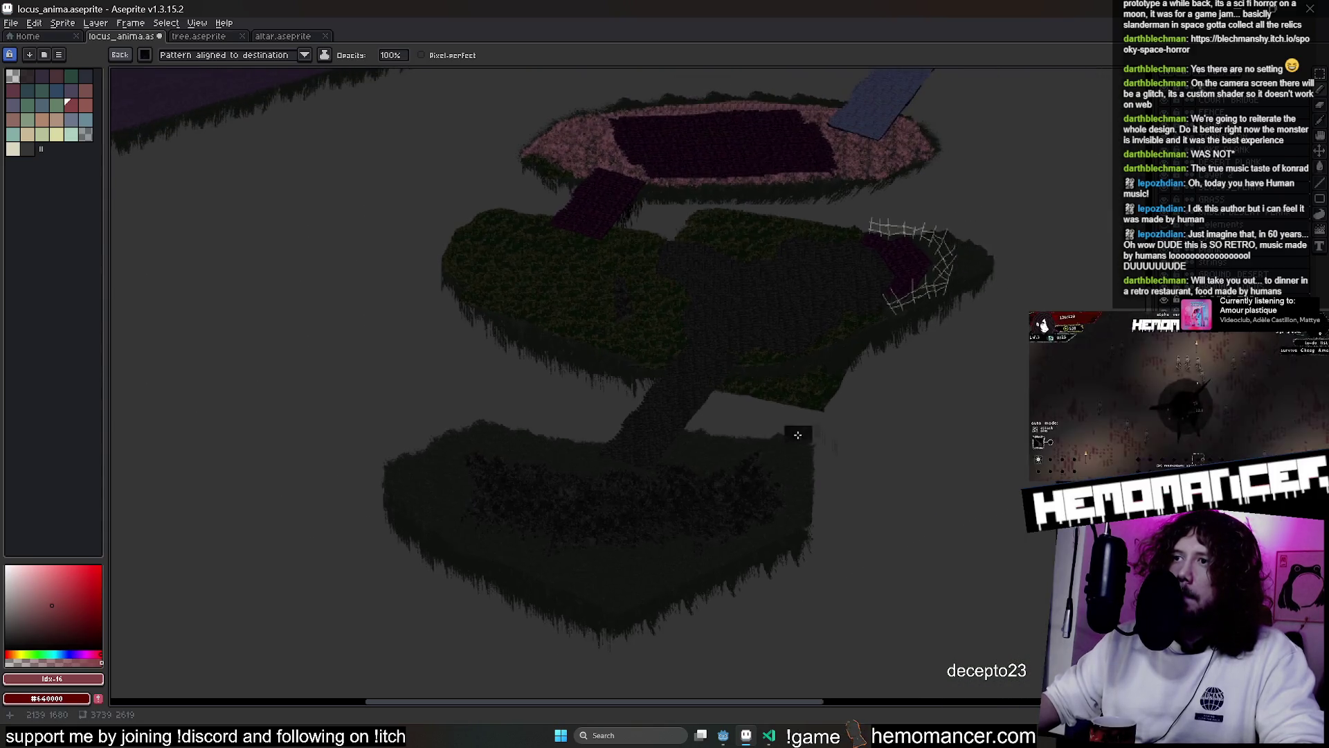
pyautogui.scroll(5, 595, 505)
pyautogui.scroll(-2, 495, 424)
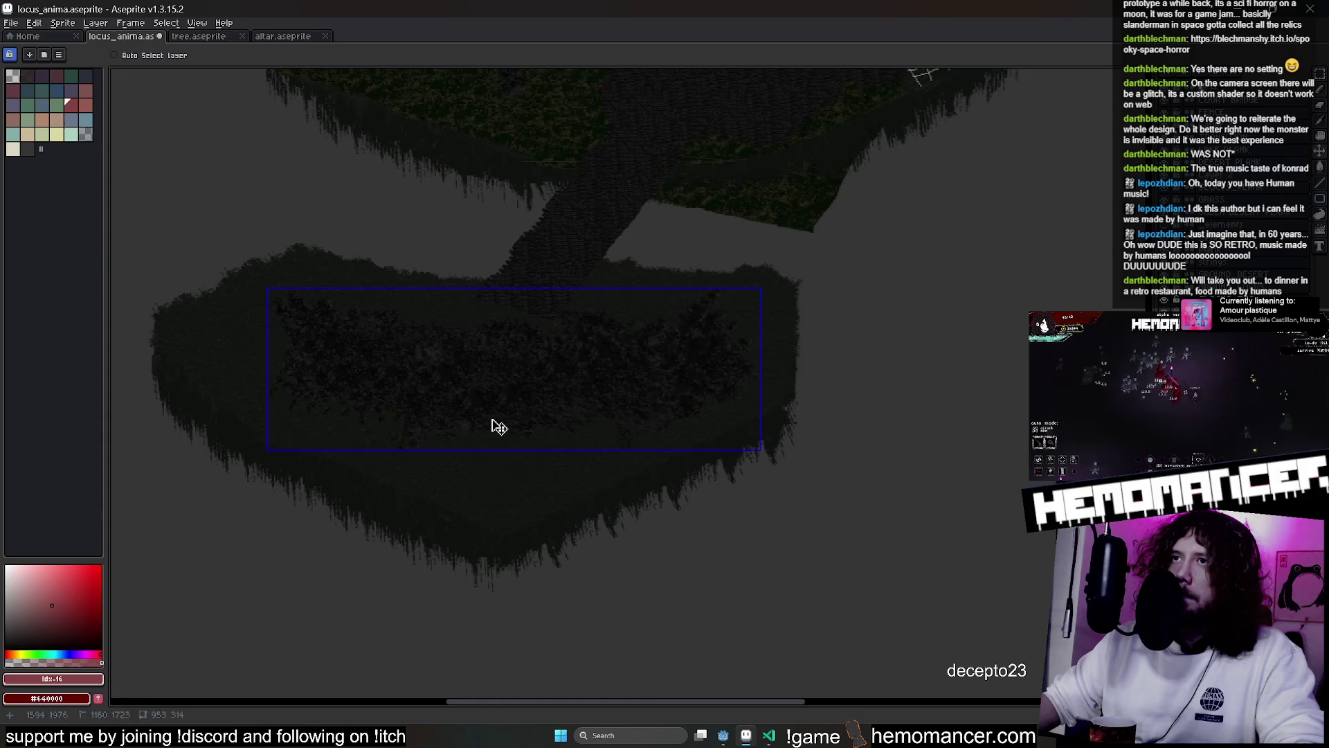
pyautogui.hotkey('ctrl', 's')
pyautogui.click(723, 735)
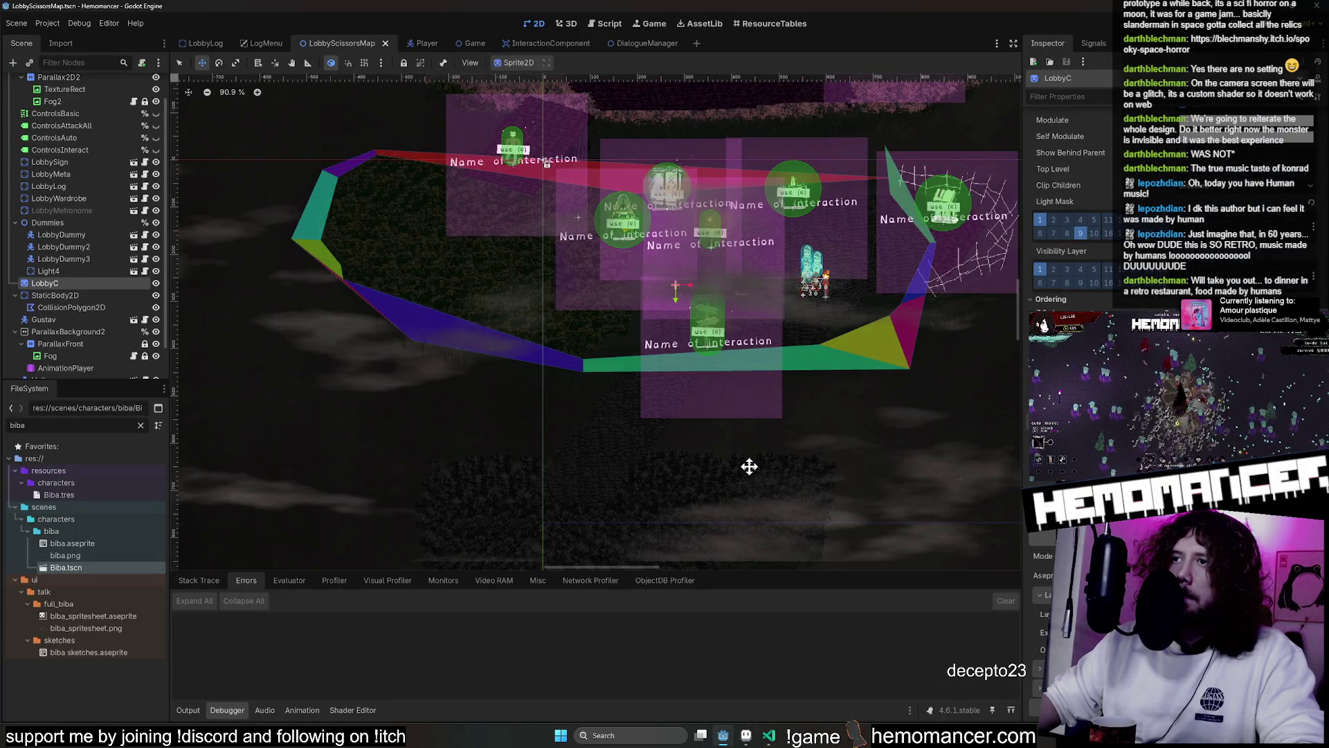
# Zoom and pan Godot's 2D view to inspect the reimported island bushes
pyautogui.scroll(-3, 750, 484)
pyautogui.scroll(6, 750, 487)
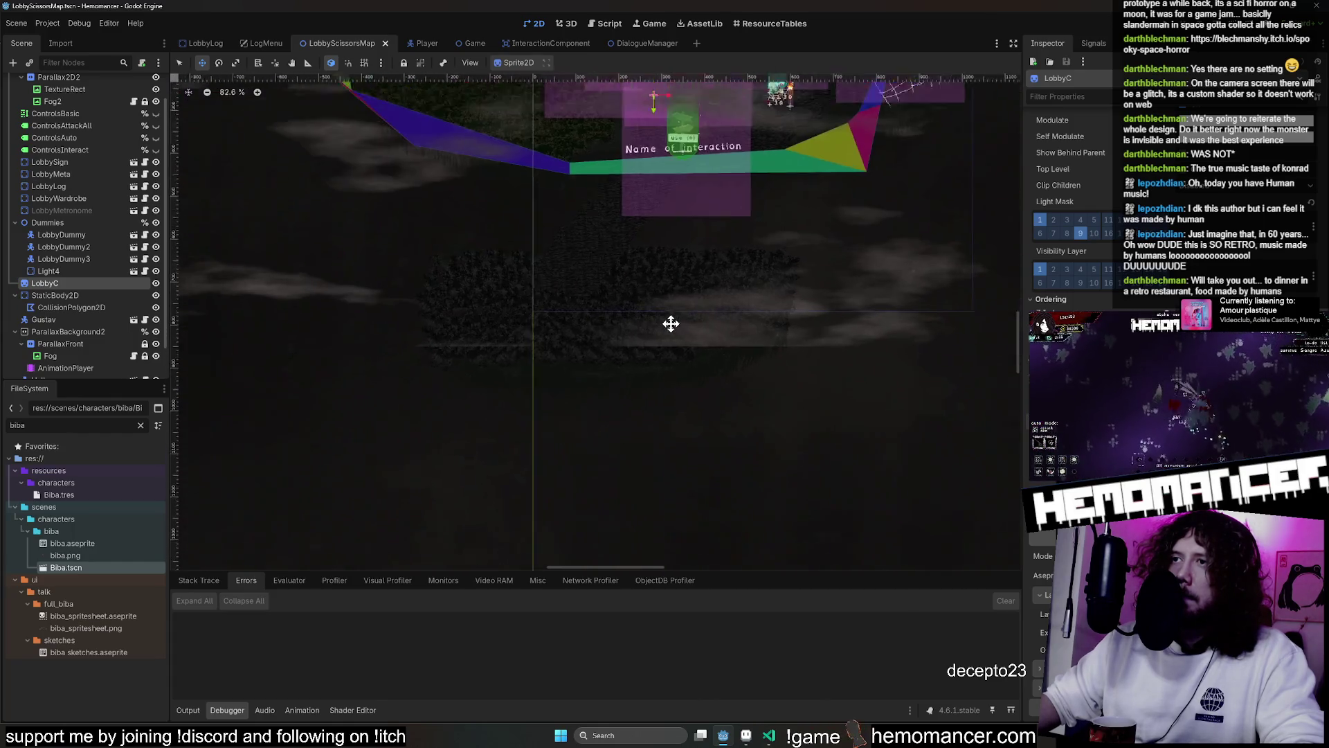
pyautogui.moveTo(570, 315); pyautogui.dragTo(713, 375)
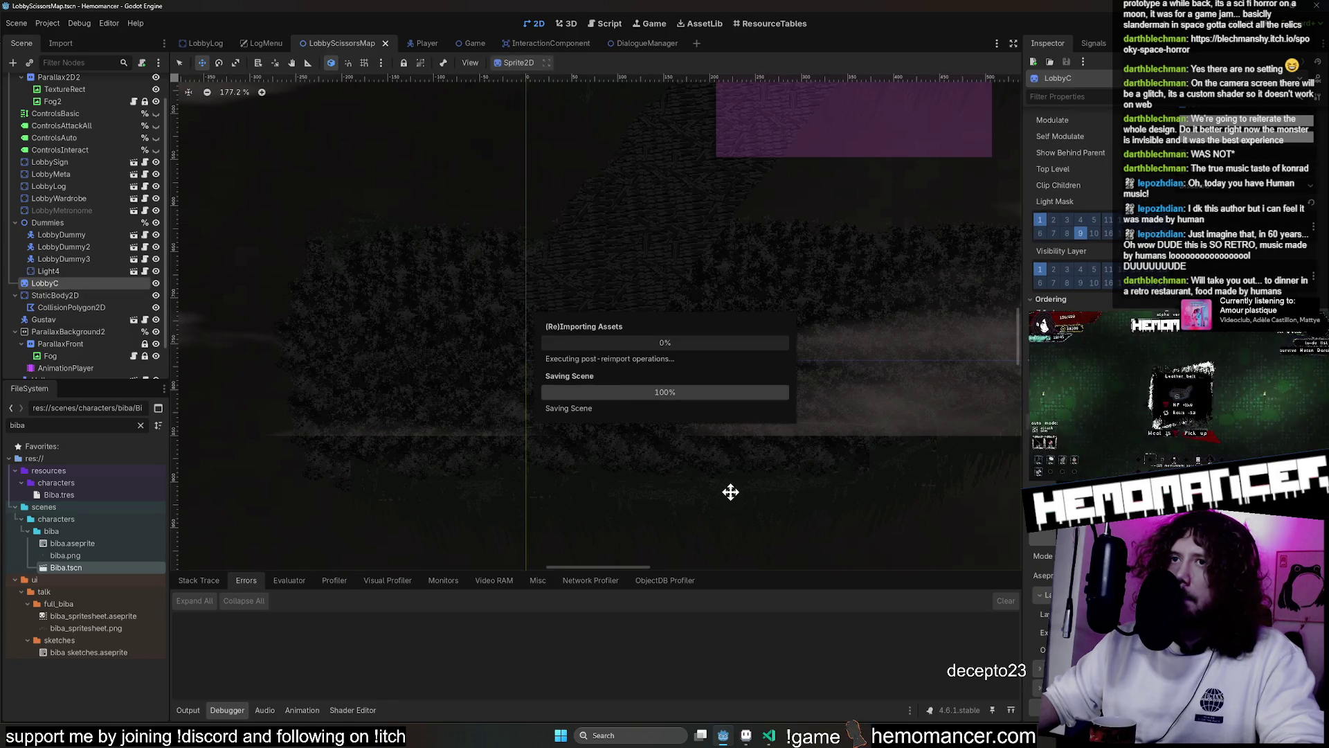
pyautogui.scroll(-5, 783, 425)
pyautogui.scroll(-5, 786, 413)
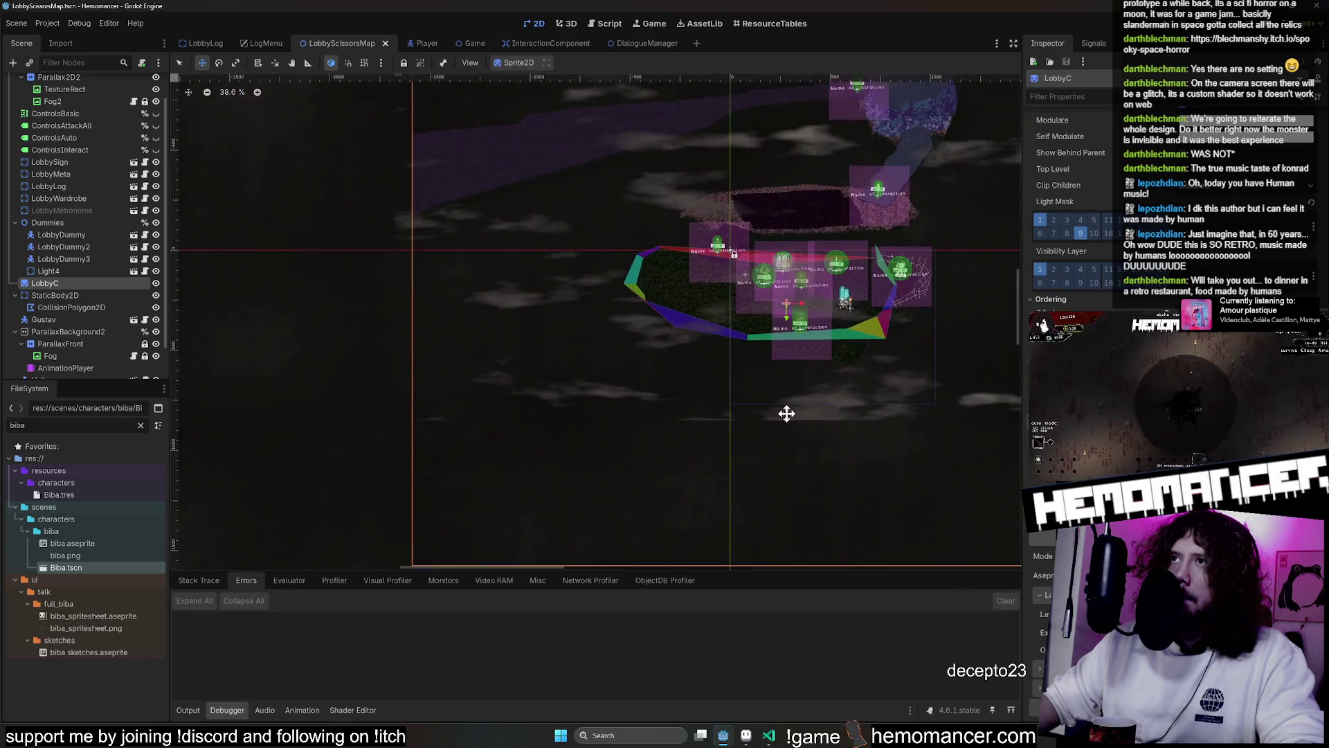
# Resave the map in Aseprite, recheck the scene in Godot, then return to Aseprite
pyautogui.click(748, 736)
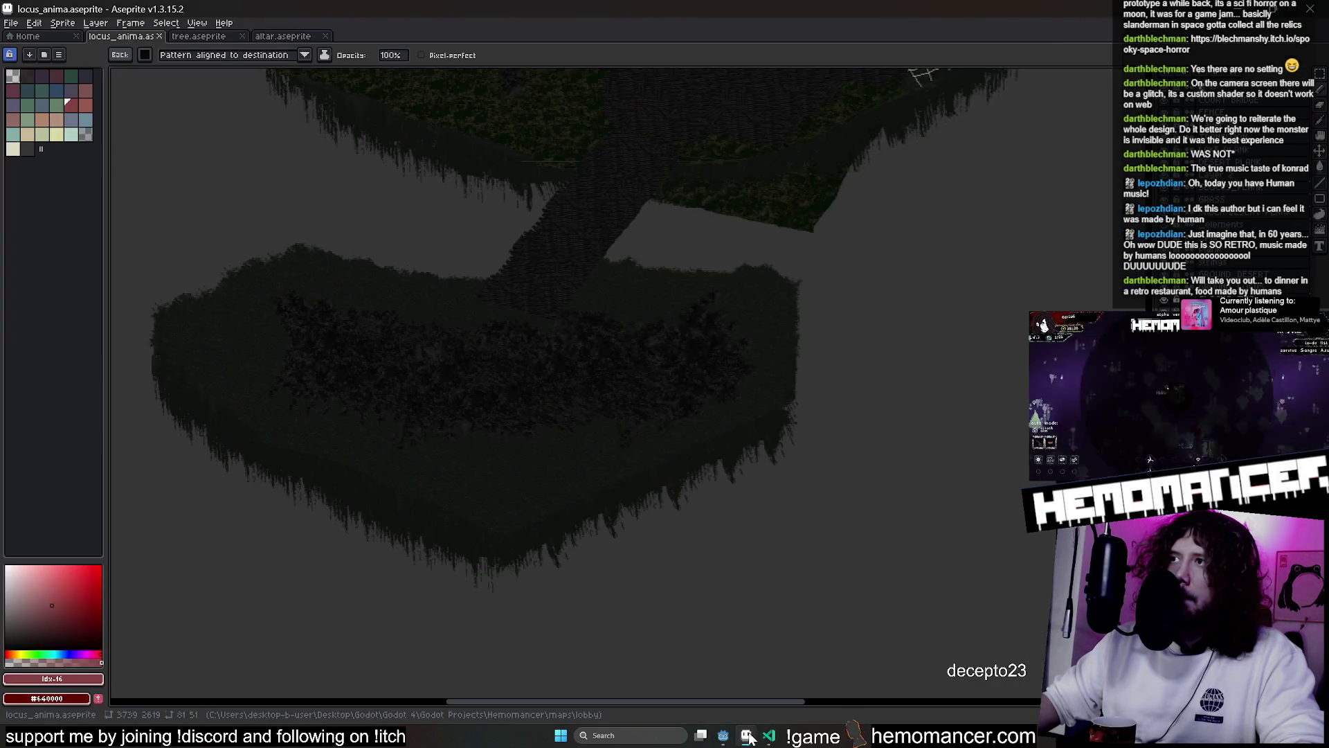
pyautogui.moveTo(684, 462); pyautogui.dragTo(752, 529)
pyautogui.hotkey('ctrl', 's')
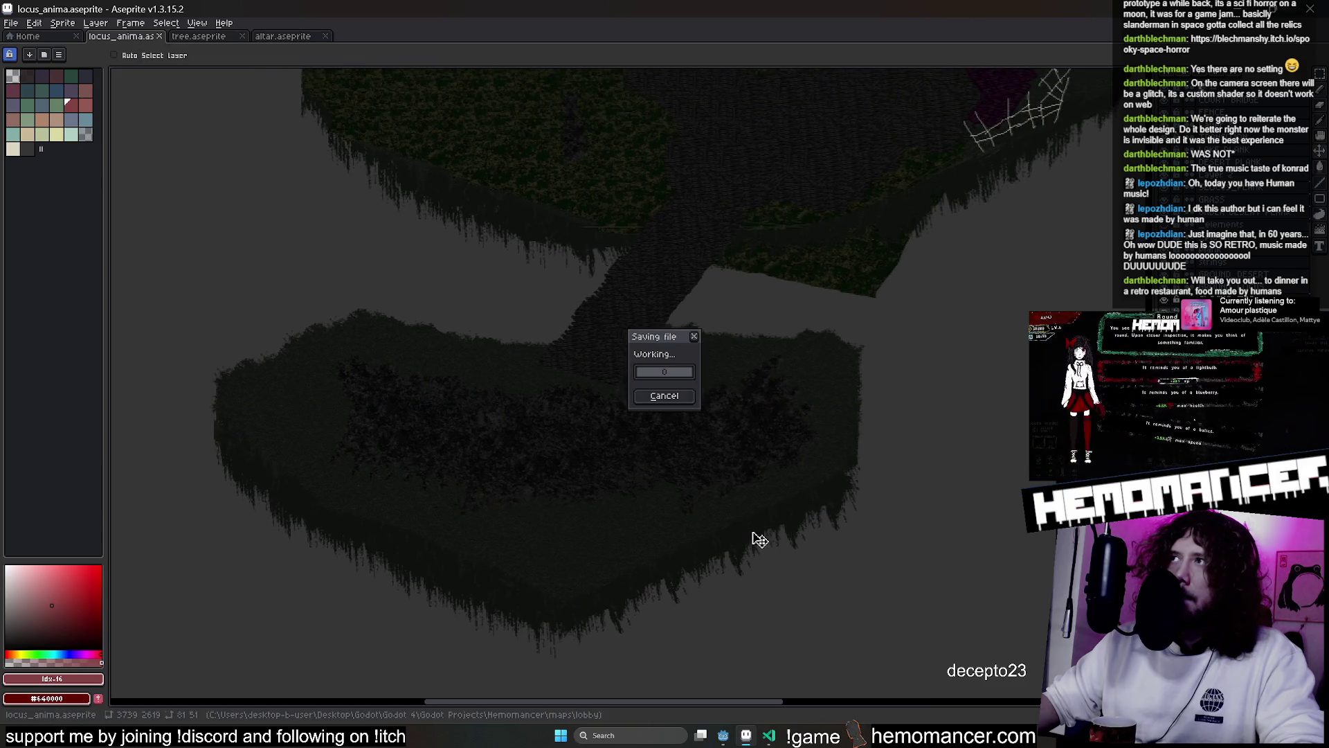
pyautogui.click(723, 736)
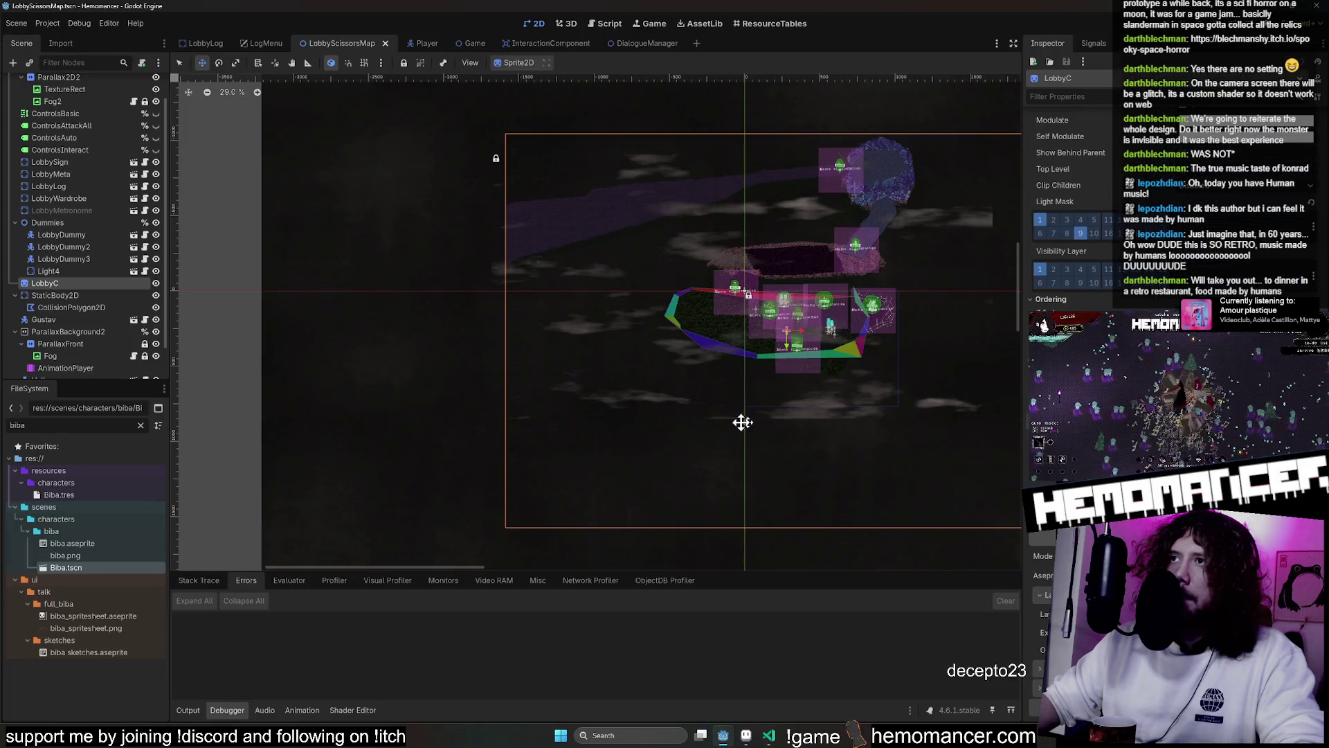
pyautogui.scroll(8, 792, 351)
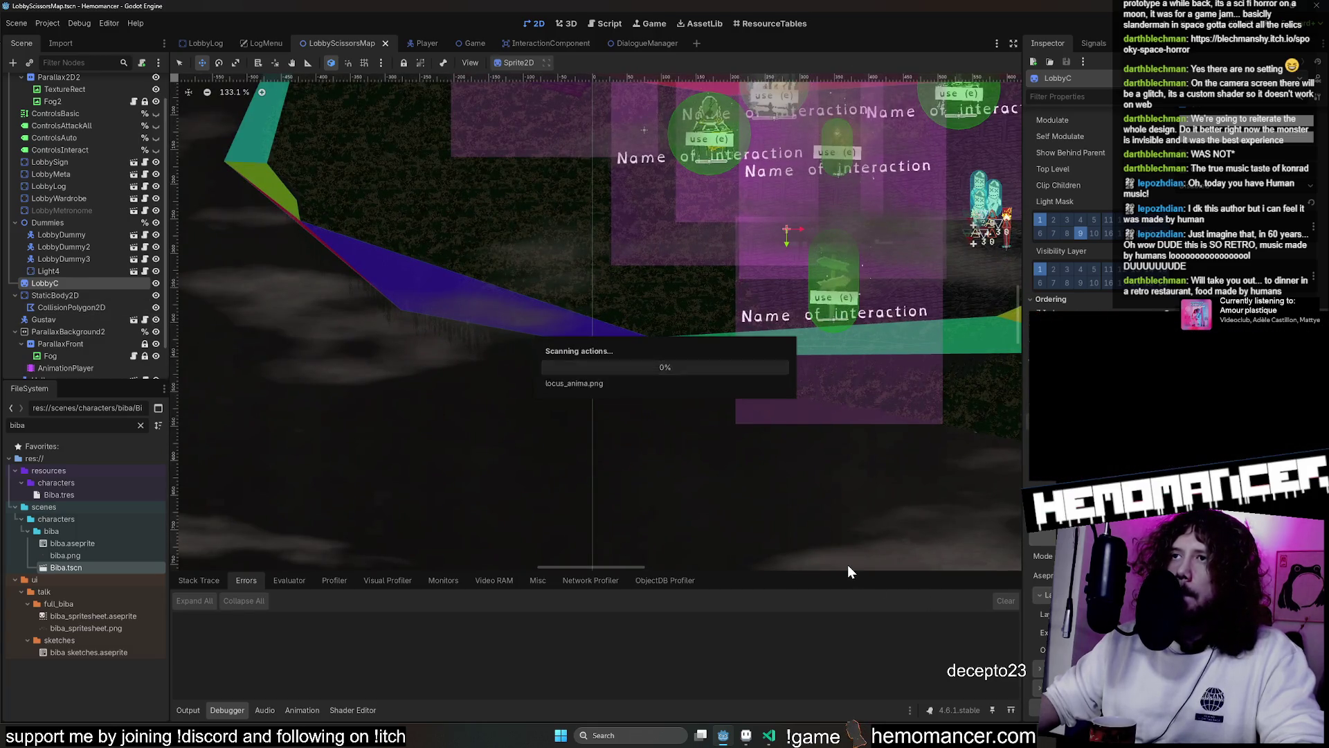
pyautogui.scroll(-7, 857, 436)
pyautogui.moveTo(591, 511); pyautogui.dragTo(592, 511)
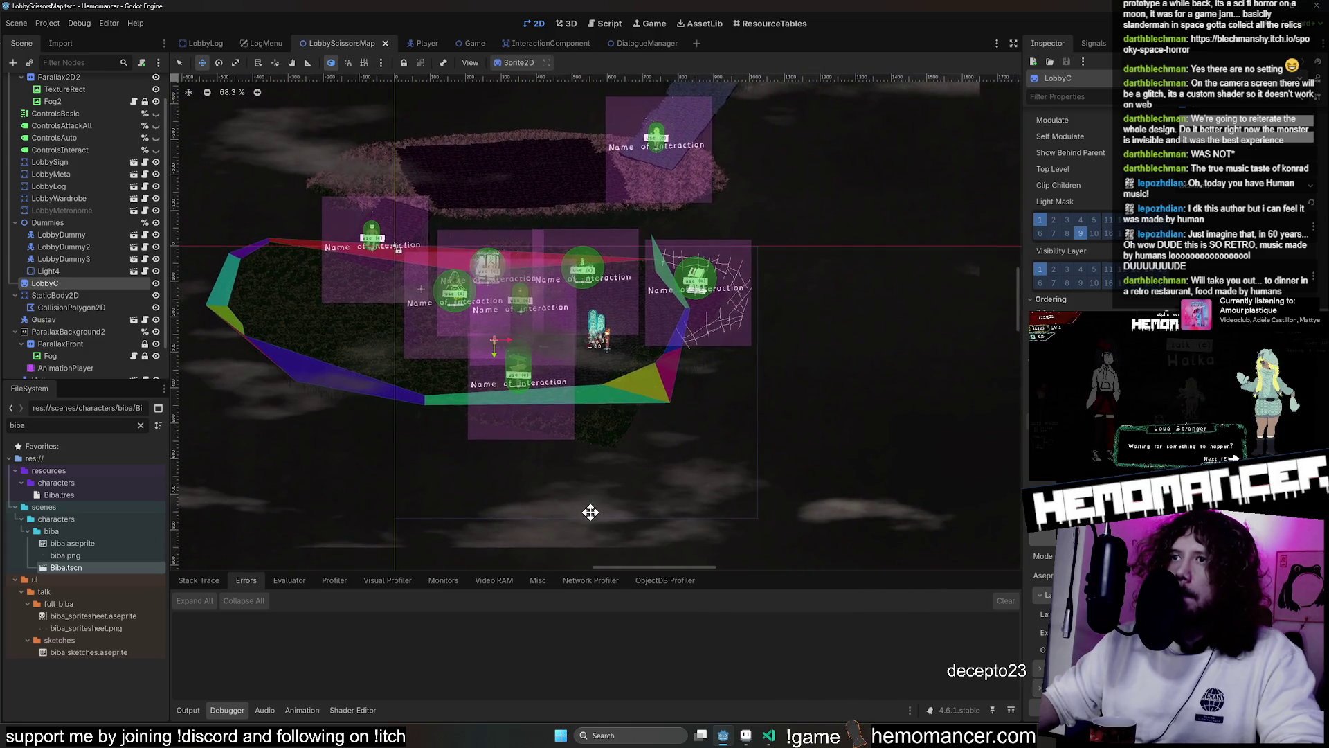
pyautogui.click(746, 737)
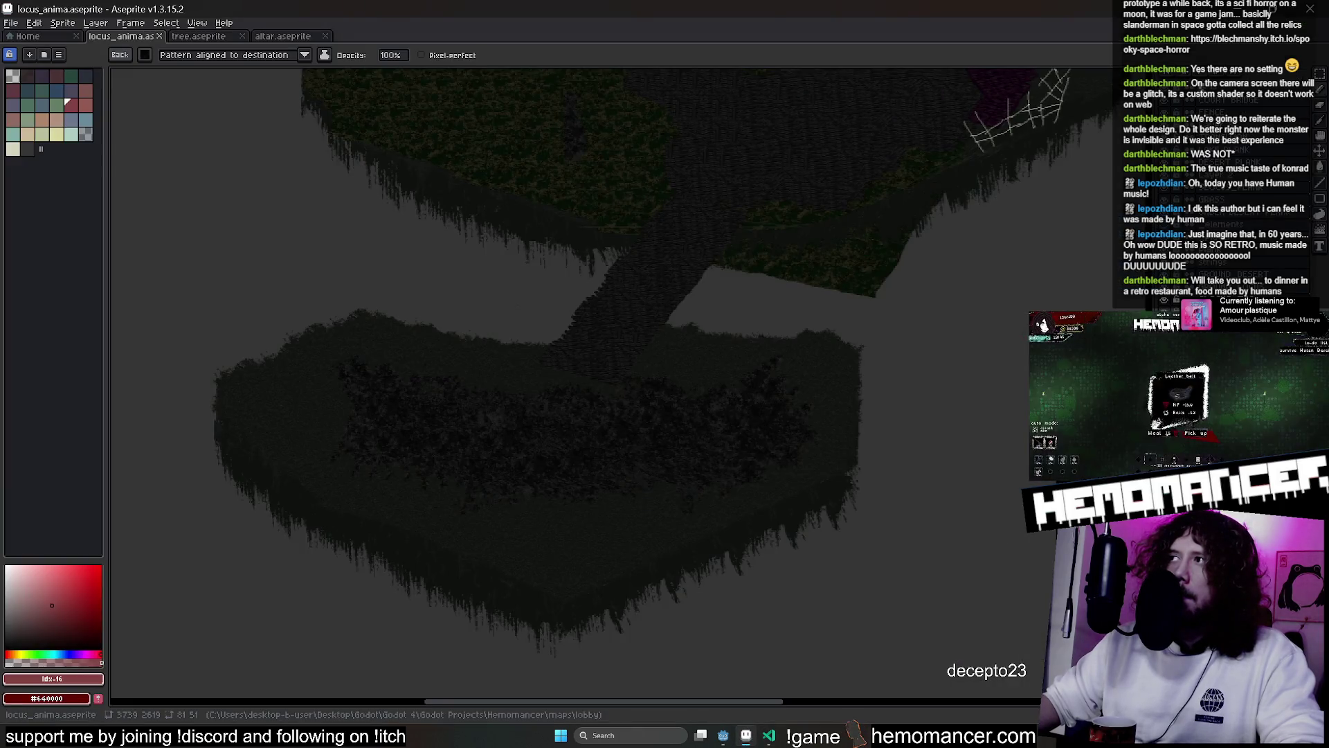
# Rename the GROUND_LOCUS layer to GROUND-LOCUS
pyautogui.press('Tab')
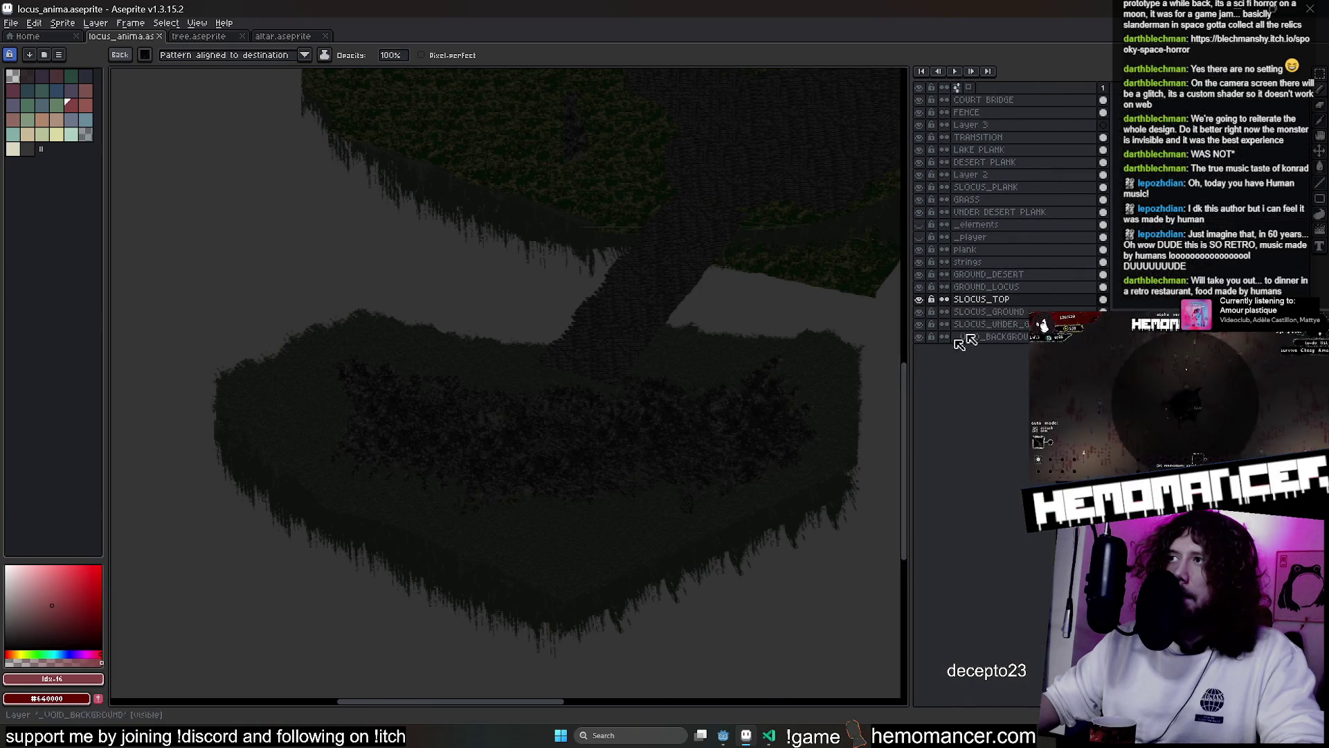
pyautogui.doubleClick(997, 274)
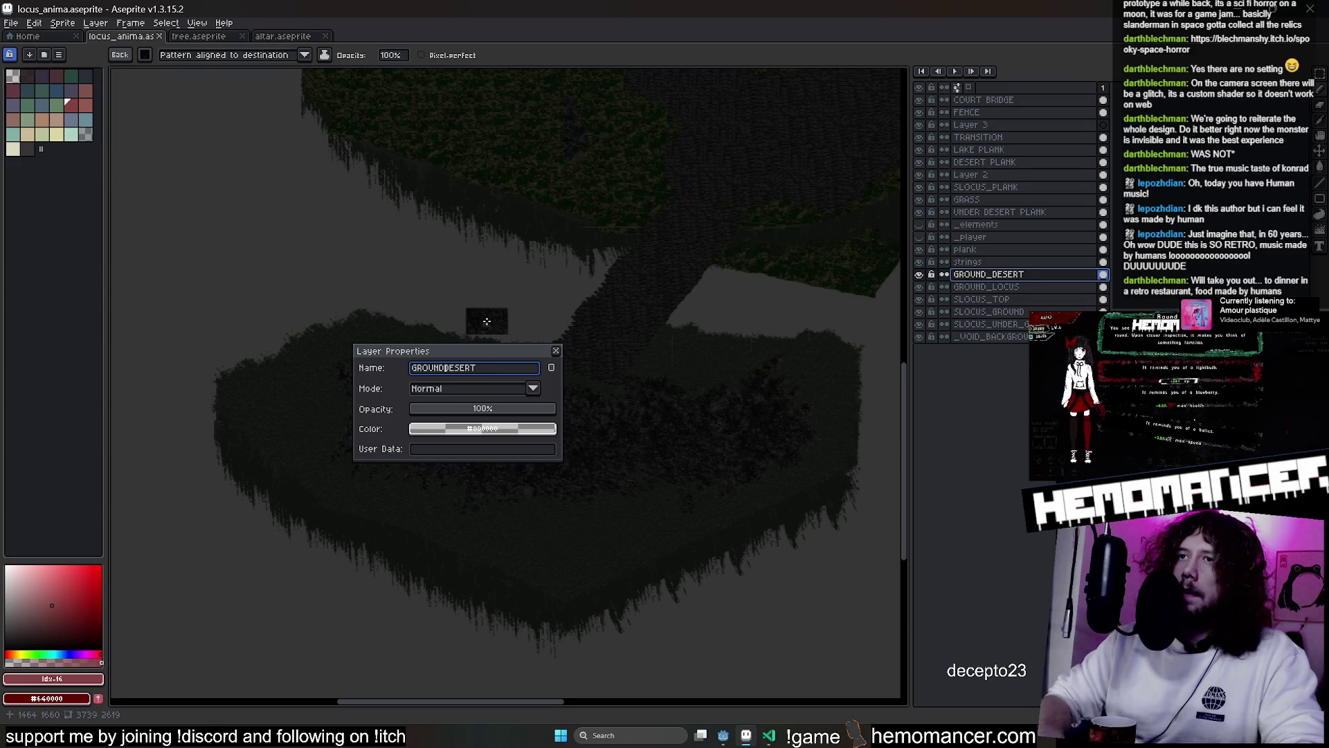
pyautogui.write('-')
pyautogui.click(1004, 287)
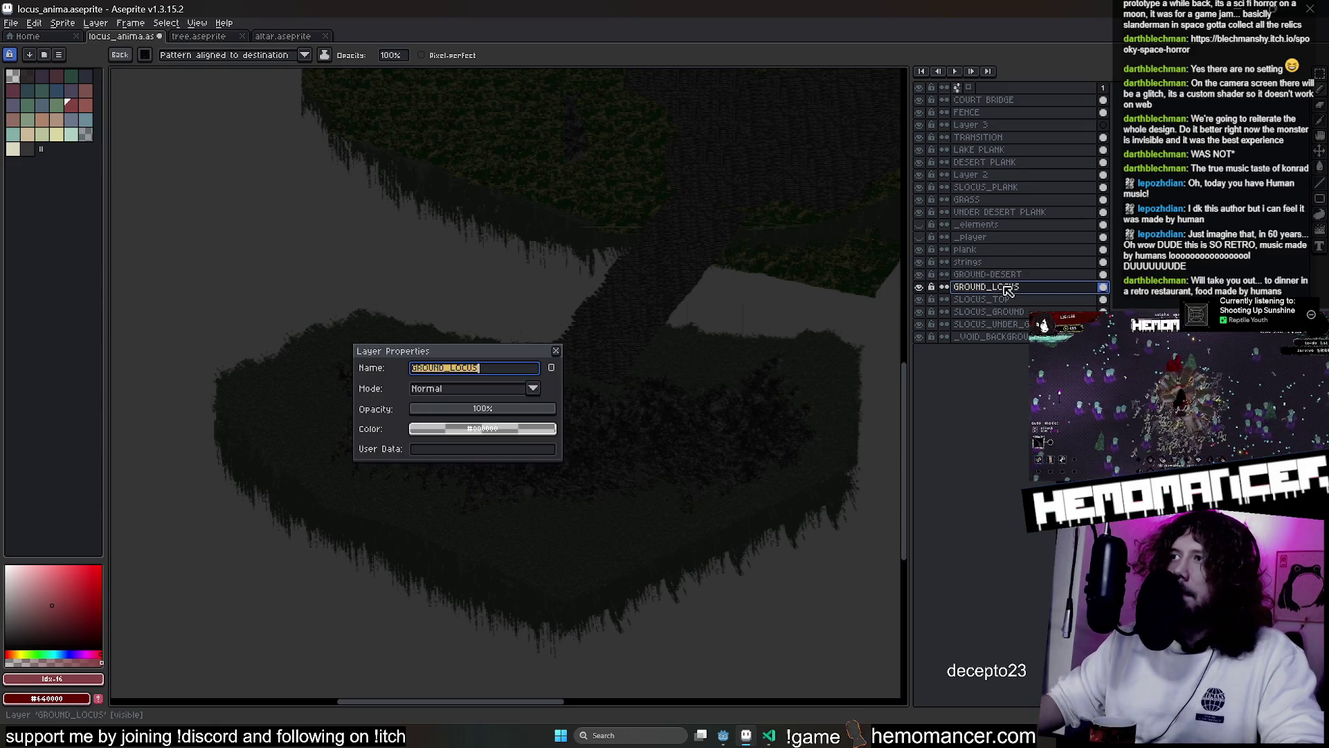
pyautogui.press('End')
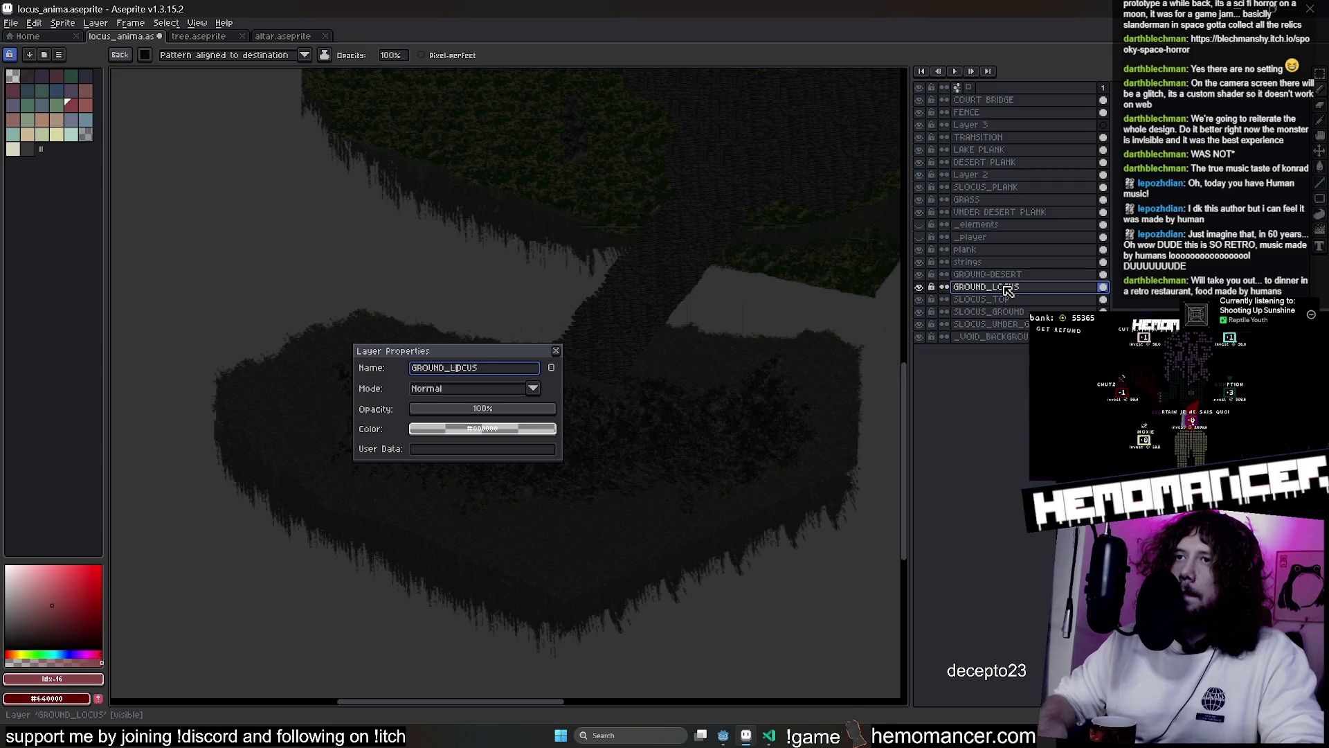
pyautogui.press('Delete')
pyautogui.write('-')
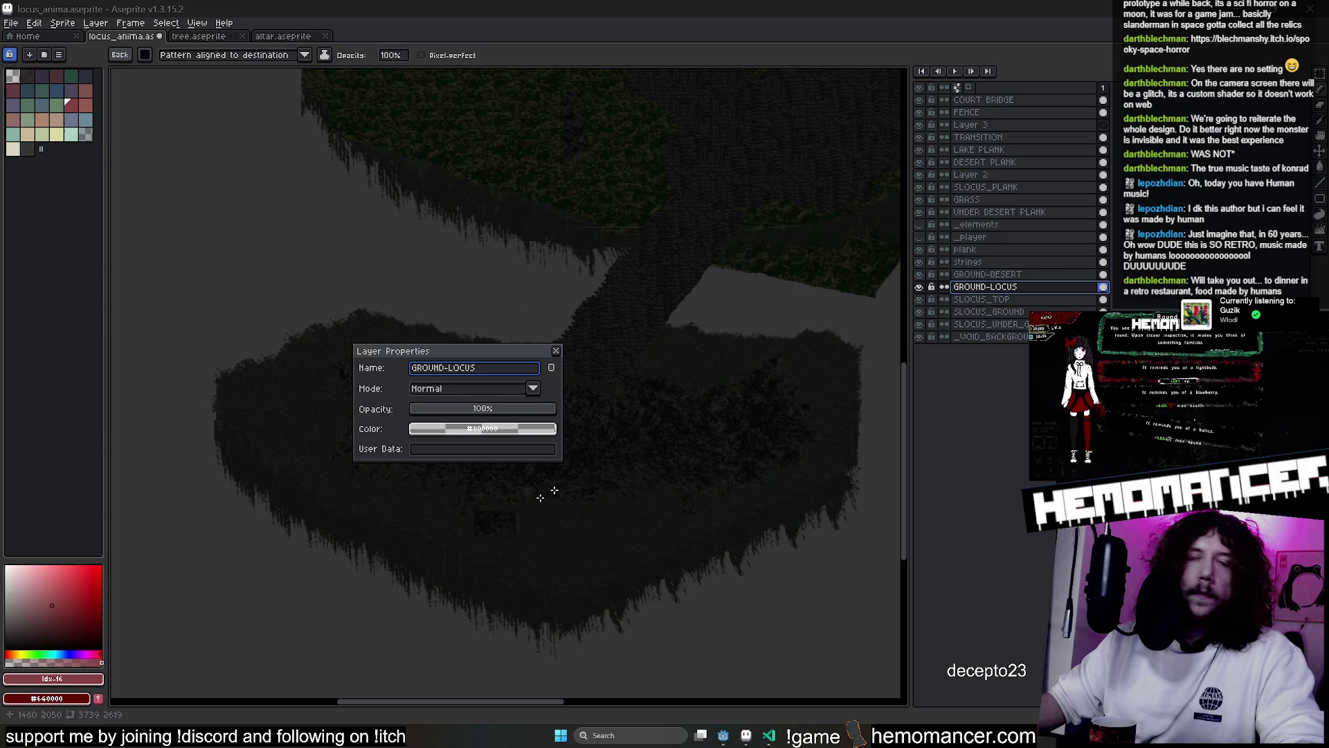
pyautogui.click(558, 353)
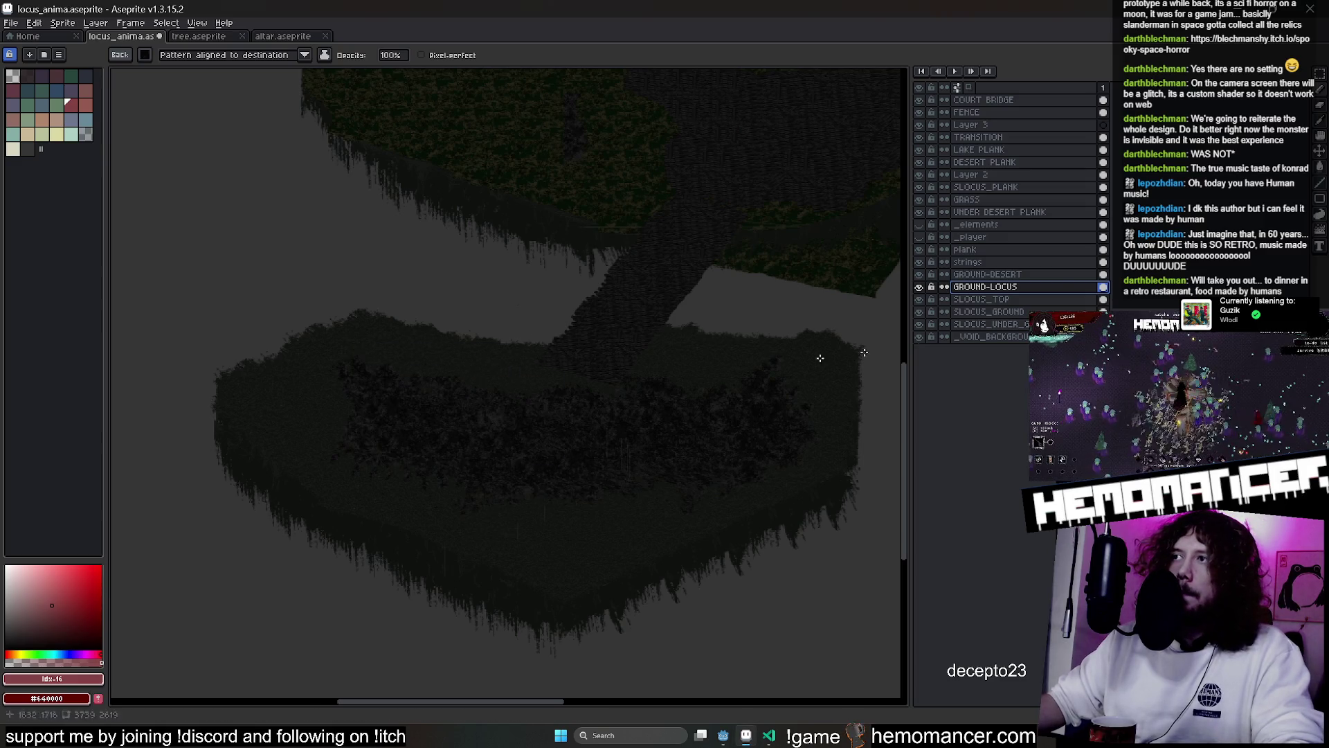
# Rename layers SLOCUS_TOP to SLOCUS-TOP and SLOCUS_GROUND to SLOCUS-GROUND
pyautogui.doubleClick(1063, 301)
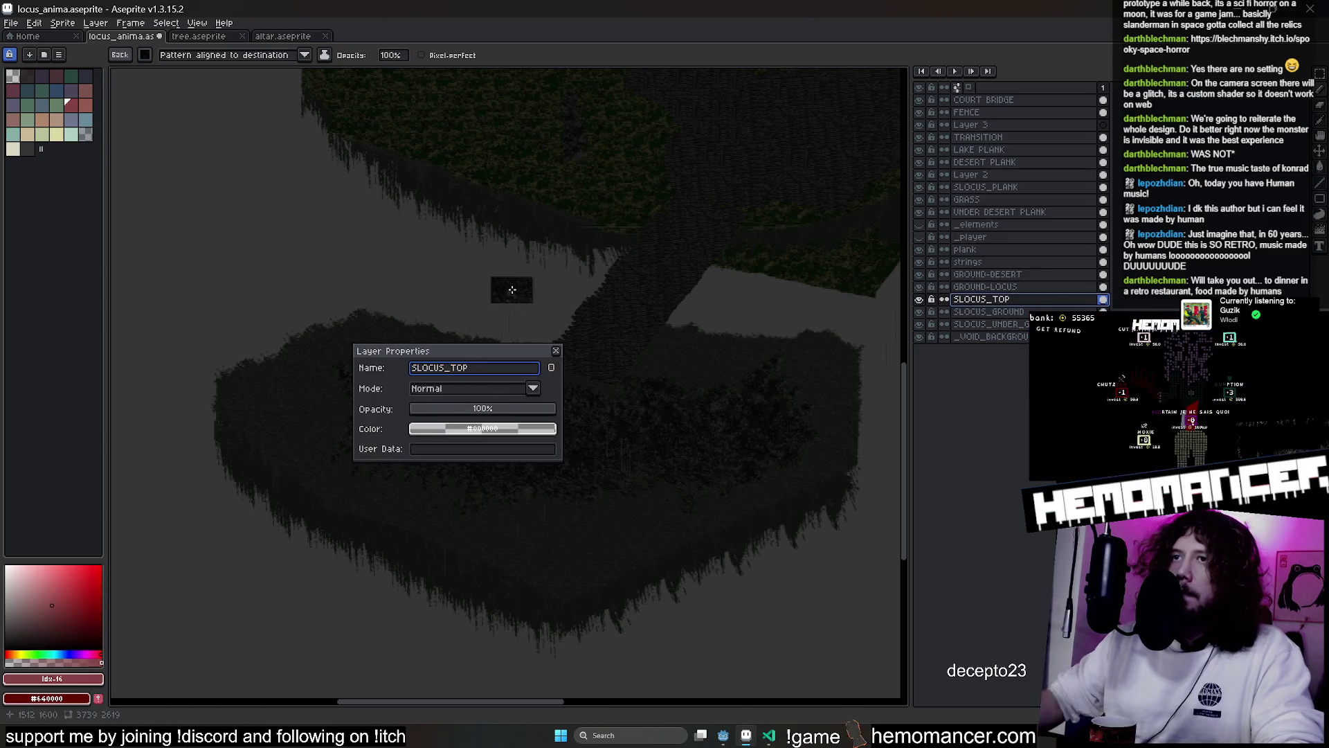
pyautogui.press('Return')
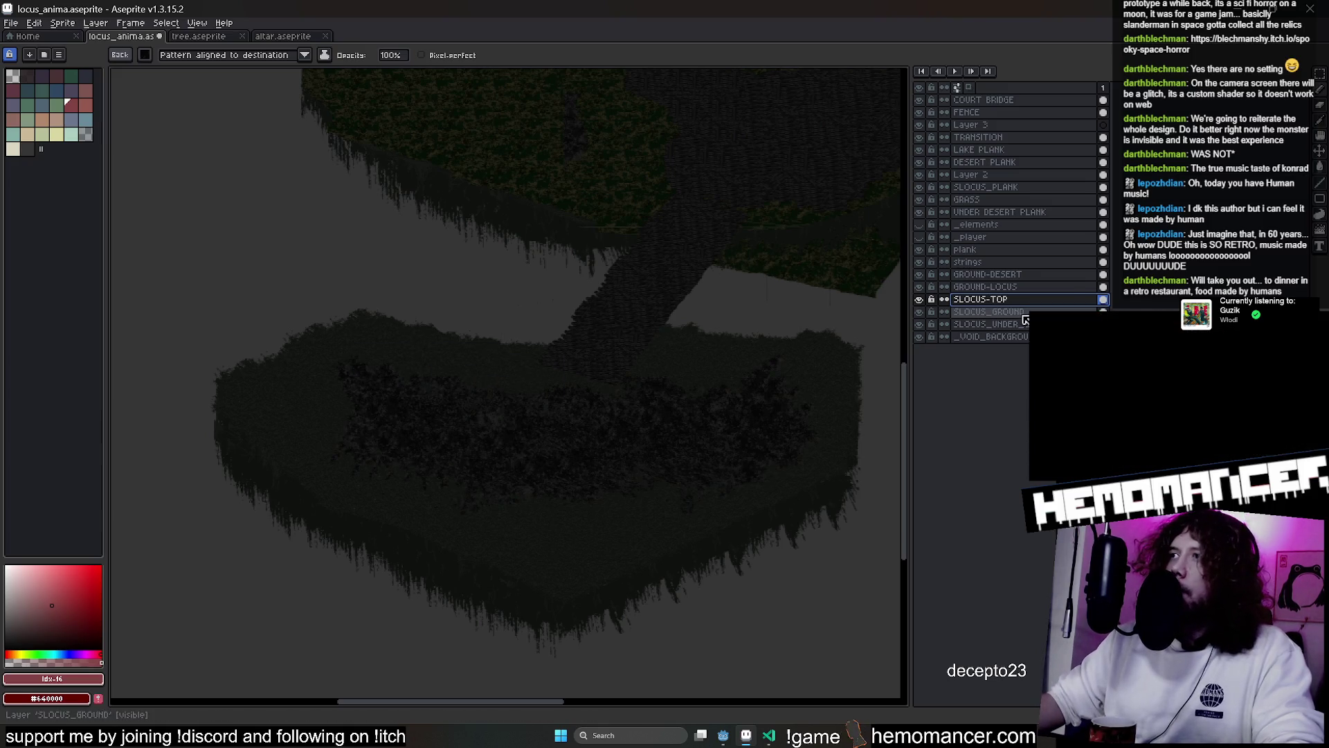
pyautogui.doubleClick(990, 312)
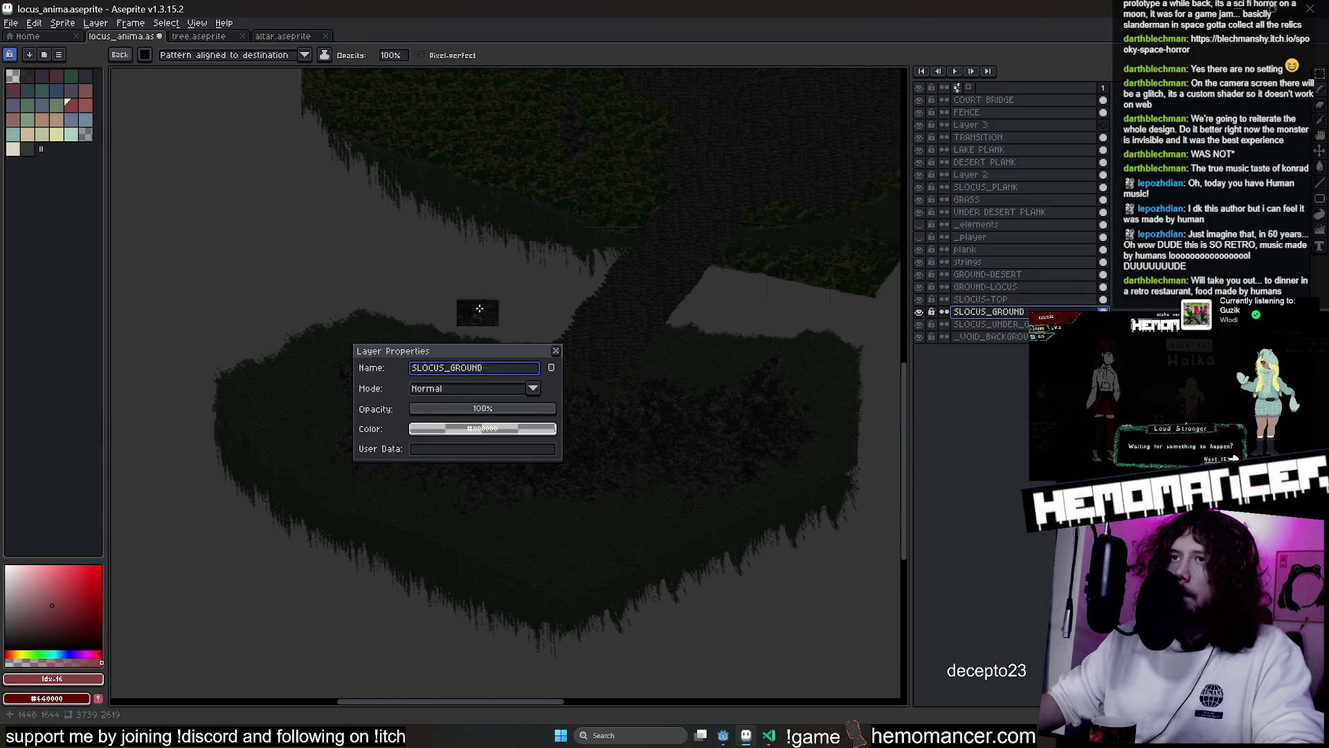
pyautogui.press('BackSpace')
pyautogui.write('-')
pyautogui.press('Return')
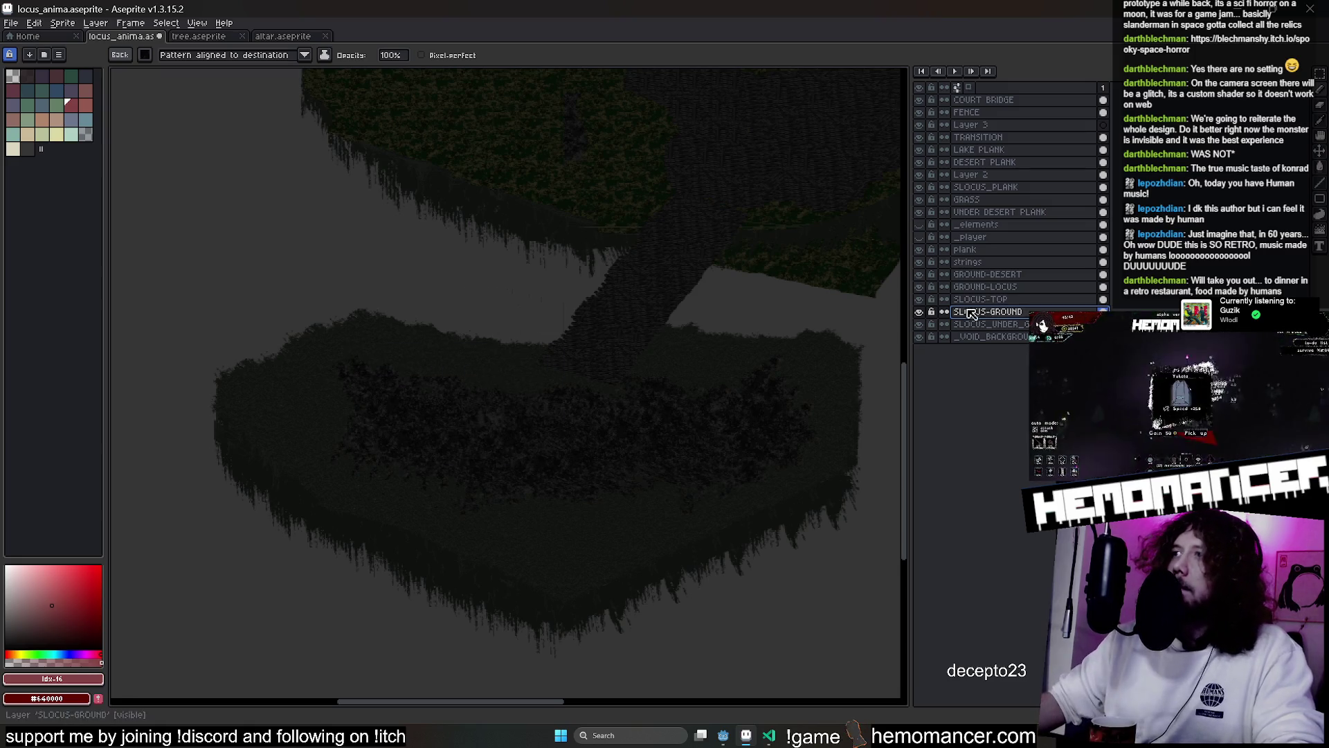
# Rename the SLOCUS_UNDER_GROUND layer to SLOCUS-UNDER-GROUND
pyautogui.click(990, 324)
pyautogui.hotkey('shift', 'p')
pyautogui.click(475, 369)
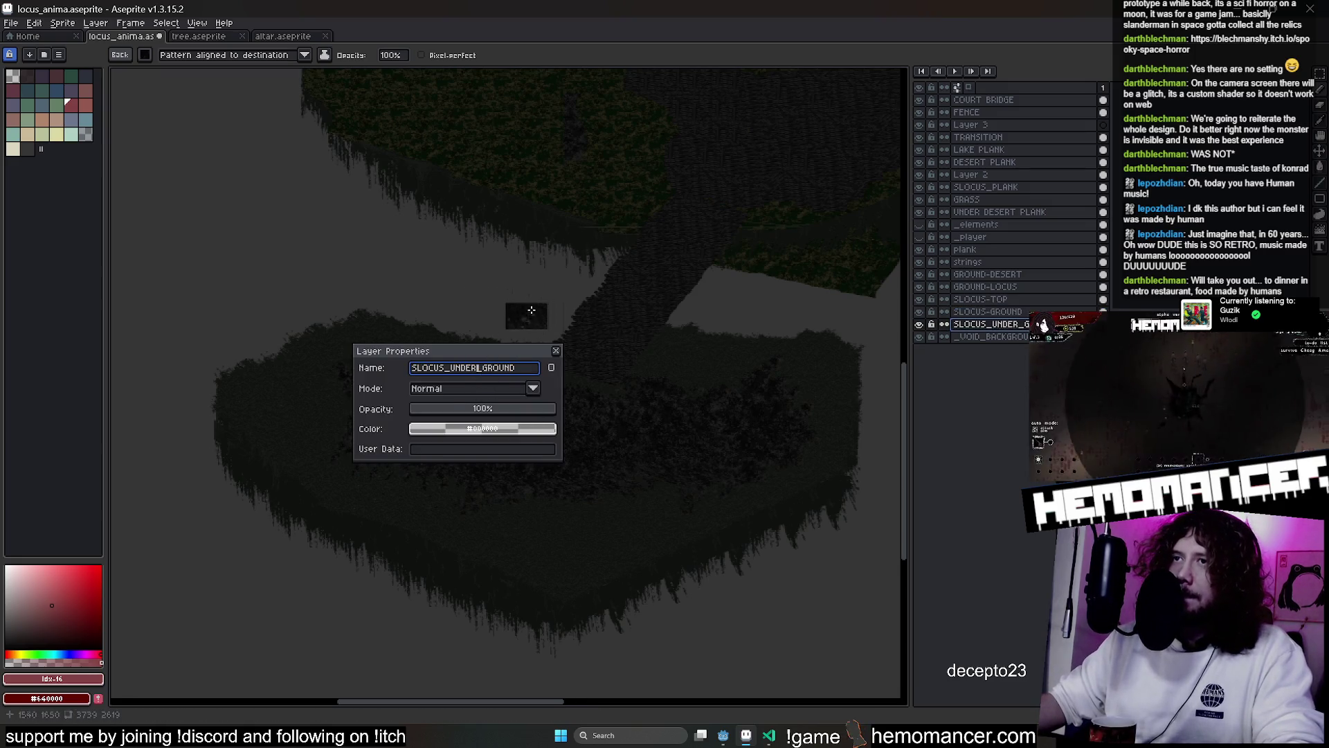
pyautogui.write('-')
pyautogui.press('Return')
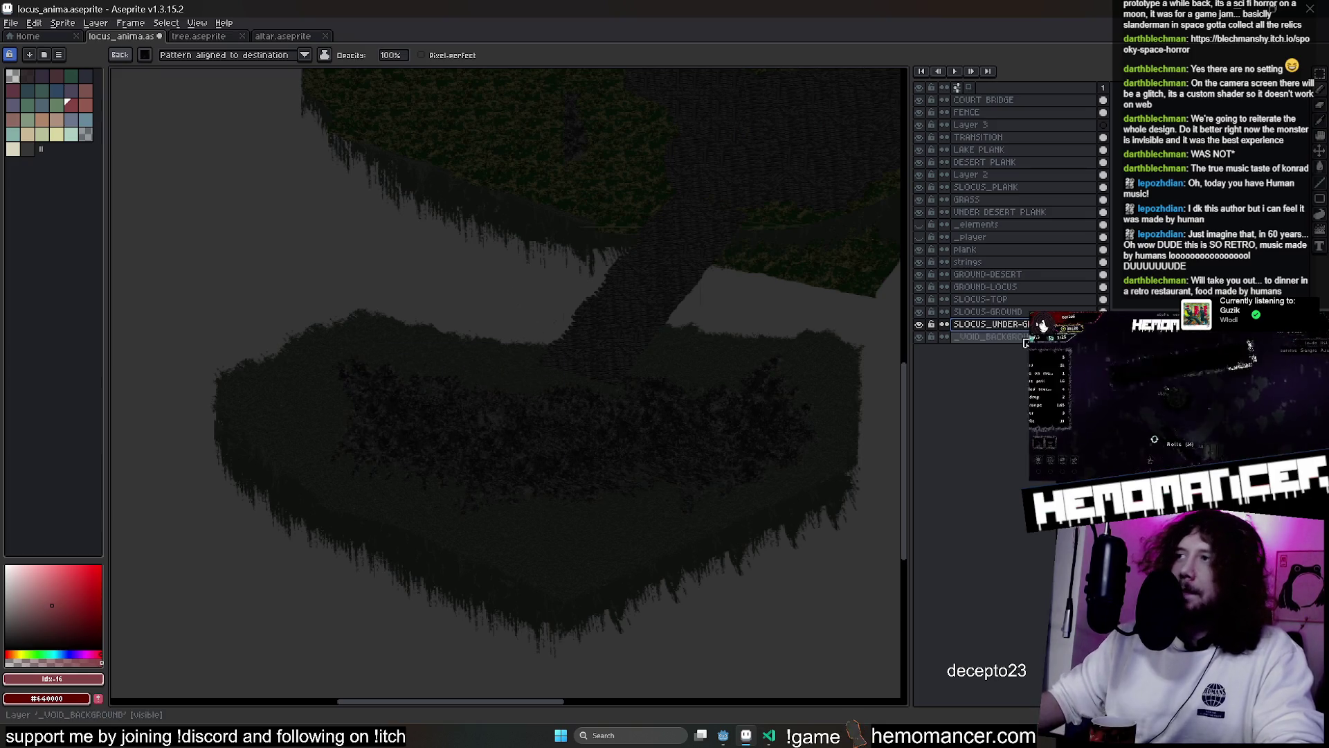
pyautogui.doubleClick(1014, 323)
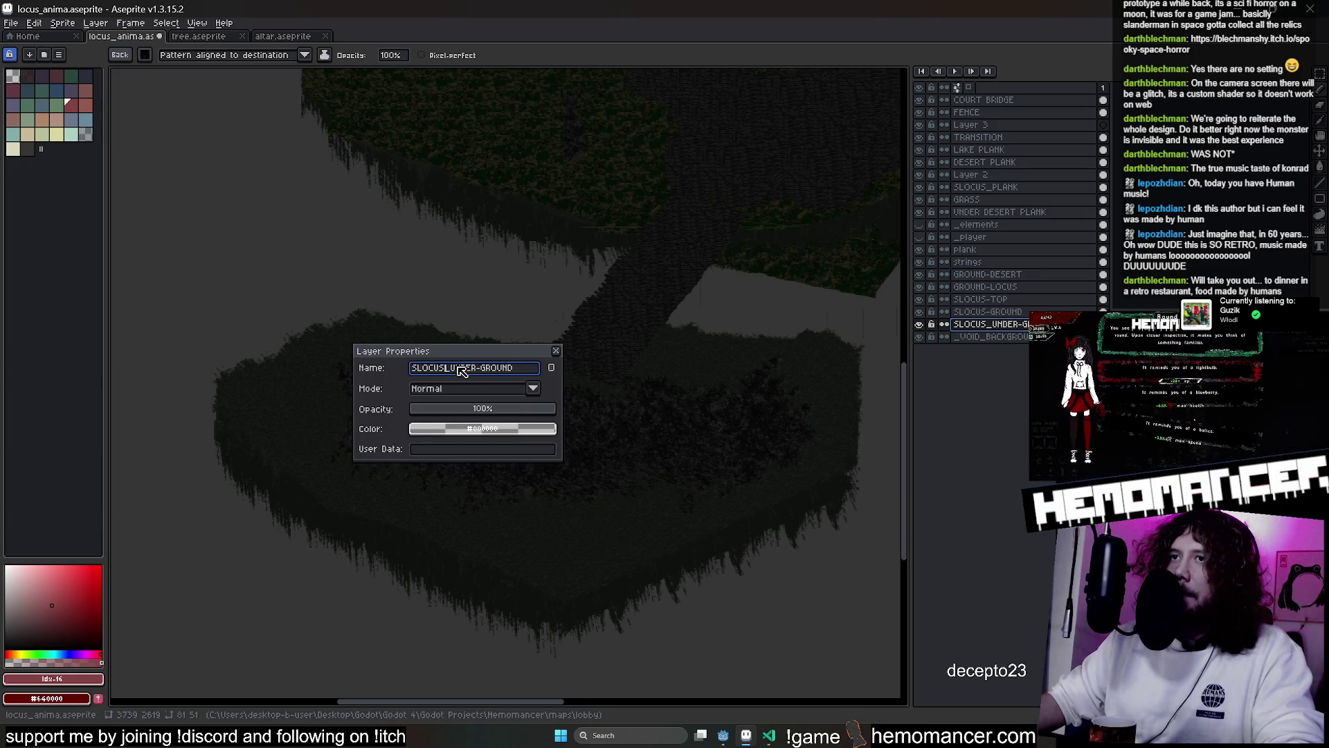
pyautogui.press('BackSpace')
pyautogui.write('_')
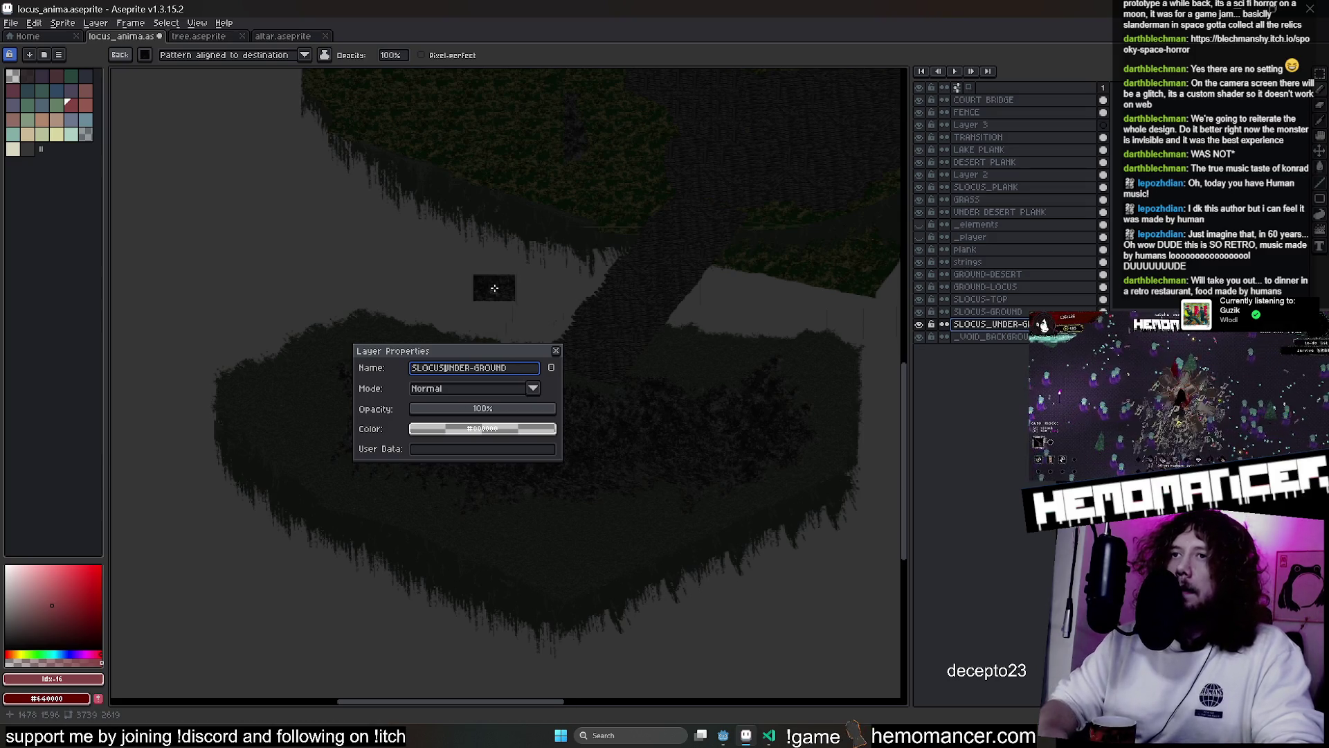
pyautogui.write('-')
pyautogui.press('Return')
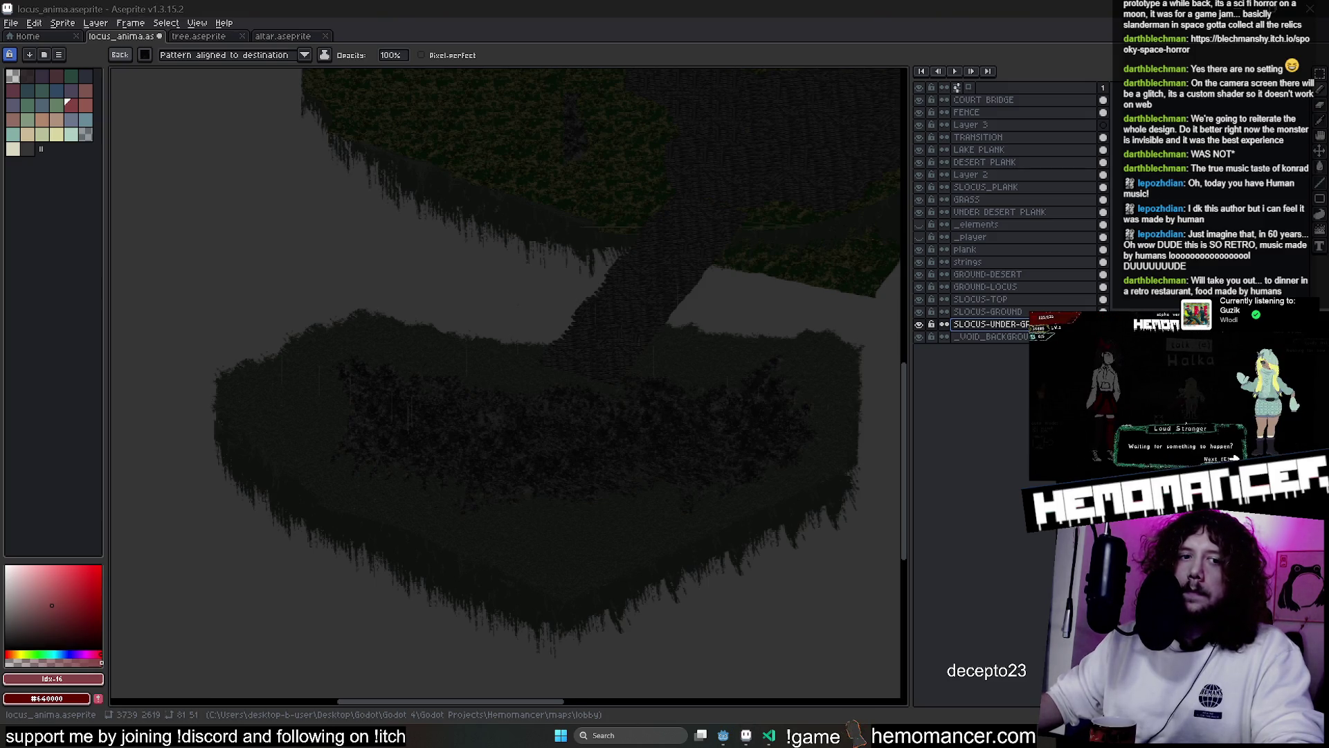
# Select a narrow strip of drips under the island, stretch it downward and commit
pyautogui.scroll(2, 765, 536)
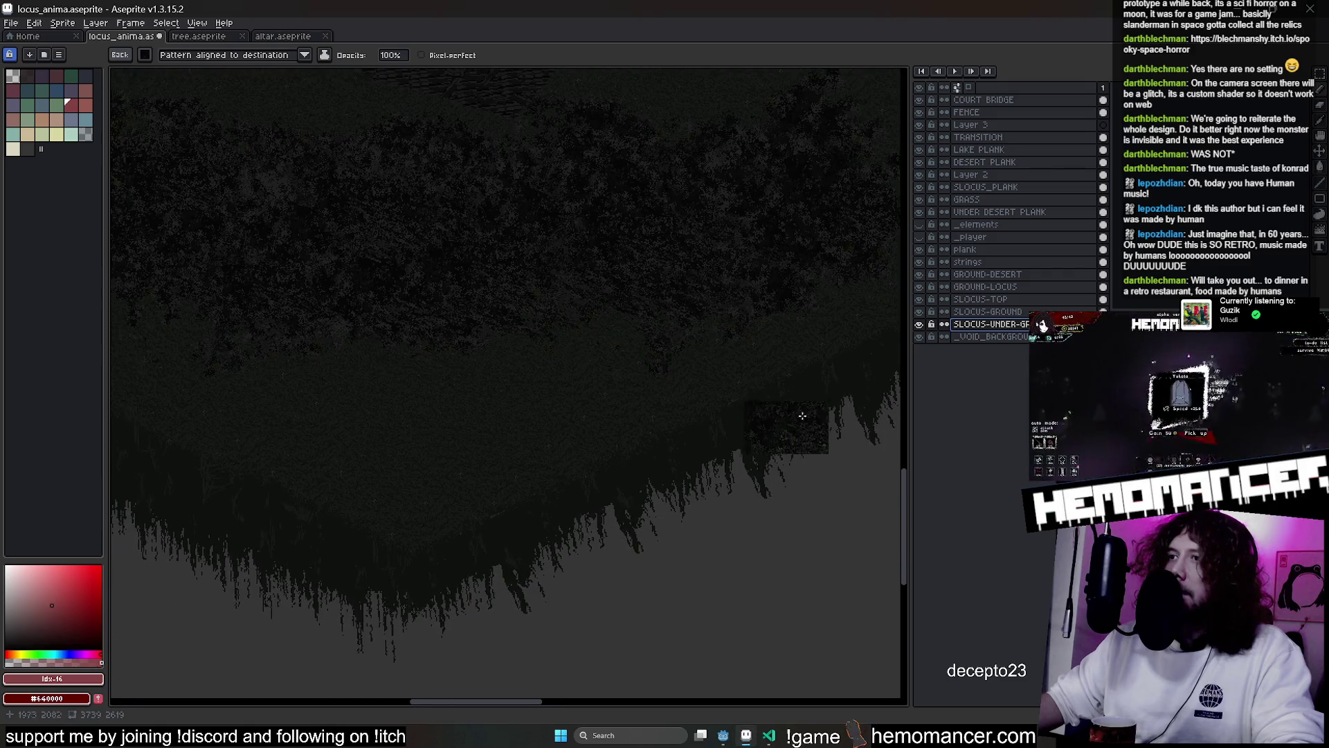
pyautogui.scroll(-3, 821, 457)
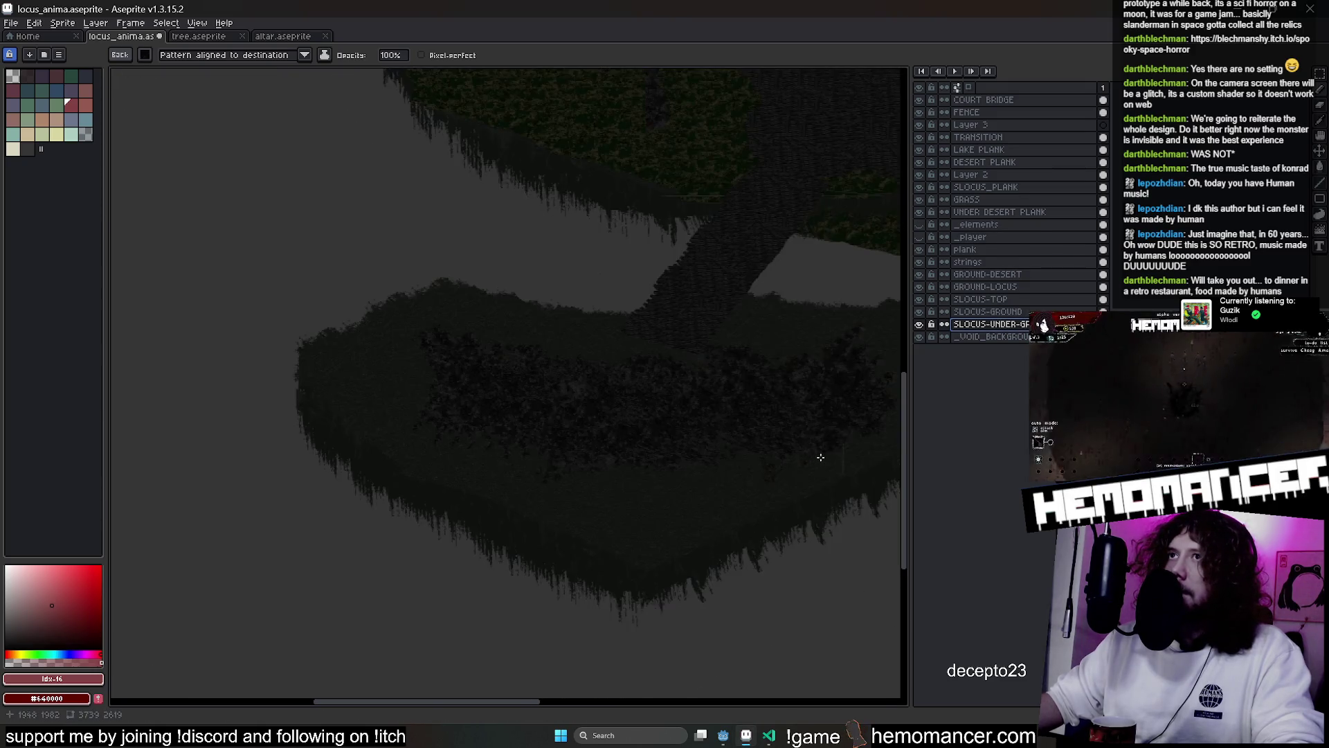
pyautogui.moveTo(797, 384)
pyautogui.mouseDown()
pyautogui.moveTo(581, 362)
pyautogui.moveTo(626, 300)
pyautogui.mouseUp()
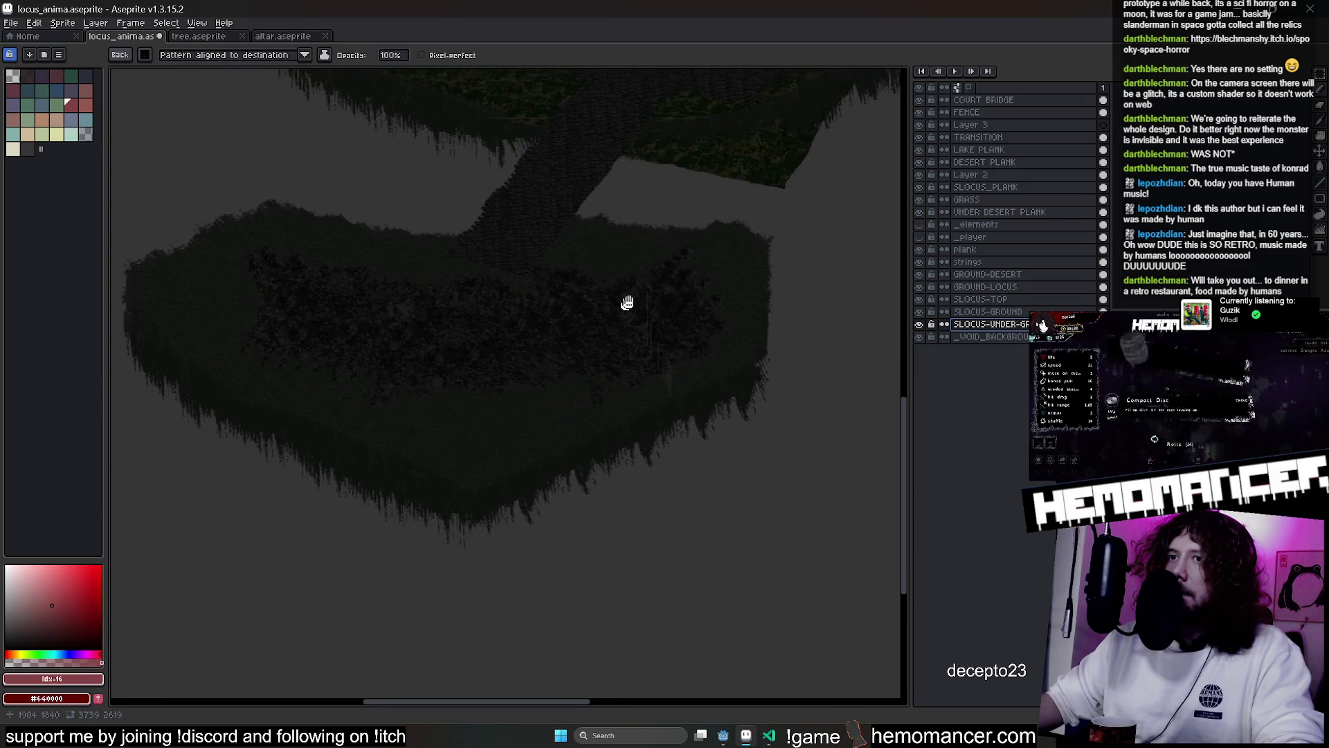
pyautogui.click(1321, 74)
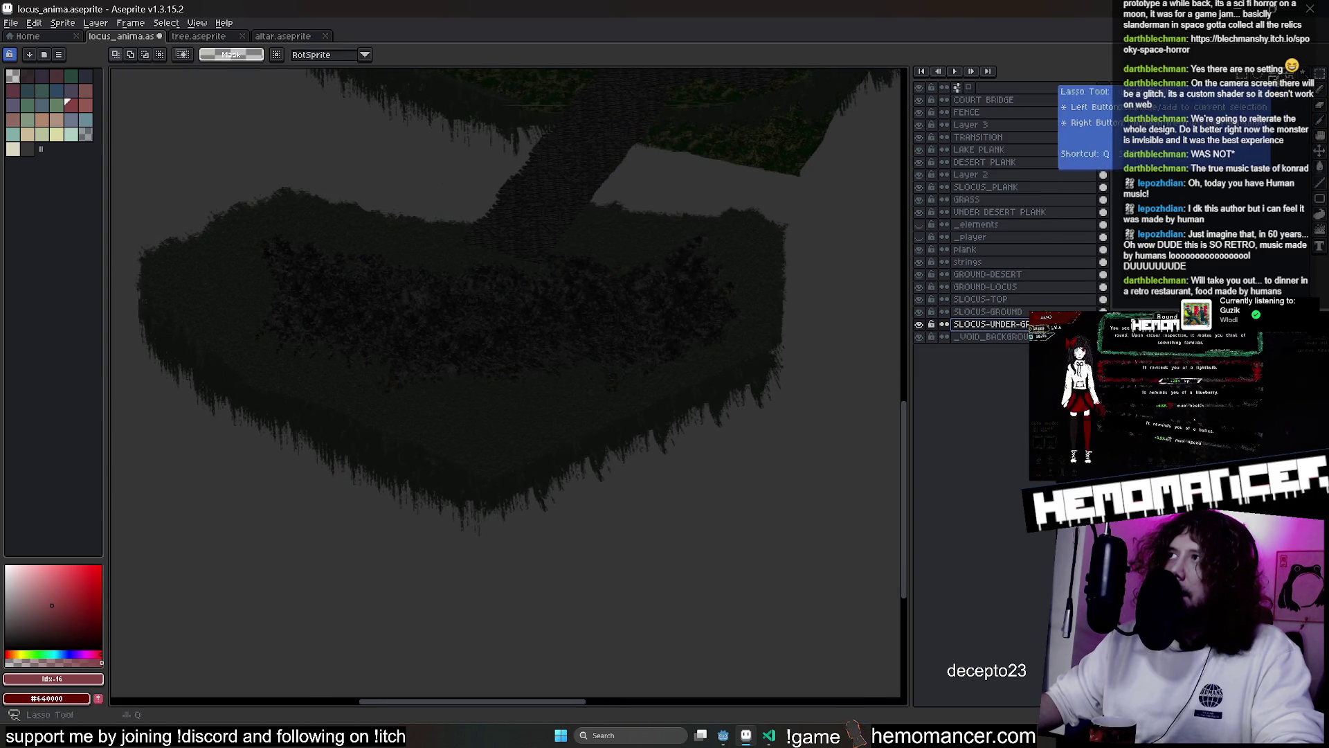
pyautogui.scroll(2, 513, 488)
pyautogui.moveTo(528, 571); pyautogui.dragTo(530, 571)
pyautogui.moveTo(603, 522); pyautogui.dragTo(624, 494)
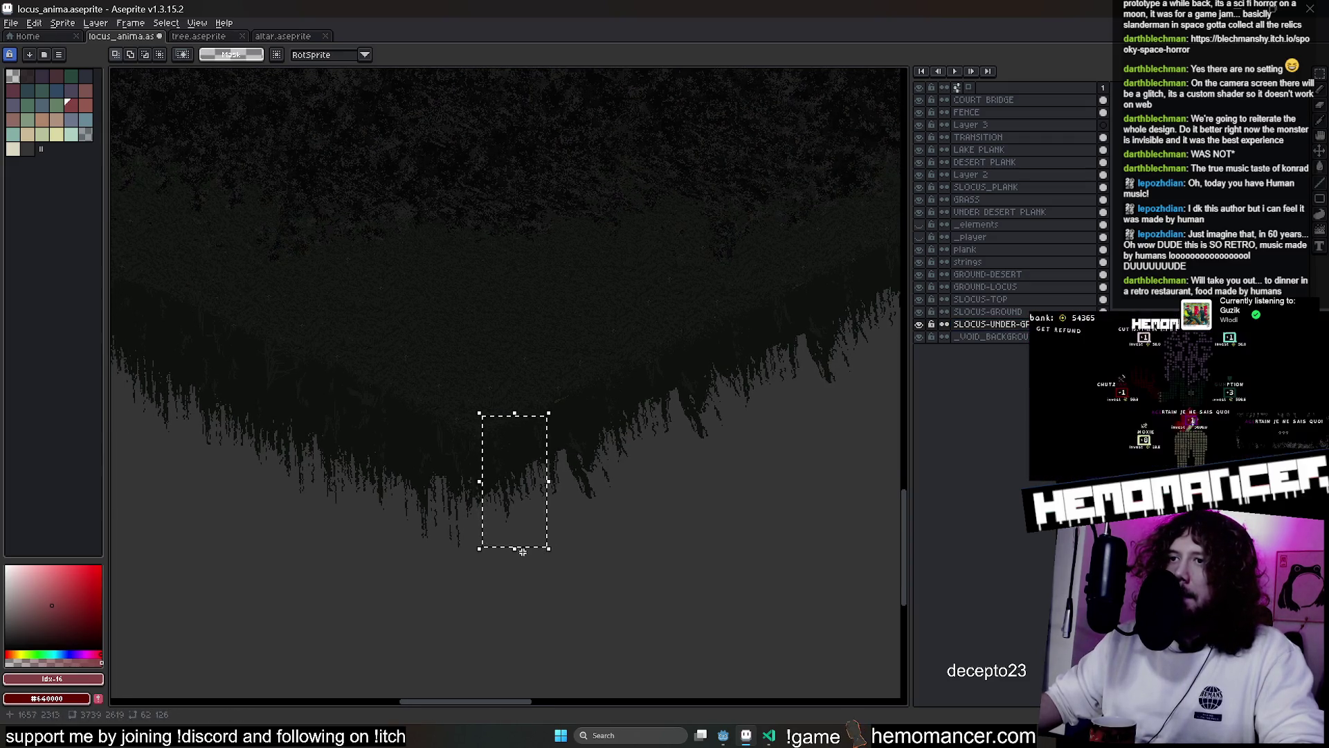
pyautogui.moveTo(514, 554); pyautogui.dragTo(521, 624)
pyautogui.moveTo(522, 629)
pyautogui.mouseDown()
pyautogui.moveTo(510, 558)
pyautogui.moveTo(525, 566)
pyautogui.mouseUp()
pyautogui.click(624, 564)
# Select another drip section, shift it left, and commit the change
pyautogui.moveTo(498, 409); pyautogui.dragTo(536, 463)
pyautogui.moveTo(515, 435)
pyautogui.mouseDown()
pyautogui.moveTo(497, 468)
pyautogui.moveTo(498, 579)
pyautogui.moveTo(460, 584)
pyautogui.moveTo(467, 627)
pyautogui.moveTo(469, 527)
pyautogui.mouseUp()
pyautogui.click(573, 522)
# Pick the dark tree colour #0F110F and draw drip lines under the trees
pyautogui.scroll(3, 500, 480)
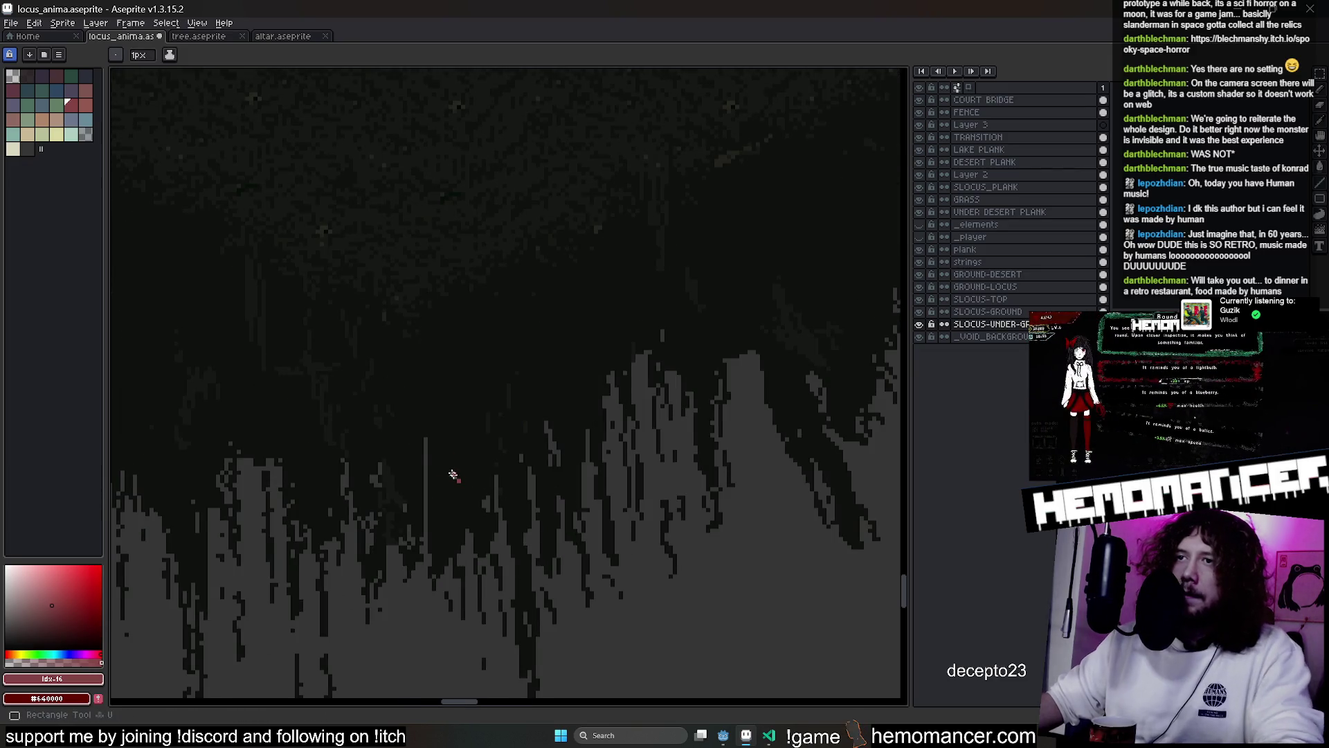
pyautogui.press('i')
pyautogui.click(513, 494)
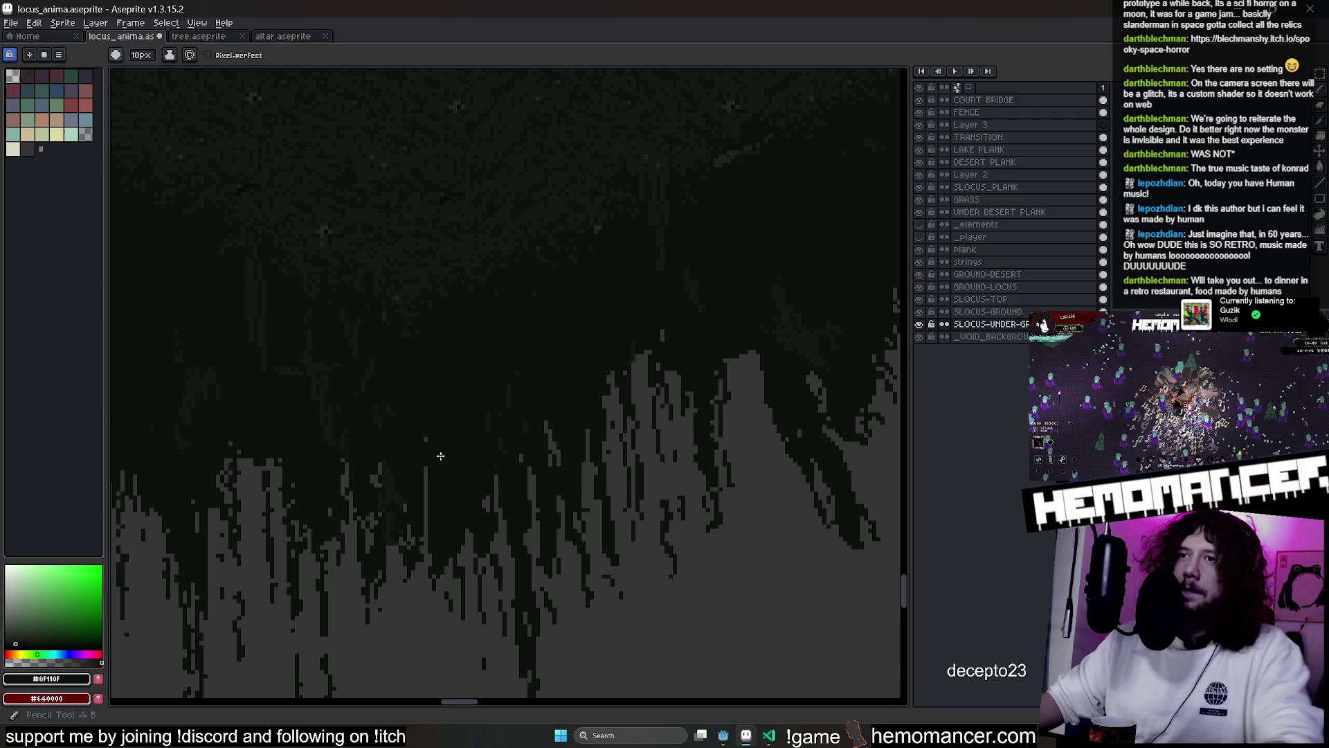
pyautogui.keyDown('shift'); pyautogui.click(420, 513); pyautogui.keyUp('shift')
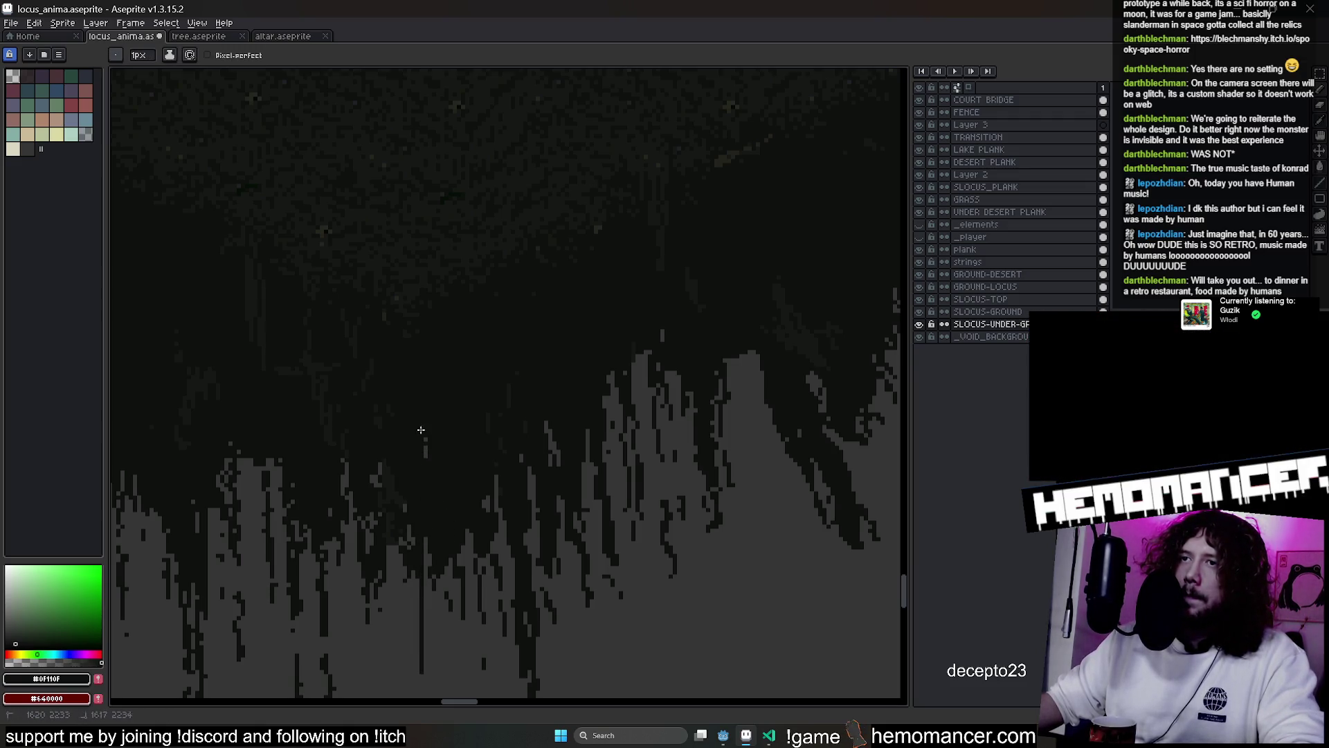
pyautogui.scroll(-3, 428, 415)
pyautogui.scroll(-3, 428, 338)
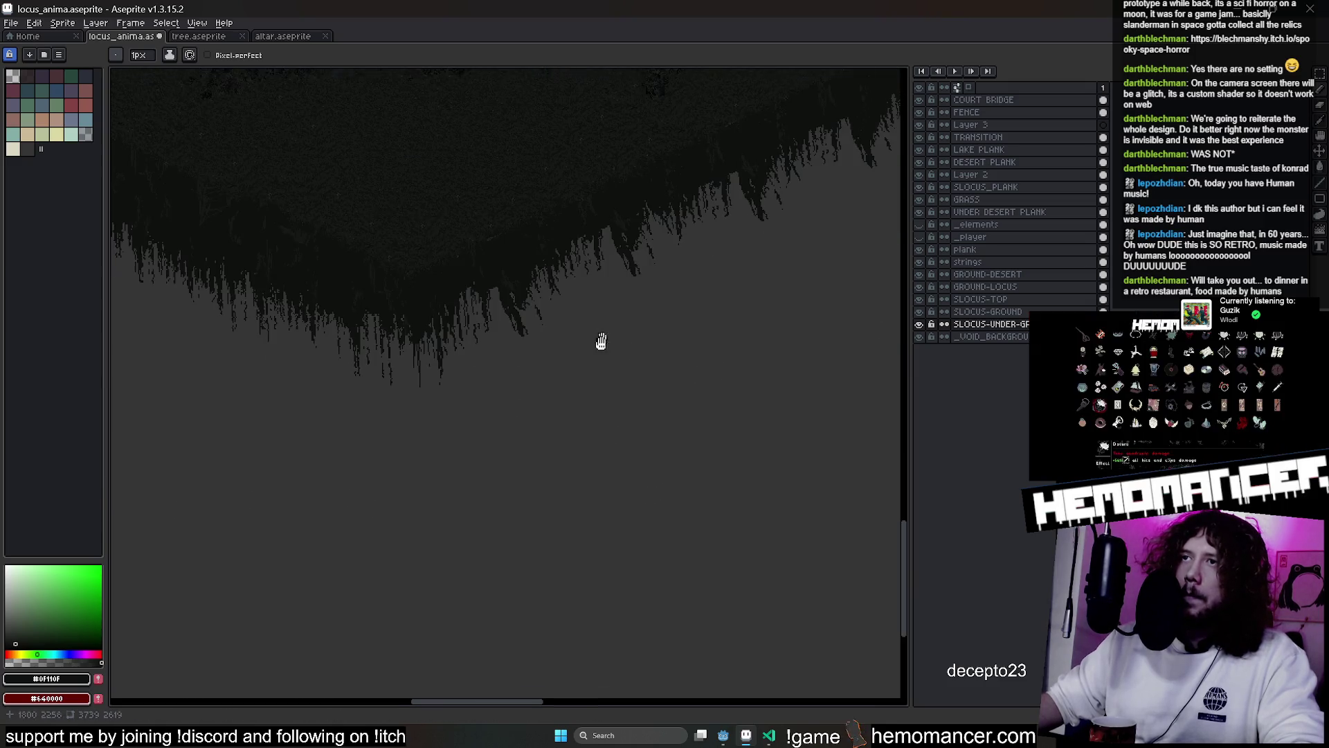
pyautogui.scroll(2, 466, 423)
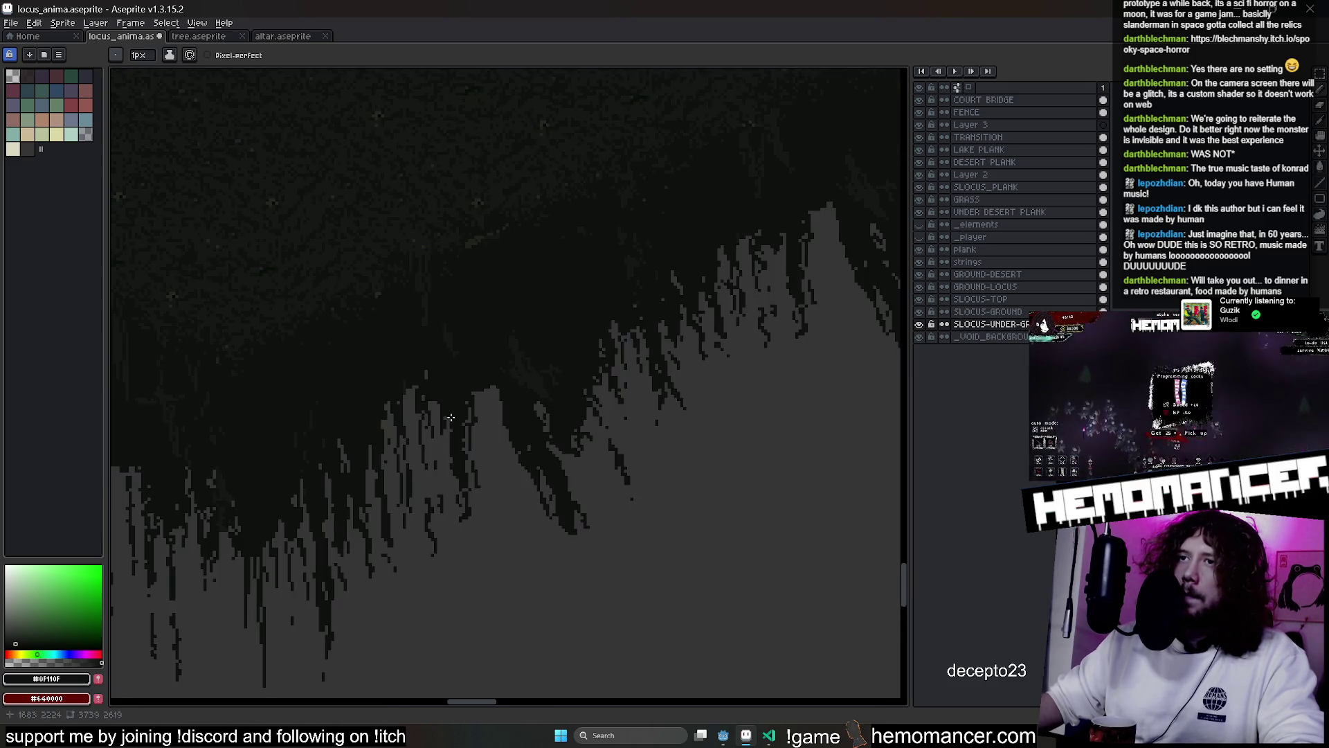
pyautogui.keyDown('shift'); pyautogui.click(480, 465); pyautogui.keyUp('shift')
pyautogui.moveTo(476, 420)
pyautogui.mouseDown()
pyautogui.moveTo(492, 424)
pyautogui.moveTo(481, 443)
pyautogui.moveTo(478, 416)
pyautogui.mouseUp()
pyautogui.hotkey('ctrl', 'z')
pyautogui.hotkey('ctrl', 'y')
pyautogui.hotkey('ctrl', 'y')
pyautogui.hotkey('ctrl', 'y')
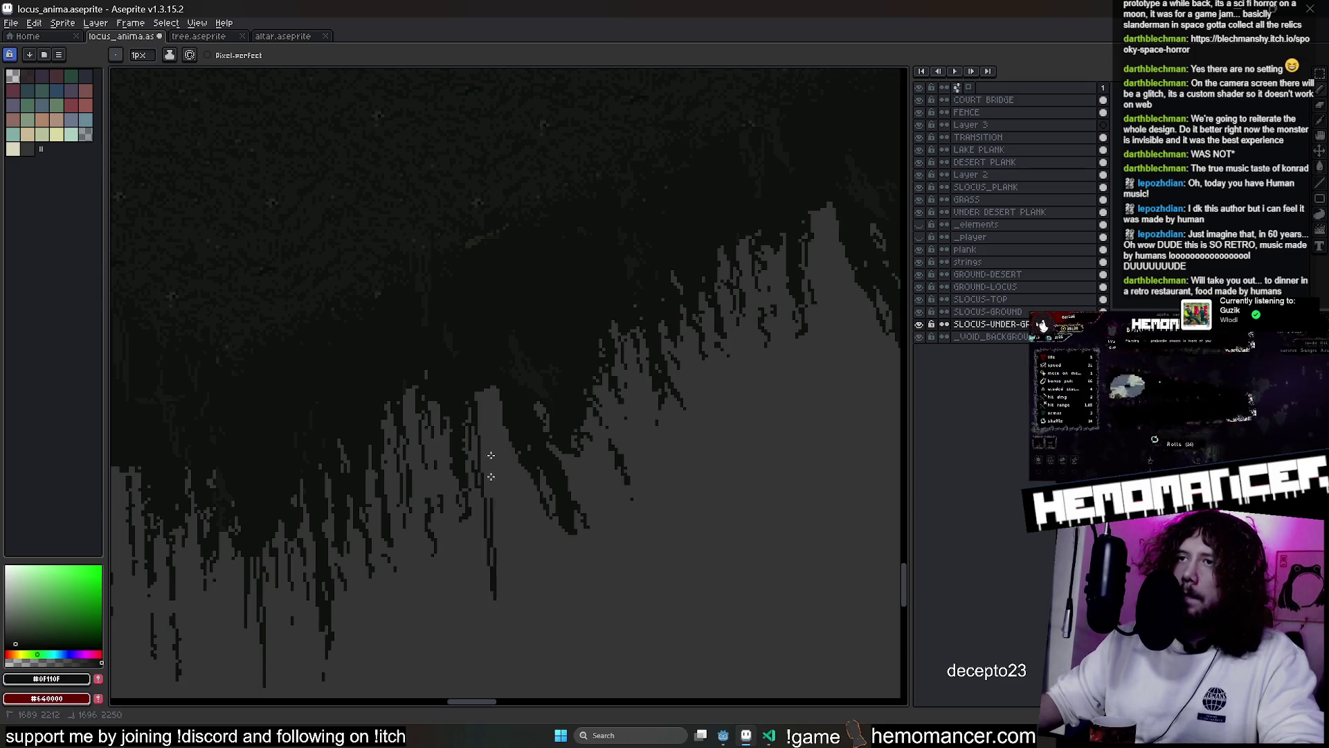
pyautogui.press('g')
pyautogui.hotkey('ctrl', 'y')
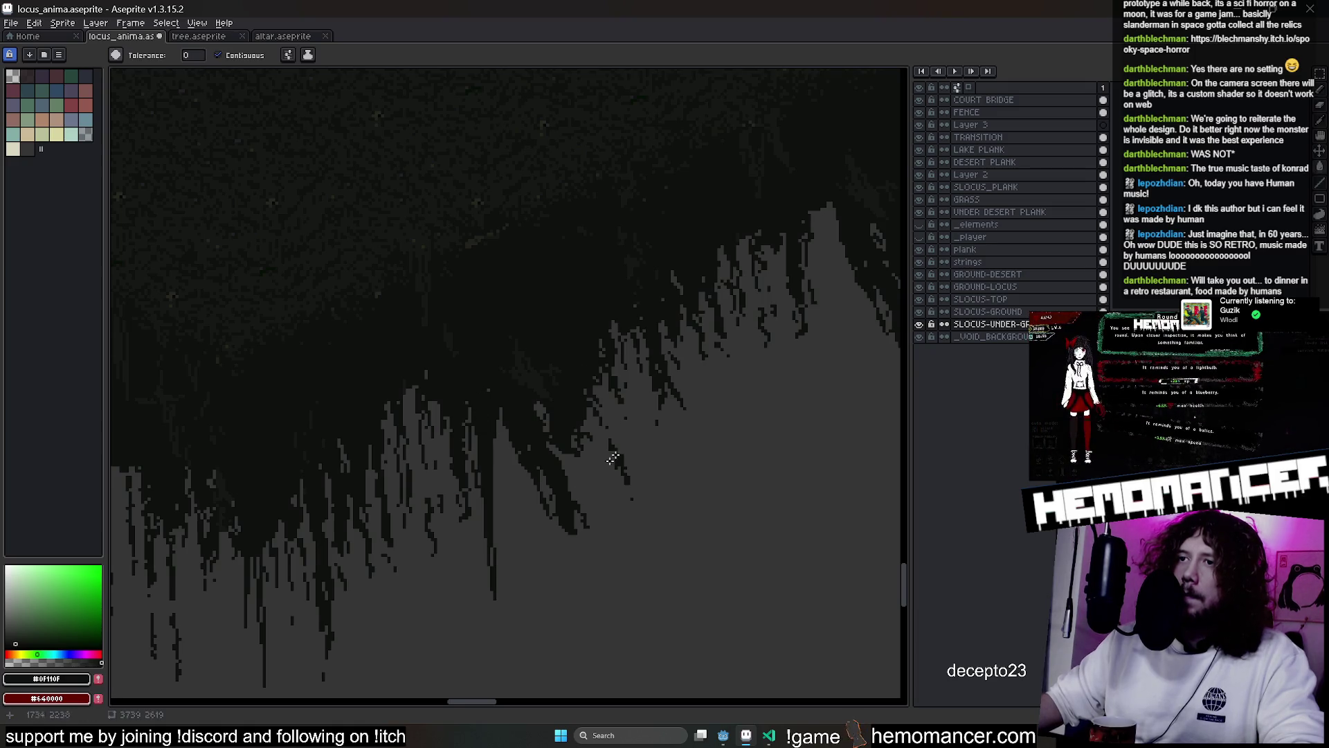
# Draw two thin vertical drips, fill the gap between them dark, and add another stroke
pyautogui.scroll(-2, 679, 413)
pyautogui.press('b')
pyautogui.moveTo(553, 414); pyautogui.dragTo(556, 561)
pyautogui.hotkey('ctrl', 'y')
pyautogui.hotkey('ctrl', 'y')
pyautogui.hotkey('ctrl', 'y')
pyautogui.hotkey('ctrl', 'z')
pyautogui.hotkey('ctrl', 'z')
pyautogui.hotkey('ctrl', 'z')
pyautogui.moveTo(563, 597); pyautogui.dragTo(566, 414)
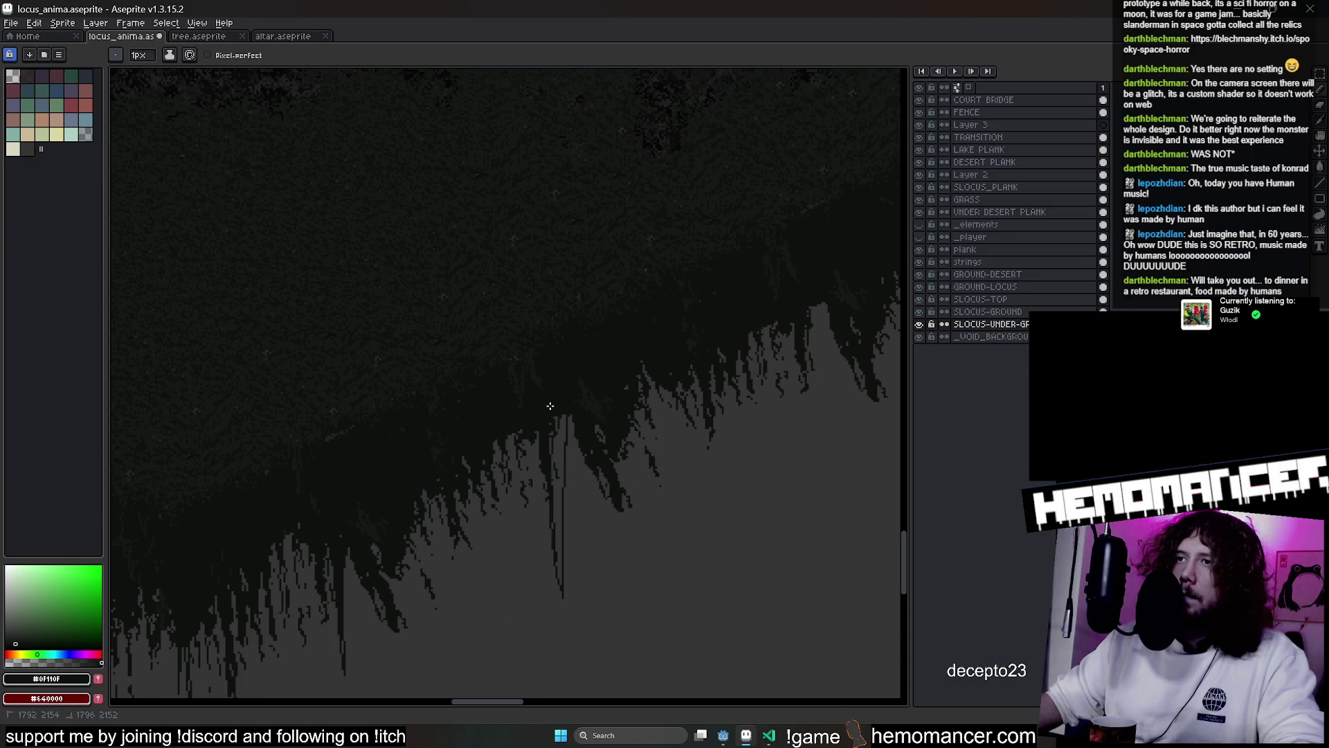
pyautogui.press('g')
pyautogui.click(561, 443)
pyautogui.scroll(-3, 575, 416)
pyautogui.scroll(3, 665, 420)
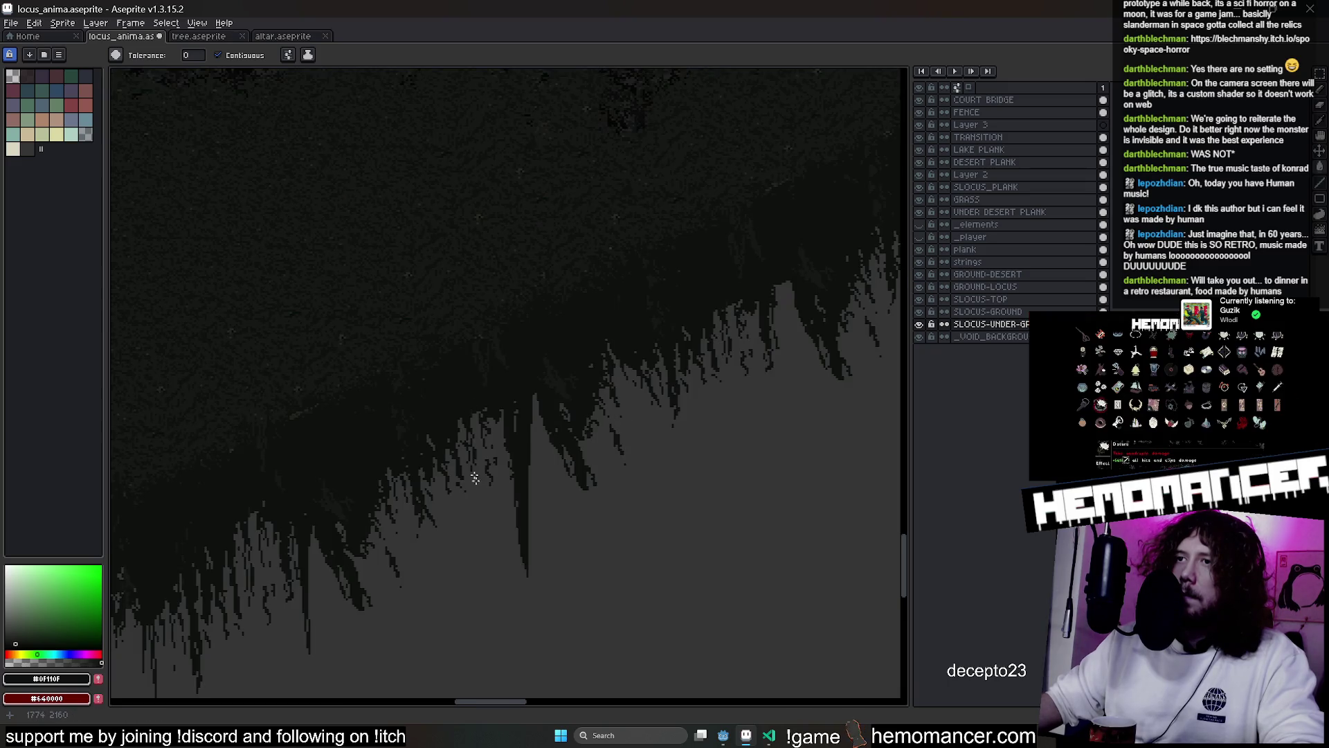
pyautogui.press('b')
pyautogui.moveTo(501, 446)
pyautogui.mouseDown()
pyautogui.moveTo(526, 553)
pyautogui.moveTo(539, 443)
pyautogui.mouseUp()
# Replace a long drip with short dark drip strokes further along the island
pyautogui.moveTo(635, 334); pyautogui.dragTo(551, 544)
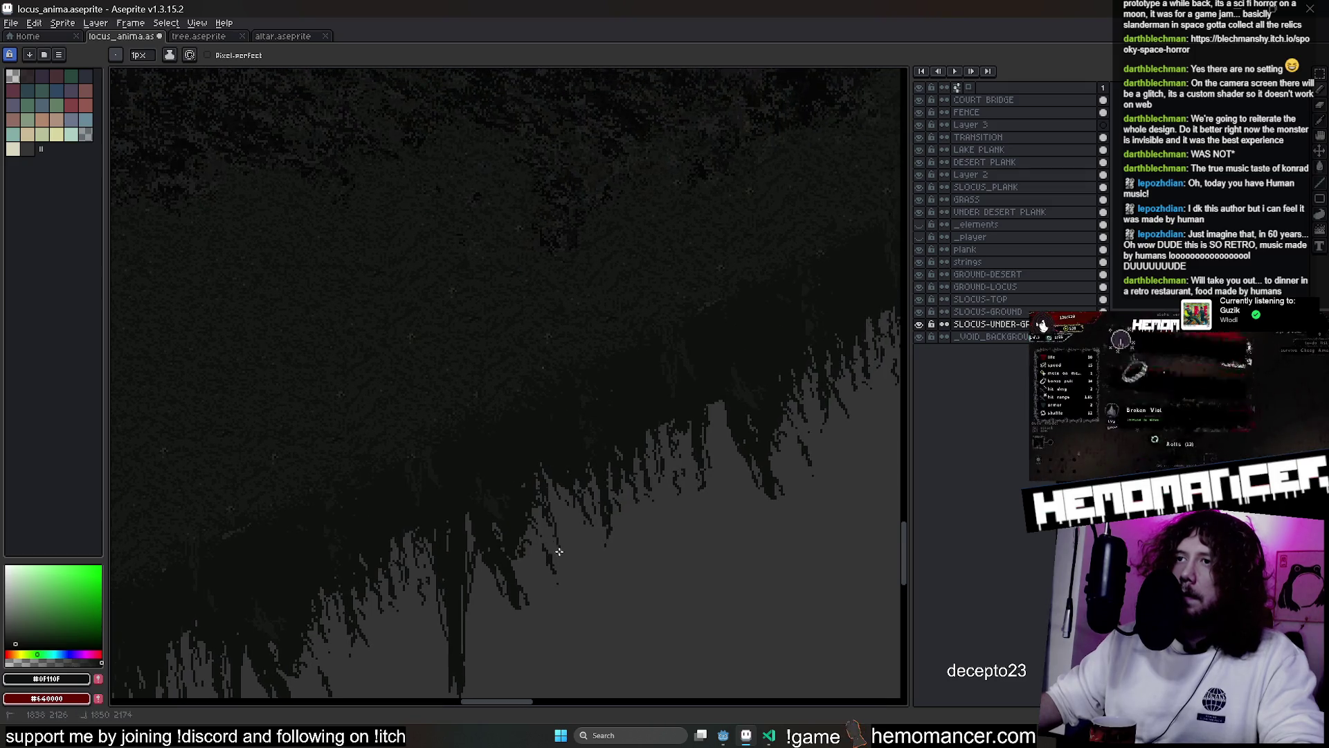
pyautogui.scroll(-3, 552, 556)
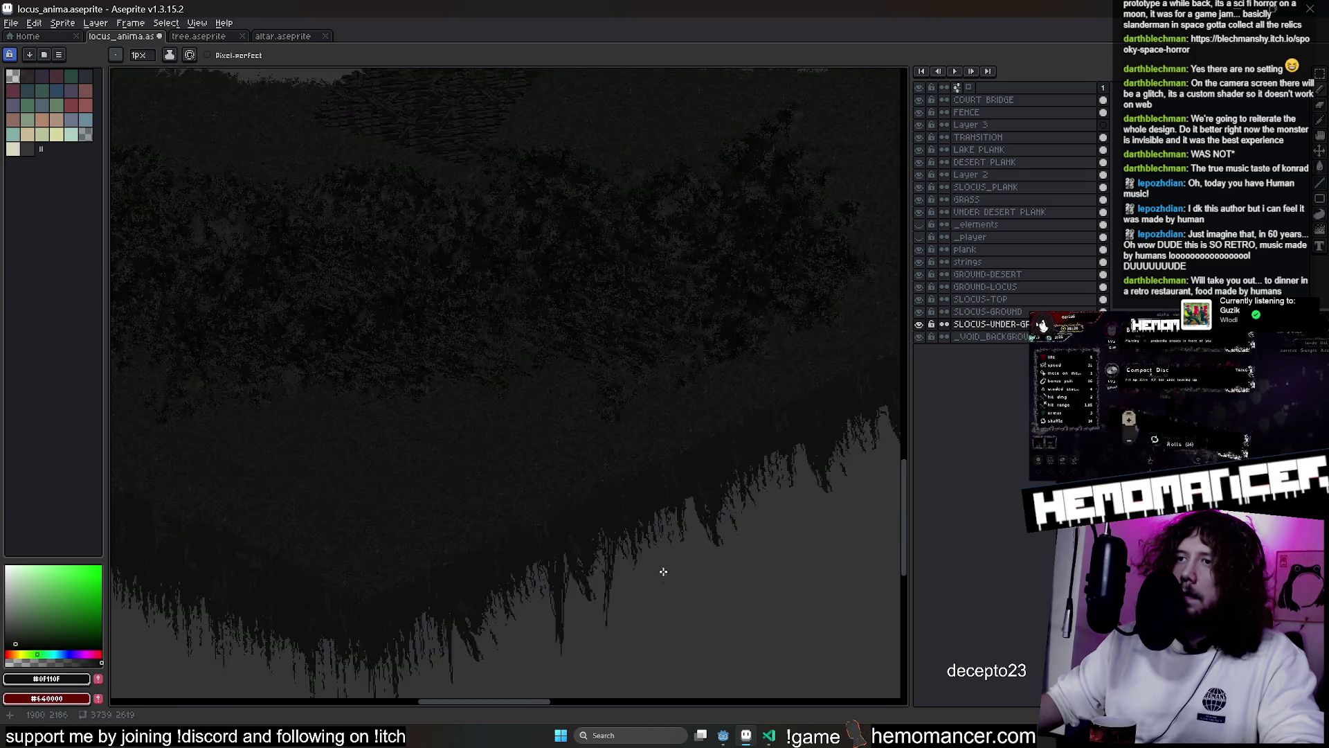
pyautogui.scroll(3, 685, 568)
pyautogui.moveTo(484, 410)
pyautogui.mouseDown()
pyautogui.moveTo(496, 496)
pyautogui.moveTo(511, 377)
pyautogui.moveTo(493, 450)
pyautogui.mouseUp()
pyautogui.hotkey('ctrl', 'z')
pyautogui.moveTo(496, 346); pyautogui.dragTo(506, 365)
pyautogui.scroll(-2, 521, 309)
pyautogui.moveTo(522, 308)
pyautogui.mouseDown()
pyautogui.moveTo(716, 384)
pyautogui.moveTo(757, 386)
pyautogui.moveTo(593, 481)
pyautogui.mouseUp()
pyautogui.scroll(2, 665, 366)
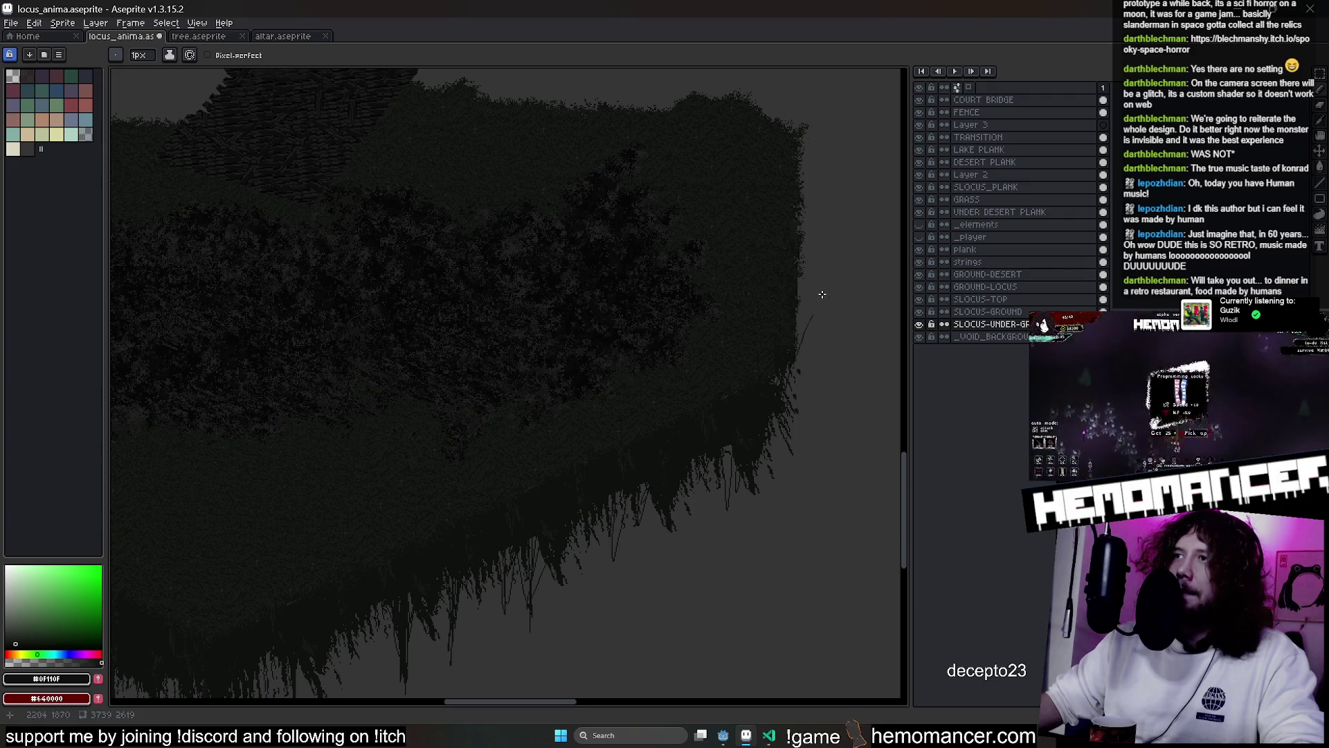
pyautogui.scroll(3, 615, 482)
# Paint 6px dark strokes along the island's right edge, undoing the unwanted ones
pyautogui.press('b')
pyautogui.moveTo(615, 482)
pyautogui.mouseDown()
pyautogui.moveTo(647, 454)
pyautogui.moveTo(626, 439)
pyautogui.moveTo(662, 291)
pyautogui.mouseUp()
pyautogui.press('v')
pyautogui.hotkey('ctrl', 'z')
pyautogui.press('b')
pyautogui.moveTo(661, 364); pyautogui.dragTo(646, 416)
pyautogui.moveTo(595, 510)
pyautogui.mouseDown()
pyautogui.moveTo(647, 457)
pyautogui.moveTo(655, 484)
pyautogui.moveTo(680, 362)
pyautogui.moveTo(655, 384)
pyautogui.moveTo(692, 516)
pyautogui.moveTo(667, 488)
pyautogui.mouseUp()
pyautogui.hotkey('ctrl', 'z')
# With a 1px brush, erase stray hatching on the right edge and redraw cleaner hanging strands
pyautogui.press('-')
pyautogui.press('-')
pyautogui.press('-')
pyautogui.moveTo(693, 554); pyautogui.dragTo(685, 609)
pyautogui.moveTo(662, 492); pyautogui.dragTo(666, 633)
pyautogui.press('e')
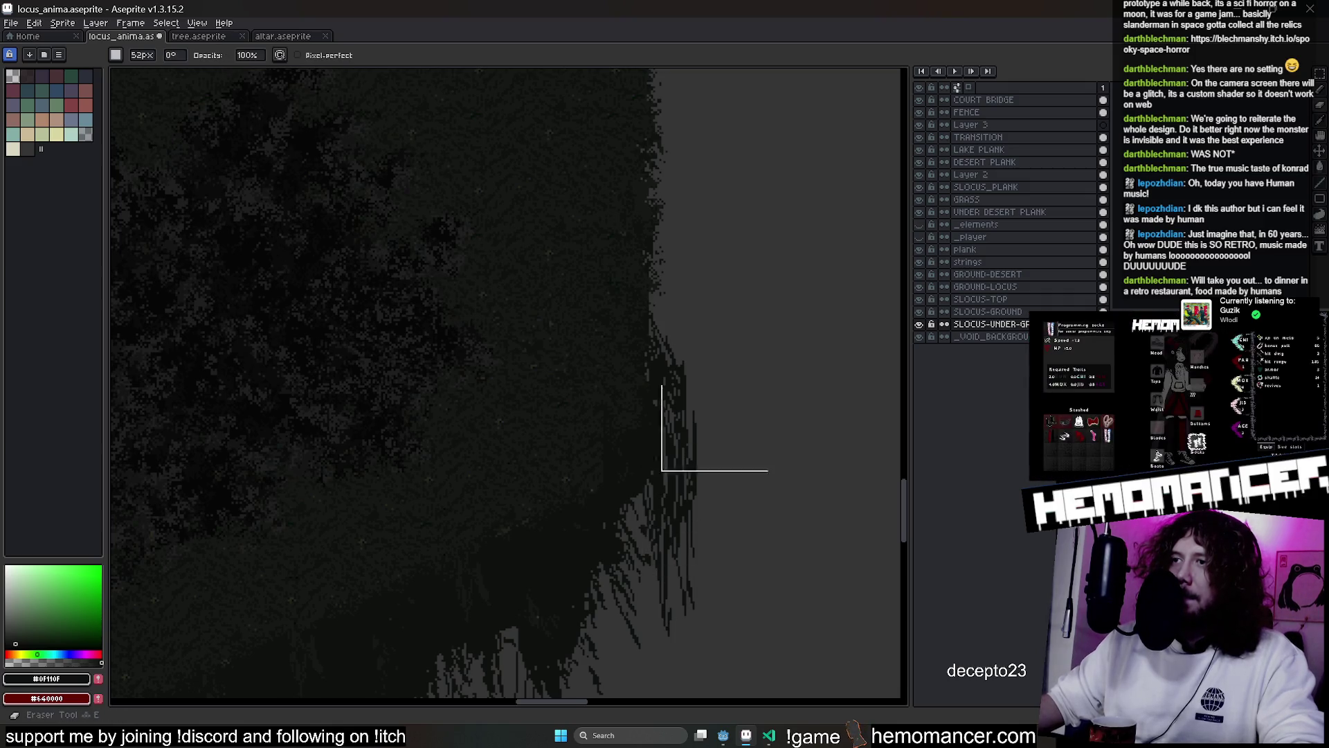
pyautogui.moveTo(707, 474); pyautogui.dragTo(723, 635)
pyautogui.press('b')
pyautogui.moveTo(676, 377); pyautogui.dragTo(692, 564)
pyautogui.moveTo(666, 415); pyautogui.dragTo(670, 554)
pyautogui.scroll(-3, 671, 415)
pyautogui.moveTo(582, 404); pyautogui.dragTo(752, 401)
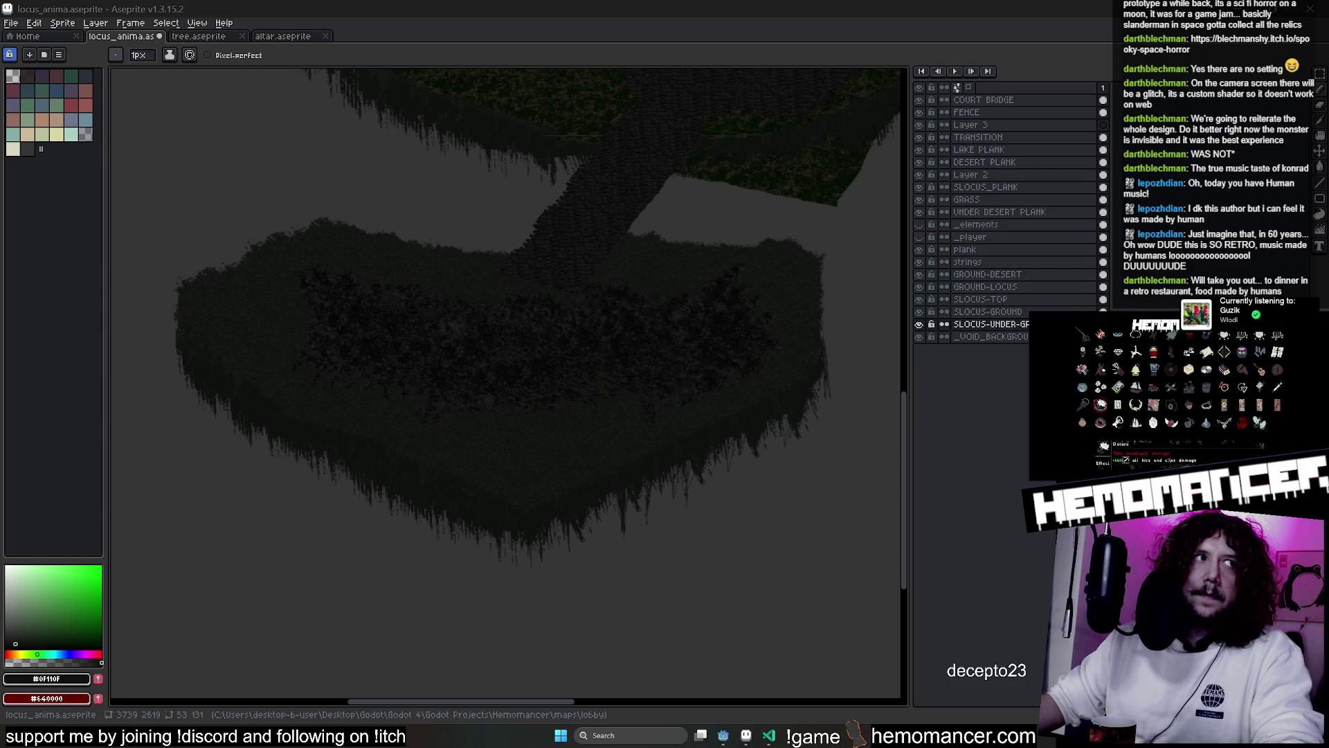
# Select the GROUND-DESERT layer, save locus_anima with Ctrl+S, and switch to Godot
pyautogui.scroll(4, 496, 457)
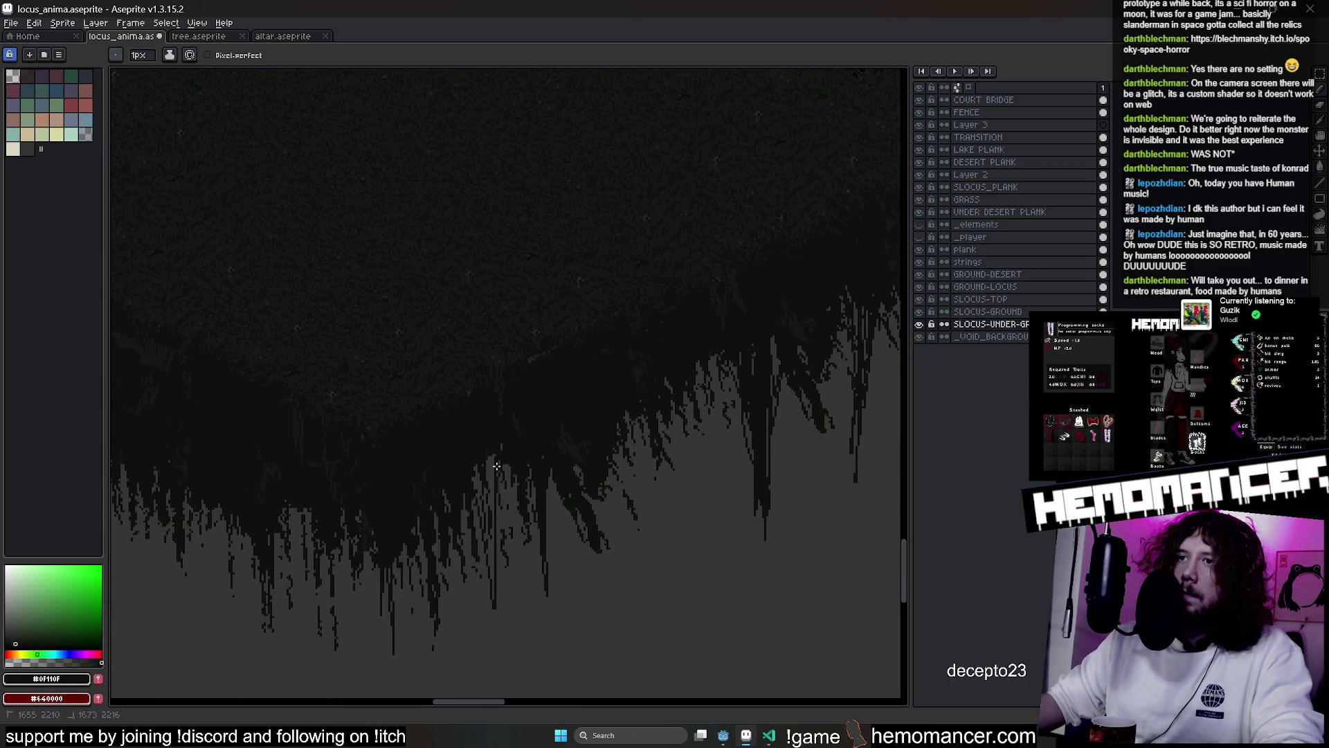
pyautogui.scroll(-4, 475, 362)
pyautogui.scroll(3, 547, 416)
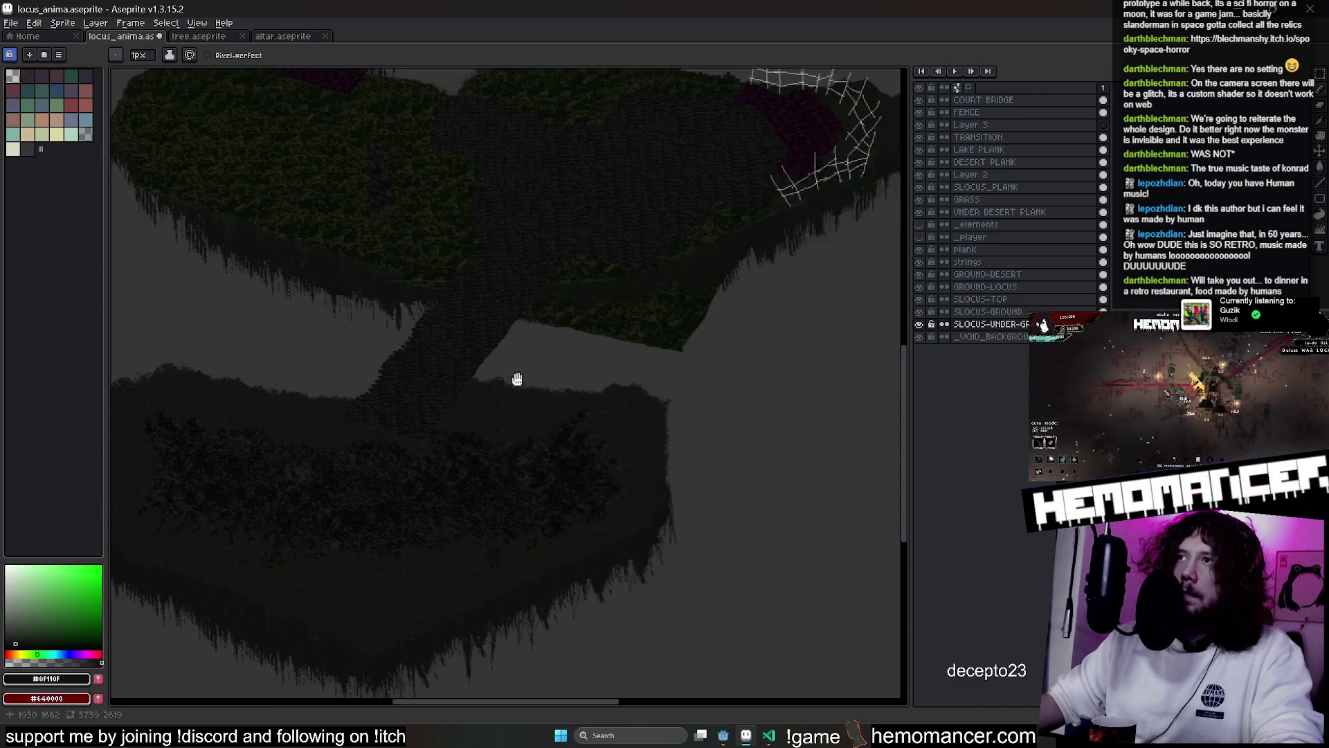
pyautogui.scroll(-4, 521, 354)
pyautogui.scroll(3, 499, 439)
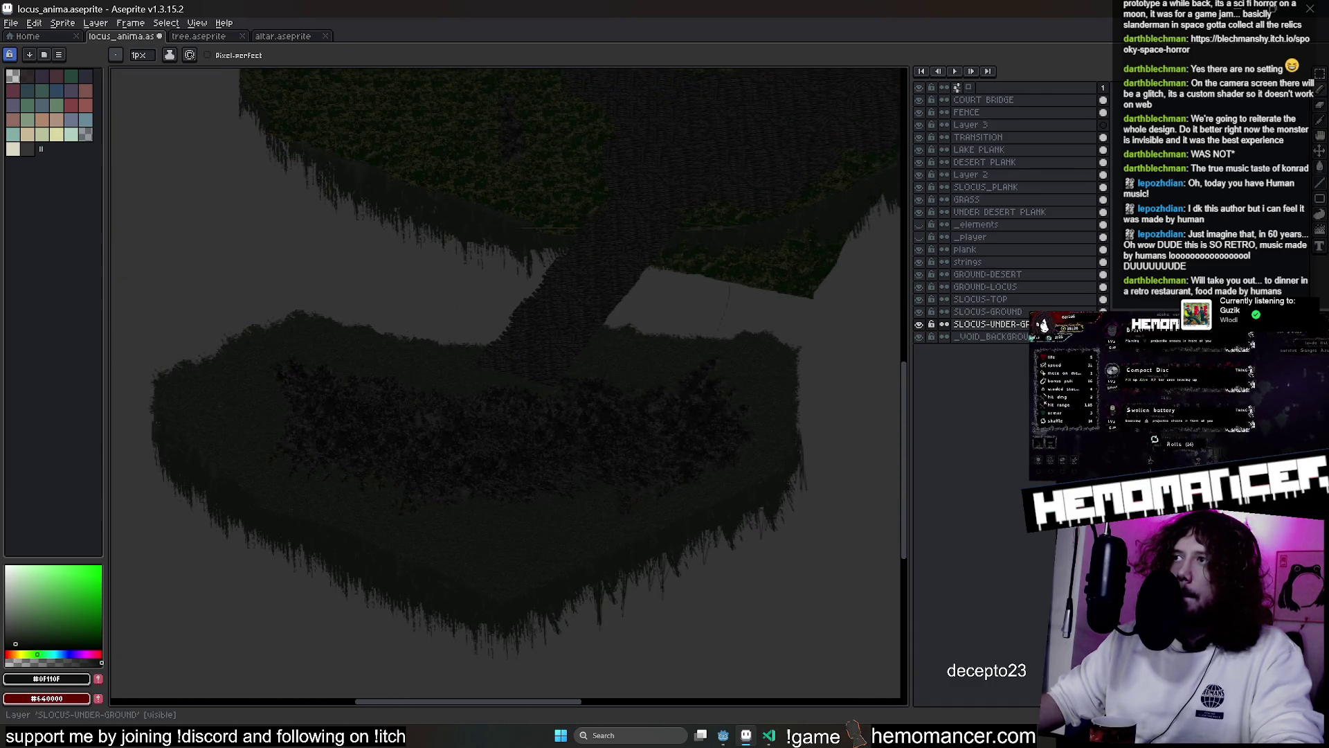
pyautogui.click(1030, 290)
pyautogui.click(1032, 275)
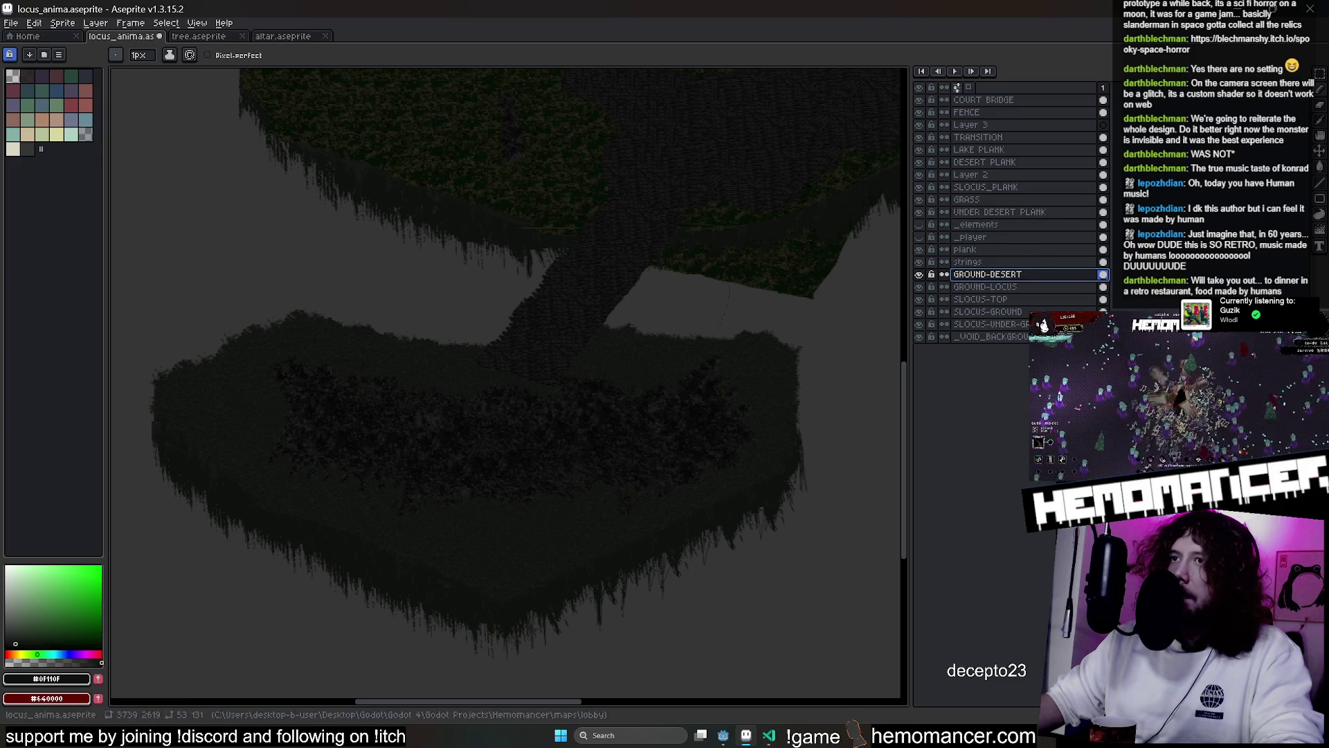
pyautogui.hotkey('ctrl', 's')
pyautogui.click(719, 734)
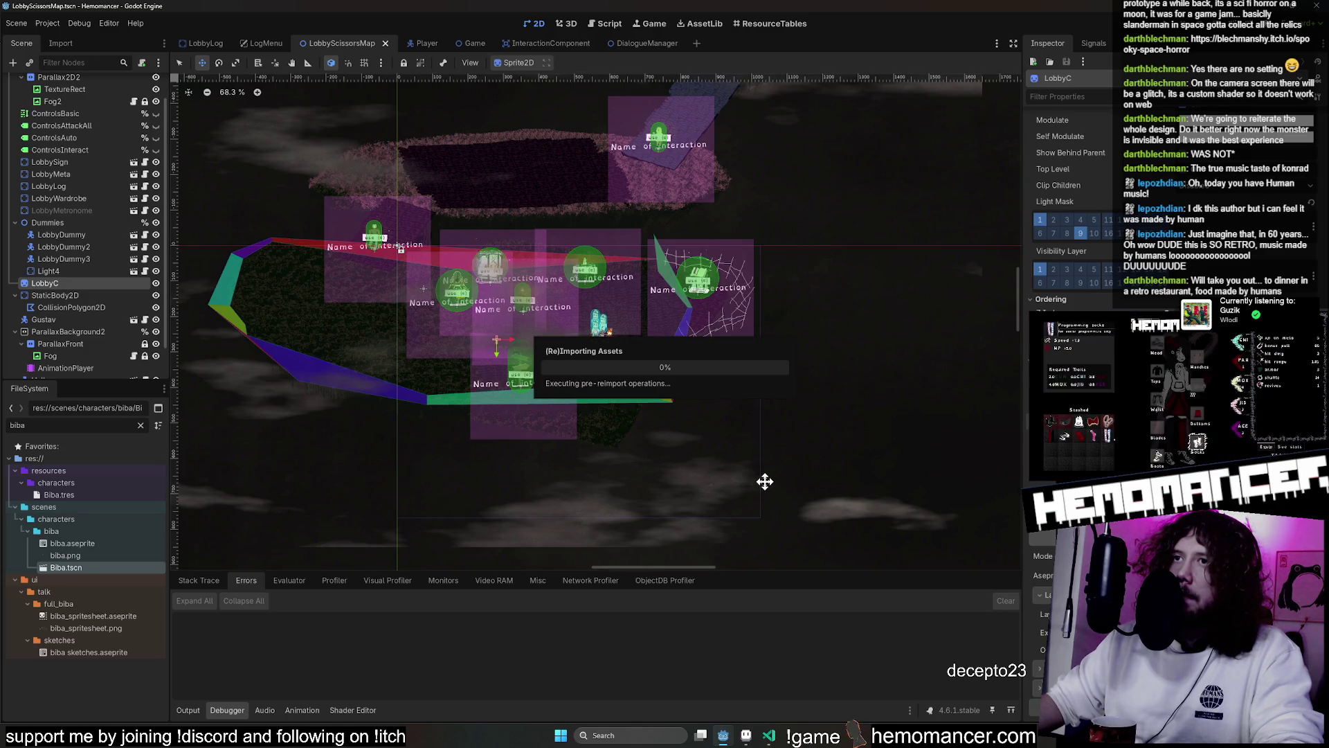
# Run the game with F5, start it from the main menu, close it, and return to Aseprite
pyautogui.scroll(-3, 762, 477)
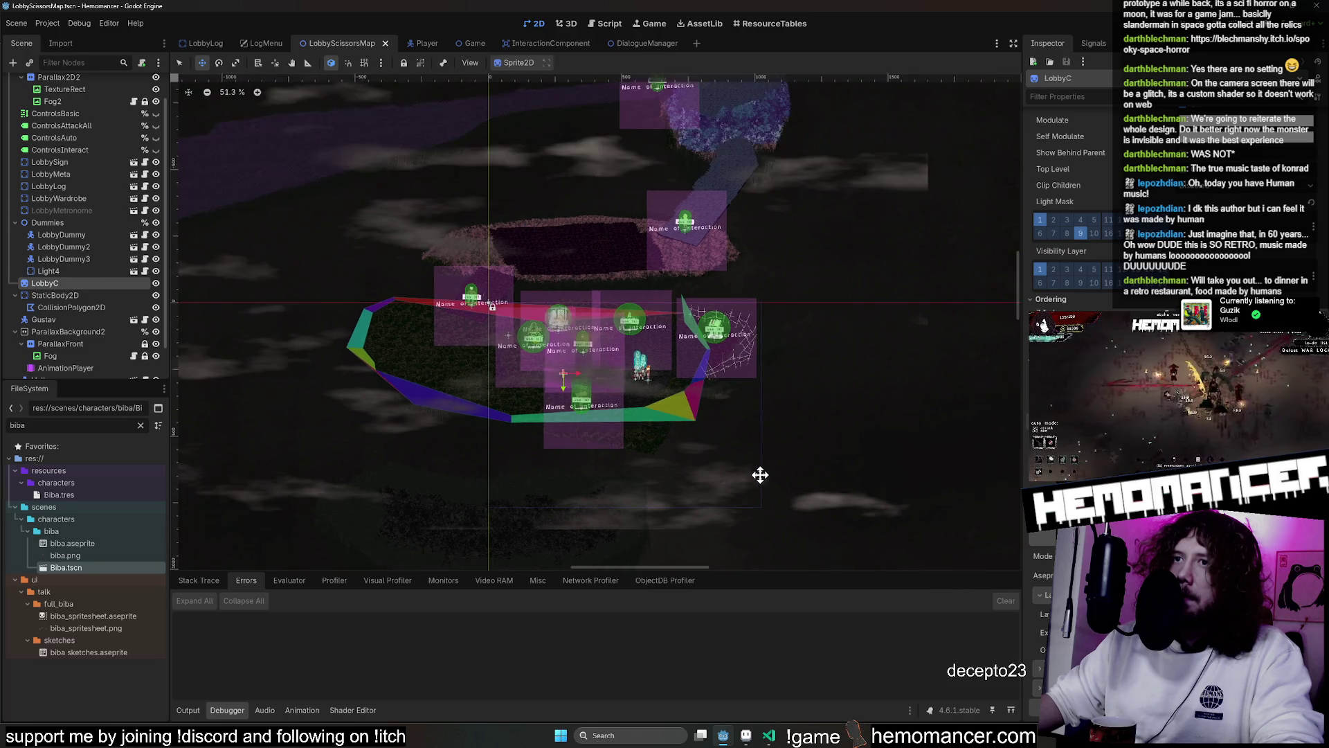
pyautogui.moveTo(763, 477); pyautogui.dragTo(817, 213)
pyautogui.press('F5')
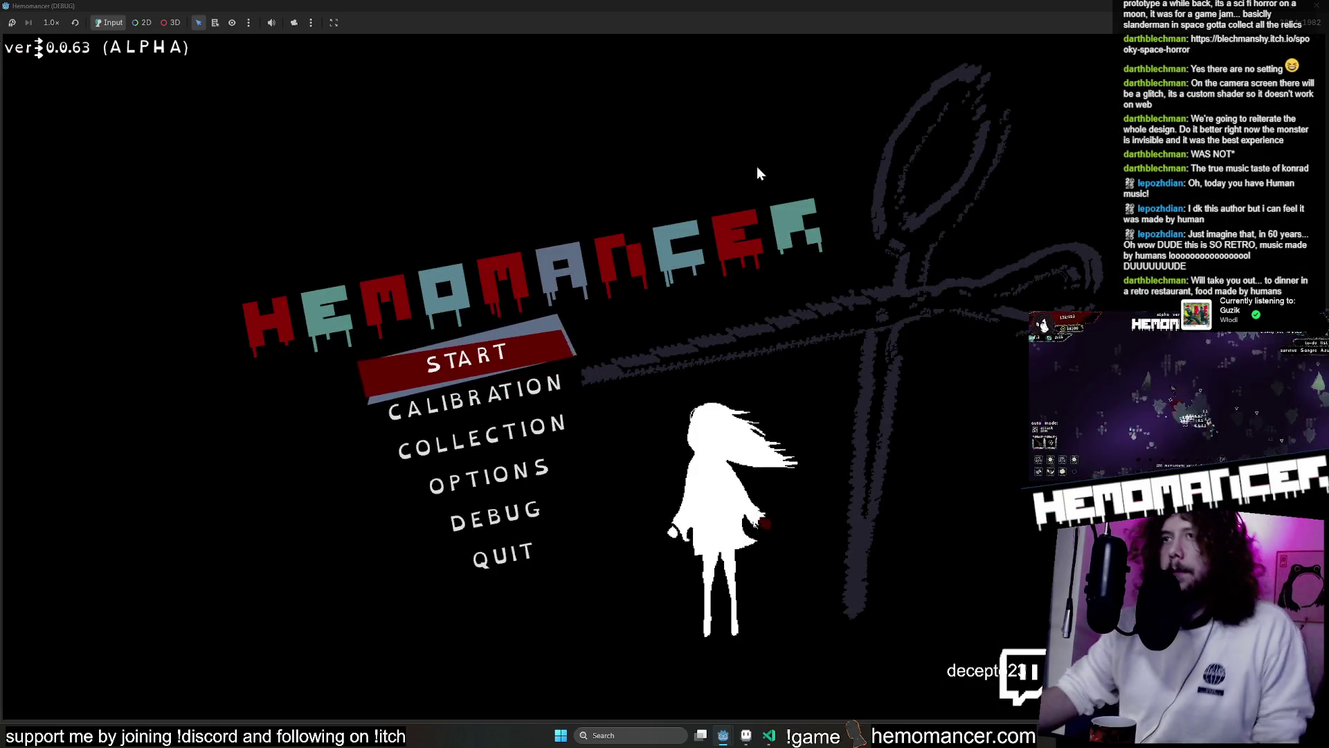
pyautogui.click(499, 356)
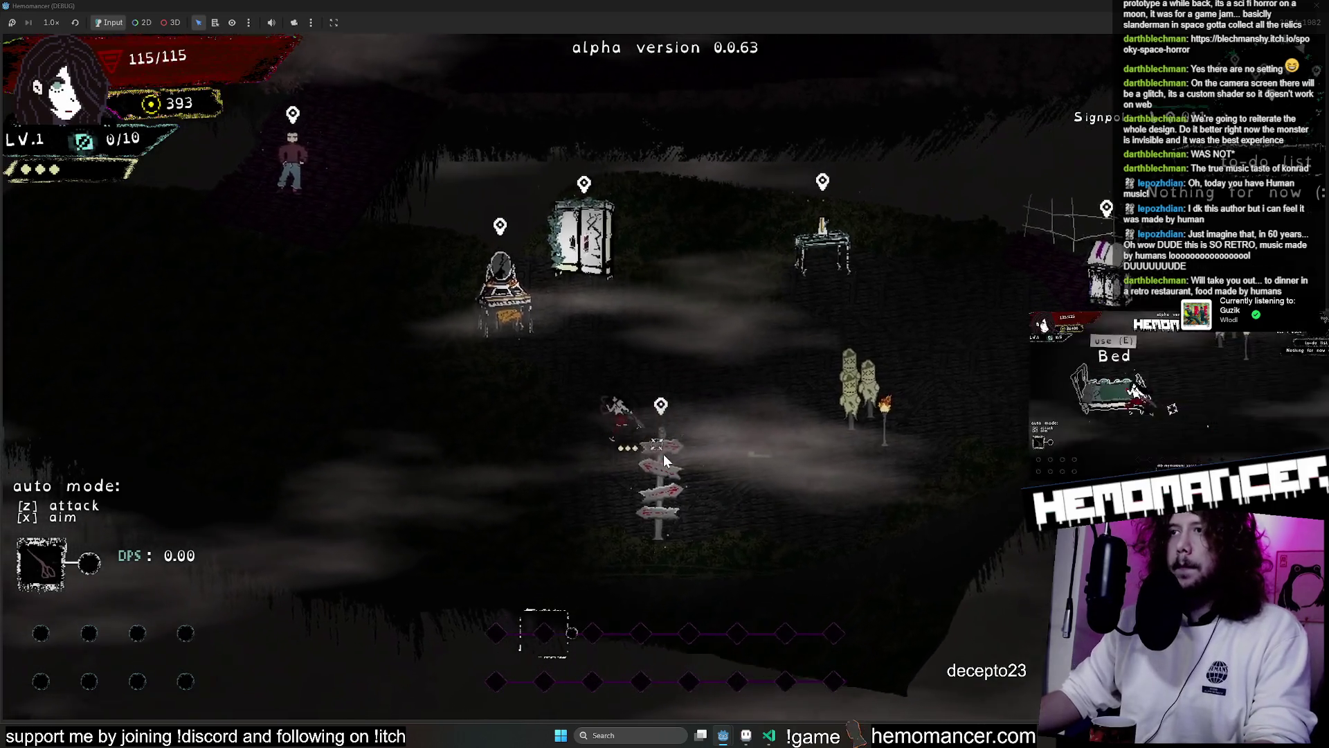
pyautogui.click(734, 727)
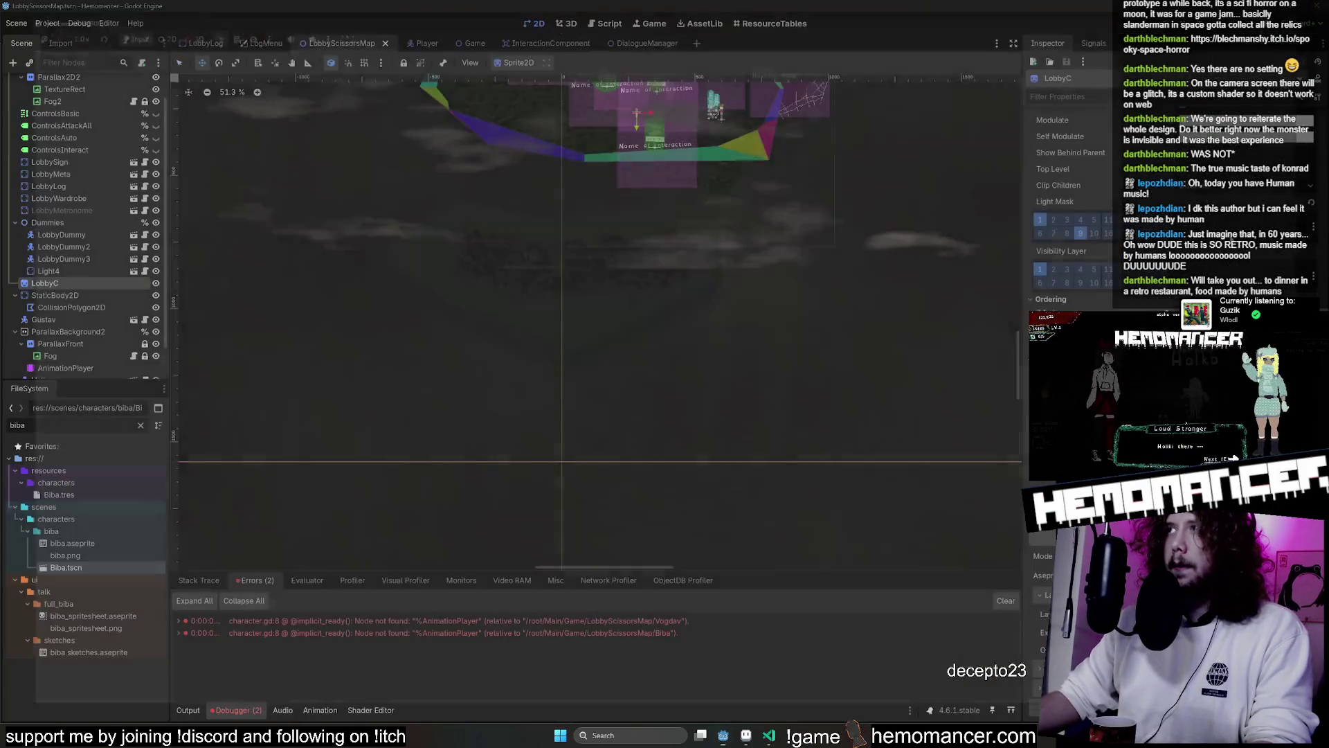
pyautogui.click(746, 735)
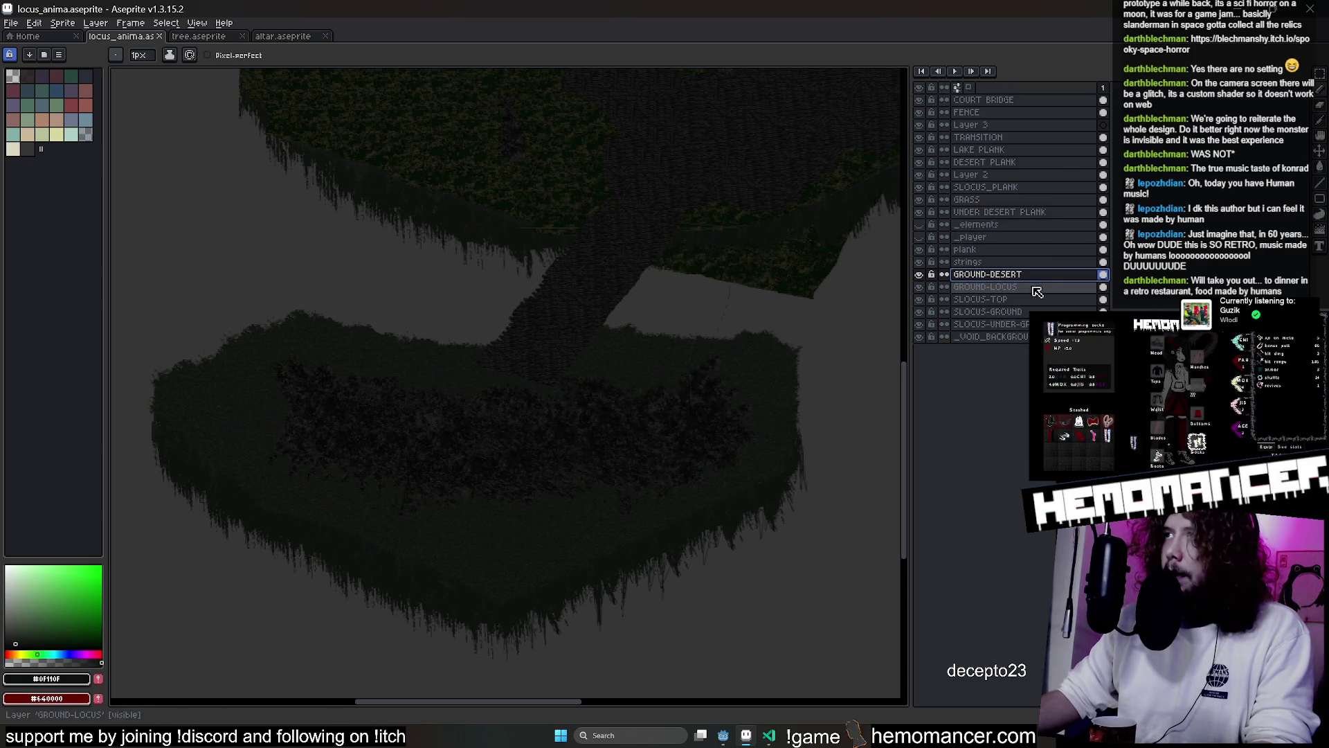
# Check the plank and ground layers and make GROUND-DESERT visible again
pyautogui.click(1044, 215)
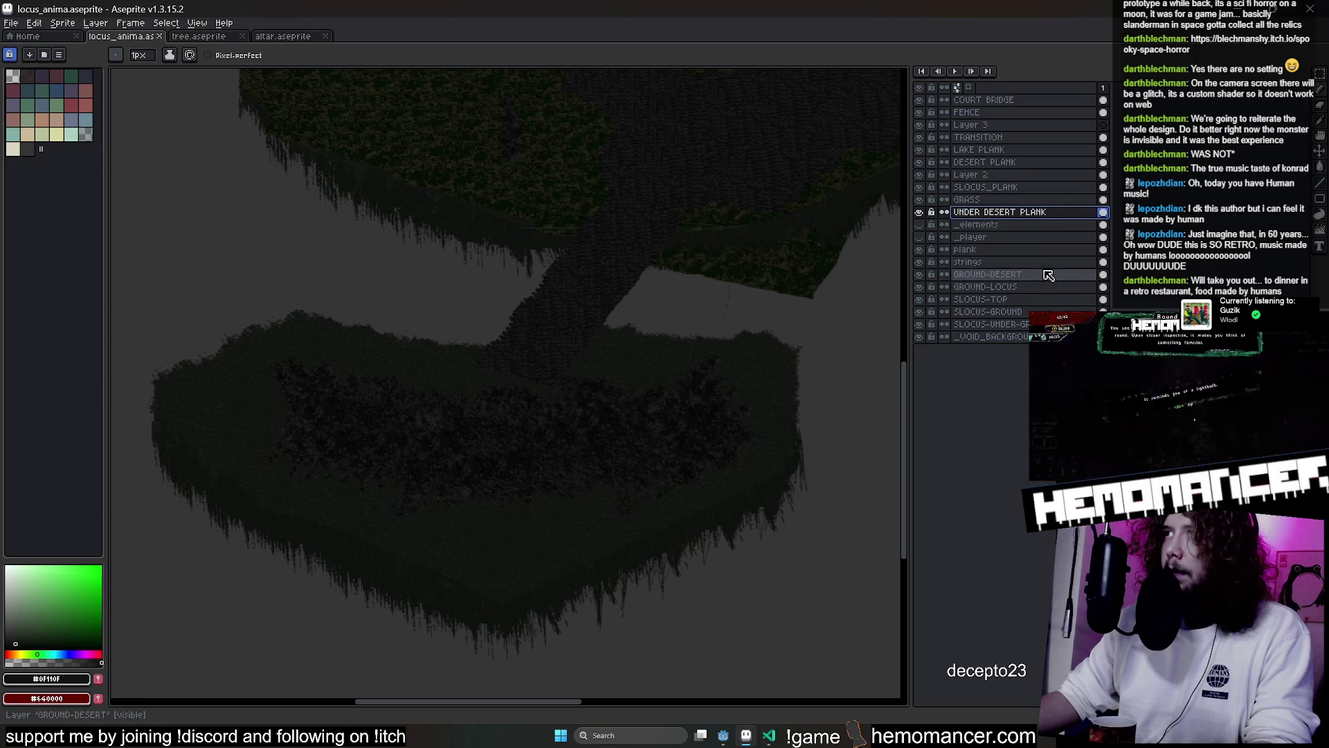
pyautogui.click(1020, 250)
pyautogui.click(1024, 213)
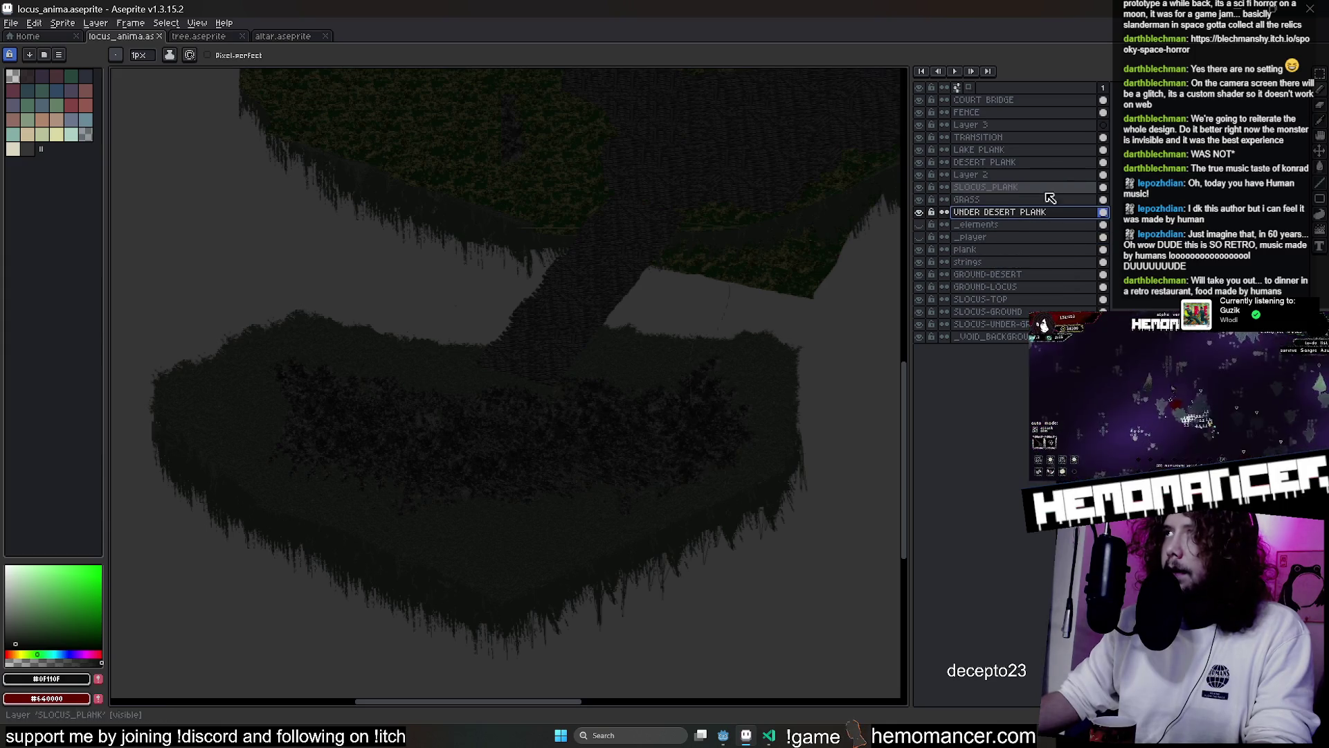
pyautogui.click(1051, 288)
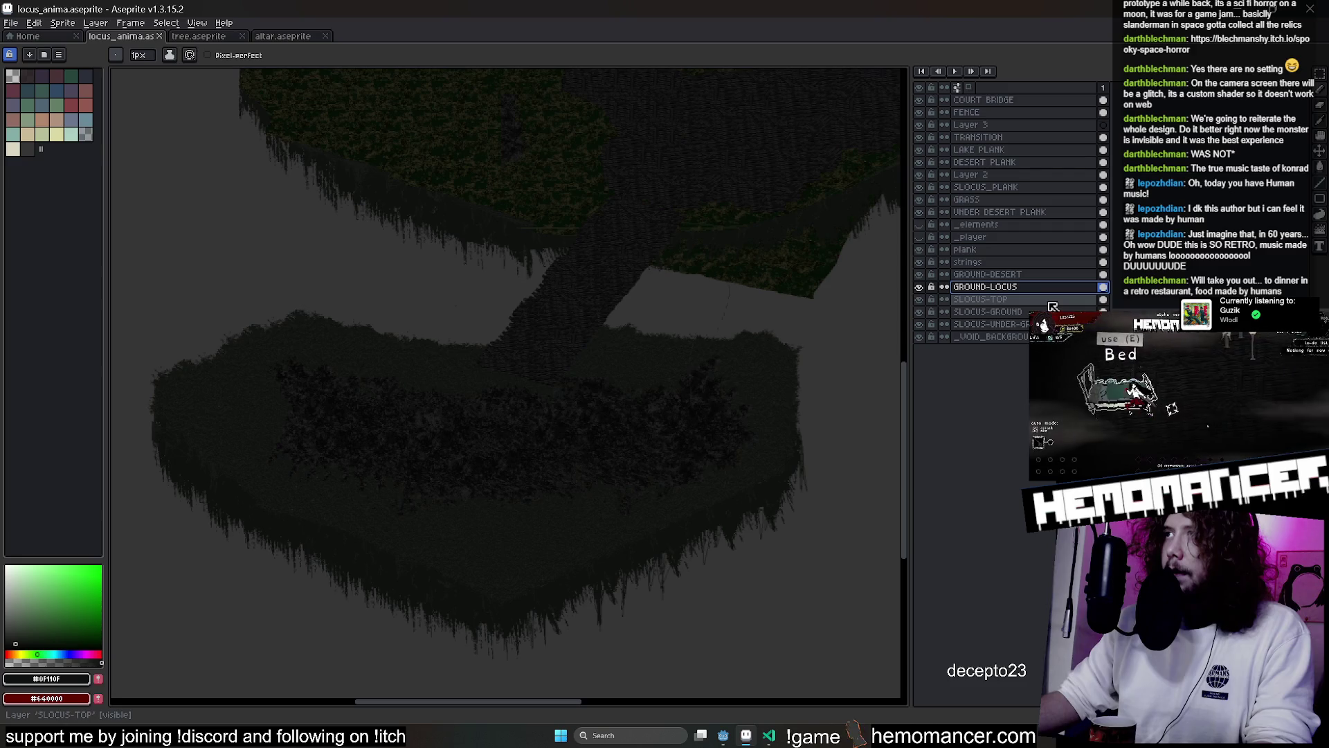
pyautogui.click(970, 275)
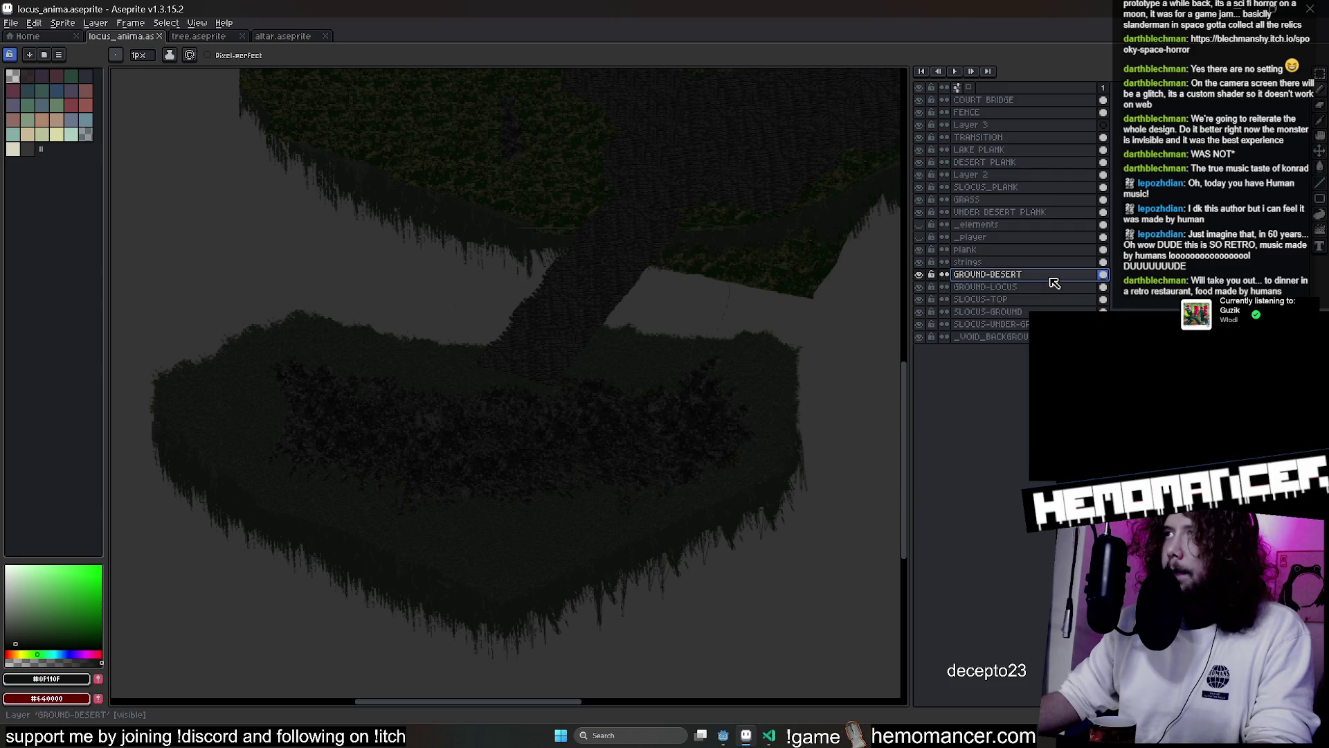
pyautogui.click(920, 276)
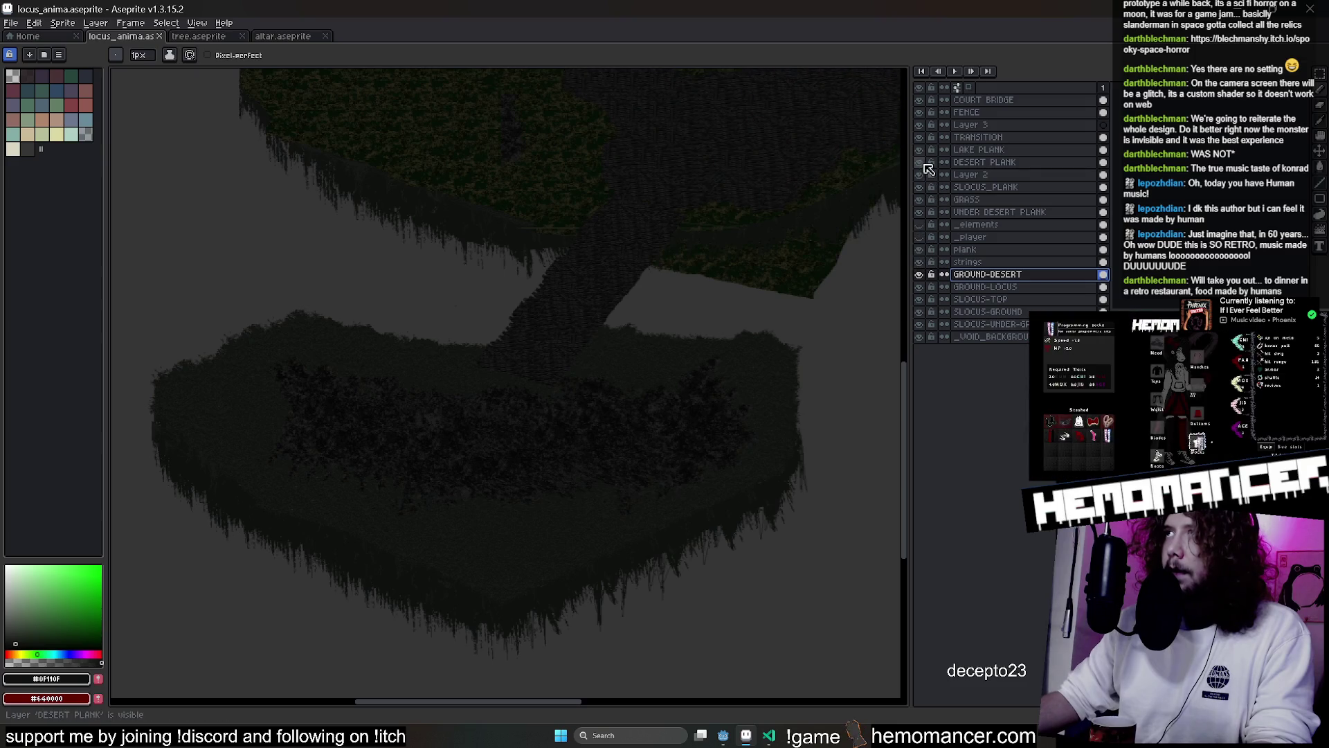
# Rename the SLOCUS_PLANK layer to SLOCUS-PLANK and save the file
pyautogui.doubleClick(983, 187)
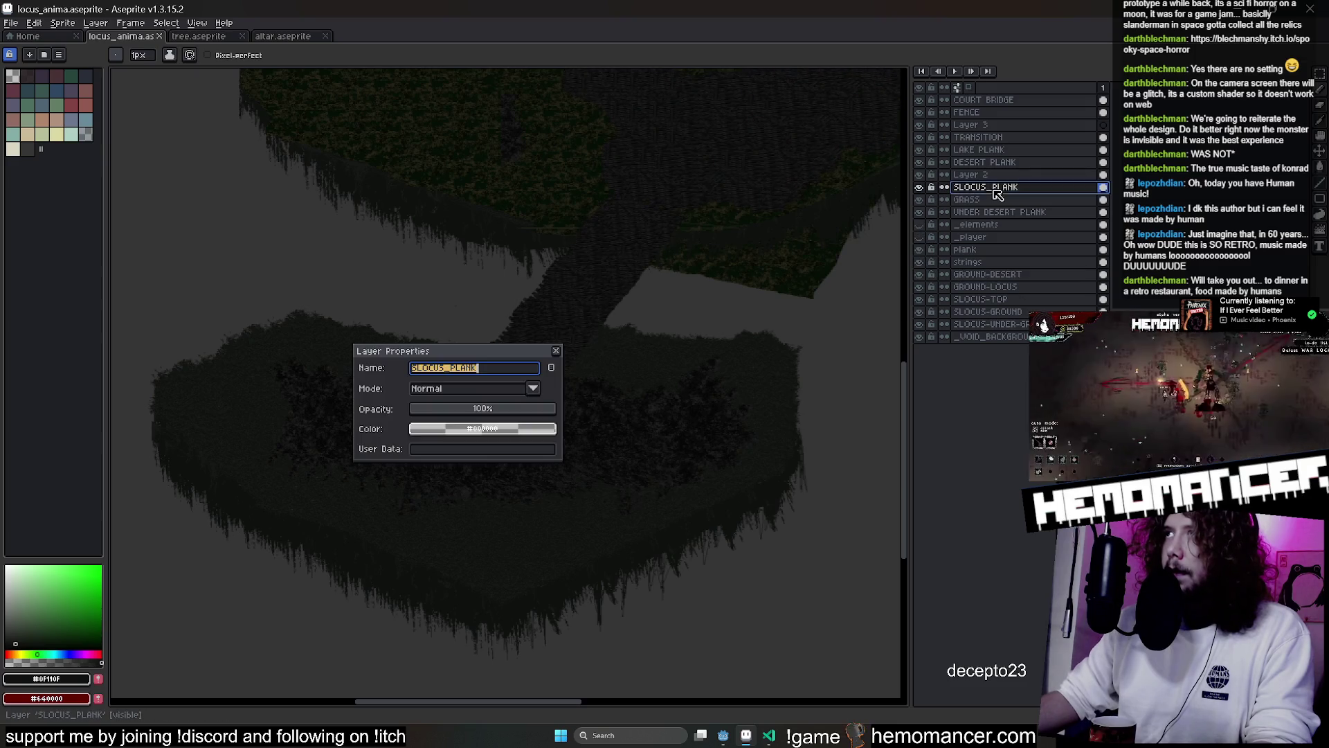
pyautogui.click(452, 367)
pyautogui.press('BackSpace')
pyautogui.write('-')
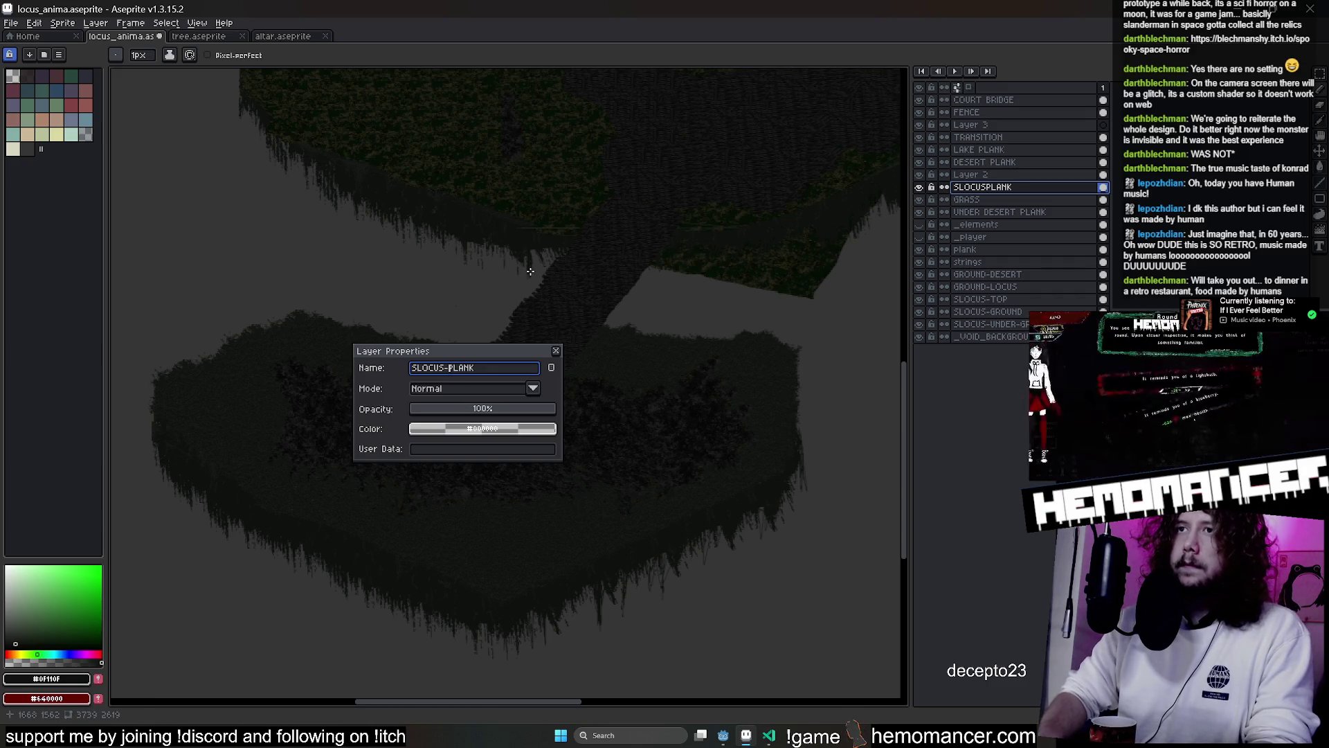
pyautogui.press('Return')
pyautogui.hotkey('ctrl', 's')
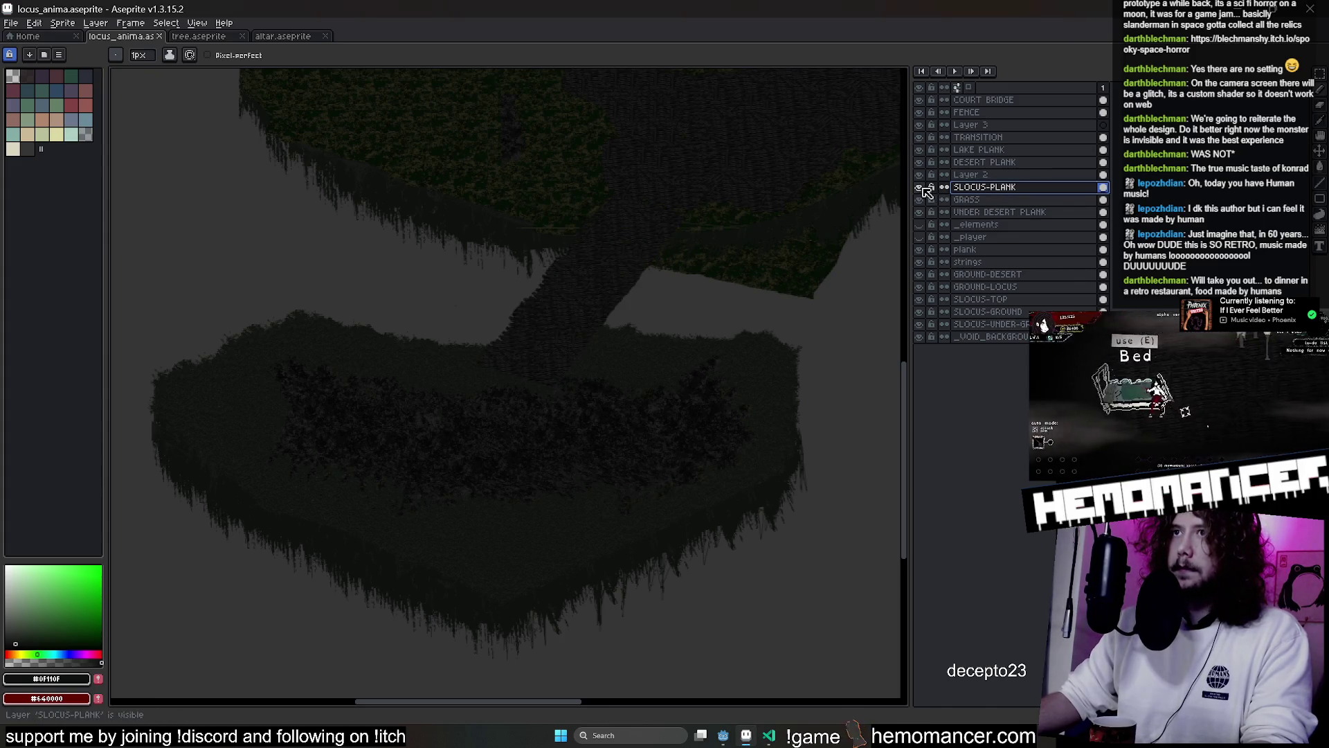
# On SLOCUS-TOP, clear the speckled pixels over the lower island with a rectangular selection
pyautogui.click(979, 213)
pyautogui.click(971, 299)
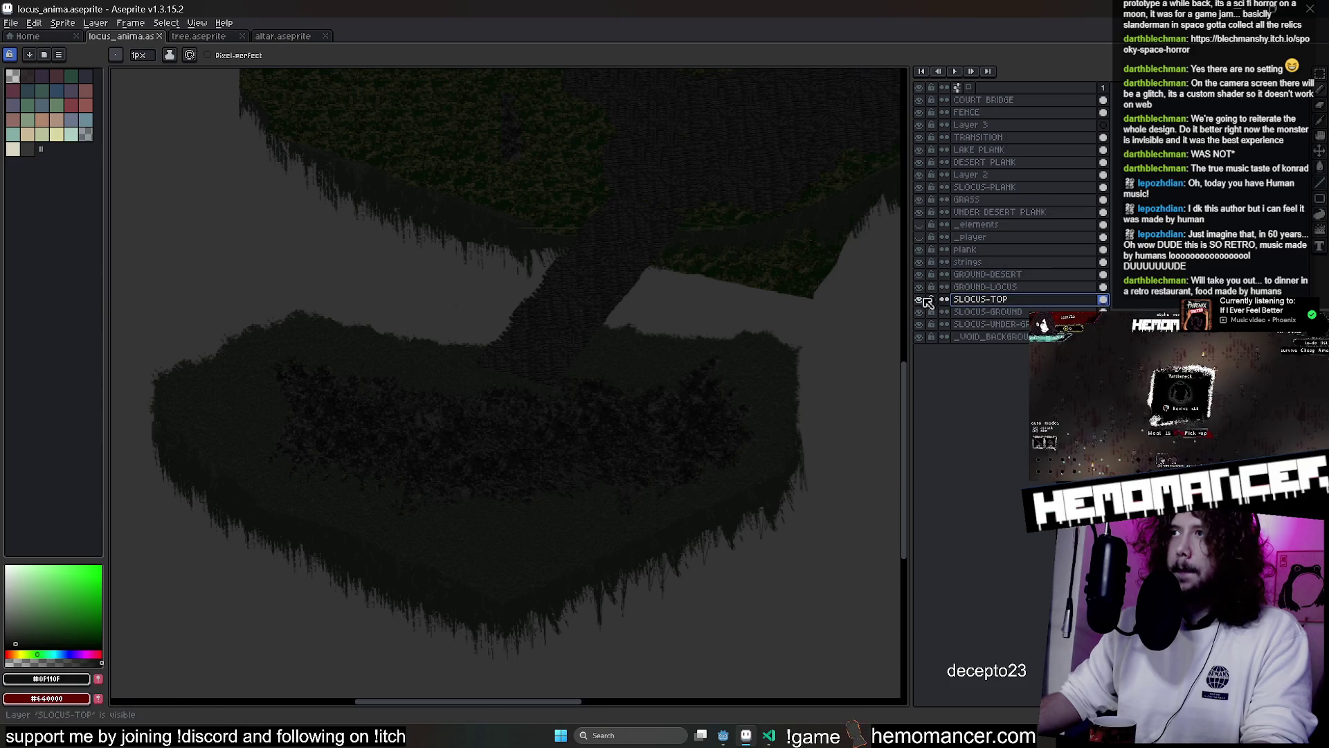
pyautogui.click(1321, 74)
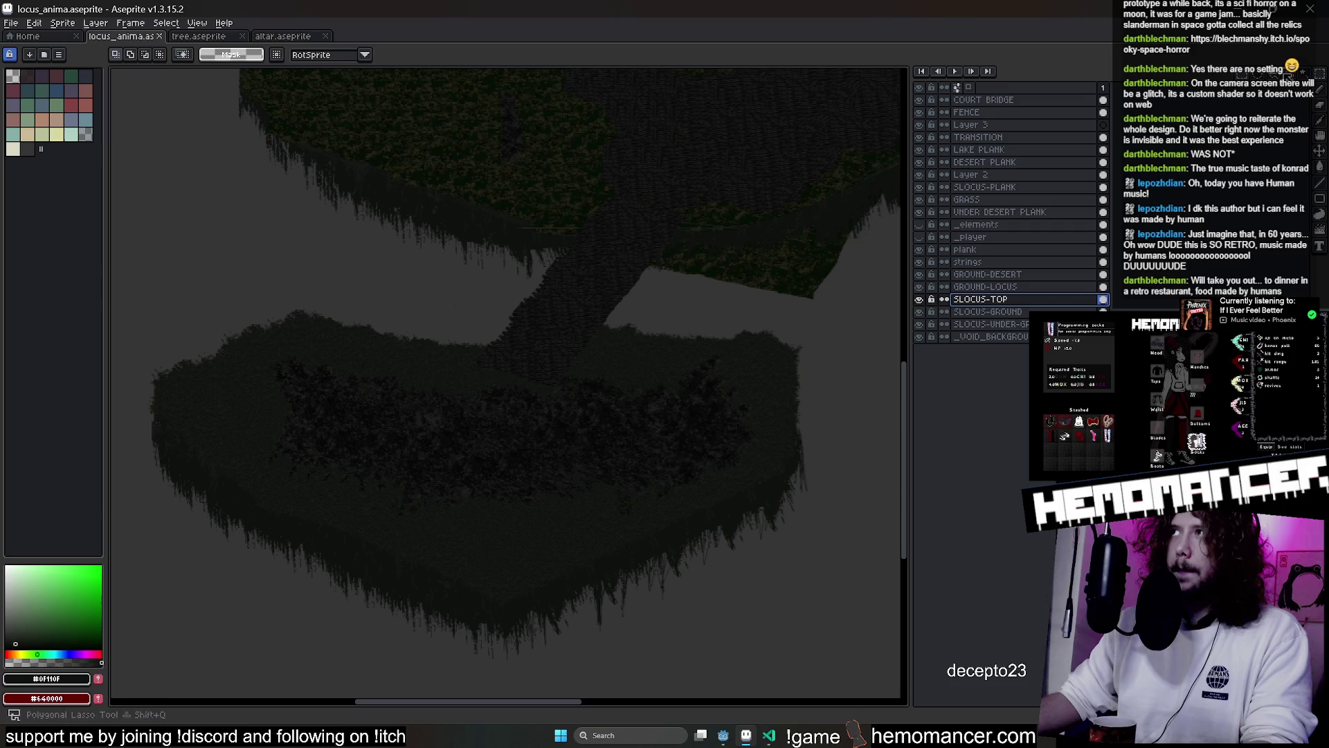
pyautogui.moveTo(270, 315)
pyautogui.mouseDown()
pyautogui.moveTo(455, 436)
pyautogui.moveTo(770, 556)
pyautogui.mouseUp()
pyautogui.press('Delete')
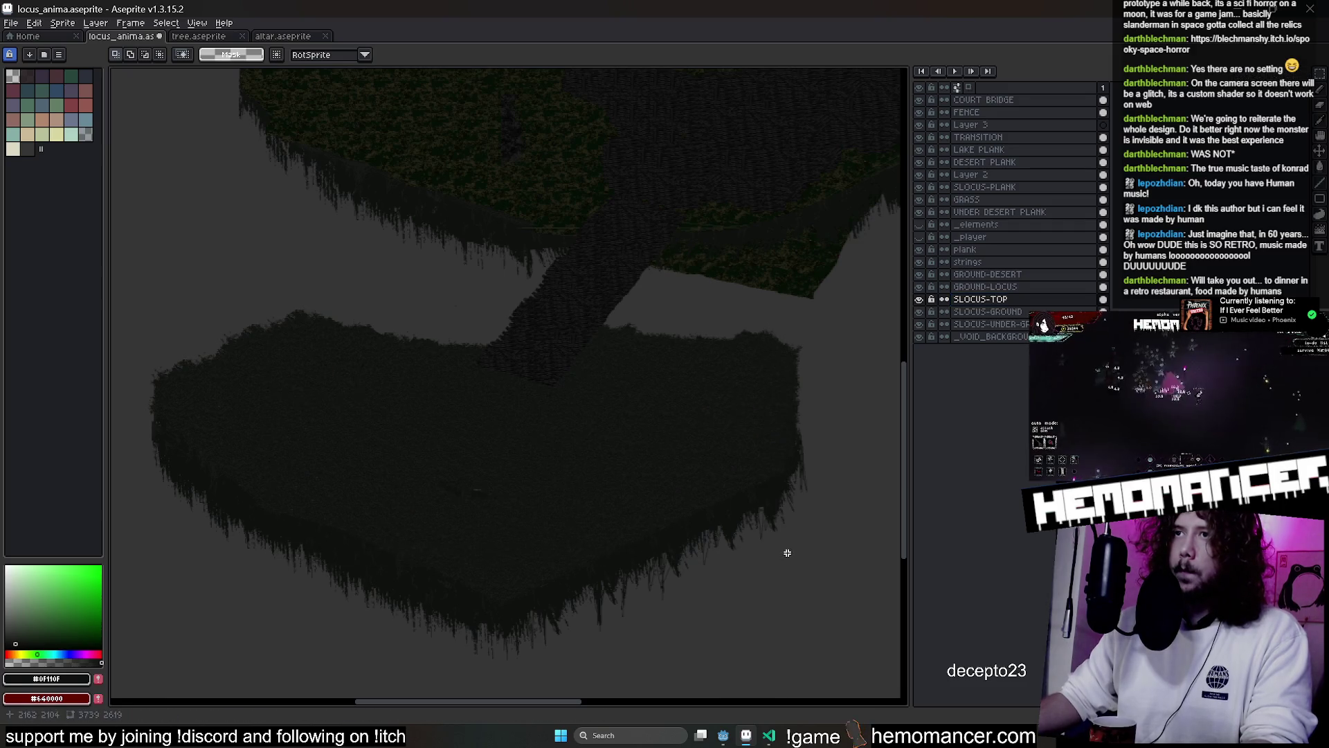
# Reselect the area on SLOCUS-TOP, hide that layer, and deselect
pyautogui.scroll(3, 477, 490)
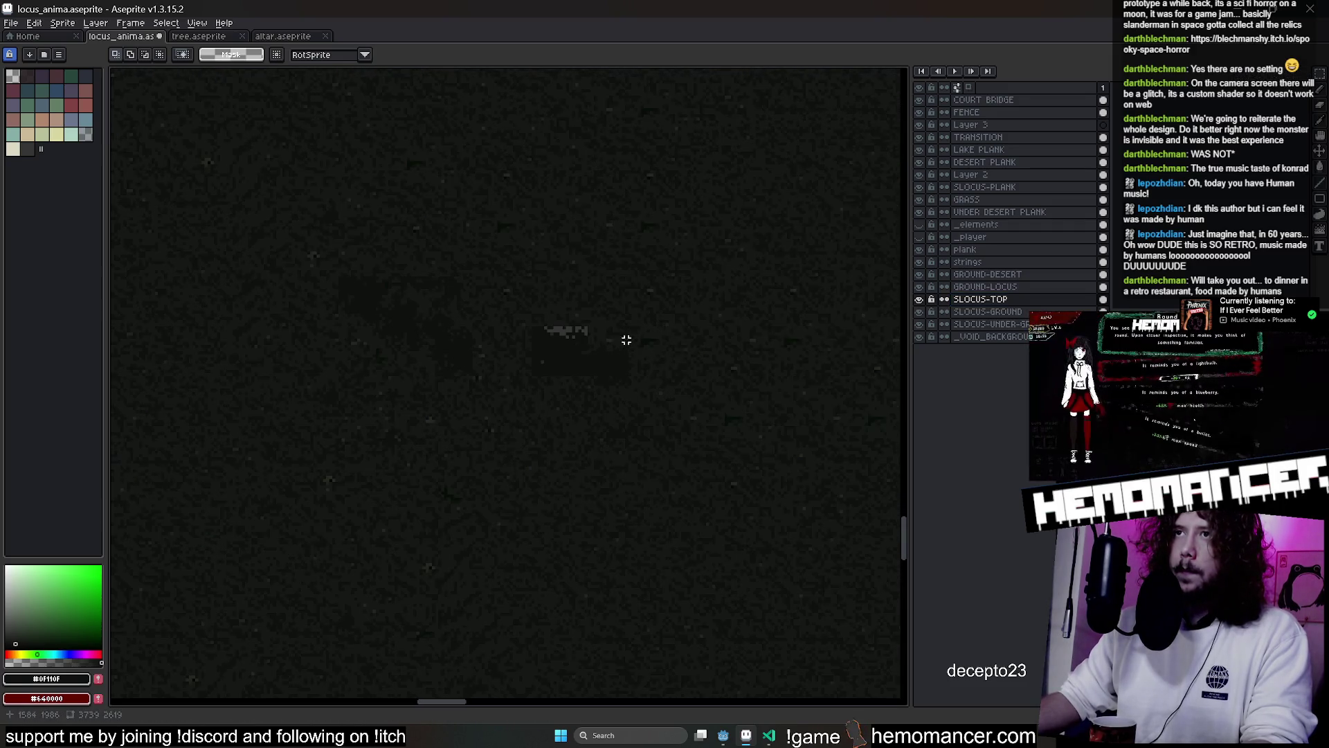
pyautogui.click(1005, 312)
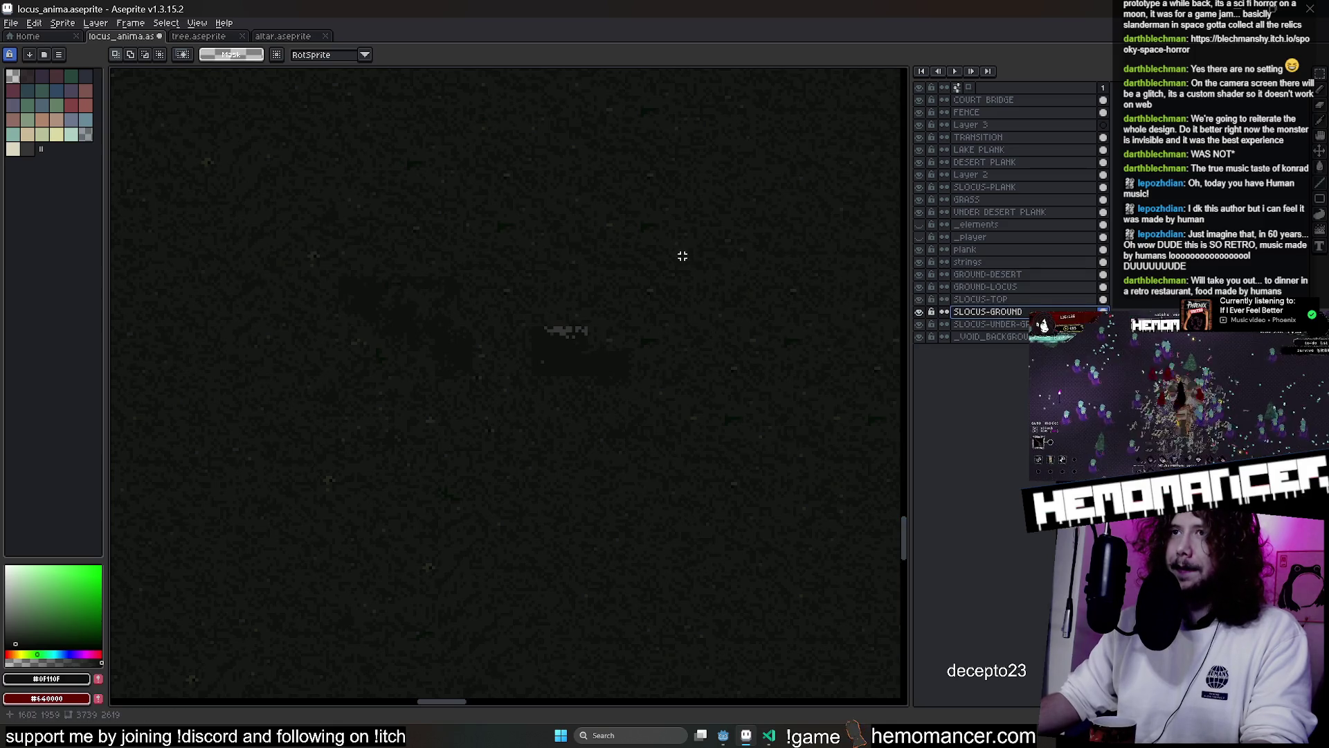
pyautogui.scroll(-2, 696, 256)
pyautogui.click(996, 305)
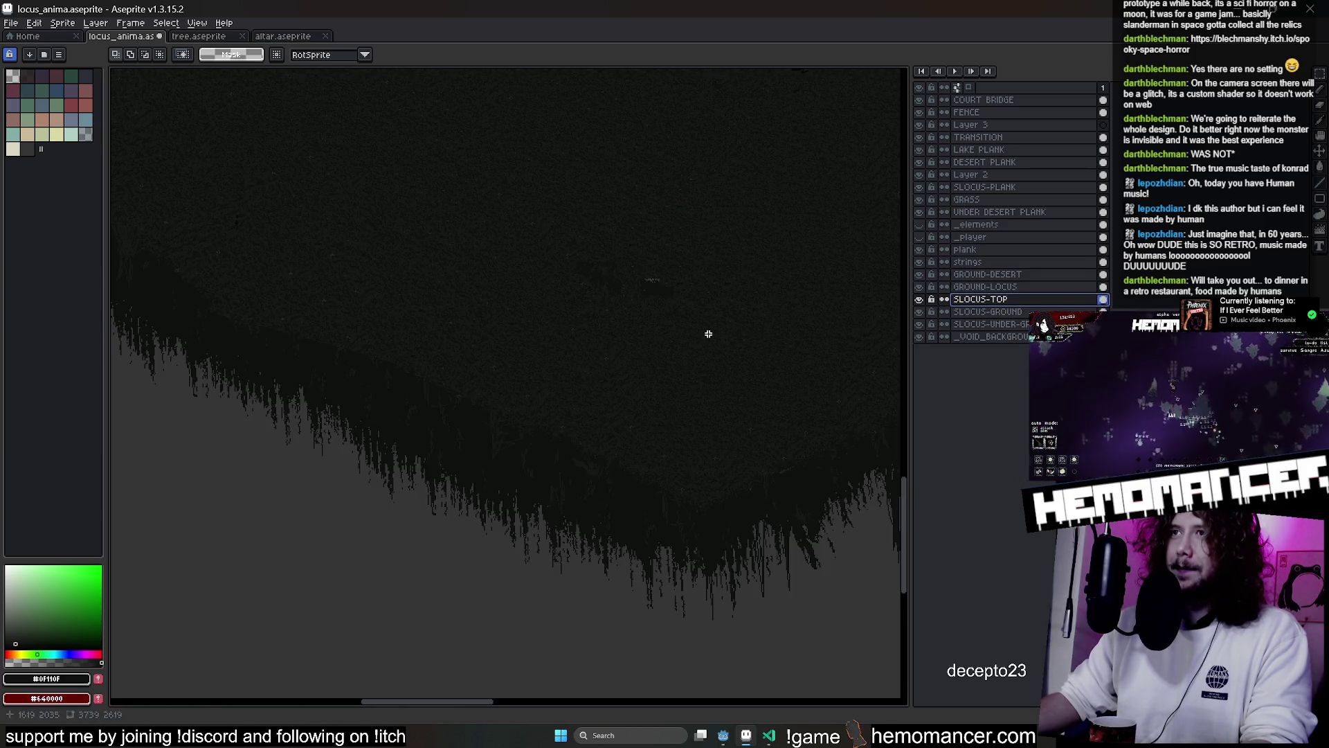
pyautogui.hotkey('ctrl', 'shift', 'd')
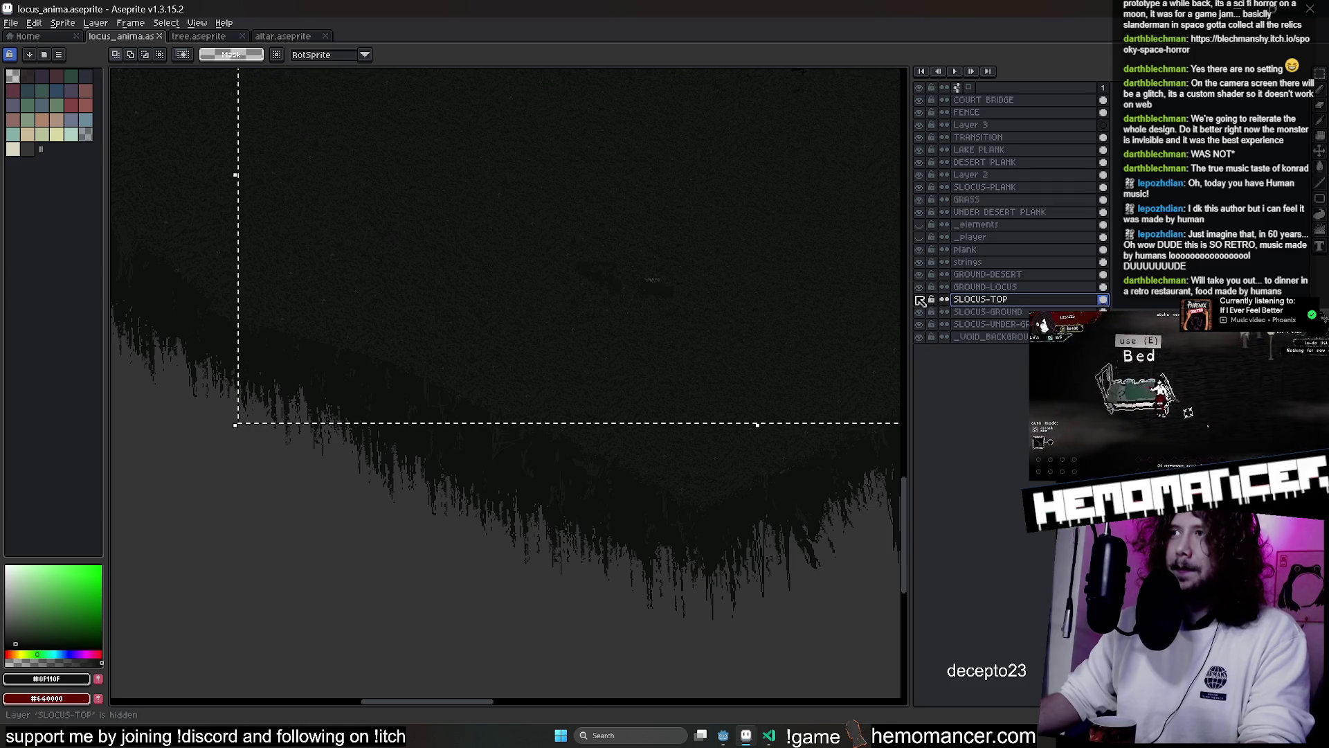
pyautogui.click(984, 313)
pyautogui.doubleClick(983, 313)
pyautogui.press('Escape')
pyautogui.hotkey('ctrl', 'd')
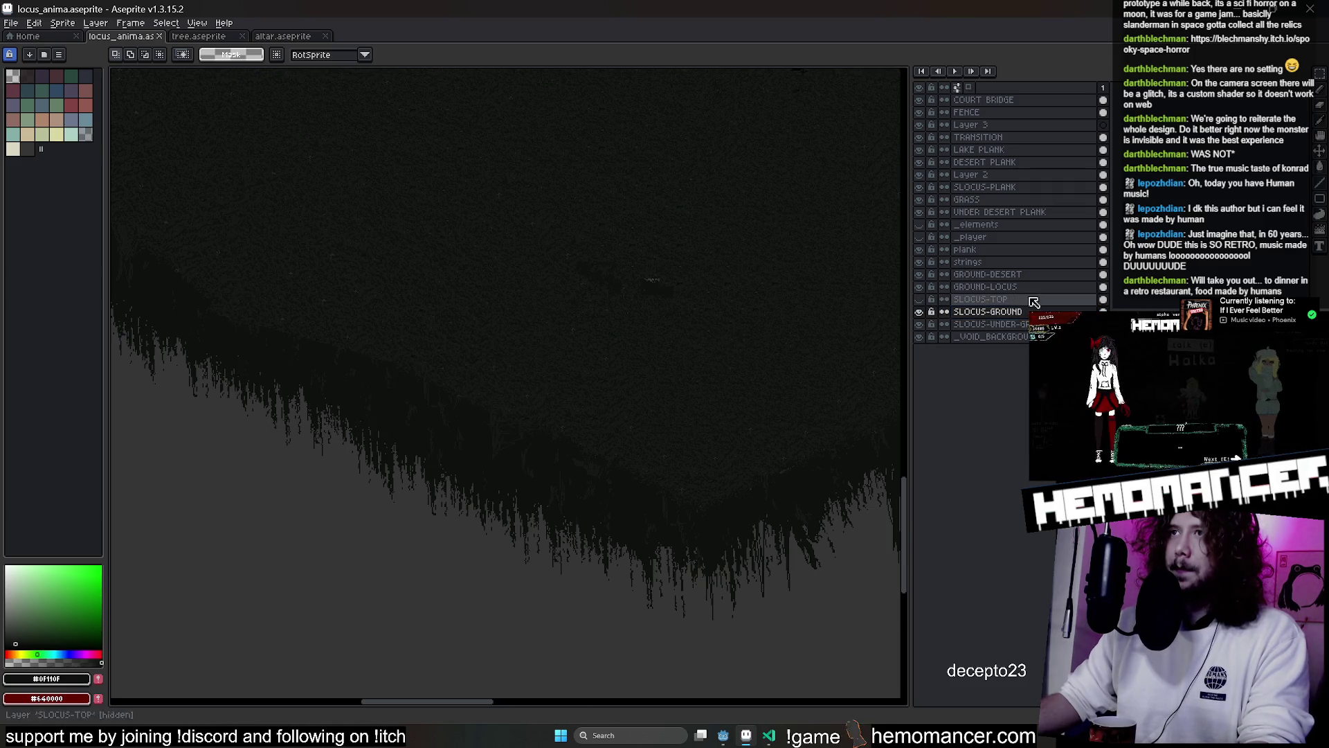
# Switch to the pencil and make the SLOCUS-TOP foliage layer visible again
pyautogui.scroll(2, 742, 304)
pyautogui.press('b')
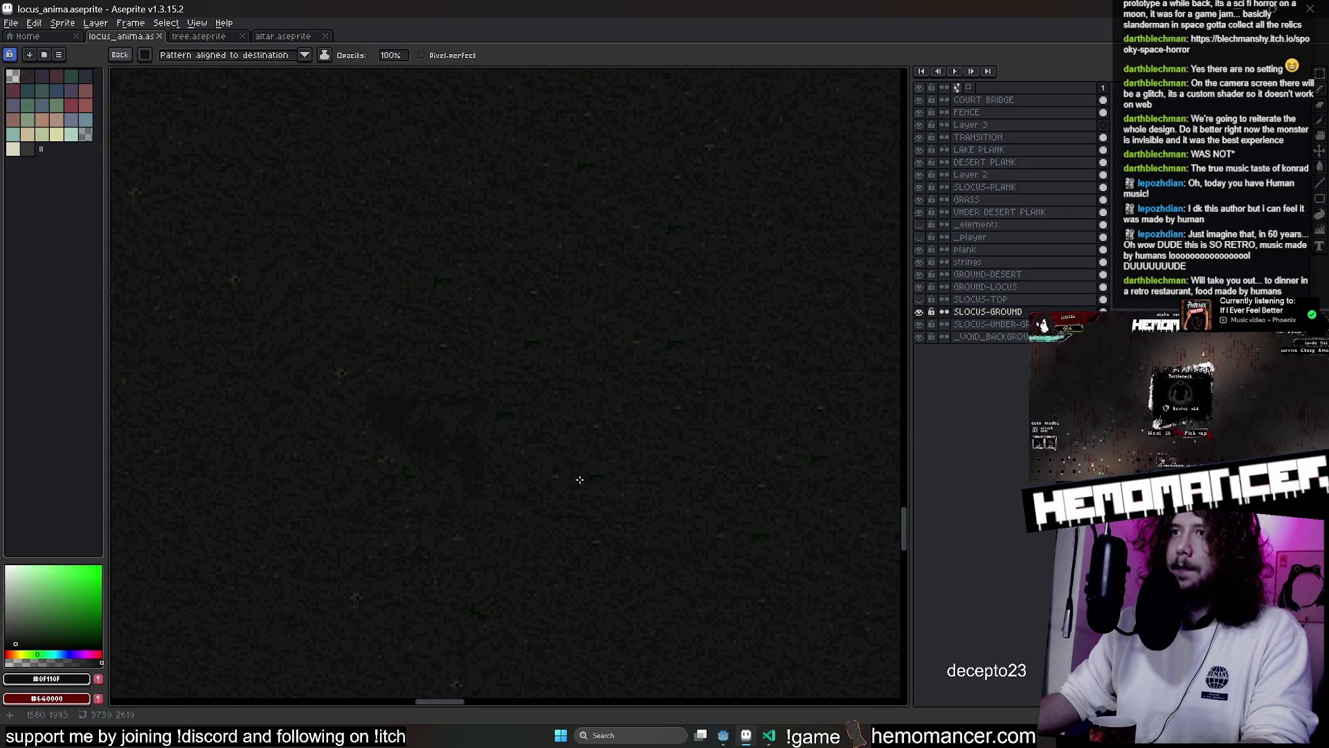
pyautogui.scroll(-4, 464, 435)
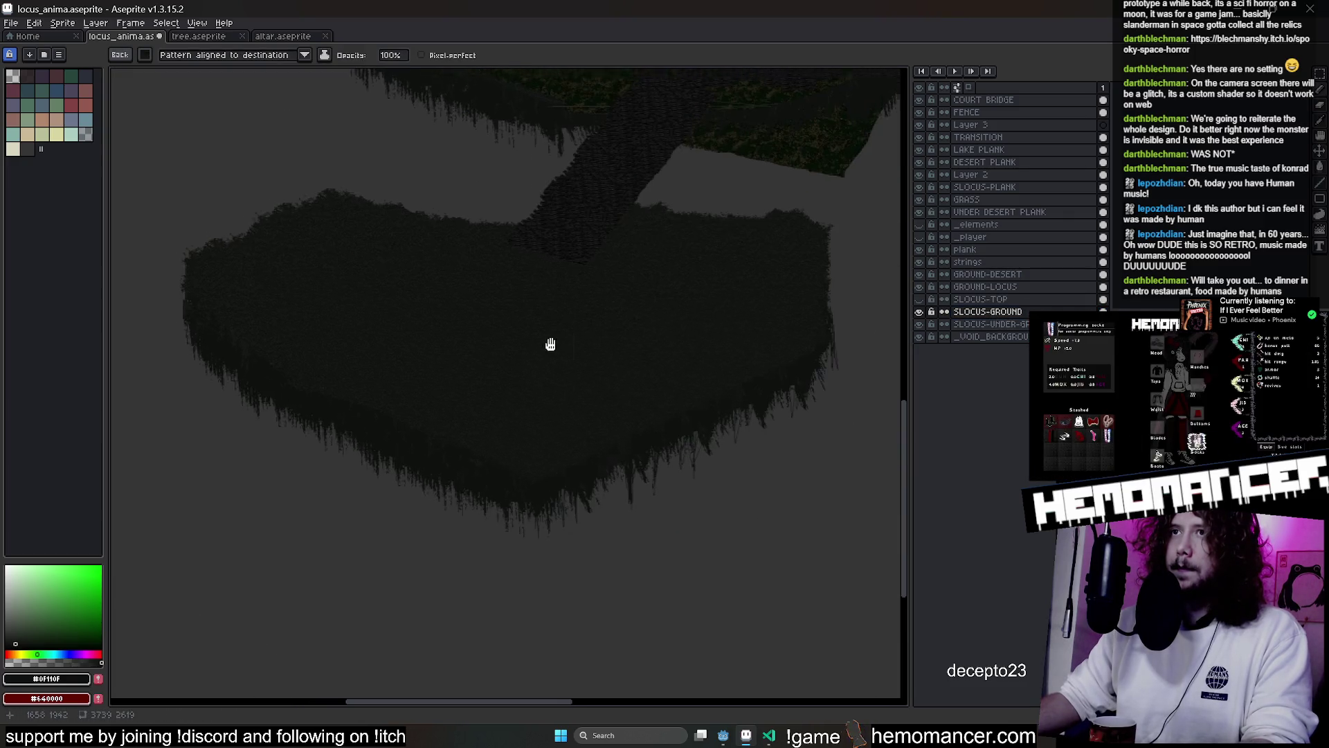
pyautogui.scroll(3, 549, 344)
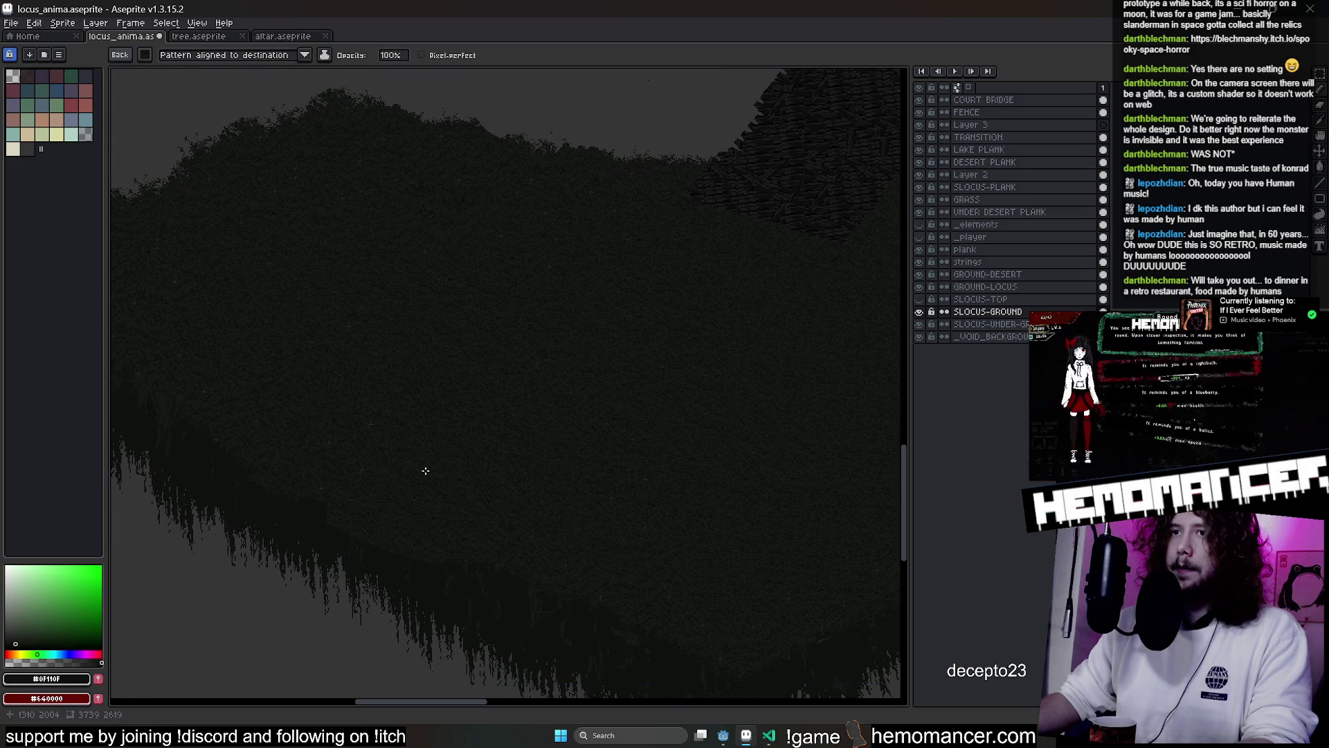
pyautogui.scroll(-3, 518, 272)
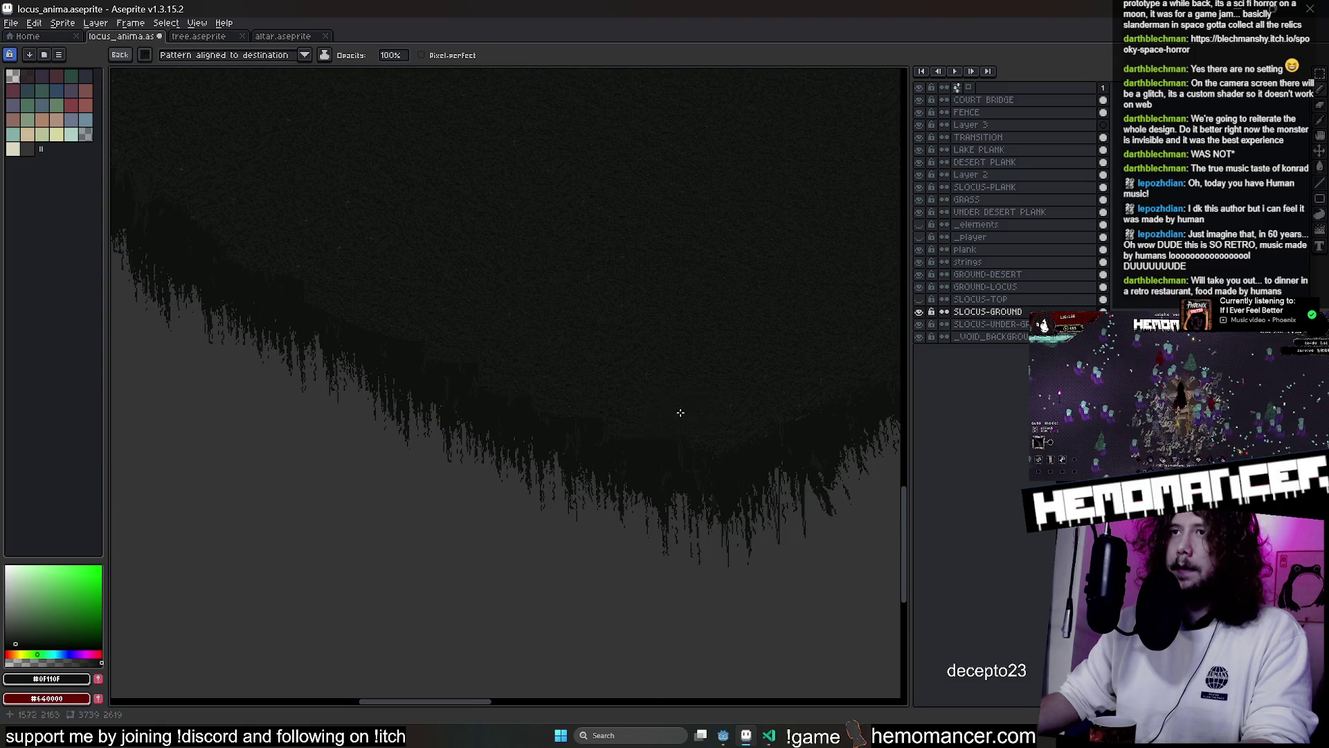
pyautogui.scroll(2, 675, 413)
pyautogui.scroll(5, 450, 401)
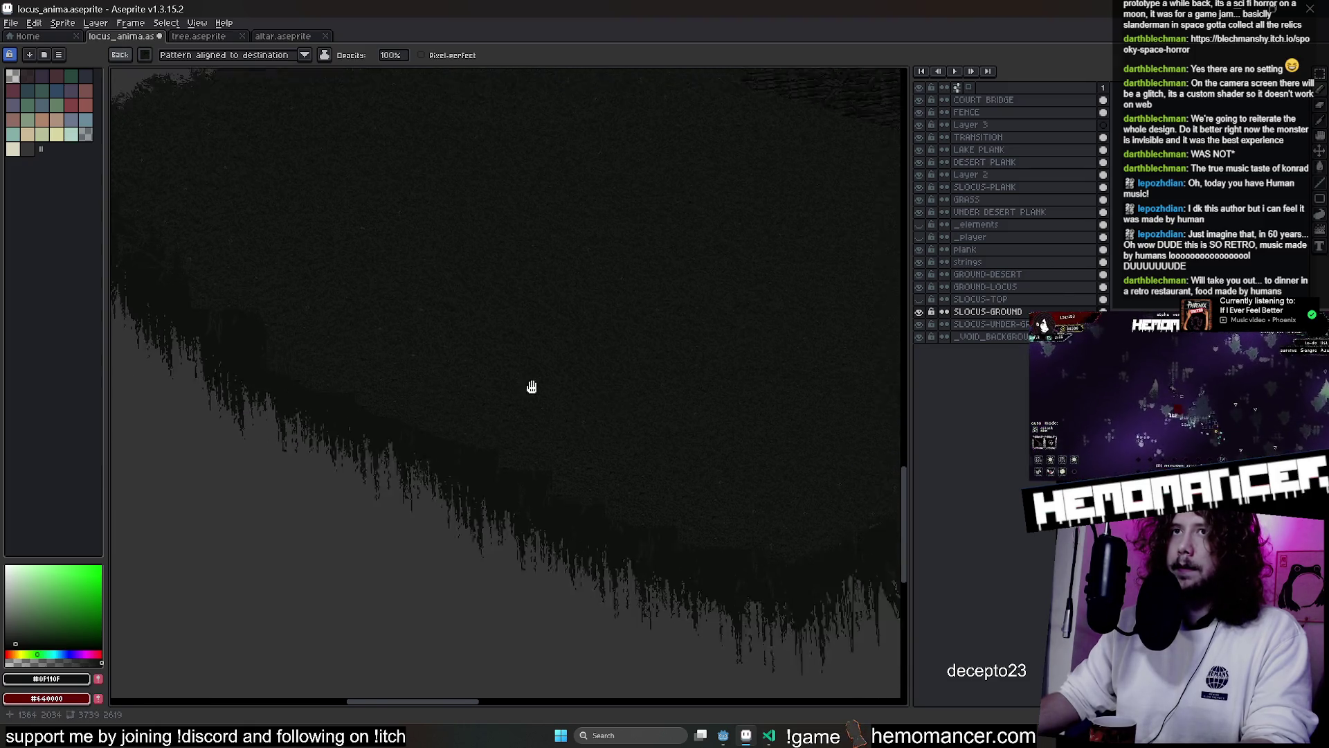
pyautogui.scroll(-3, 693, 390)
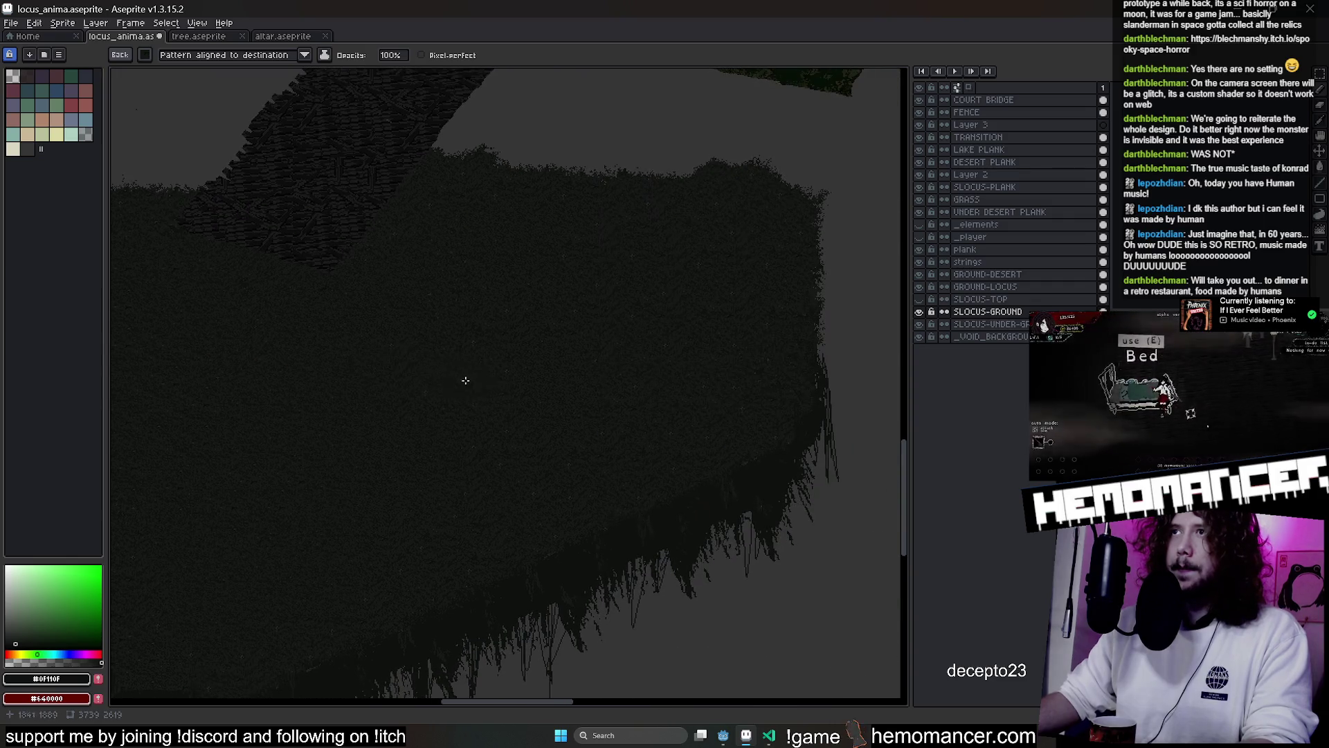
pyautogui.scroll(2, 534, 354)
pyautogui.click(997, 299)
pyautogui.click(919, 299)
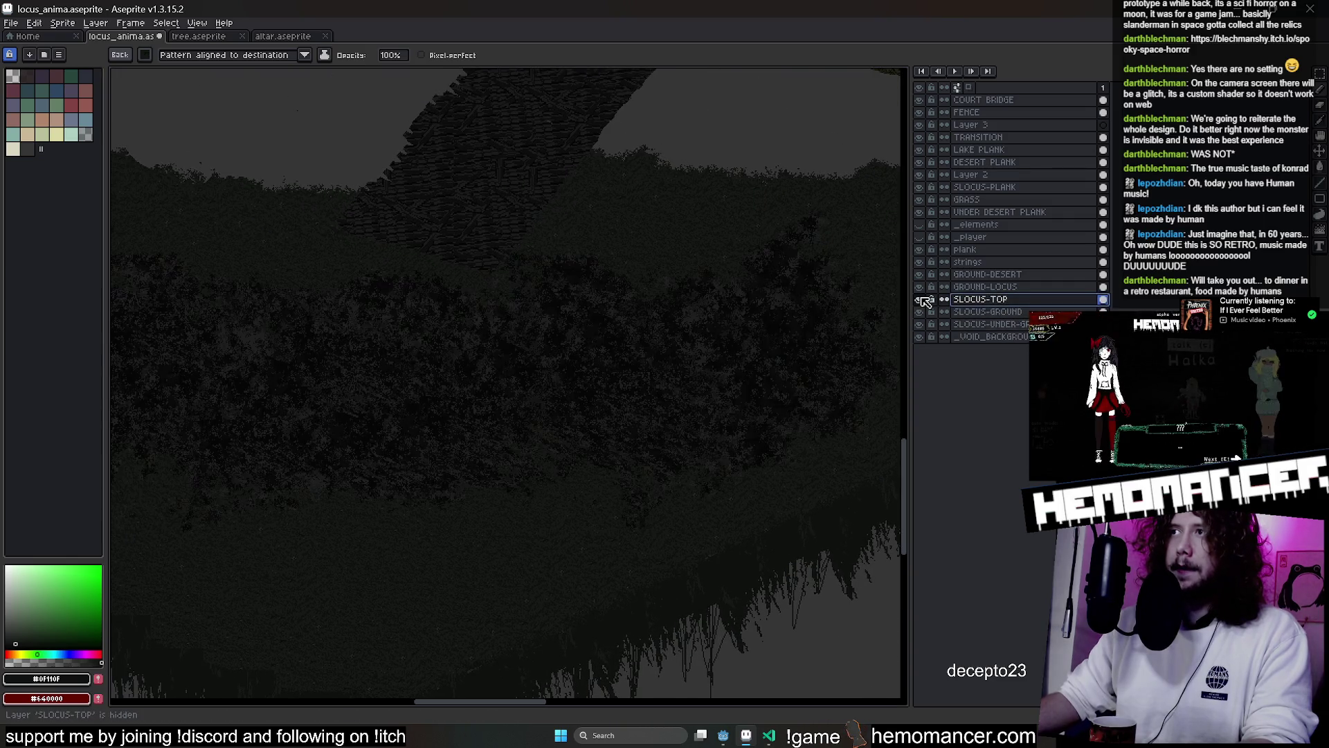
# Test cutting and pasting the island foliage as a resized floating piece, then undo it
pyautogui.press('m')
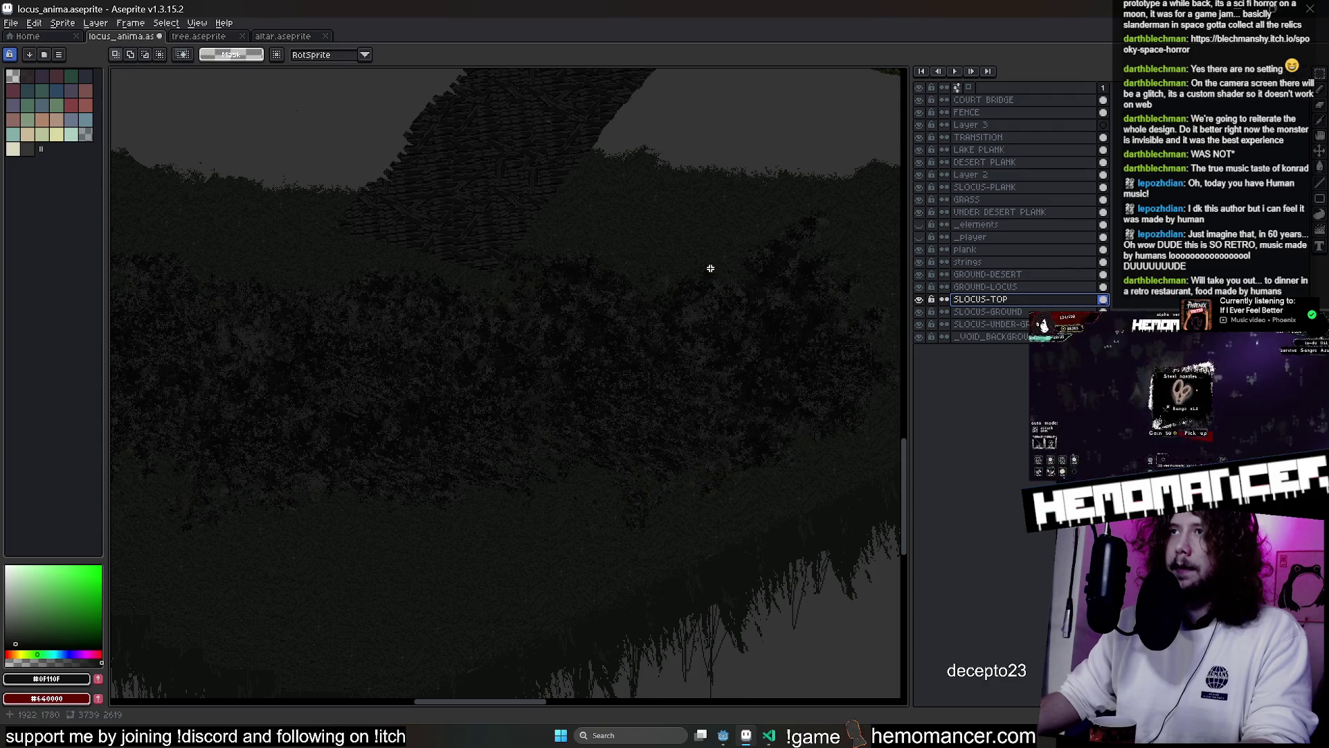
pyautogui.scroll(-3, 662, 266)
pyautogui.moveTo(775, 224); pyautogui.dragTo(163, 445)
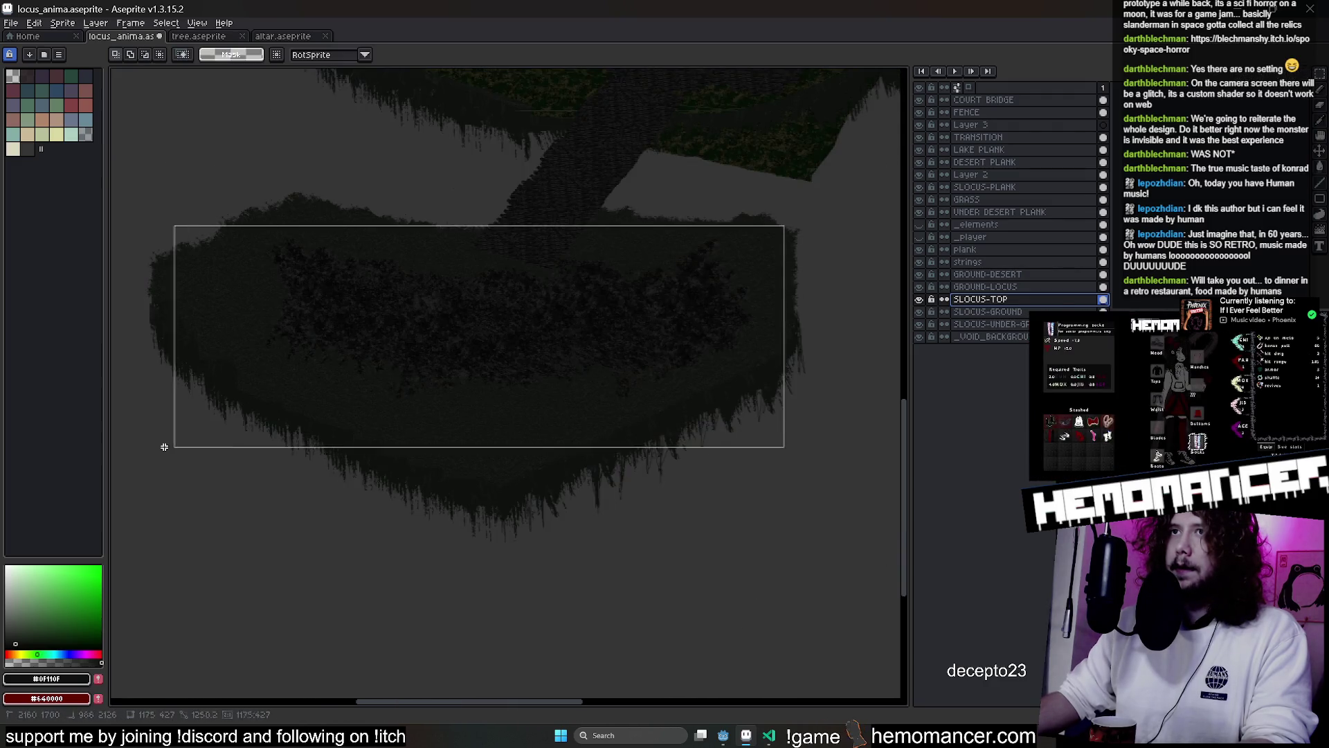
pyautogui.hotkey('ctrl', 'x')
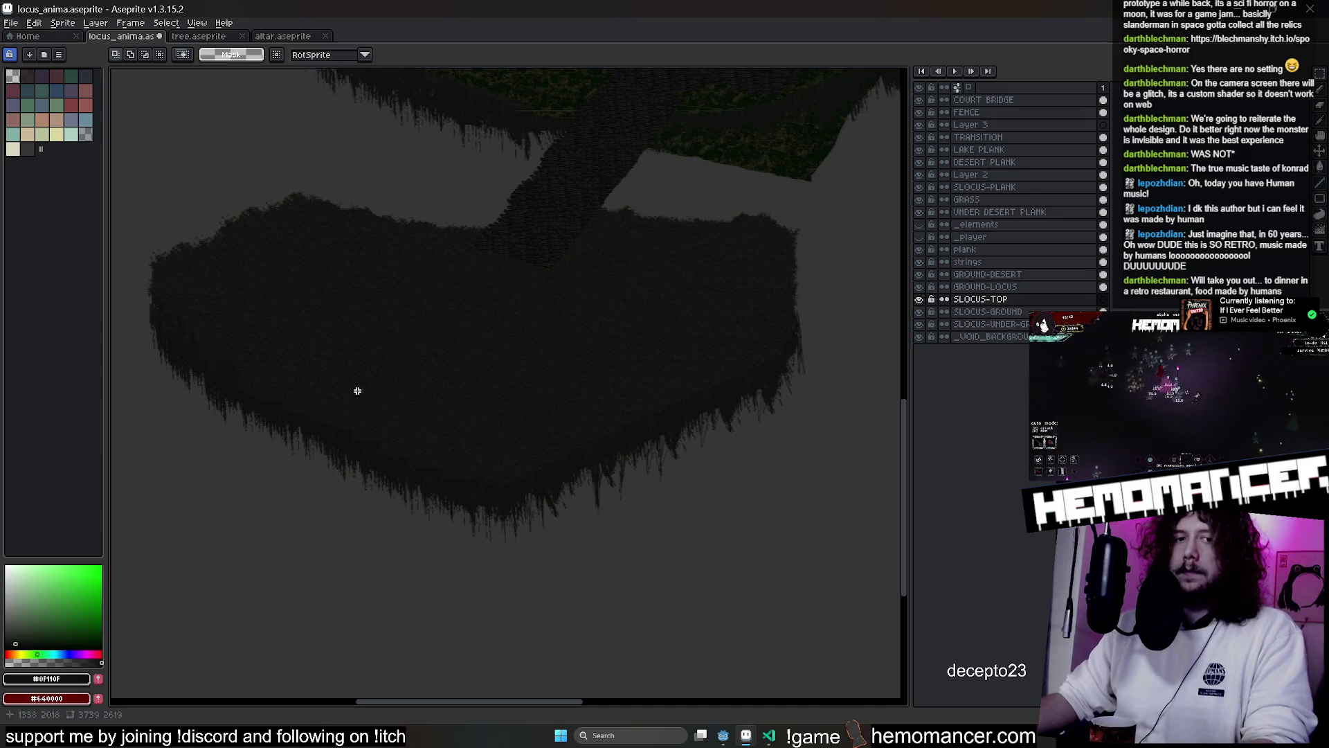
pyautogui.hotkey('ctrl', 'v')
pyautogui.moveTo(788, 221)
pyautogui.mouseDown()
pyautogui.moveTo(498, 217)
pyautogui.moveTo(412, 237)
pyautogui.mouseUp()
pyautogui.scroll(3, 592, 289)
pyautogui.scroll(-4, 592, 290)
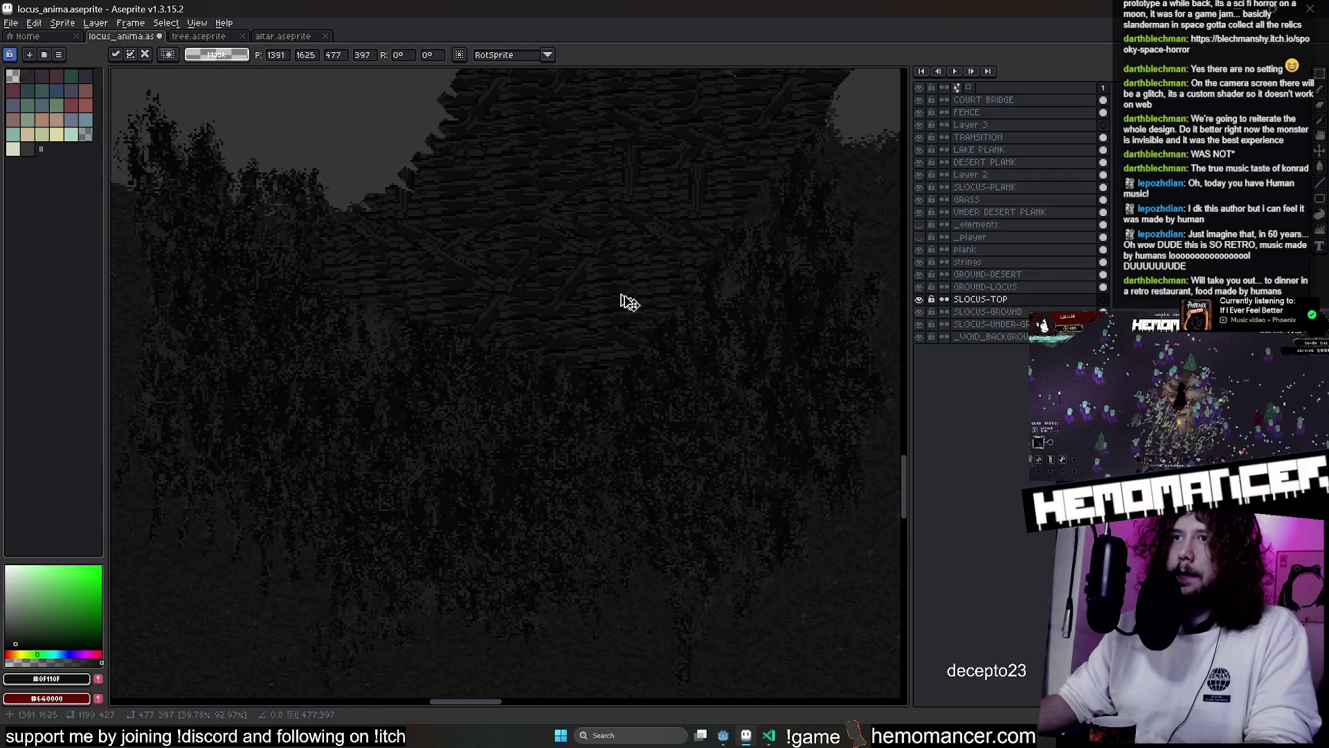
pyautogui.moveTo(632, 336); pyautogui.dragTo(584, 483)
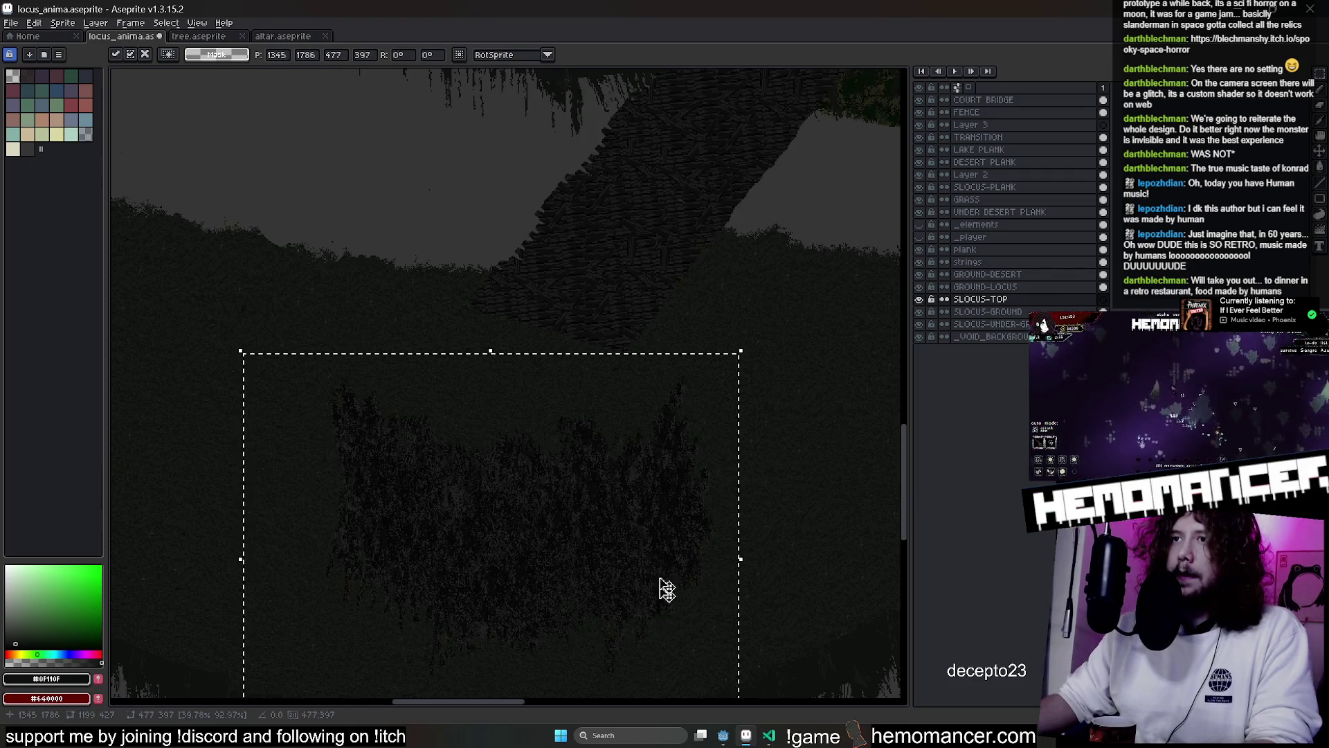
pyautogui.scroll(-3, 666, 605)
pyautogui.moveTo(743, 344); pyautogui.dragTo(549, 342)
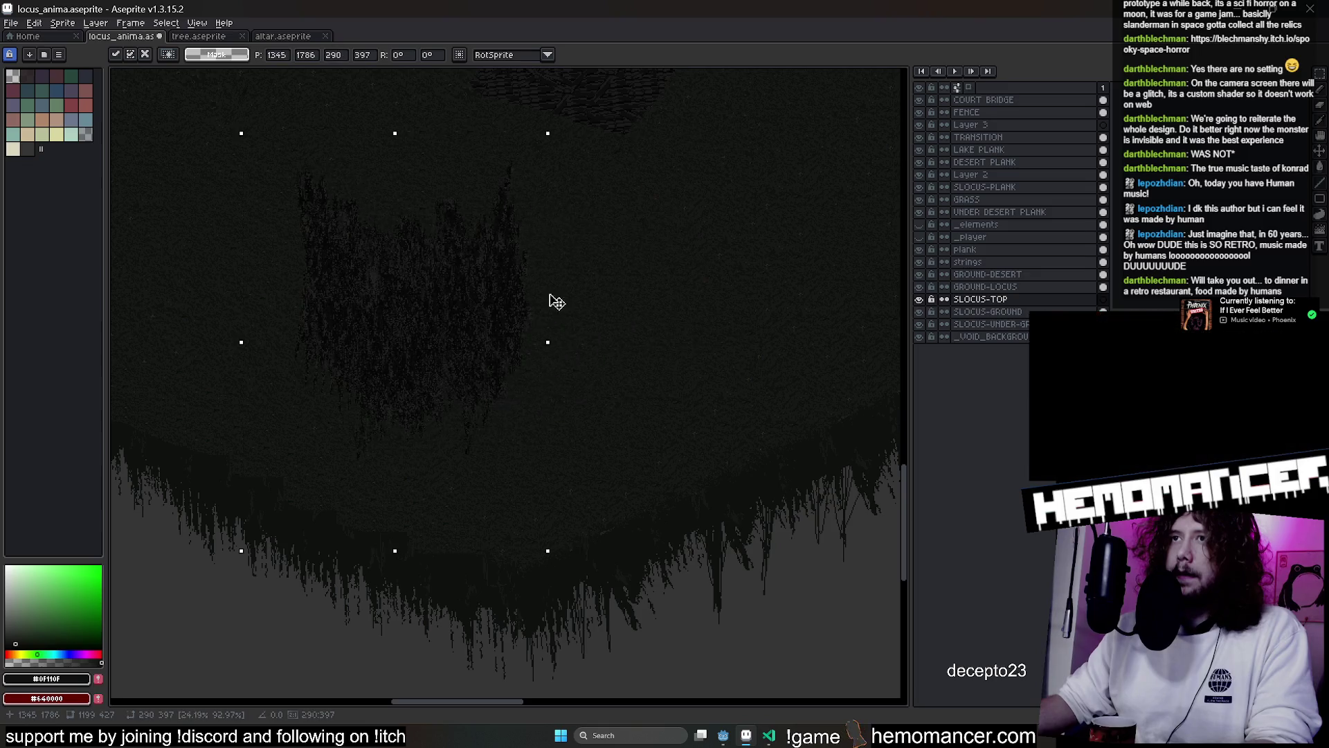
pyautogui.moveTo(552, 563)
pyautogui.mouseDown()
pyautogui.moveTo(594, 376)
pyautogui.moveTo(671, 433)
pyautogui.moveTo(558, 395)
pyautogui.mouseUp()
pyautogui.hotkey('ctrl', 'z')
# Select a strip of foliage, move it up and right, and drop it in place
pyautogui.scroll(3, 546, 492)
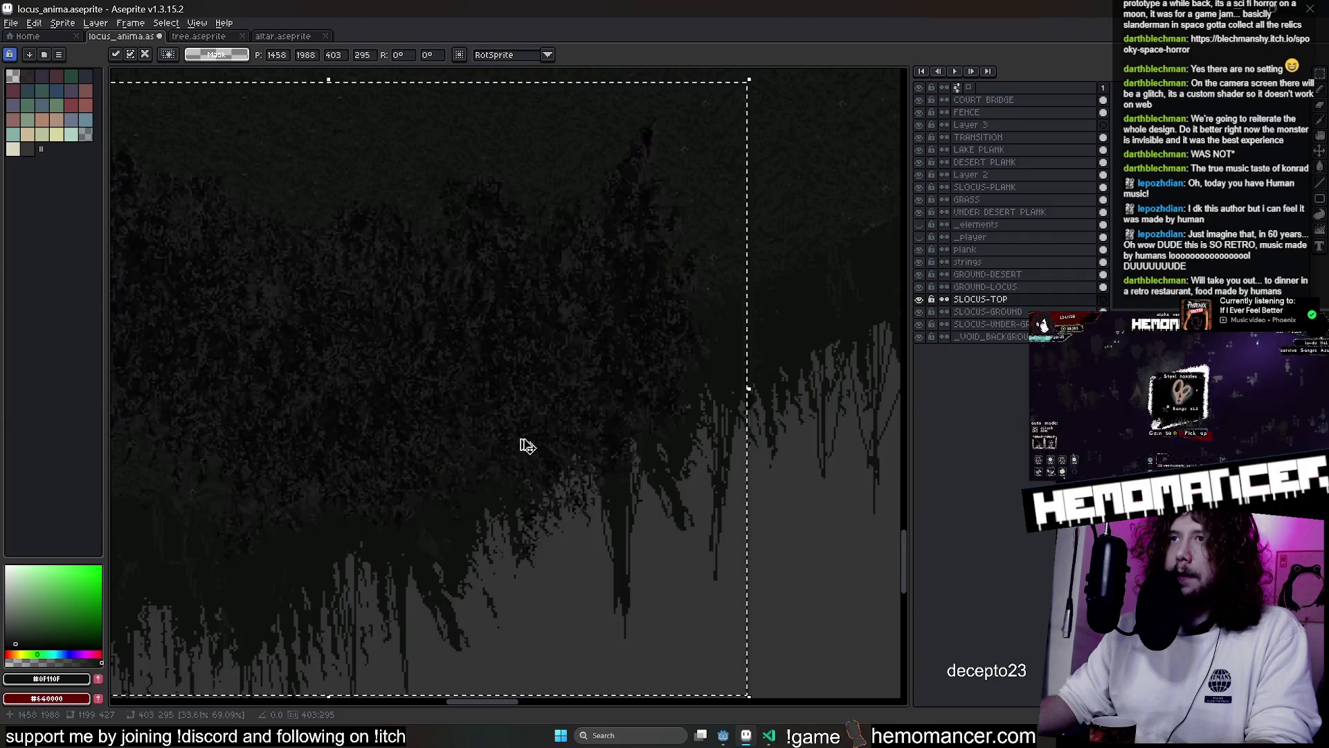
pyautogui.scroll(-3, 547, 457)
pyautogui.scroll(5, 589, 505)
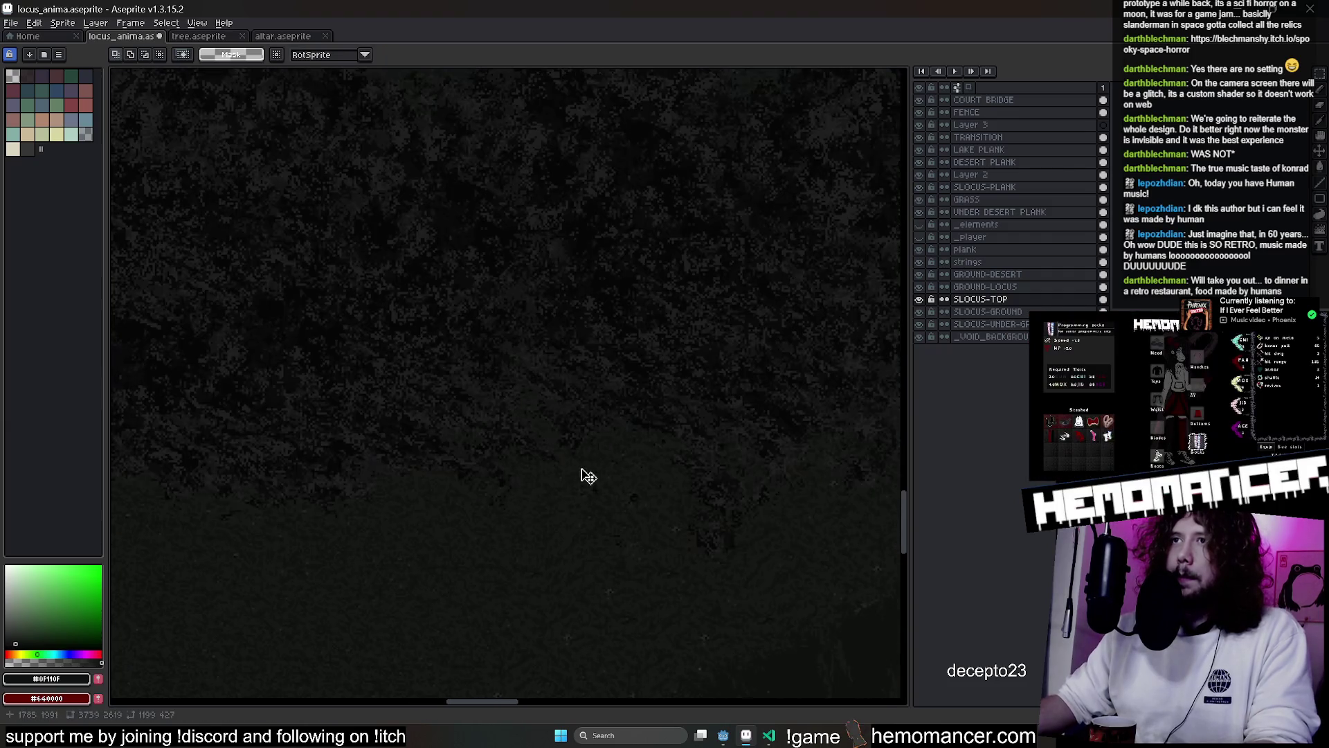
pyautogui.scroll(-5, 585, 473)
pyautogui.moveTo(771, 294)
pyautogui.mouseDown()
pyautogui.moveTo(430, 475)
pyautogui.moveTo(204, 547)
pyautogui.mouseUp()
pyautogui.moveTo(459, 470)
pyautogui.mouseDown()
pyautogui.moveTo(581, 397)
pyautogui.moveTo(608, 252)
pyautogui.moveTo(703, 377)
pyautogui.moveTo(451, 623)
pyautogui.moveTo(703, 372)
pyautogui.moveTo(733, 328)
pyautogui.moveTo(734, 281)
pyautogui.moveTo(208, 311)
pyautogui.moveTo(588, 409)
pyautogui.moveTo(603, 454)
pyautogui.moveTo(822, 579)
pyautogui.moveTo(213, 507)
pyautogui.moveTo(534, 475)
pyautogui.moveTo(454, 484)
pyautogui.mouseUp()
pyautogui.scroll(-1, 596, 362)
pyautogui.scroll(-1, 602, 454)
pyautogui.scroll(-1, 822, 579)
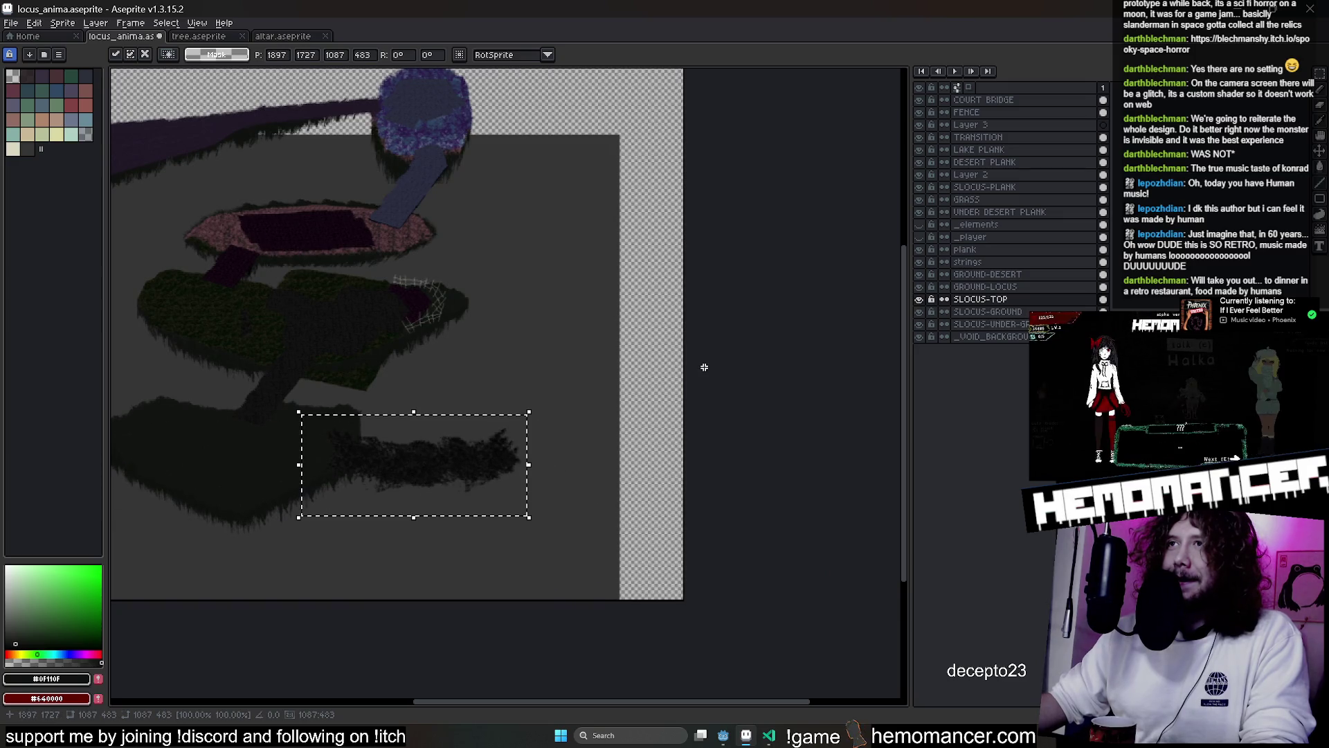
pyautogui.hotkey('ctrl', 'd')
# On _VOID_BACKGROUND, sample the dark grey #363636 and bucket-fill the transparent border
pyautogui.keyDown('ctrl'); pyautogui.click(582, 297); pyautogui.keyUp('ctrl')
pyautogui.scroll(-1, 582, 297)
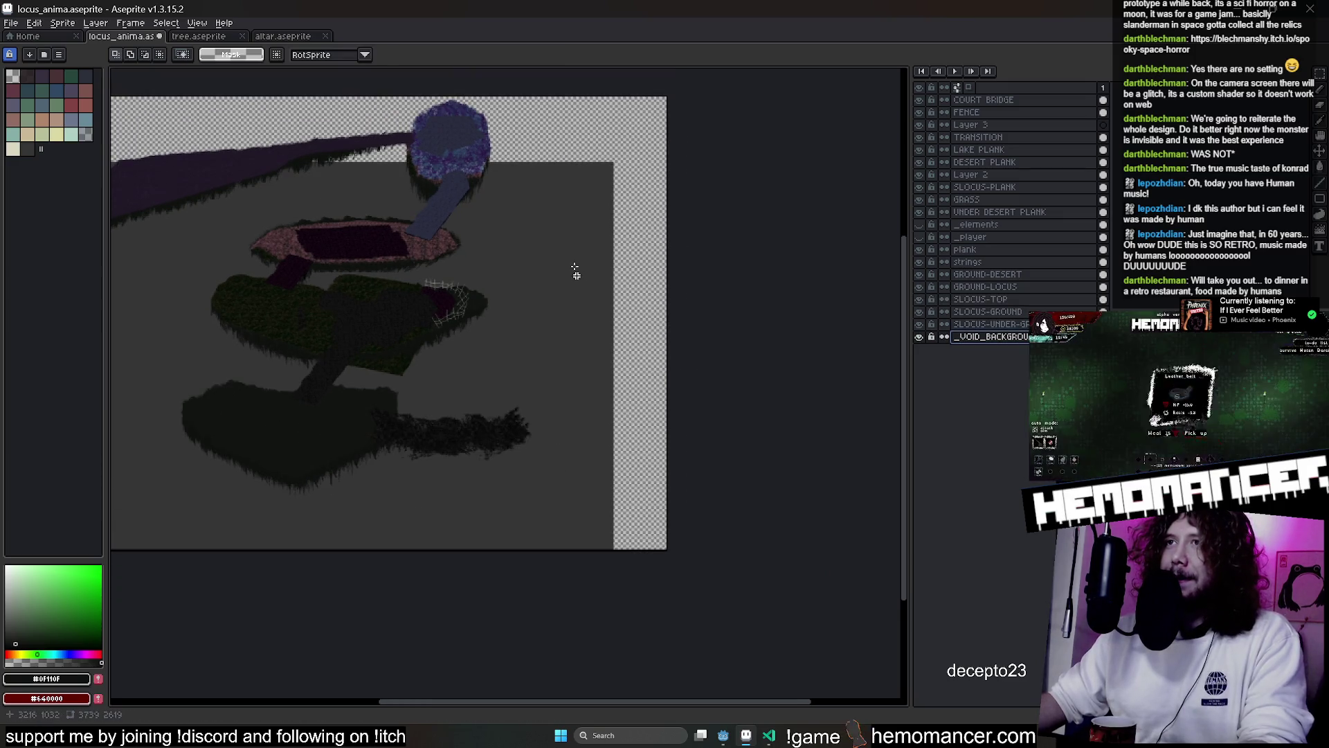
pyautogui.press('i')
pyautogui.click(575, 272)
pyautogui.press('g')
pyautogui.click(616, 204)
pyautogui.scroll(3, 715, 244)
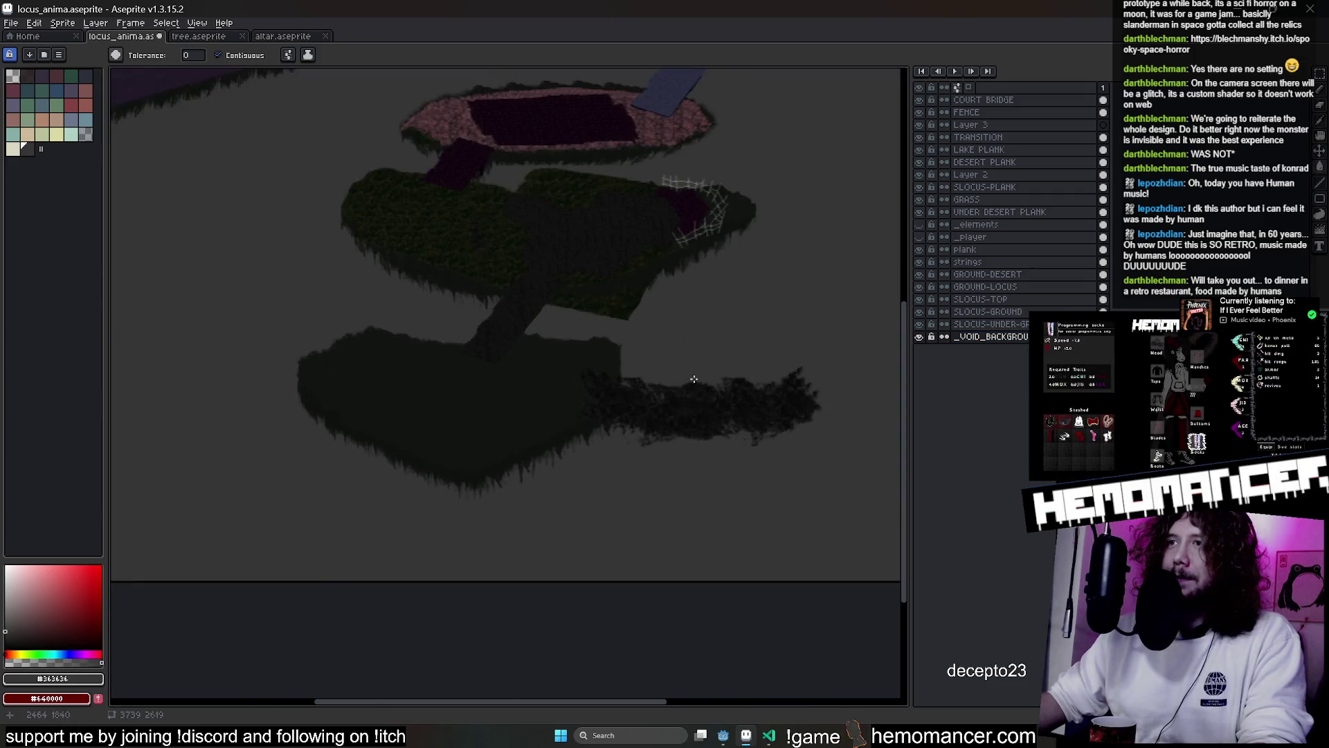
pyautogui.scroll(-2, 715, 390)
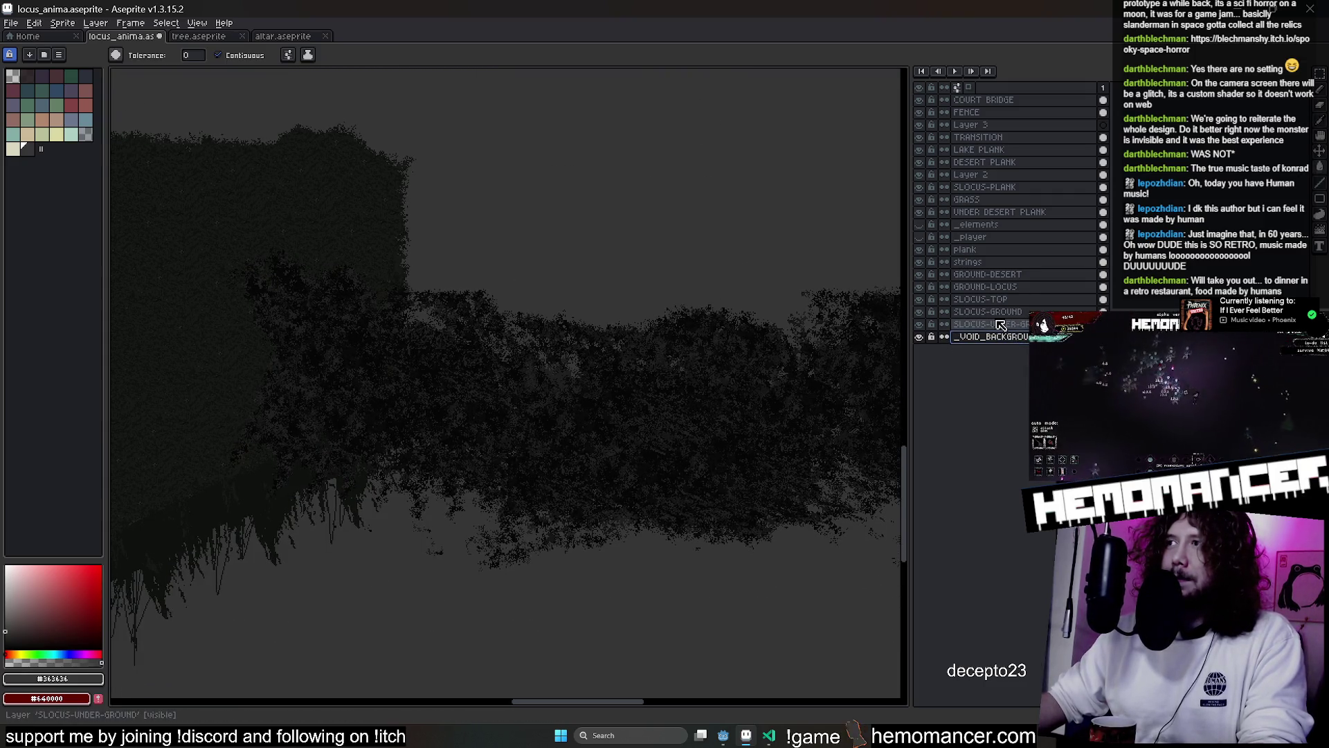
# Toggle SLOCUS-TOP's visibility to check it, then rename that layer to VOID-PLANK
pyautogui.click(1011, 302)
pyautogui.click(920, 299)
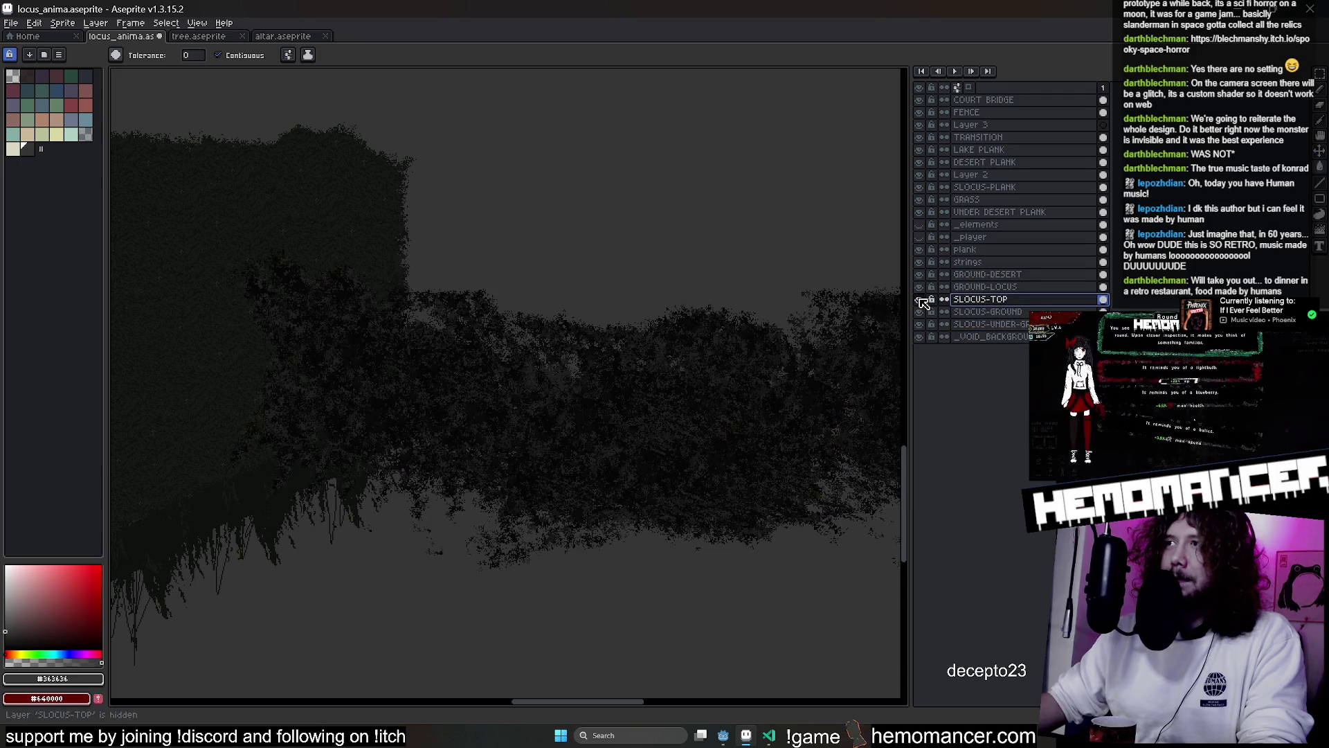
pyautogui.doubleClick(999, 302)
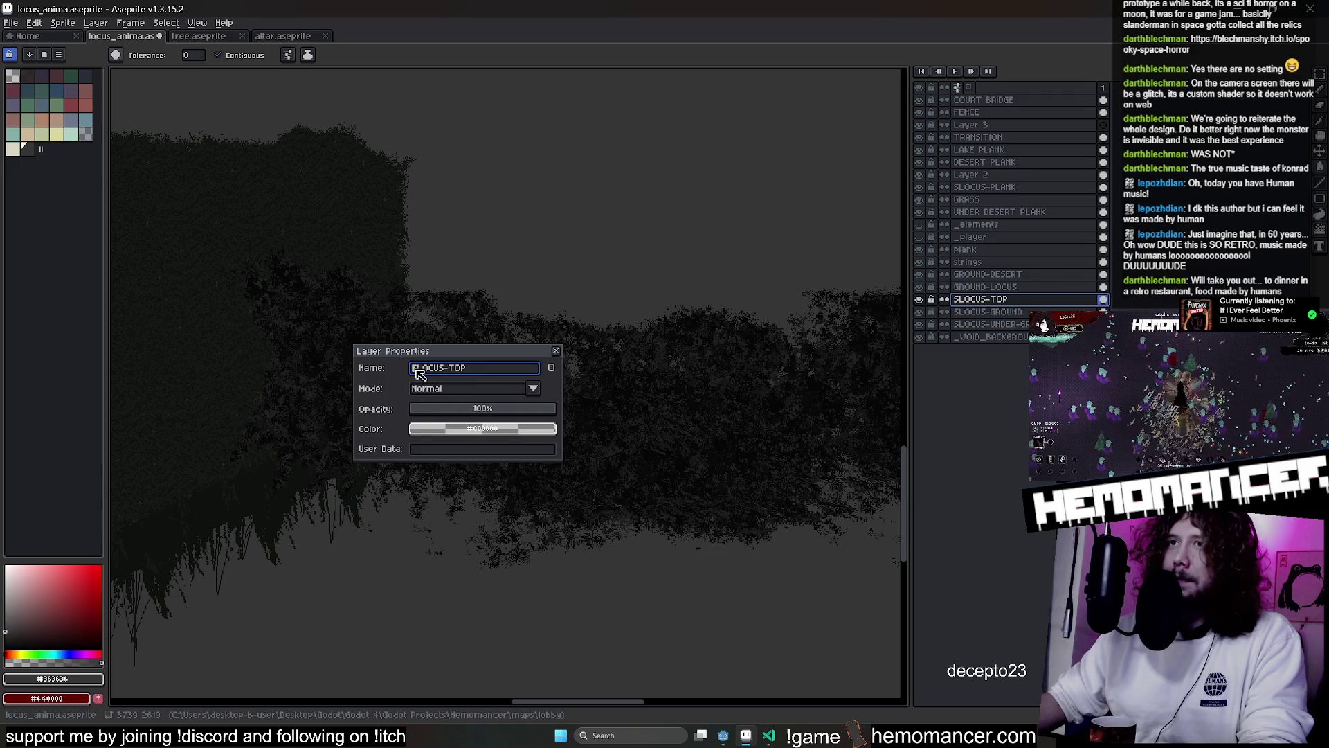
pyautogui.press('BackSpace')
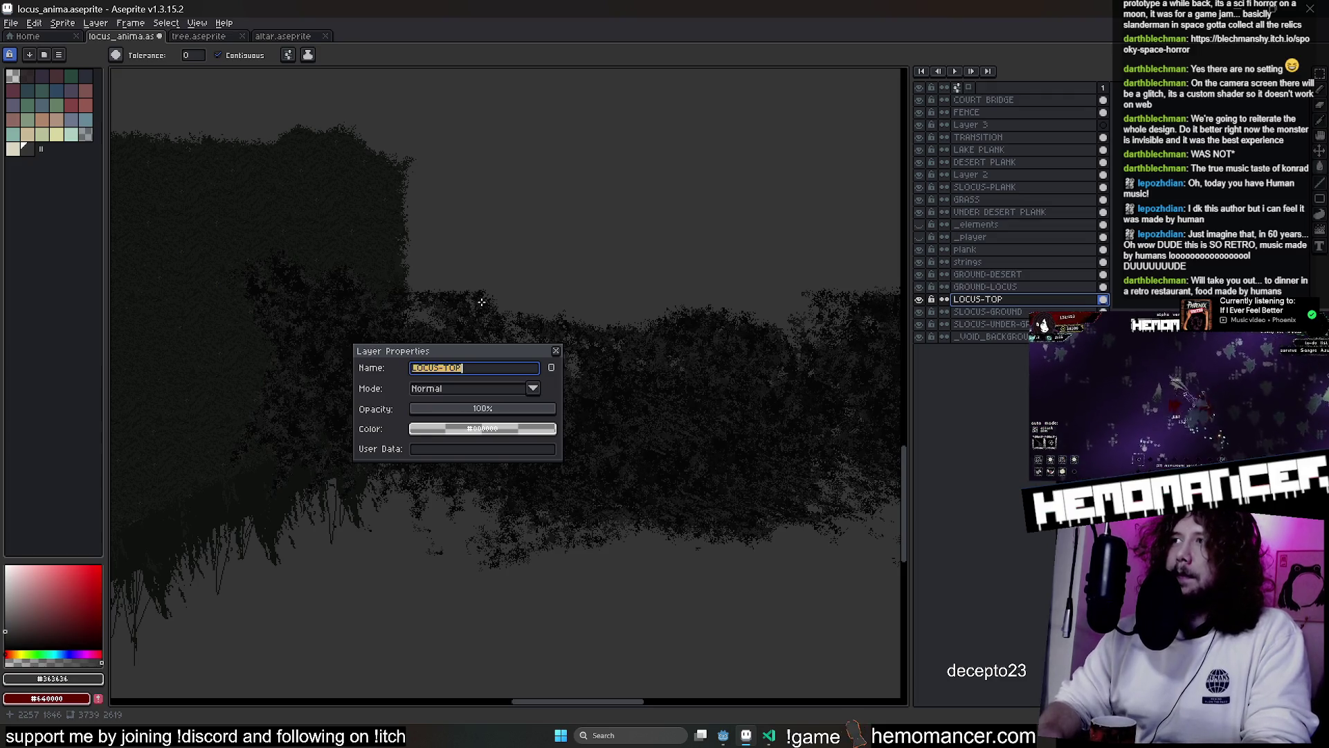
pyautogui.write('VOID-')
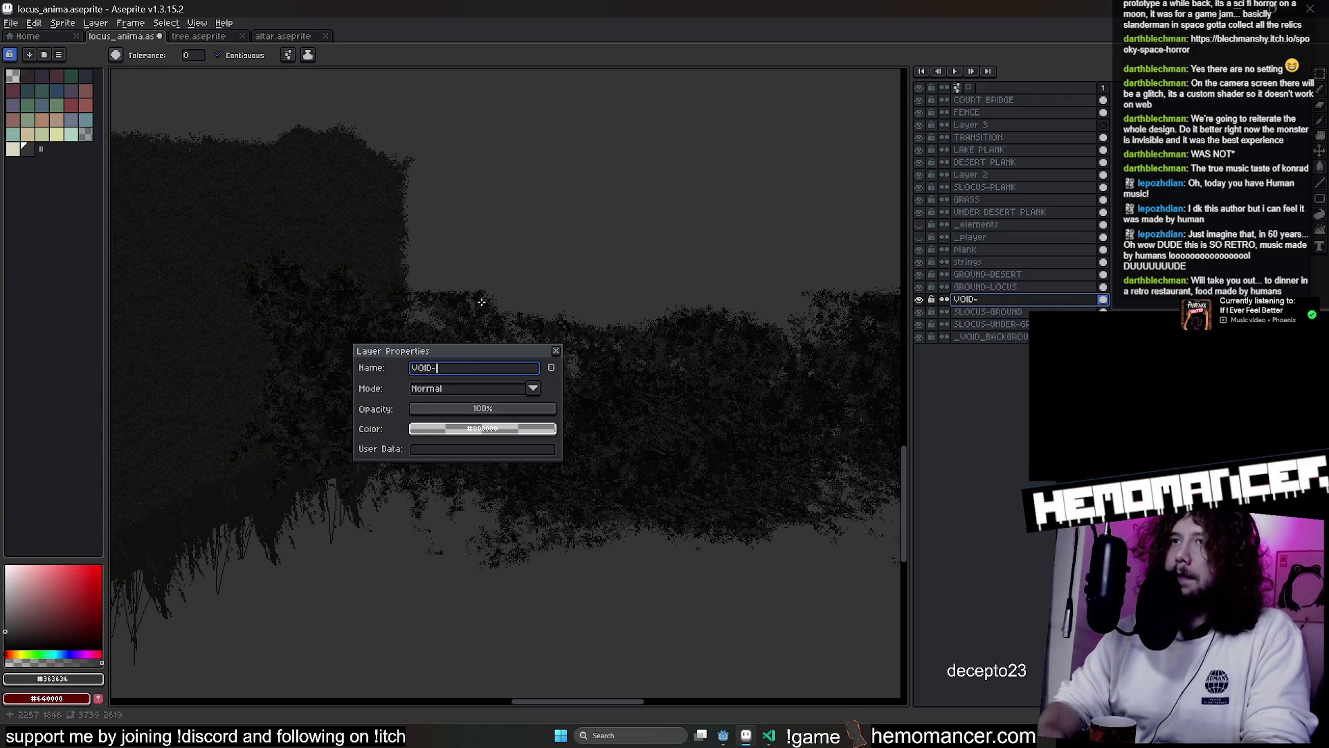
pyautogui.write('PLANK')
pyautogui.press('Return')
pyautogui.scroll(-2, 482, 297)
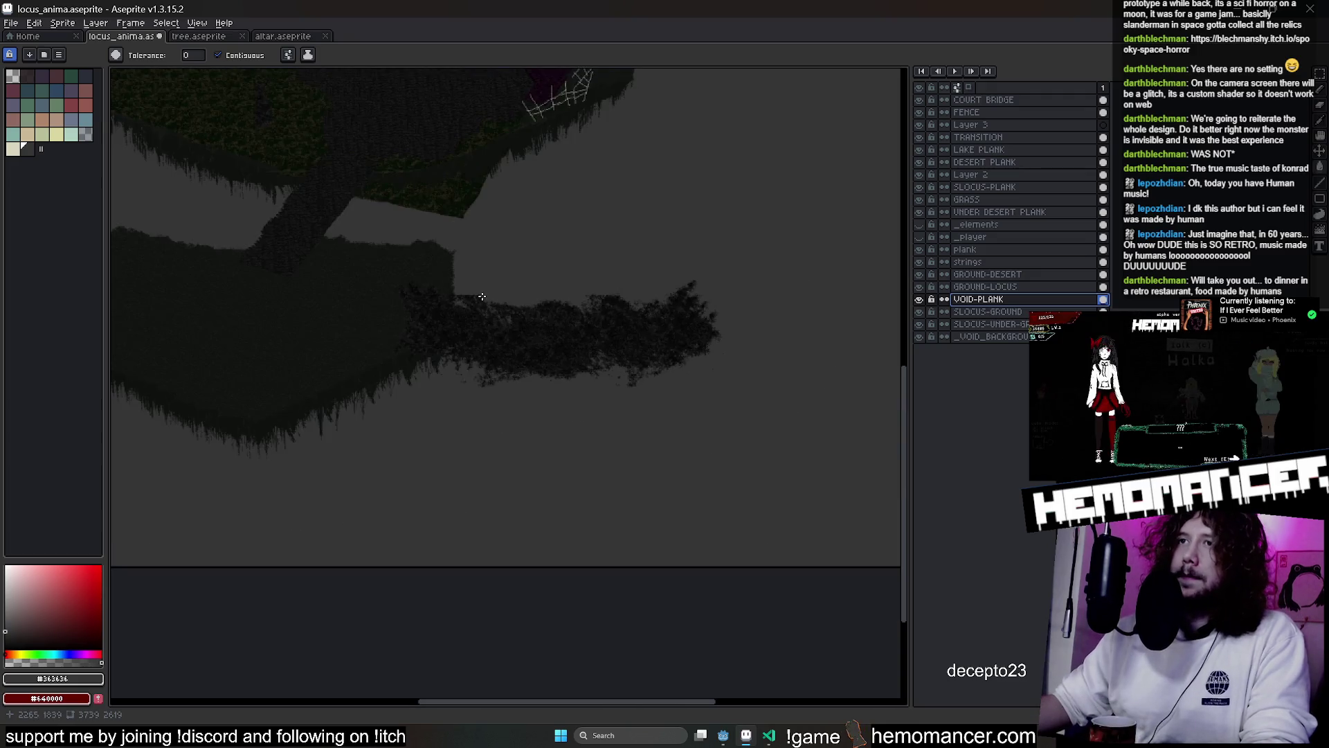
# Select the foliage strip right of the island and stretch it out toward the canvas edge
pyautogui.press('m')
pyautogui.moveTo(372, 257)
pyautogui.mouseDown()
pyautogui.moveTo(774, 414)
pyautogui.moveTo(837, 383)
pyautogui.moveTo(917, 416)
pyautogui.moveTo(627, 407)
pyautogui.moveTo(687, 397)
pyautogui.mouseUp()
pyautogui.click(649, 502)
# Pan across the map to inspect the platforms and foliage, then select the VOID-PLANK layer
pyautogui.scroll(5, 563, 444)
pyautogui.hscroll(-5, 563, 387)
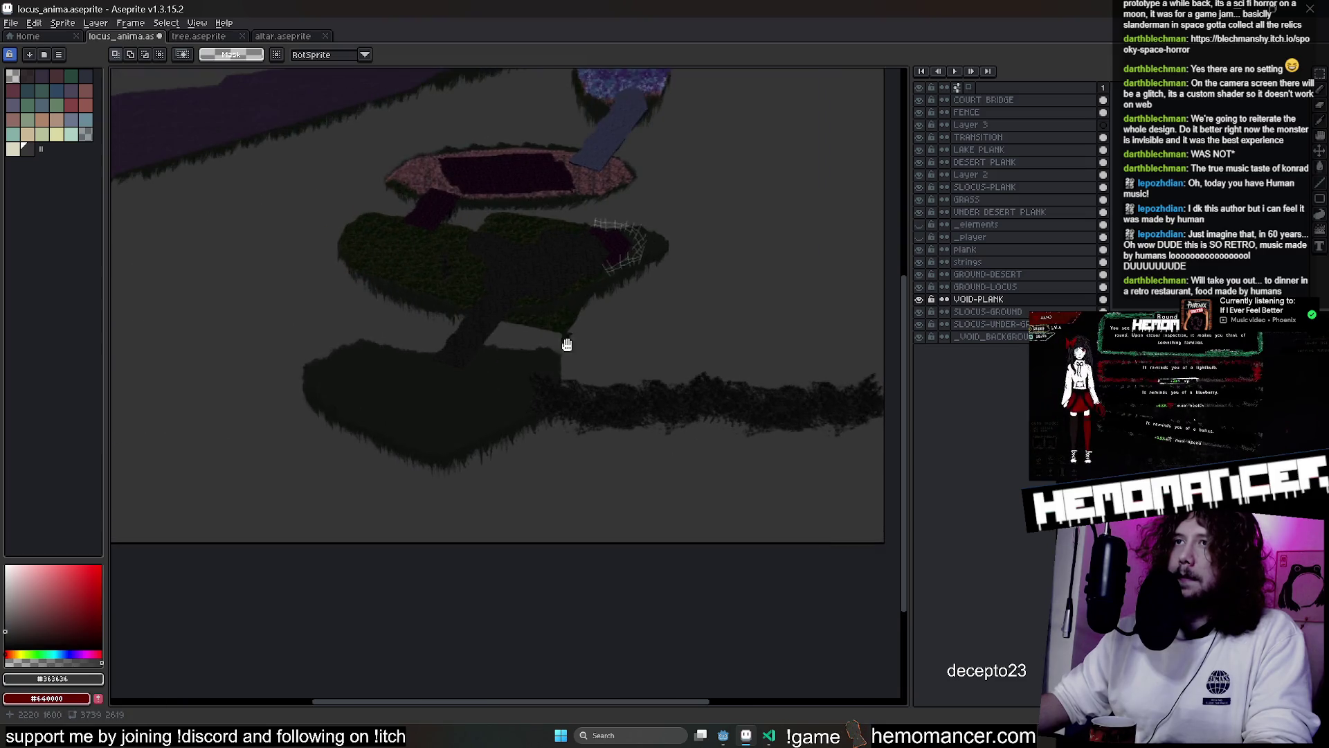
pyautogui.scroll(2, 551, 427)
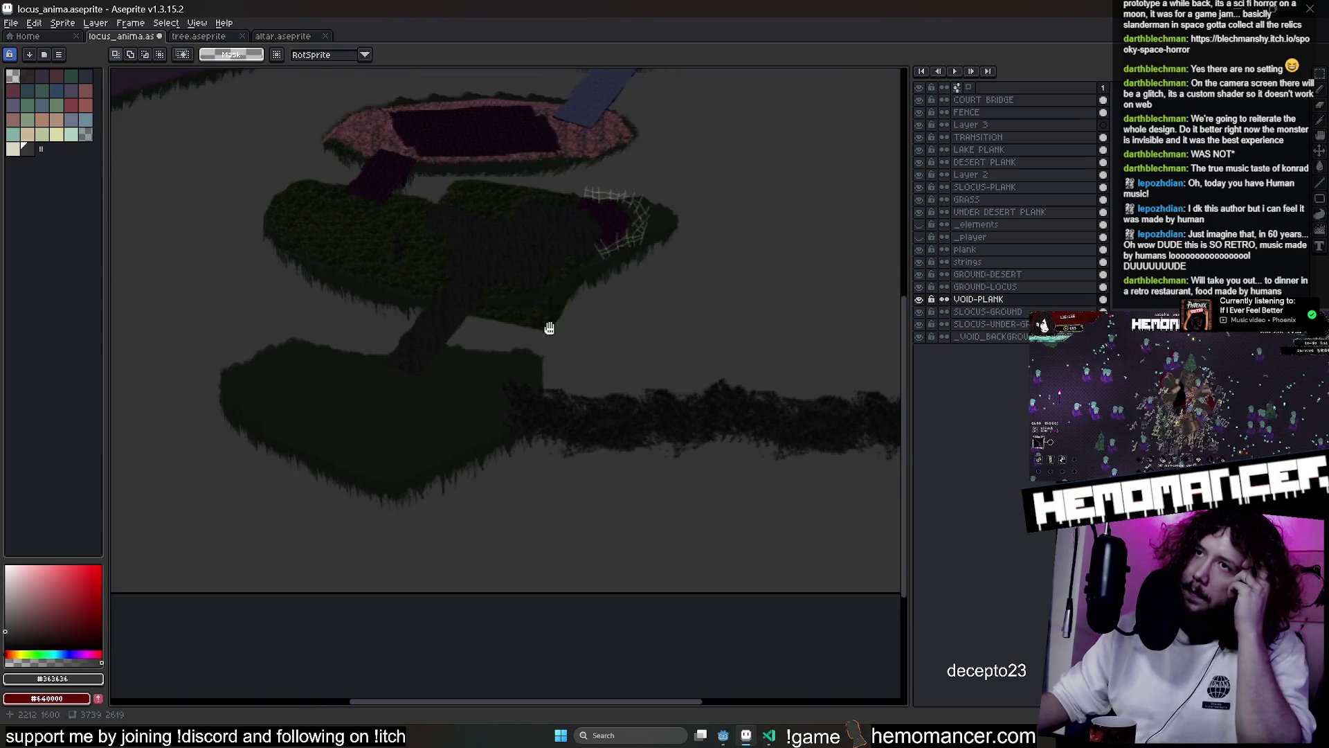
pyautogui.moveTo(550, 427); pyautogui.dragTo(551, 329)
pyautogui.scroll(3, 539, 322)
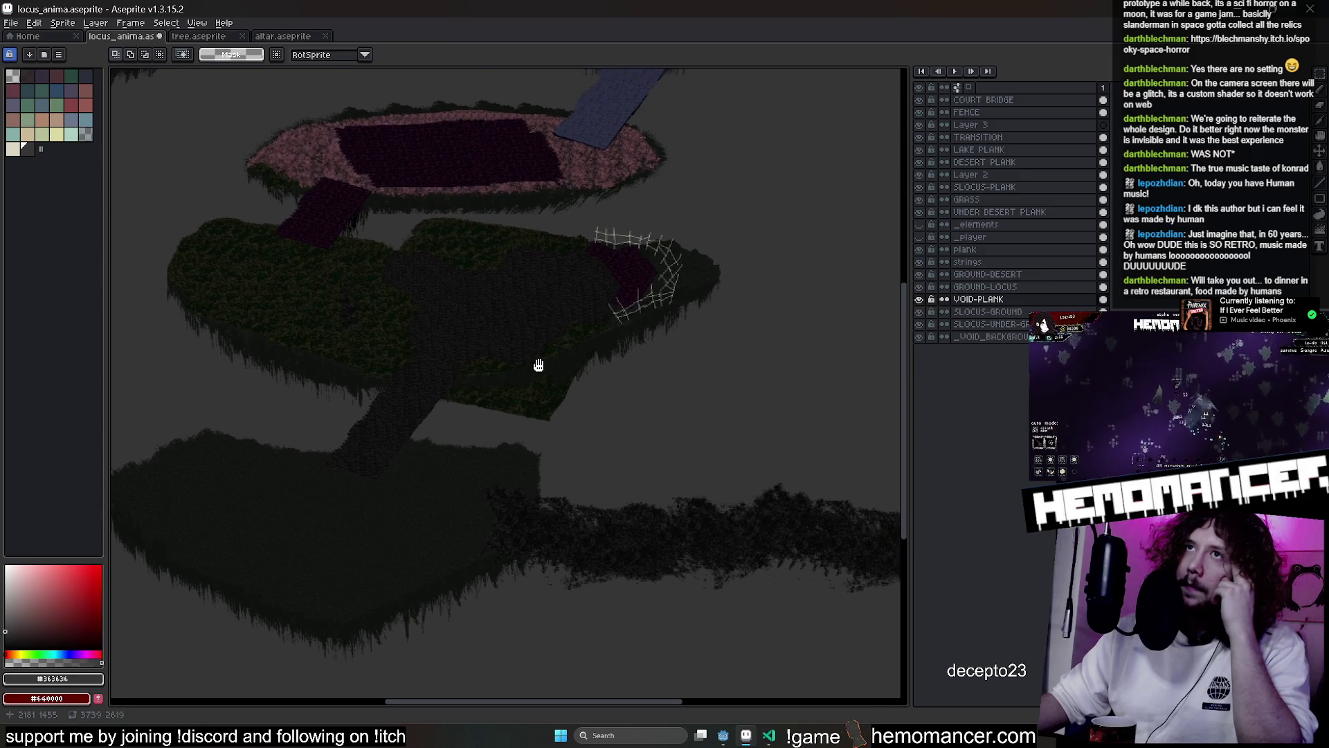
pyautogui.moveTo(524, 496)
pyautogui.mouseDown()
pyautogui.moveTo(445, 243)
pyautogui.moveTo(276, 261)
pyautogui.moveTo(291, 299)
pyautogui.moveTo(714, 388)
pyautogui.mouseUp()
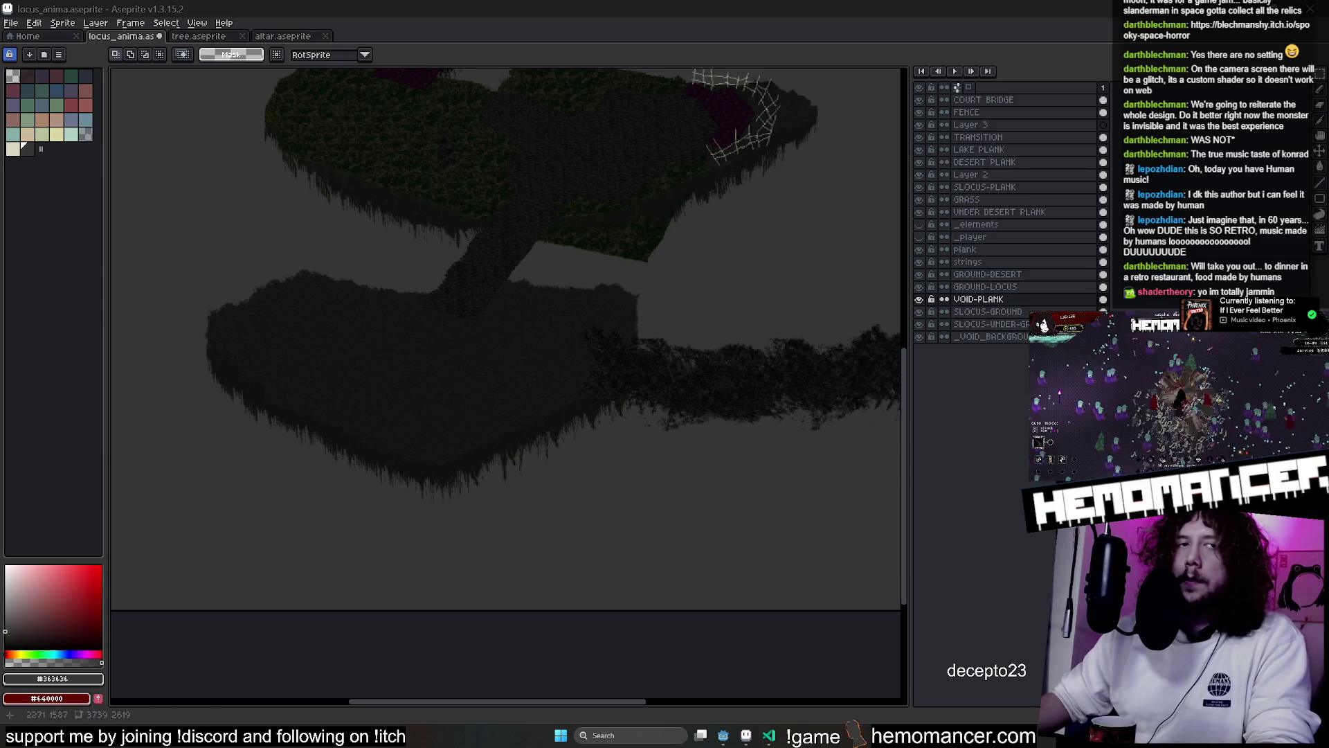
pyautogui.scroll(3, 627, 345)
pyautogui.moveTo(633, 335)
pyautogui.mouseDown()
pyautogui.moveTo(751, 302)
pyautogui.moveTo(567, 289)
pyautogui.moveTo(366, 233)
pyautogui.moveTo(249, 231)
pyautogui.mouseUp()
pyautogui.click(979, 299)
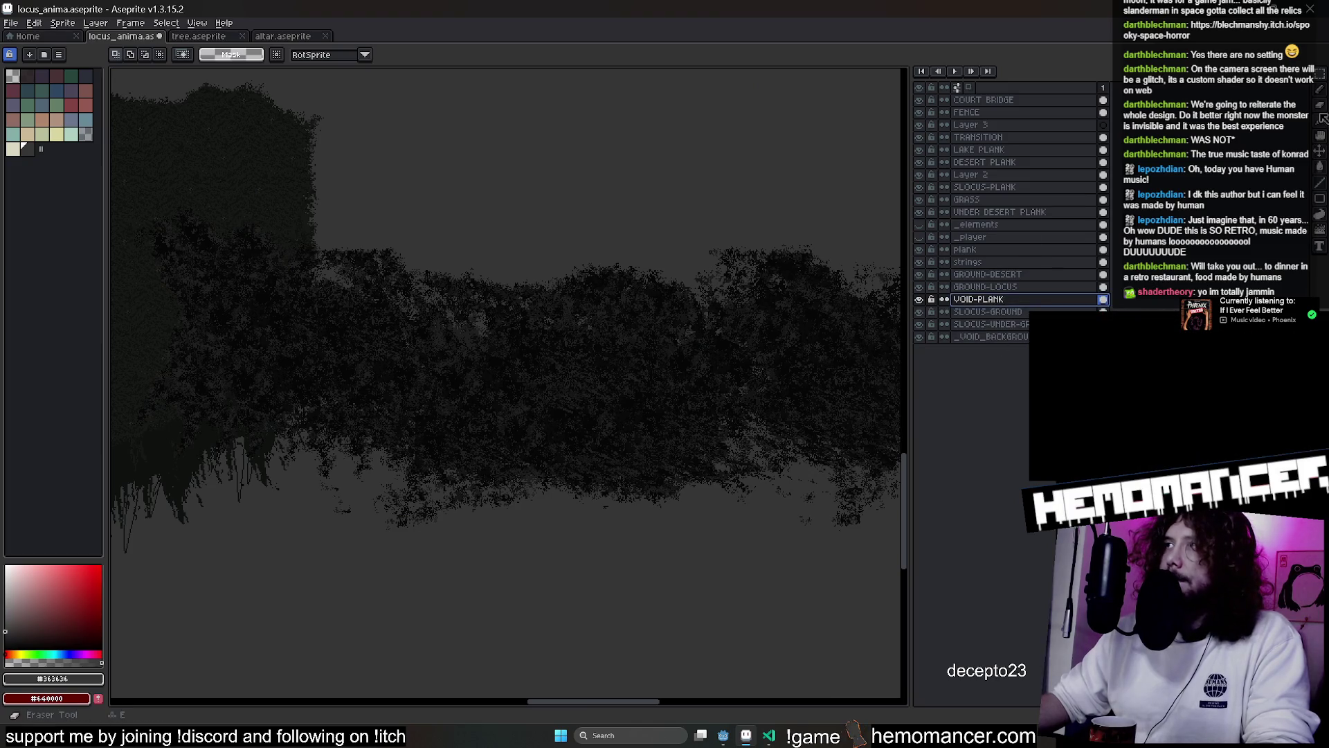
# Set up the square Eraser with a 4px brush size
pyautogui.press('e')
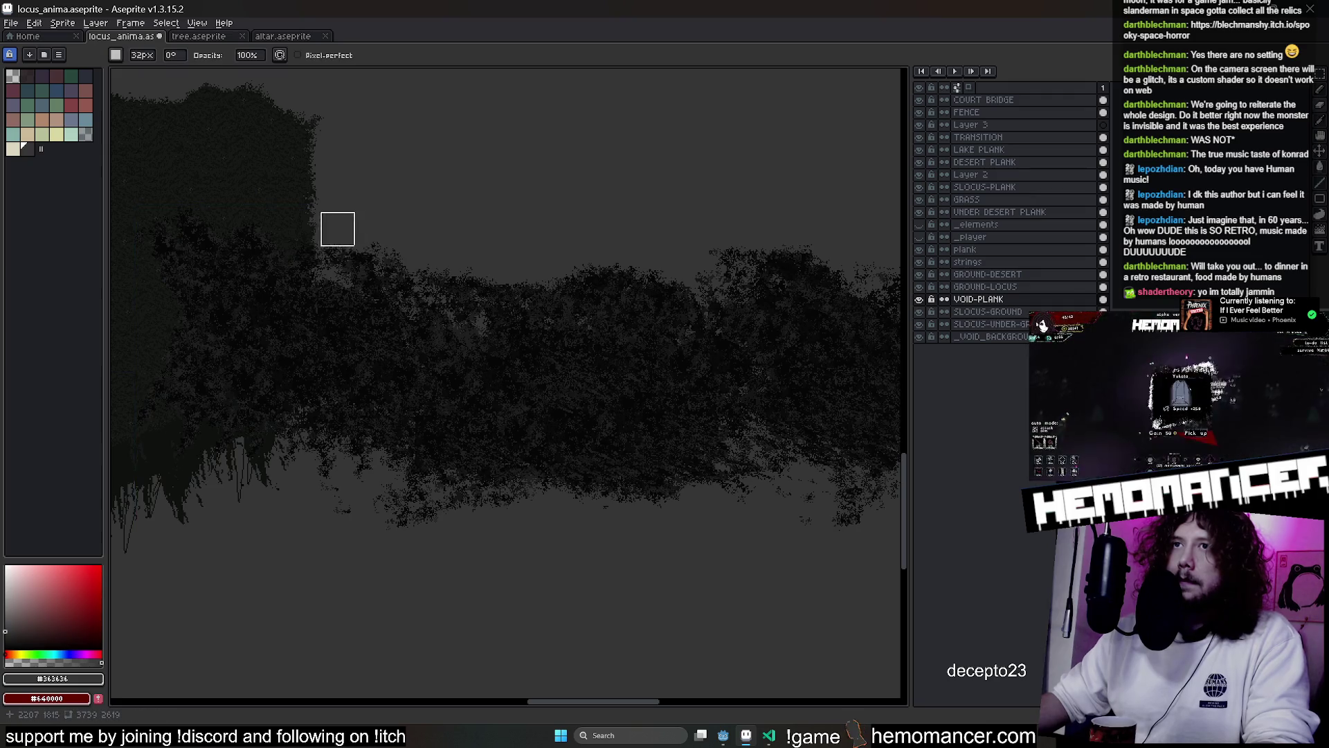
pyautogui.press('b')
pyautogui.scroll(2, 337, 228)
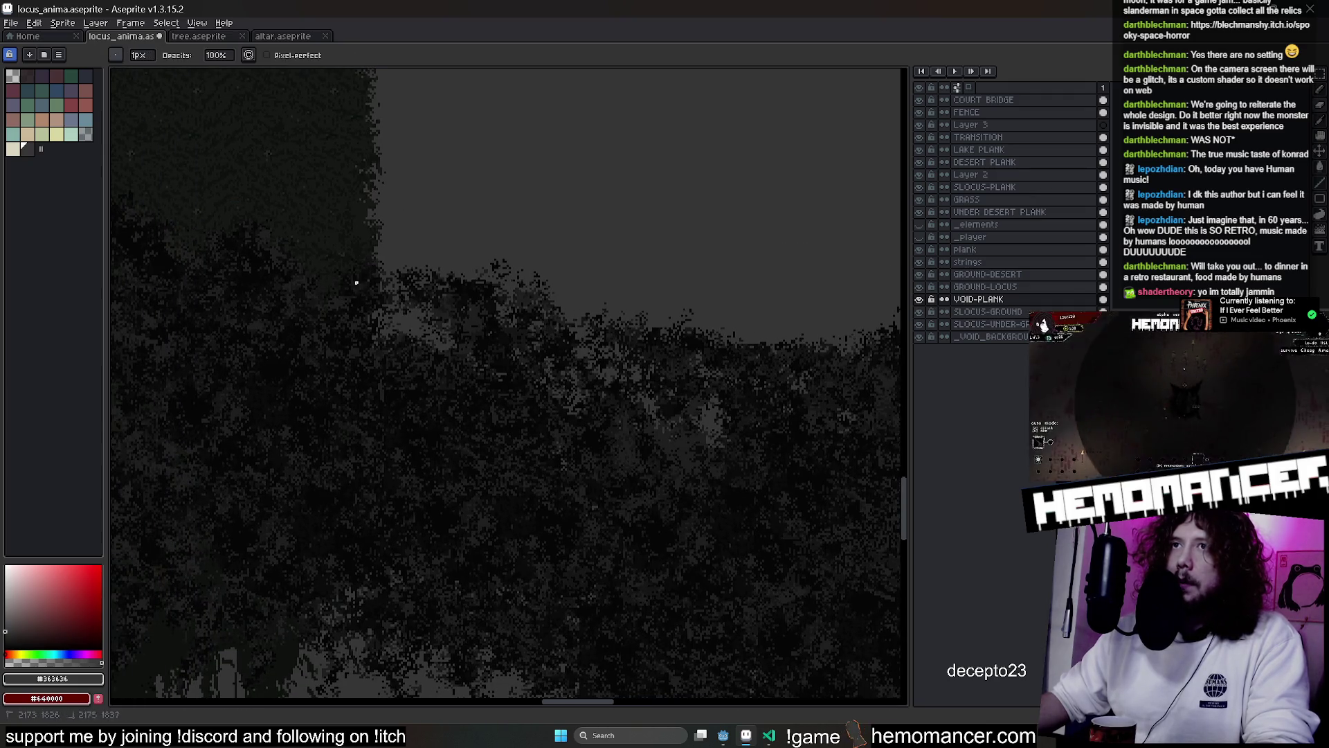
pyautogui.press('e')
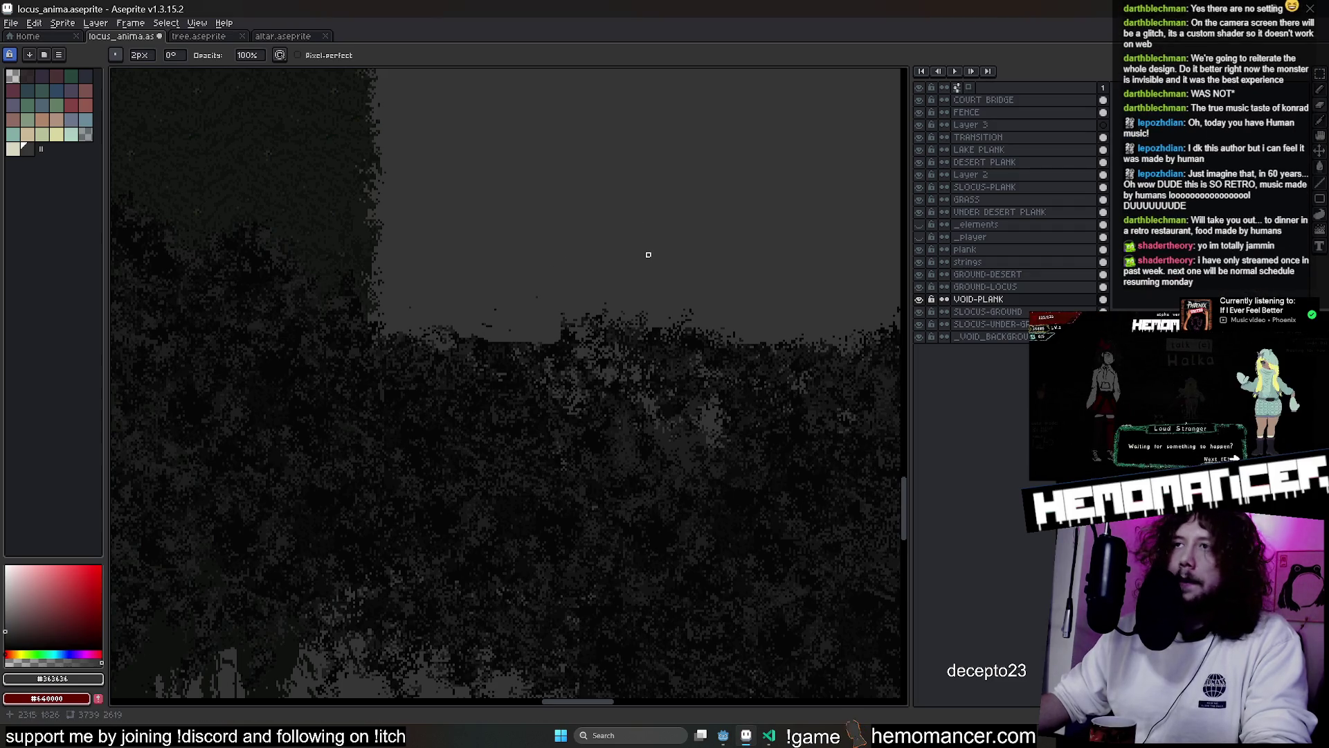
pyautogui.press('+')
pyautogui.press('+')
pyautogui.press('+')
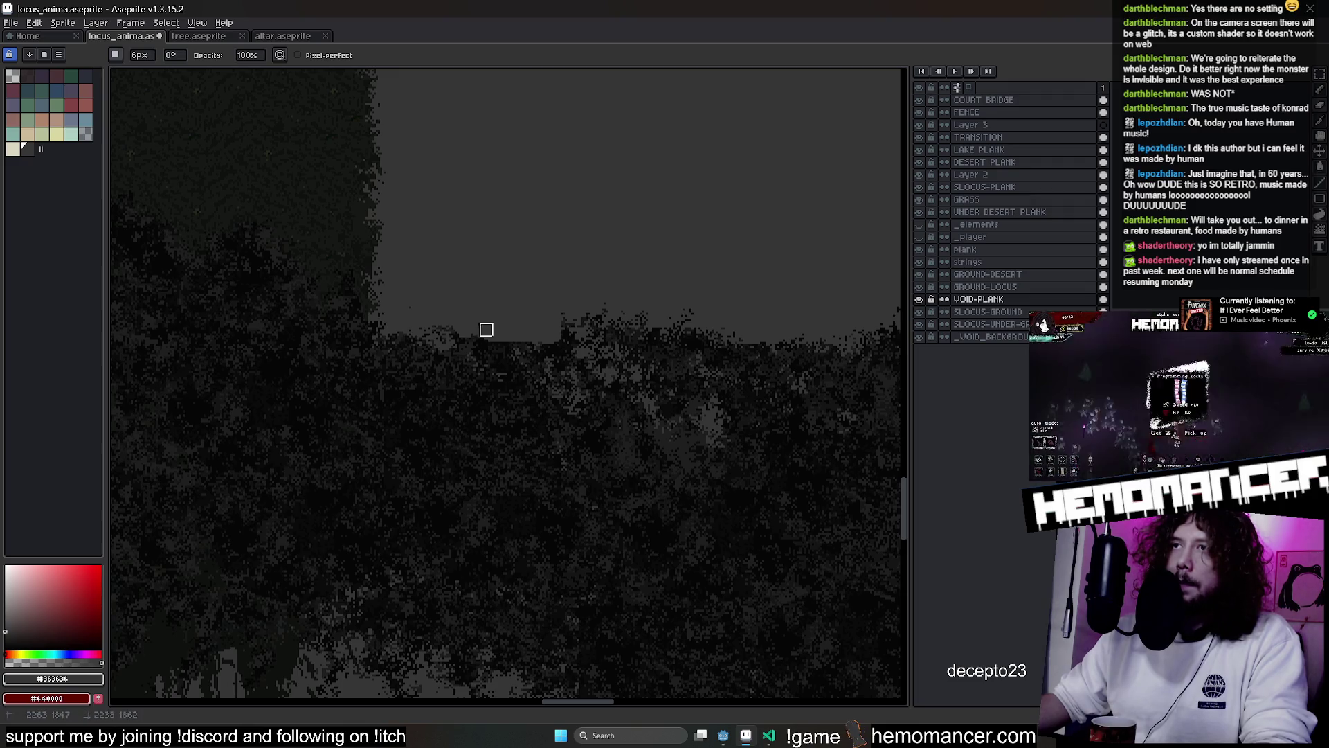
pyautogui.press('-')
pyautogui.press('-')
pyautogui.press('-')
pyautogui.press('+')
pyautogui.press('+')
pyautogui.press('+')
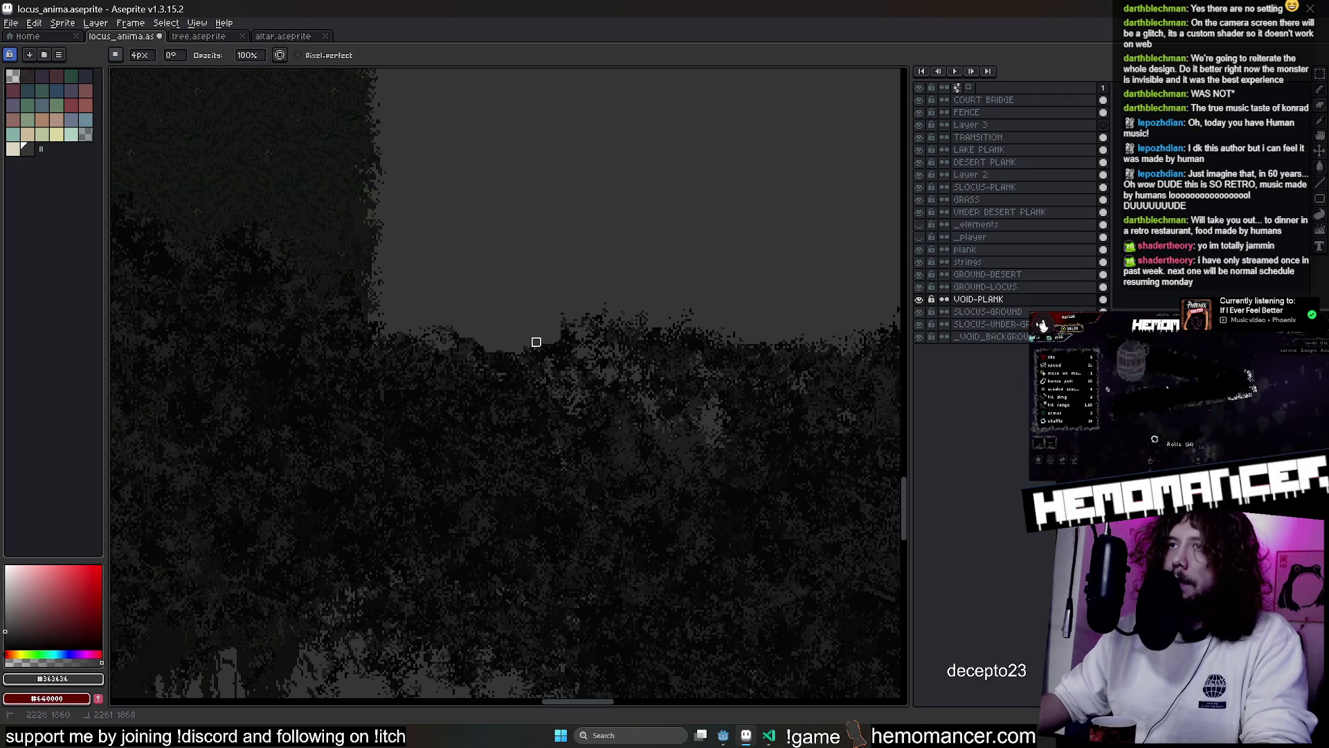
# Move a rectangular block of trees to the left and save the locus_anima map
pyautogui.press('m')
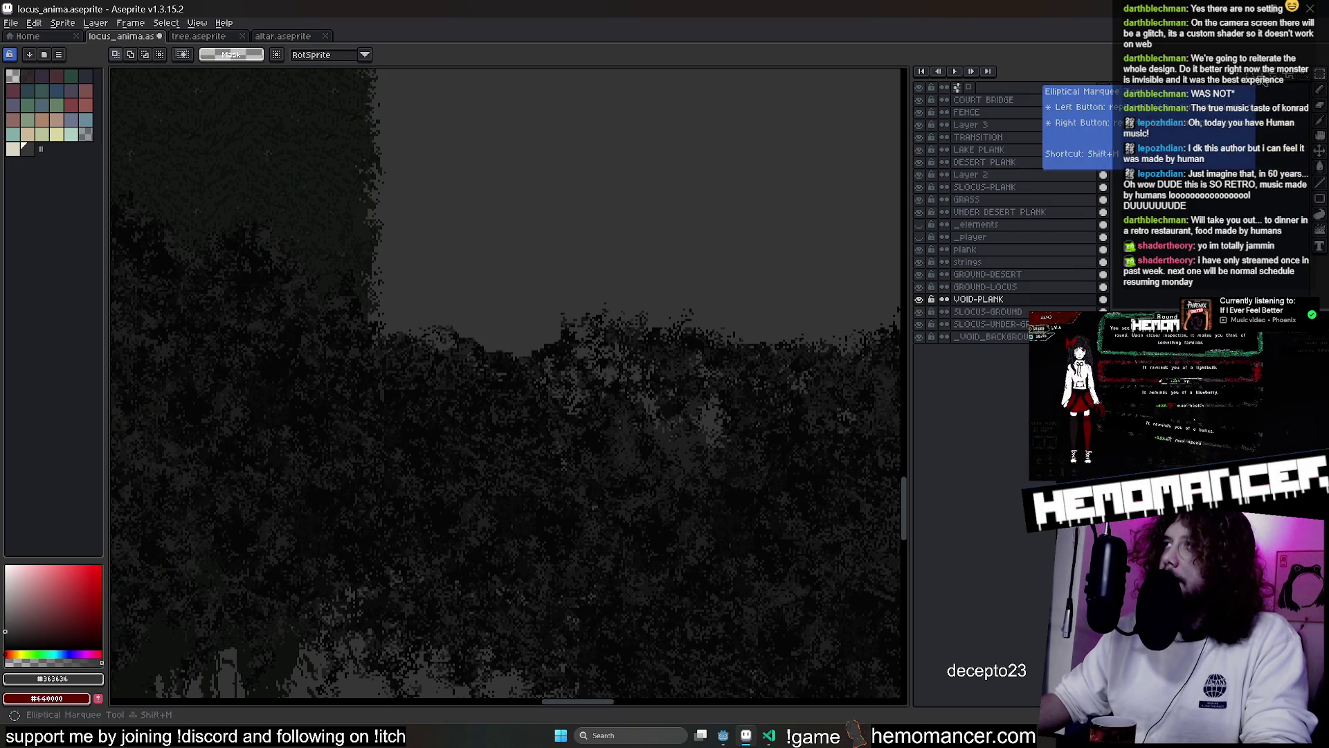
pyautogui.moveTo(517, 278)
pyautogui.mouseDown()
pyautogui.moveTo(742, 389)
pyautogui.moveTo(561, 404)
pyautogui.moveTo(561, 386)
pyautogui.mouseUp()
pyautogui.press('Return')
pyautogui.scroll(-2, 485, 249)
pyautogui.hotkey('ctrl', 's')
pyautogui.click(723, 735)
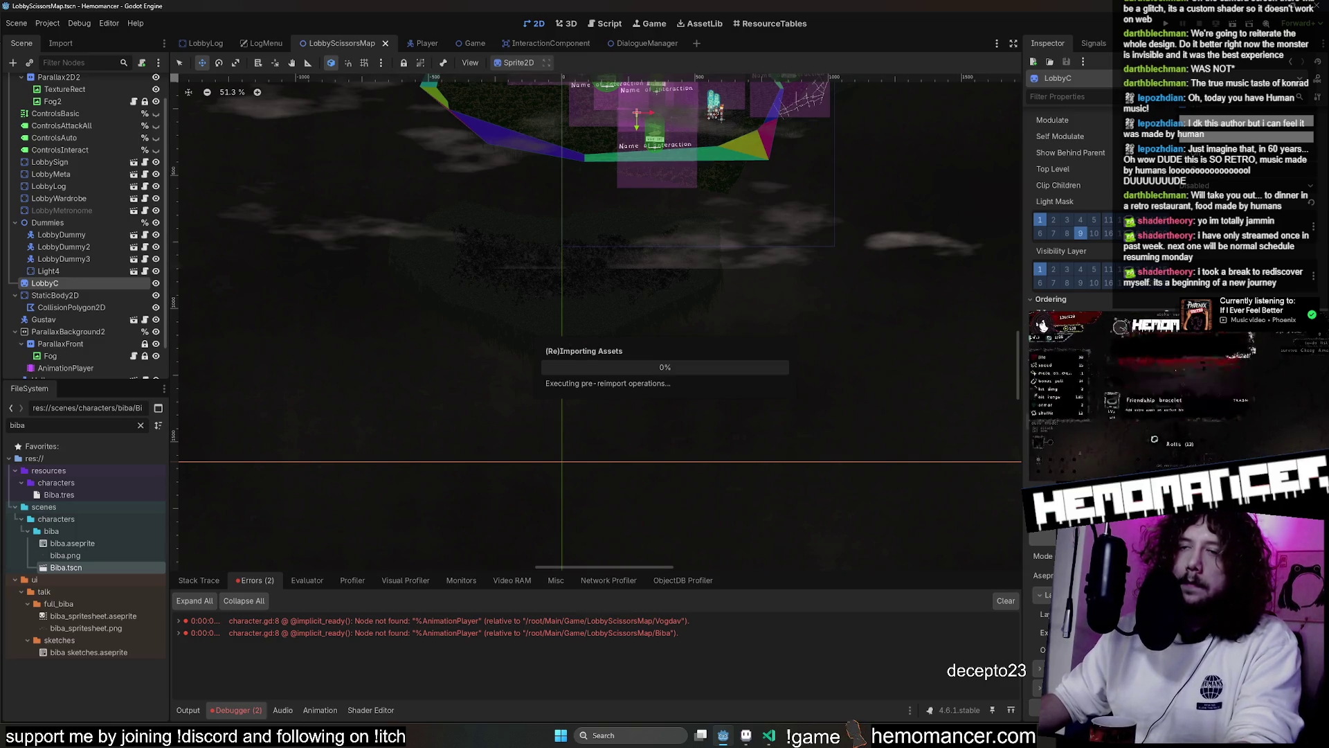
# Hide the StaticBody2D collision shape and run the project with F5 to test the map
pyautogui.press('F5')
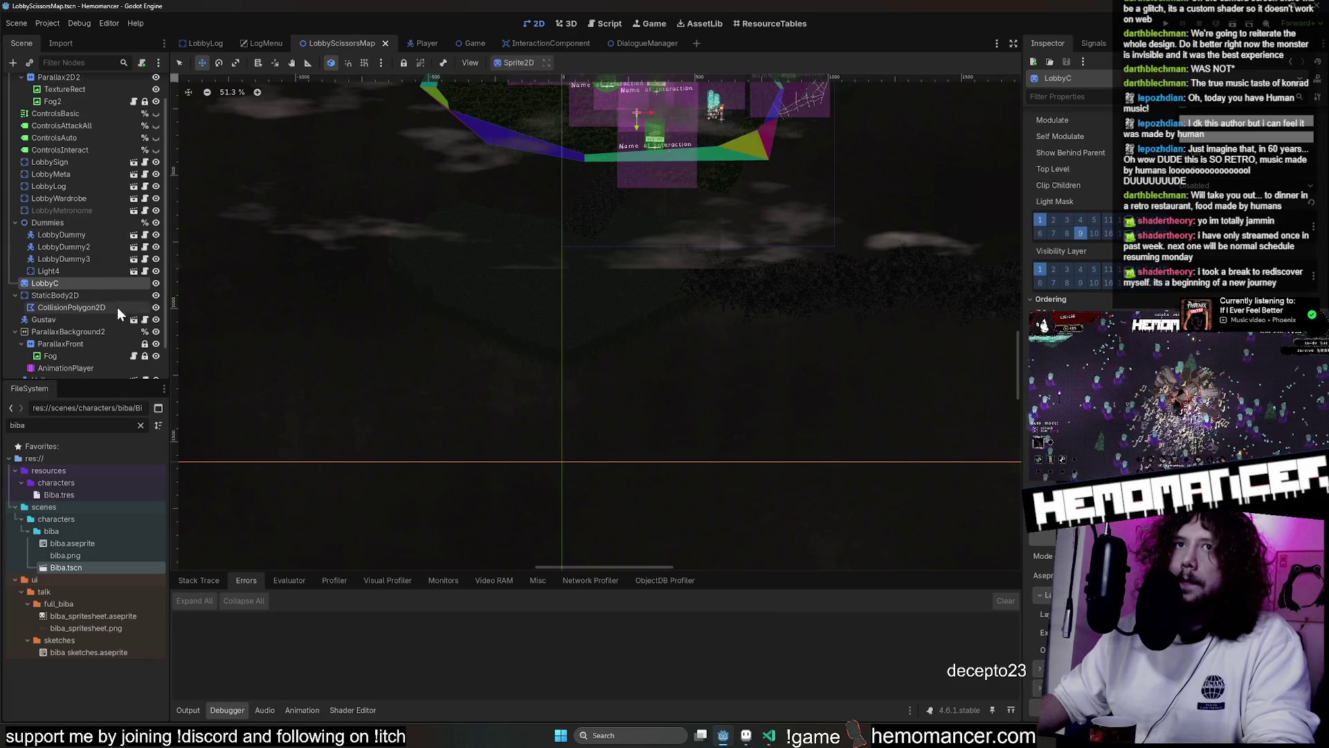
pyautogui.click(155, 294)
pyautogui.press('F5')
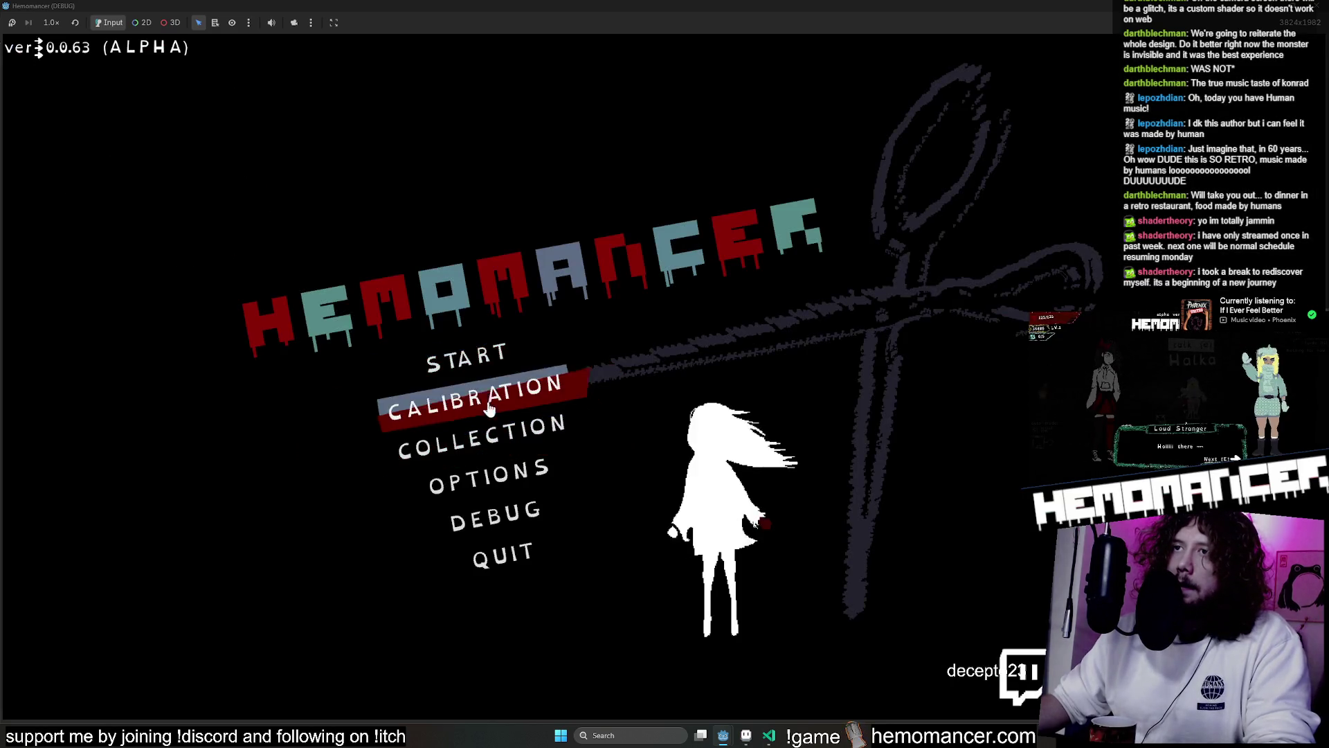
# Start the game, walk down-left briefly, stop it, and show StaticBody2D again
pyautogui.click(485, 356)
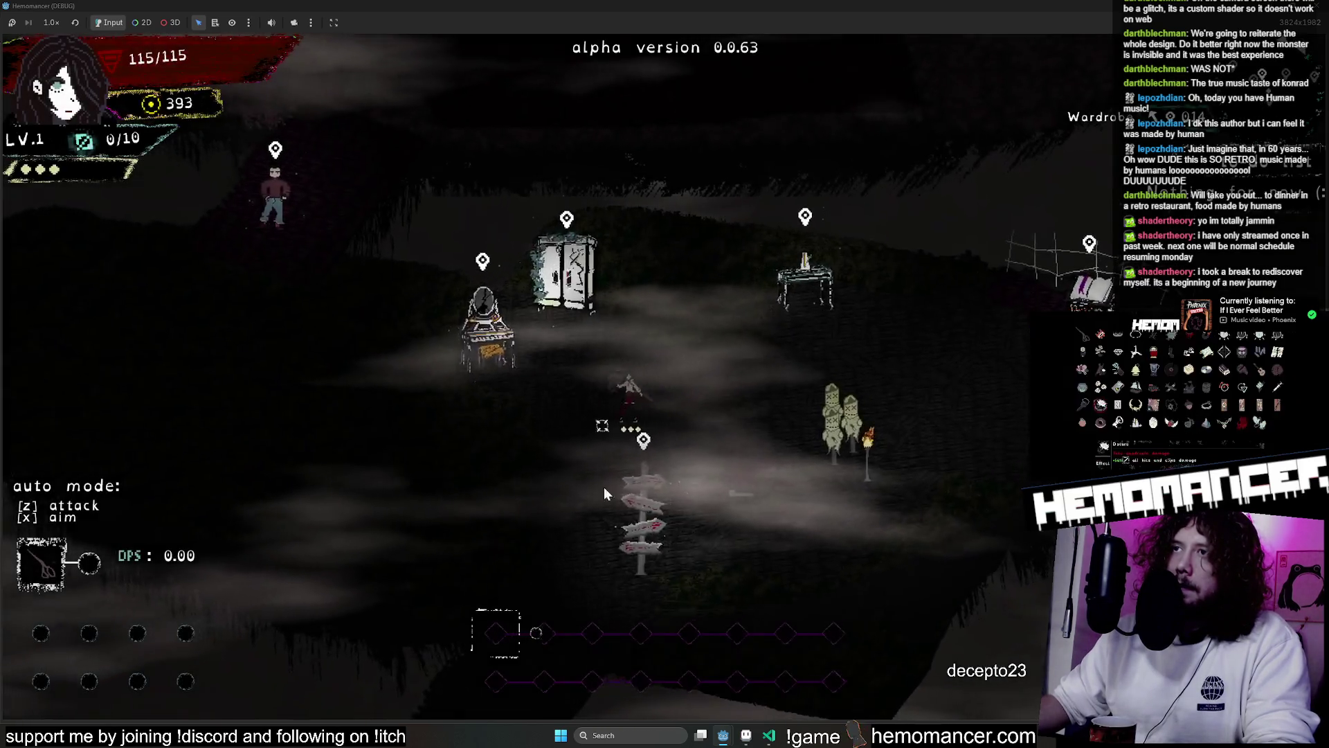
pyautogui.press('s')
pyautogui.press('a')
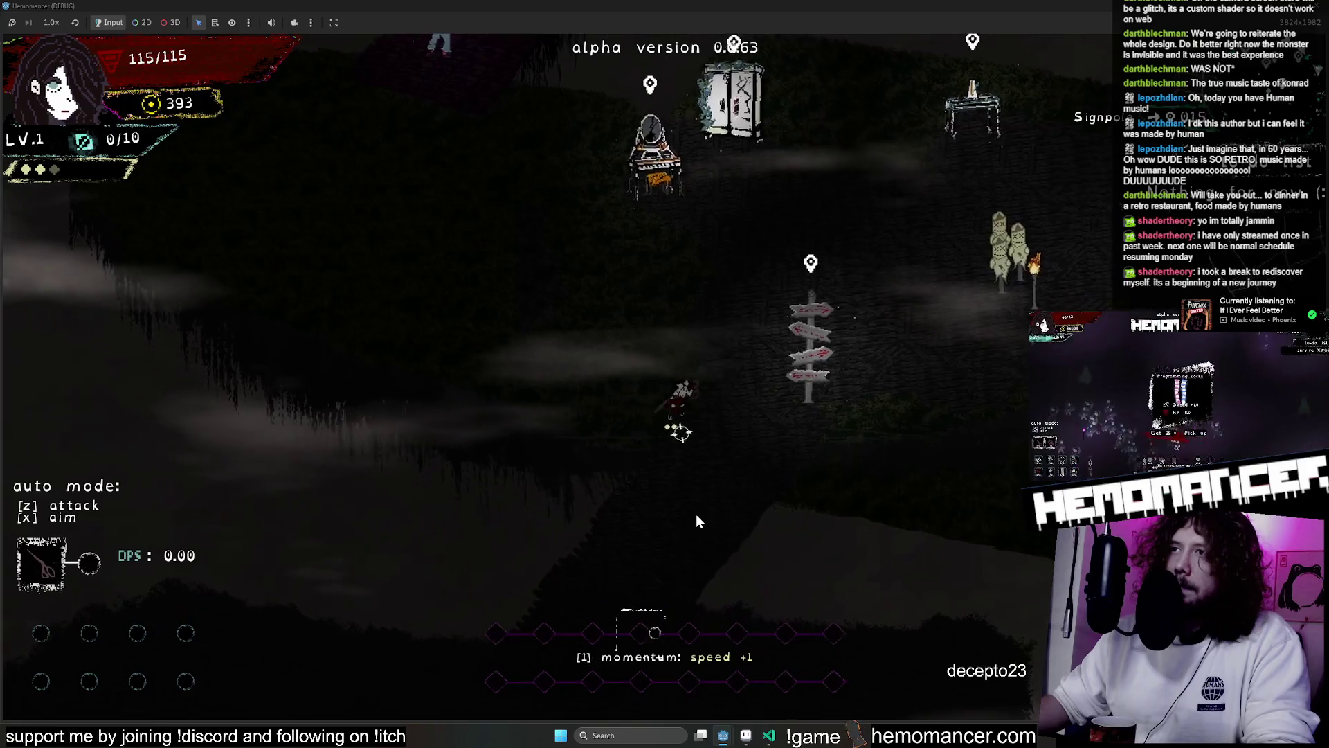
pyautogui.press('F8')
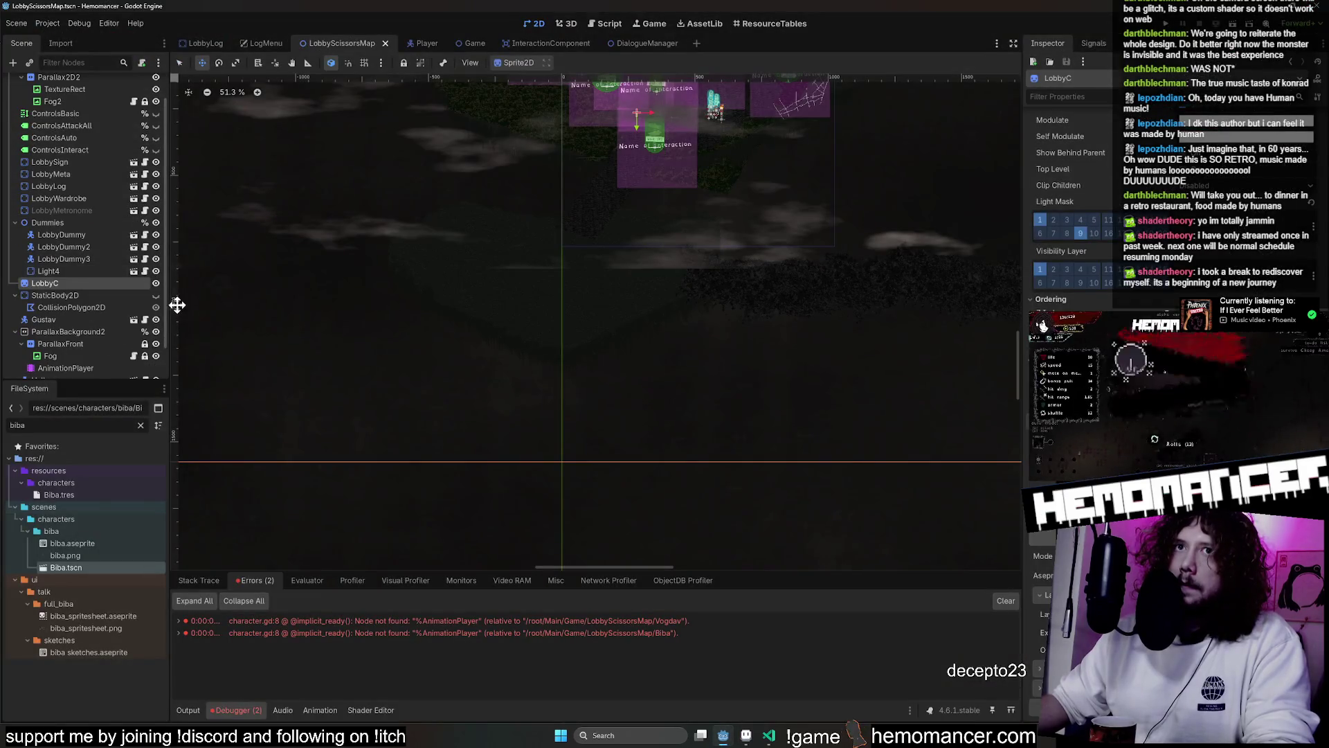
pyautogui.click(155, 295)
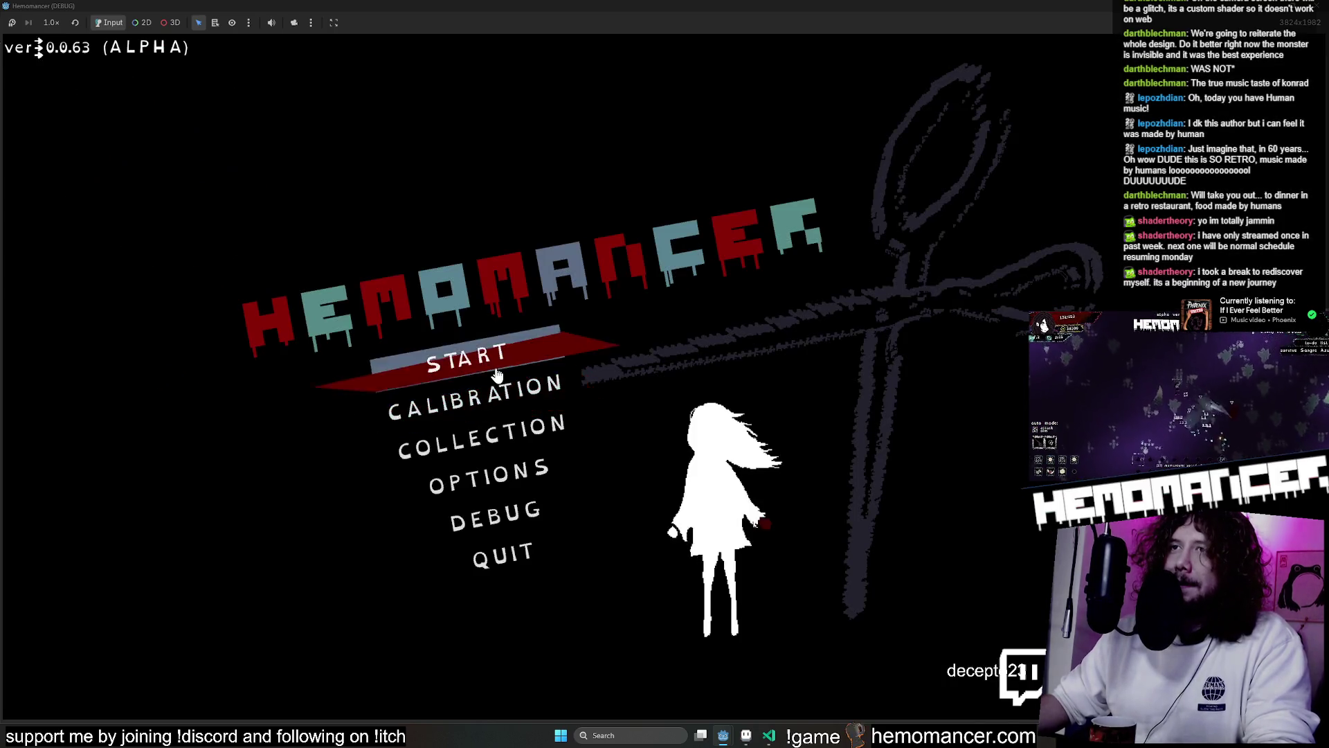
# Start again, walk down-left past the signpost into the forest, and pause
pyautogui.click(499, 380)
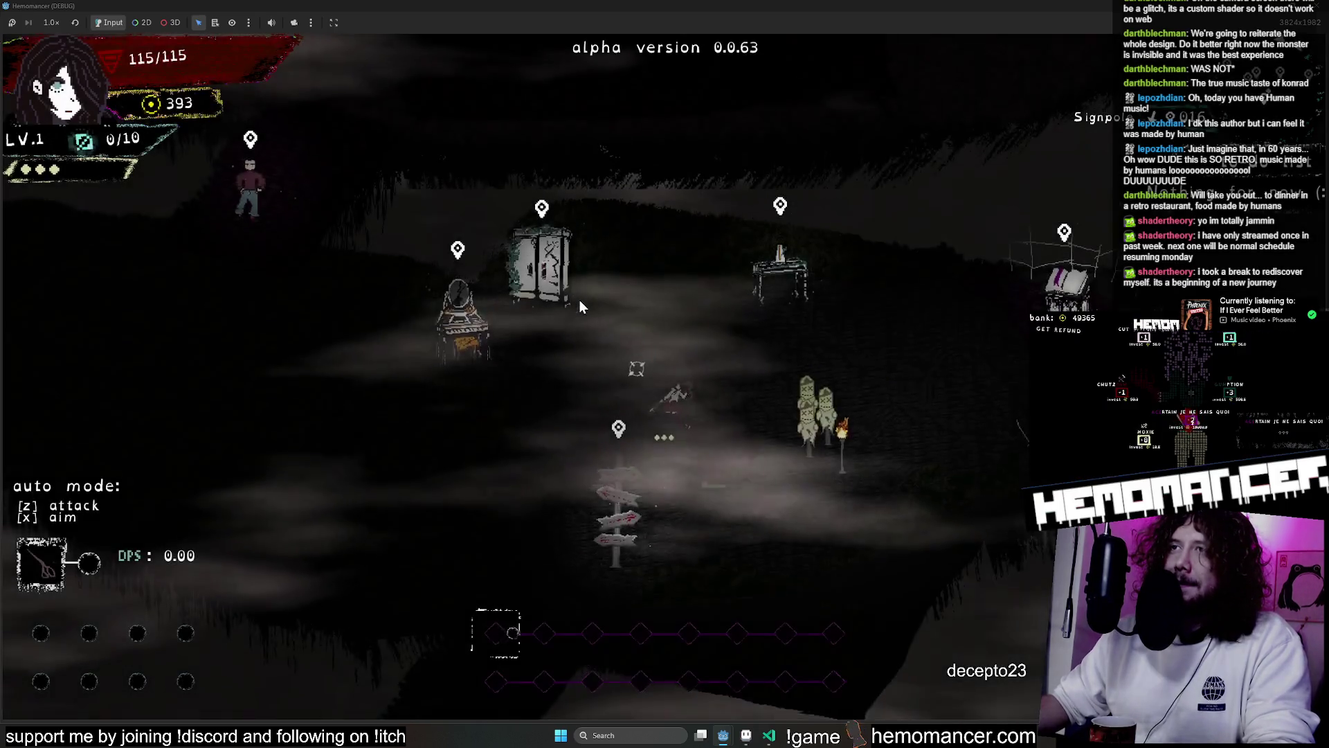
pyautogui.press('s')
pyautogui.press('a')
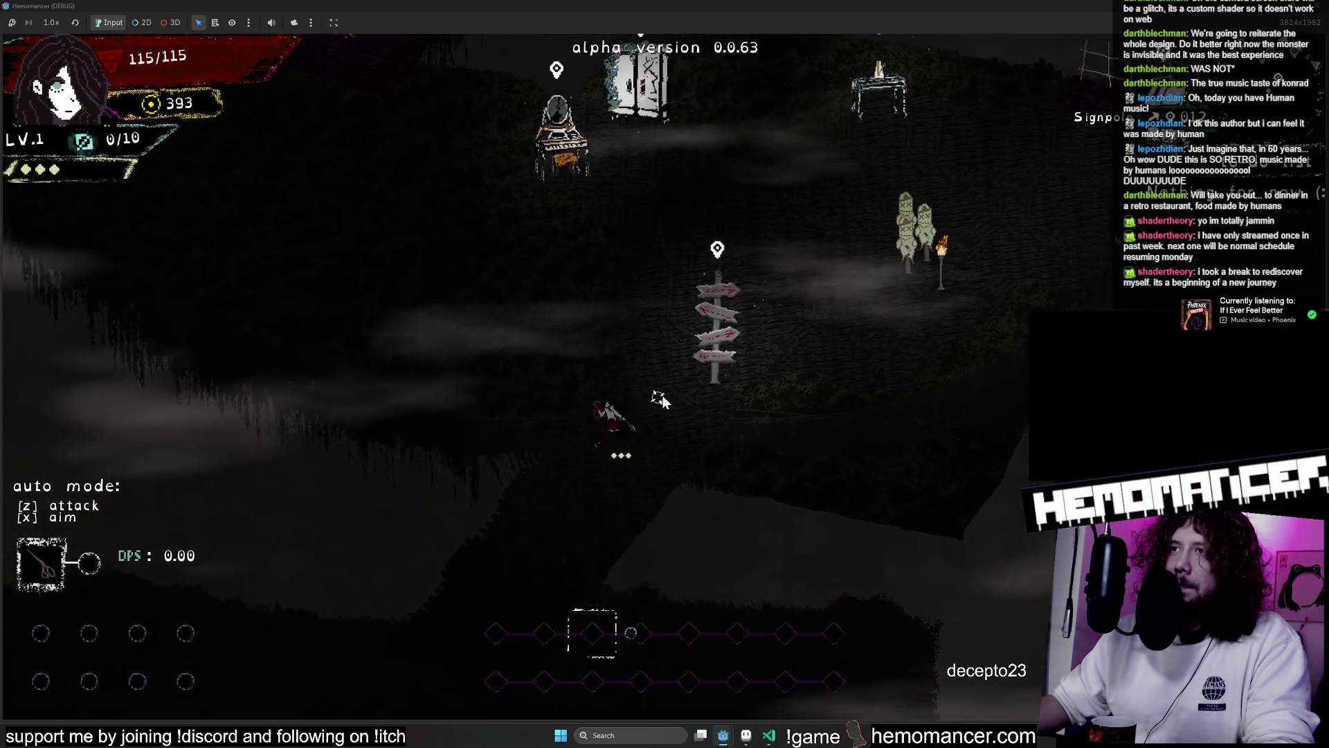
pyautogui.press('s')
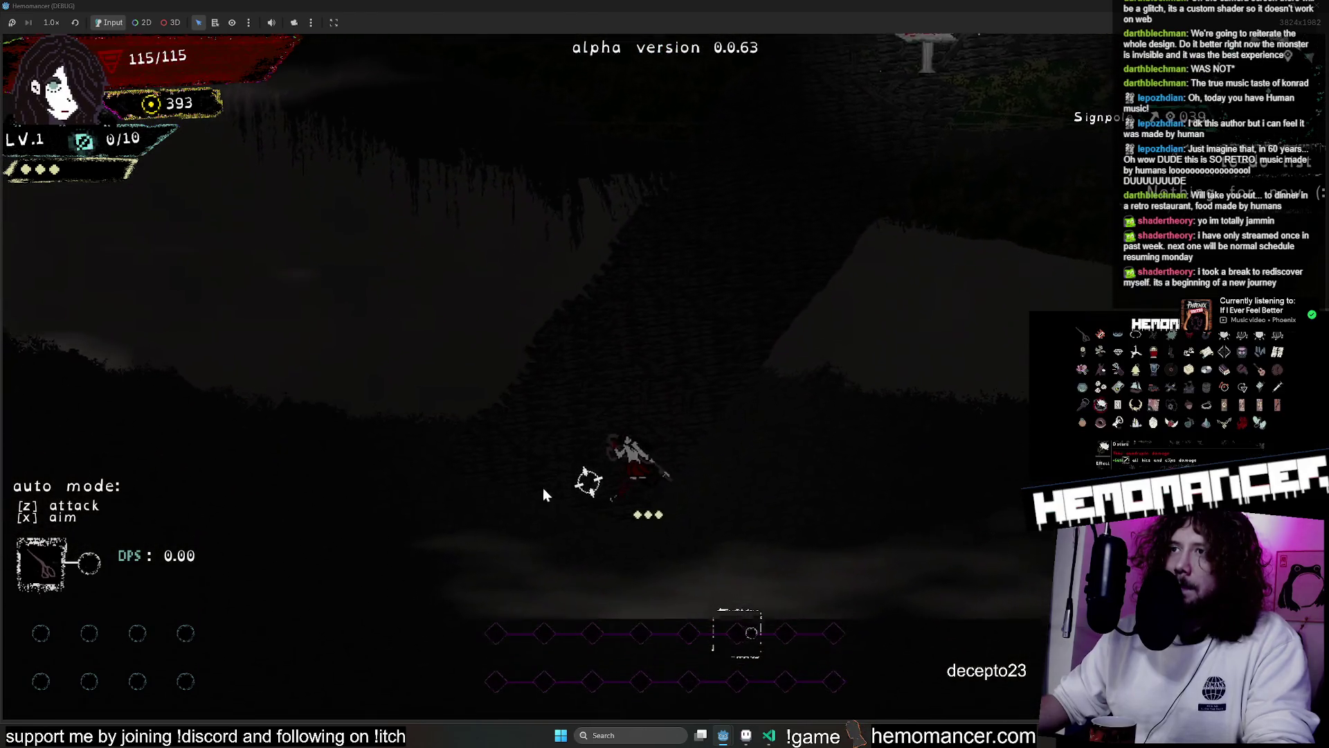
pyautogui.press('Escape')
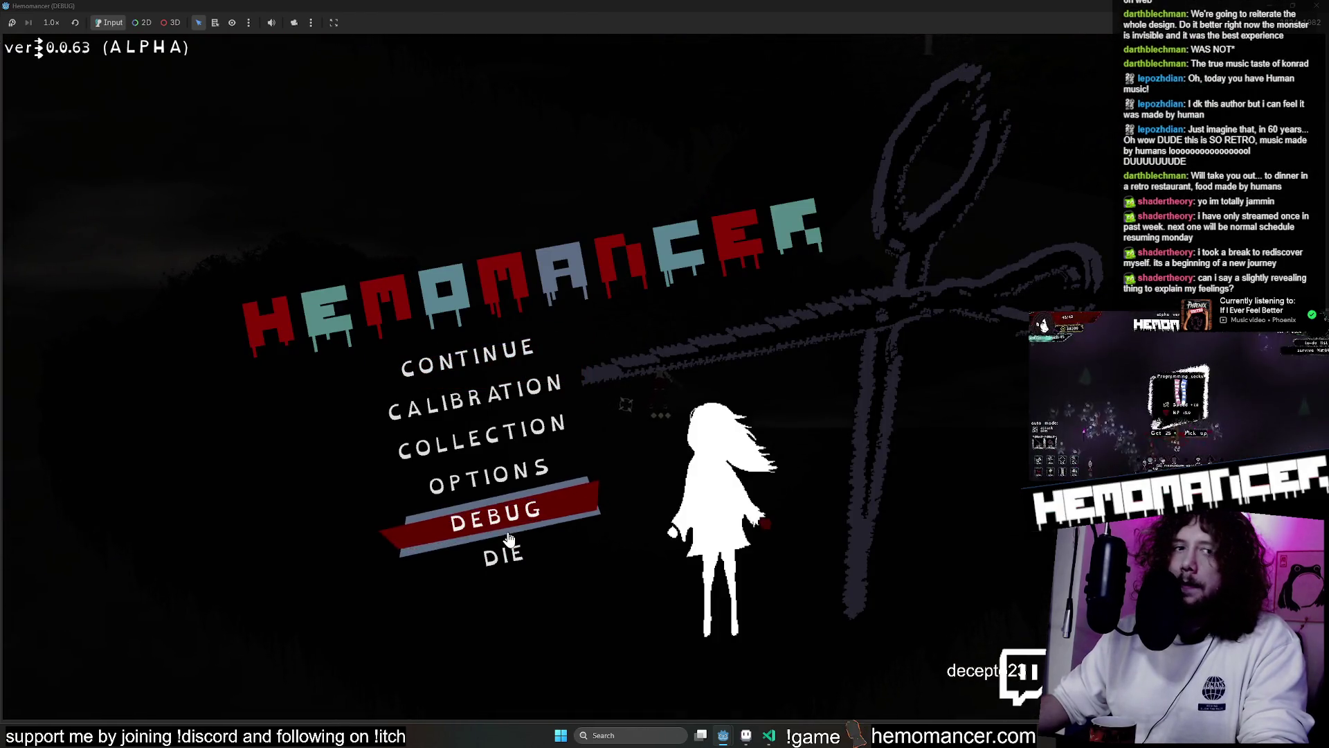
# Equip the Mask trinket from the Debug panel and resume the game
pyautogui.click(508, 527)
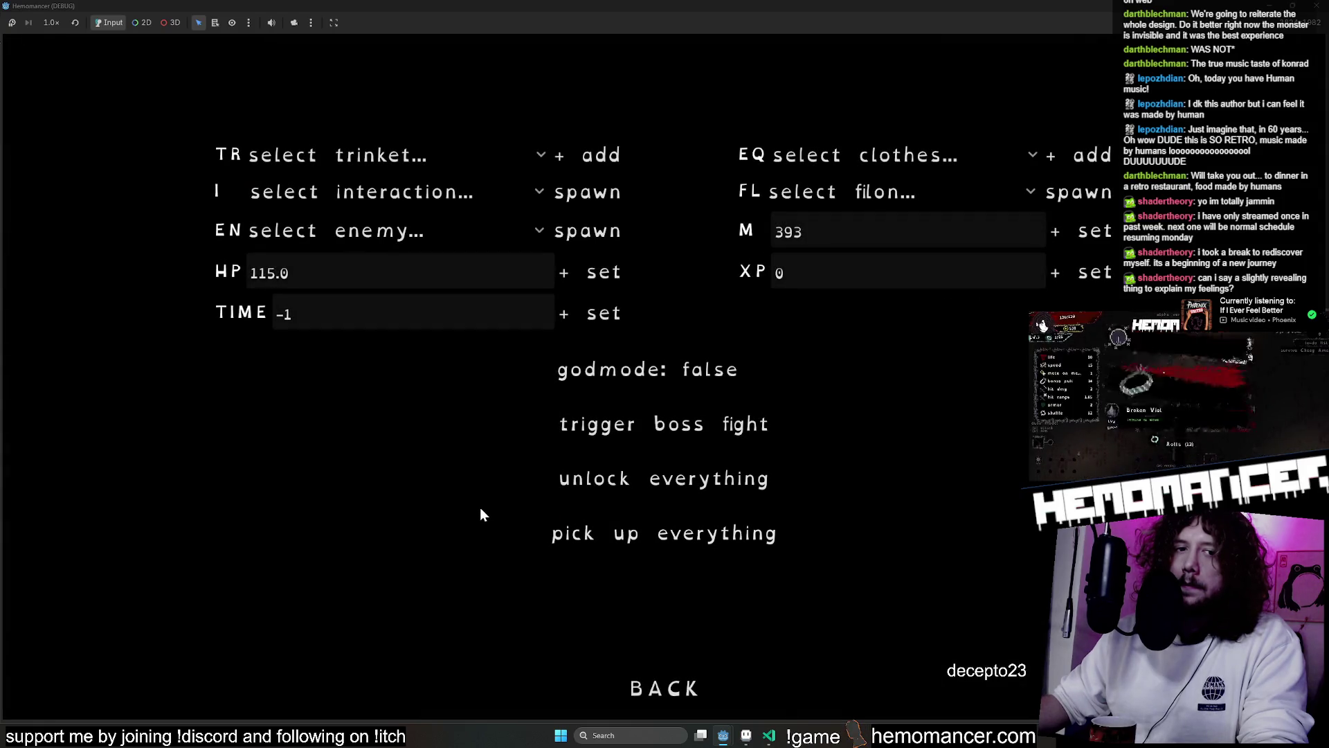
pyautogui.click(330, 152)
pyautogui.click(306, 115)
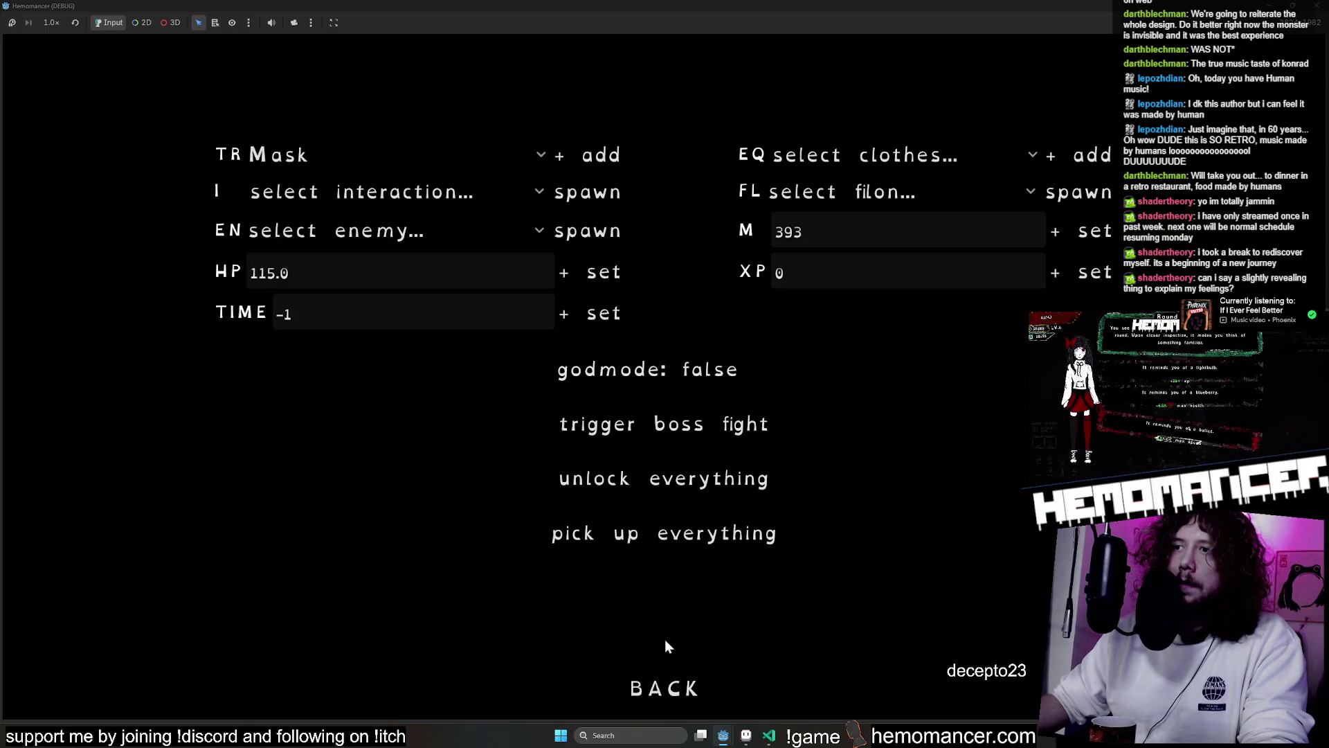
pyautogui.click(664, 688)
pyautogui.click(467, 367)
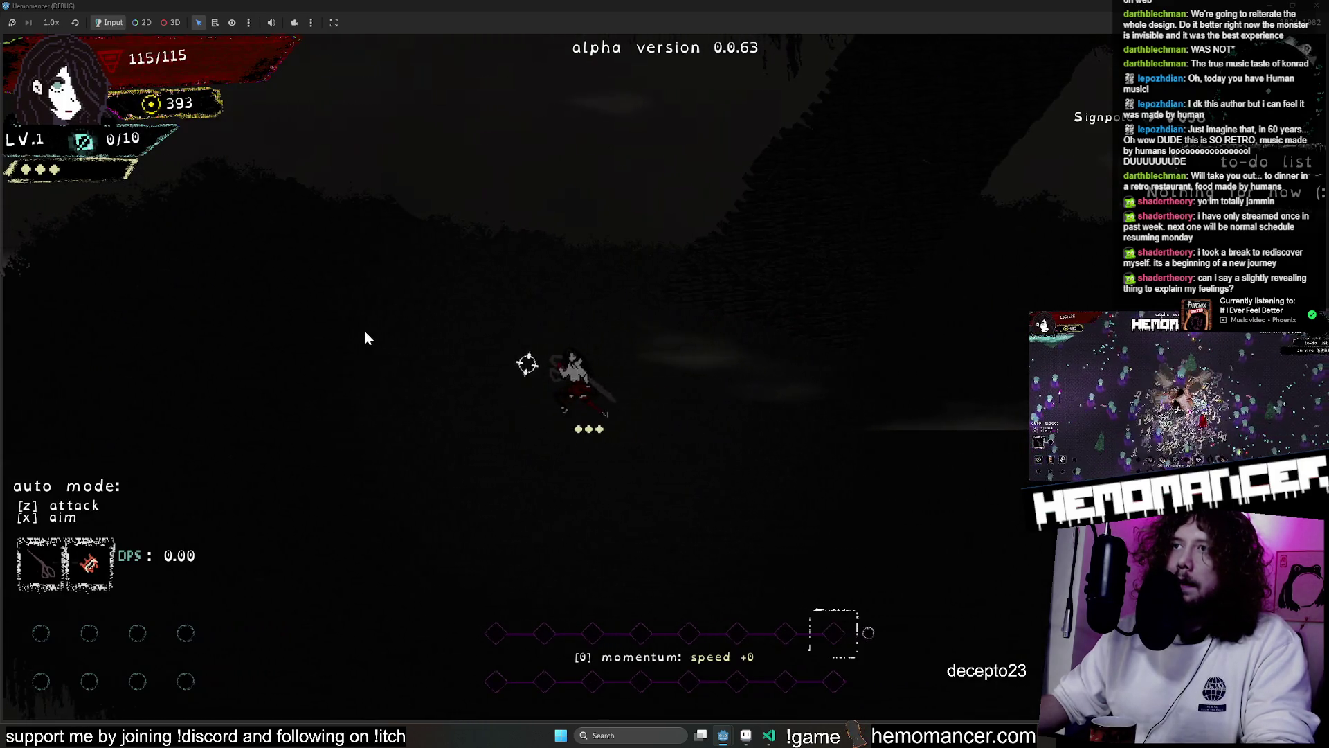
# Walk right along the dark forest edge, toggling auto attack with Z and attacking right
pyautogui.press('z')
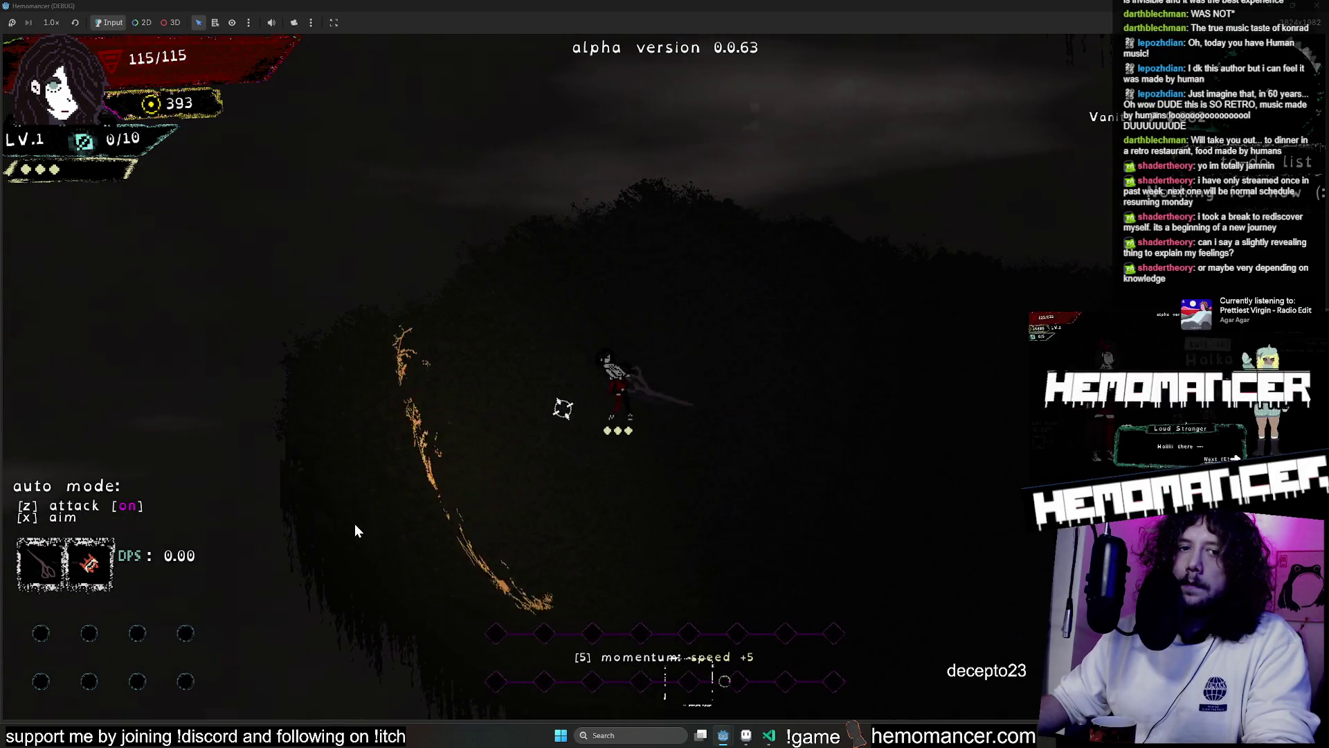
pyautogui.press('z')
pyautogui.press('d')
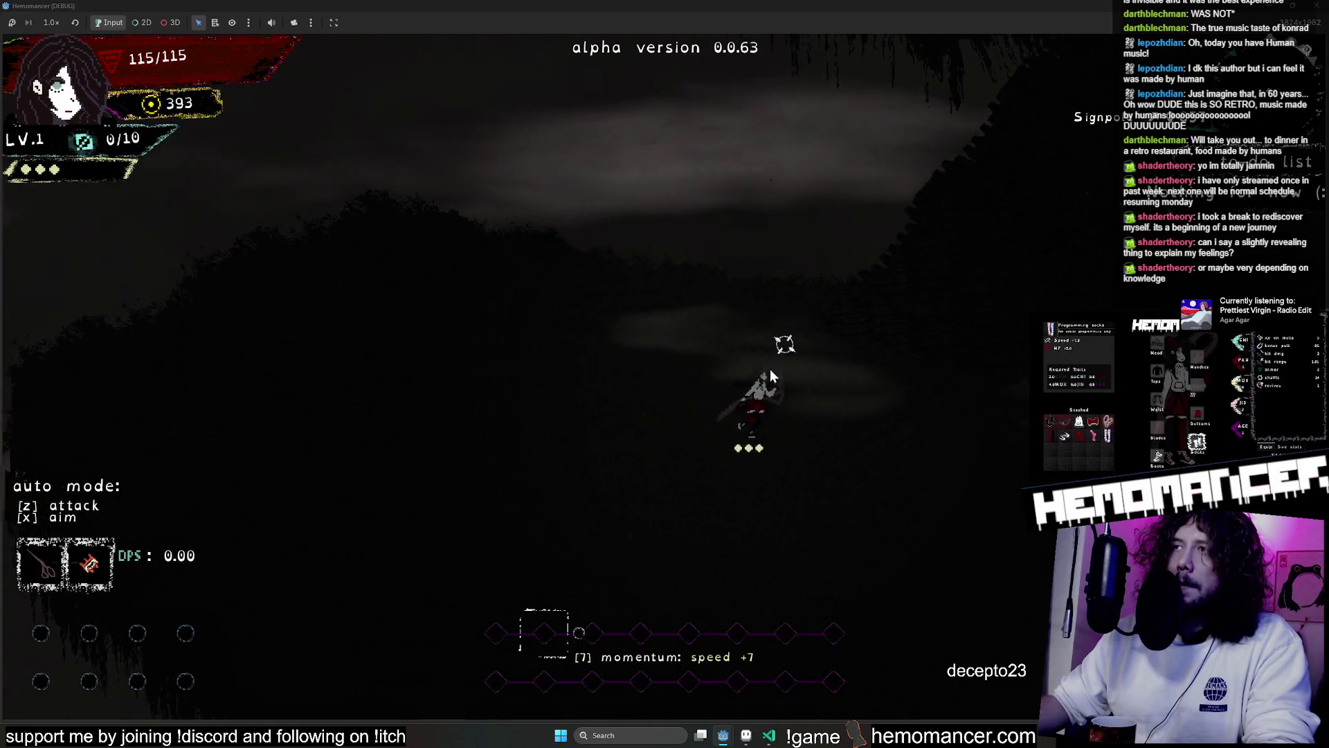
pyautogui.click(818, 348)
pyautogui.press('d')
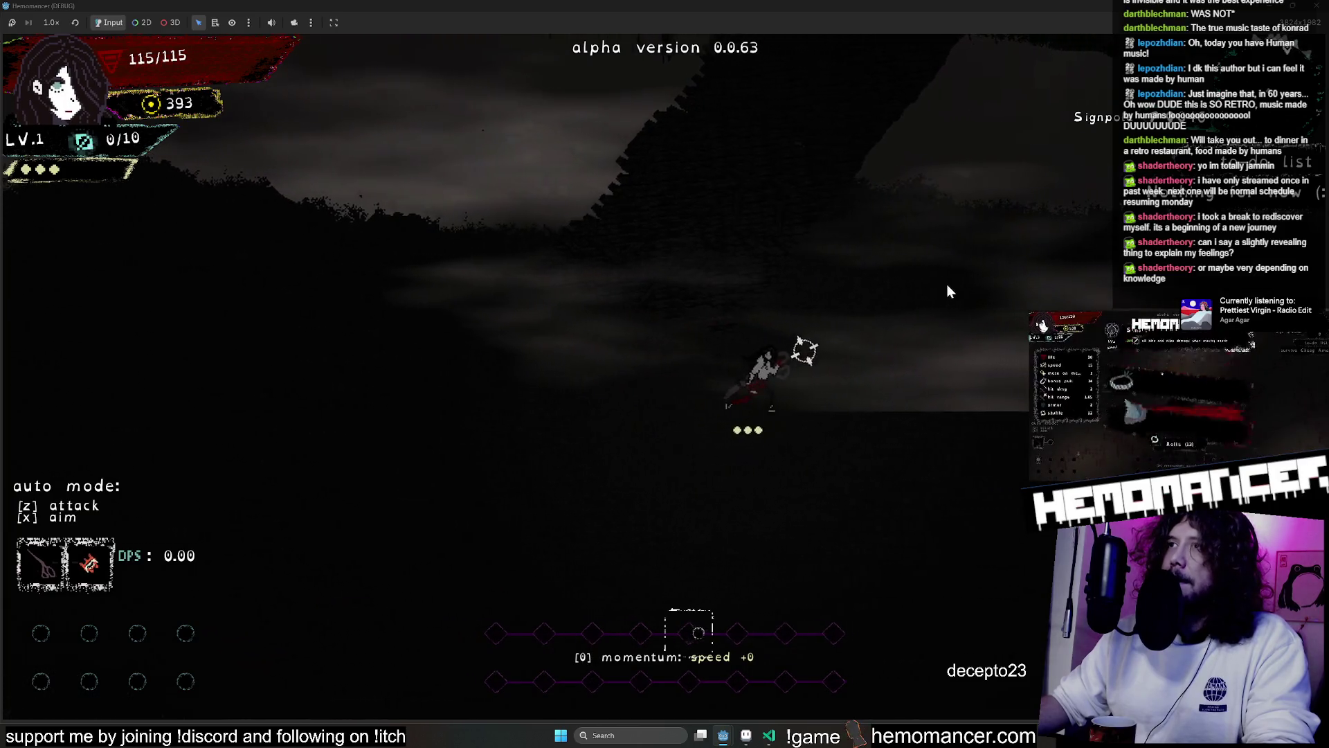
pyautogui.press('d')
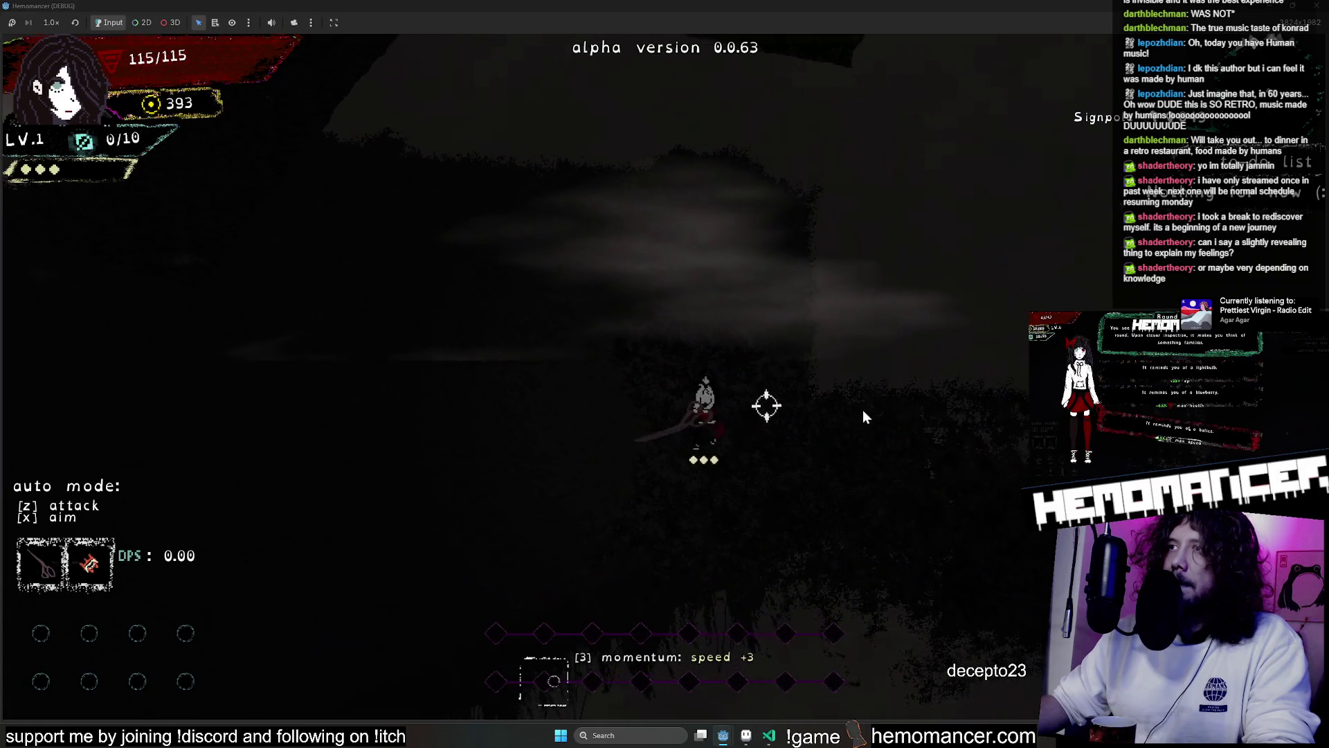
pyautogui.press('z')
pyautogui.press('d')
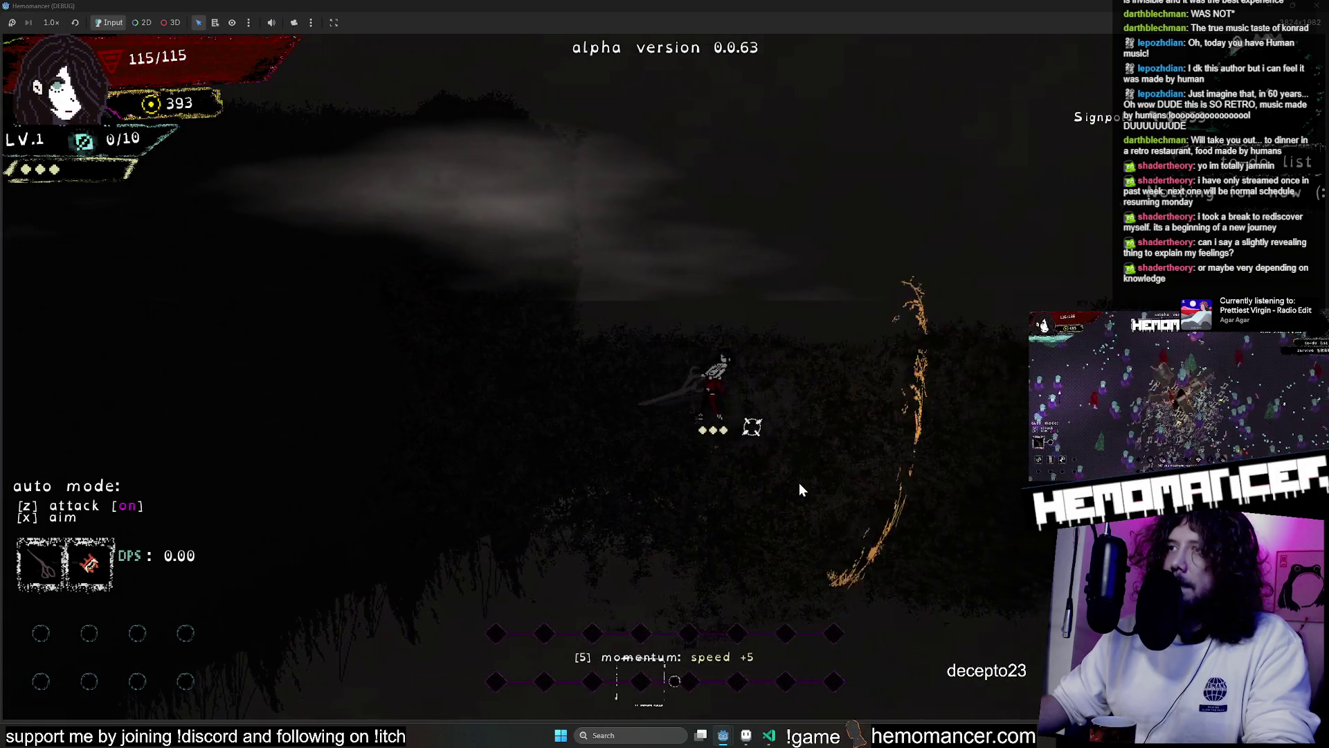
pyautogui.press('z')
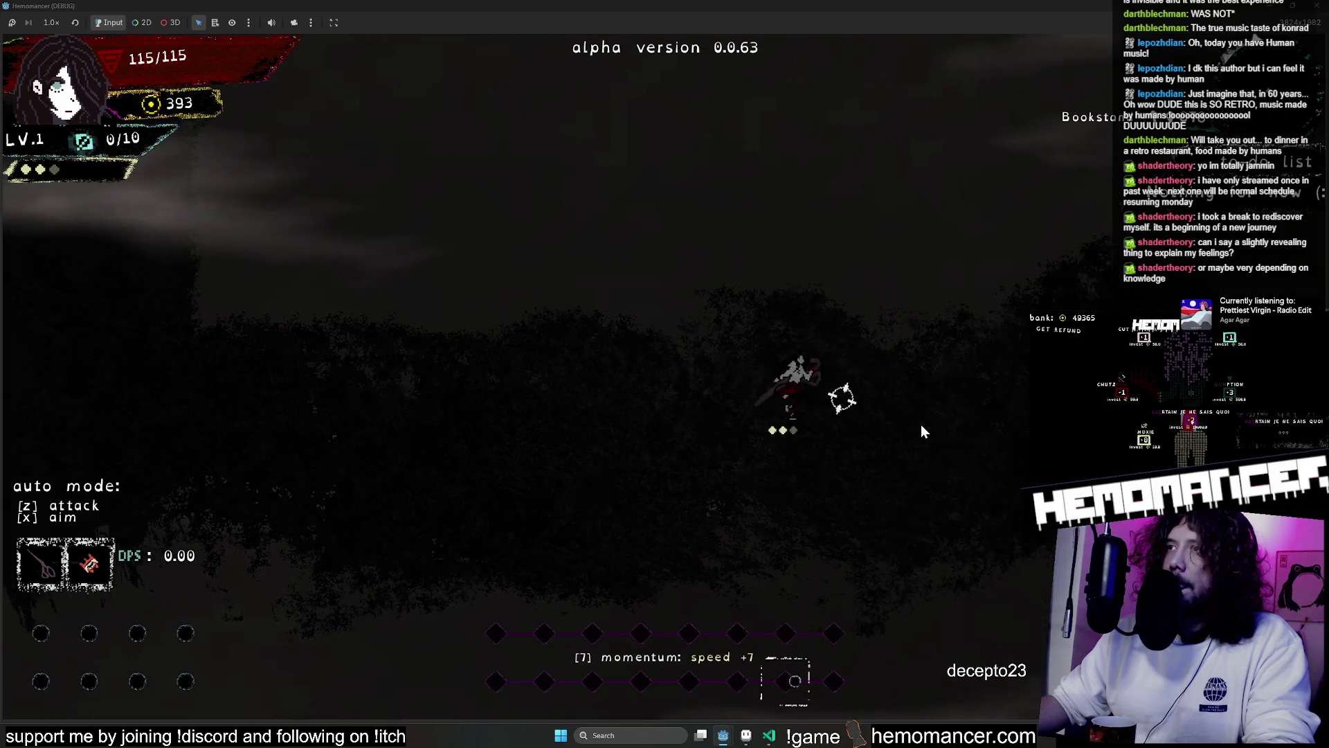
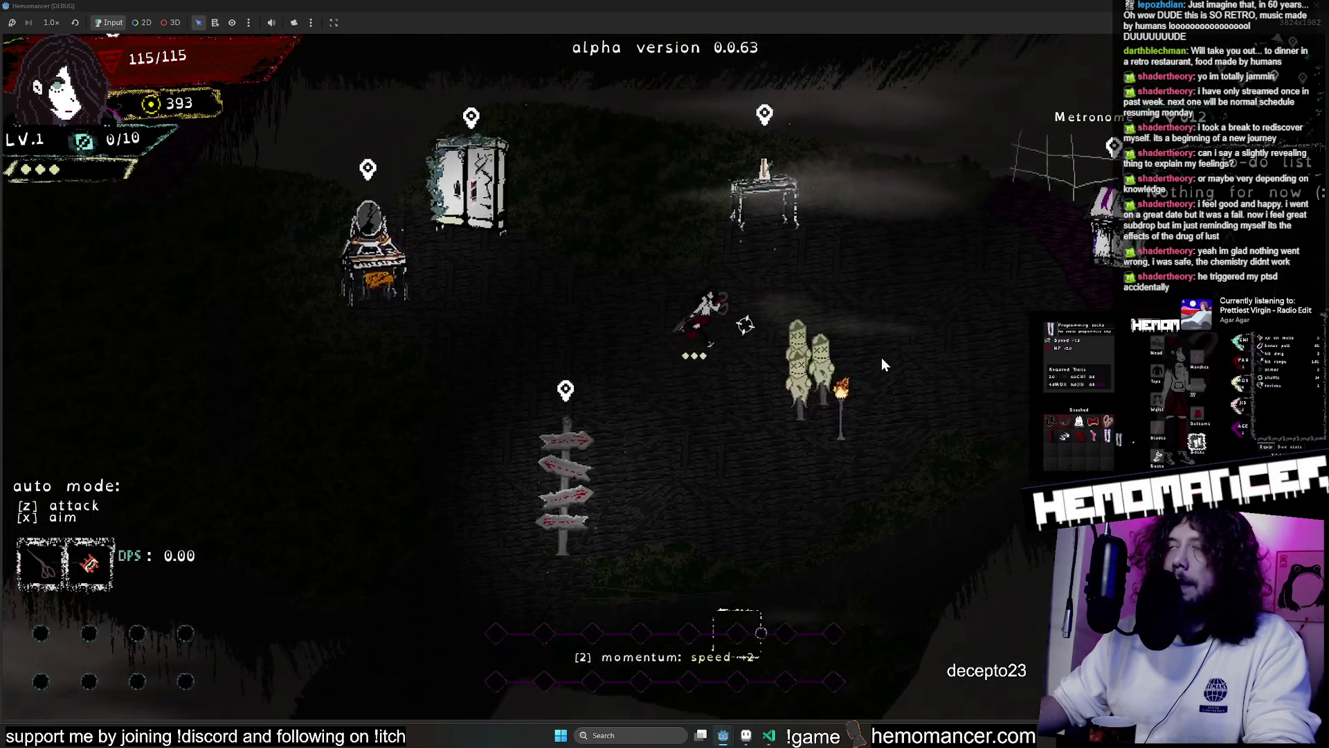
# Run the character down the lobby, strike the training dummies, then head up-left toward the NPC
pyautogui.press('s')
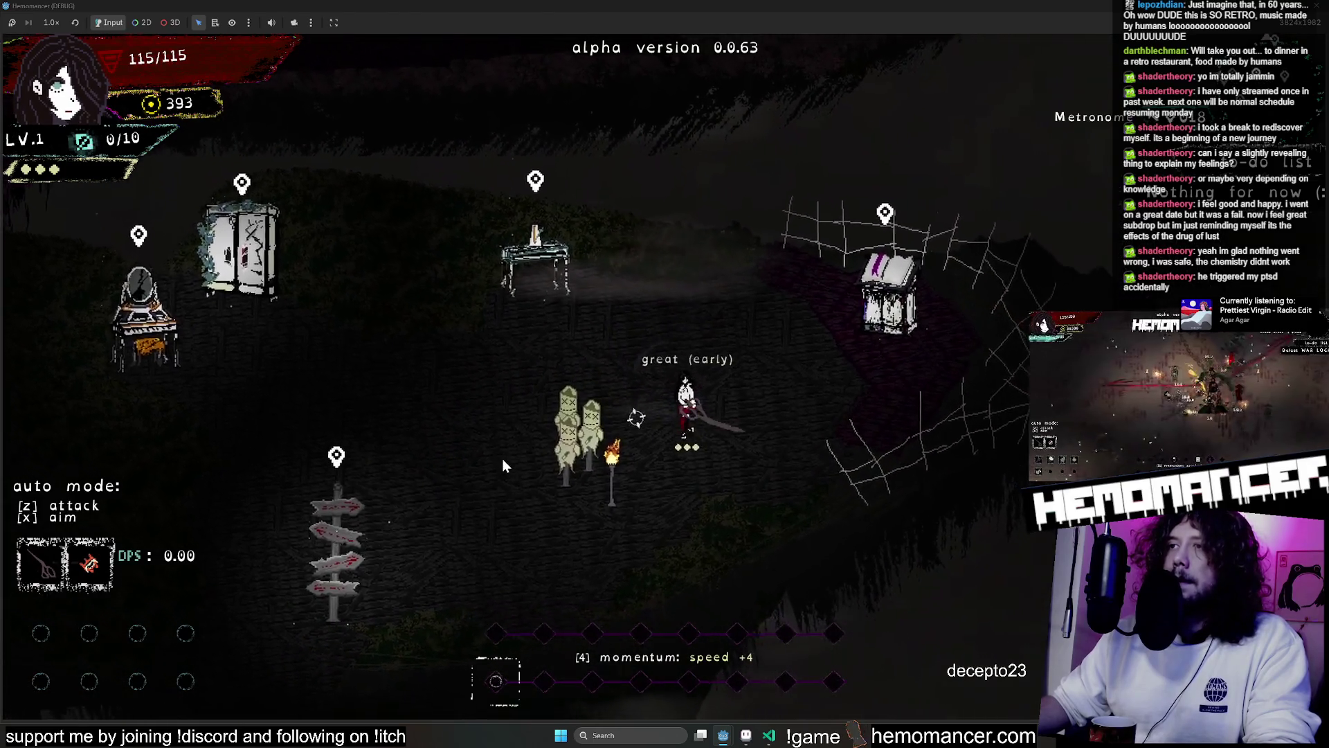
pyautogui.press('a')
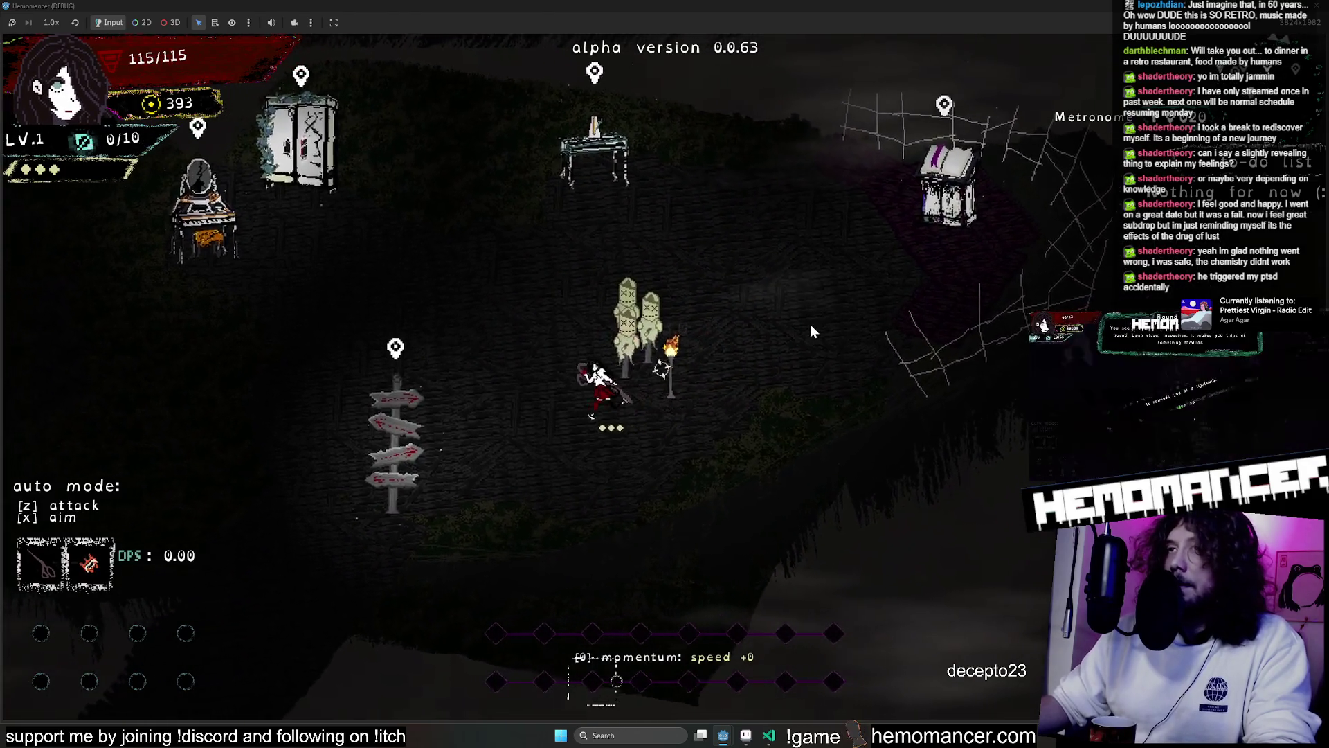
pyautogui.press('w')
pyautogui.press('a')
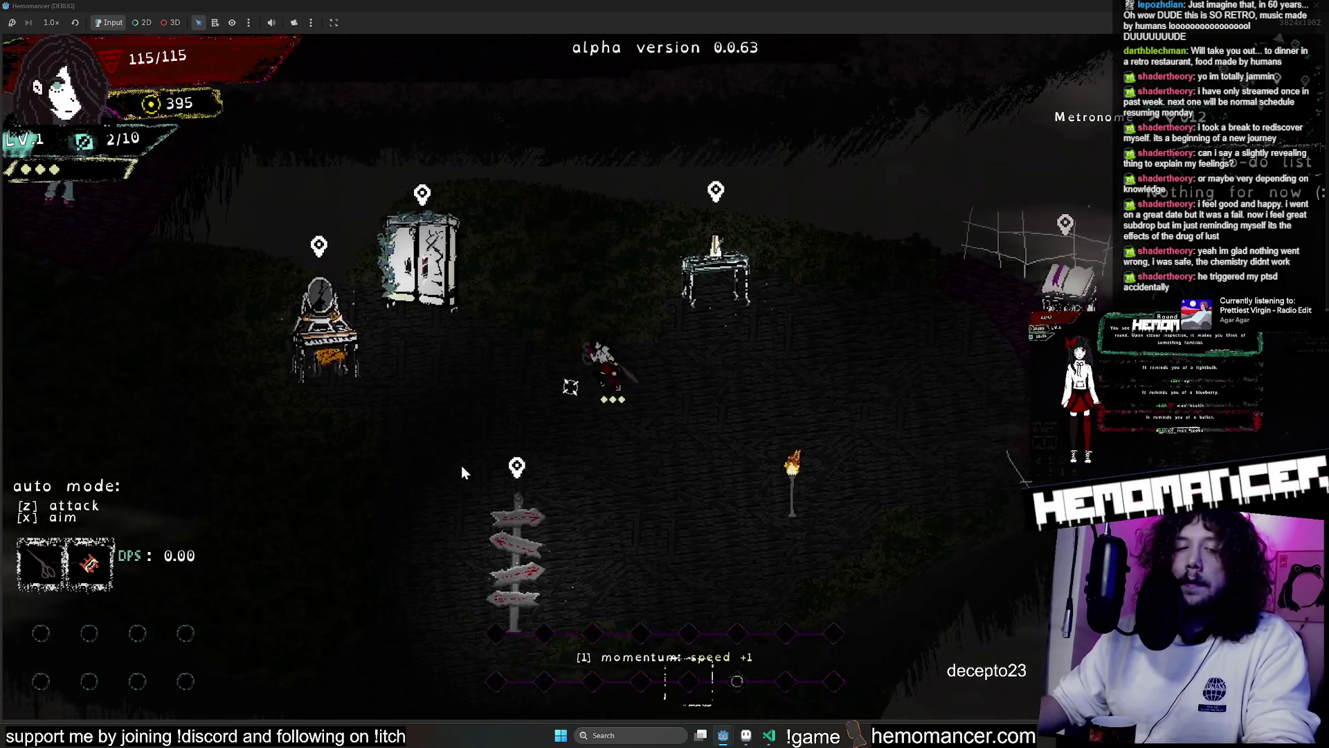
pyautogui.press('a')
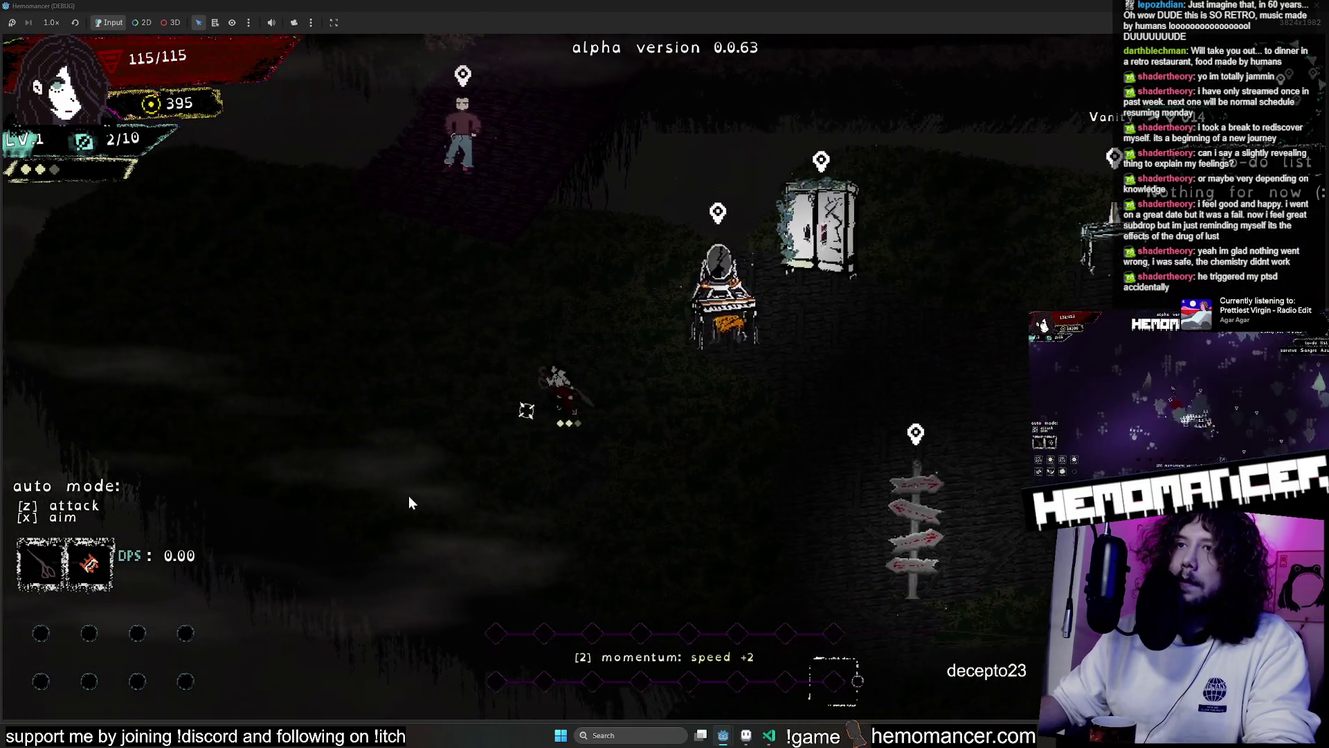
pyautogui.press('w')
pyautogui.press('a')
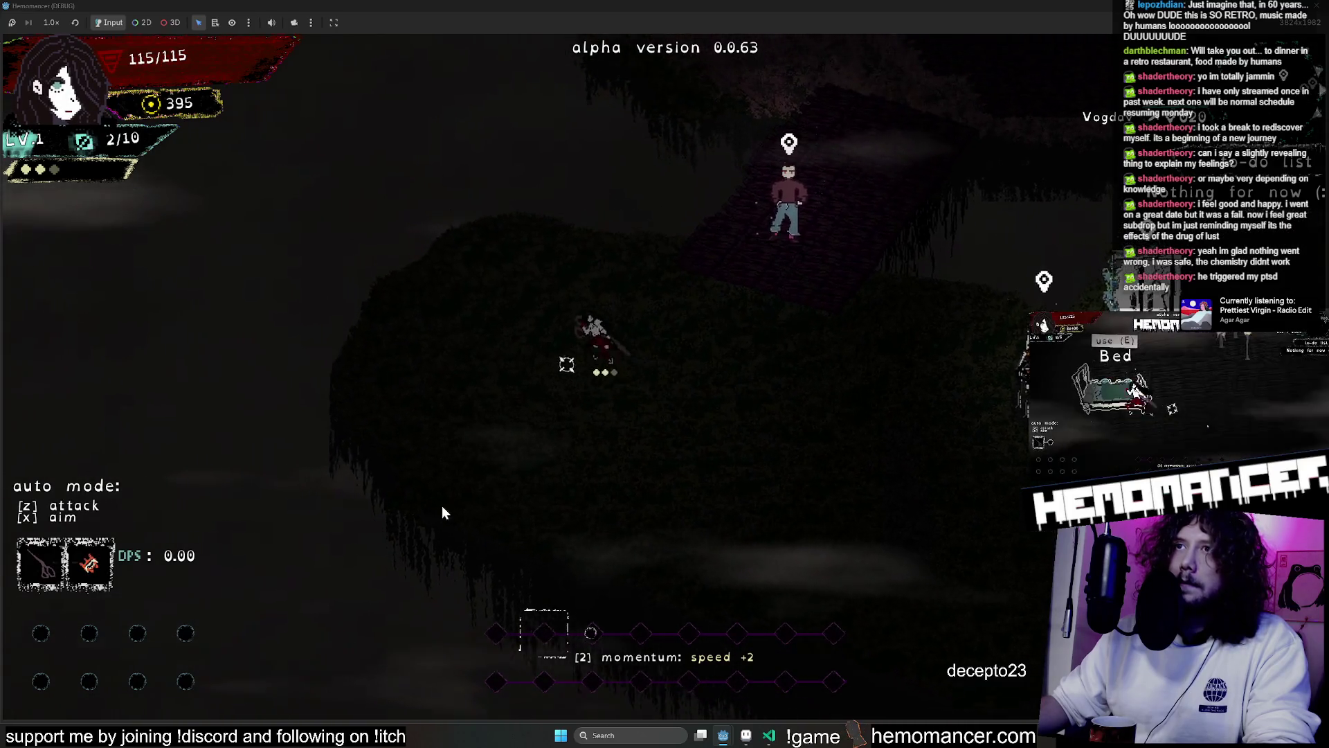
# Move up-right and climb the stone path onto the raised ledge
pyautogui.press('w')
pyautogui.press('d')
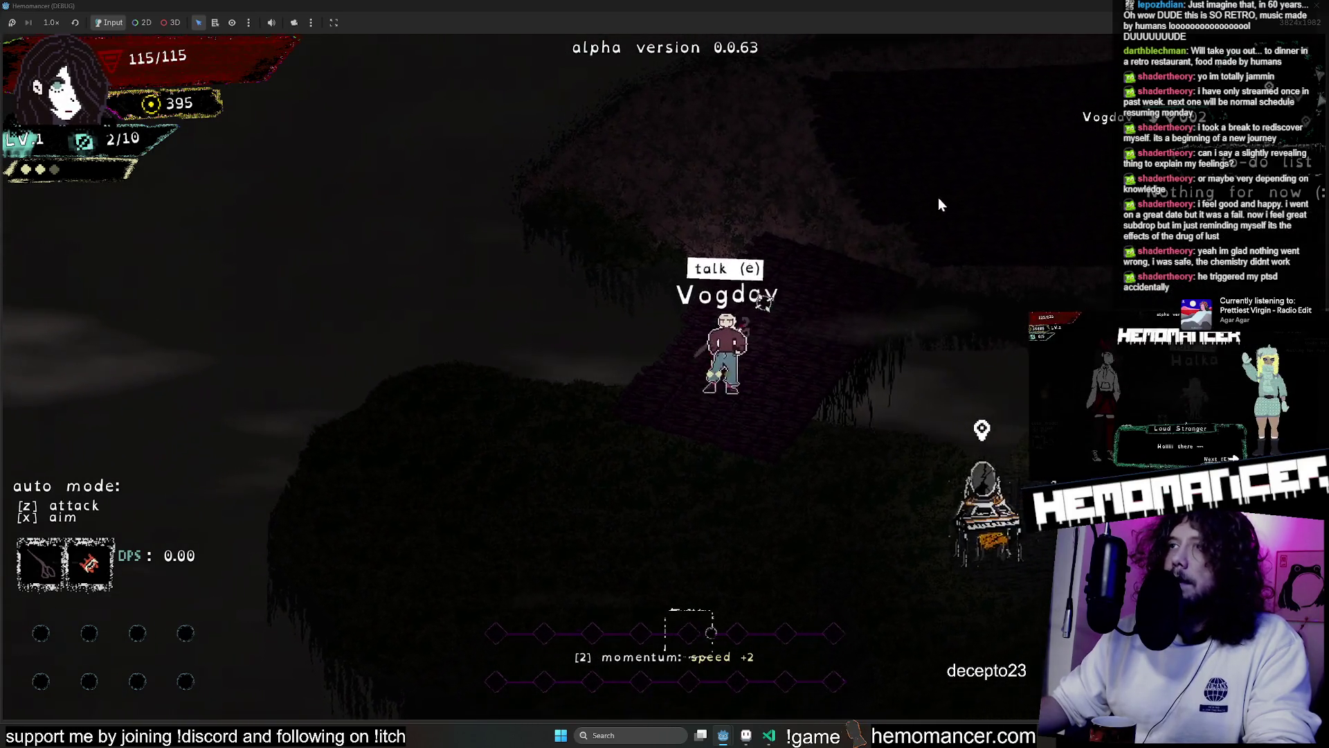
pyautogui.press('w')
pyautogui.press('d')
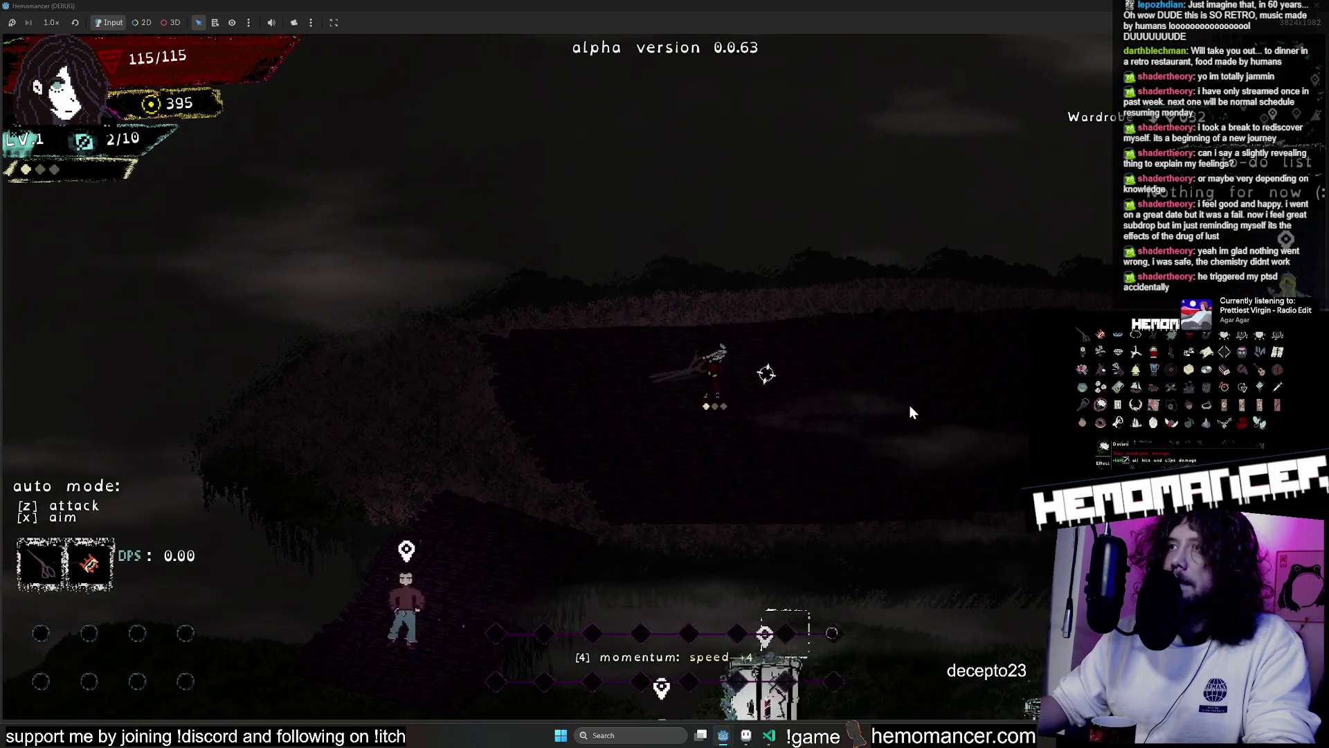
pyautogui.press('d')
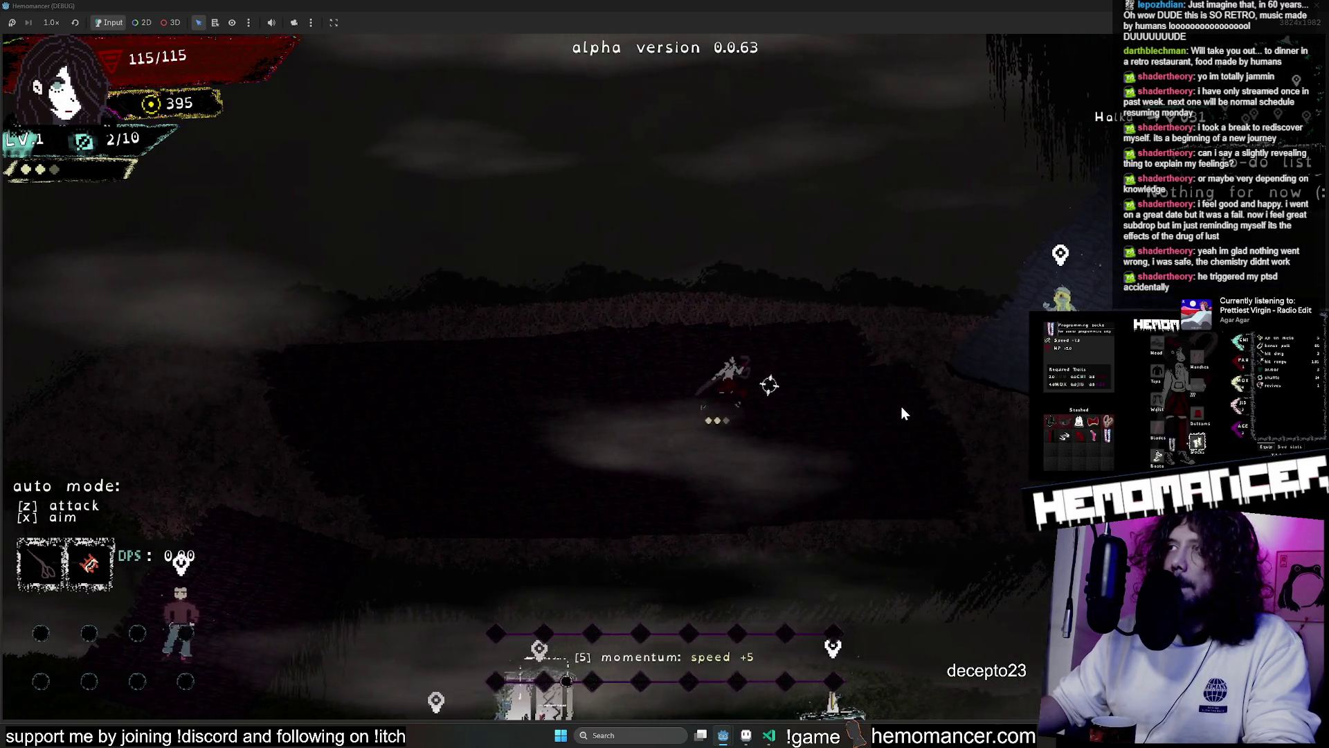
pyautogui.press('w')
pyautogui.press('d')
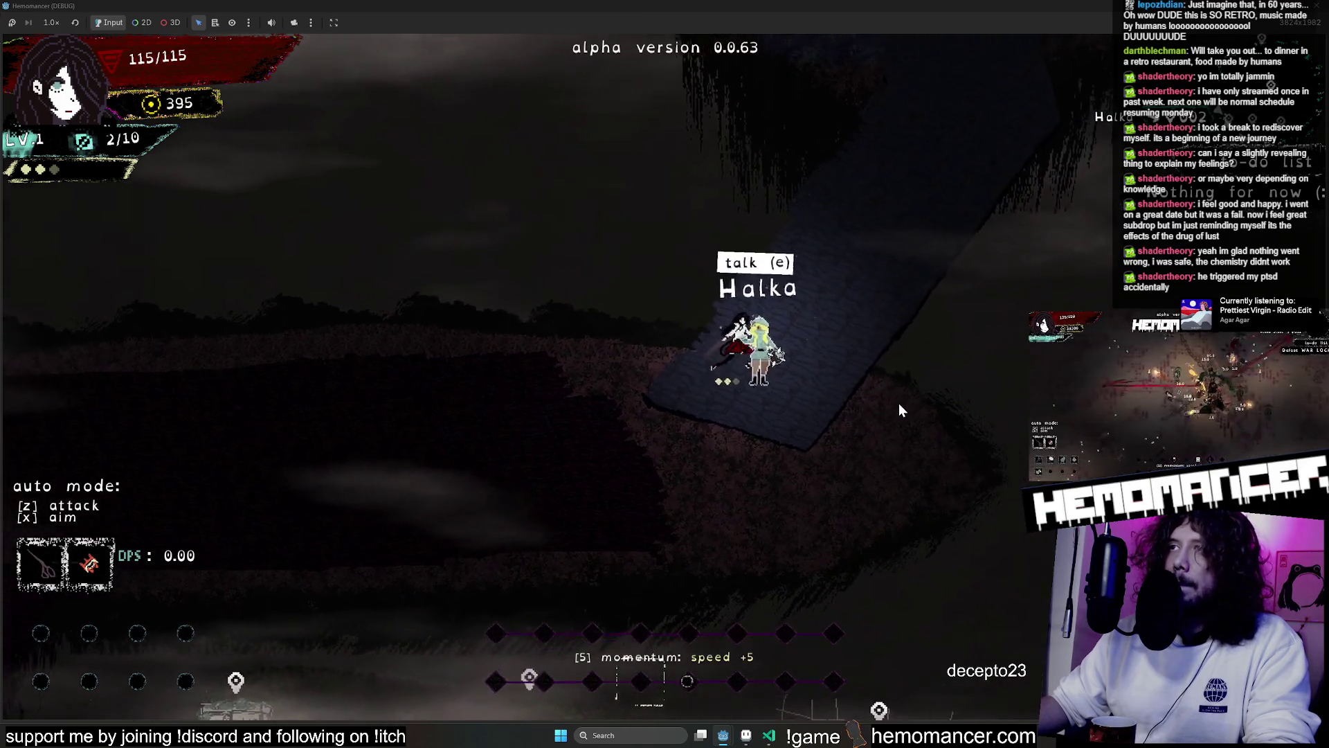
pyautogui.press('w')
pyautogui.press('d')
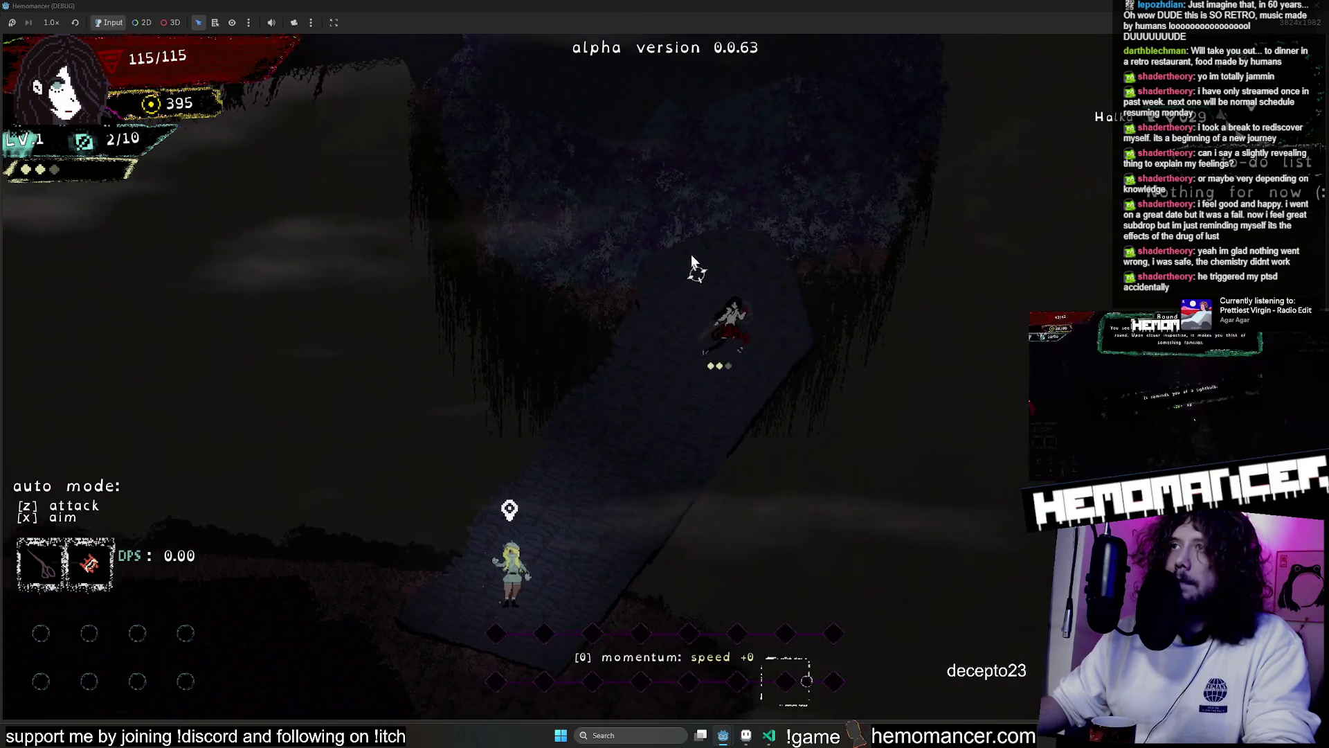
pyautogui.press('w')
pyautogui.press('a')
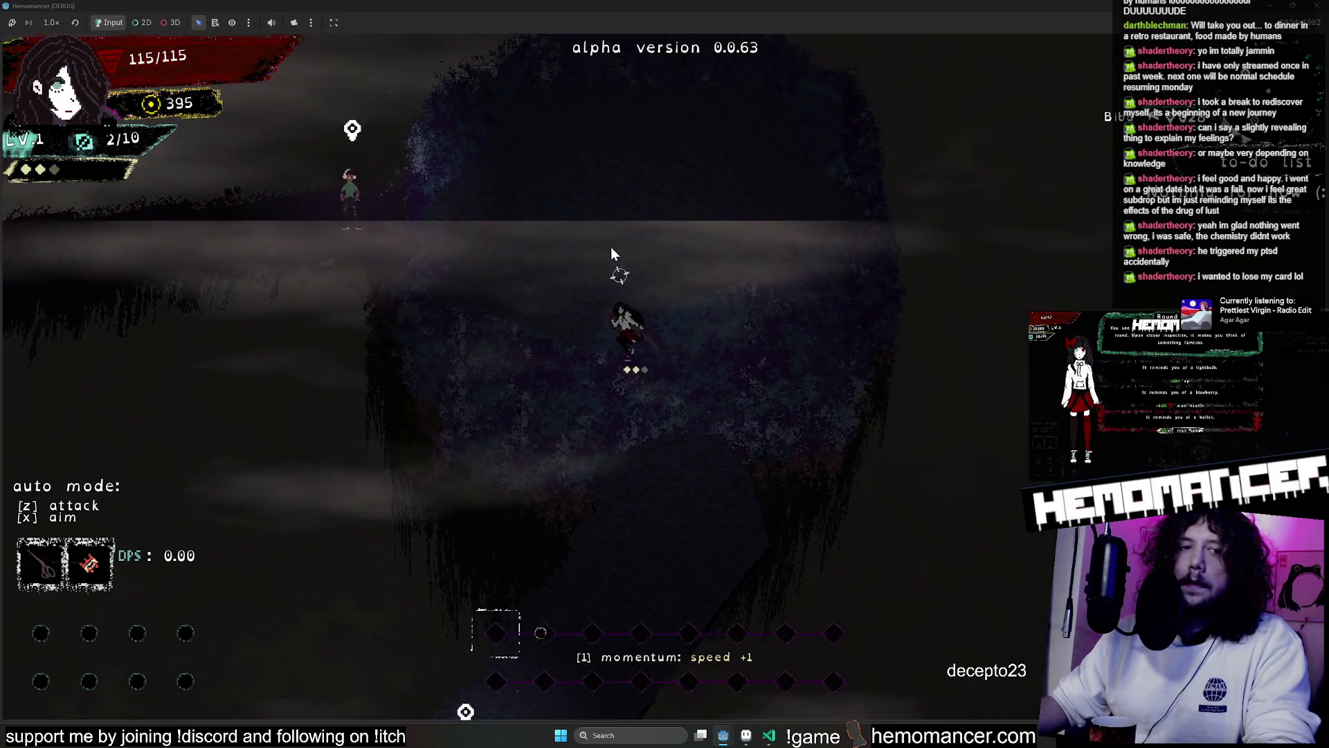
pyautogui.press('d')
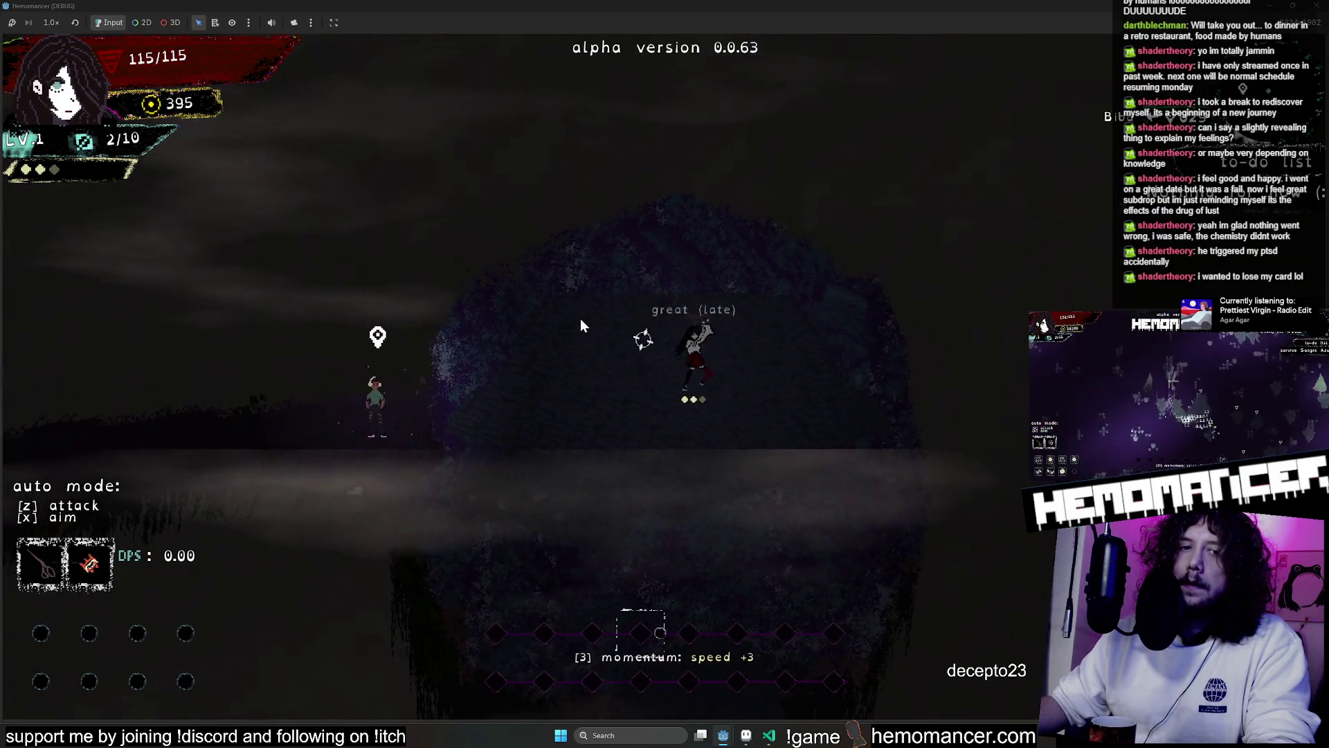
# Run left across the dark terrain to build momentum, turn back, and stop the debug run
pyautogui.press('a')
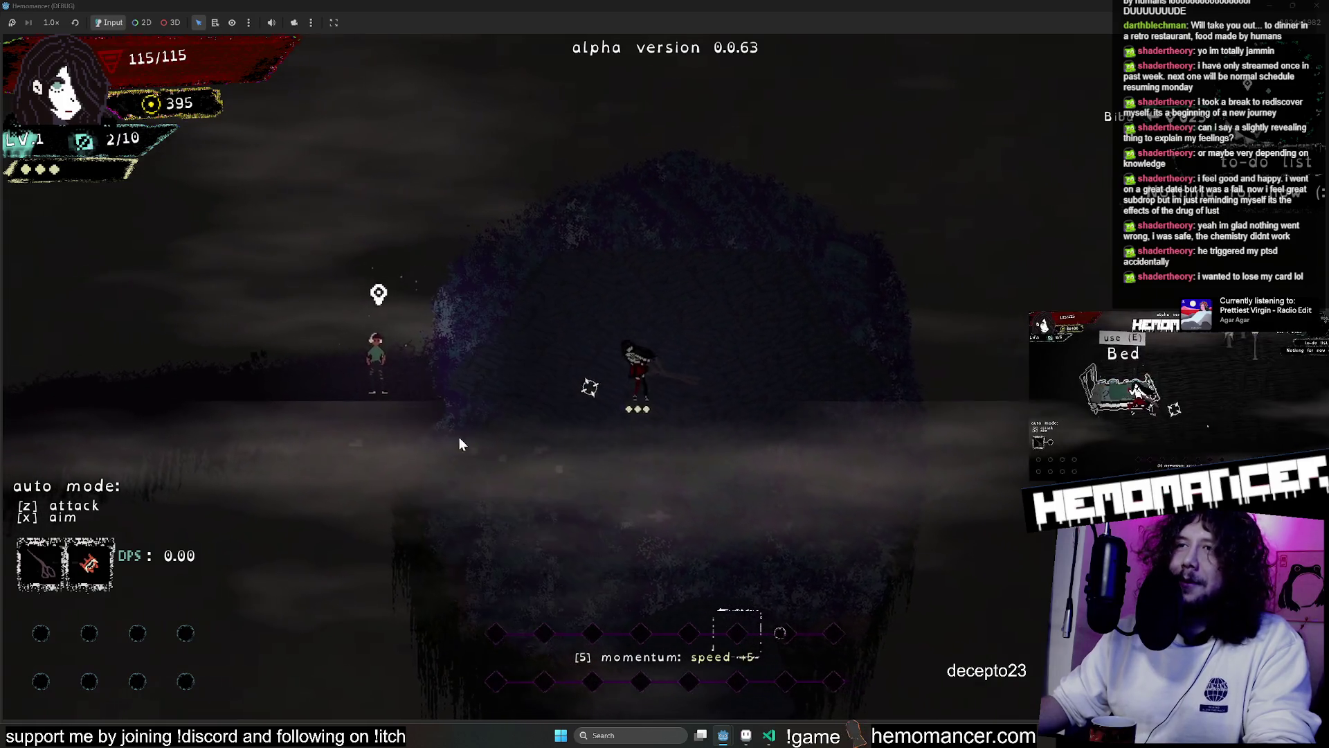
pyautogui.press('a')
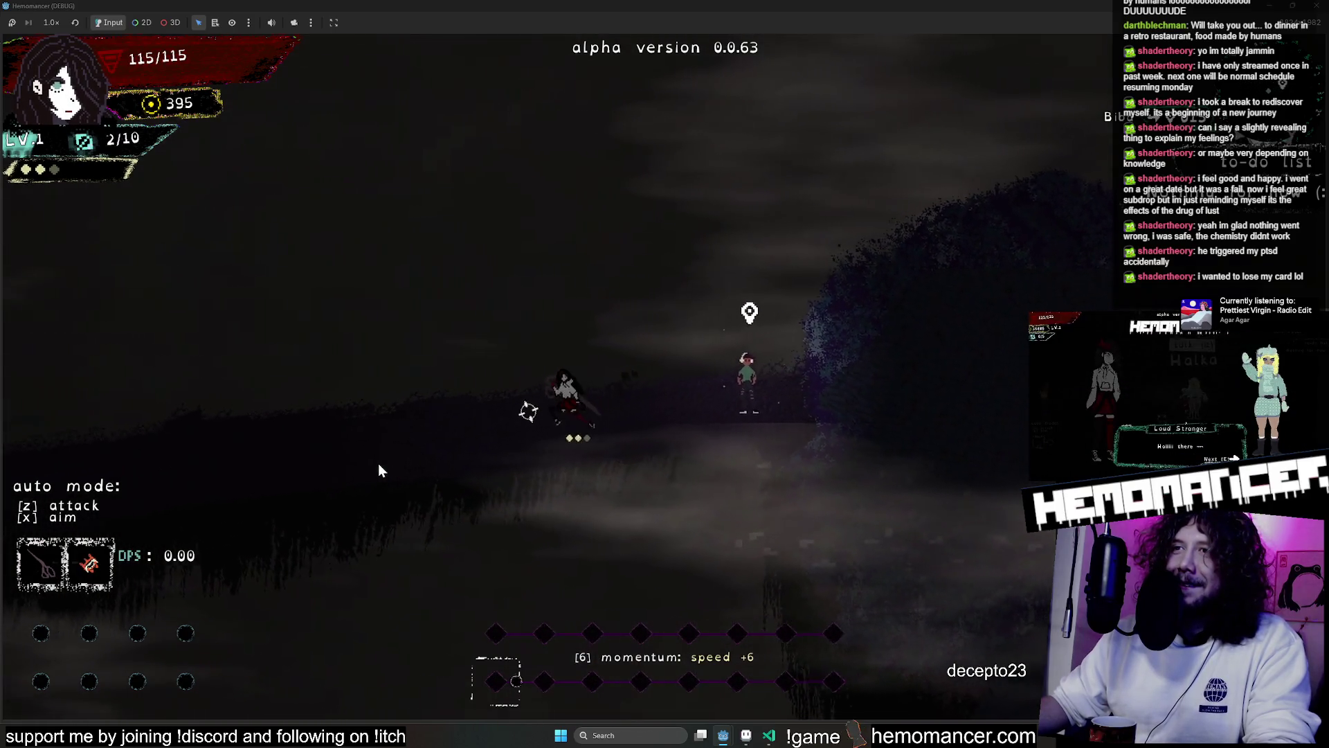
pyautogui.press('a')
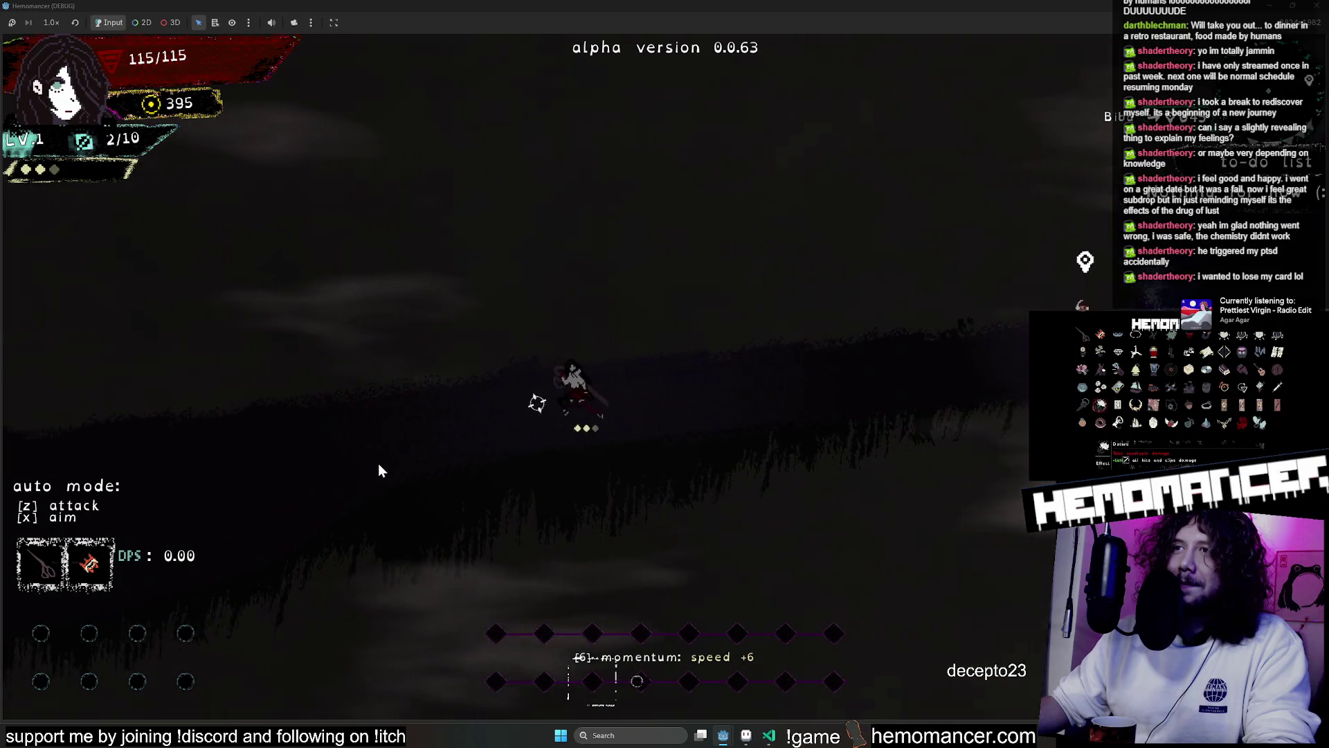
pyautogui.press('a')
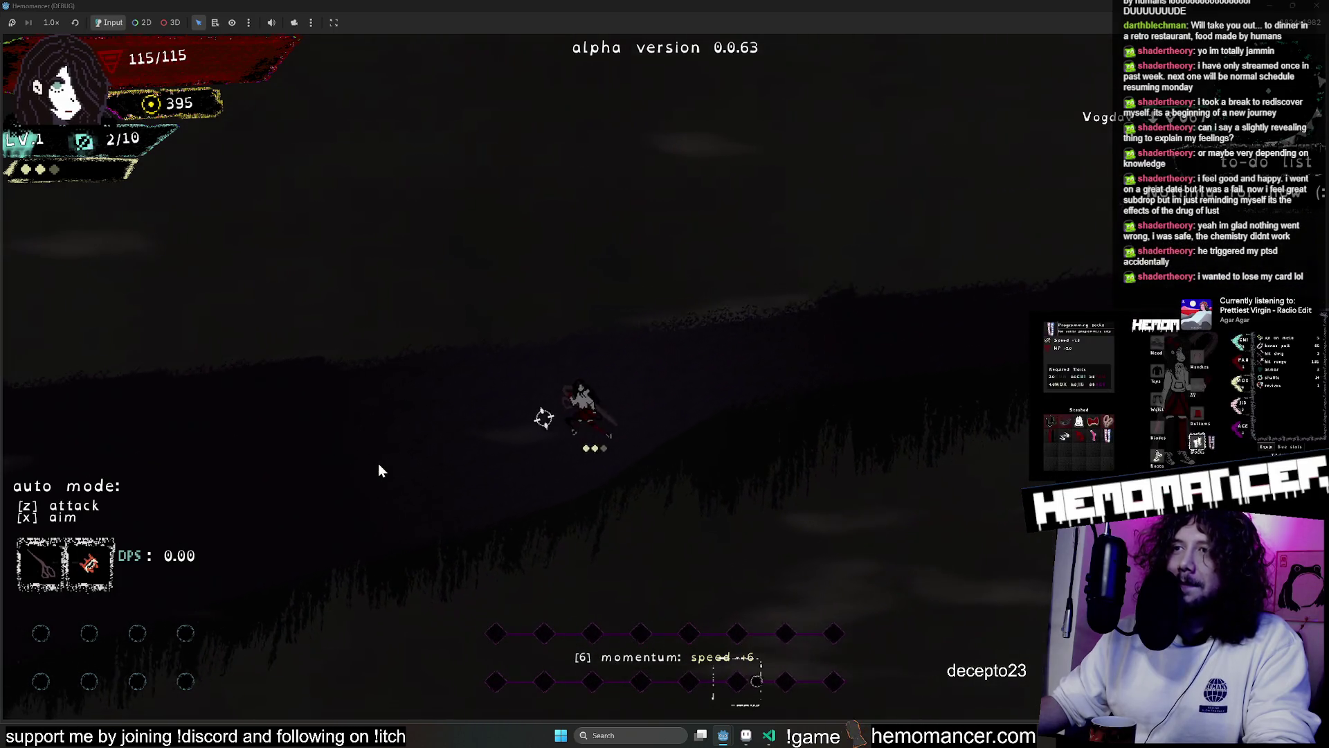
pyautogui.press('a')
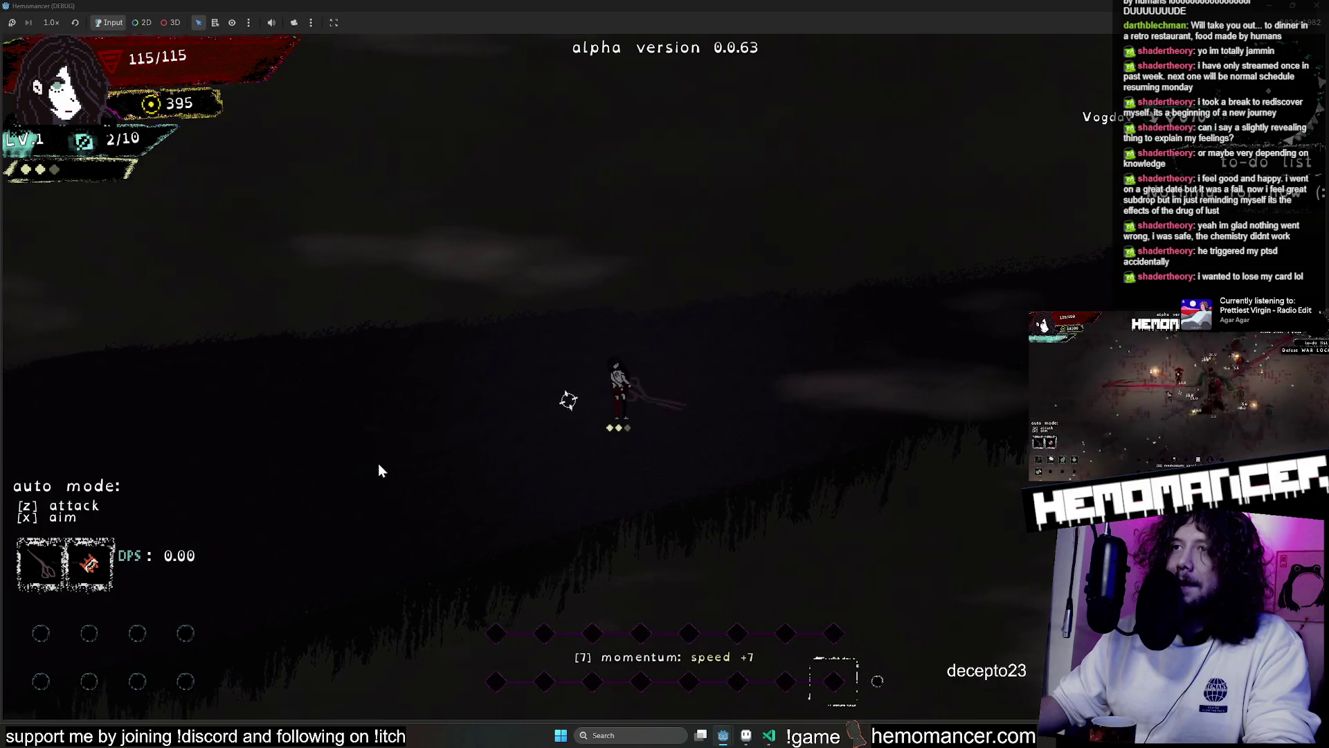
pyautogui.press('a')
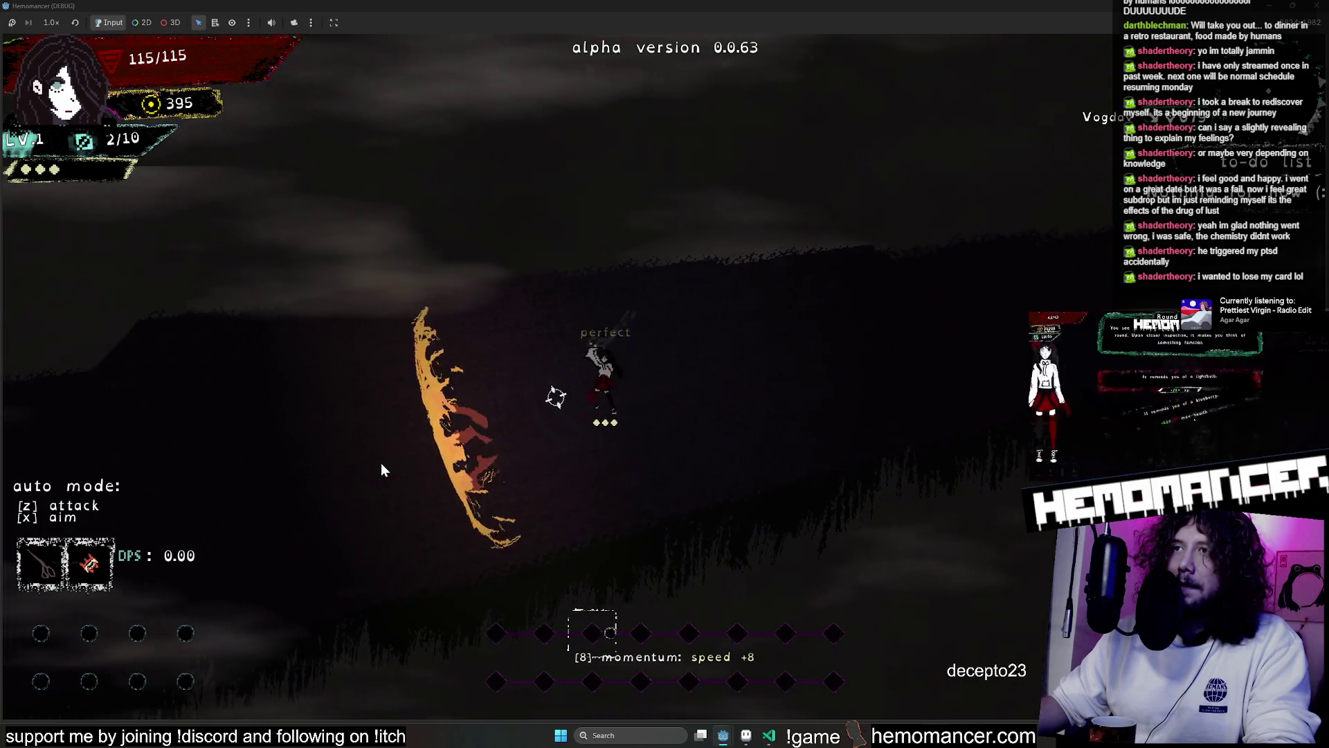
pyautogui.press('a')
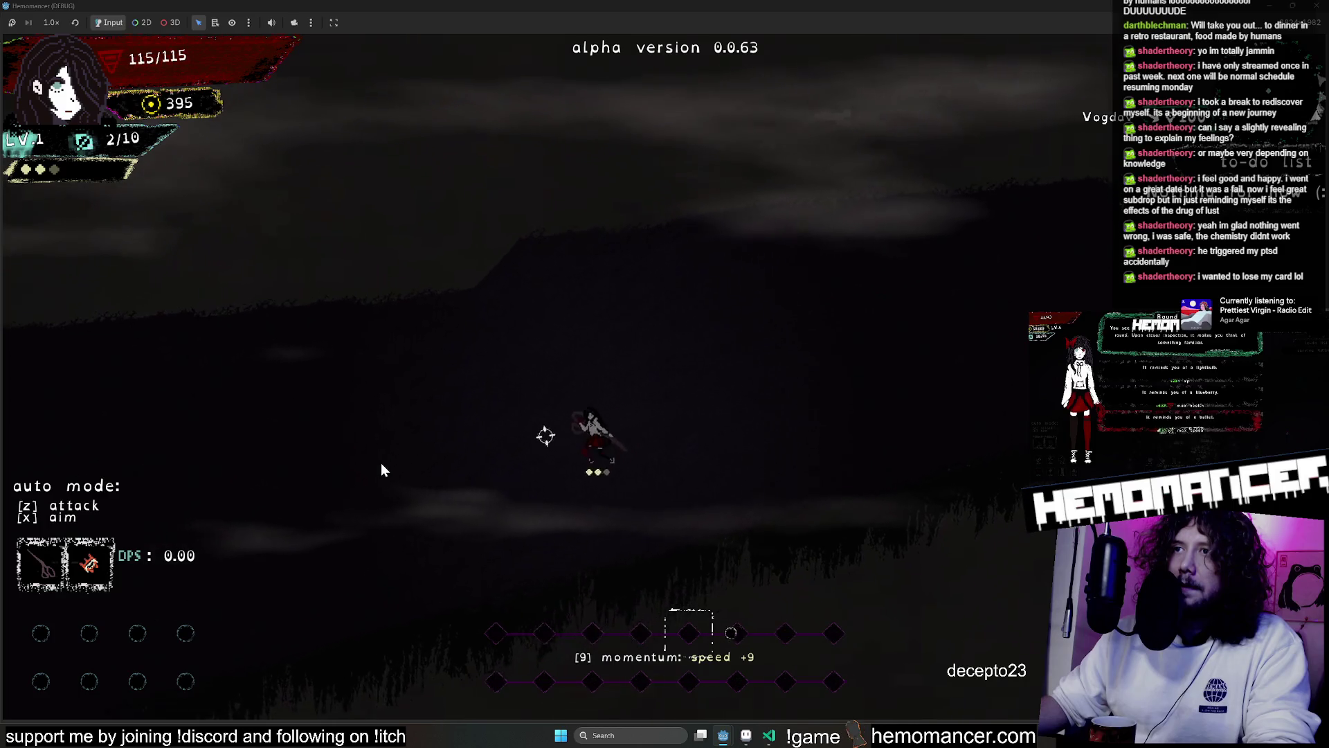
pyautogui.press('a')
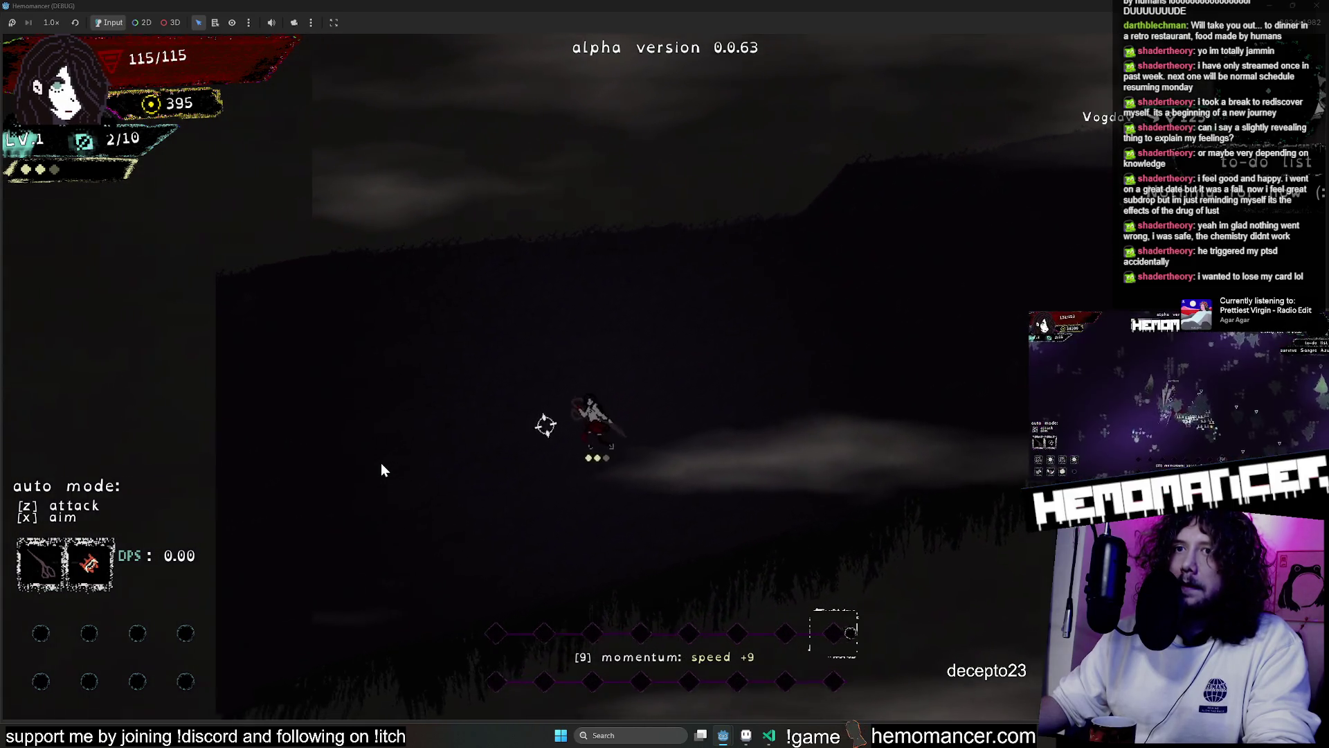
pyautogui.press('d')
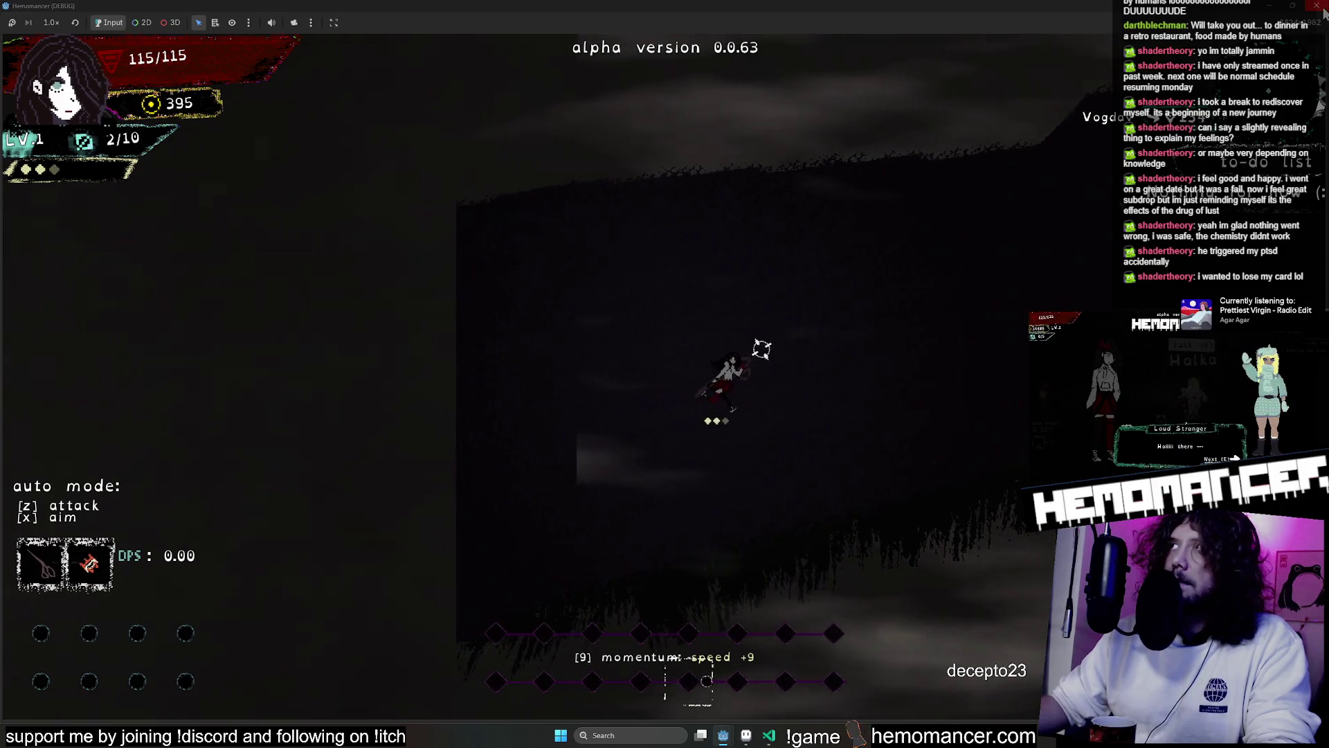
pyautogui.press('F8')
# Pan the map view, show the run's Output log, and open the lobby_map.gd script
pyautogui.moveTo(752, 221); pyautogui.dragTo(771, 378)
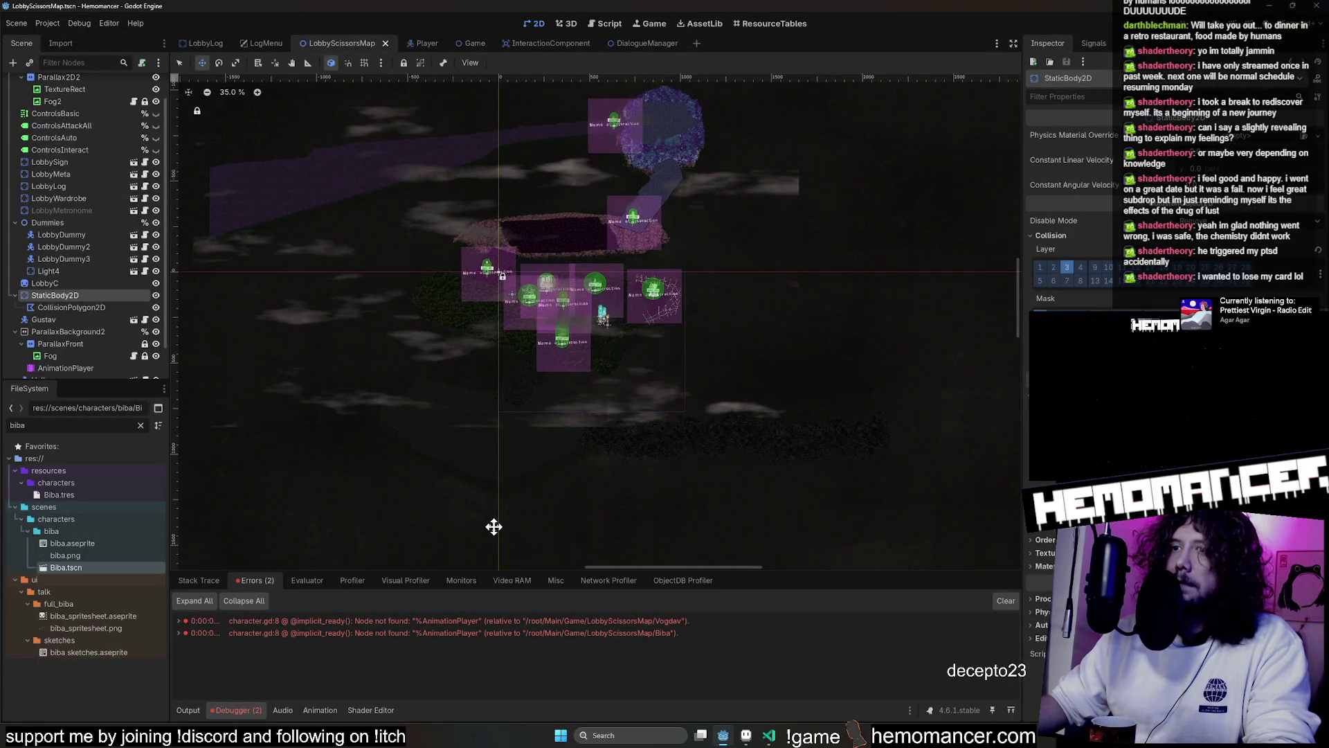
pyautogui.click(188, 709)
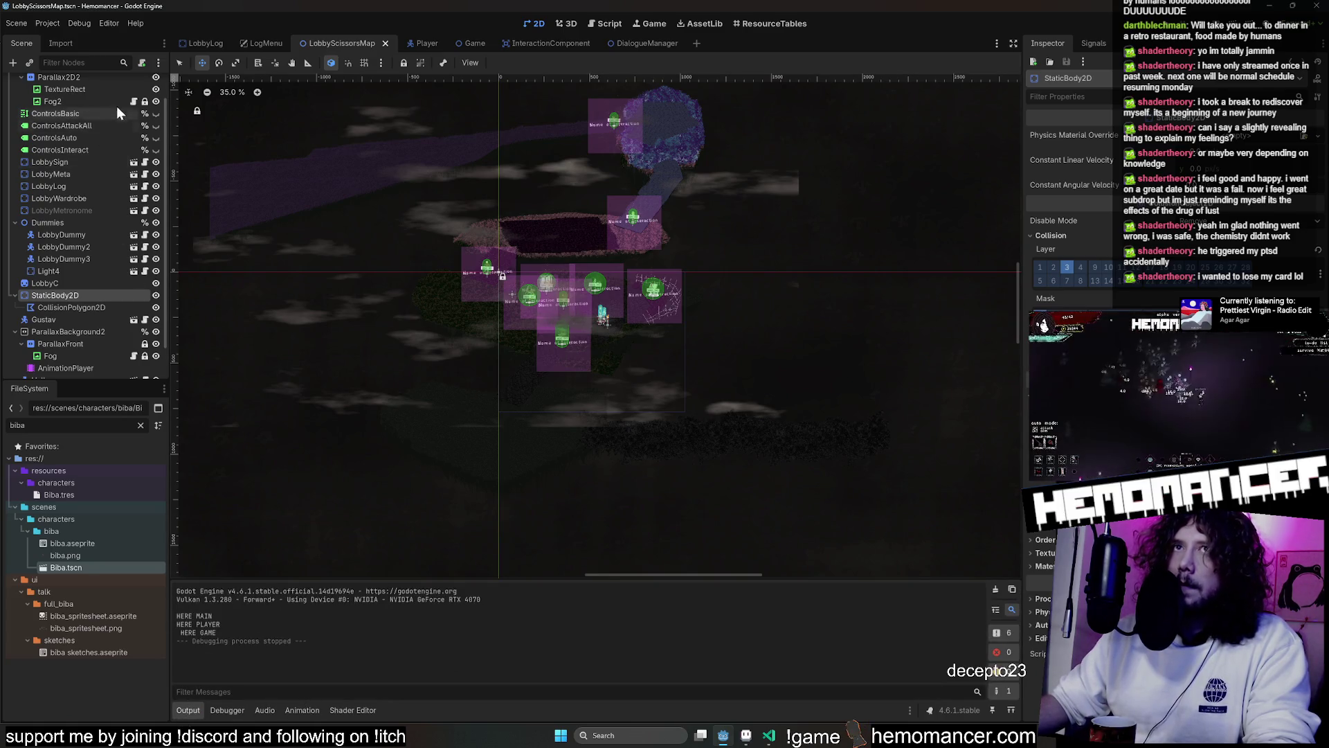
pyautogui.scroll(2, 144, 97)
pyautogui.click(144, 83)
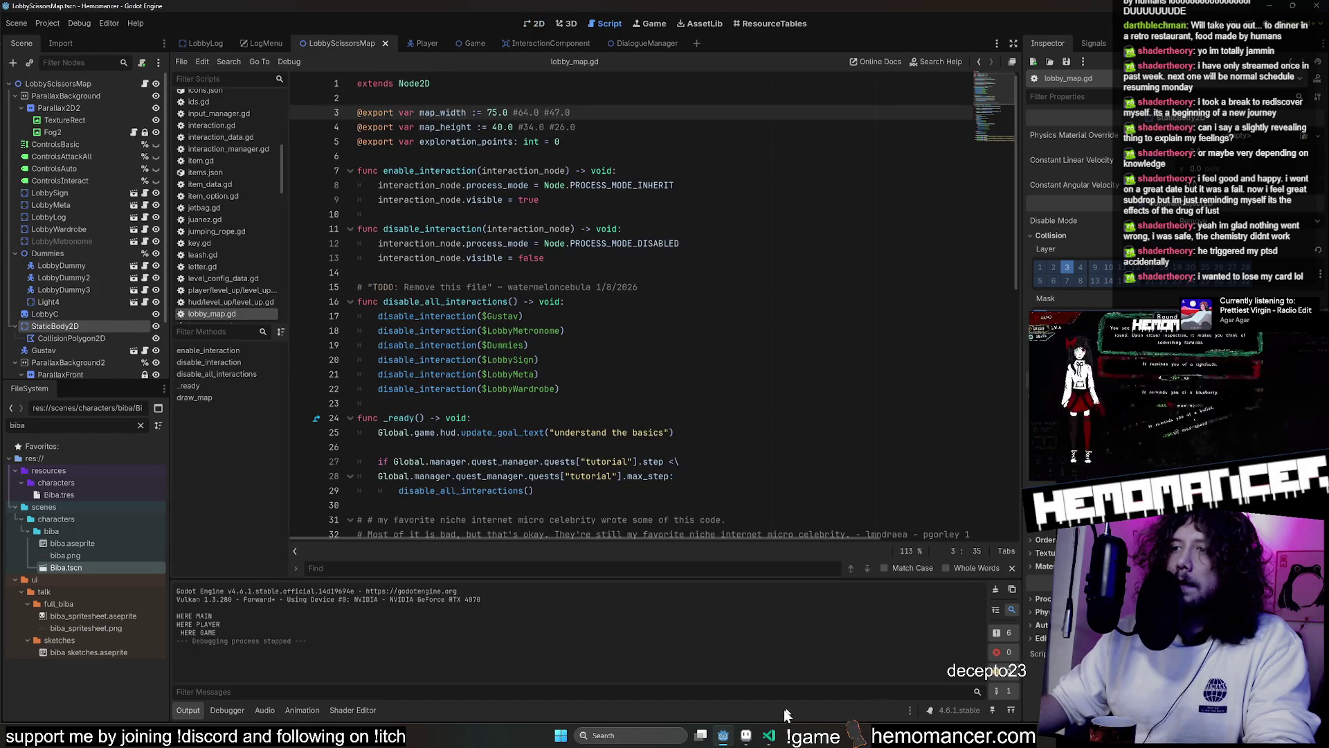
pyautogui.click(771, 737)
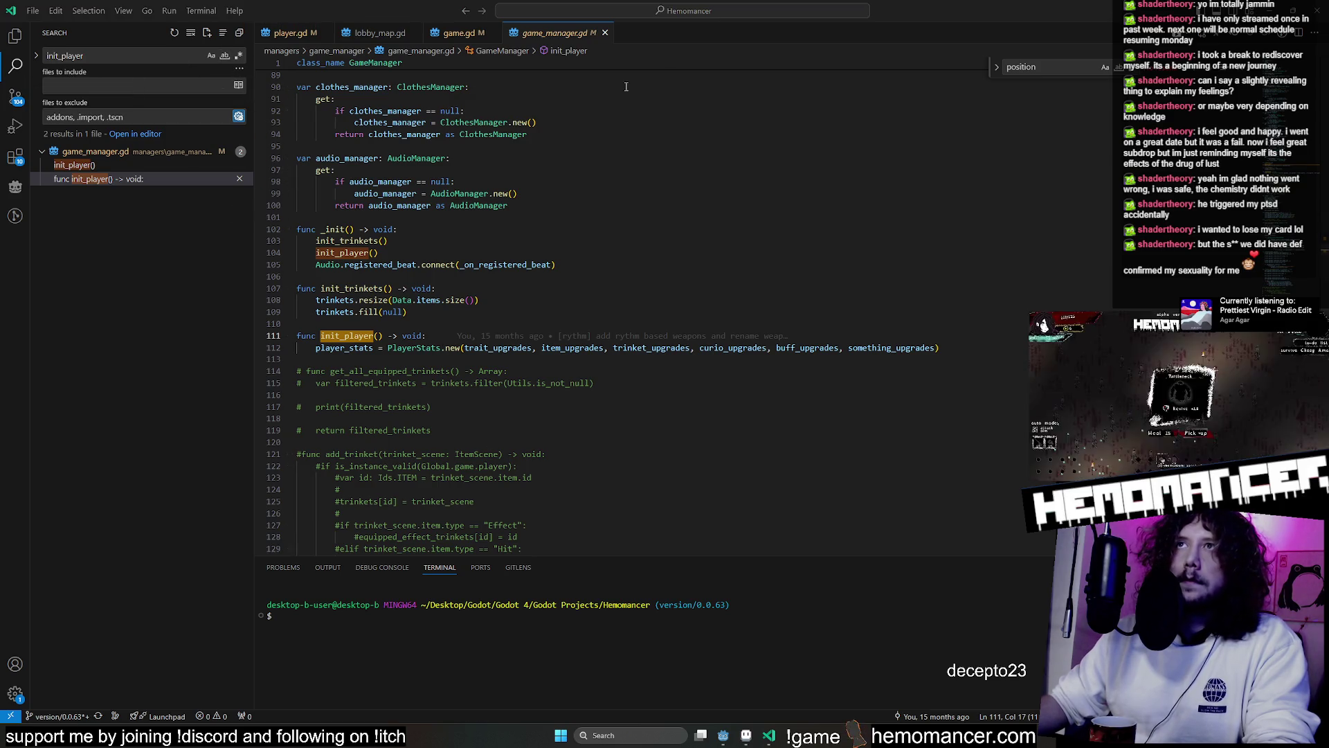
# Make the HERE search case-sensitive and delete the debug prints in game.gd and game_map.gd
pyautogui.click(10, 97)
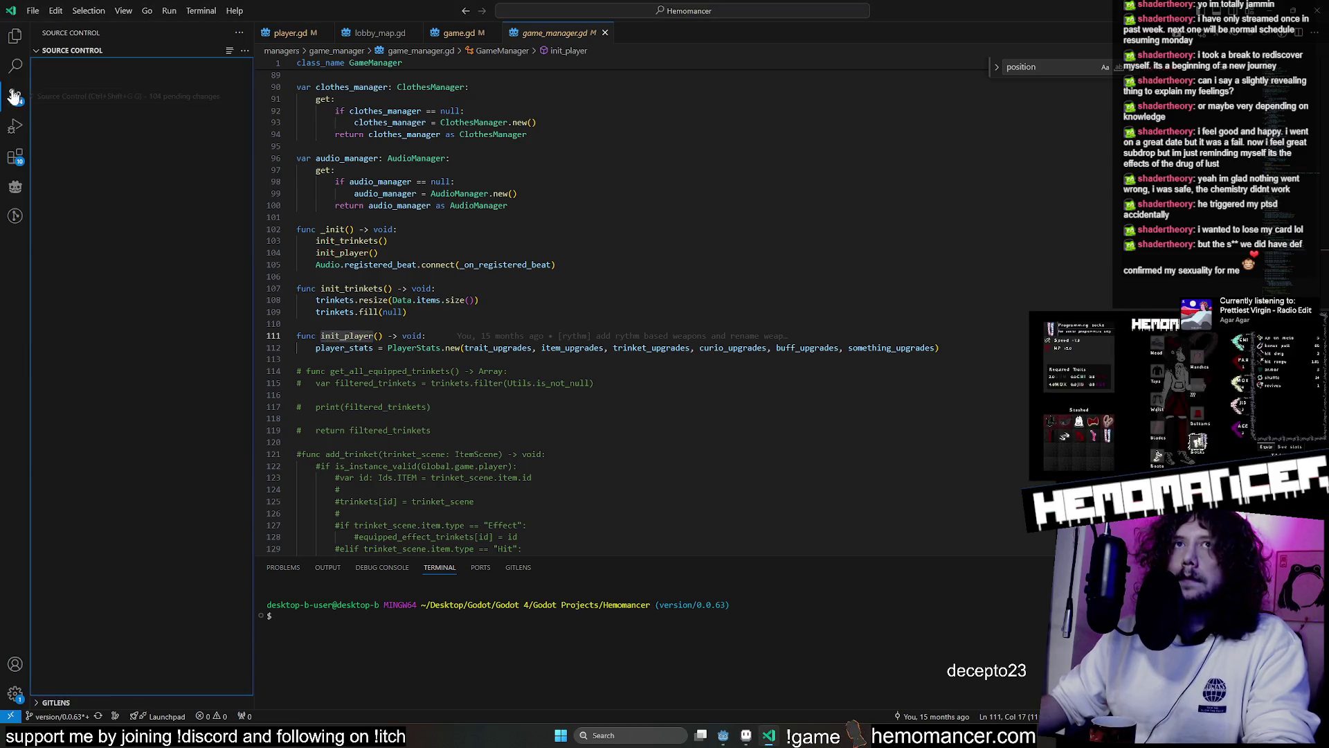
pyautogui.click(13, 70)
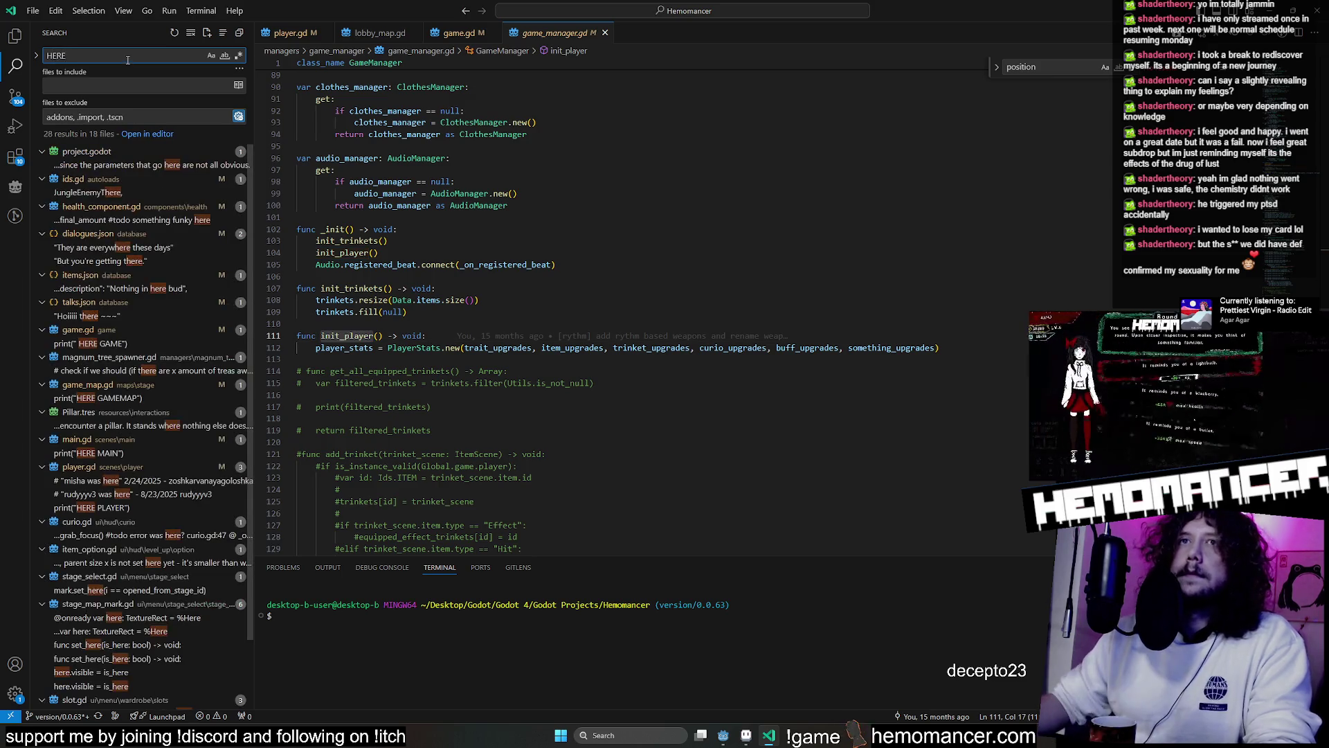
pyautogui.click(211, 56)
pyautogui.click(132, 168)
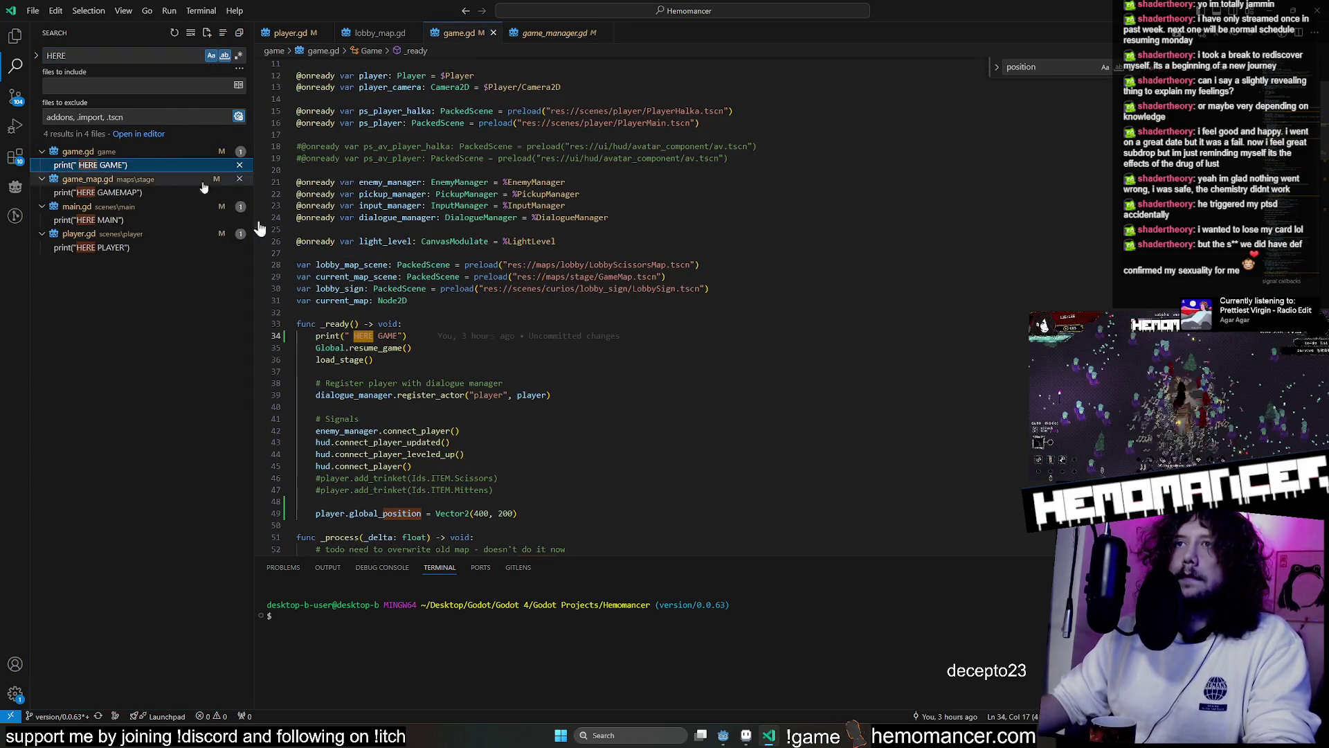
pyautogui.hotkey('ctrl', 'shift', 'k')
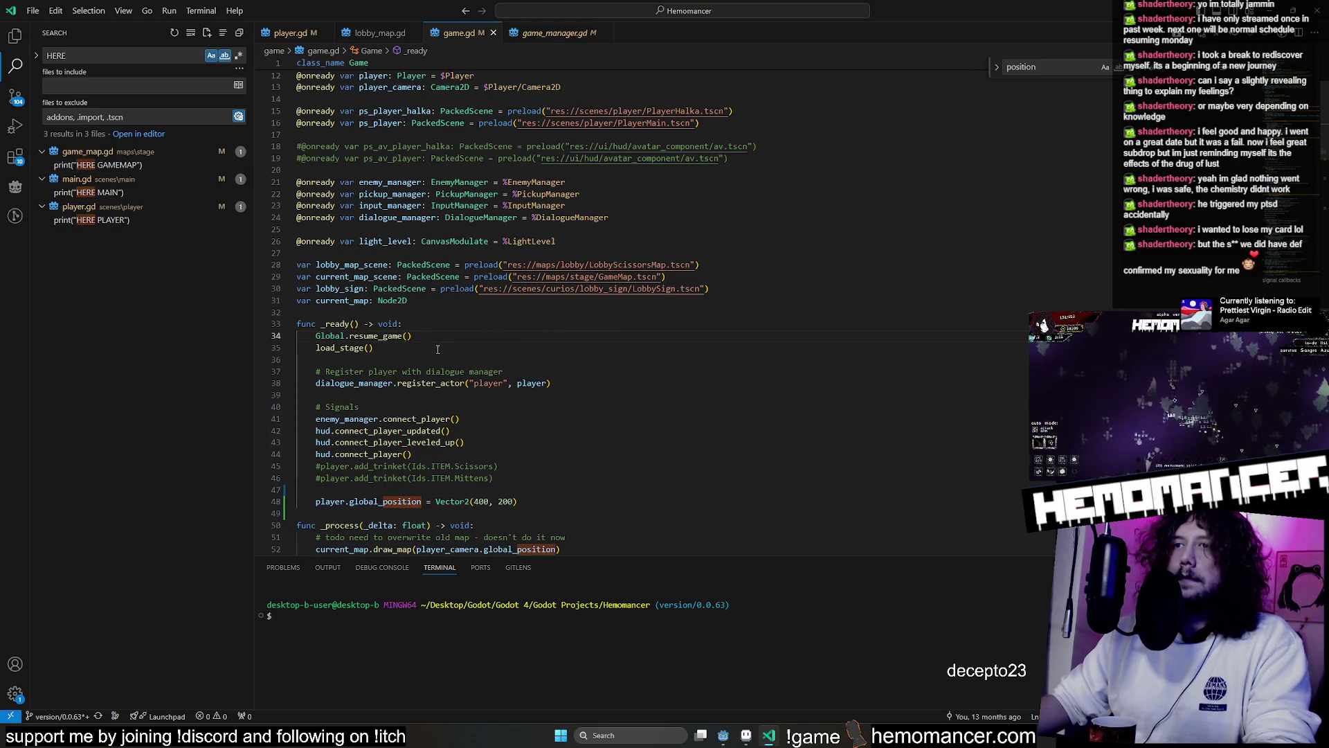
pyautogui.click(133, 165)
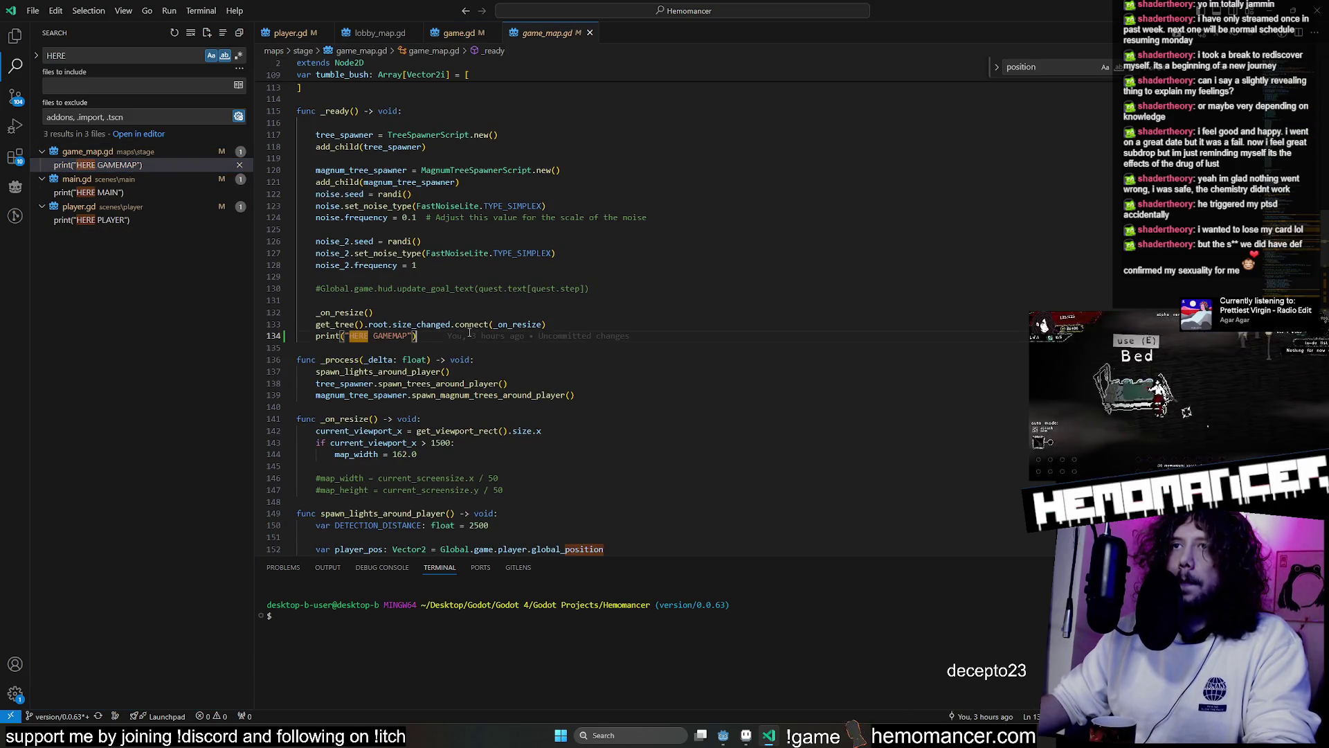
pyautogui.hotkey('ctrl', 'shift', 'k')
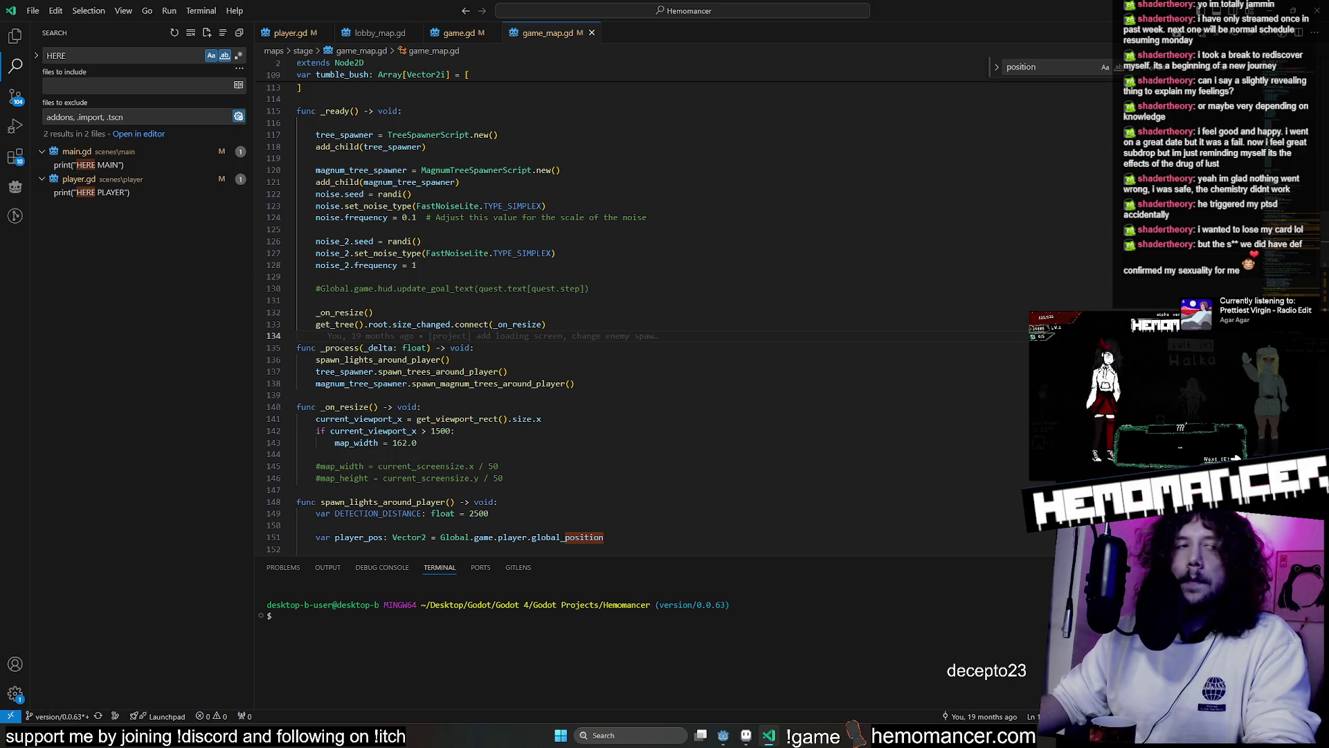
# Delete the HERE MAIN print and leftover blank lines in main.gd, check player.gd, then return to Godot
pyautogui.click(117, 166)
pyautogui.click(429, 336)
pyautogui.hotkey('ctrl', 'shift', 'k')
pyautogui.press('BackSpace')
pyautogui.press('BackSpace')
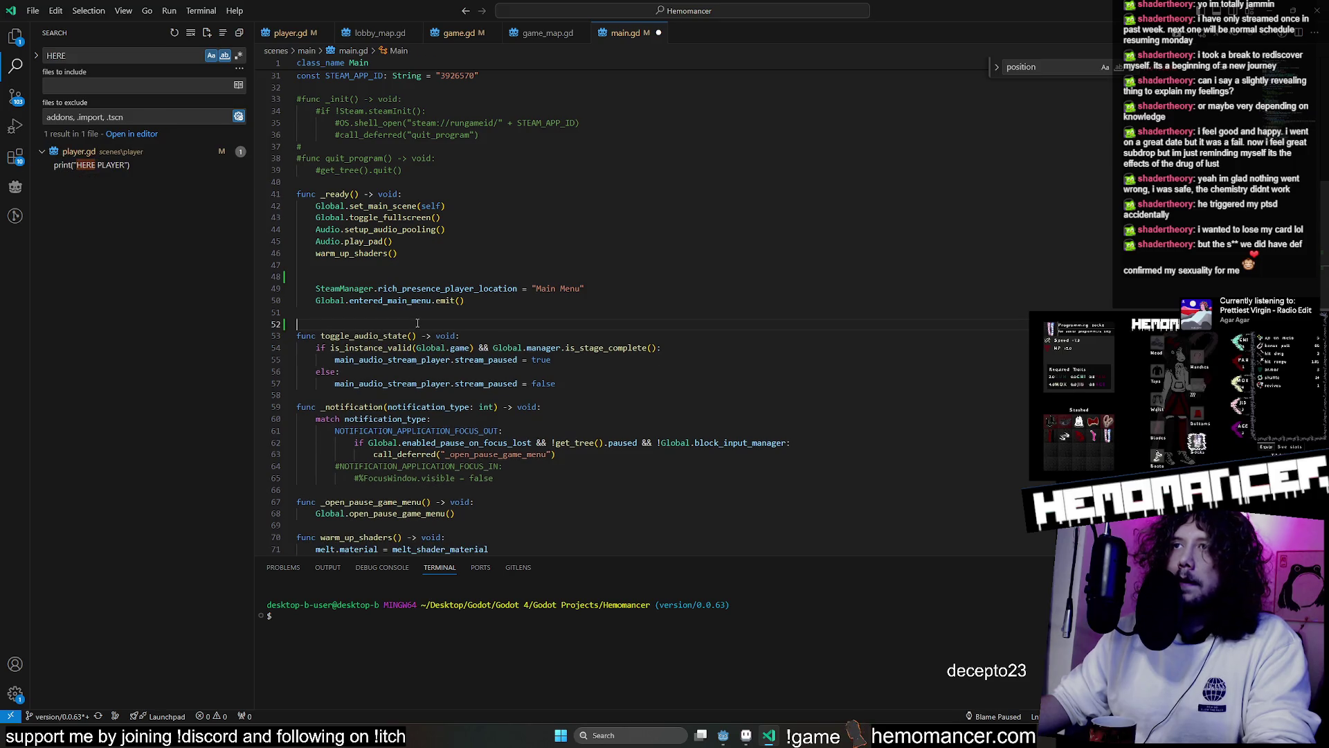
pyautogui.click(110, 166)
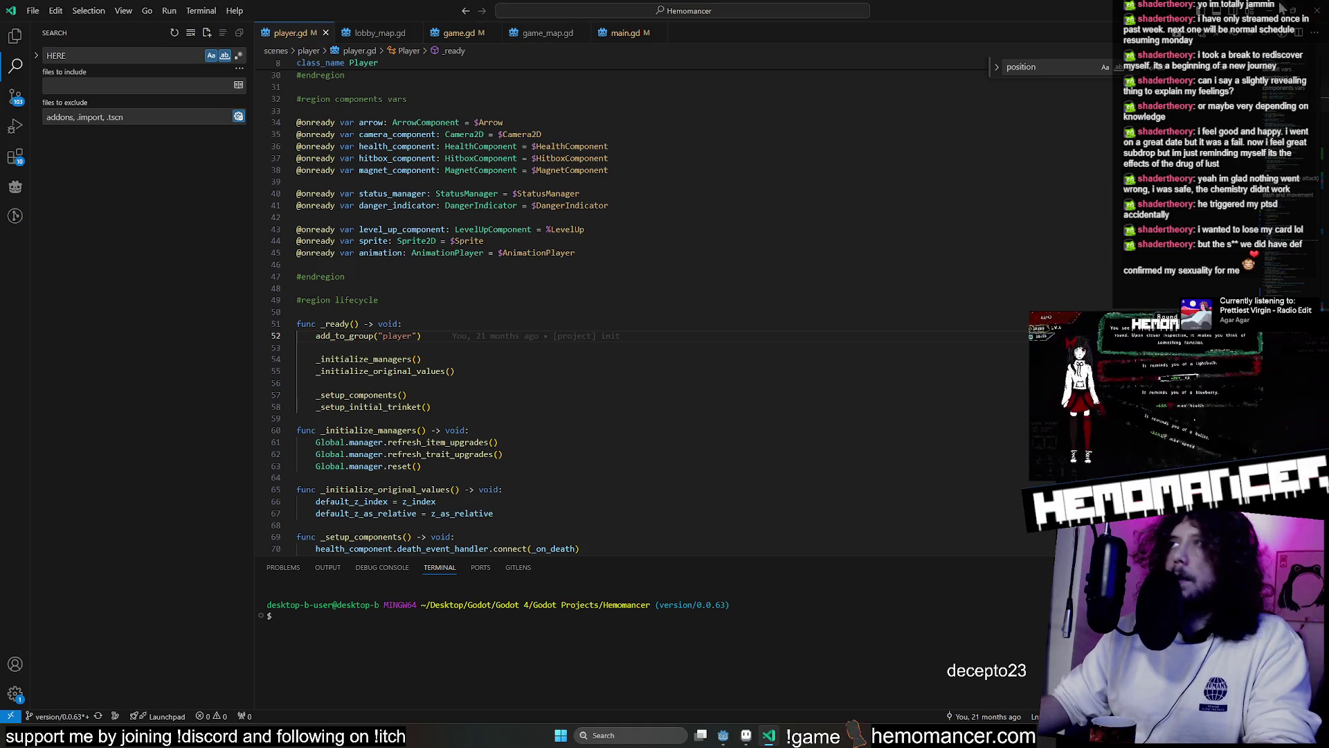
pyautogui.hotkey('alt', 'Tab')
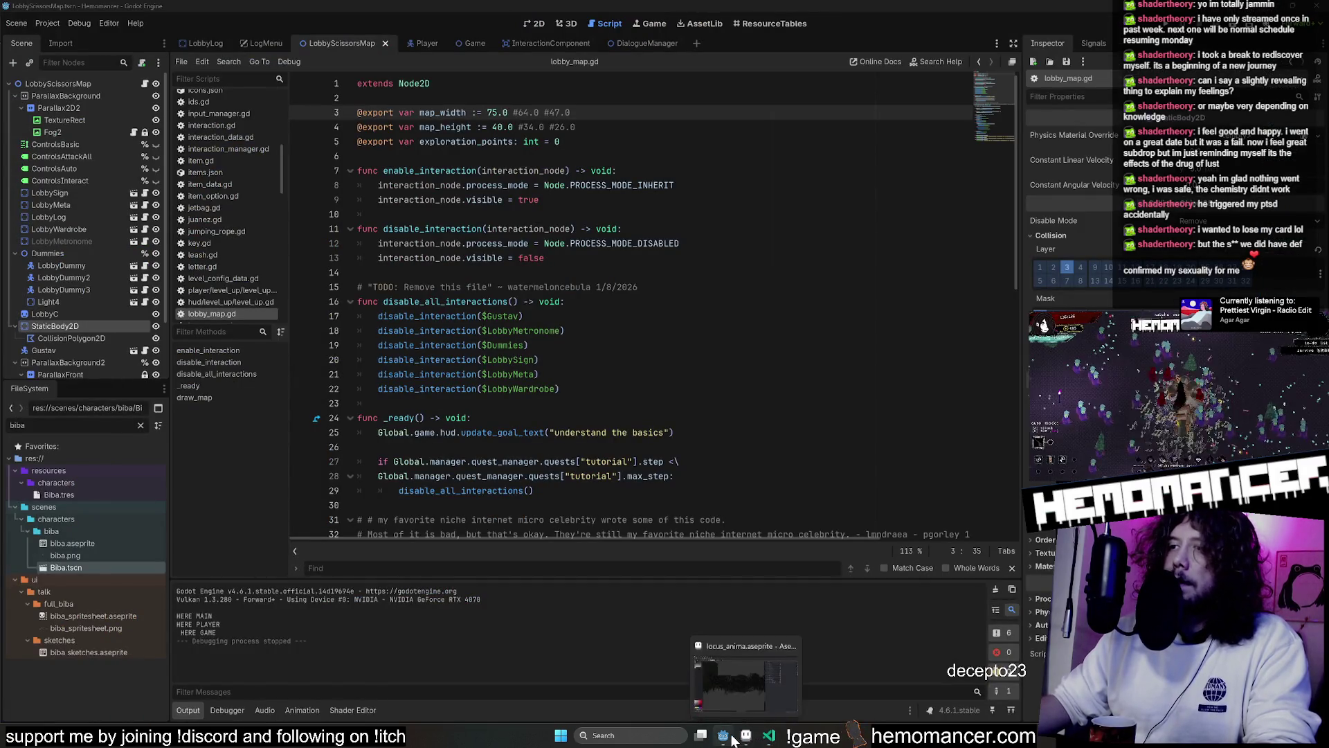
pyautogui.click(746, 738)
# Reveal the VOID-PLANK layer and paint a lighter grey stroke over the dark area
pyautogui.scroll(-3, 683, 552)
pyautogui.scroll(3, 347, 409)
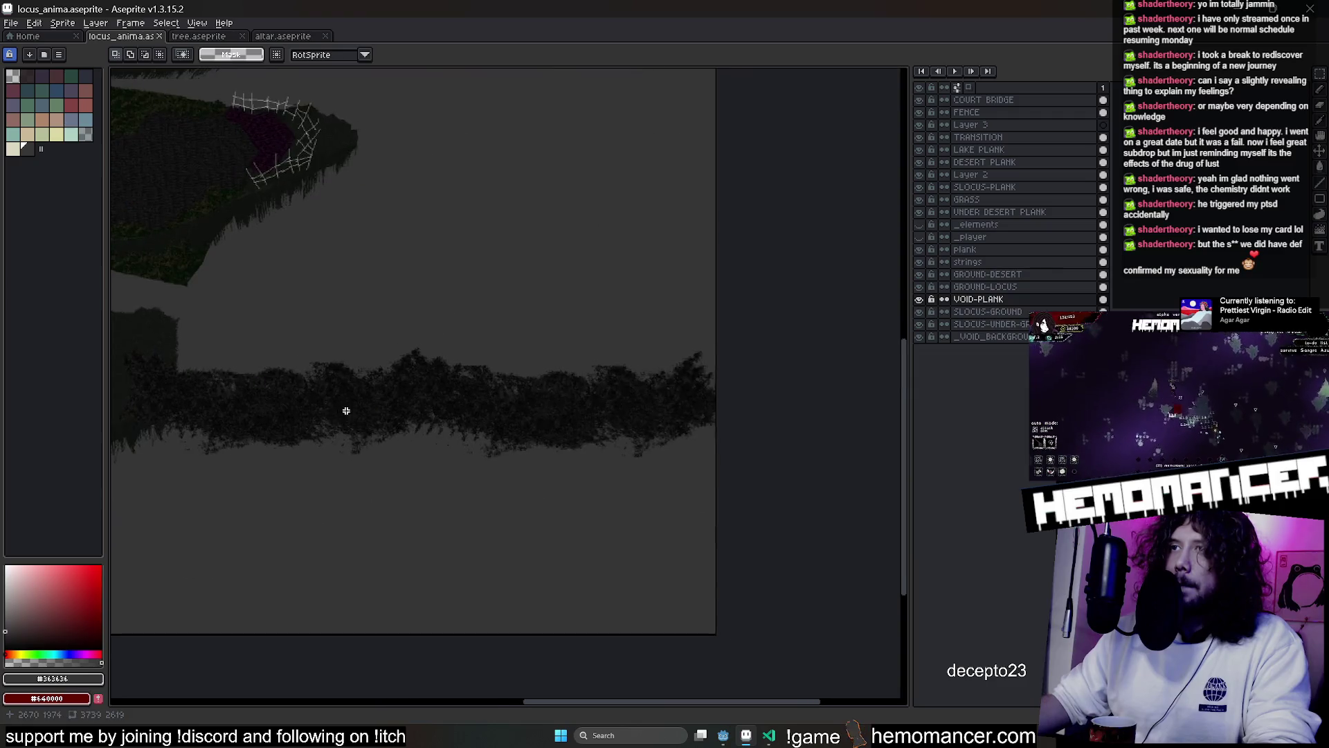
pyautogui.hscroll(-5, 335, 496)
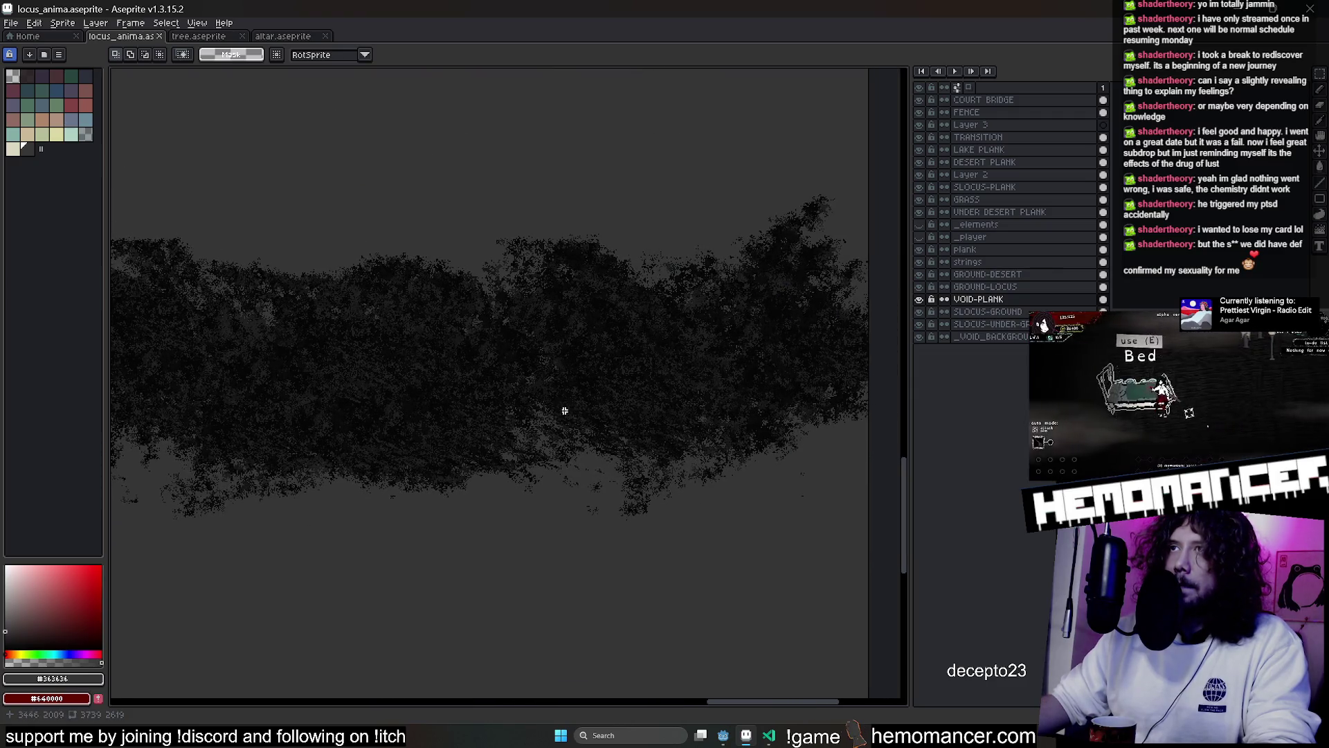
pyautogui.hscroll(6, 478, 434)
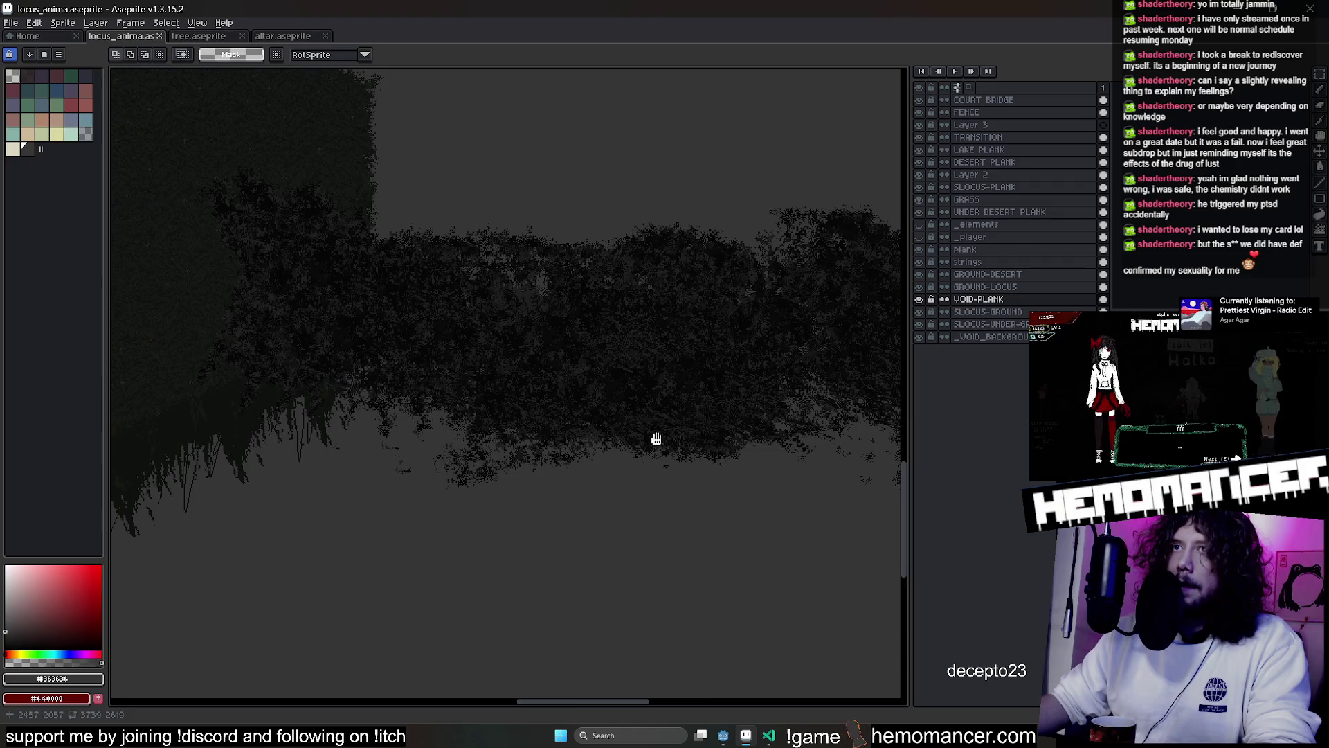
pyautogui.hscroll(-7, 609, 408)
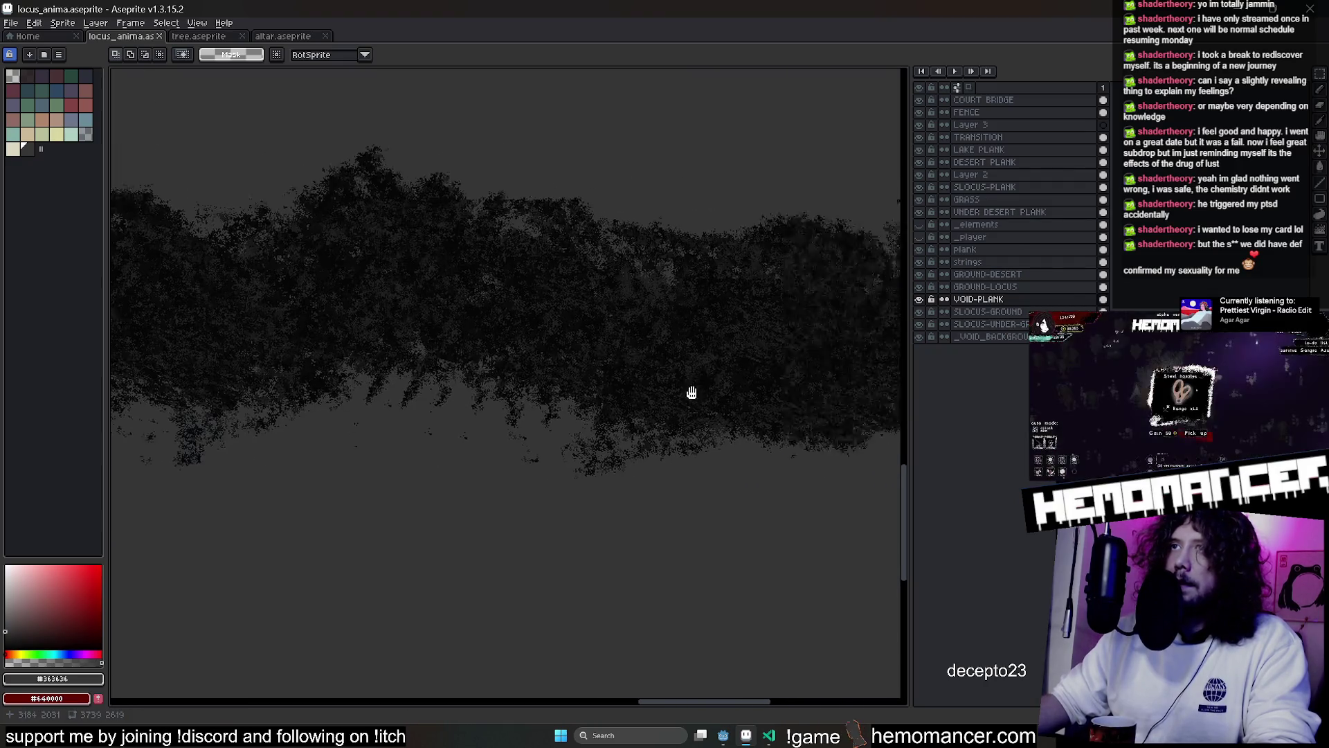
pyautogui.click(919, 299)
pyautogui.hscroll(-3, 594, 333)
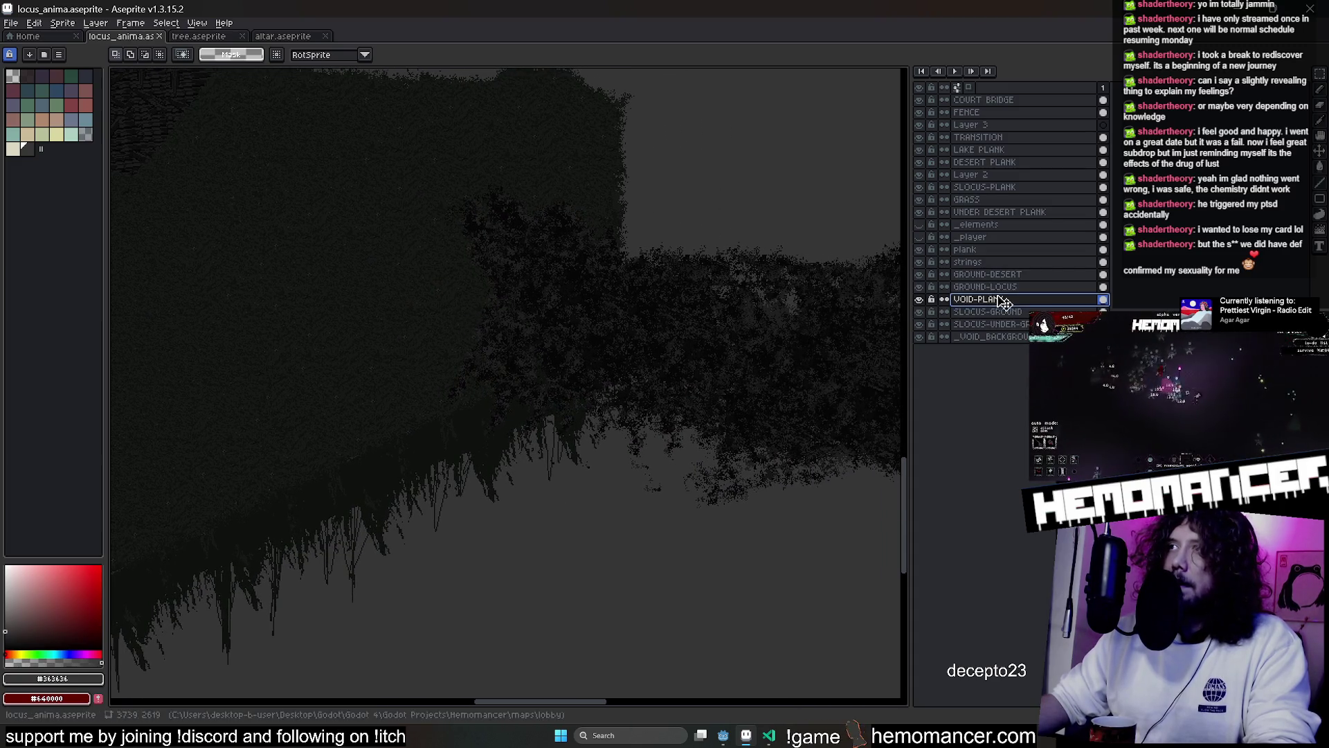
pyautogui.press('b')
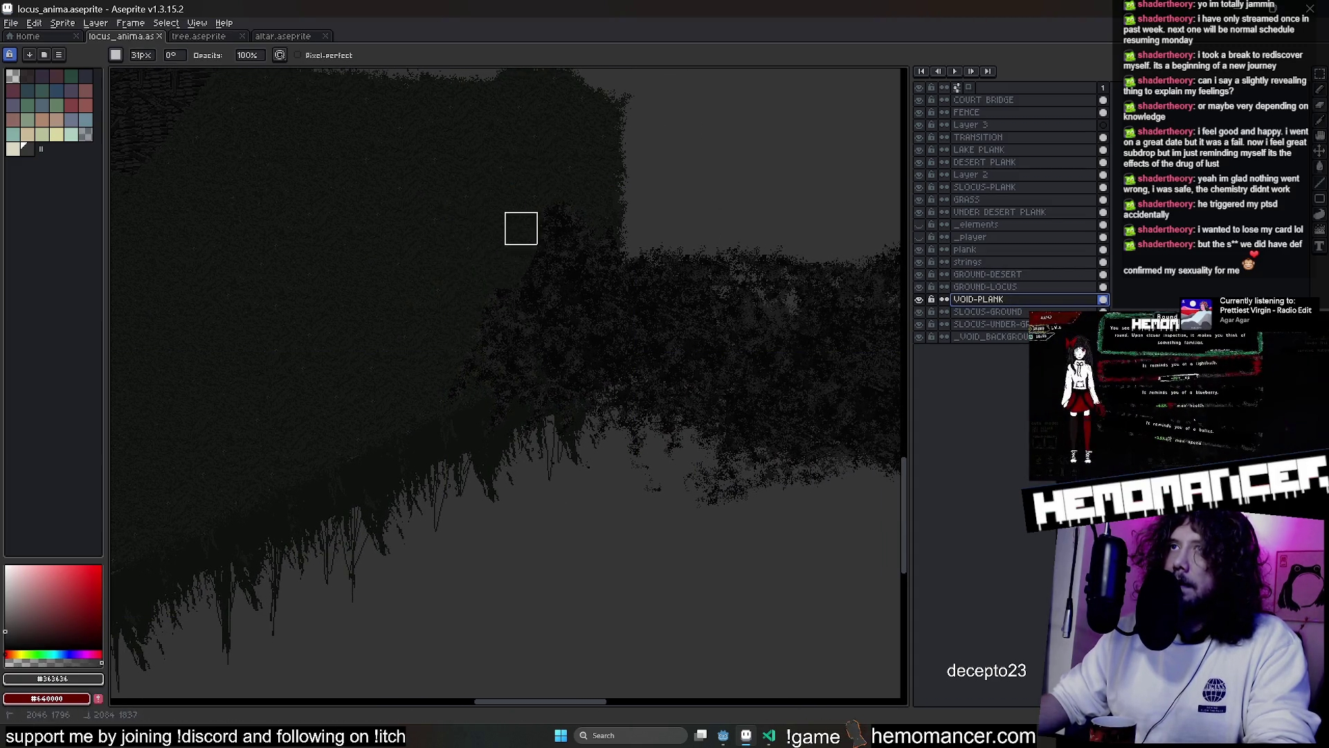
pyautogui.moveTo(607, 225); pyautogui.dragTo(516, 365)
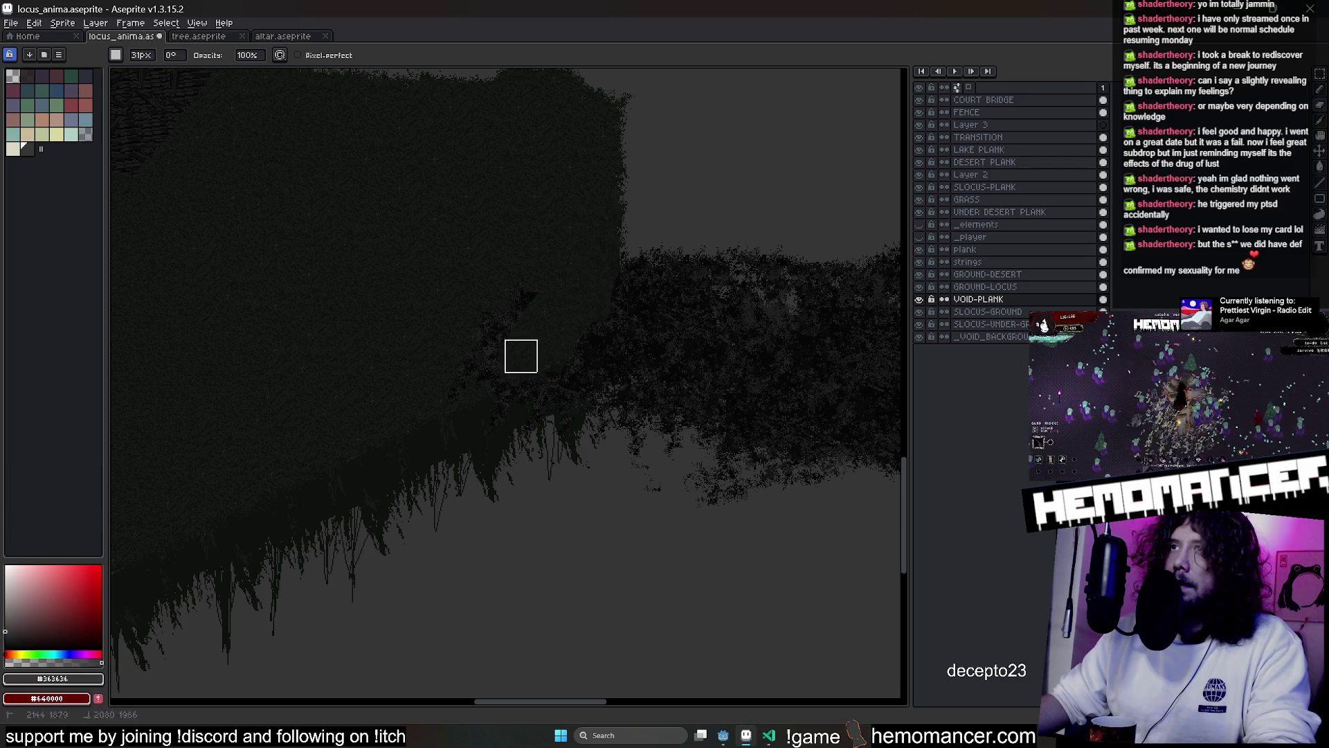
# Enlarge the round brush to 64px and soften the tones of the dark foliage edge
pyautogui.scroll(2, 558, 415)
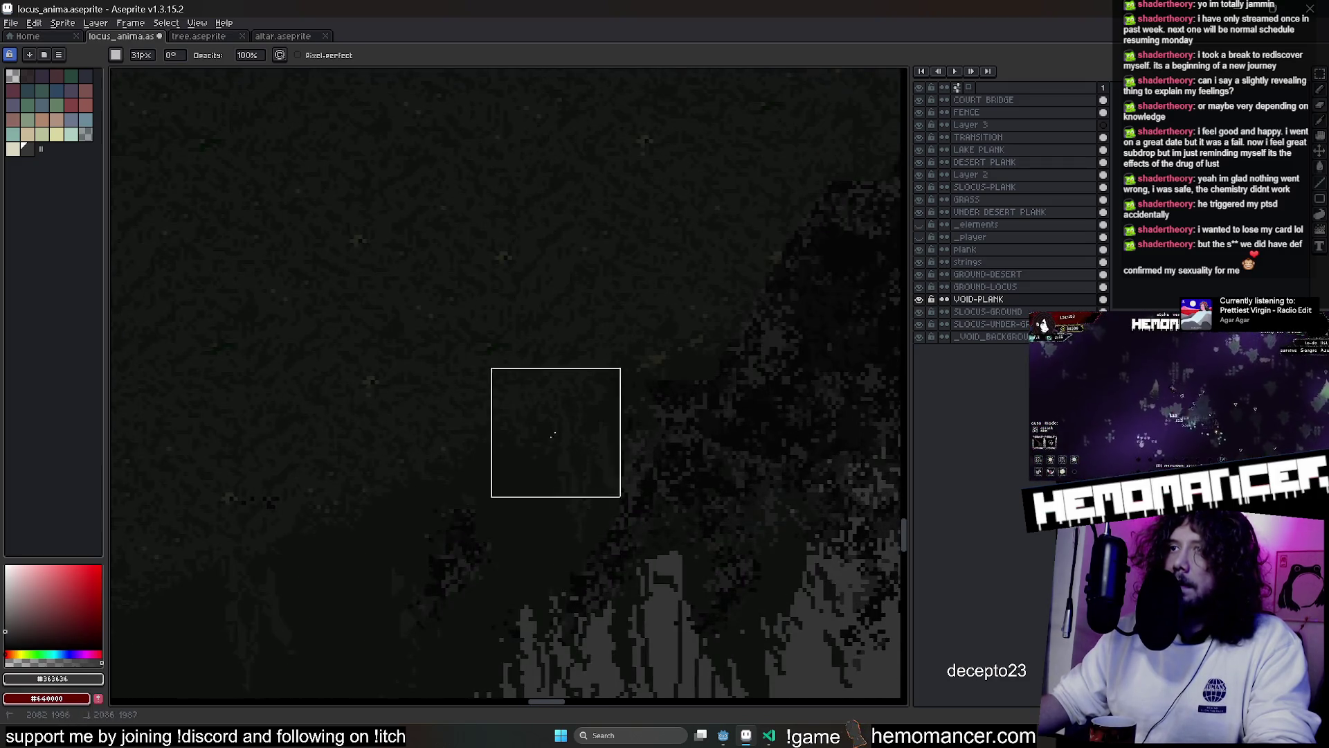
pyautogui.moveTo(664, 565); pyautogui.dragTo(371, 303)
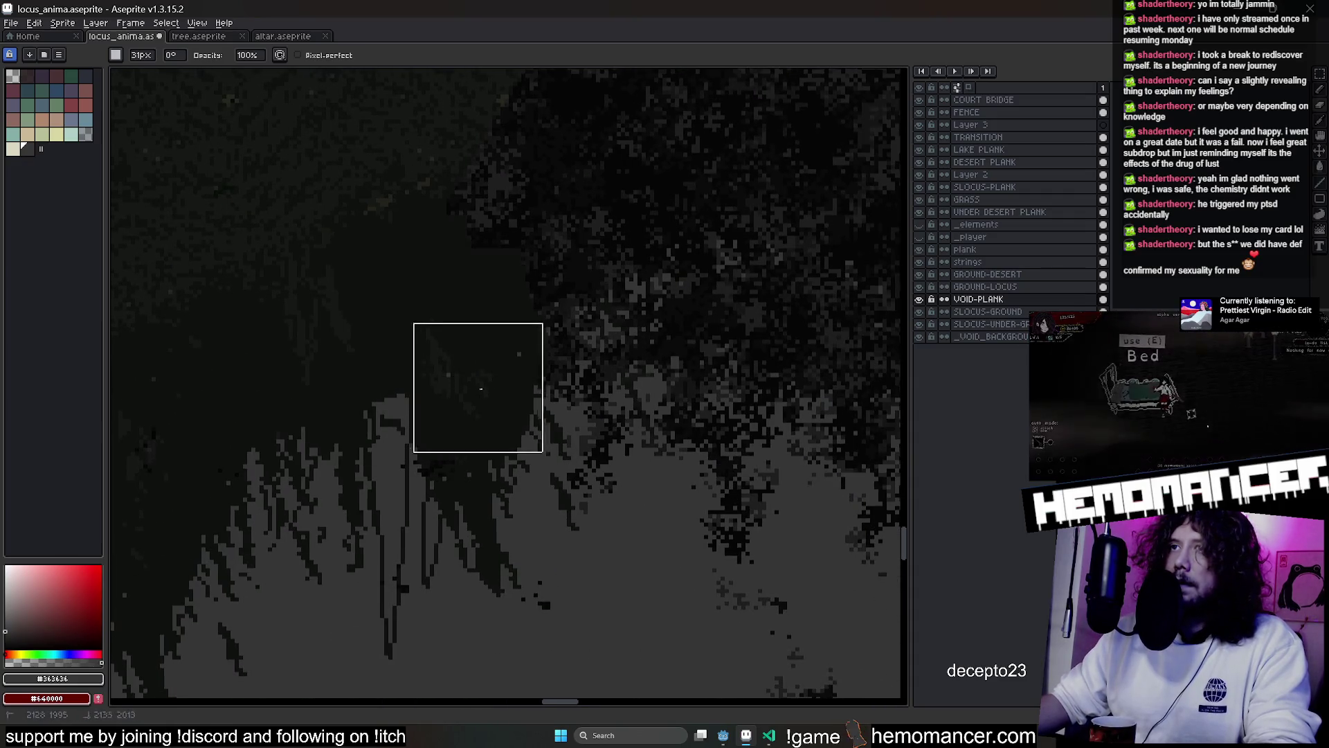
pyautogui.scroll(-2, 495, 272)
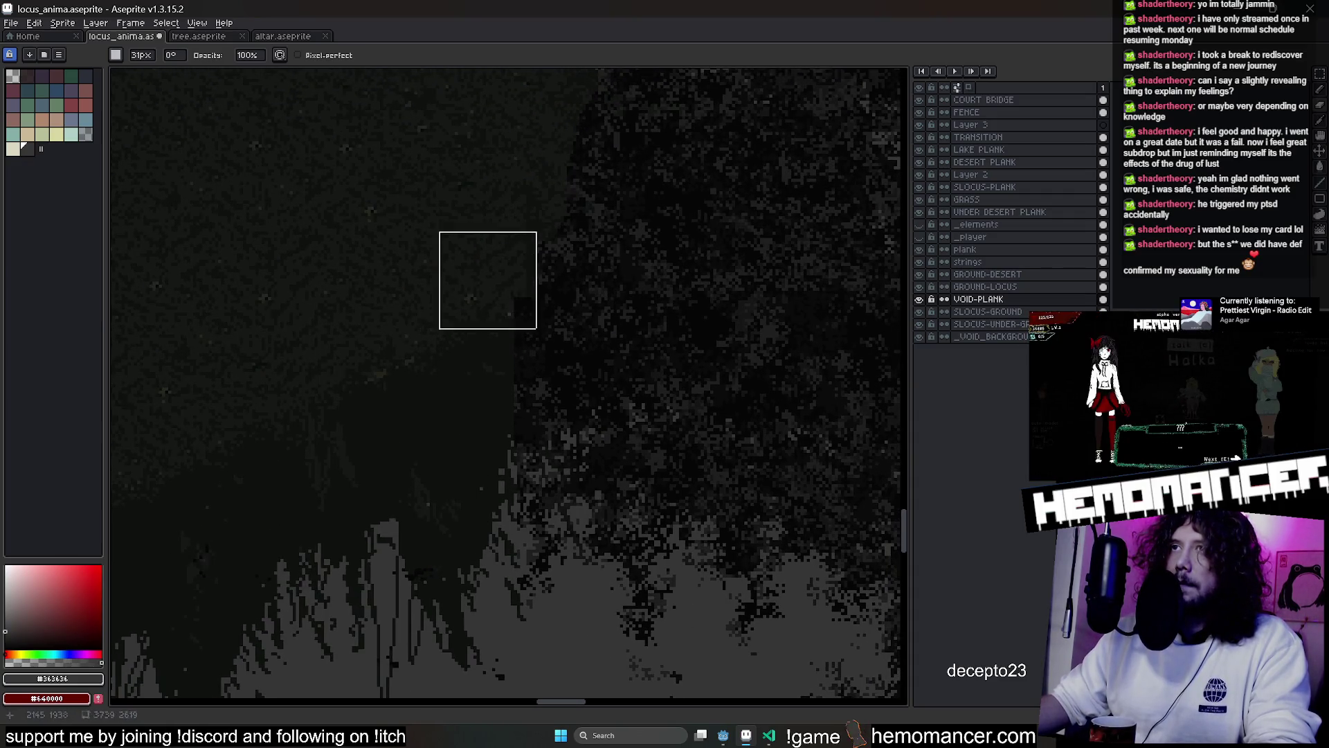
pyautogui.scroll(5, 402, 472)
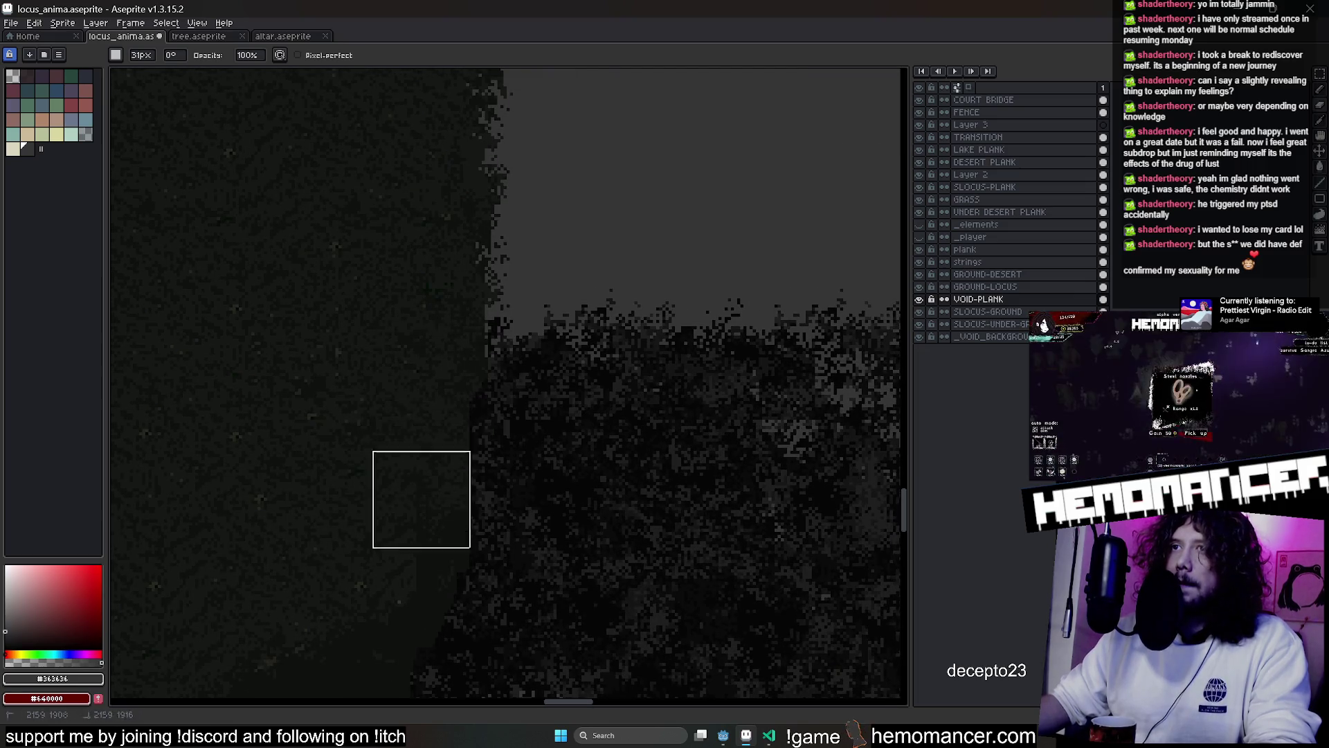
pyautogui.scroll(-2, 486, 354)
pyautogui.scroll(3, 487, 355)
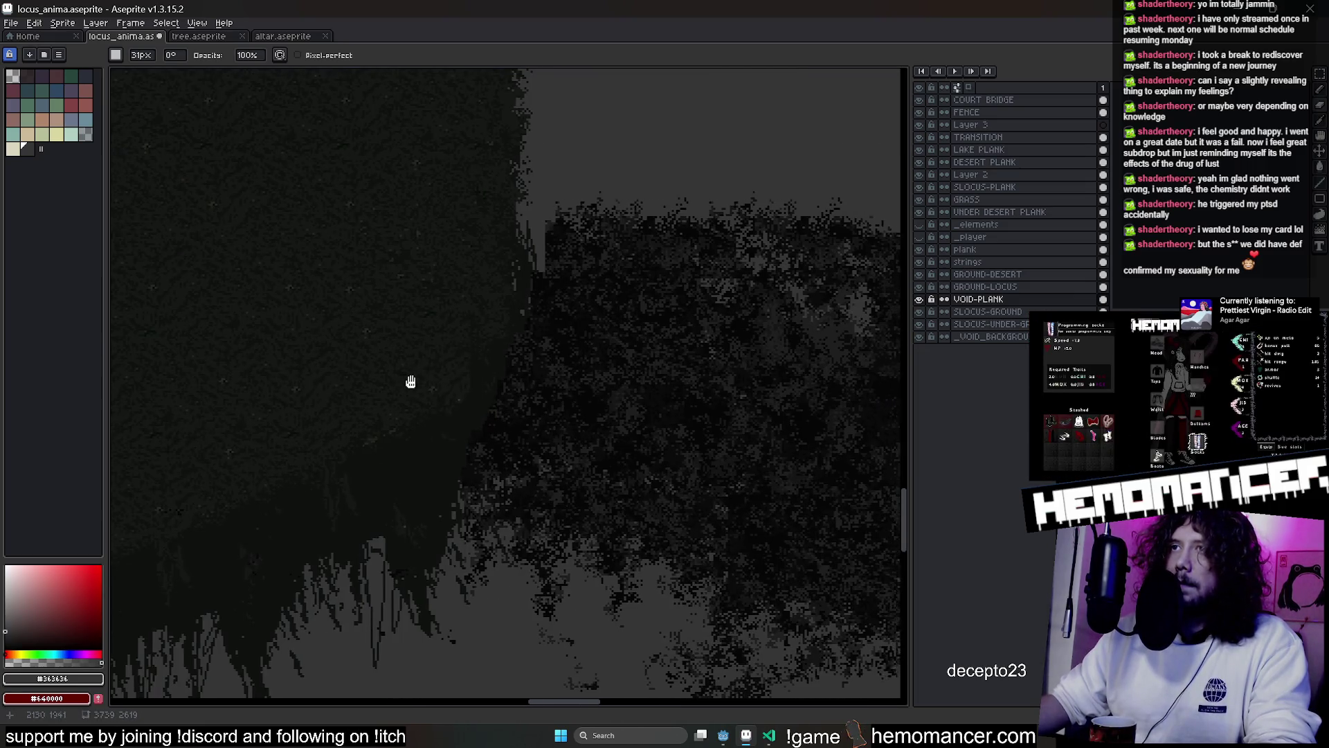
pyautogui.press('b')
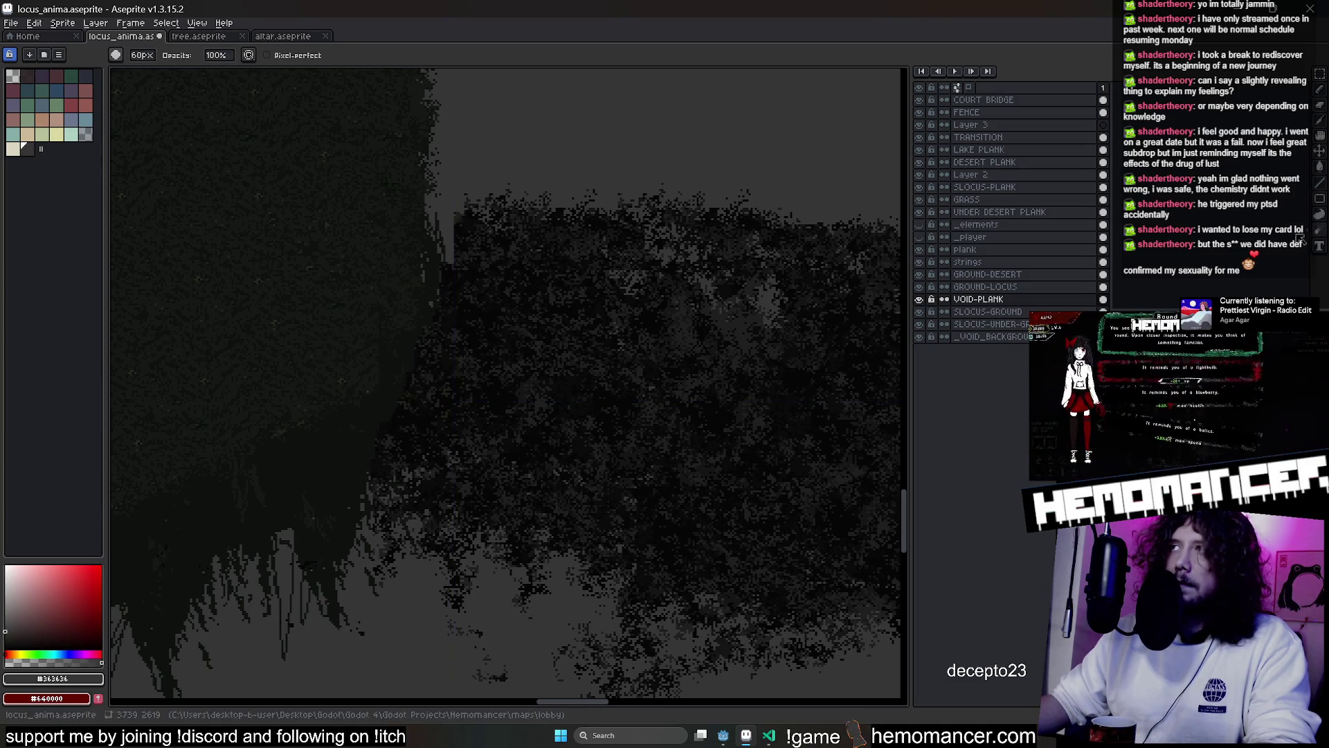
pyautogui.press('+')
pyautogui.press('+')
pyautogui.press('+')
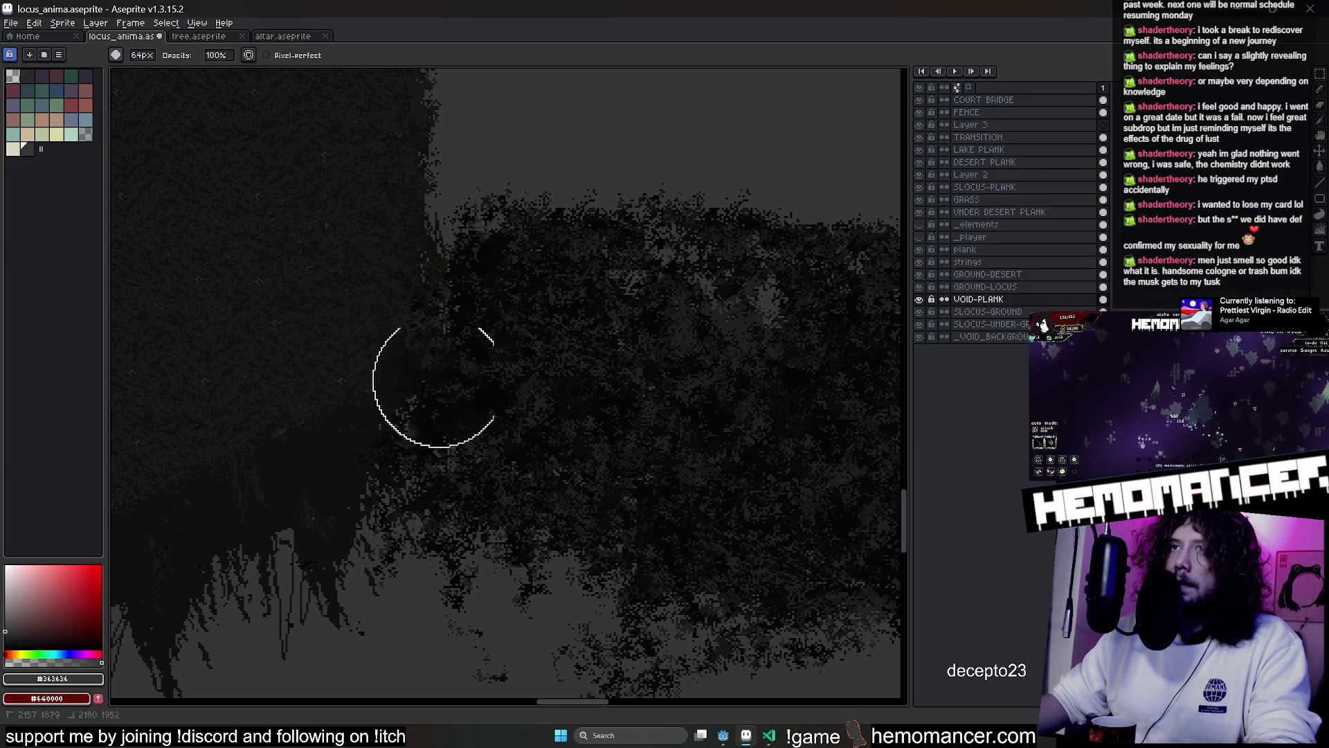
pyautogui.moveTo(430, 262)
pyautogui.mouseDown()
pyautogui.moveTo(365, 377)
pyautogui.moveTo(451, 347)
pyautogui.moveTo(421, 258)
pyautogui.mouseUp()
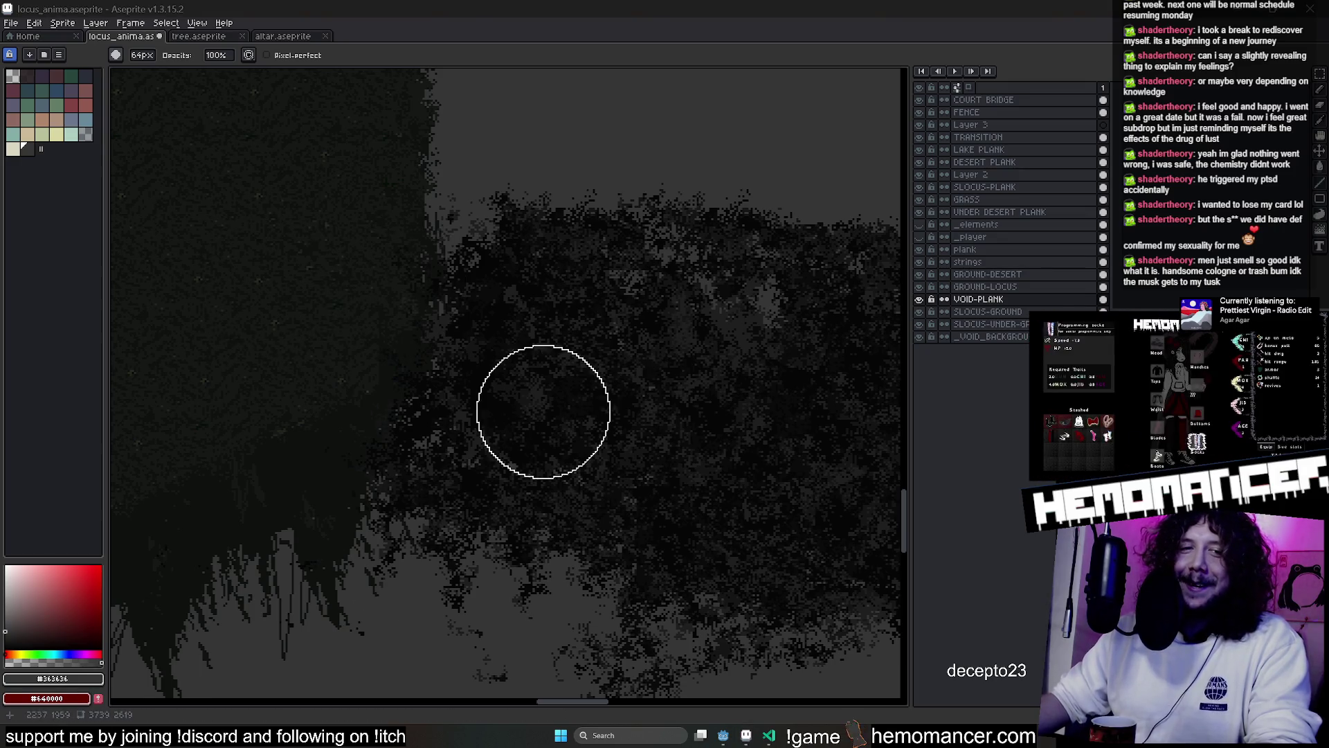
pyautogui.click(1321, 83)
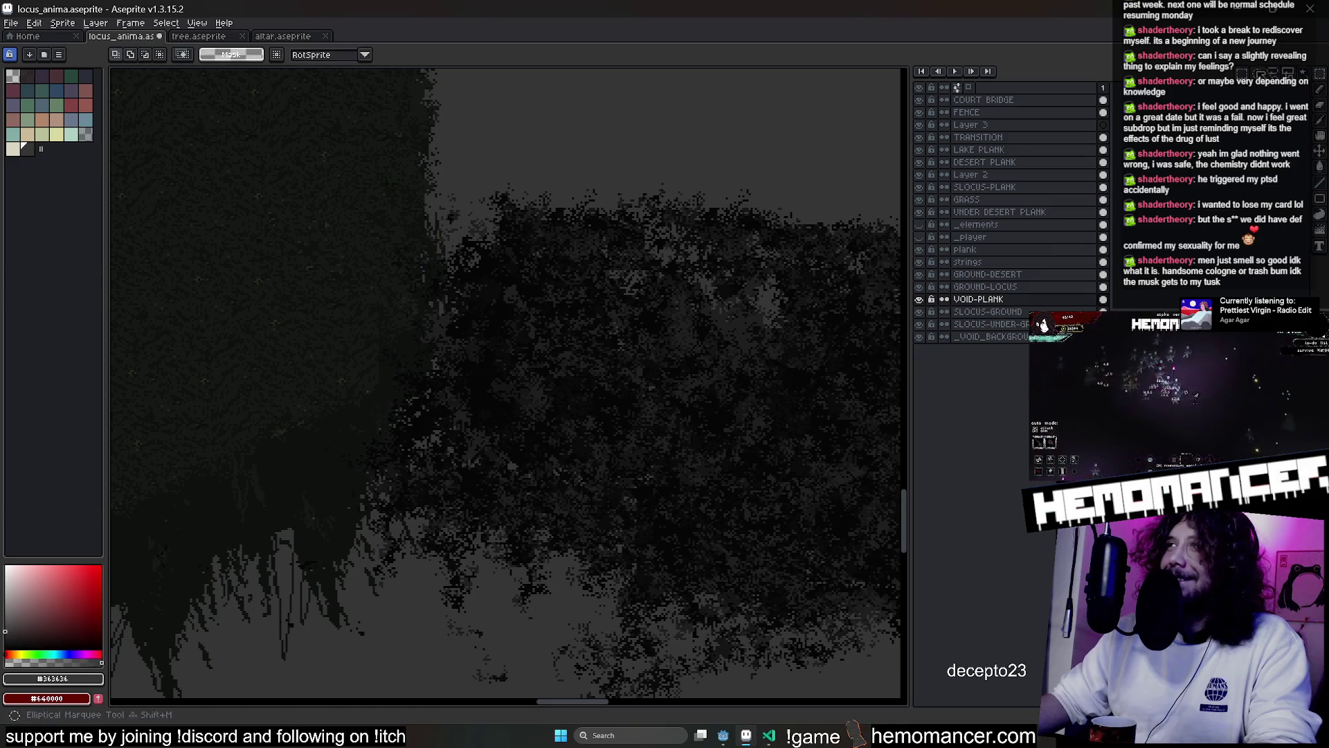
pyautogui.moveTo(632, 171); pyautogui.dragTo(470, 192)
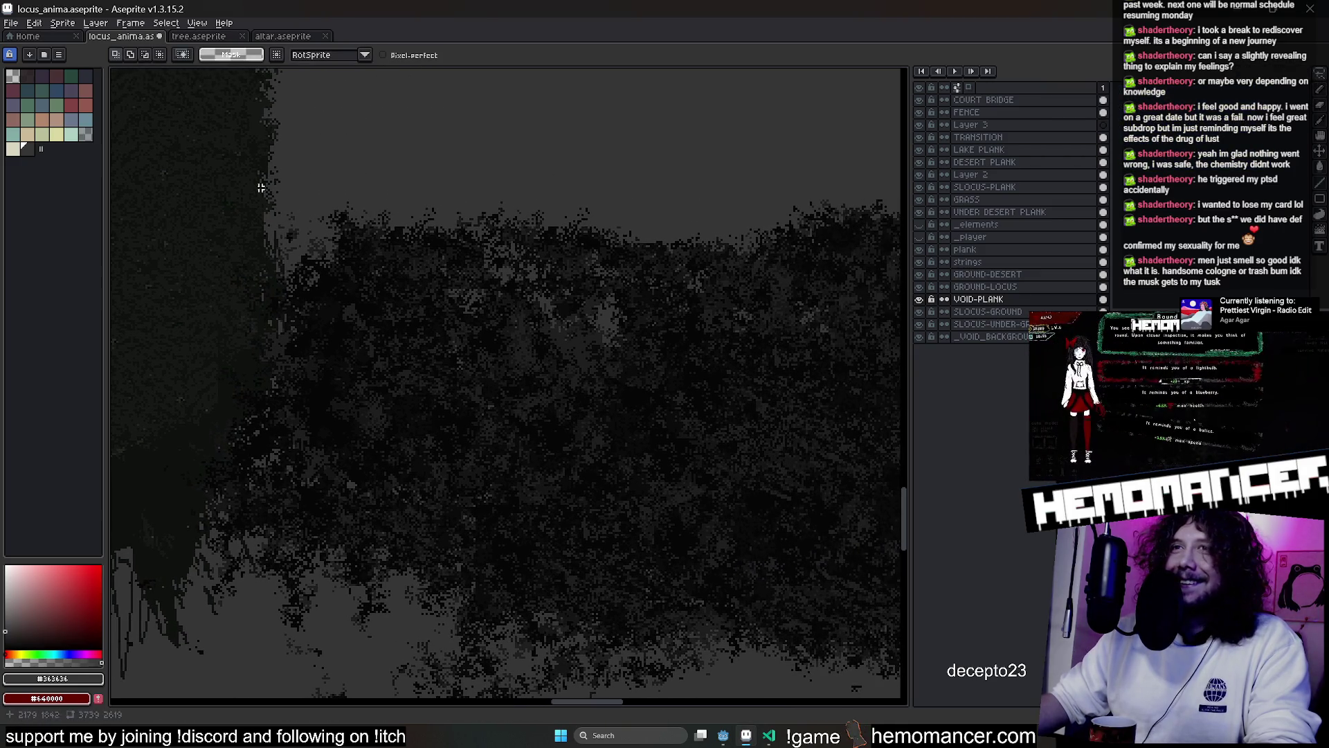
pyautogui.moveTo(197, 242); pyautogui.dragTo(236, 186)
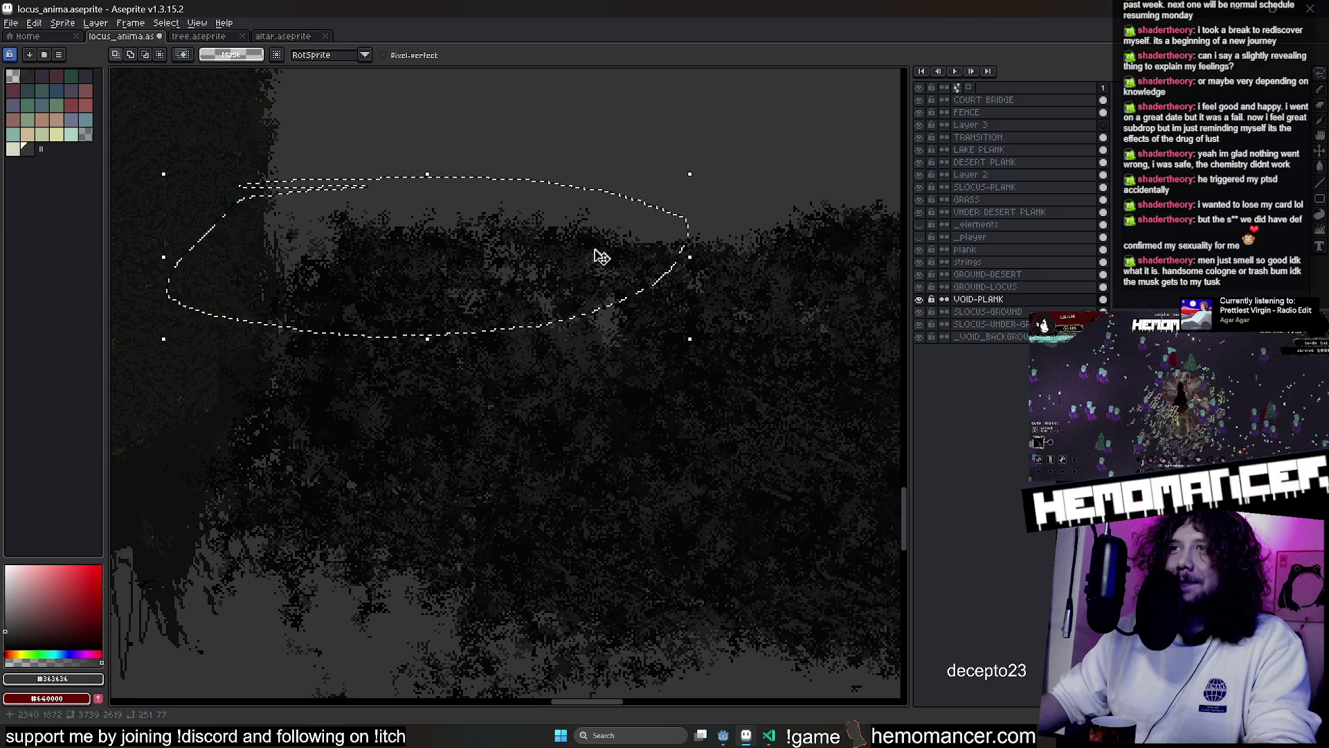
pyautogui.click(599, 267)
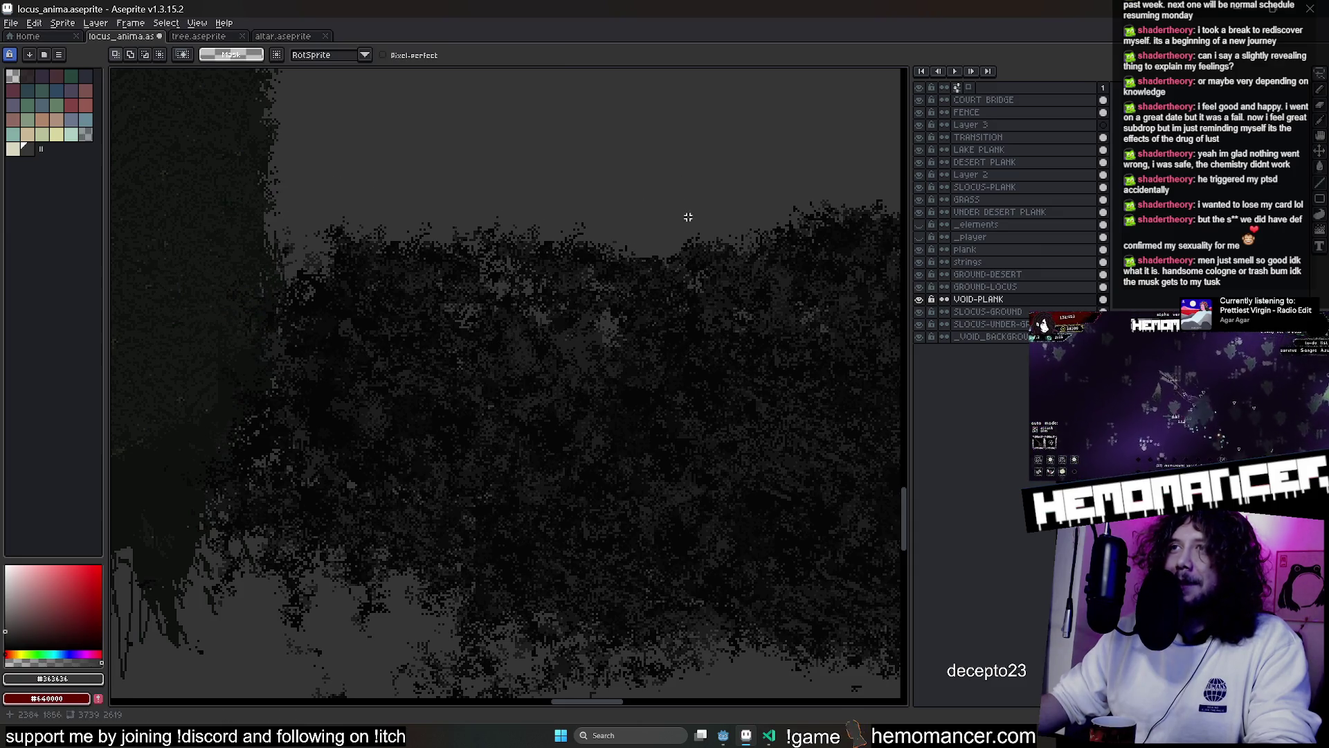
pyautogui.moveTo(362, 558); pyautogui.dragTo(400, 453)
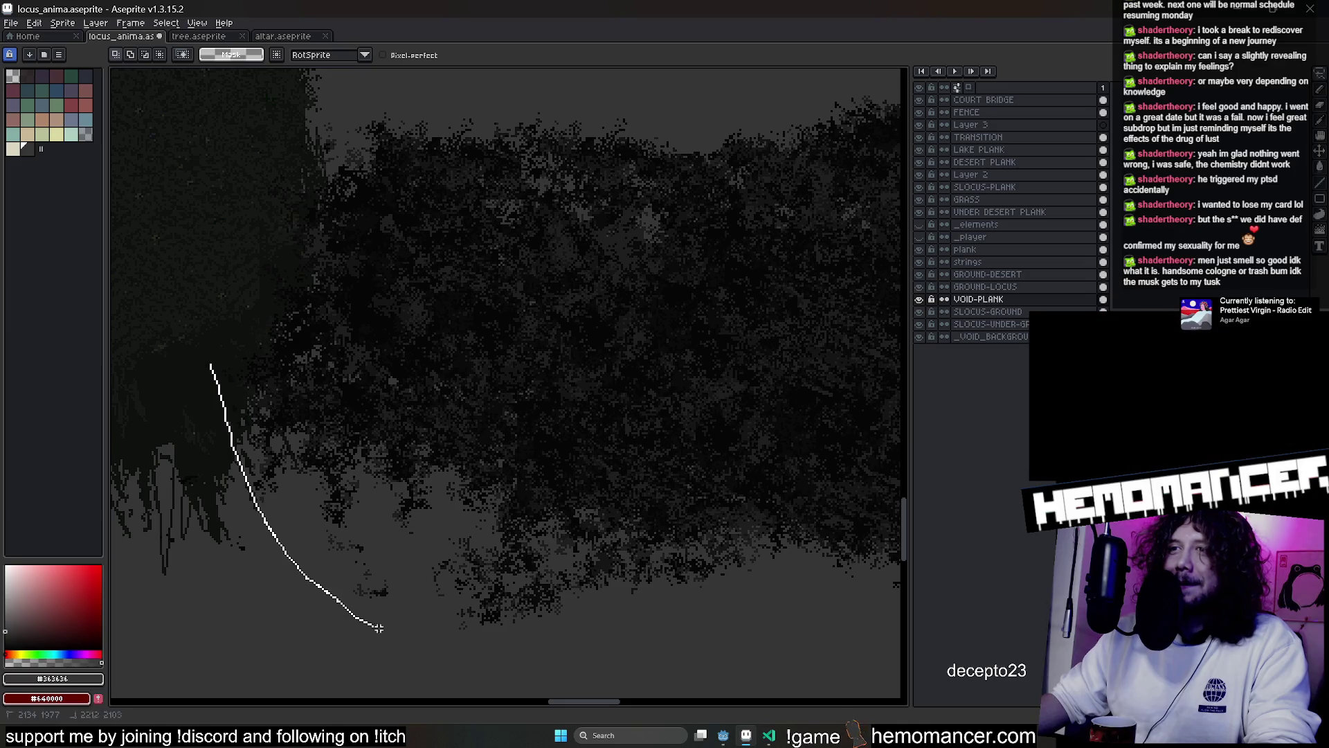
pyautogui.moveTo(194, 371); pyautogui.dragTo(198, 369)
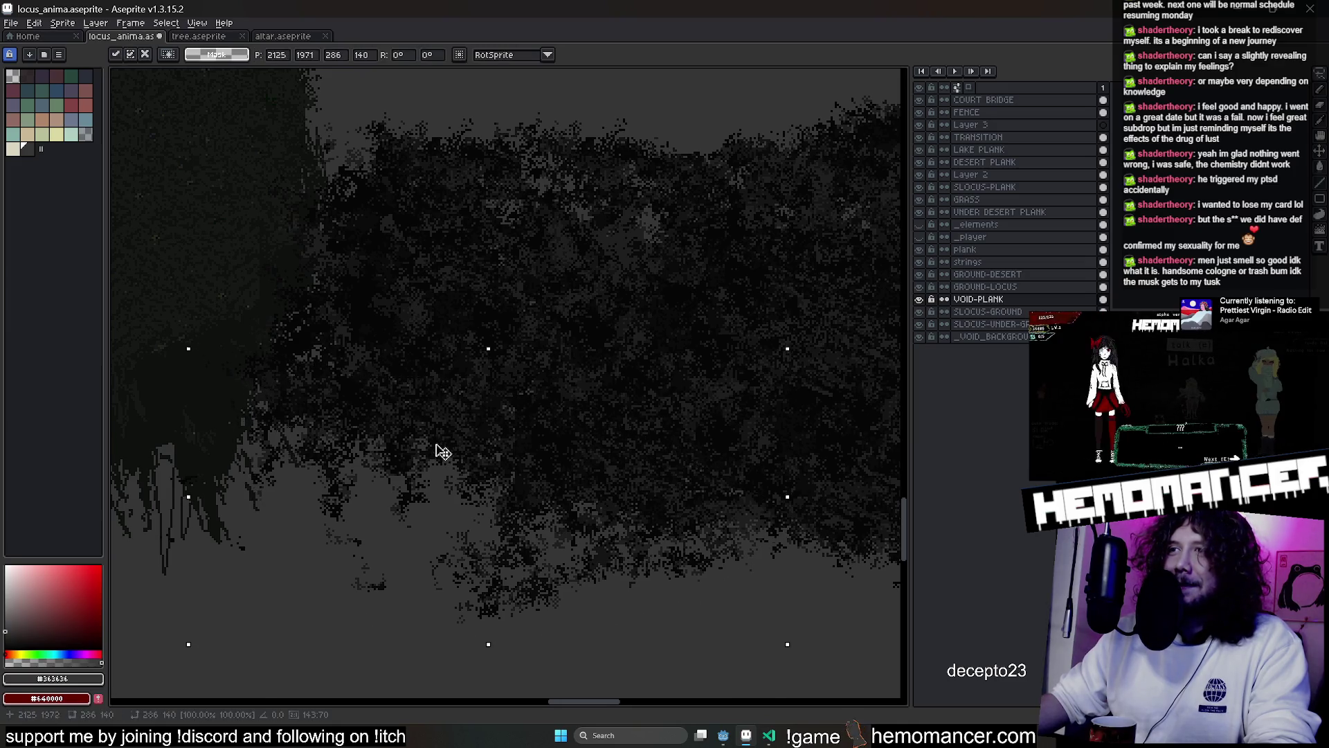
pyautogui.click(337, 389)
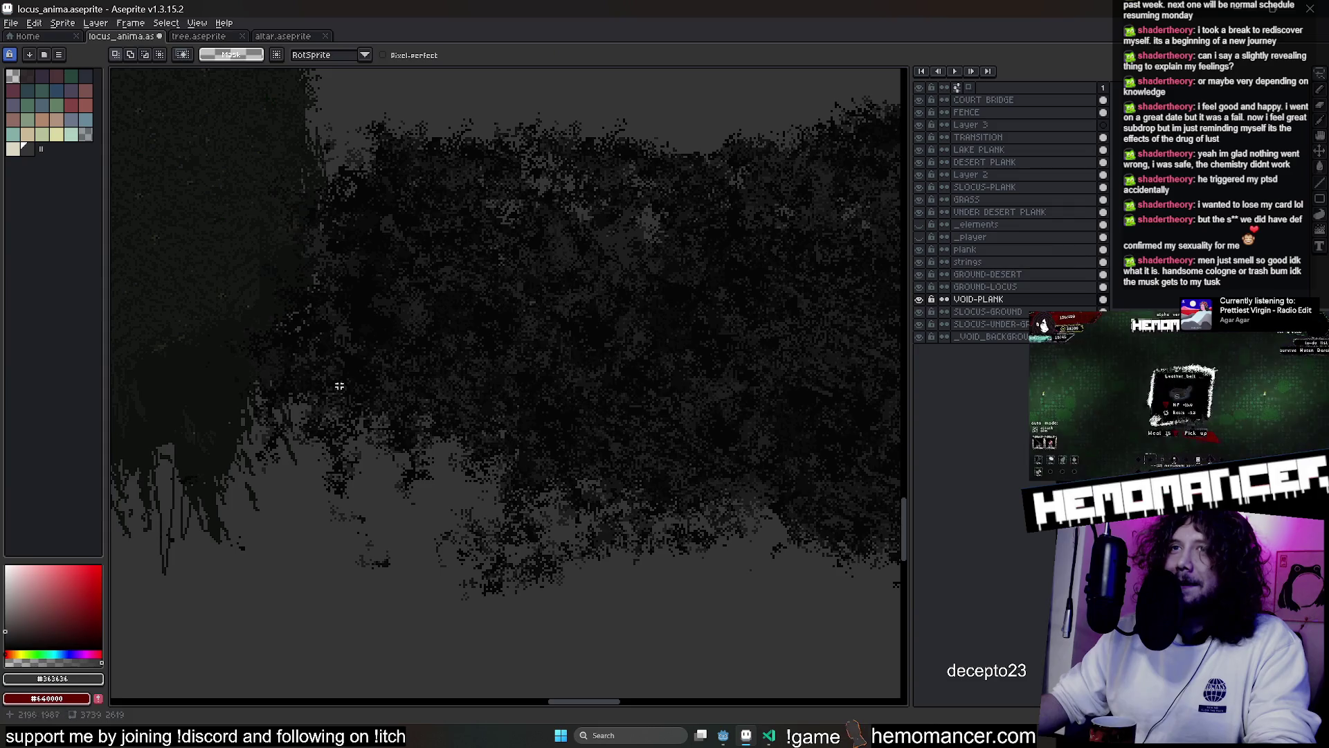
pyautogui.moveTo(350, 287)
pyautogui.mouseDown()
pyautogui.moveTo(466, 312)
pyautogui.moveTo(730, 318)
pyautogui.moveTo(582, 308)
pyautogui.moveTo(520, 386)
pyautogui.mouseUp()
pyautogui.scroll(-2, 520, 386)
pyautogui.scroll(4, 415, 460)
pyautogui.press('e')
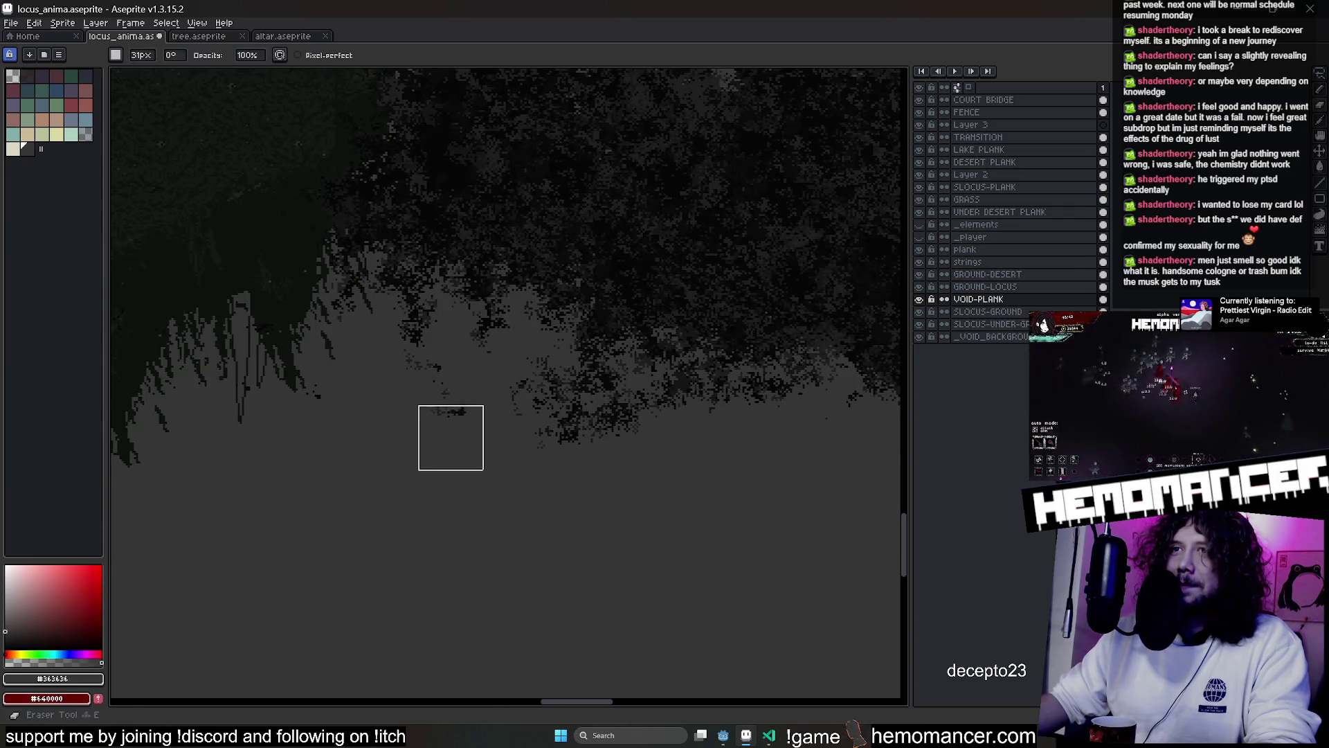
pyautogui.press('b')
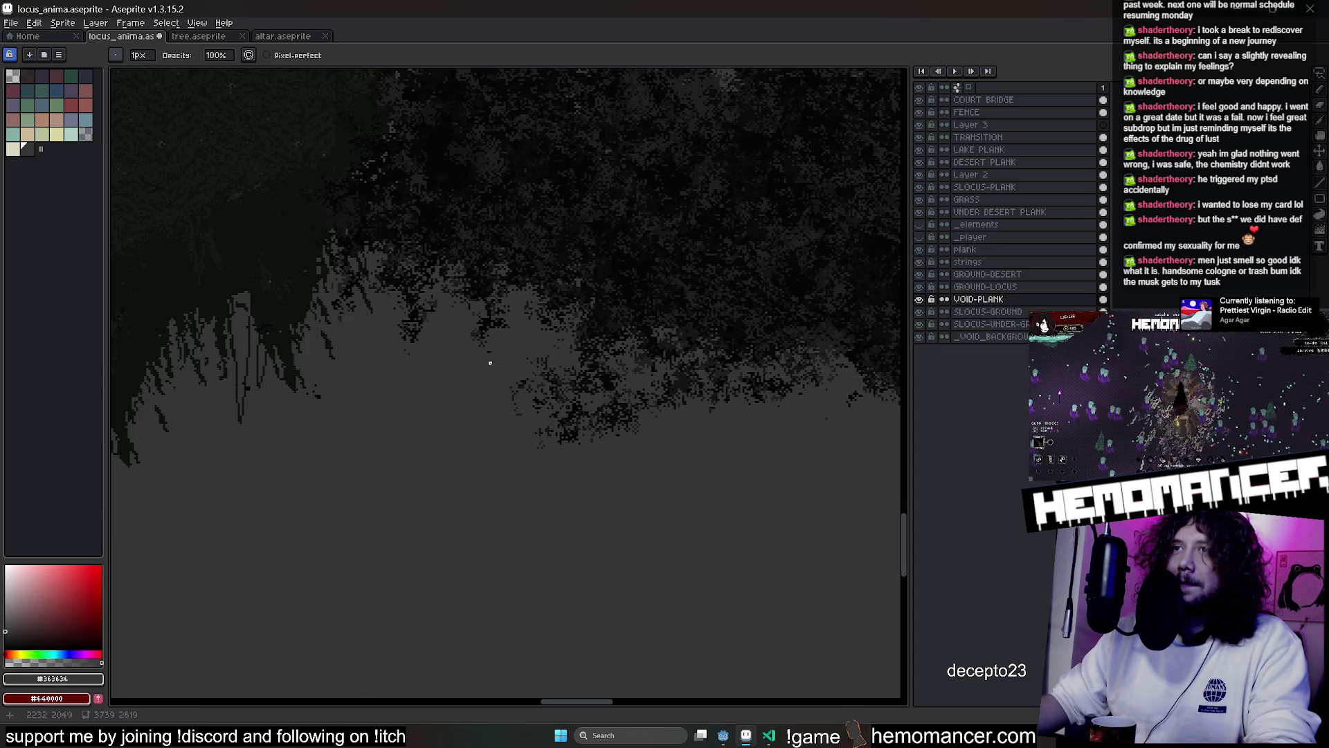
pyautogui.scroll(2, 488, 365)
pyautogui.press('+')
pyautogui.press('+')
pyautogui.scroll(2, 602, 439)
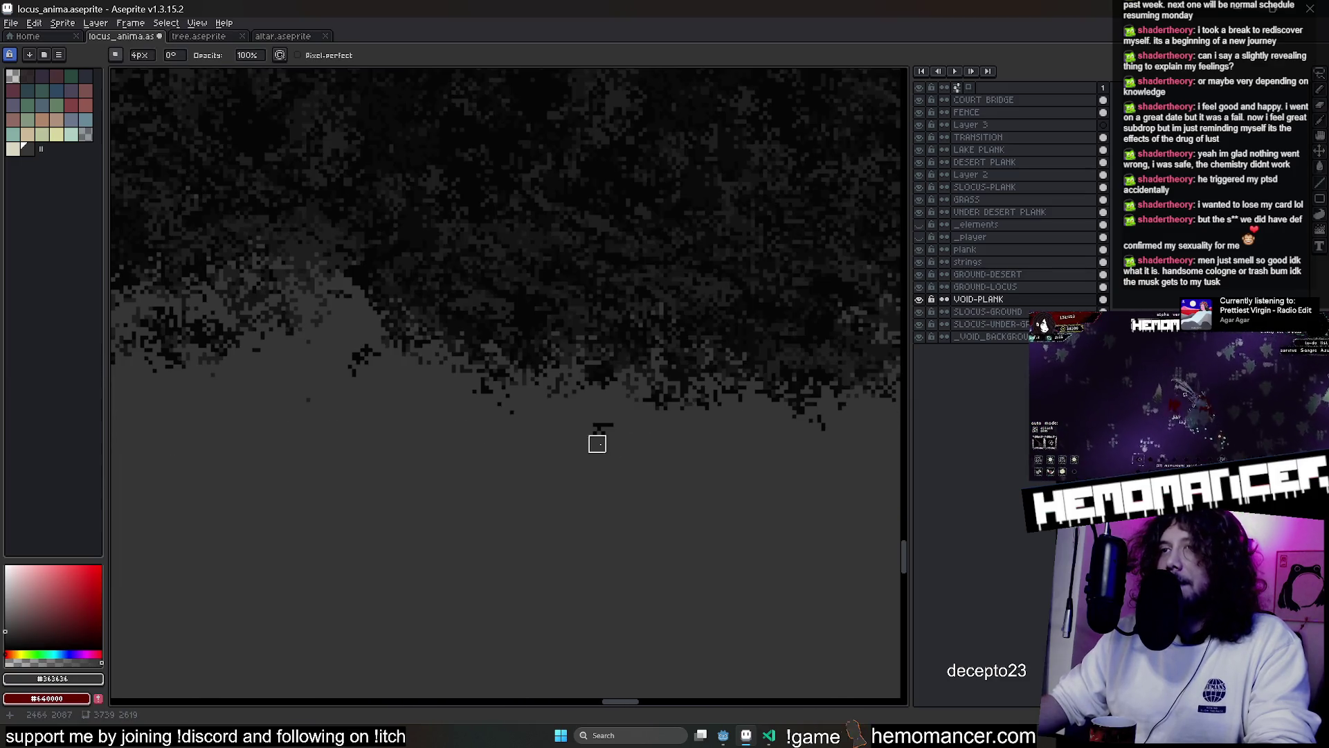
pyautogui.scroll(-3, 488, 430)
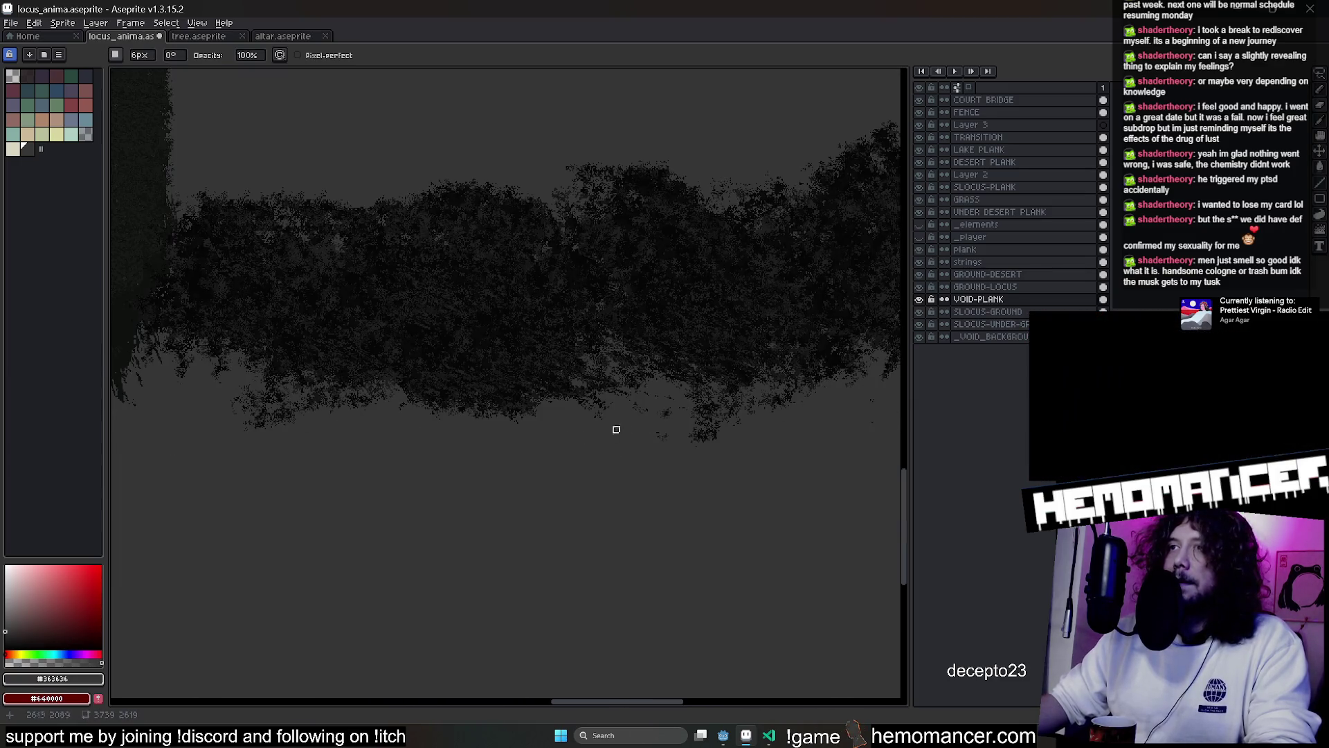
pyautogui.scroll(2, 610, 430)
pyautogui.scroll(-4, 332, 421)
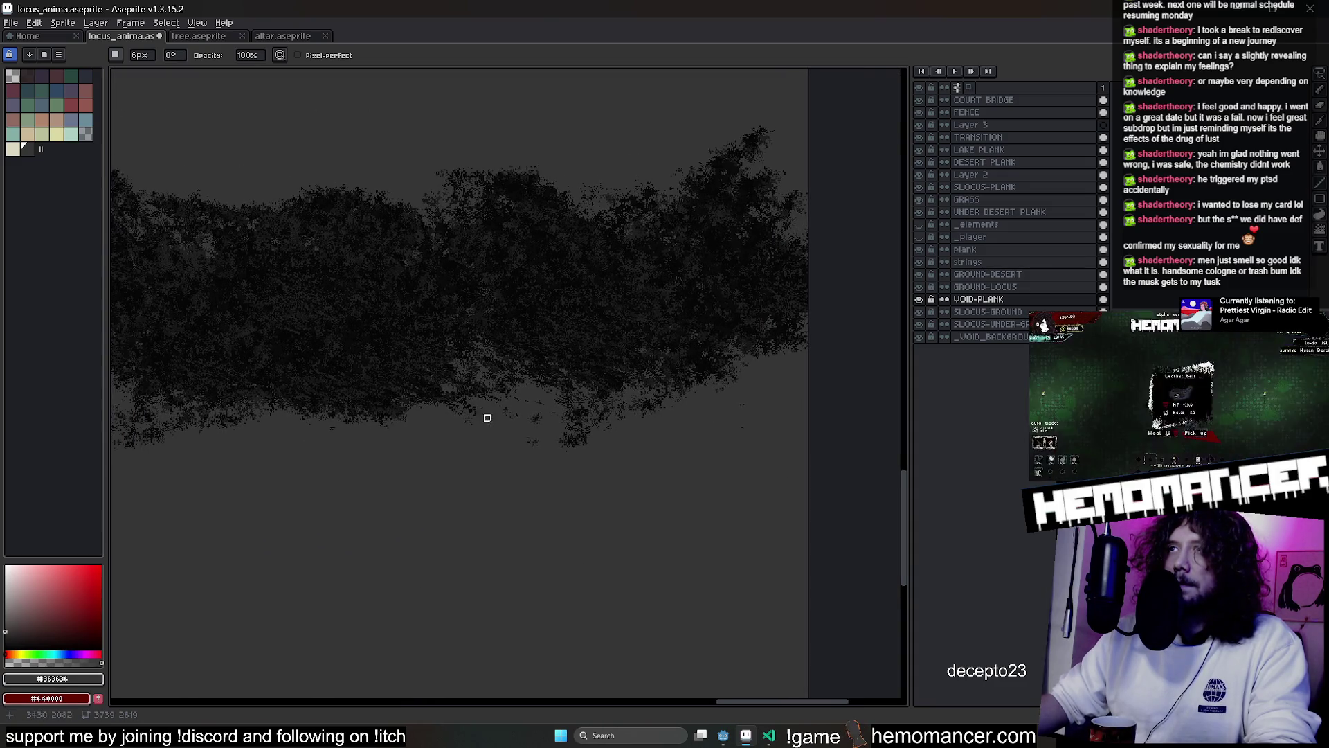
pyautogui.scroll(4, 487, 416)
pyautogui.scroll(-3, 617, 407)
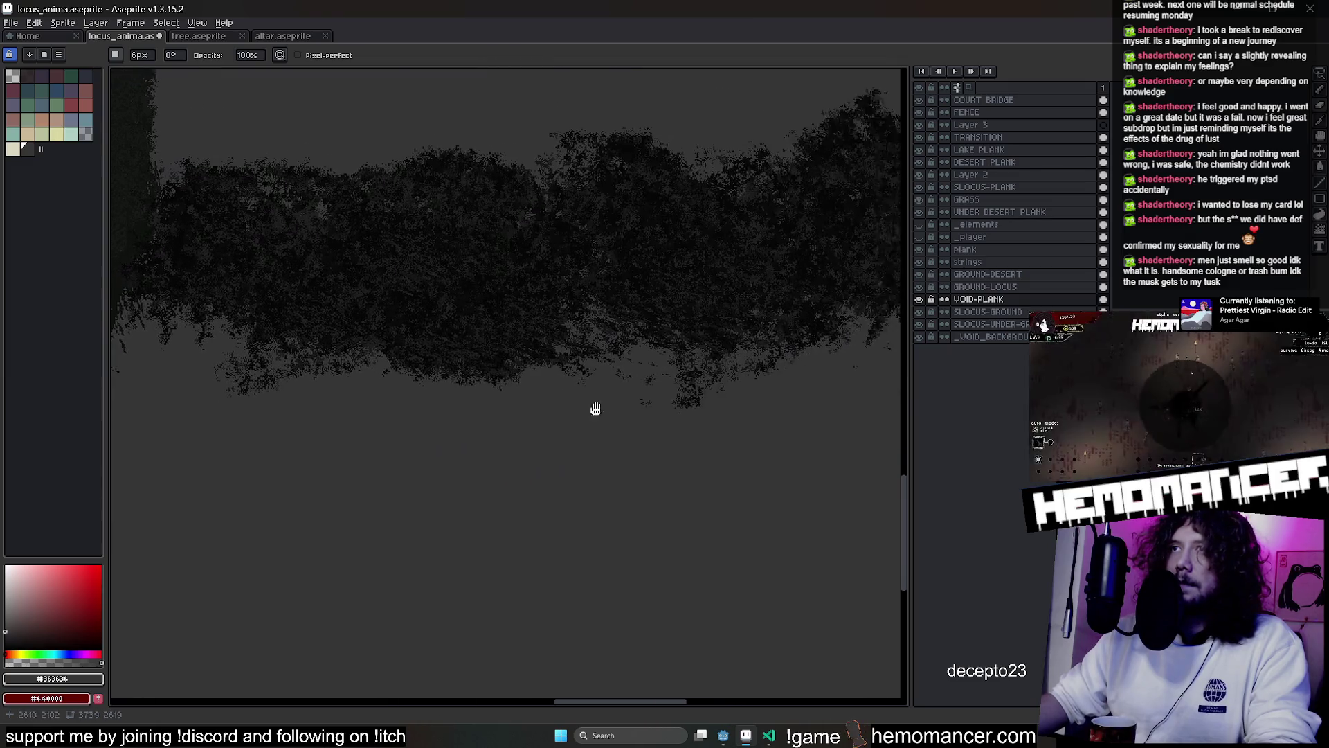
pyautogui.scroll(2, 139, 386)
pyautogui.scroll(1, 628, 339)
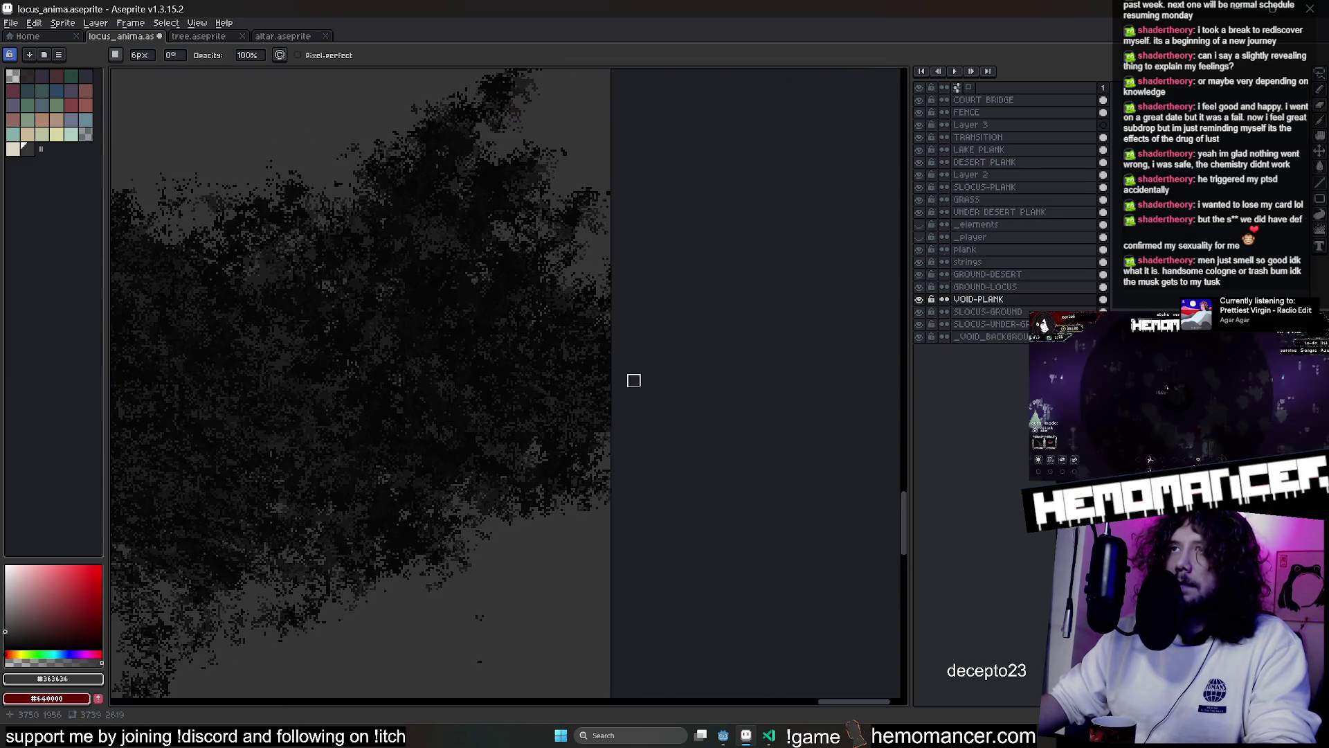
pyautogui.scroll(-1, 621, 299)
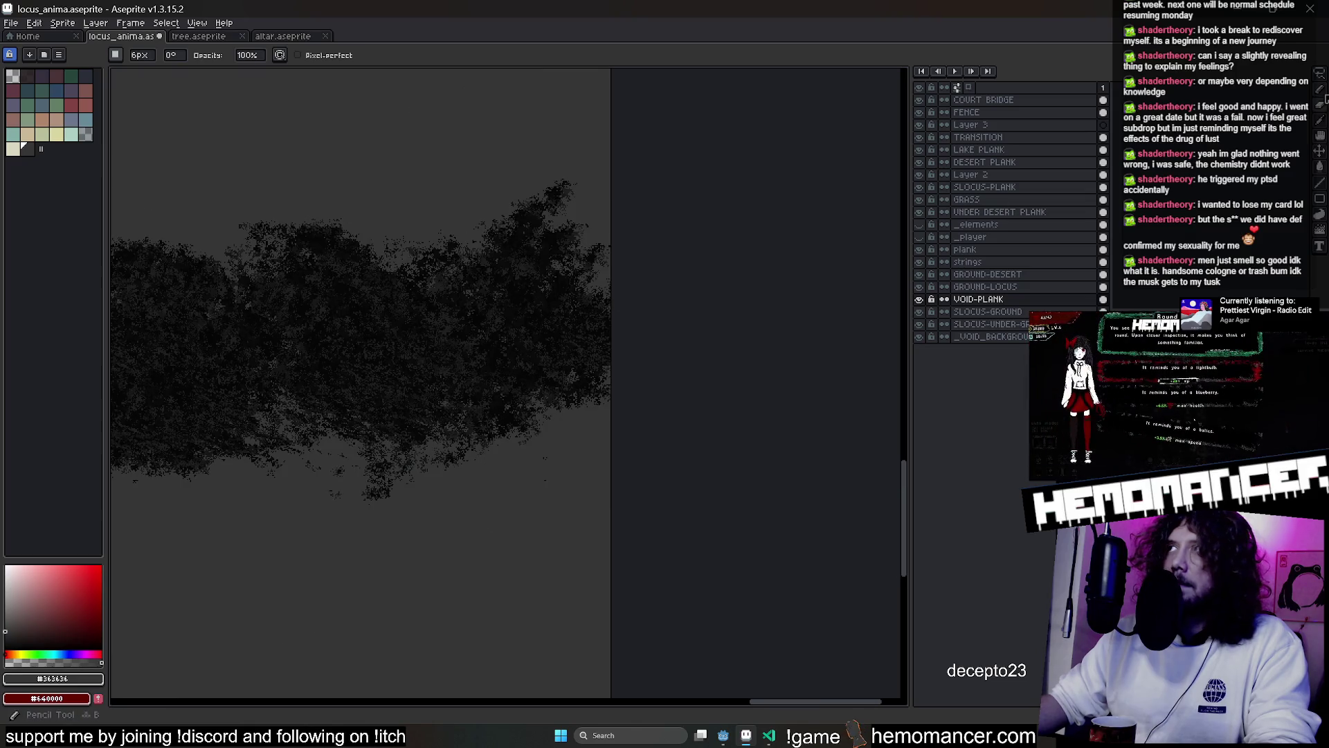
# Lasso-select the right part of the tree and shift it slightly
pyautogui.press('q')
pyautogui.moveTo(346, 143)
pyautogui.mouseDown()
pyautogui.moveTo(587, 318)
pyautogui.moveTo(608, 537)
pyautogui.mouseUp()
pyautogui.moveTo(572, 422); pyautogui.dragTo(567, 412)
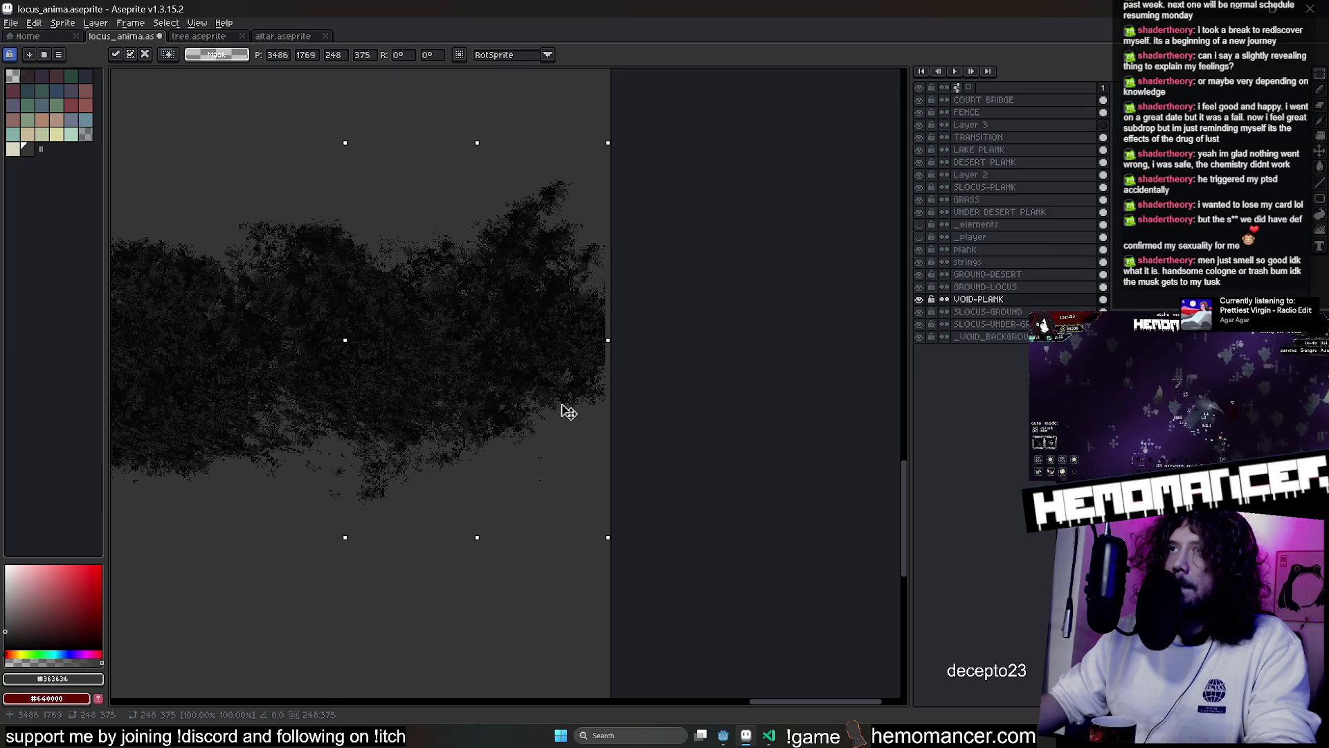
pyautogui.press('Return')
pyautogui.scroll(2, 614, 298)
pyautogui.press('e')
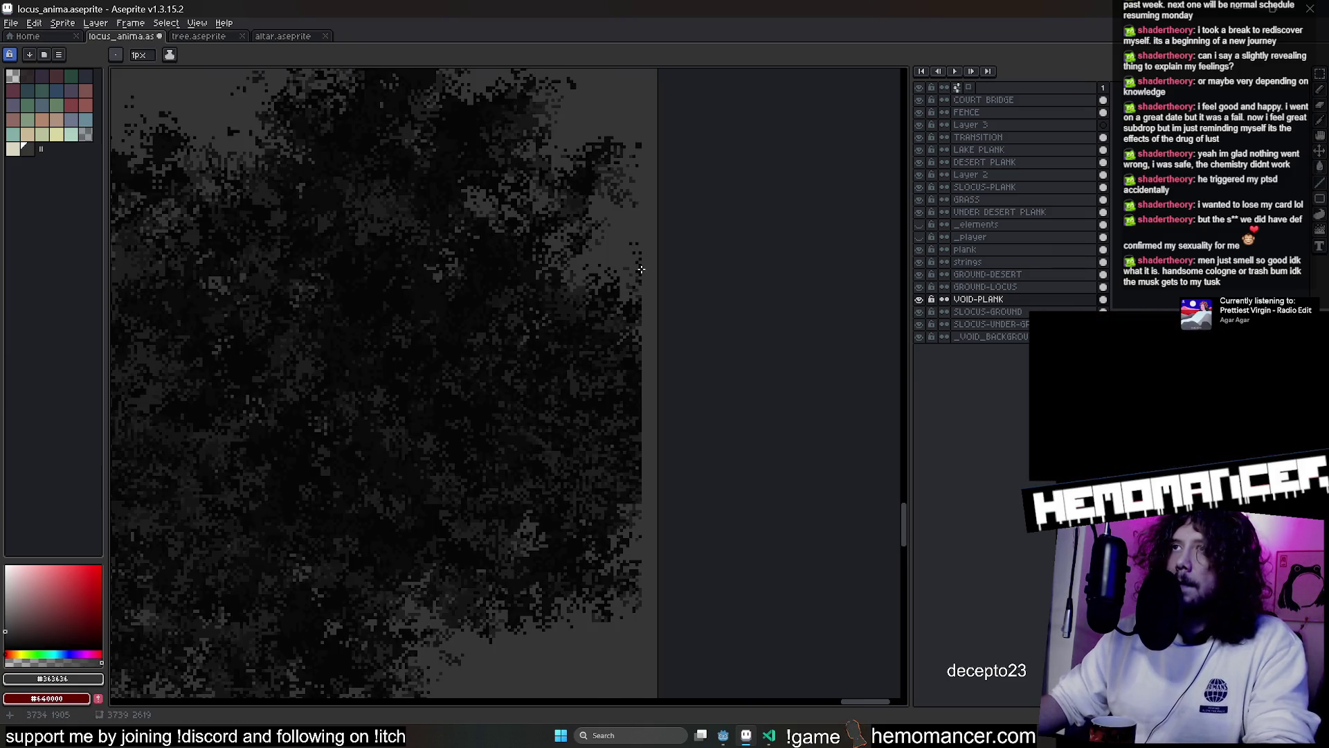
pyautogui.scroll(-3, 648, 258)
pyautogui.scroll(2, 789, 430)
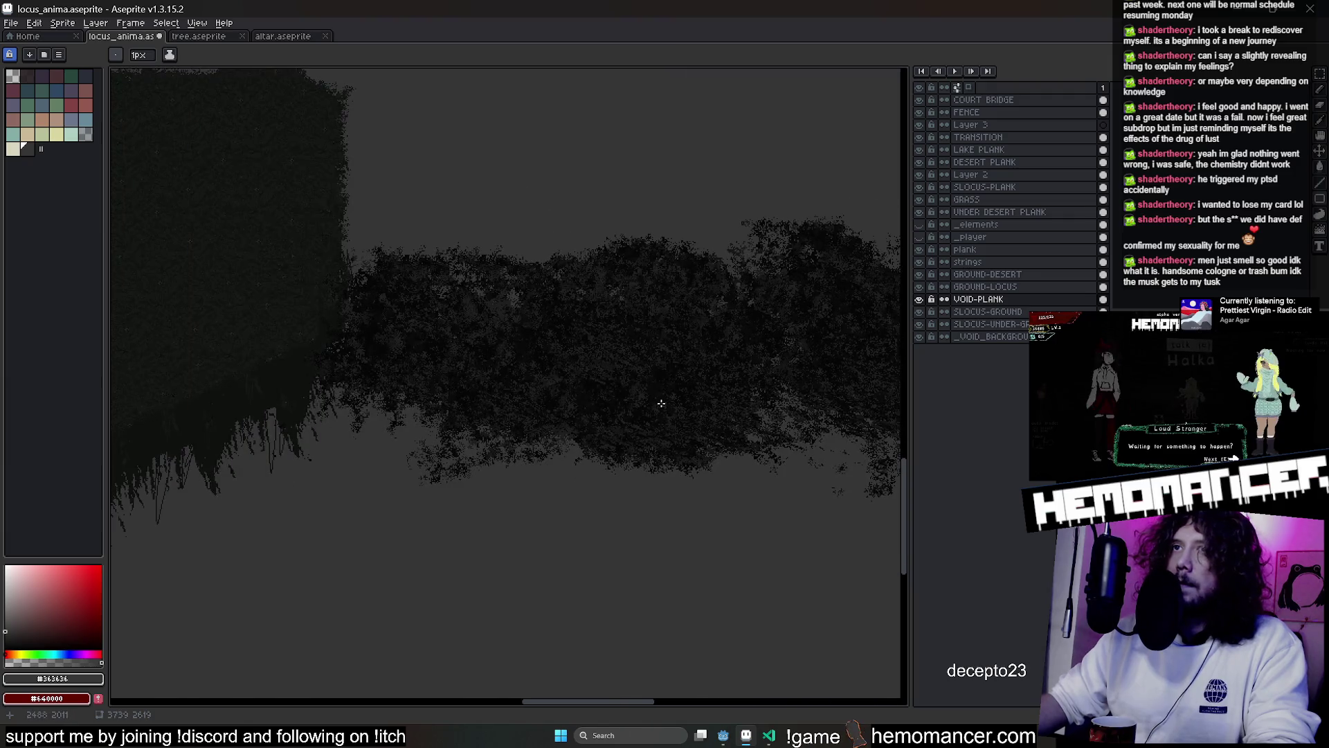
# Select the stray dark clump below the tree and paint it down with grey into a curve
pyautogui.press('q')
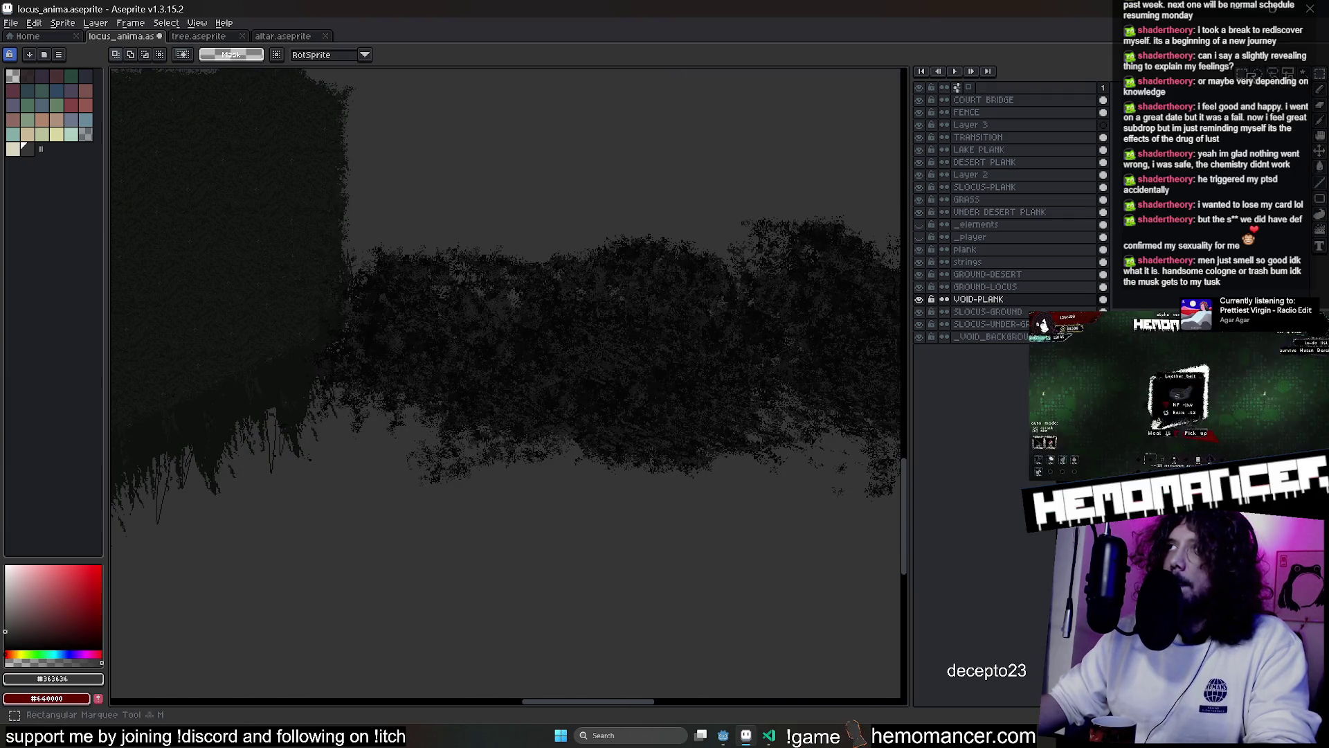
pyautogui.moveTo(296, 267)
pyautogui.mouseDown()
pyautogui.moveTo(368, 385)
pyautogui.moveTo(902, 332)
pyautogui.moveTo(858, 380)
pyautogui.moveTo(496, 600)
pyautogui.moveTo(419, 608)
pyautogui.mouseUp()
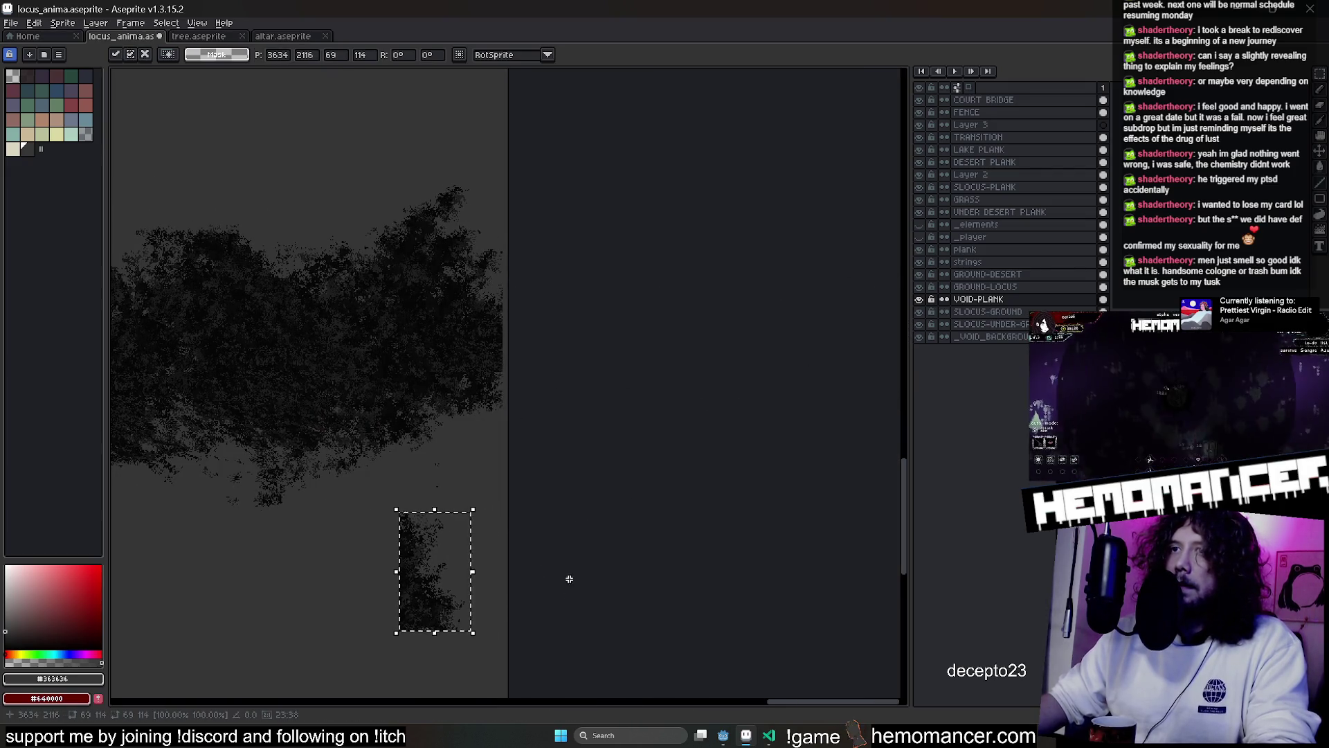
pyautogui.scroll(2, 471, 445)
pyautogui.press('Return')
pyautogui.press('b')
pyautogui.moveTo(347, 496)
pyautogui.mouseDown()
pyautogui.moveTo(347, 428)
pyautogui.moveTo(211, 127)
pyautogui.mouseUp()
pyautogui.moveTo(477, 422)
pyautogui.mouseDown()
pyautogui.moveTo(453, 432)
pyautogui.moveTo(509, 358)
pyautogui.mouseUp()
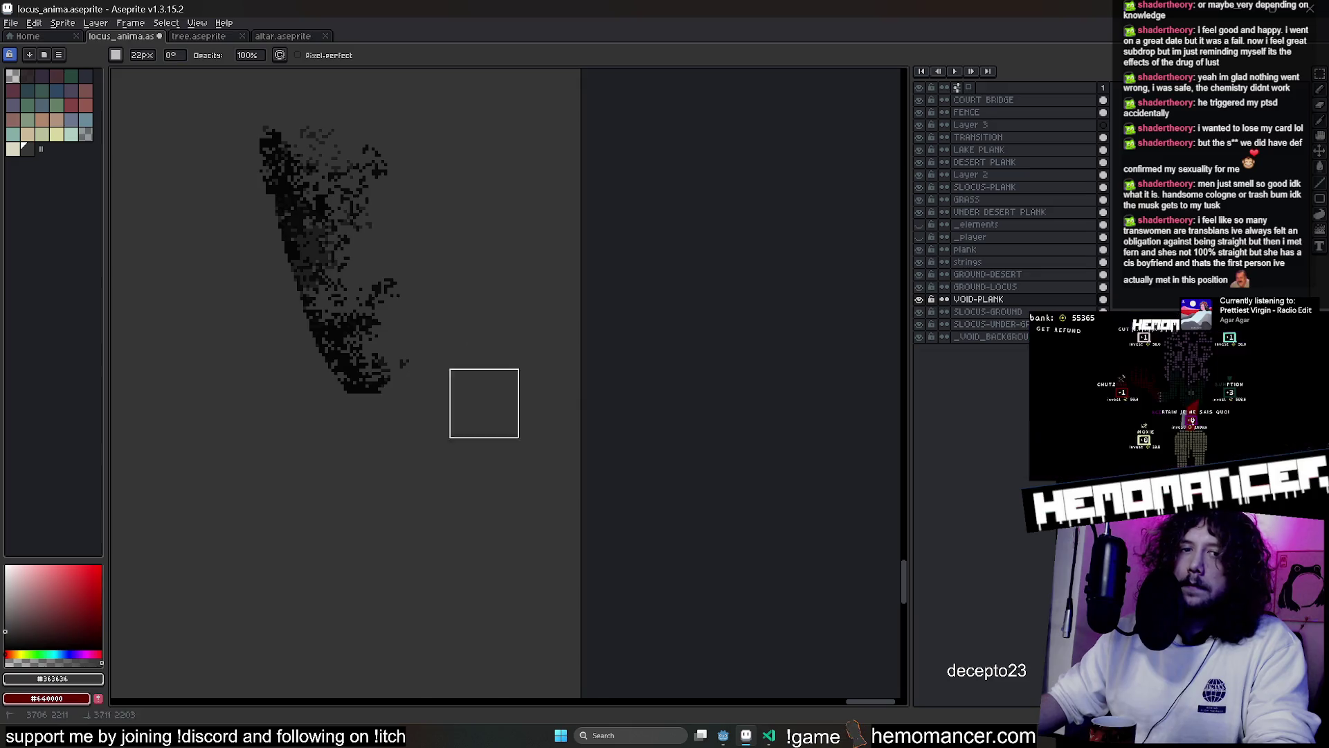
pyautogui.moveTo(486, 419); pyautogui.dragTo(466, 418)
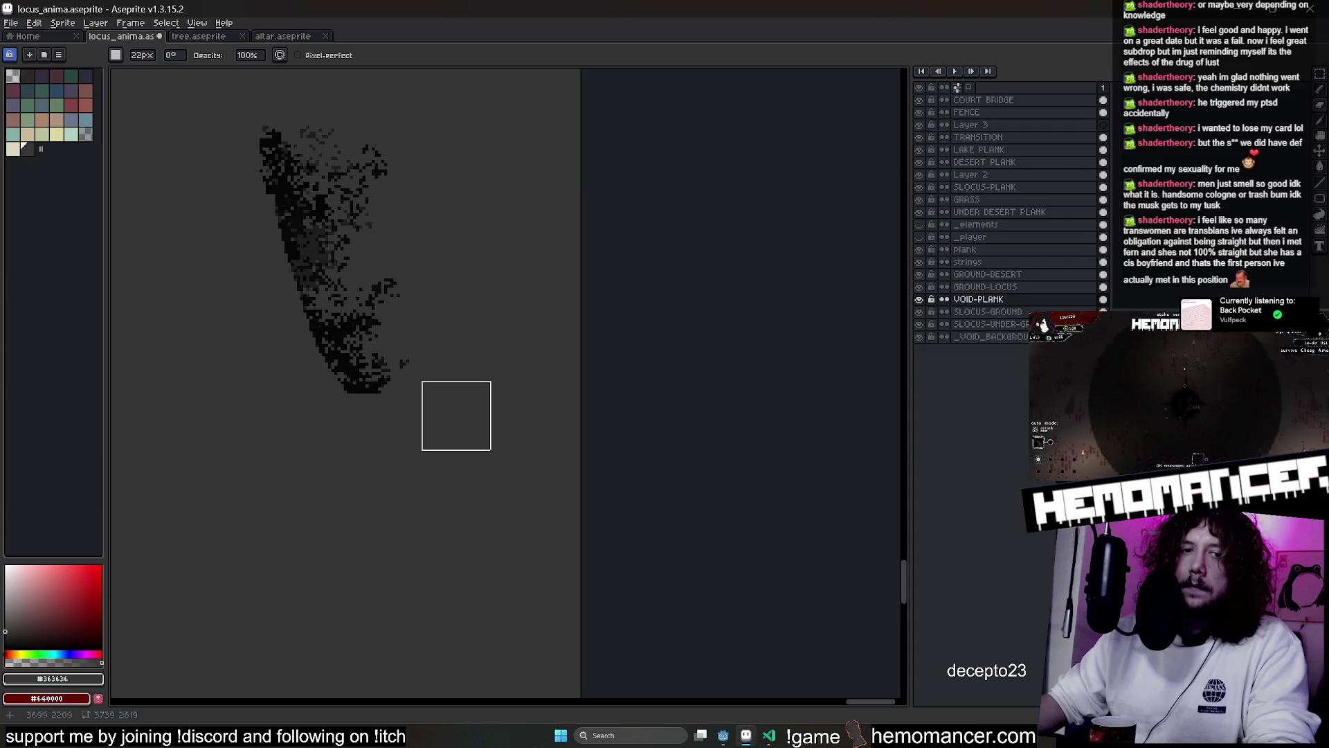
pyautogui.moveTo(453, 413)
pyautogui.mouseDown()
pyautogui.moveTo(356, 402)
pyautogui.moveTo(293, 365)
pyautogui.moveTo(381, 300)
pyautogui.mouseUp()
pyautogui.moveTo(398, 279); pyautogui.dragTo(433, 505)
# Rectangle-select the carved clump, move it up about 105 px, and narrow it to 43 px
pyautogui.click(1320, 72)
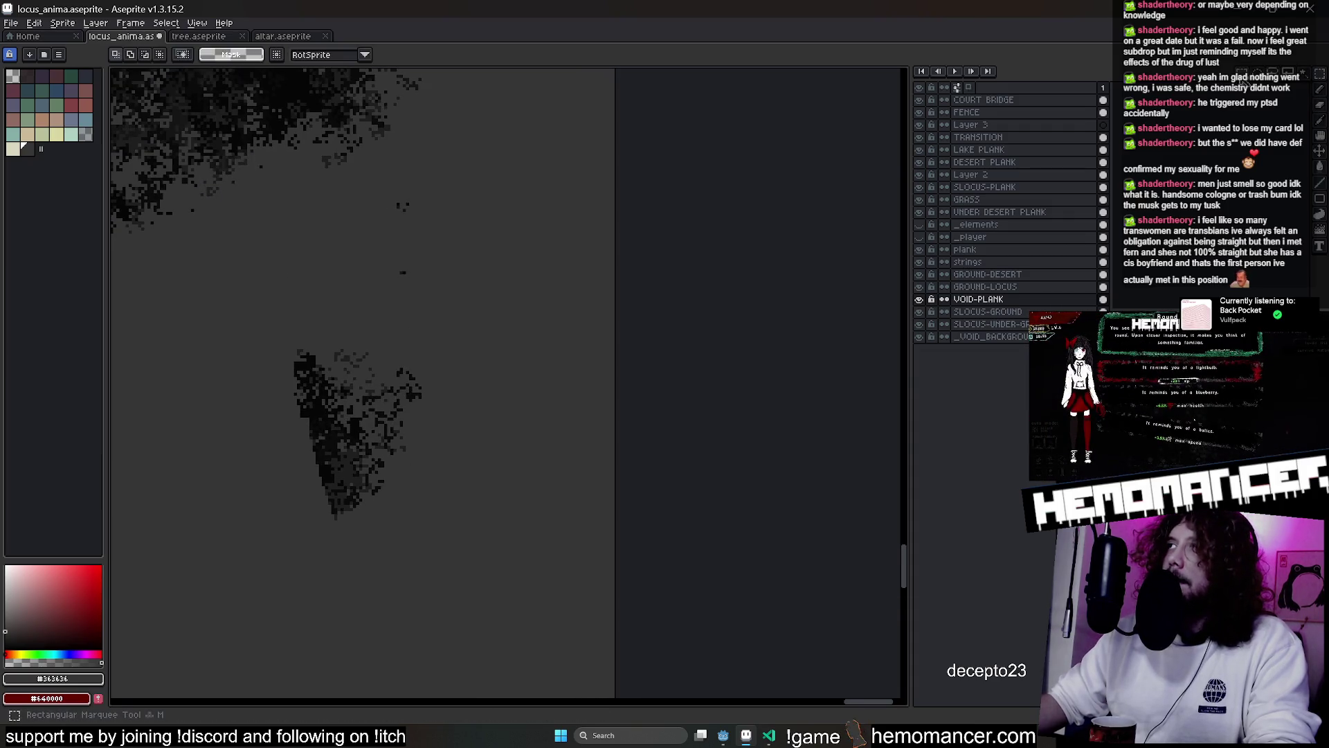
pyautogui.moveTo(210, 285); pyautogui.dragTo(509, 534)
pyautogui.moveTo(403, 486)
pyautogui.mouseDown()
pyautogui.moveTo(425, 333)
pyautogui.moveTo(501, 424)
pyautogui.moveTo(443, 436)
pyautogui.moveTo(572, 303)
pyautogui.moveTo(565, 342)
pyautogui.moveTo(538, 306)
pyautogui.moveTo(443, 452)
pyautogui.mouseUp()
pyautogui.scroll(5, 424, 334)
pyautogui.moveTo(571, 381)
pyautogui.mouseDown()
pyautogui.moveTo(439, 394)
pyautogui.moveTo(480, 329)
pyautogui.moveTo(590, 273)
pyautogui.moveTo(602, 231)
pyautogui.moveTo(665, 309)
pyautogui.moveTo(657, 330)
pyautogui.mouseUp()
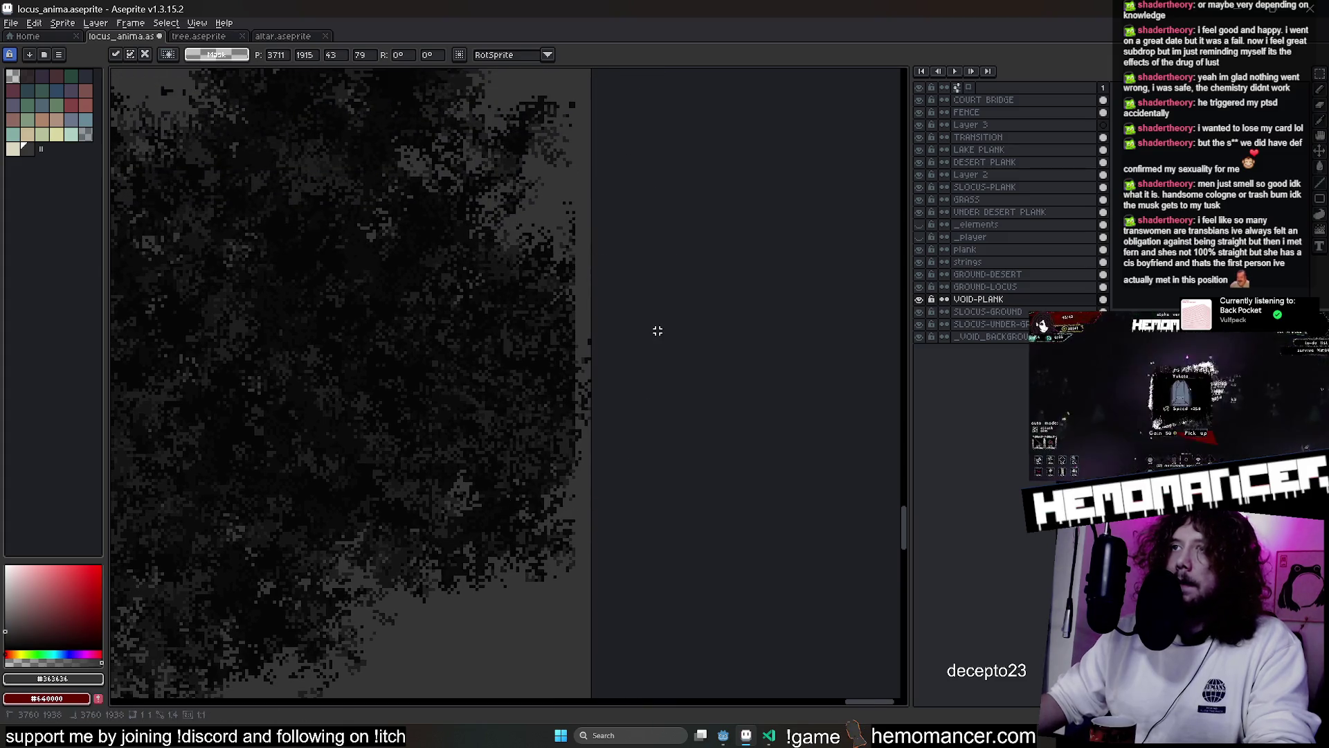
pyautogui.press('e')
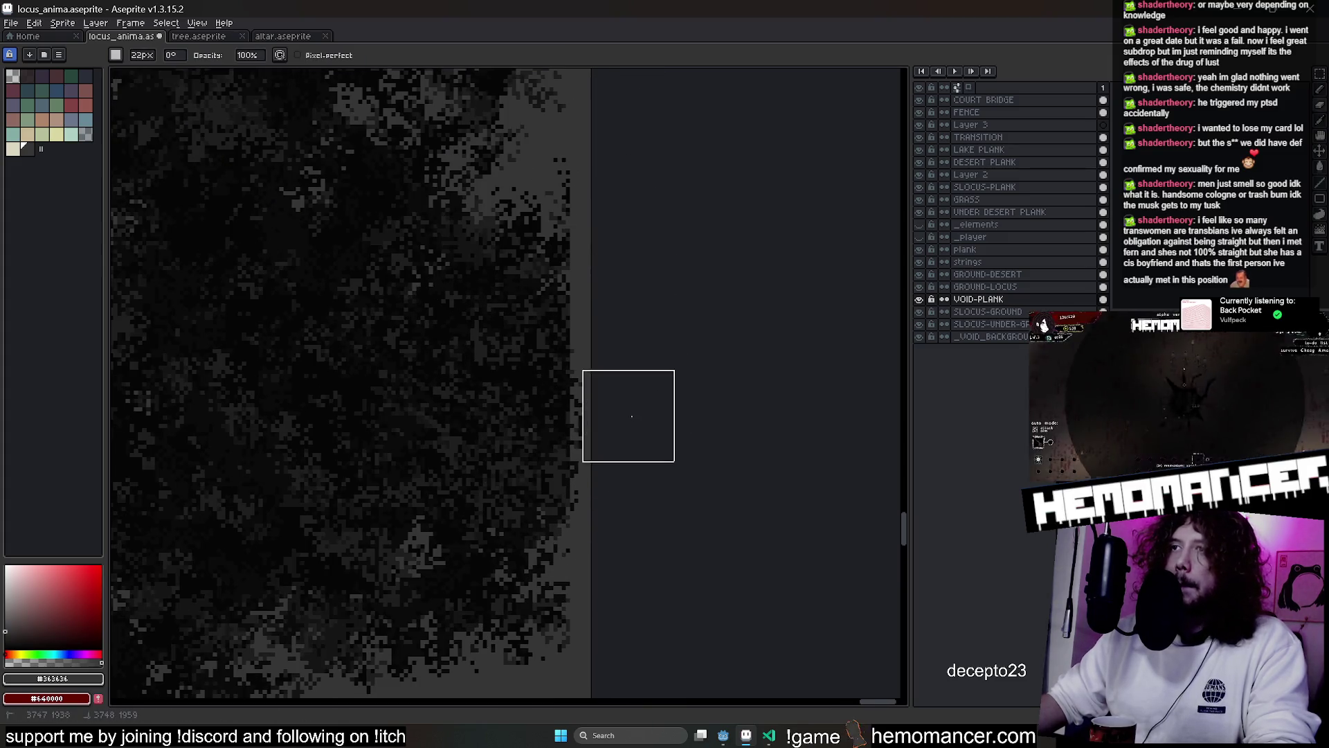
pyautogui.press('-')
pyautogui.press('-')
pyautogui.press('-')
pyautogui.press('b')
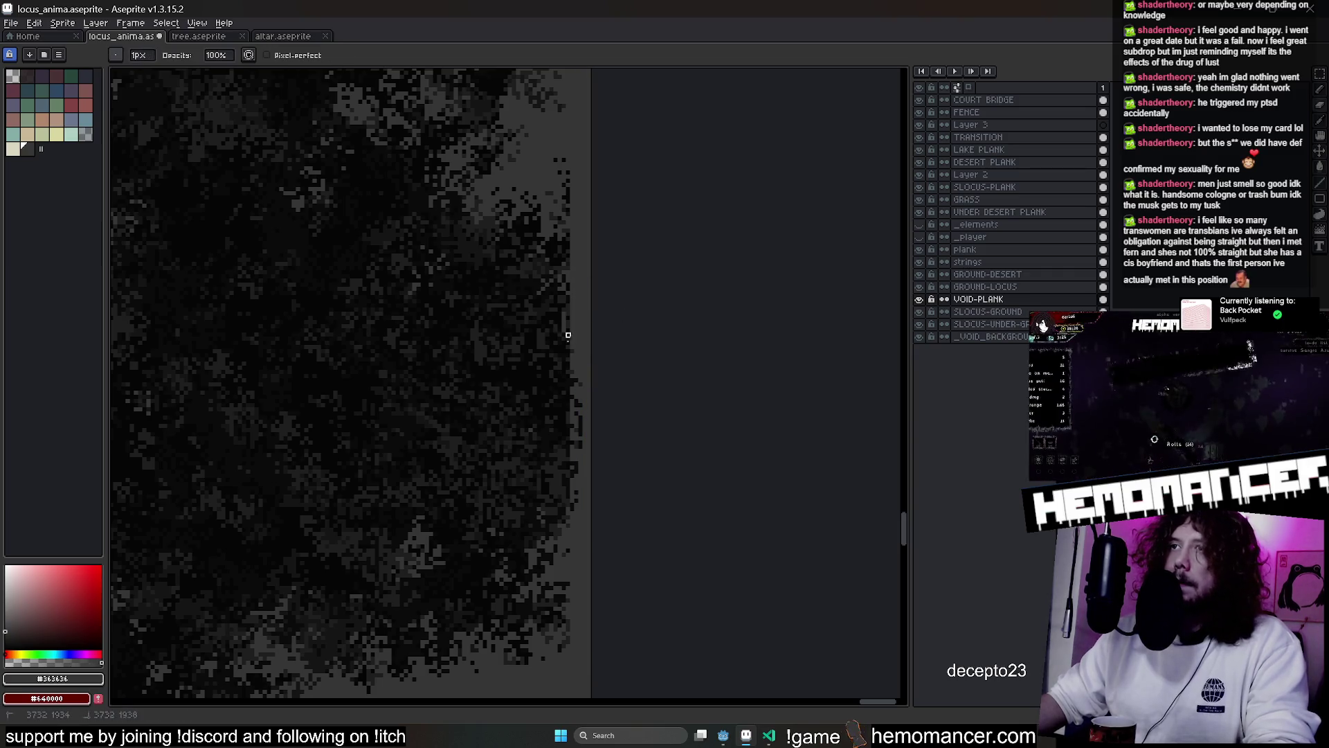
pyautogui.press('+')
pyautogui.press('+')
pyautogui.press('+')
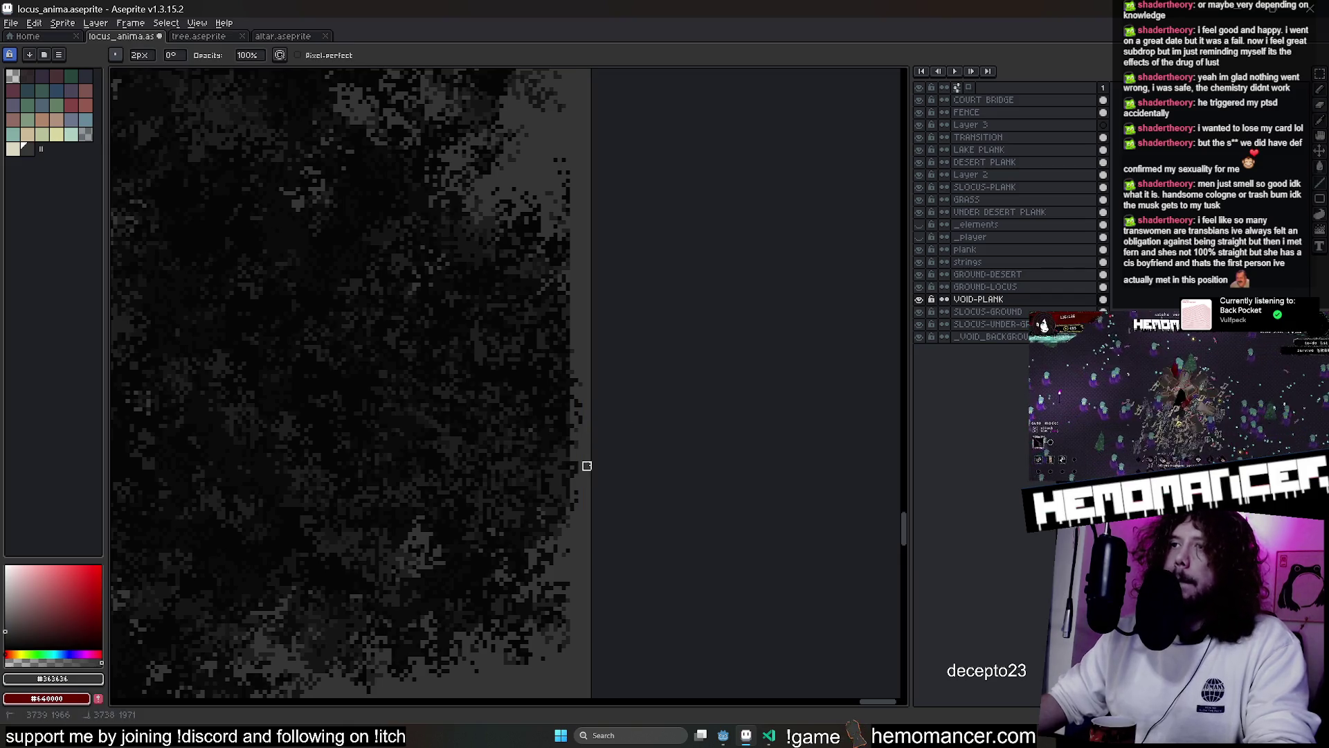
pyautogui.press('-')
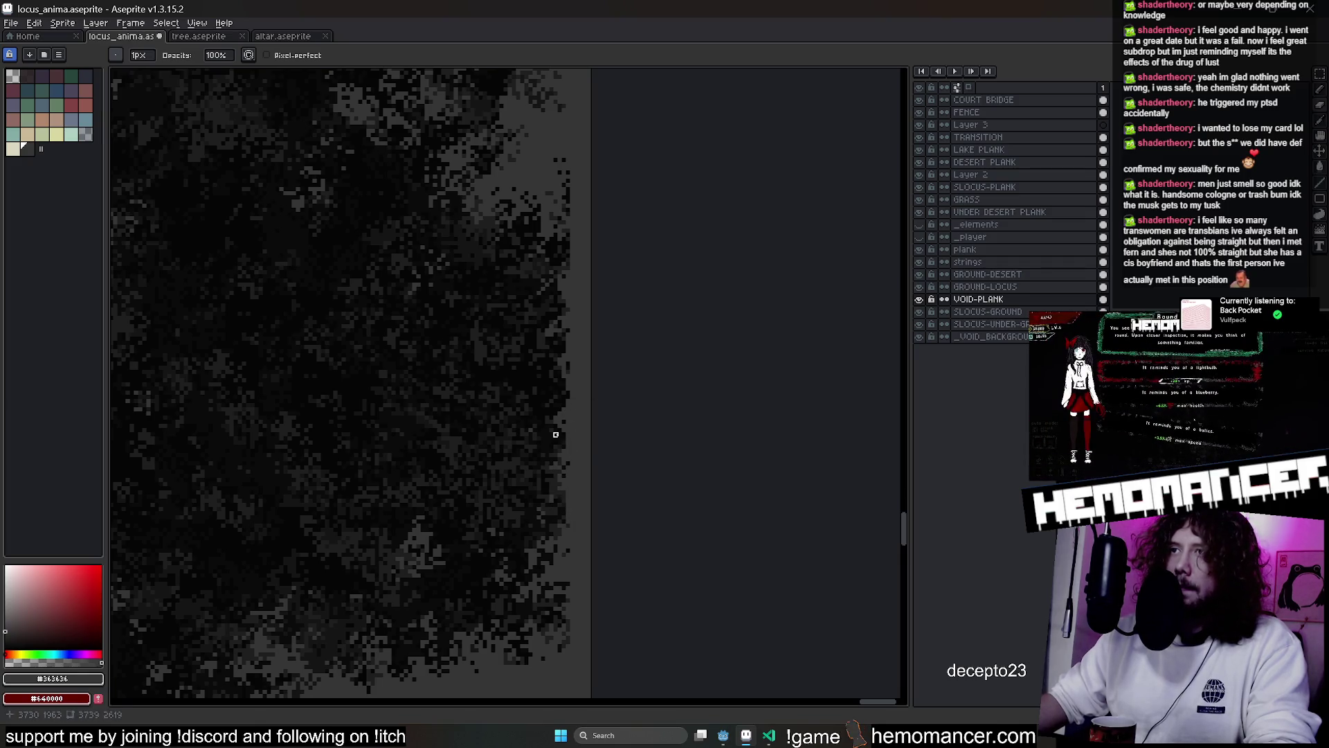
pyautogui.moveTo(564, 232); pyautogui.dragTo(597, 522)
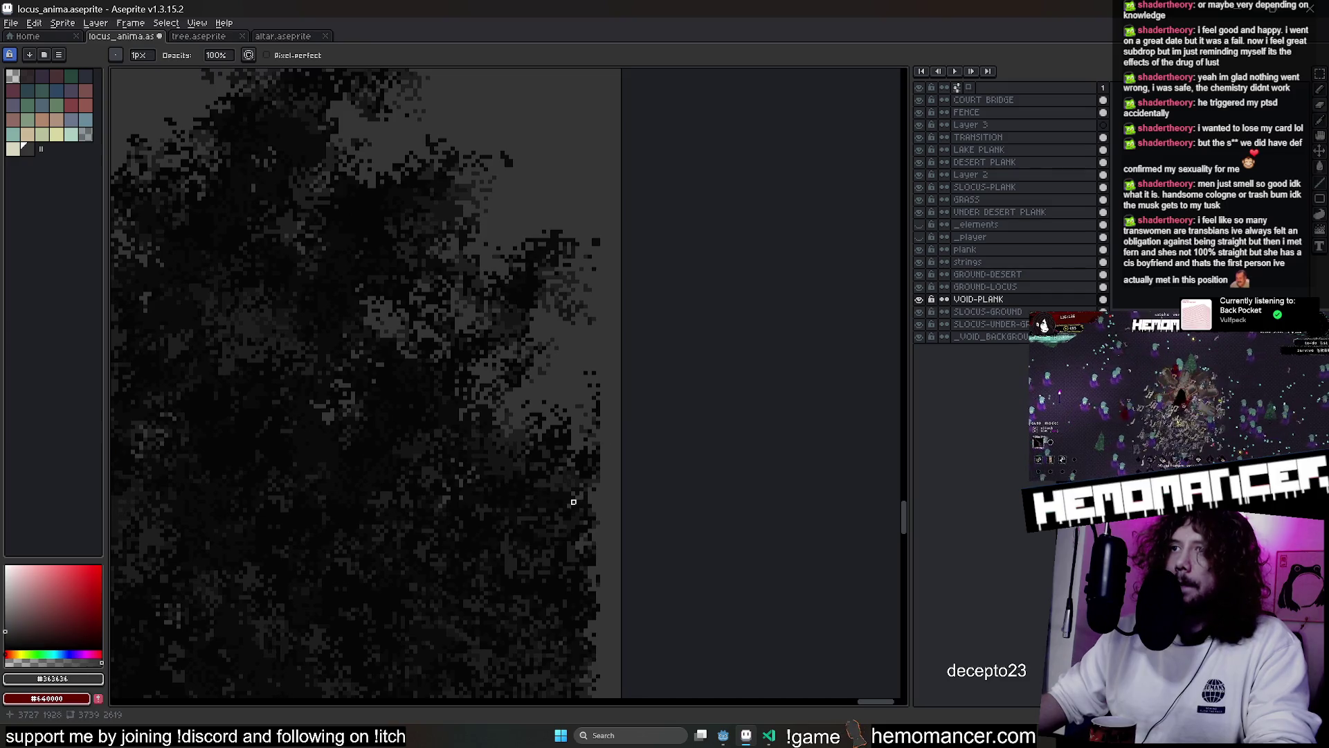
pyautogui.moveTo(582, 622); pyautogui.dragTo(589, 475)
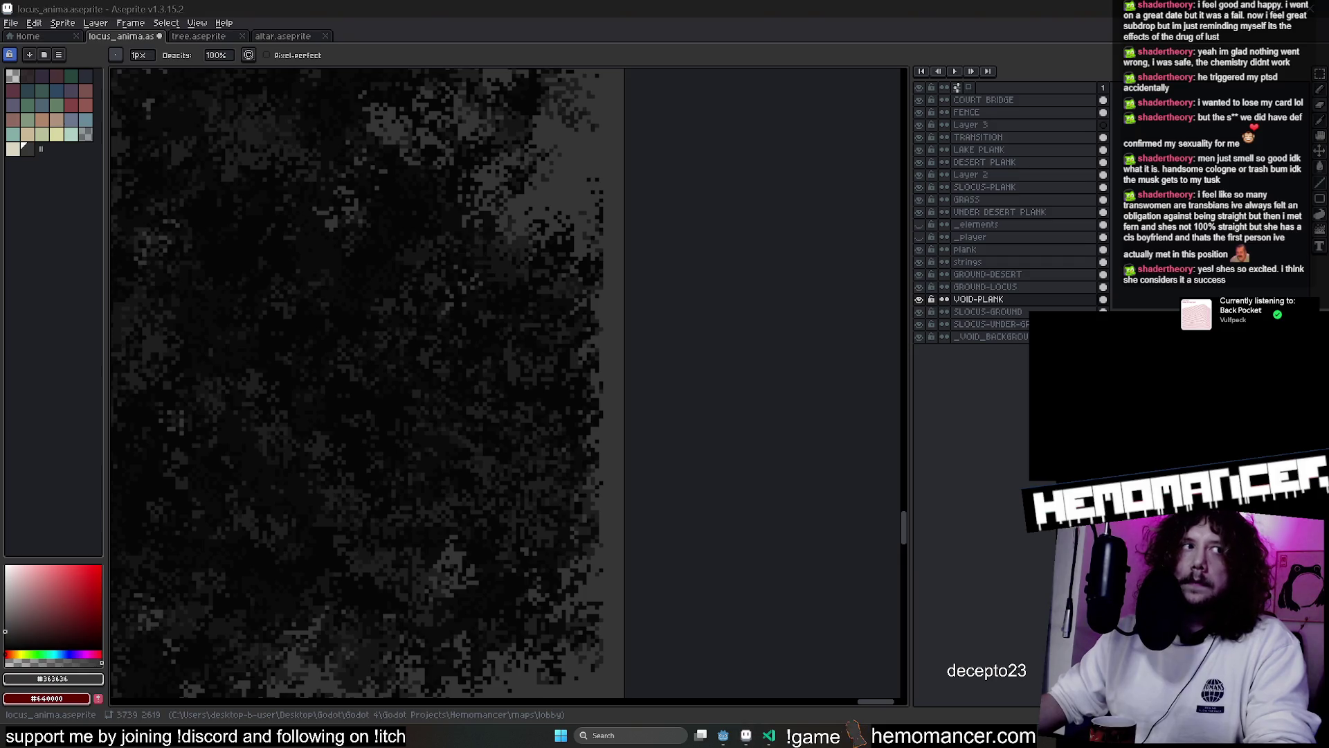
pyautogui.scroll(-1, 738, 466)
pyautogui.scroll(1, 753, 473)
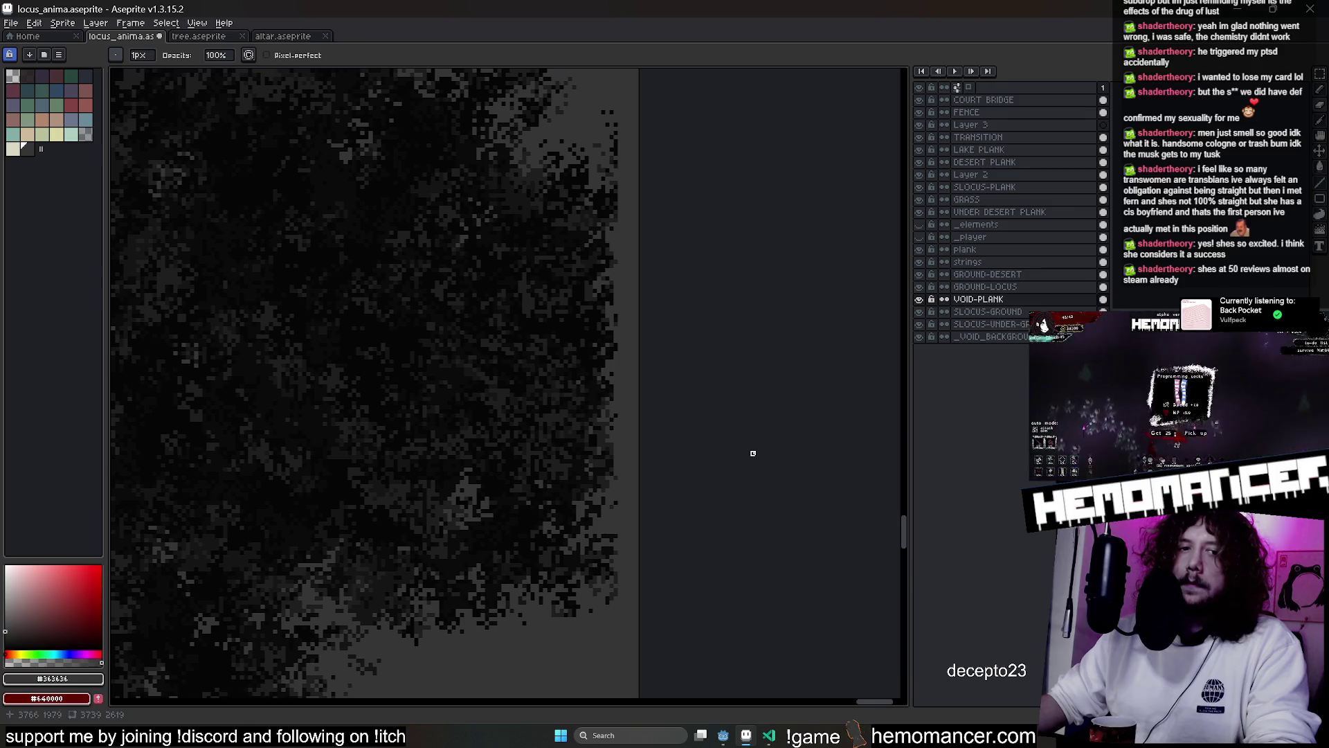
pyautogui.scroll(-1, 753, 454)
pyautogui.scroll(1, 736, 420)
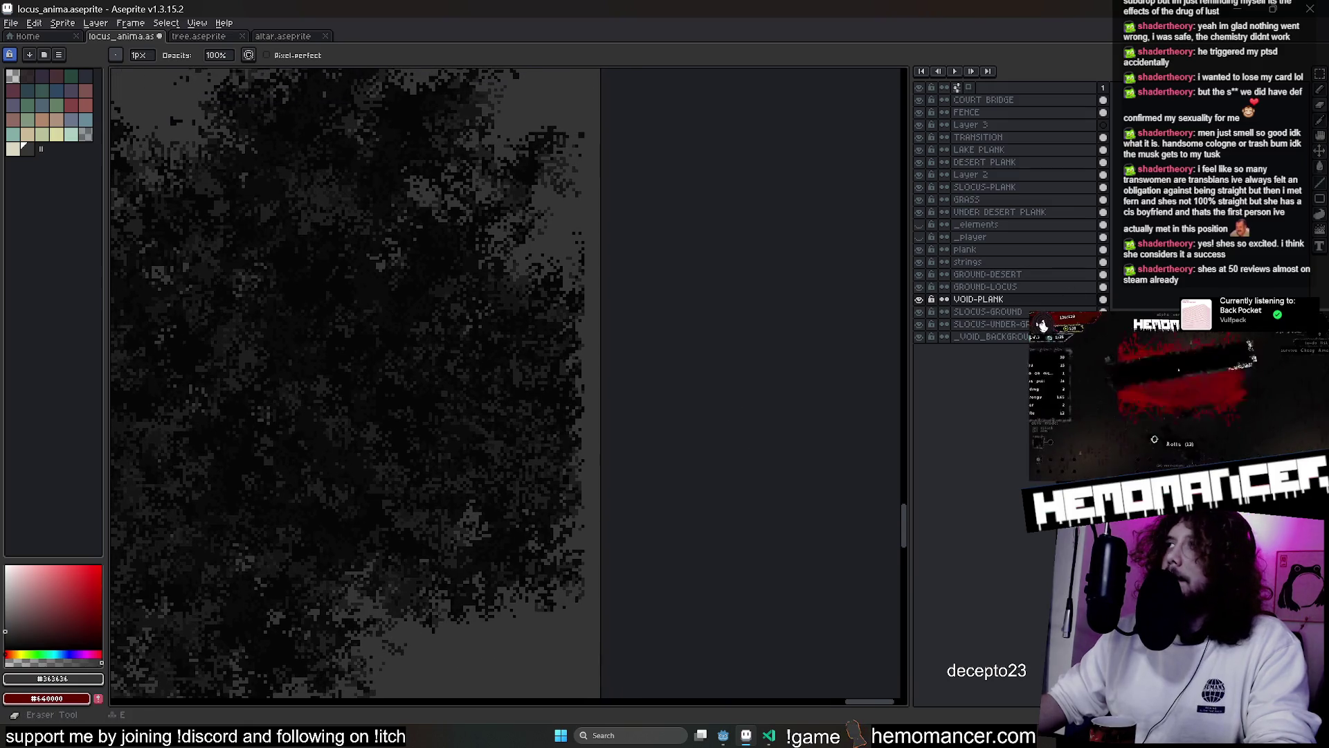
pyautogui.click(1320, 74)
pyautogui.scroll(-1, 668, 261)
pyautogui.scroll(1, 696, 320)
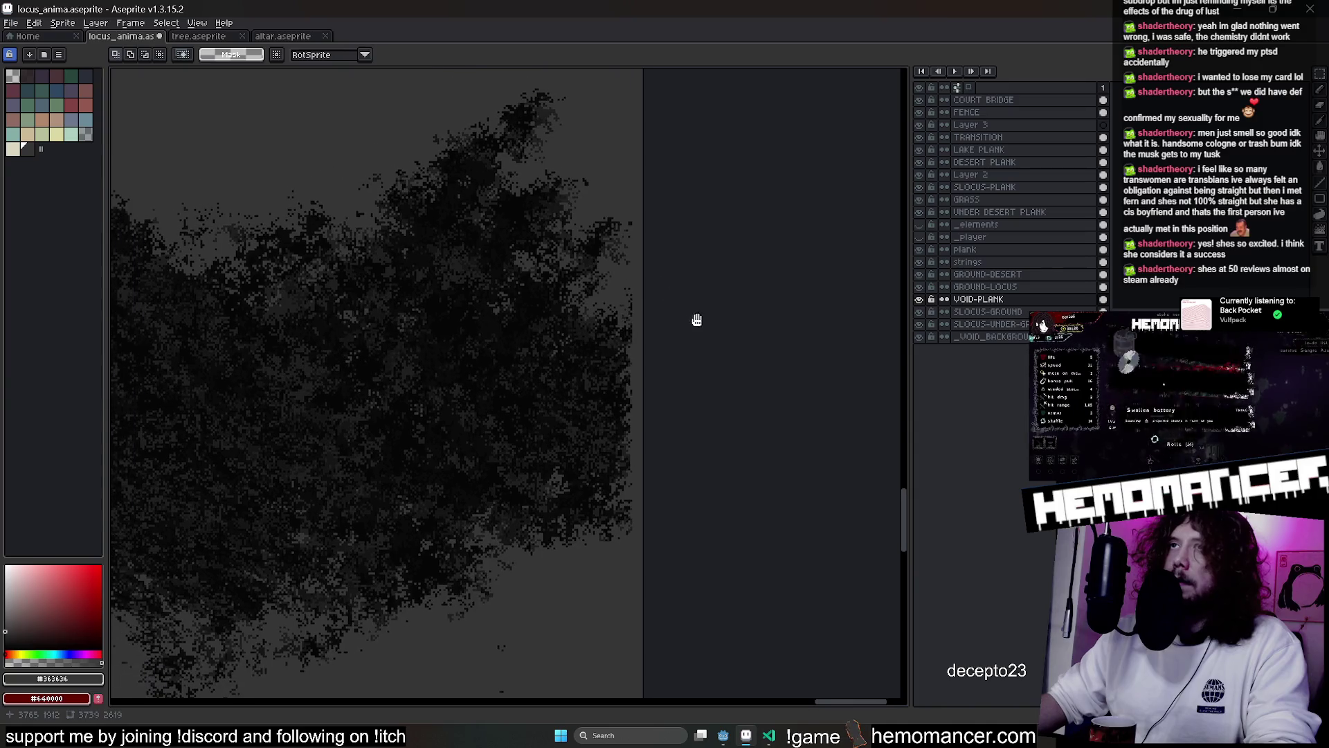
# Select the right part of the tree and nudge it slightly left
pyautogui.scroll(-1, 663, 214)
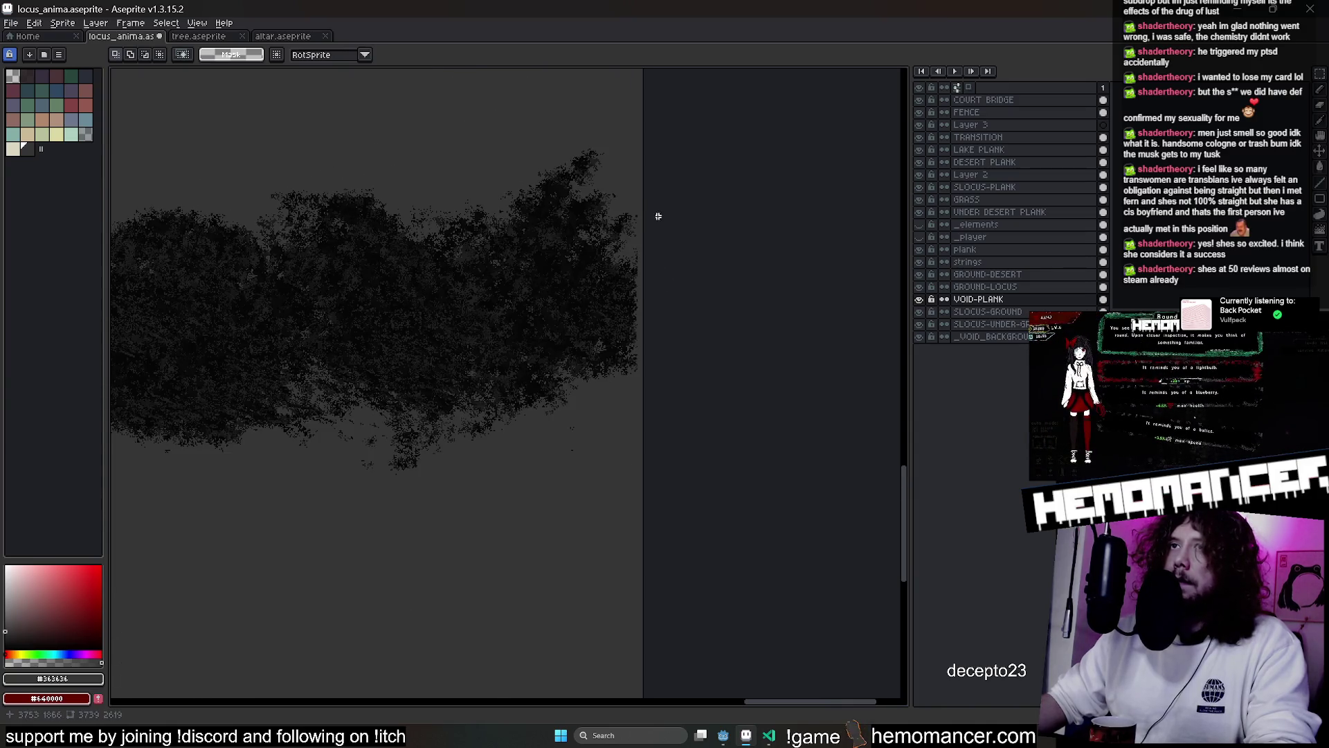
pyautogui.moveTo(600, 224)
pyautogui.mouseDown()
pyautogui.moveTo(513, 440)
pyautogui.moveTo(495, 446)
pyautogui.mouseUp()
pyautogui.moveTo(609, 327); pyautogui.dragTo(600, 331)
pyautogui.click(650, 276)
pyautogui.scroll(3, 651, 276)
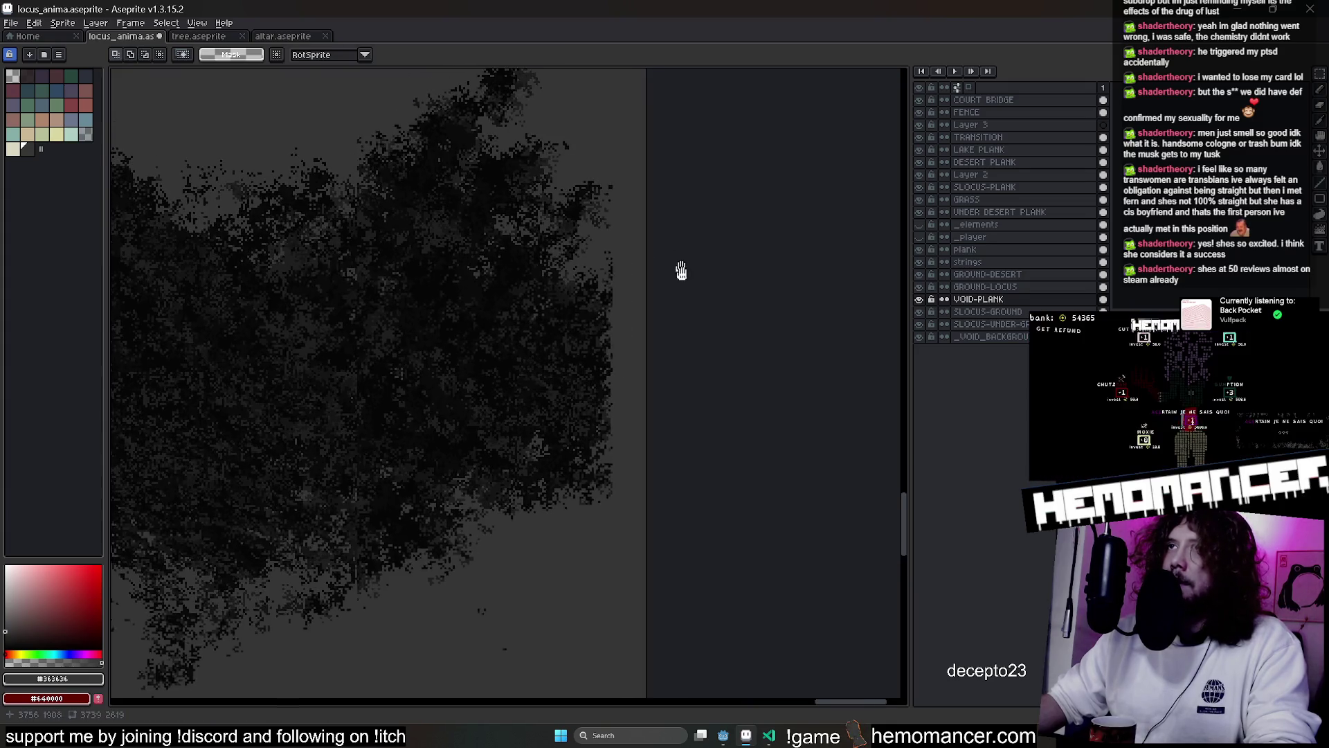
# Select a foliage patch near the edge, rotate it about 72° and a bit further, then apply
pyautogui.moveTo(423, 90)
pyautogui.mouseDown()
pyautogui.moveTo(586, 175)
pyautogui.moveTo(567, 199)
pyautogui.moveTo(632, 511)
pyautogui.moveTo(659, 522)
pyautogui.moveTo(641, 526)
pyautogui.moveTo(644, 441)
pyautogui.mouseUp()
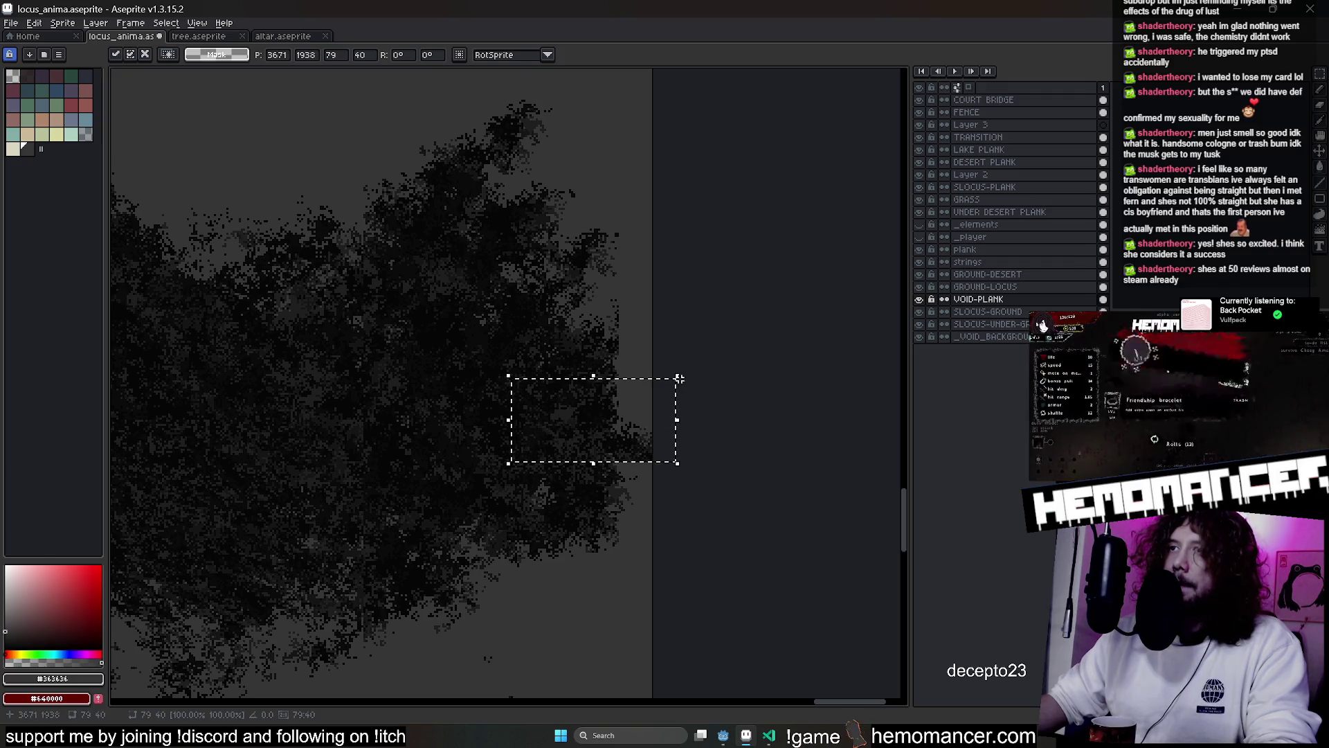
pyautogui.moveTo(683, 367)
pyautogui.mouseDown()
pyautogui.moveTo(679, 513)
pyautogui.moveTo(685, 493)
pyautogui.mouseUp()
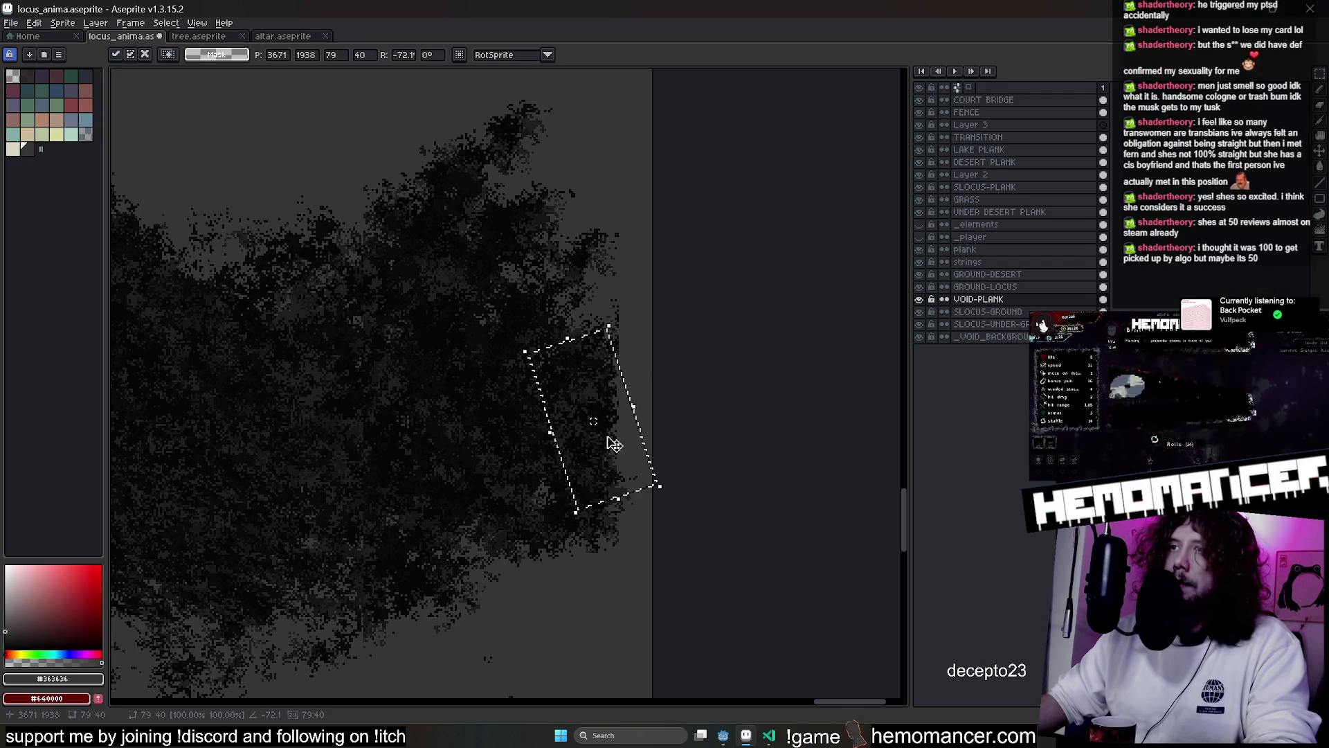
pyautogui.moveTo(600, 444)
pyautogui.mouseDown()
pyautogui.moveTo(614, 419)
pyautogui.moveTo(629, 431)
pyautogui.moveTo(608, 407)
pyautogui.moveTo(617, 413)
pyautogui.mouseUp()
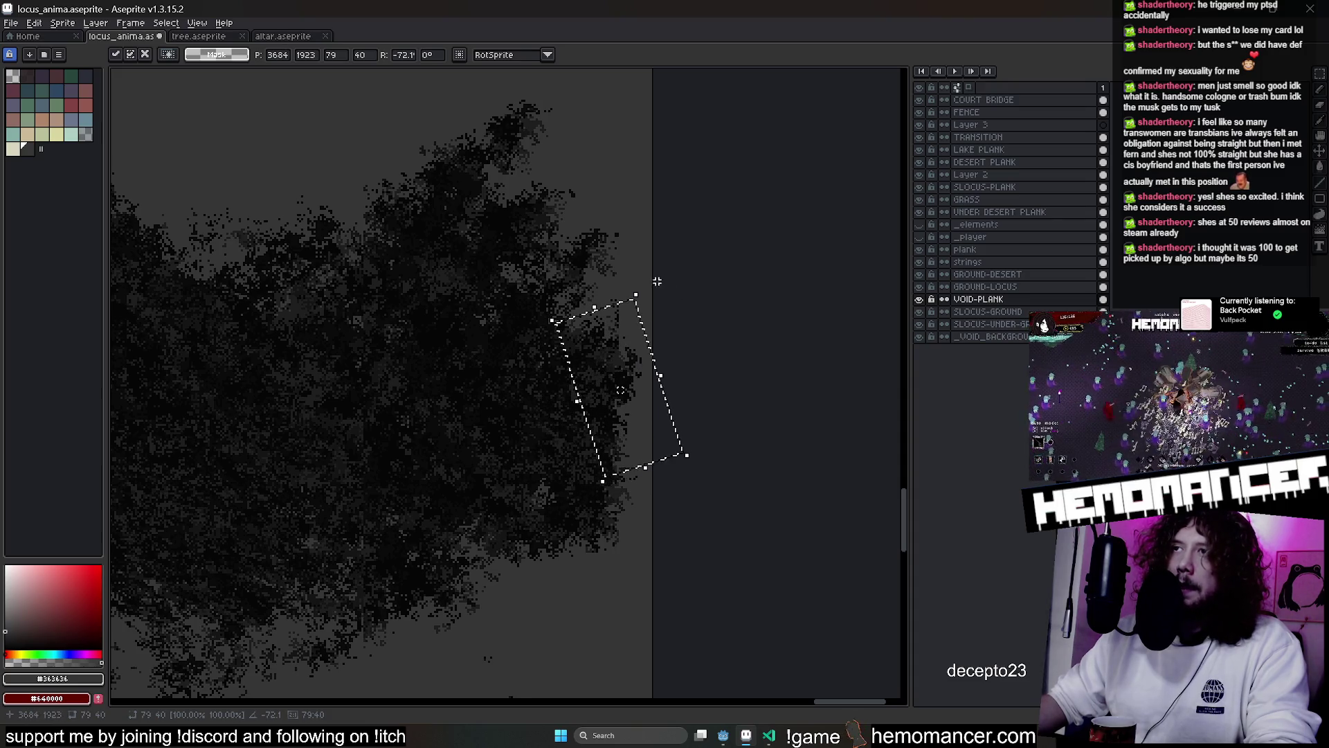
pyautogui.moveTo(637, 283); pyautogui.dragTo(633, 290)
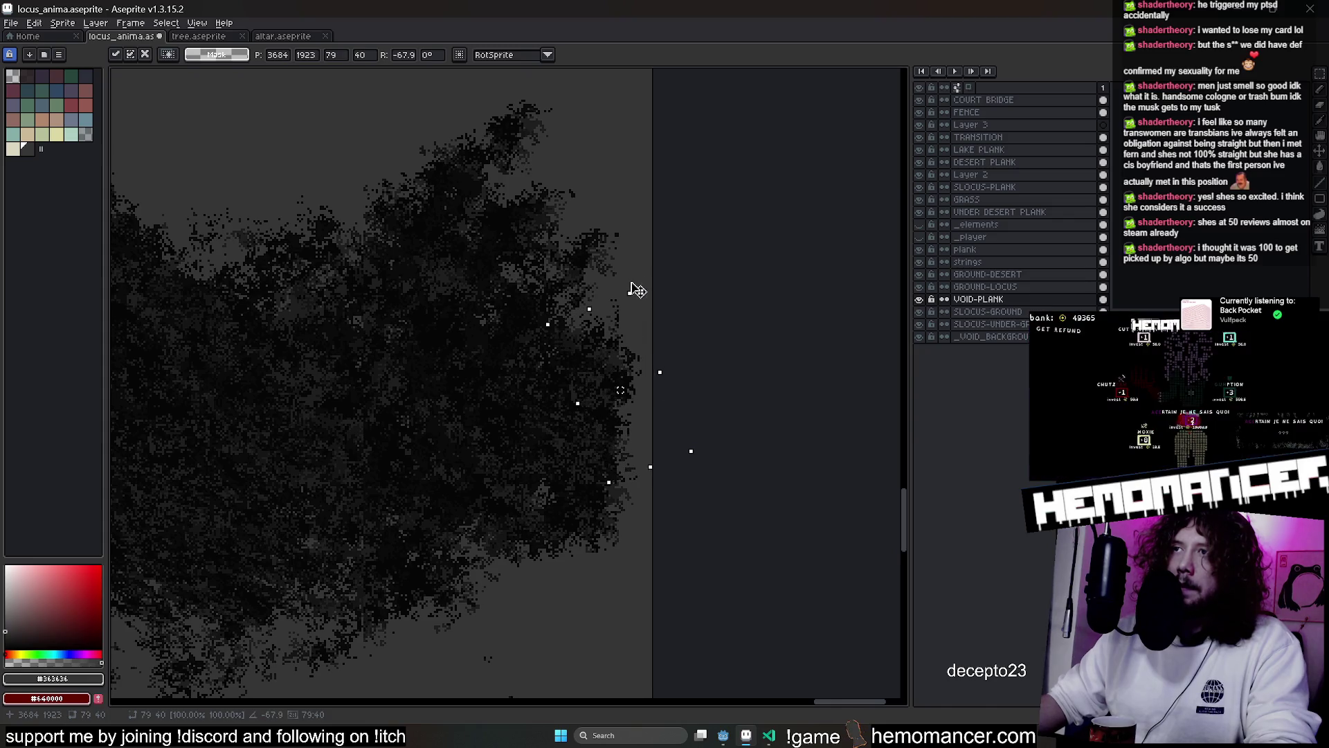
pyautogui.click(757, 231)
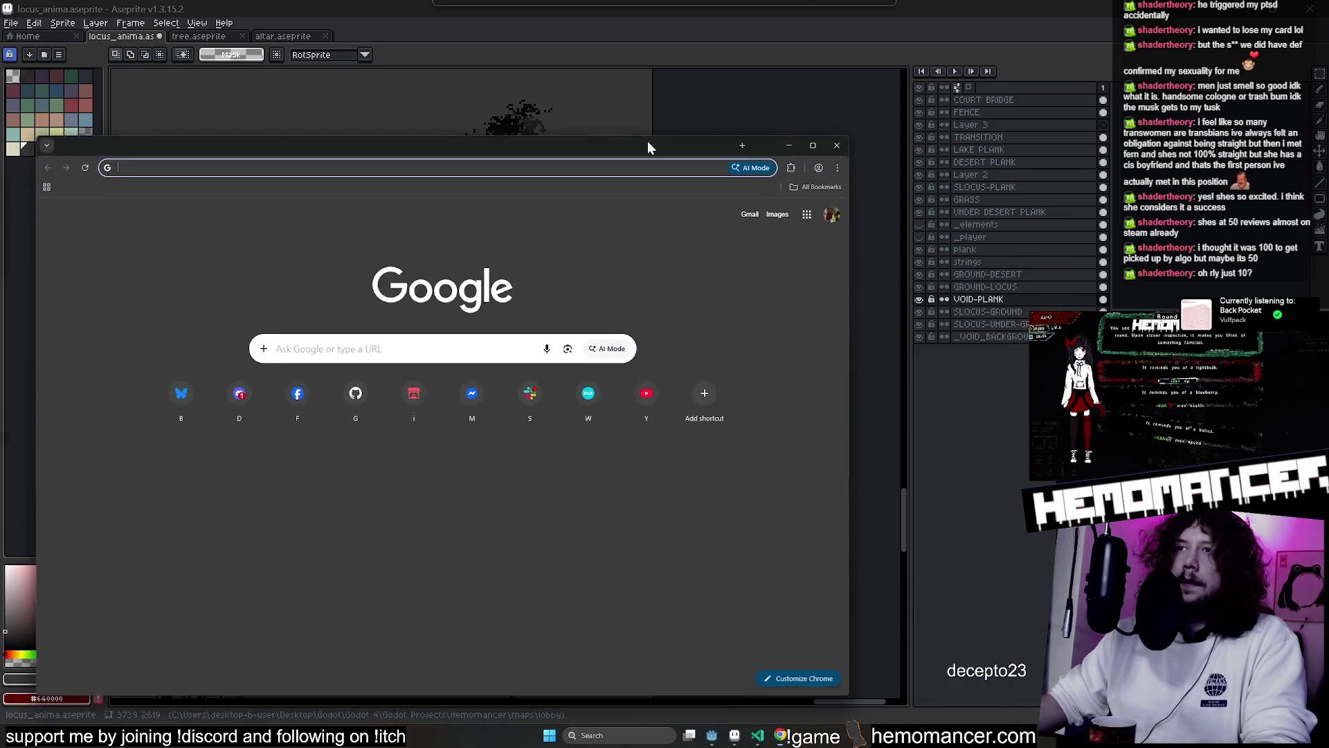
# Search Google for 'how many reviews in steam to get mostly positive'
pyautogui.moveTo(647, 140); pyautogui.dragTo(755, 115)
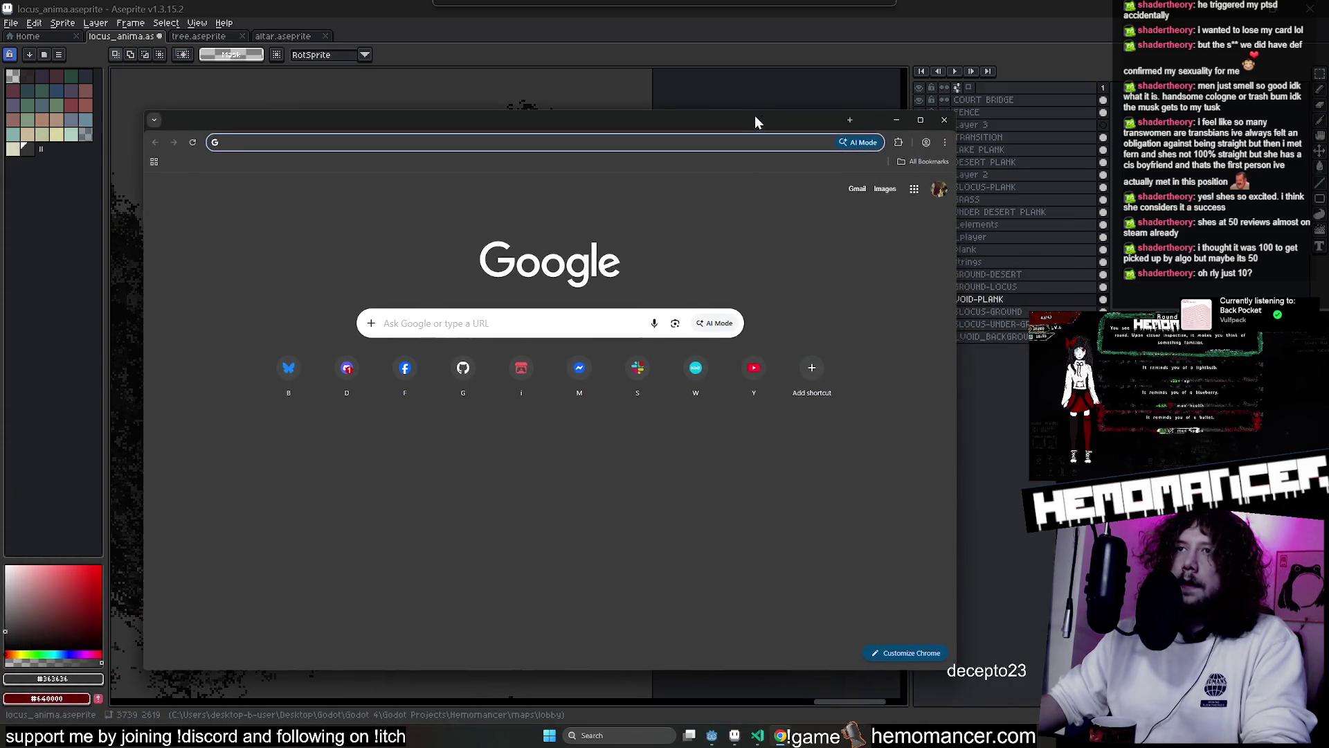
pyautogui.click(545, 323)
pyautogui.write('how many re')
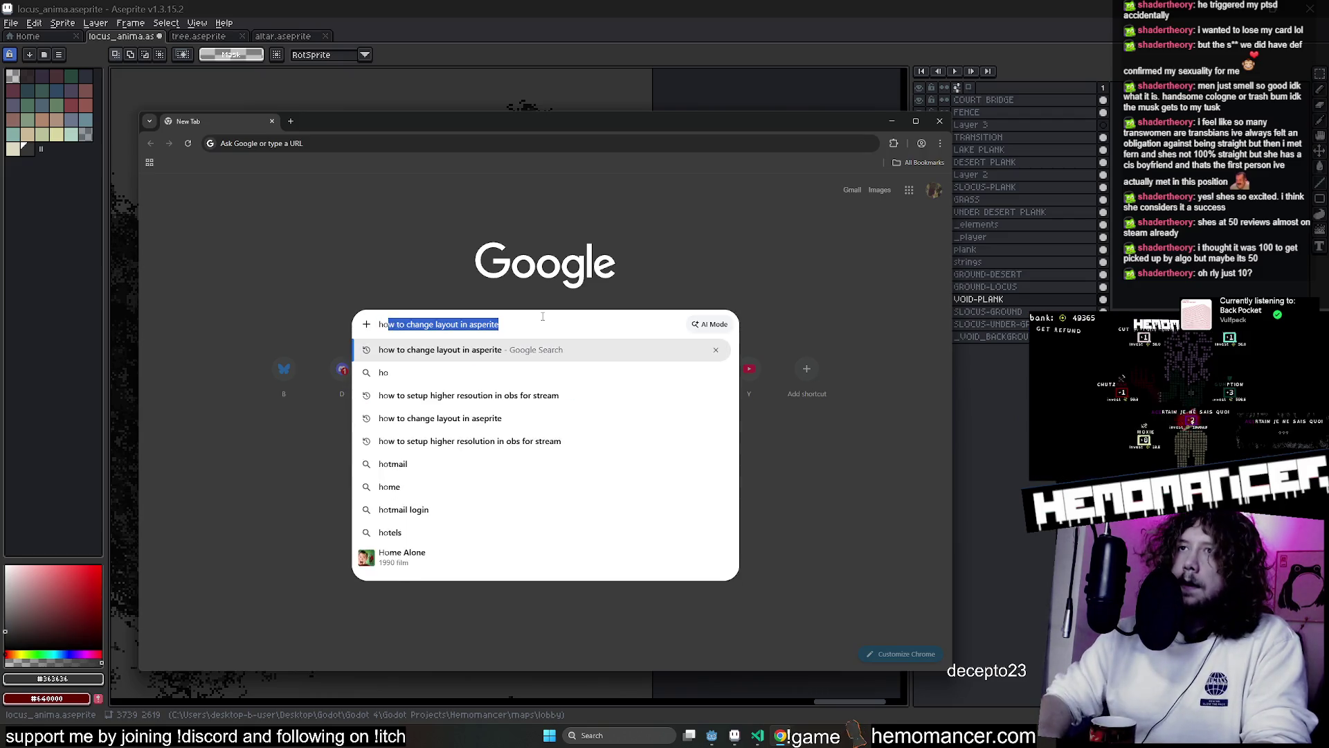
pyautogui.write('views in steam to ')
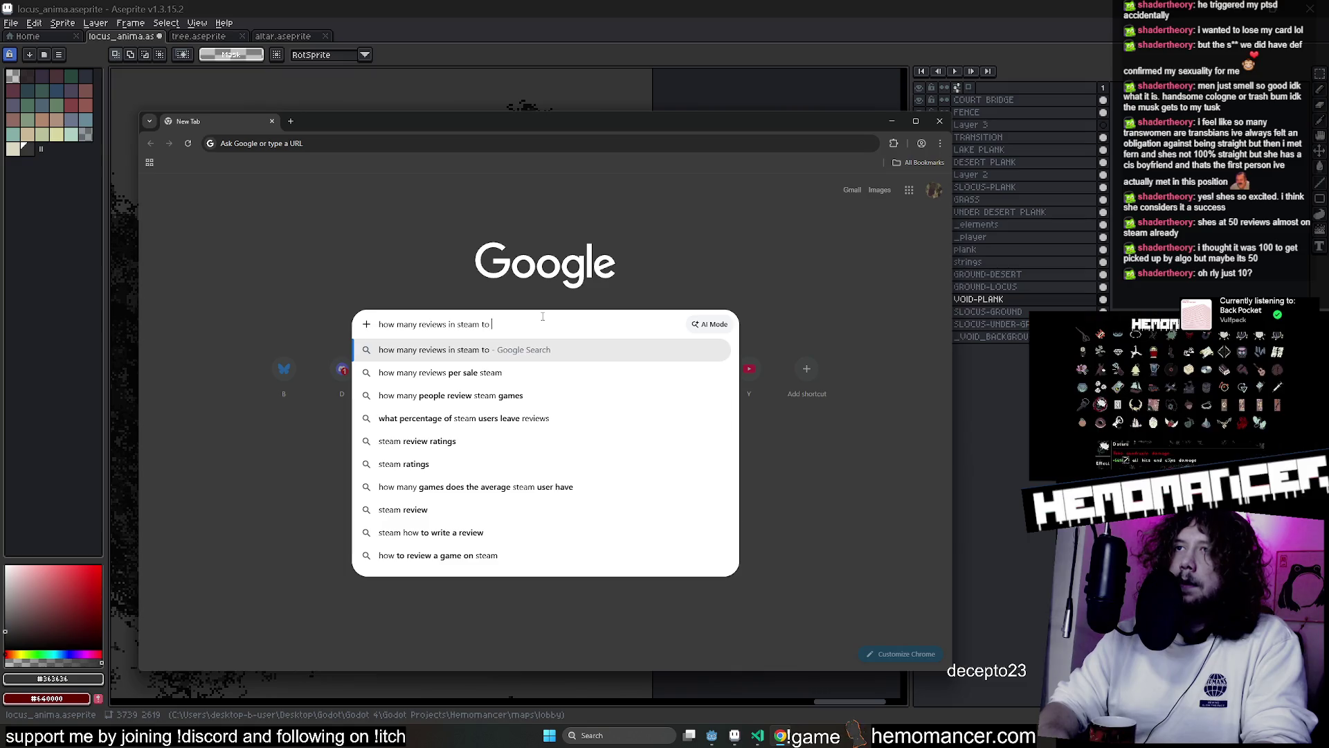
pyautogui.write('get mostly p')
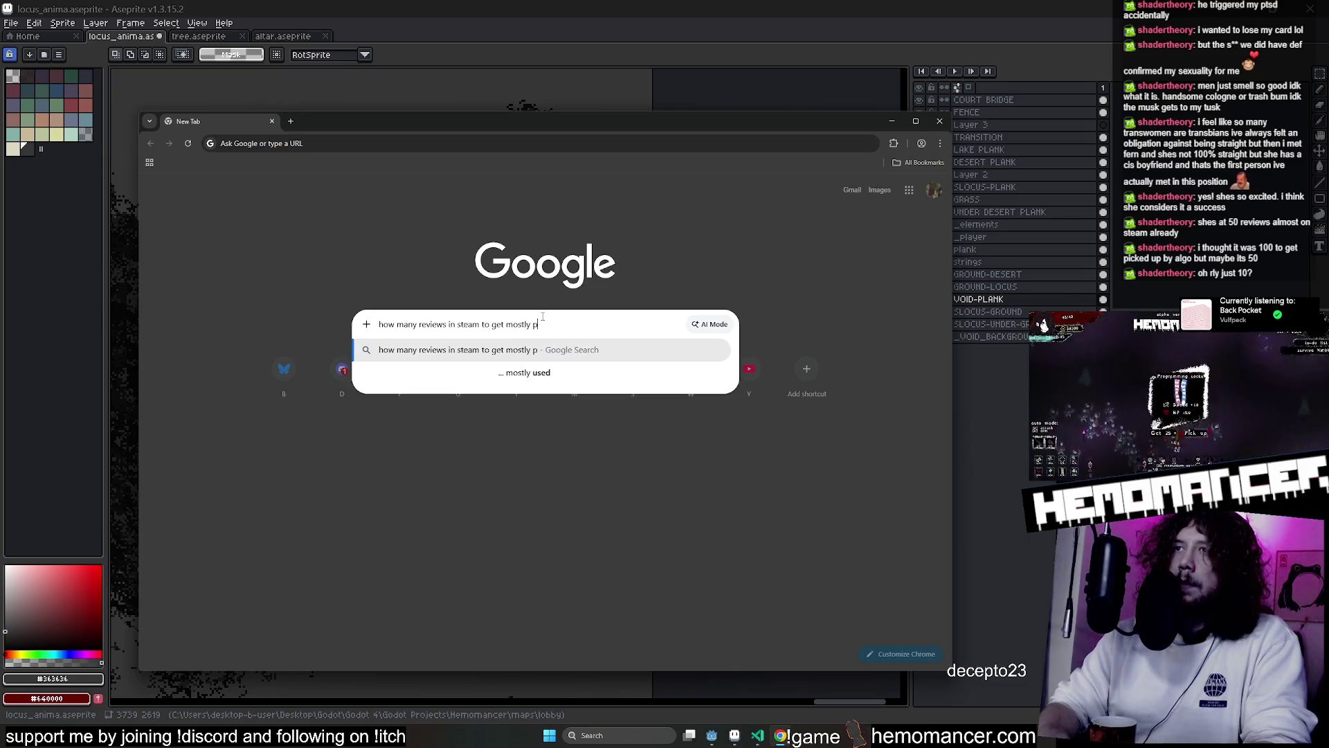
pyautogui.write('ositive')
pyautogui.press('Return')
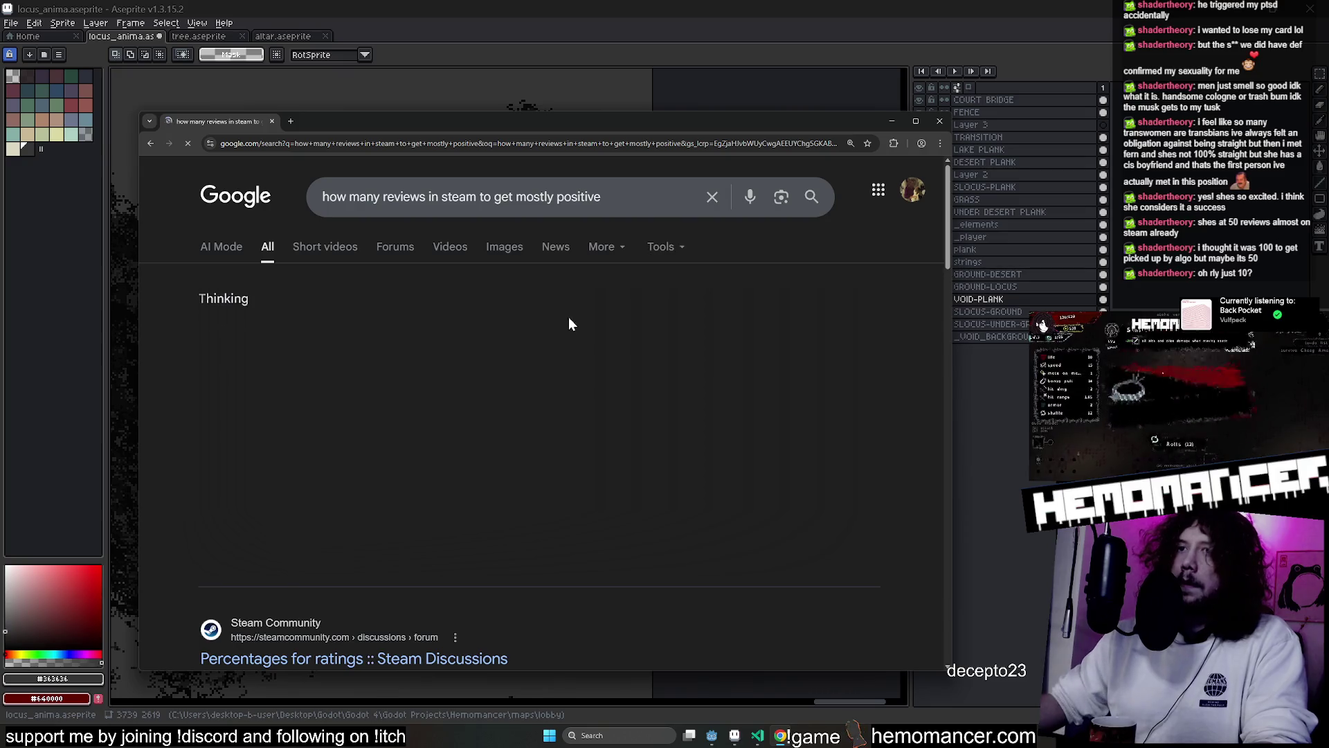
pyautogui.scroll(-5, 567, 315)
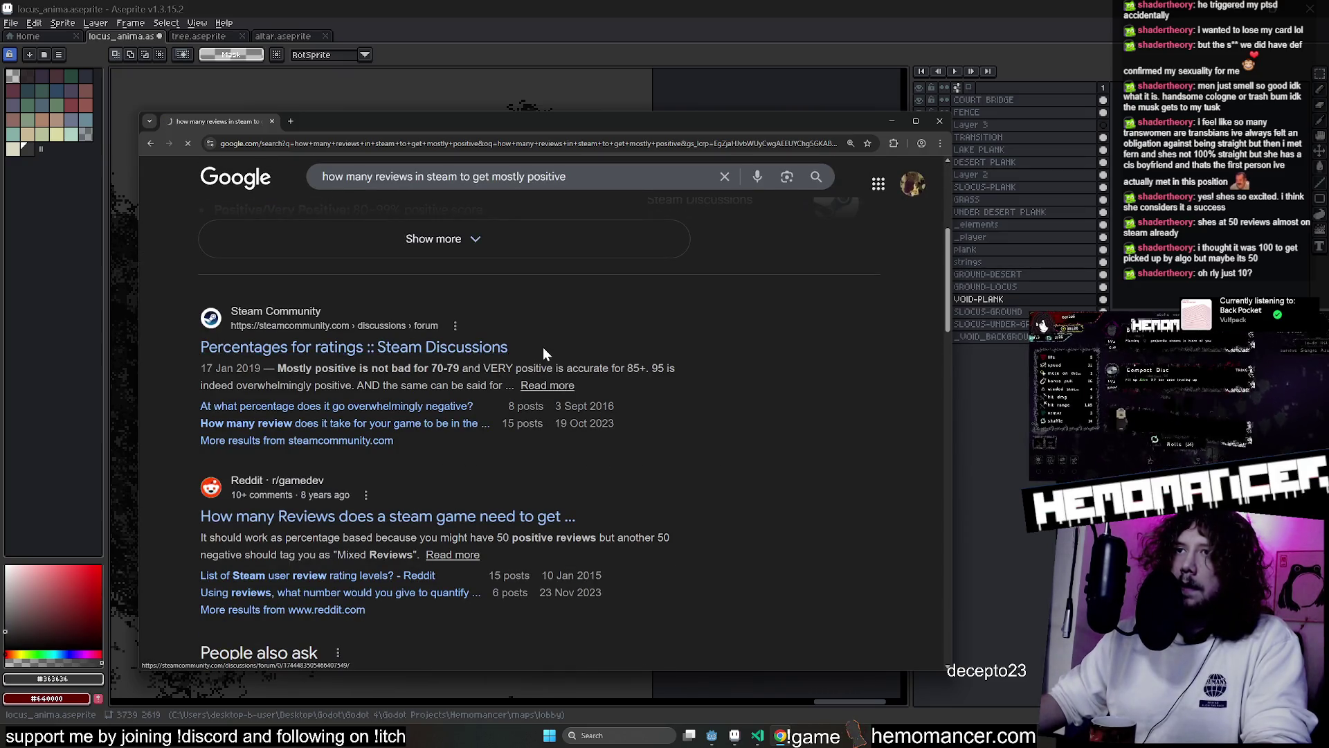
pyautogui.scroll(-3, 540, 350)
# Scroll to the thread's ratings table and highlight the 50+ reviews and Very Positive entries
pyautogui.scroll(-2, 533, 353)
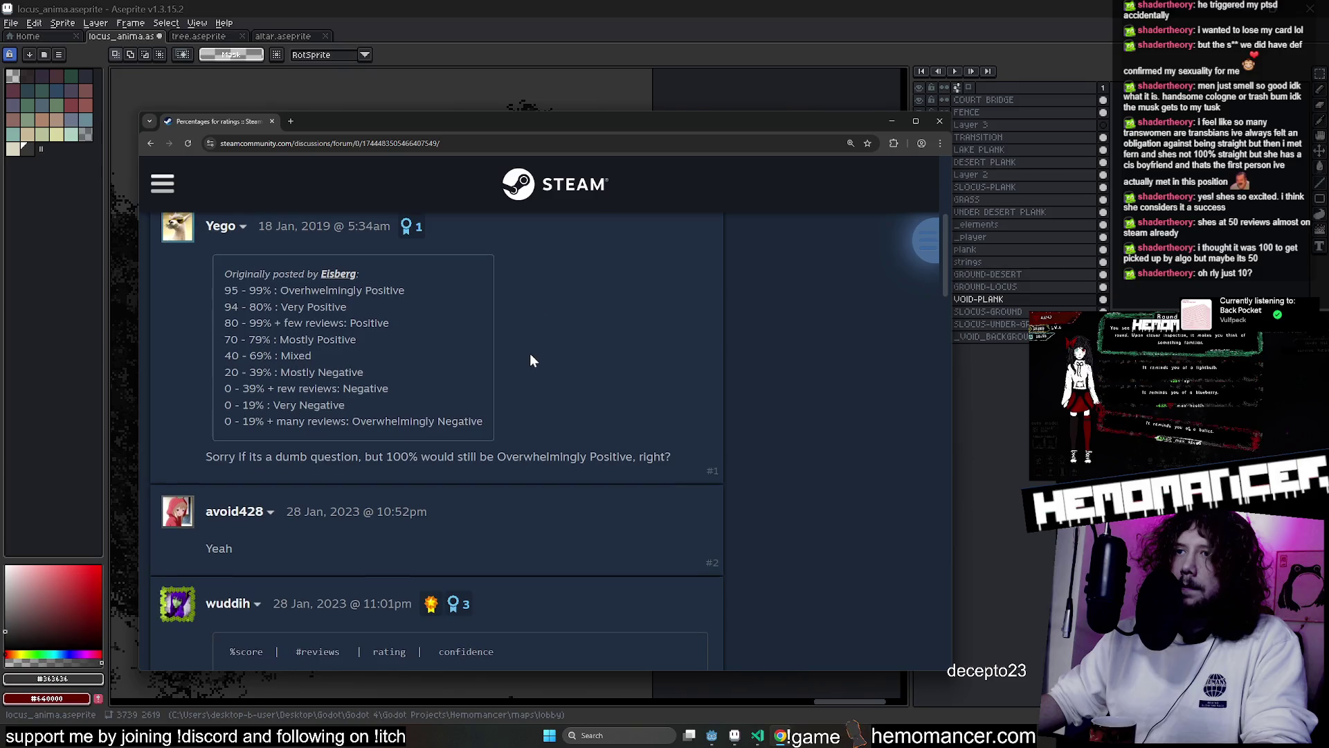
pyautogui.scroll(-2, 512, 343)
pyautogui.scroll(-2, 513, 346)
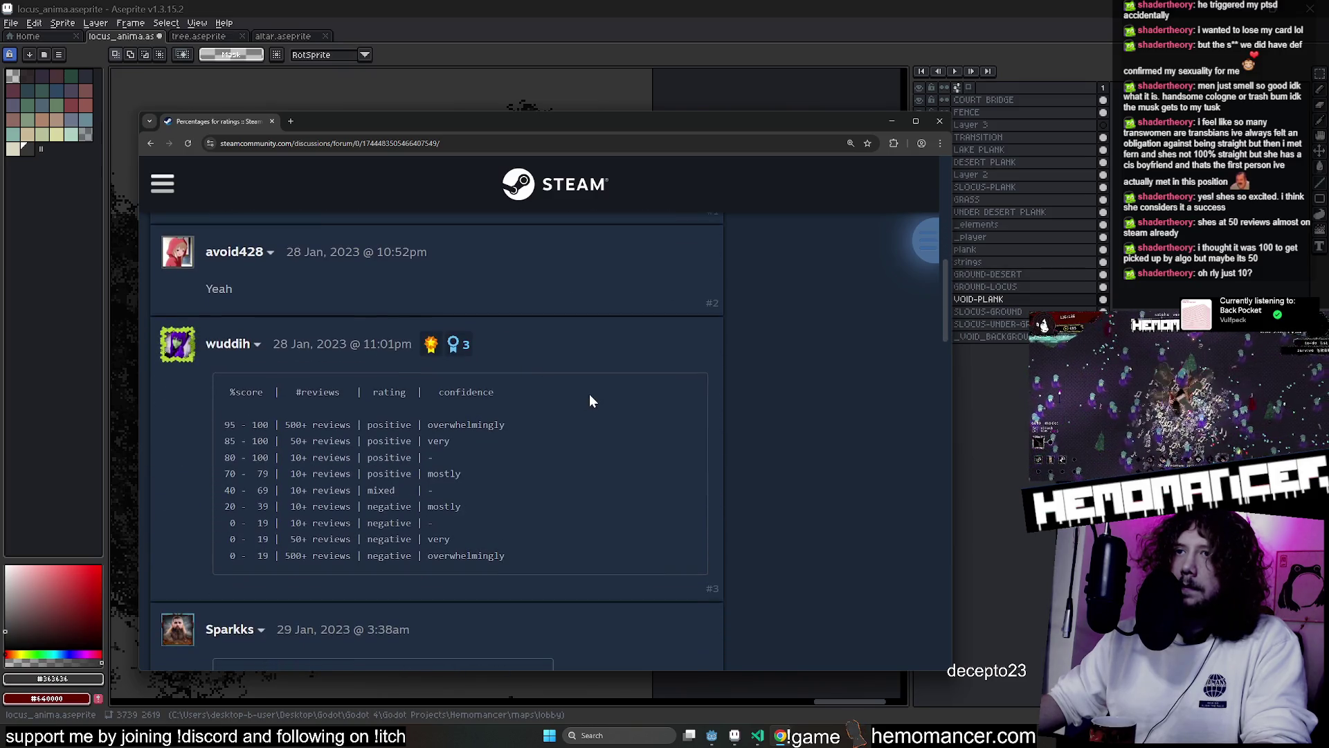
pyautogui.scroll(-1, 277, 436)
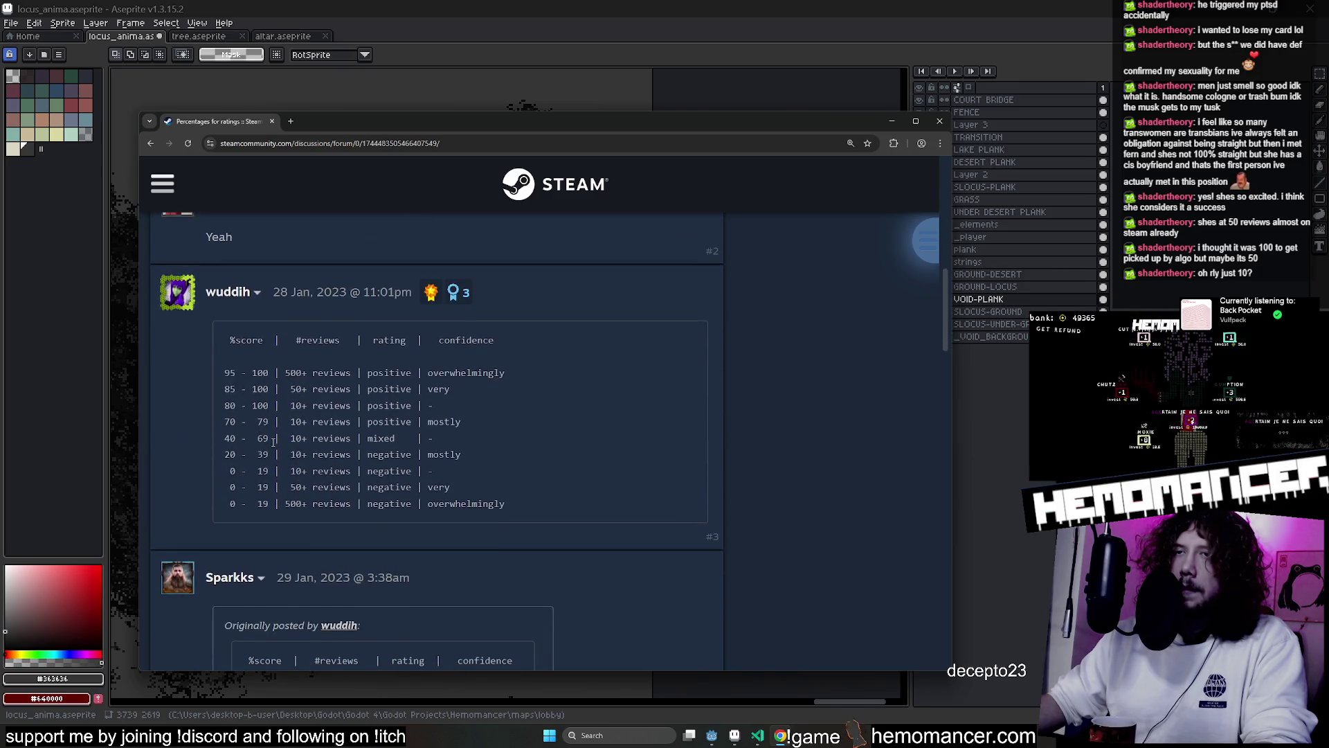
pyautogui.keyDown('ctrl'); pyautogui.scroll(2, 291, 439); pyautogui.keyUp('ctrl')
pyautogui.scroll(-2, 312, 443)
pyautogui.scroll(2, 324, 445)
pyautogui.scroll(-2, 323, 445)
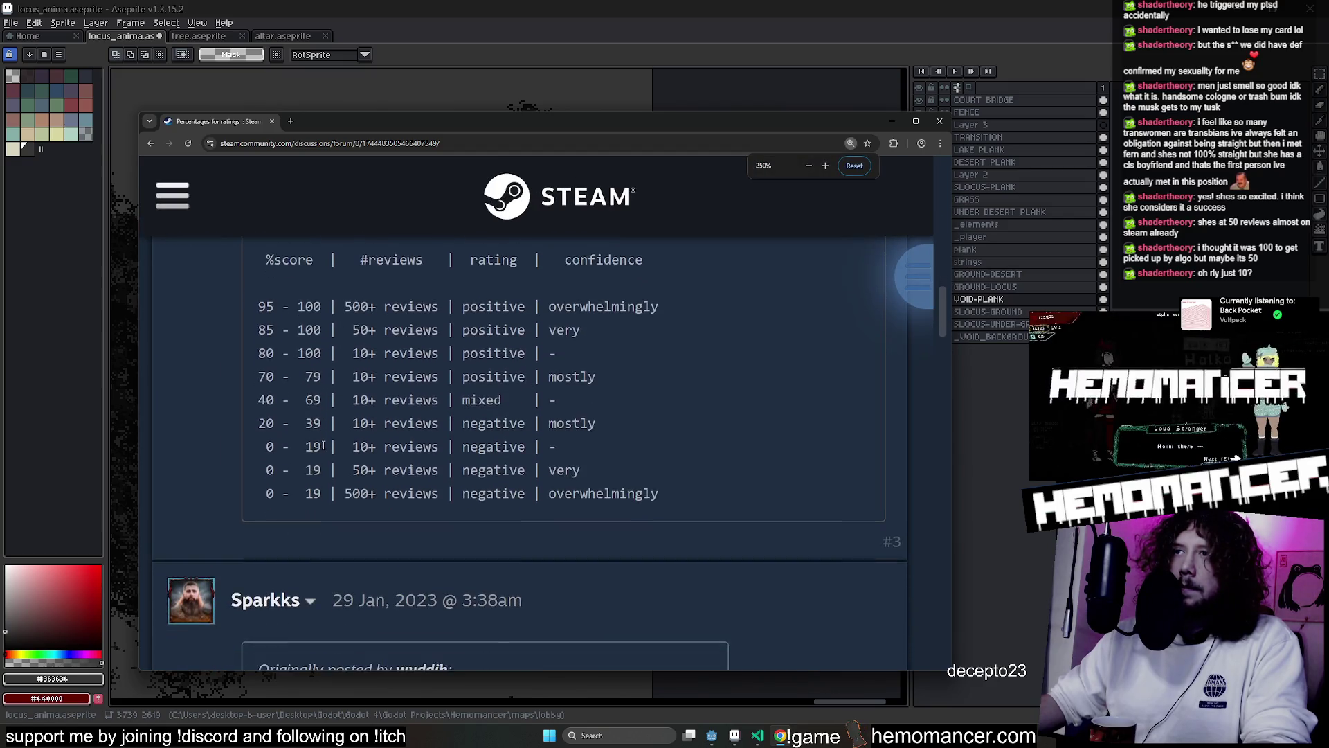
pyautogui.scroll(1, 403, 400)
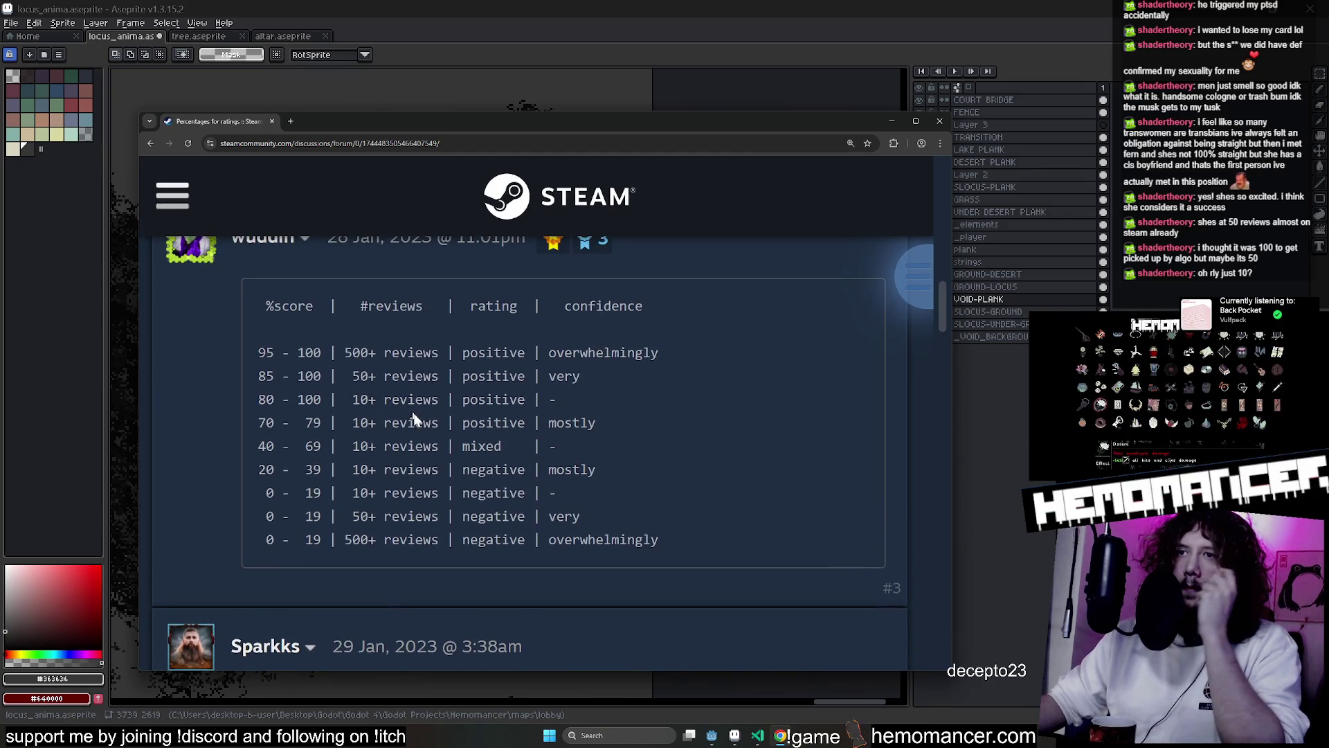
pyautogui.moveTo(353, 375); pyautogui.dragTo(433, 377)
pyautogui.click(419, 380)
pyautogui.moveTo(583, 380); pyautogui.dragTo(554, 378)
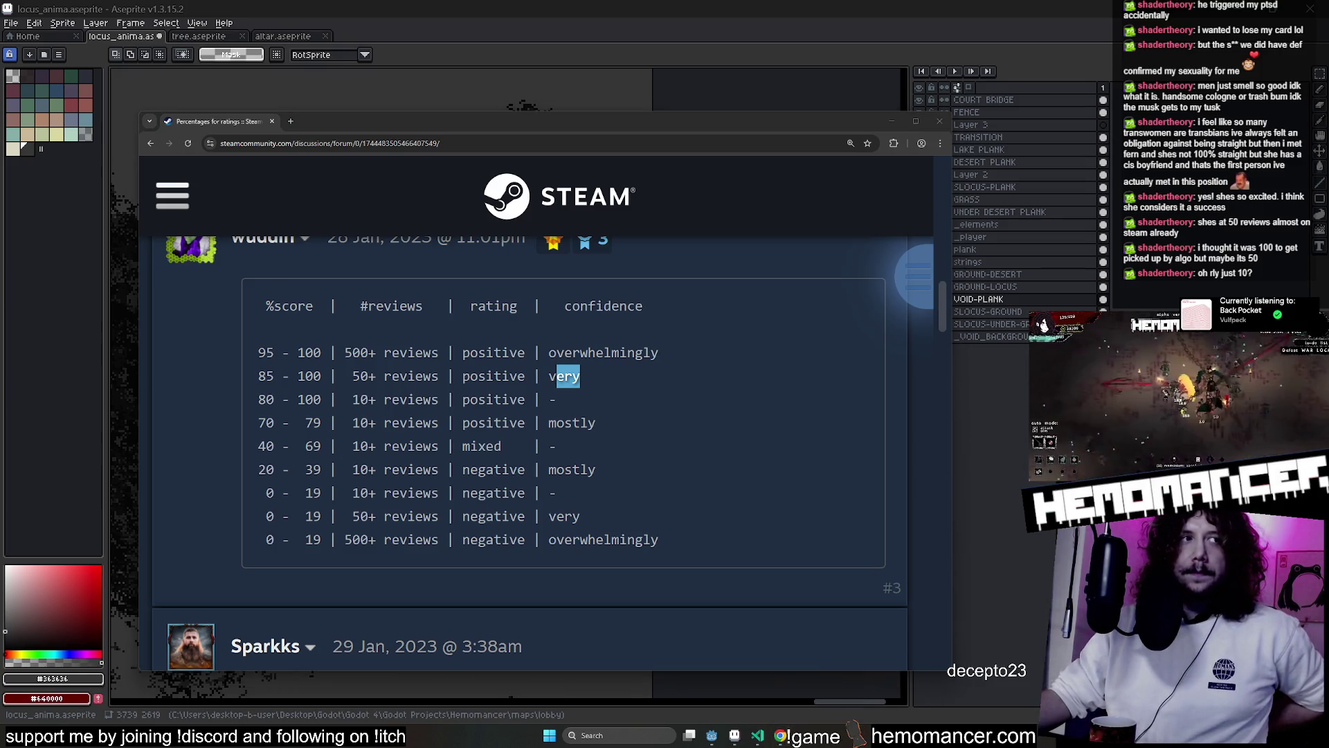
# Review the 70–79 Mostly Positive and 80–100 Overwhelmingly Positive rows of the ratings table
pyautogui.click(682, 460)
pyautogui.scroll(-2, 681, 459)
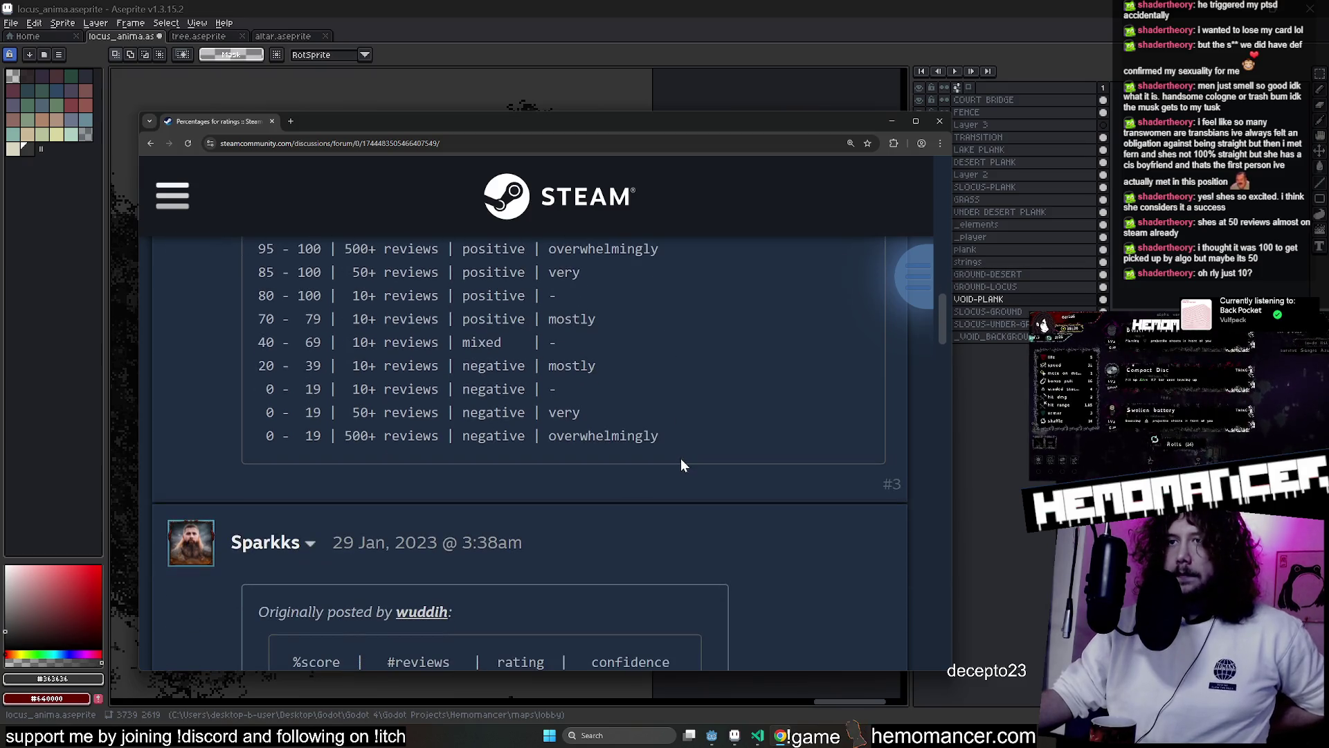
pyautogui.scroll(1, 676, 450)
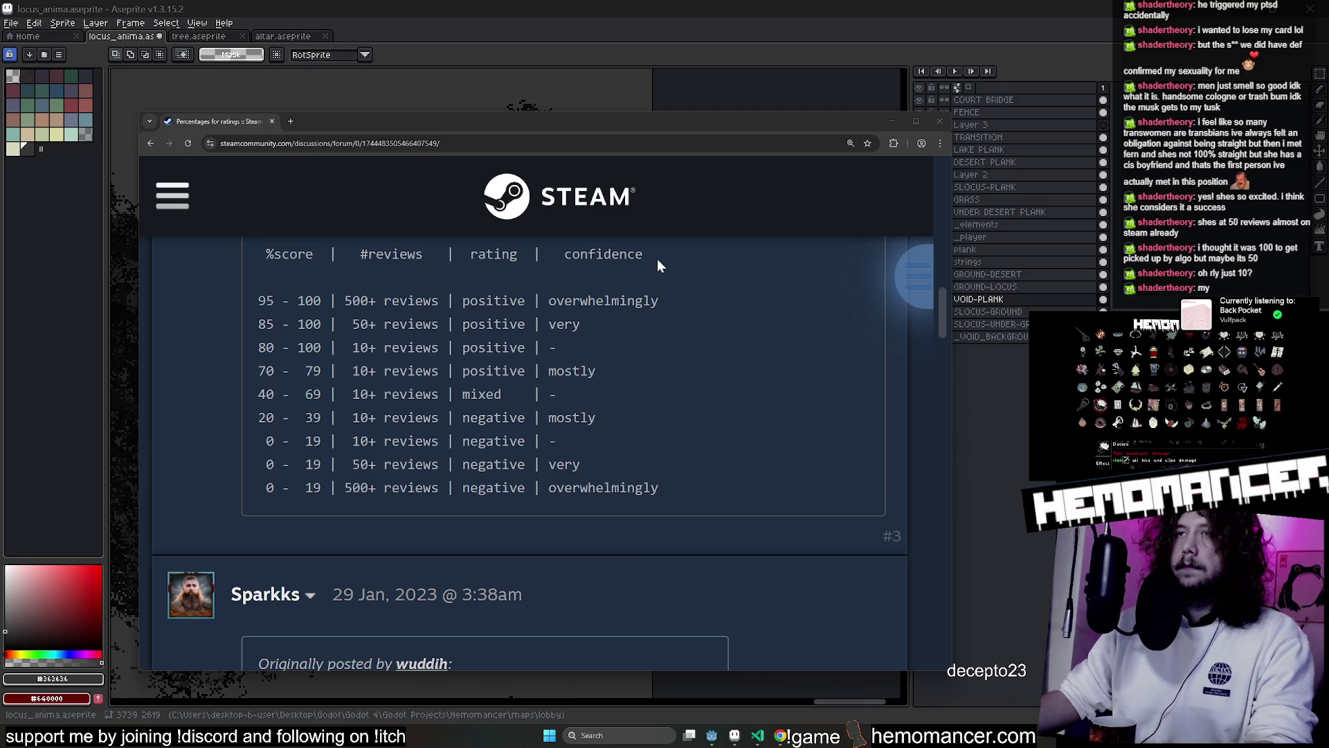
pyautogui.scroll(1, 701, 380)
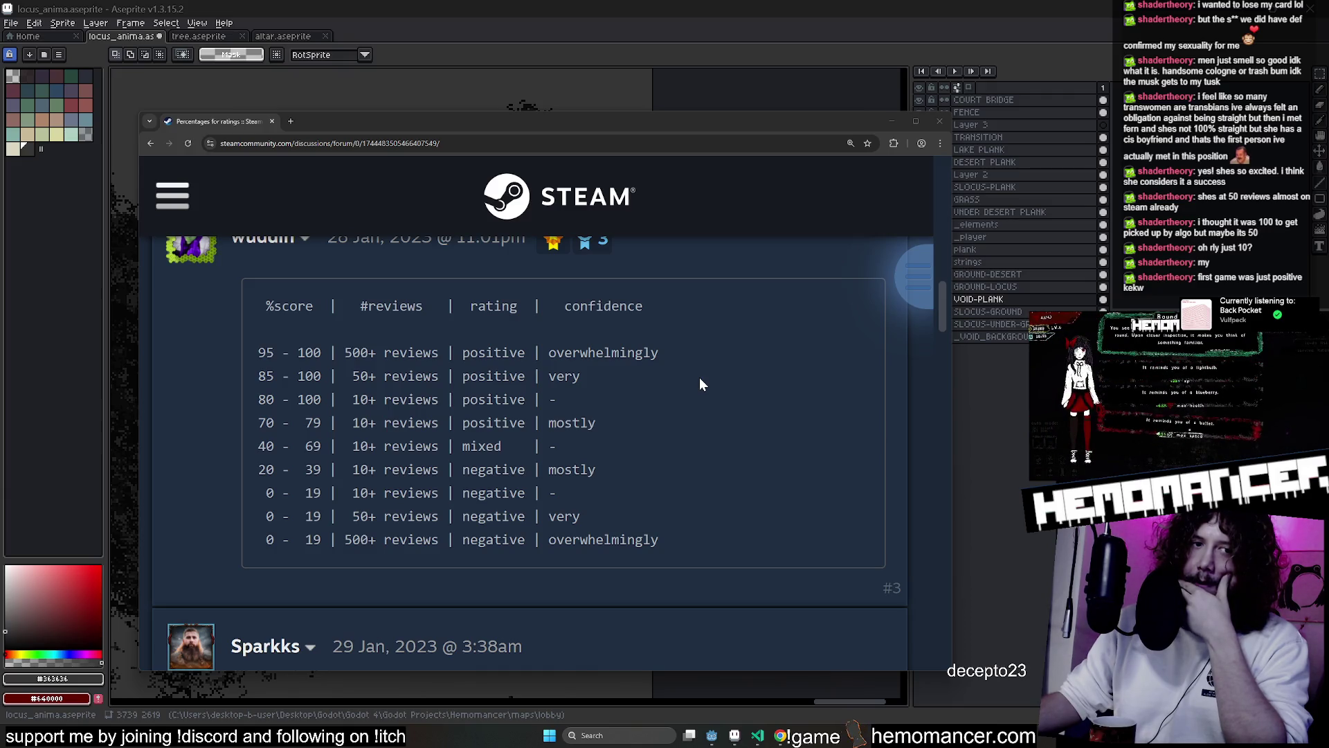
pyautogui.moveTo(335, 423)
pyautogui.mouseDown()
pyautogui.moveTo(596, 423)
pyautogui.moveTo(320, 424)
pyautogui.moveTo(598, 392)
pyautogui.moveTo(415, 434)
pyautogui.moveTo(599, 426)
pyautogui.moveTo(563, 424)
pyautogui.mouseUp()
pyautogui.click(340, 385)
pyautogui.doubleClick(558, 423)
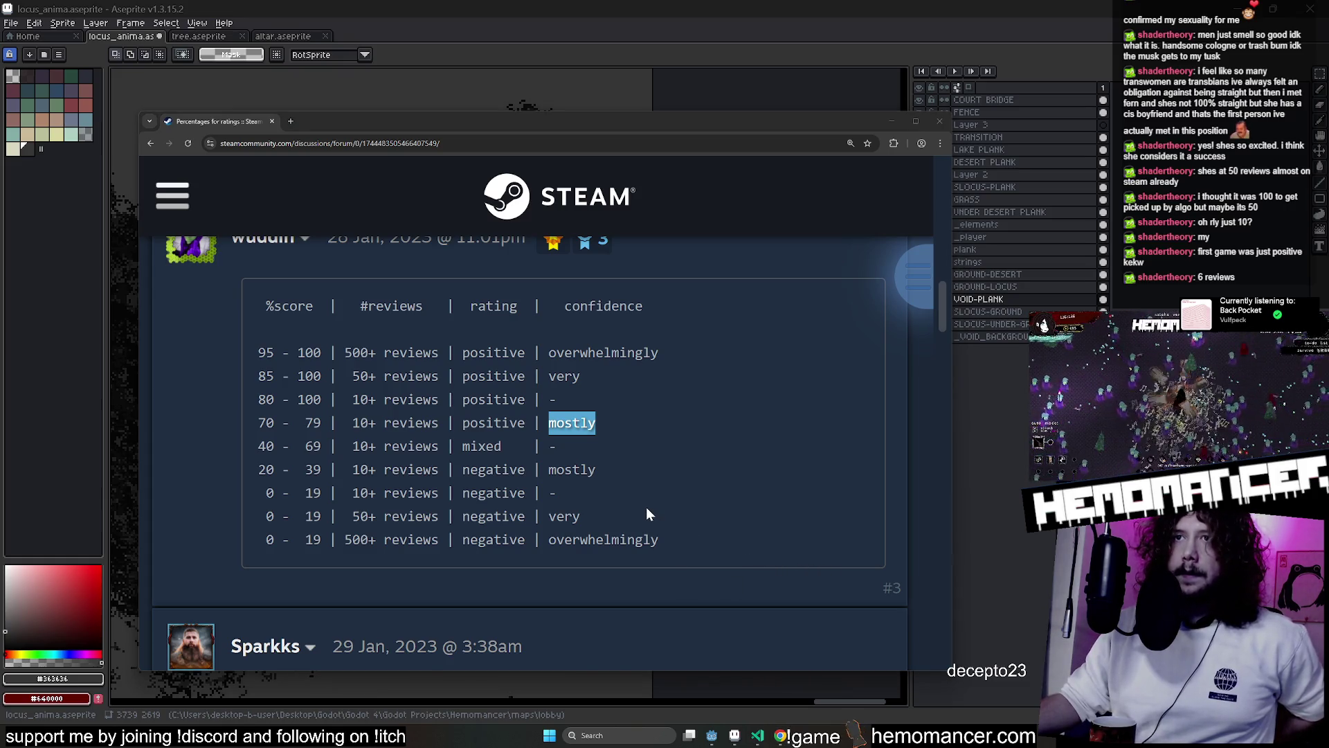
pyautogui.moveTo(558, 399)
pyautogui.mouseDown()
pyautogui.moveTo(258, 400)
pyautogui.moveTo(440, 399)
pyautogui.moveTo(314, 400)
pyautogui.mouseUp()
pyautogui.click(640, 393)
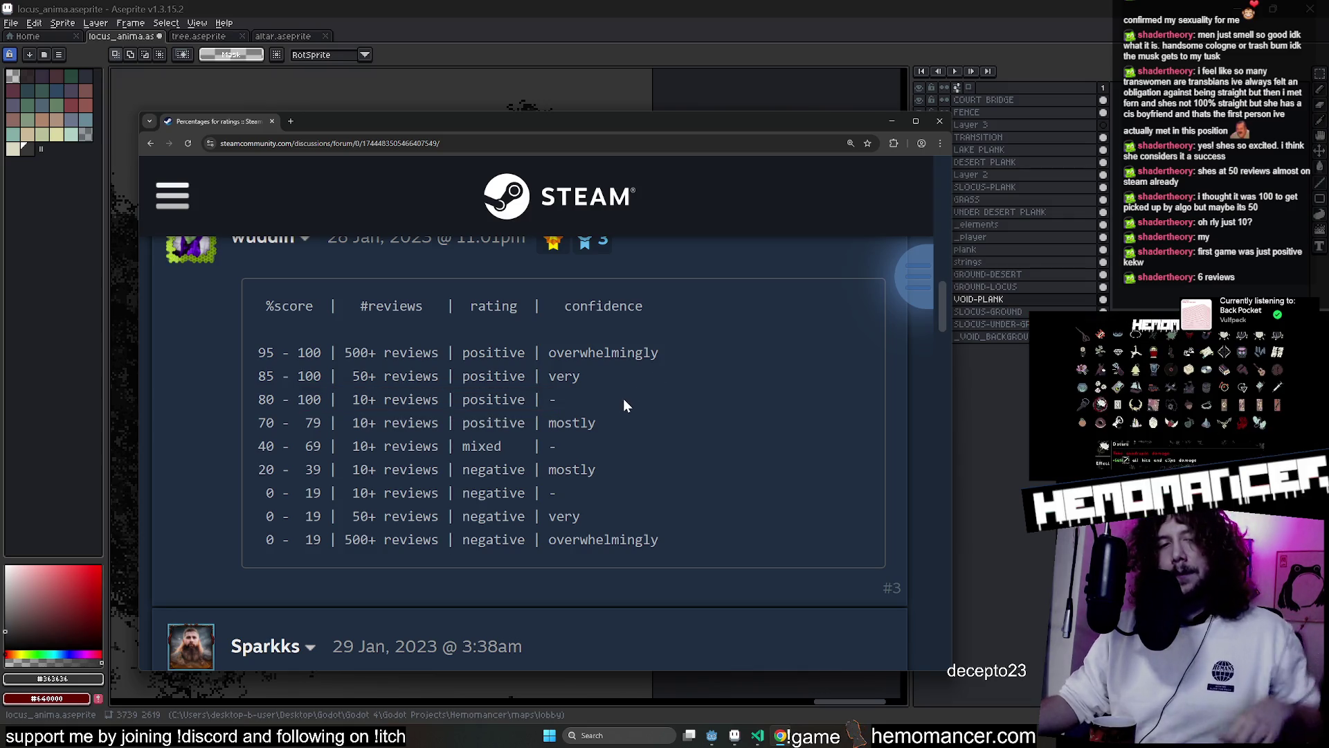
pyautogui.moveTo(579, 401); pyautogui.dragTo(350, 401)
pyautogui.moveTo(644, 363)
pyautogui.mouseDown()
pyautogui.moveTo(563, 354)
pyautogui.moveTo(369, 376)
pyautogui.mouseUp()
pyautogui.click(526, 377)
# Check the 85–100, 95–100, 40–69 and 20–39 rows, then move the Steam client window to the top
pyautogui.moveTo(580, 377); pyautogui.dragTo(236, 382)
pyautogui.moveTo(692, 339)
pyautogui.mouseDown()
pyautogui.moveTo(534, 353)
pyautogui.moveTo(725, 354)
pyautogui.mouseUp()
pyautogui.click(714, 377)
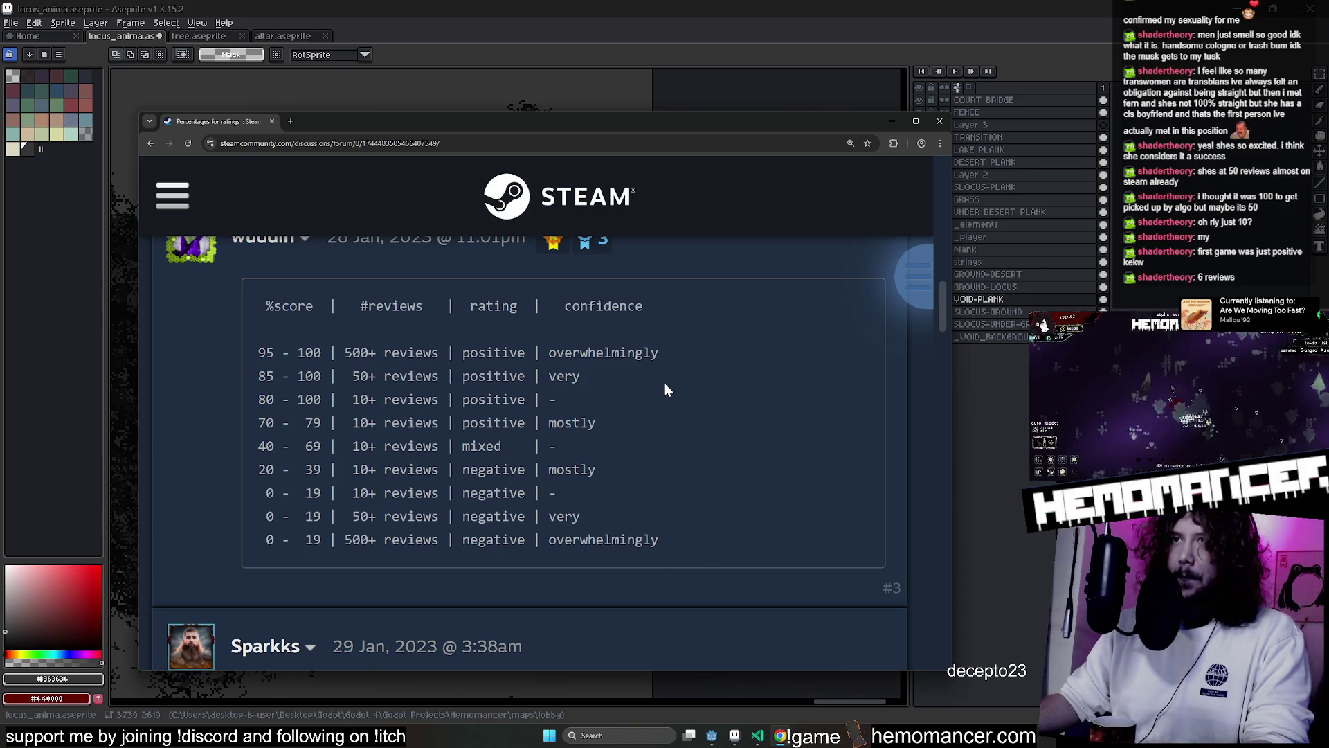
pyautogui.moveTo(600, 456)
pyautogui.mouseDown()
pyautogui.moveTo(349, 469)
pyautogui.moveTo(246, 450)
pyautogui.moveTo(322, 447)
pyautogui.mouseUp()
pyautogui.click(332, 444)
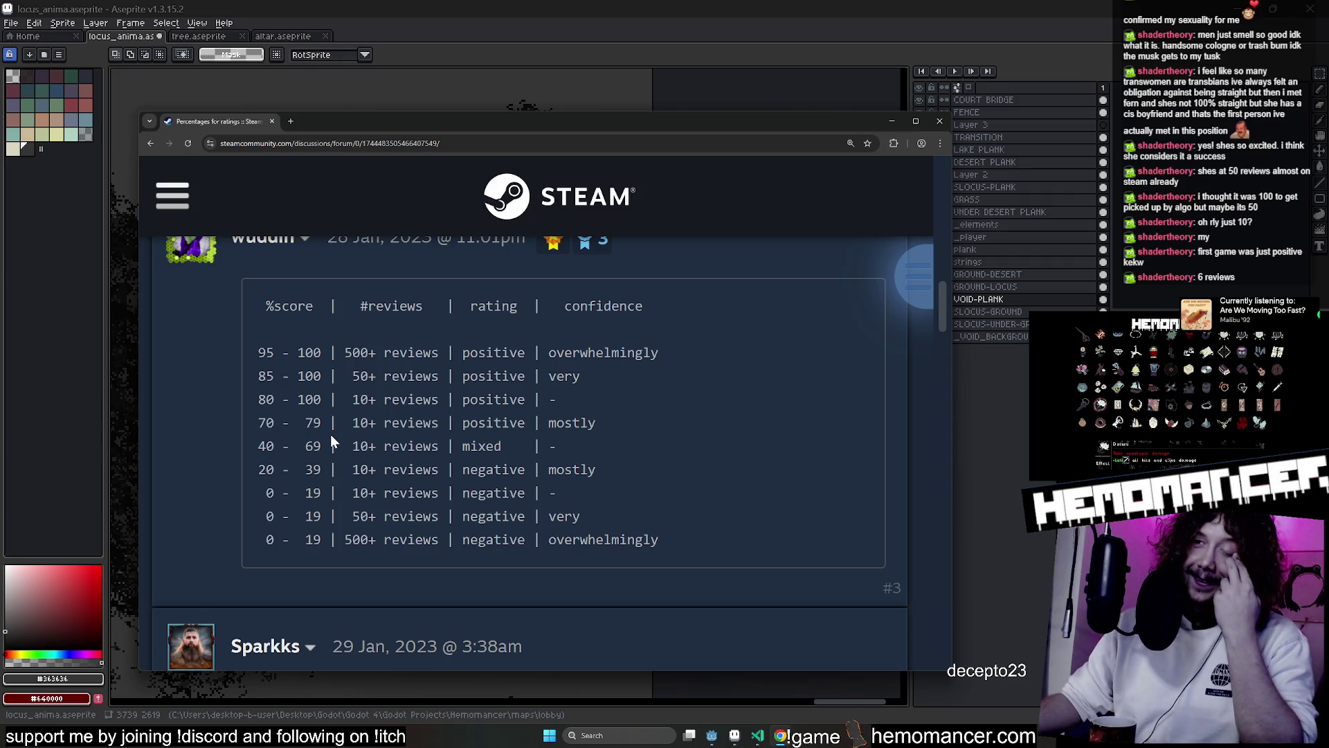
pyautogui.moveTo(266, 469); pyautogui.dragTo(620, 471)
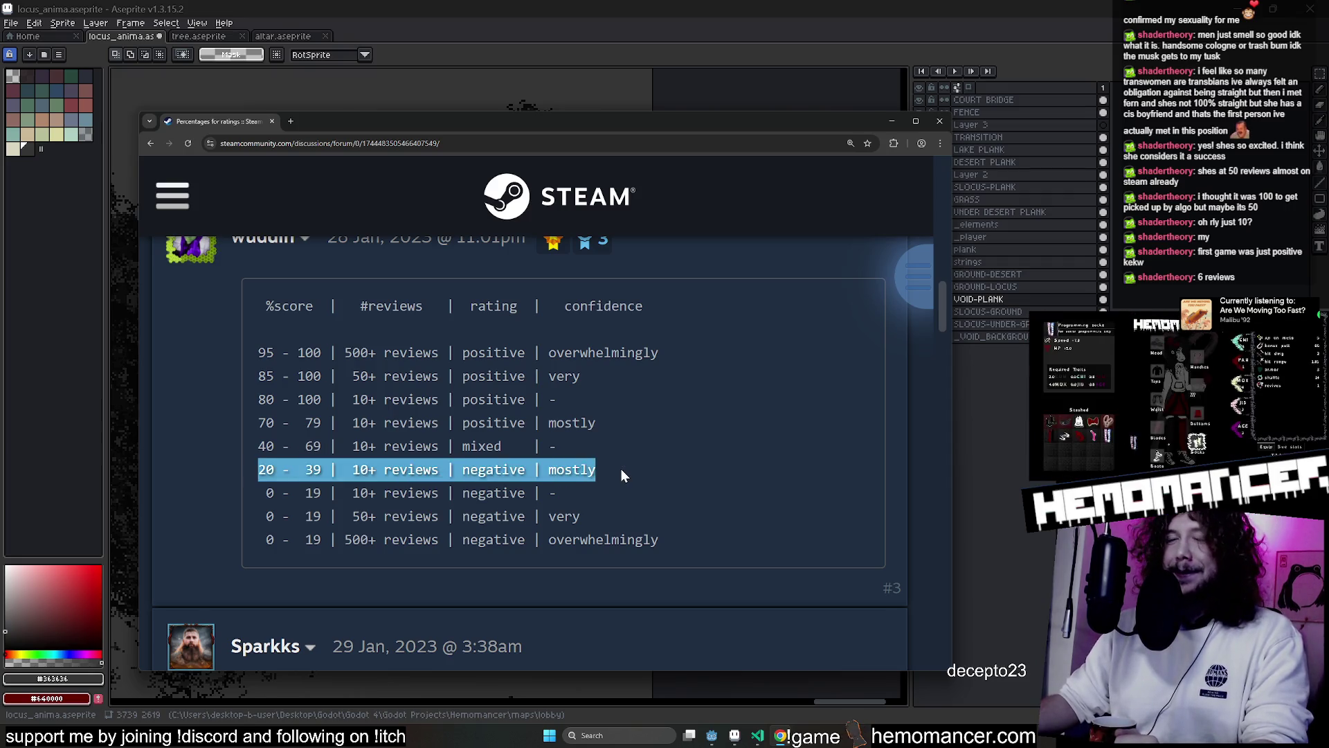
pyautogui.click(620, 472)
pyautogui.hotkey('alt', 'Tab')
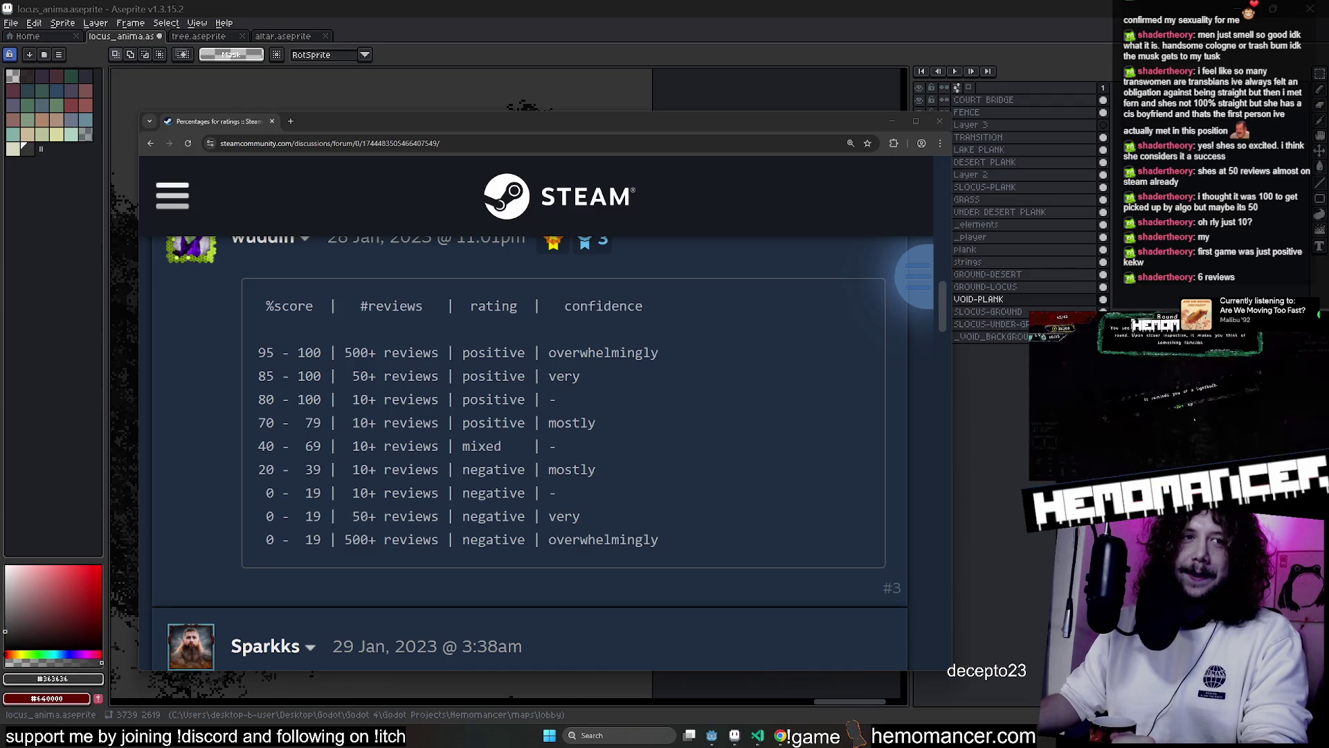
pyautogui.moveTo(771, 247)
pyautogui.mouseDown()
pyautogui.moveTo(571, 130)
pyautogui.moveTo(615, 72)
pyautogui.moveTo(596, 77)
pyautogui.moveTo(594, 64)
pyautogui.mouseUp()
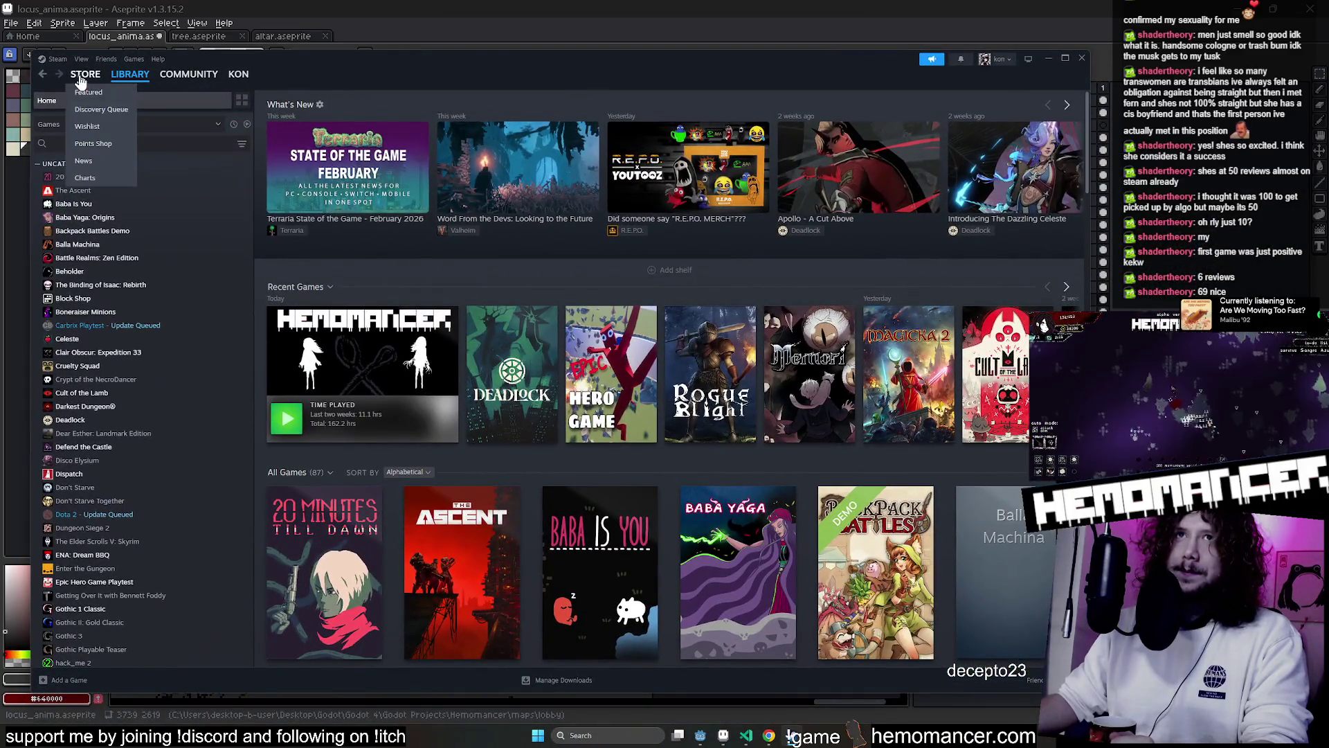
# Go from the Steam store front page to the All Products search listing
pyautogui.click(85, 74)
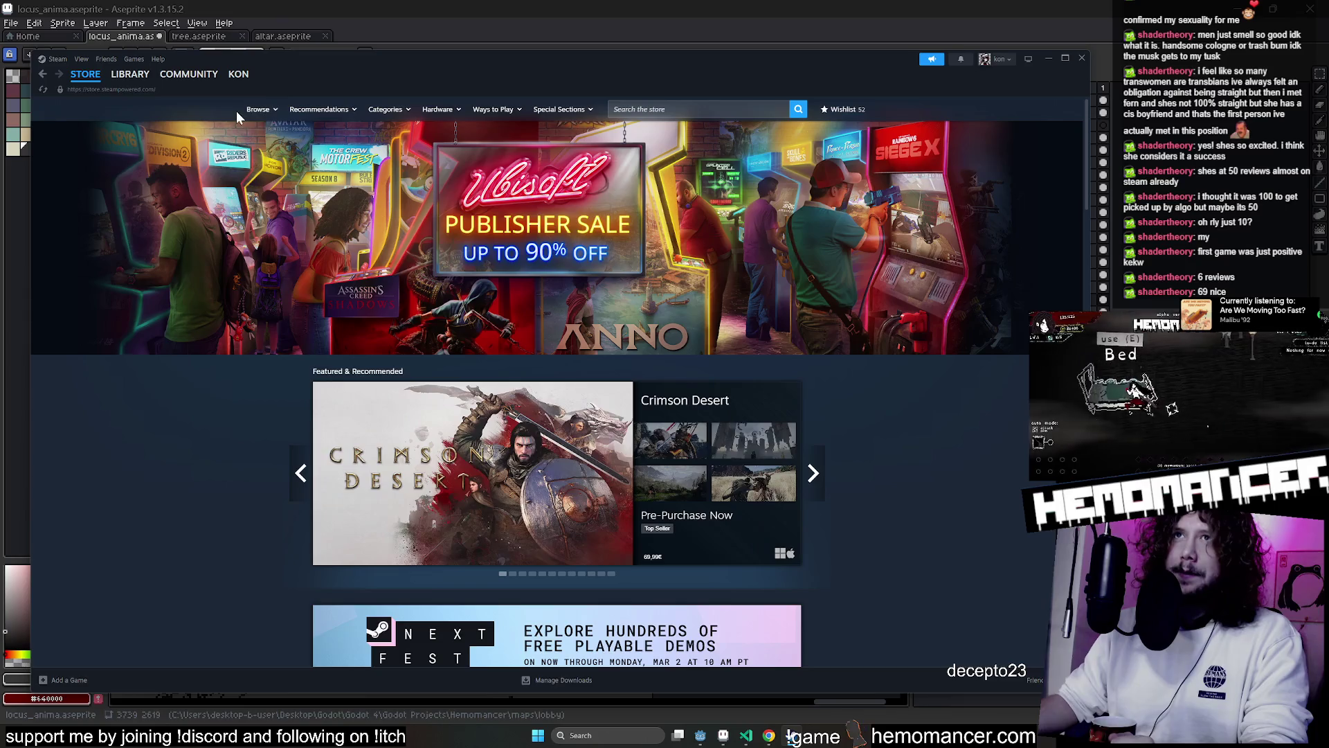
pyautogui.moveTo(260, 115)
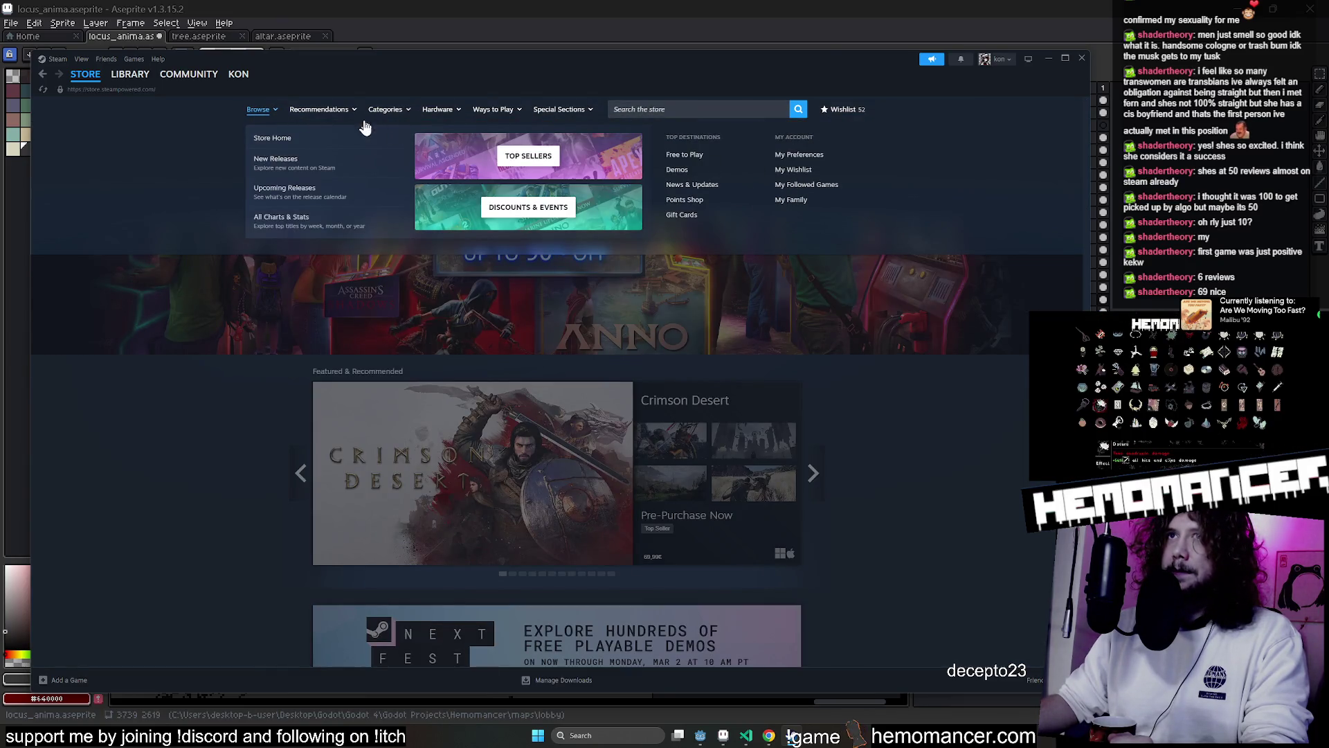
pyautogui.moveTo(385, 113)
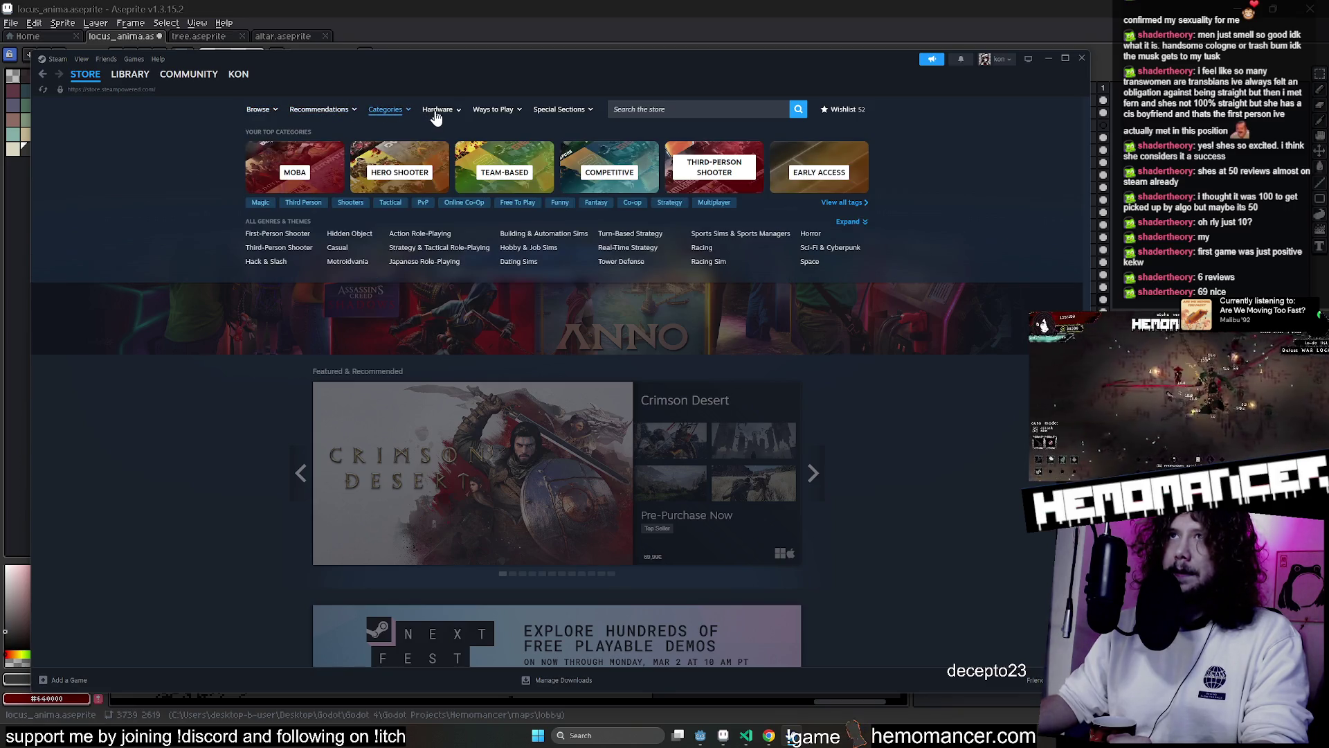
pyautogui.click(797, 111)
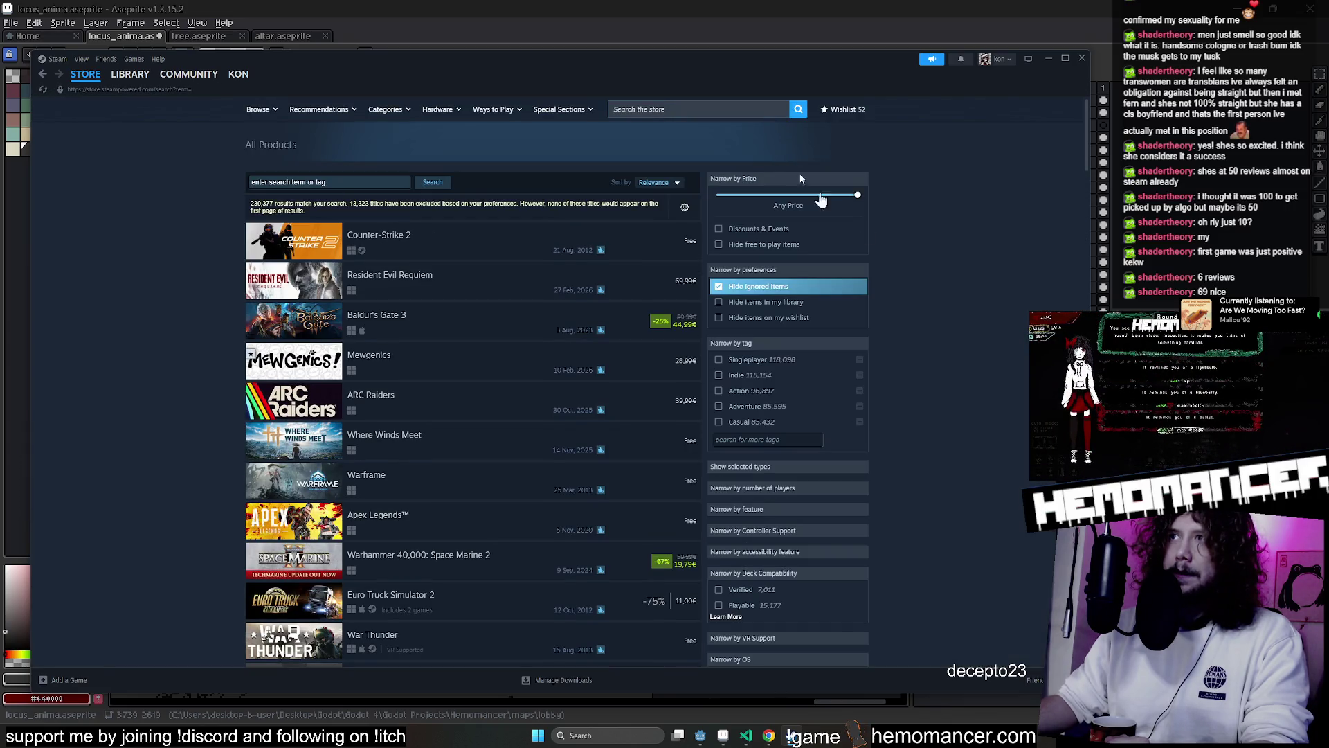
pyautogui.scroll(-2, 942, 306)
pyautogui.scroll(-3, 934, 284)
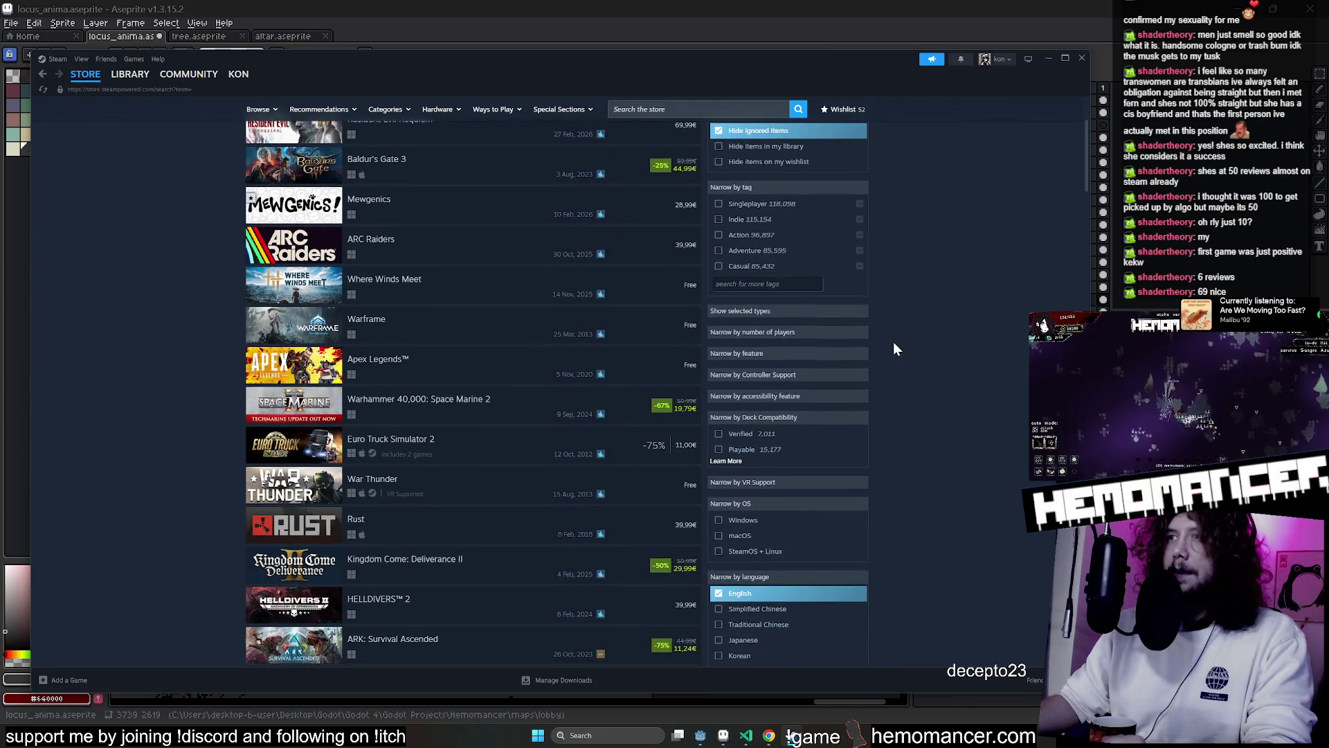
pyautogui.scroll(2, 897, 406)
pyautogui.scroll(2, 897, 407)
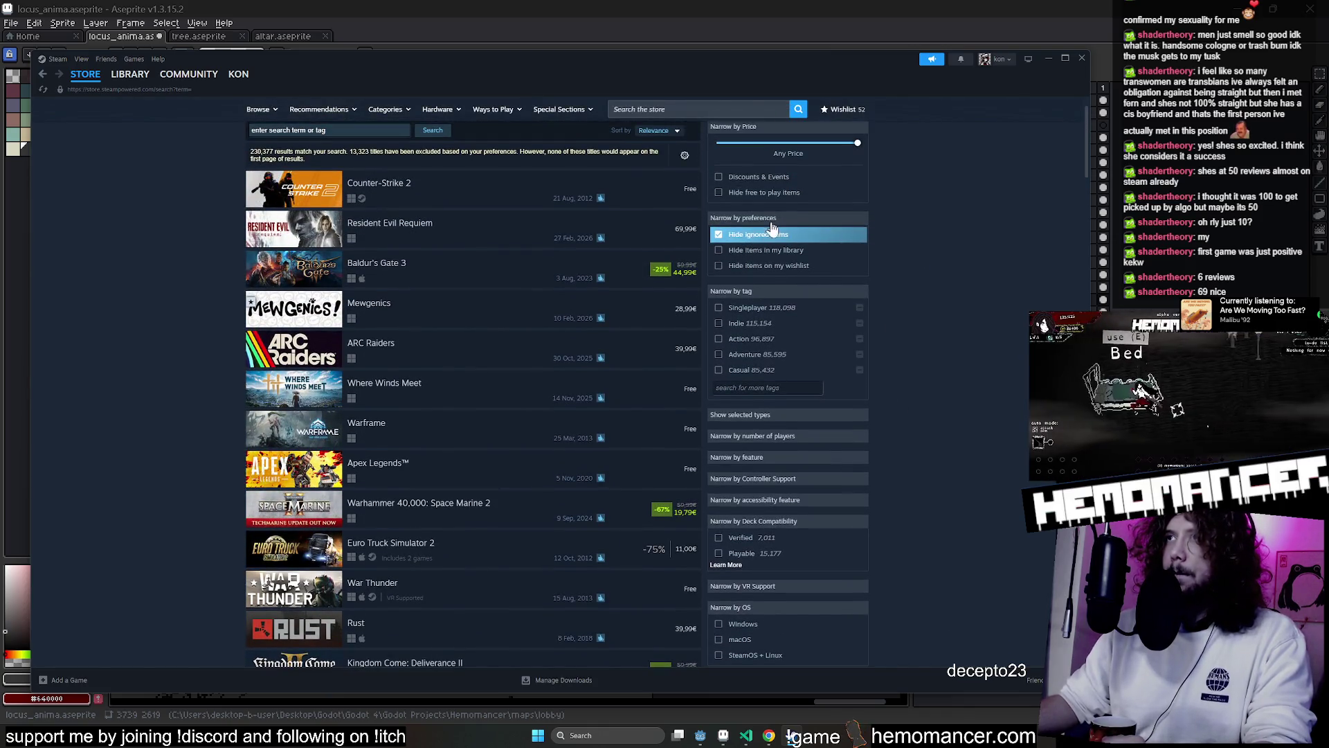
pyautogui.scroll(1, 741, 236)
# Sort the results by User Reviews and dismiss the Content Filtering notice
pyautogui.click(657, 182)
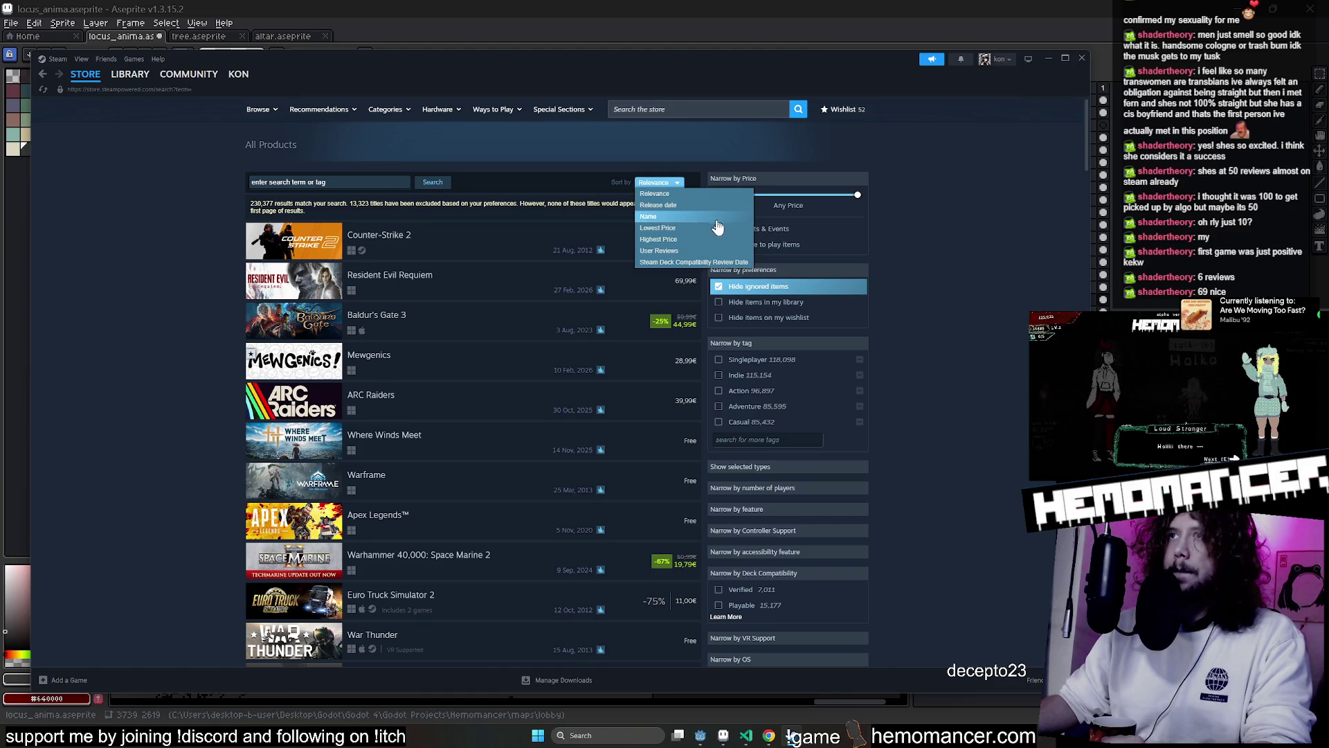
pyautogui.click(706, 251)
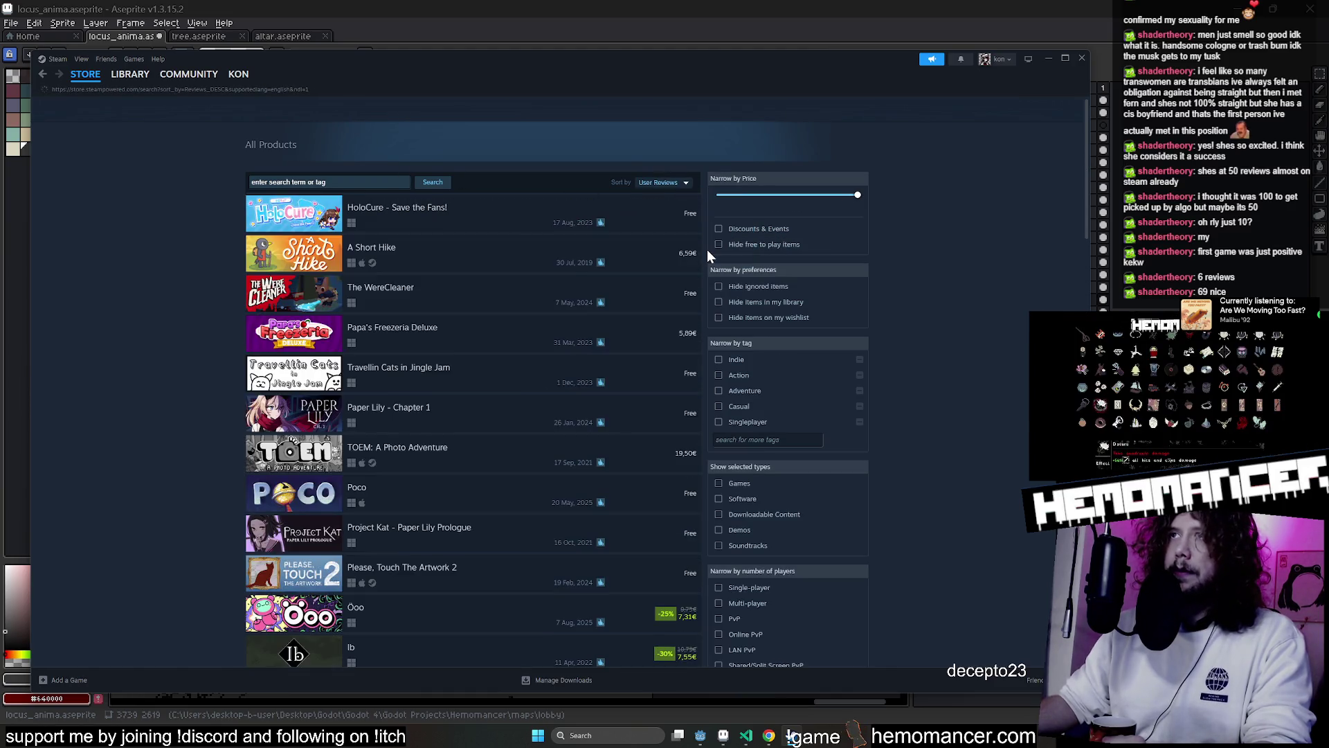
pyautogui.click(686, 182)
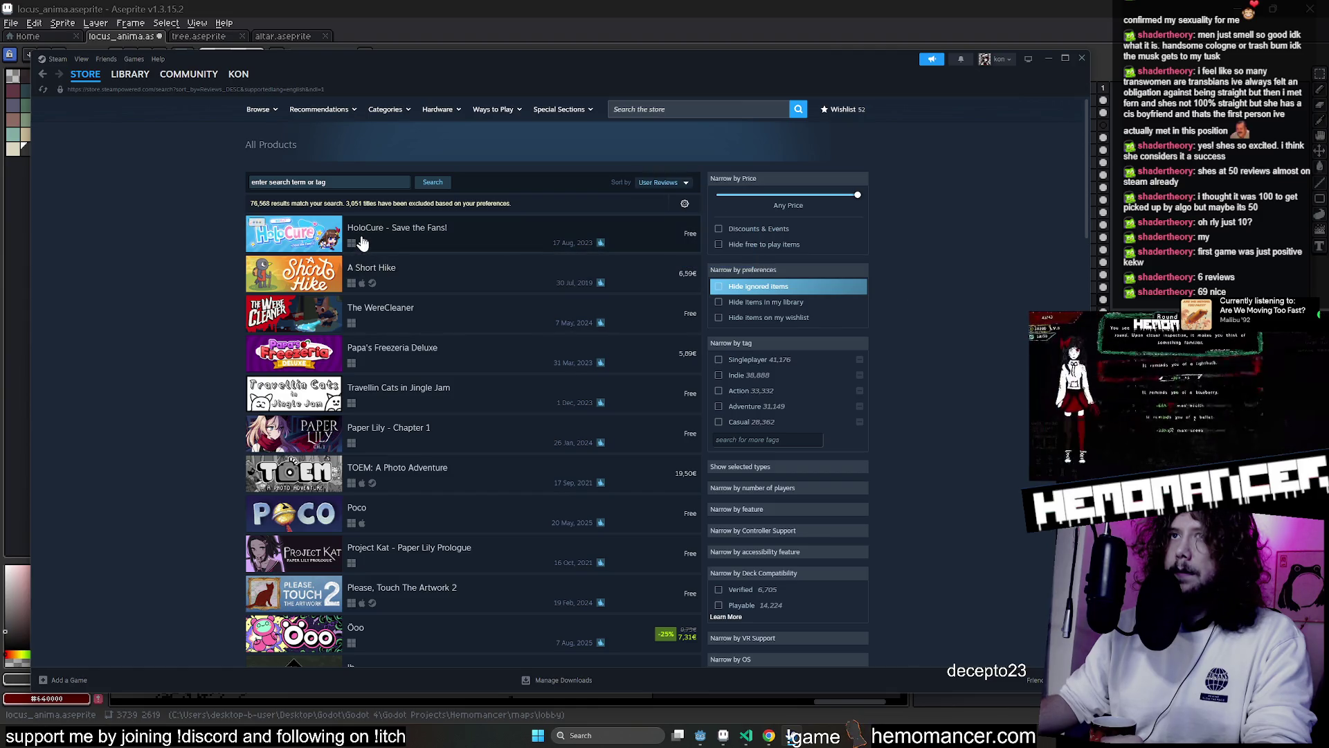
pyautogui.moveTo(361, 242)
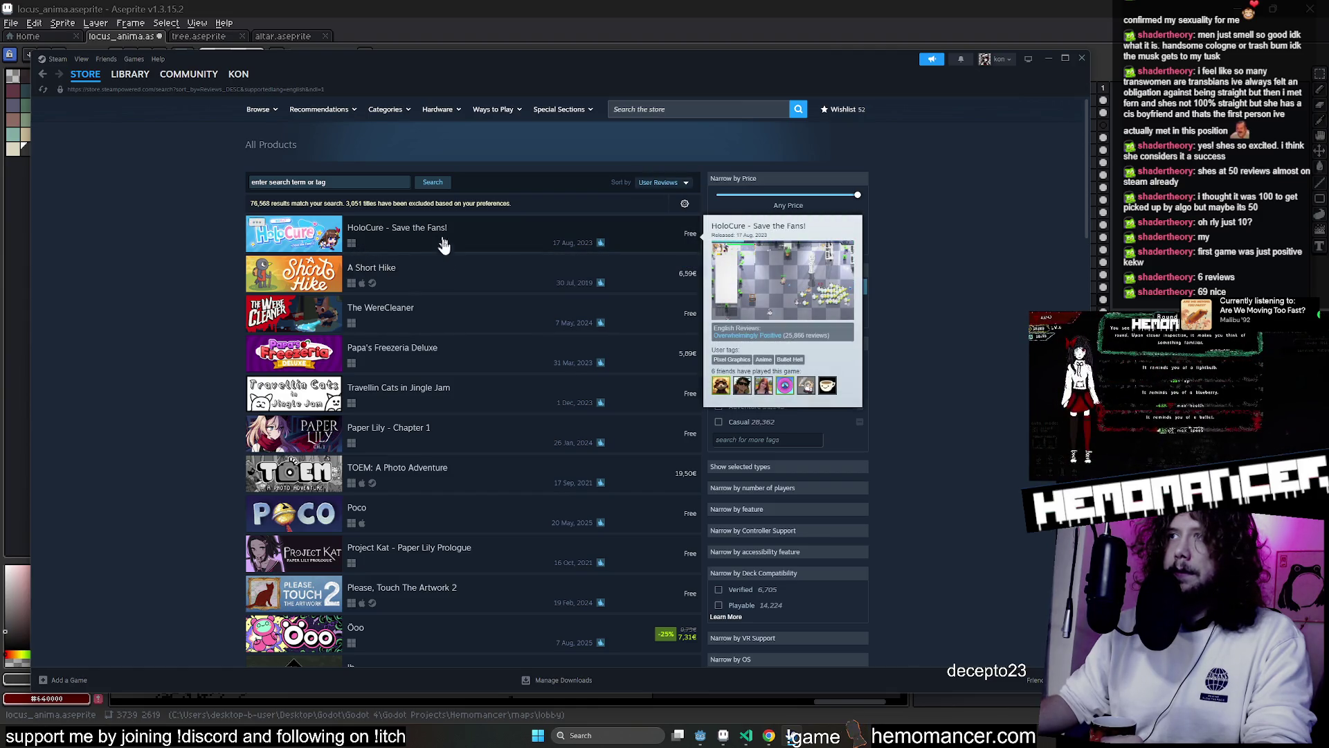
pyautogui.scroll(-15, 625, 344)
pyautogui.scroll(-15, 616, 374)
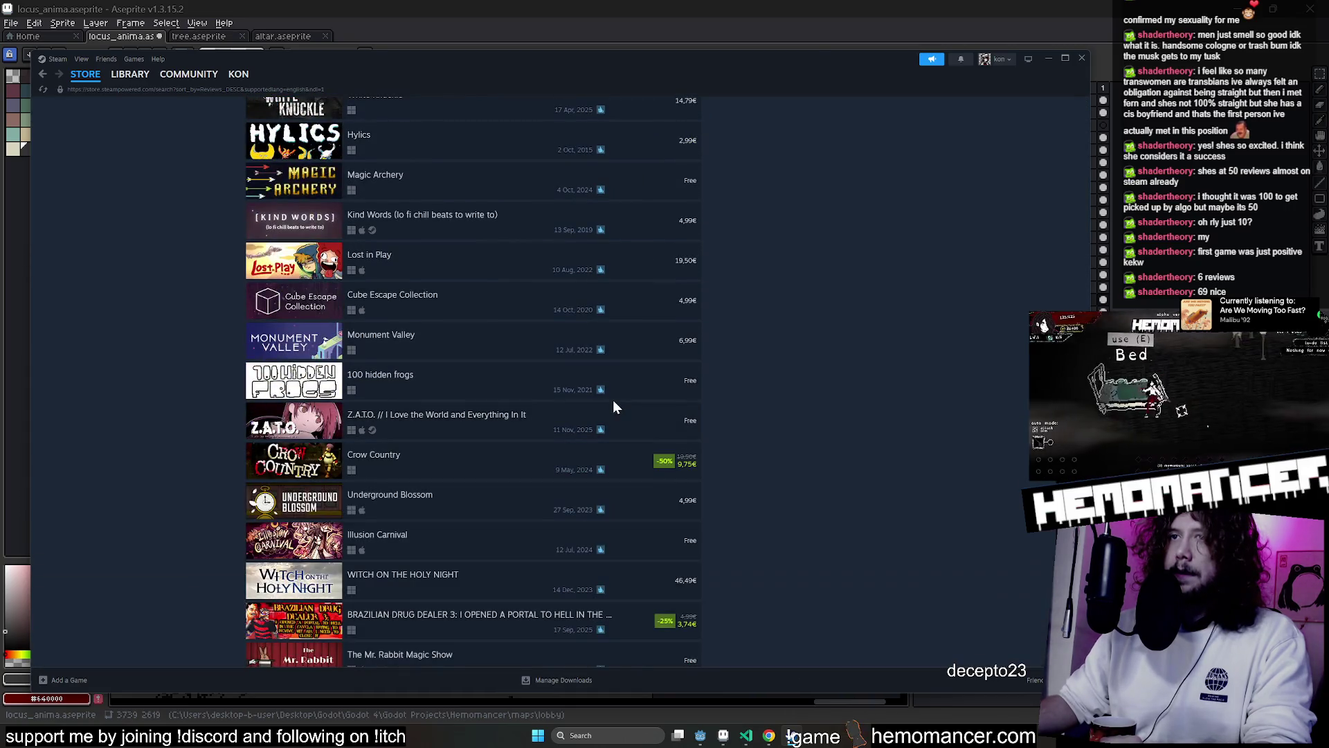
pyautogui.moveTo(459, 456)
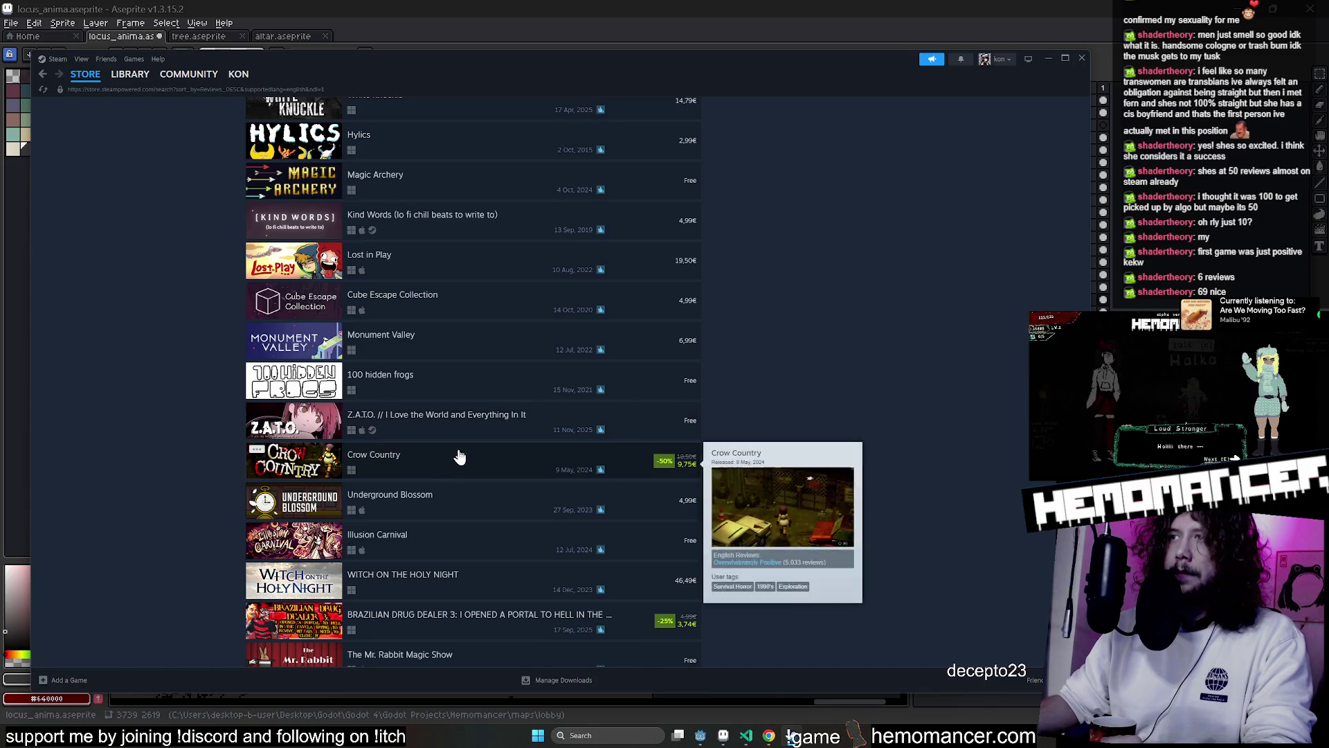
pyautogui.scroll(-5, 459, 456)
pyautogui.scroll(20, 464, 435)
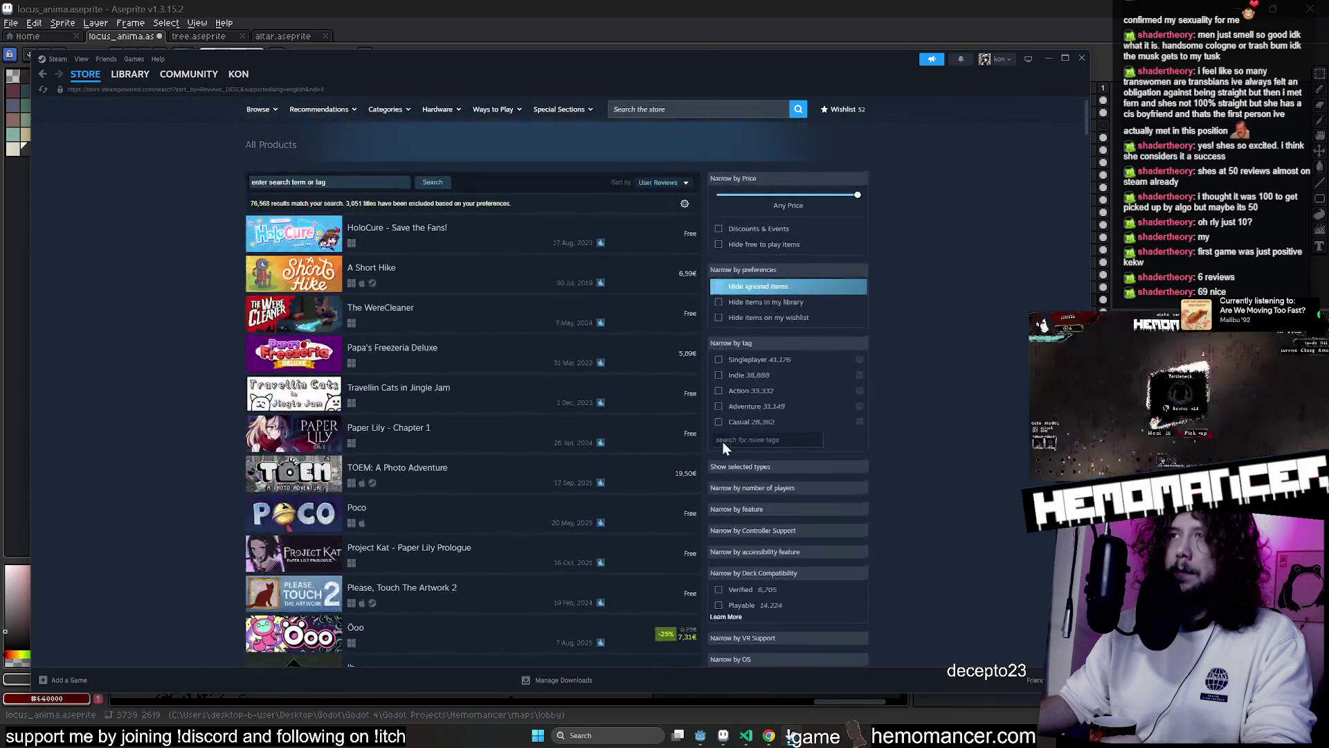
pyautogui.click(684, 203)
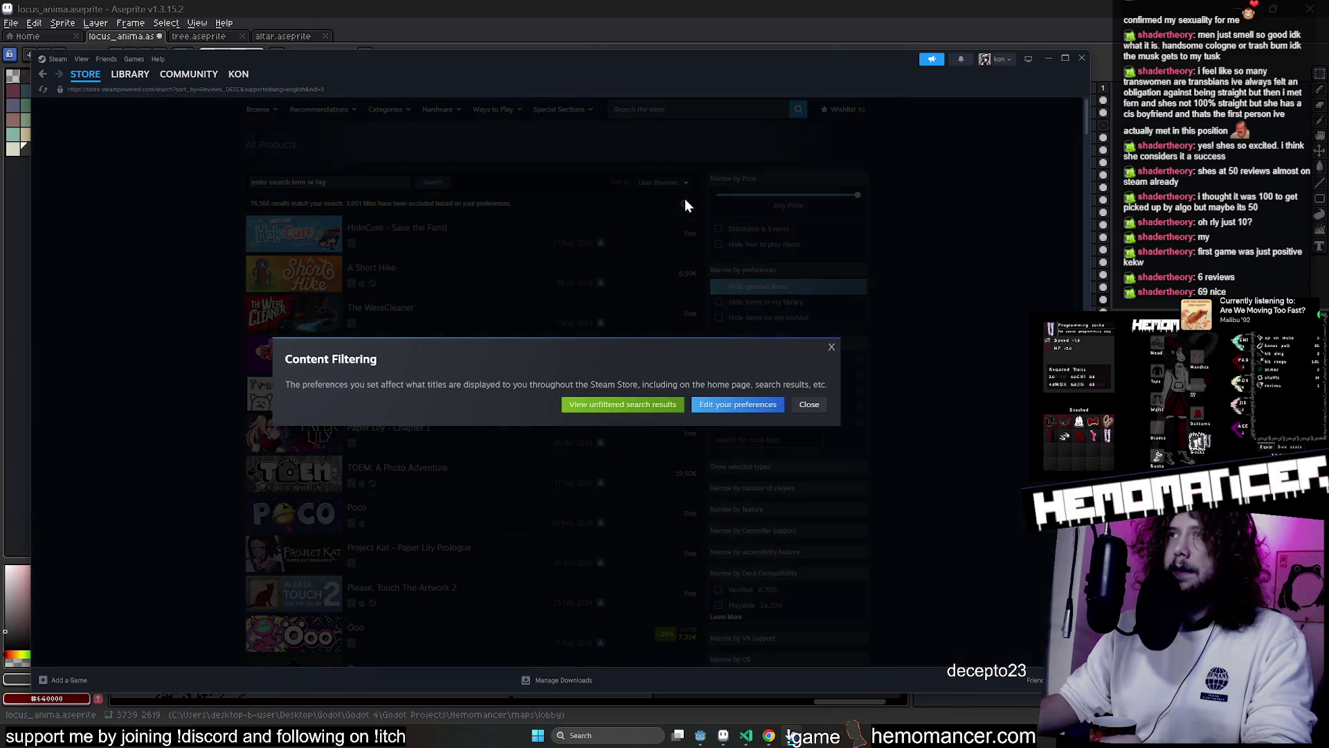
pyautogui.click(683, 201)
pyautogui.click(685, 184)
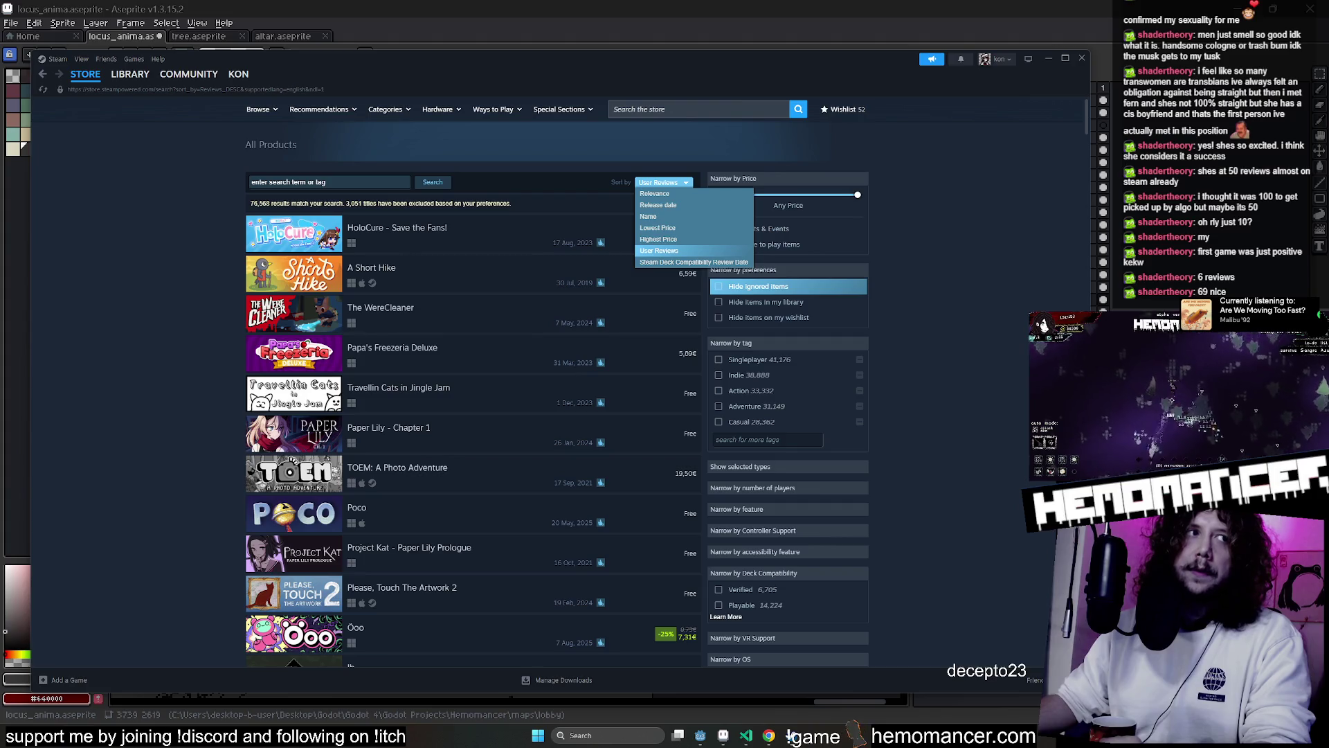
pyautogui.click(476, 159)
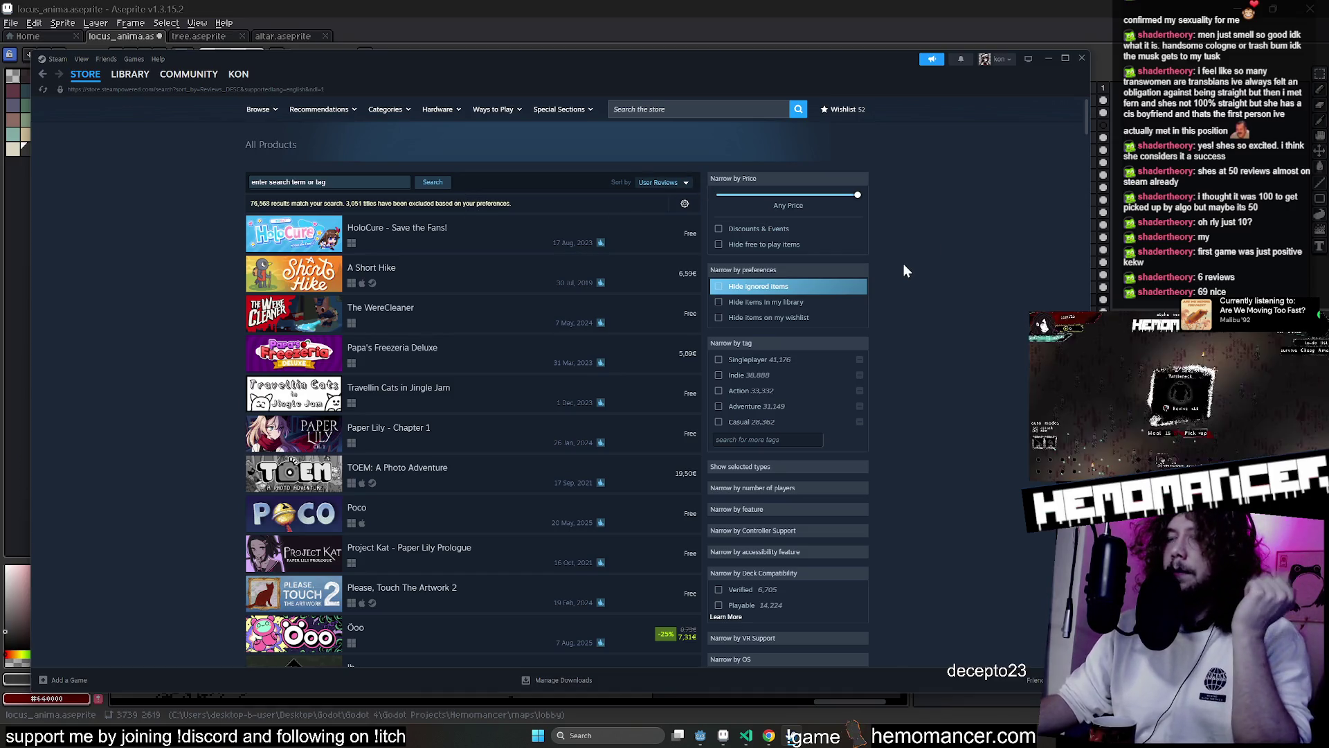
pyautogui.click(699, 110)
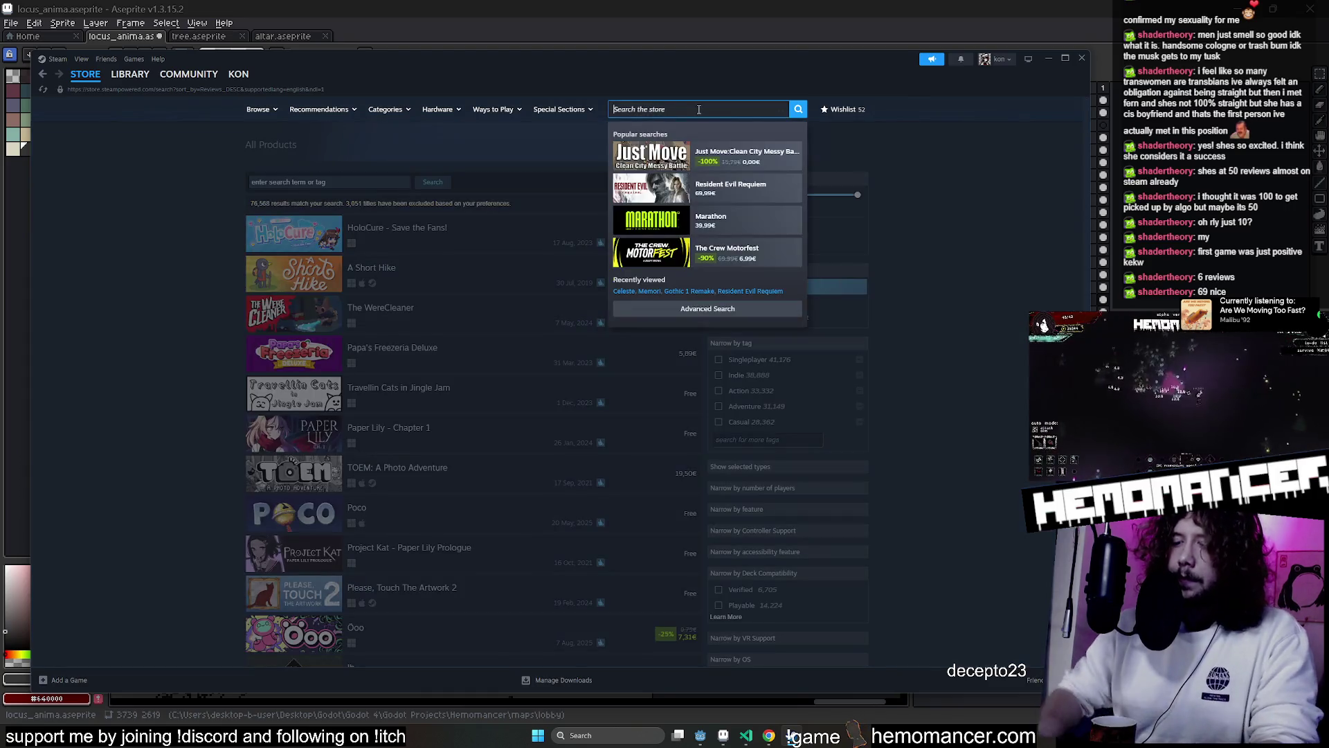
# Search 'gothic play', open Gothic Playable Teaser, and check its Mixed rating (33 recent, 2,991 English reviews)
pyautogui.write('gothic play')
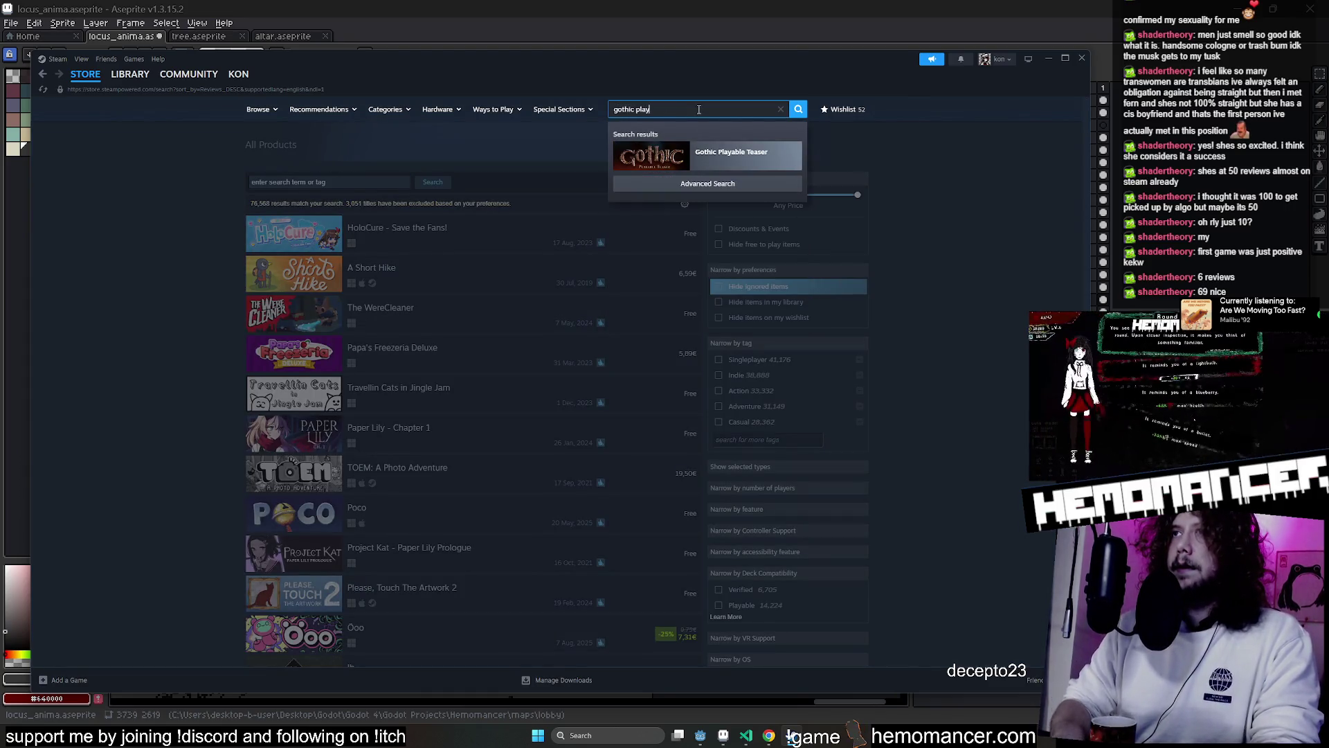
pyautogui.press('Return')
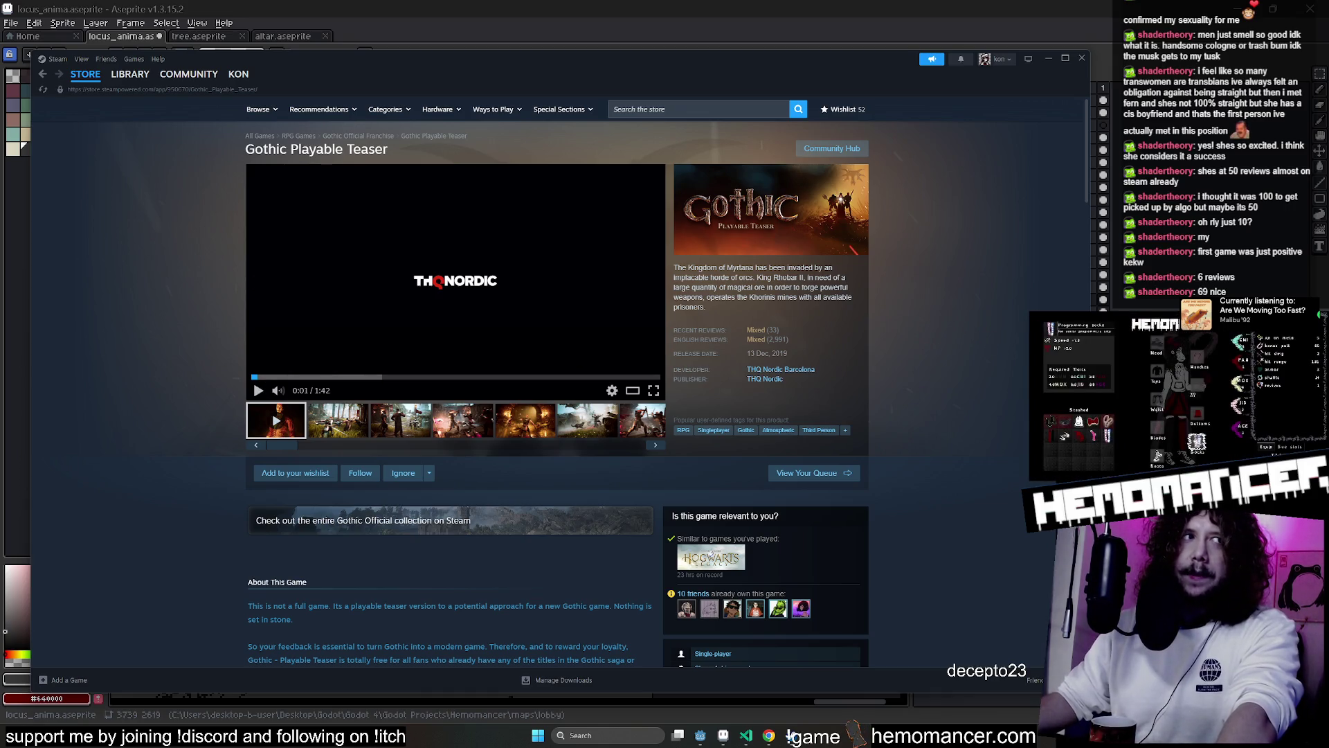
pyautogui.moveTo(790, 342); pyautogui.dragTo(754, 314)
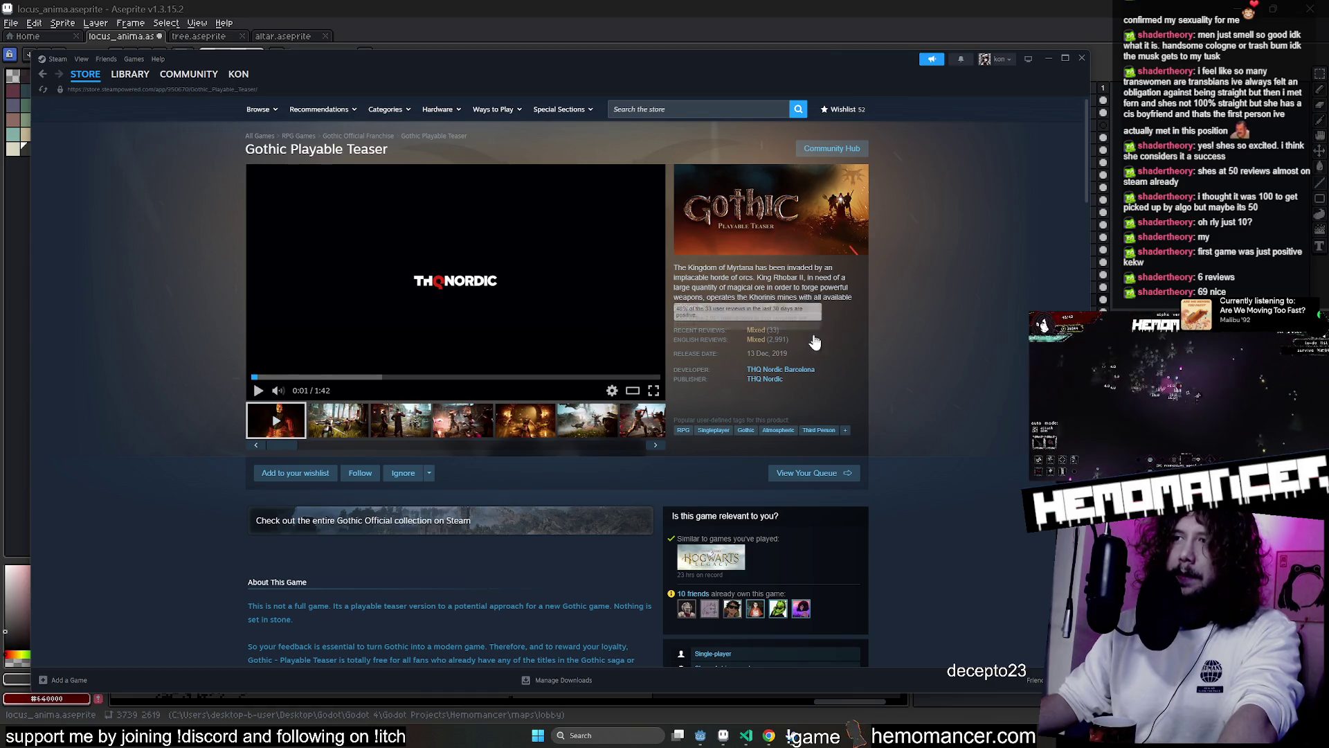
pyautogui.click(755, 314)
pyautogui.moveTo(721, 326)
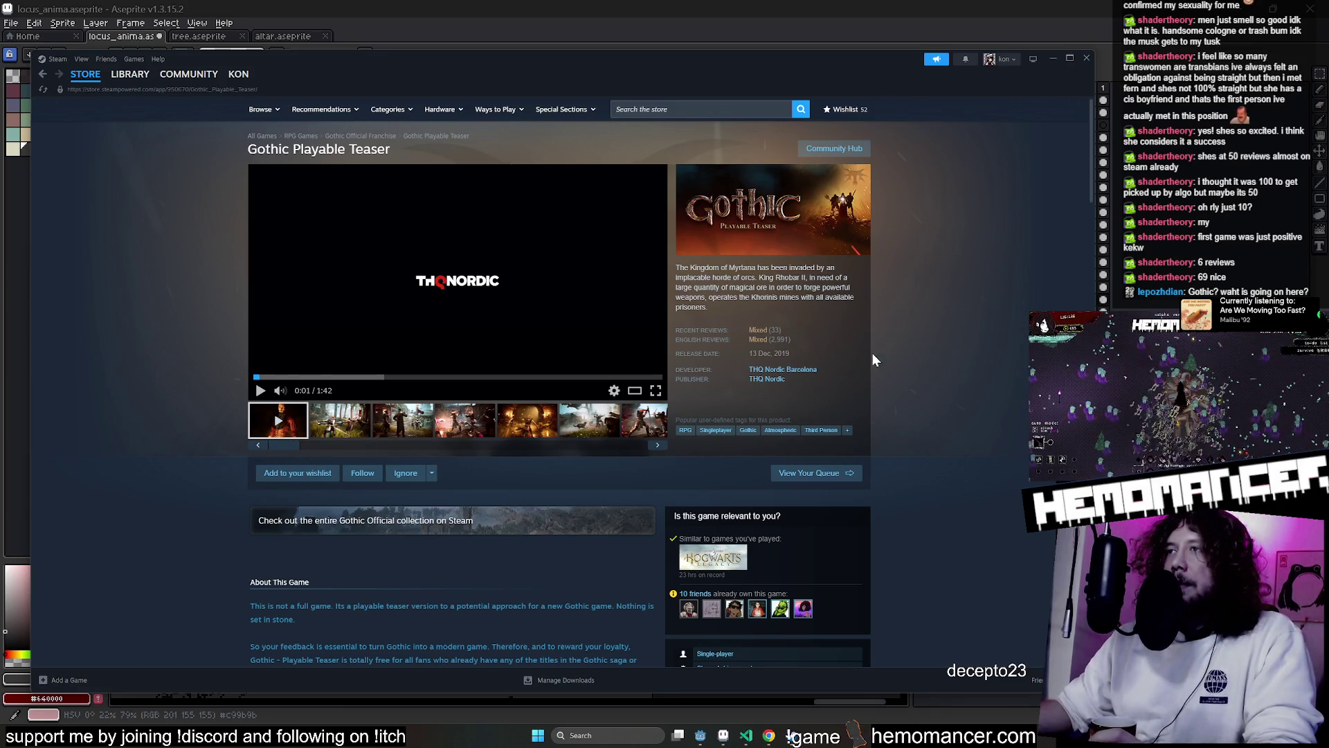
pyautogui.moveTo(751, 332)
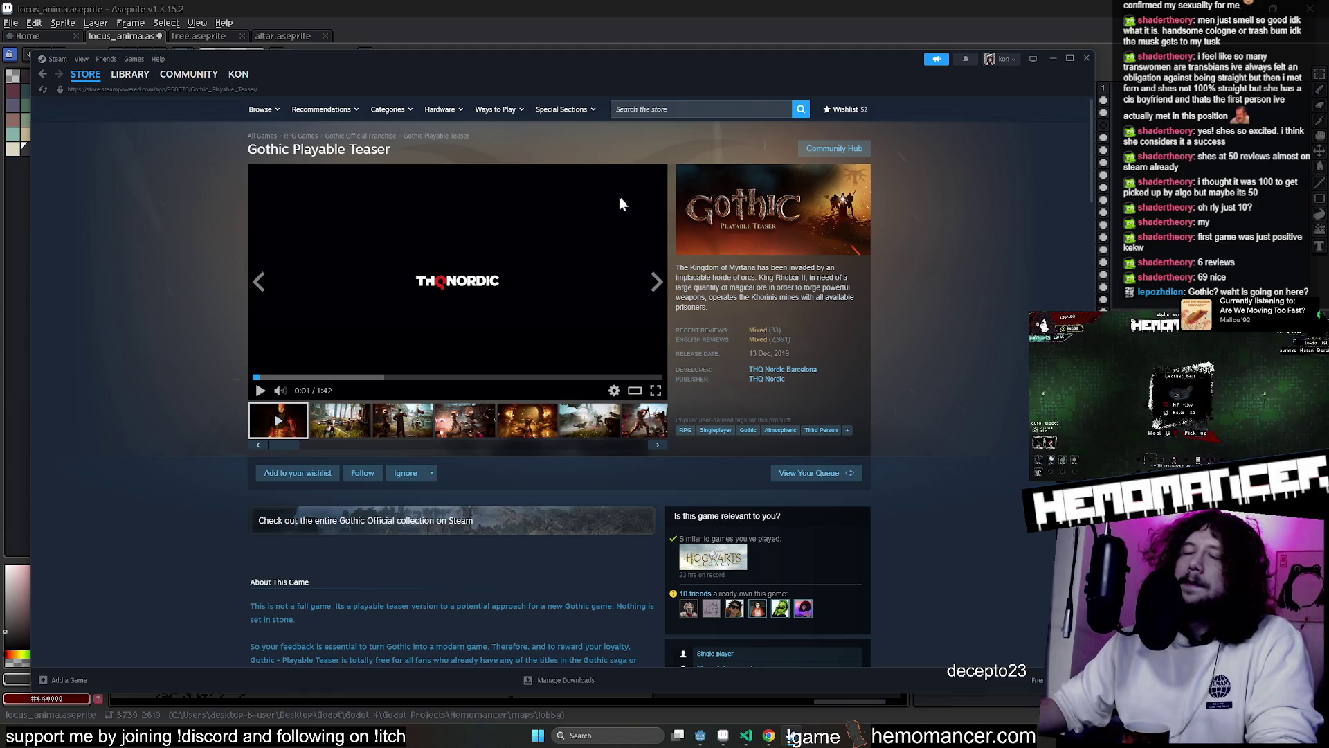
pyautogui.click(729, 116)
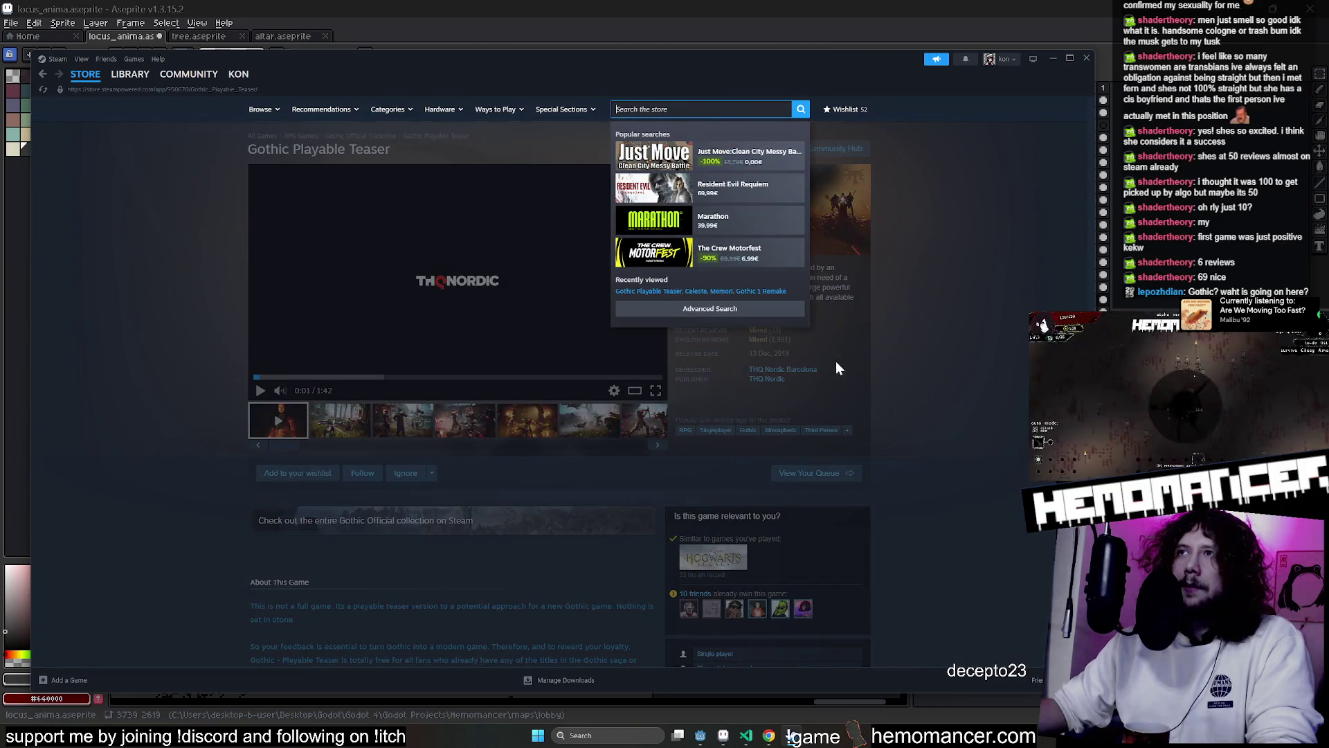
# Search 'assasin creed s', open Assassin's Creed Shadows, and scroll through its reviews and editions
pyautogui.write('assasb')
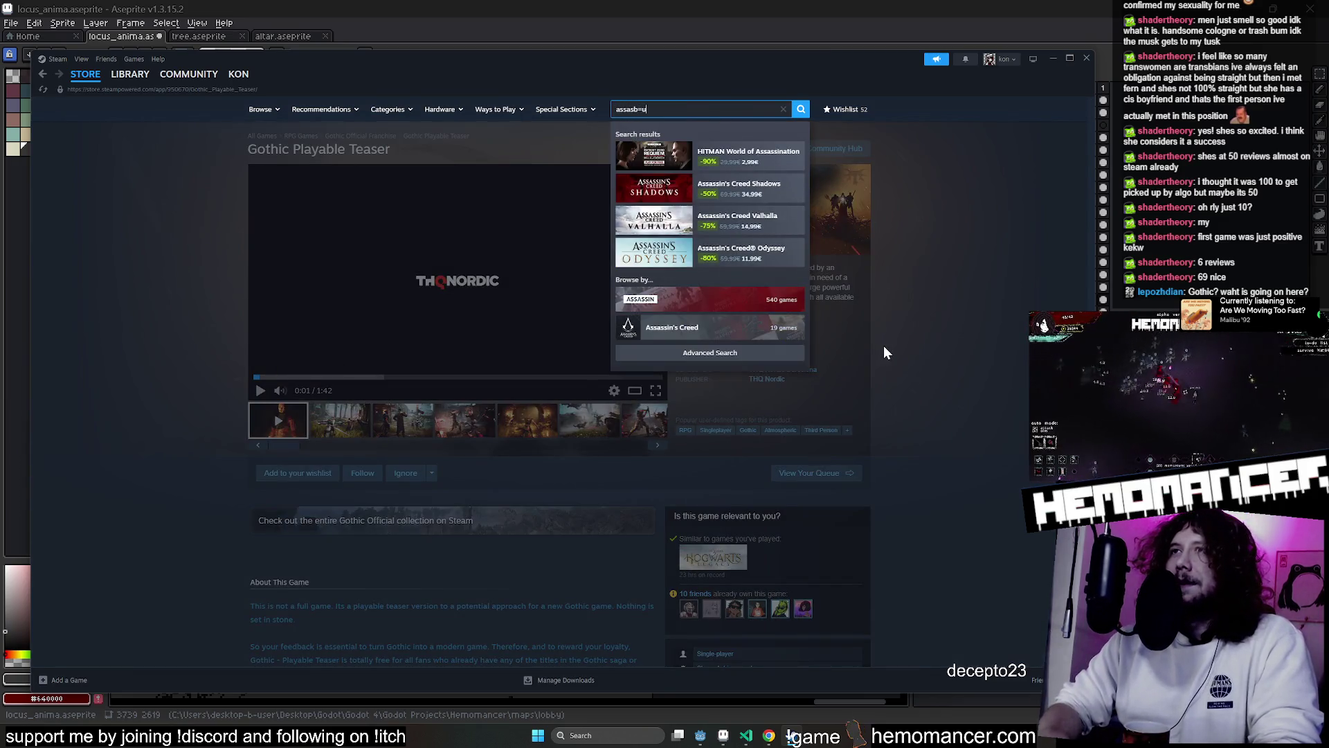
pyautogui.press('BackSpace')
pyautogui.write('in cr')
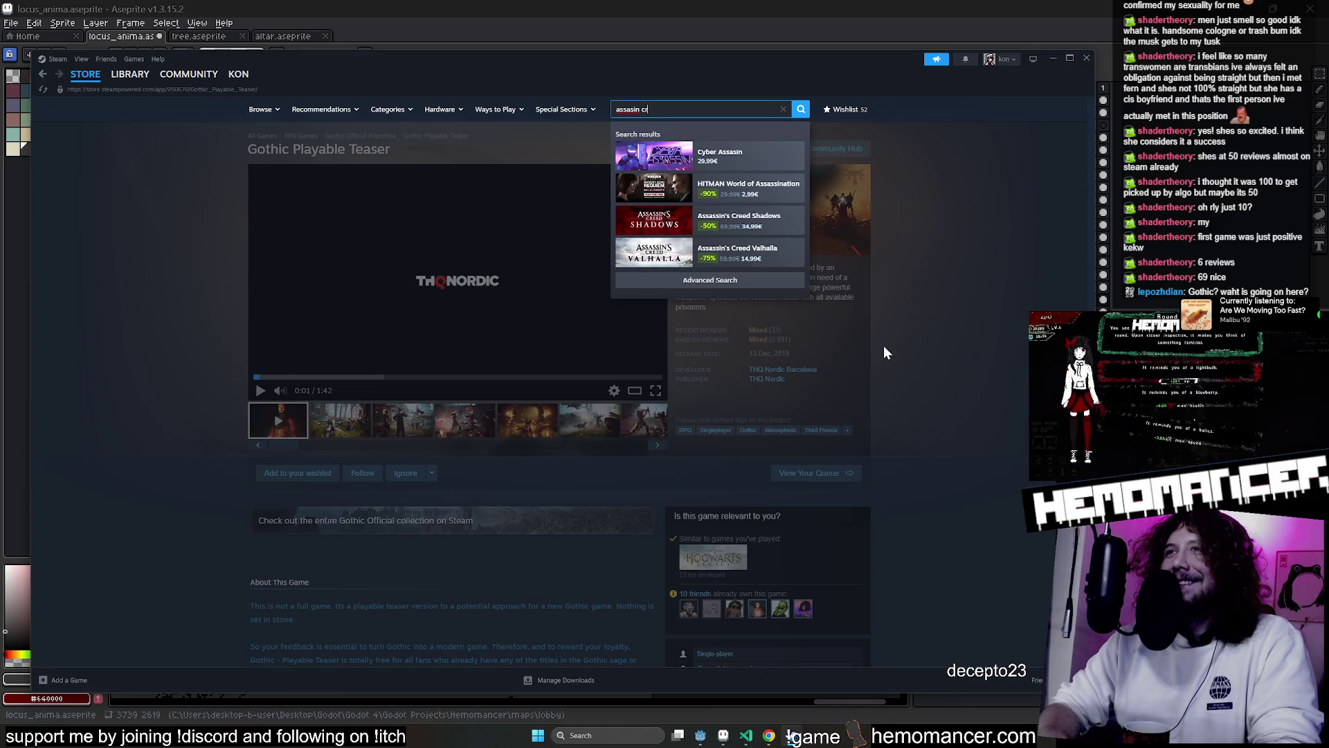
pyautogui.write('eed s')
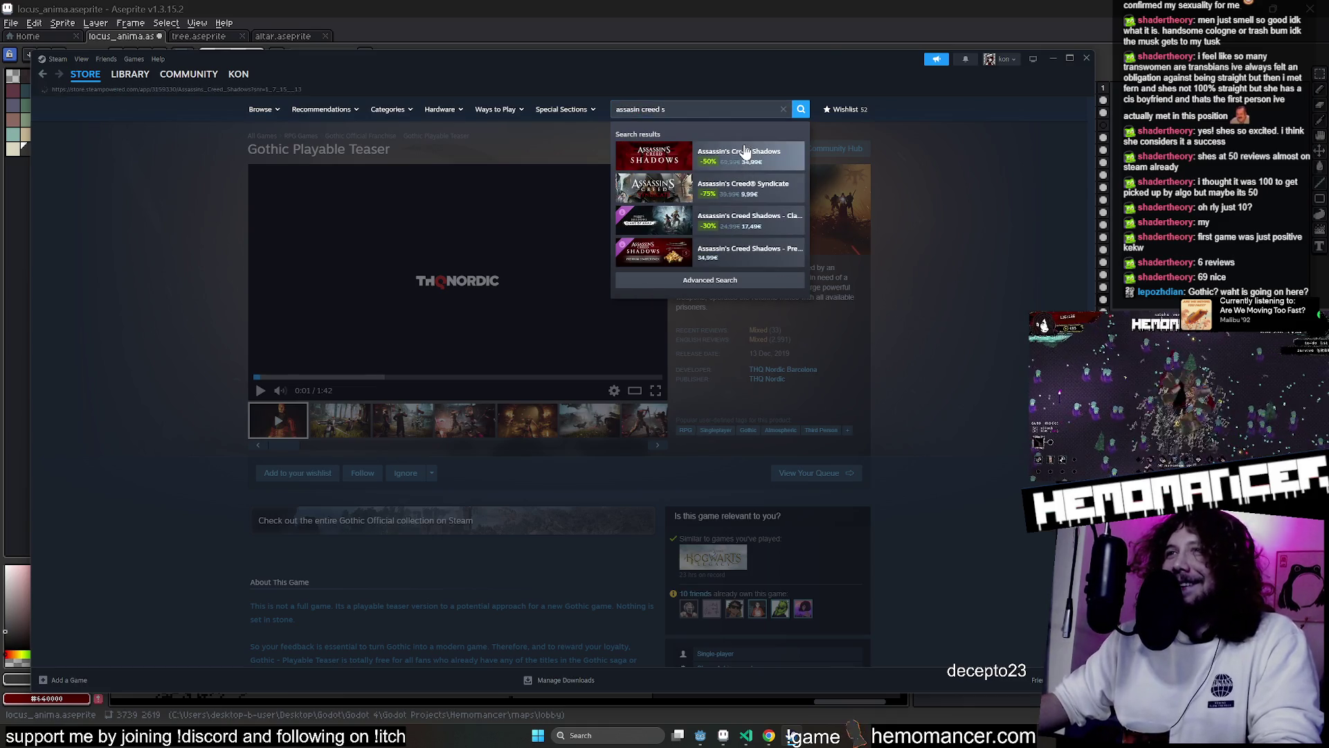
pyautogui.click(741, 155)
pyautogui.scroll(-2, 433, 536)
pyautogui.scroll(-2, 428, 505)
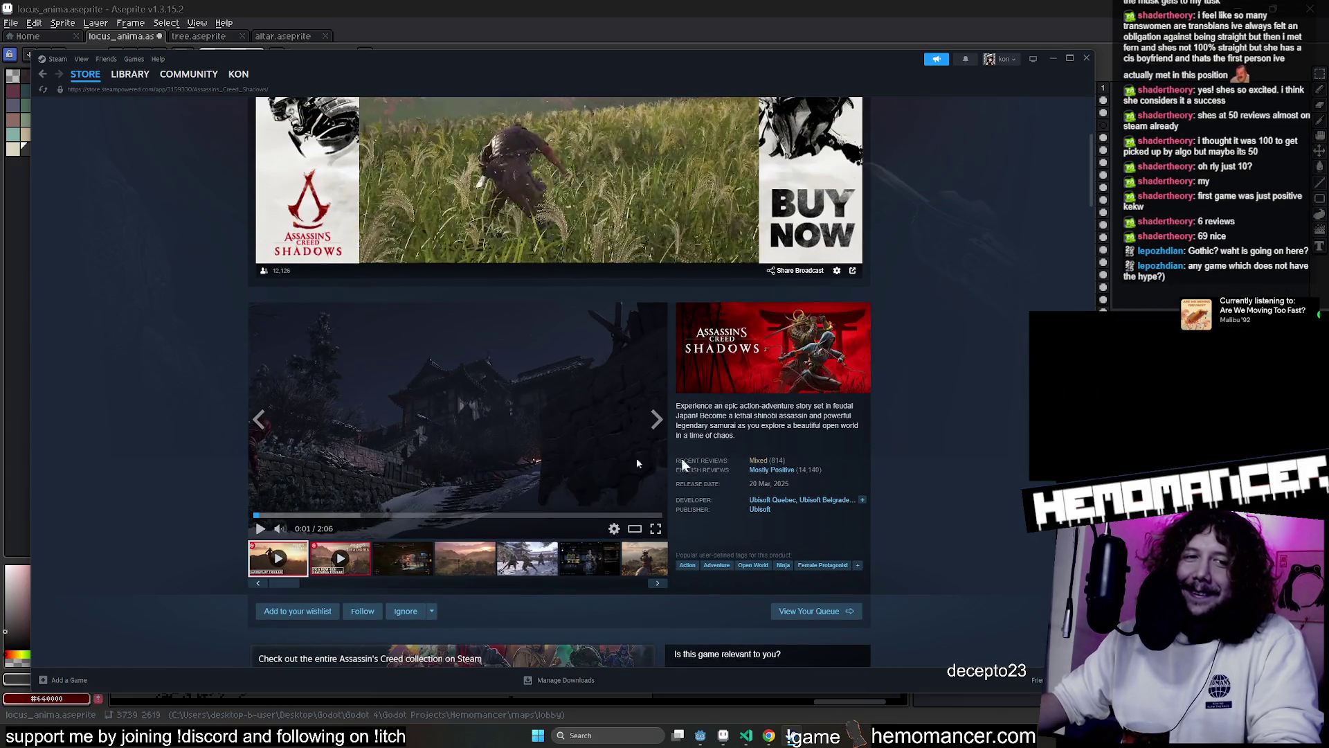
pyautogui.scroll(-2, 722, 382)
pyautogui.moveTo(759, 357)
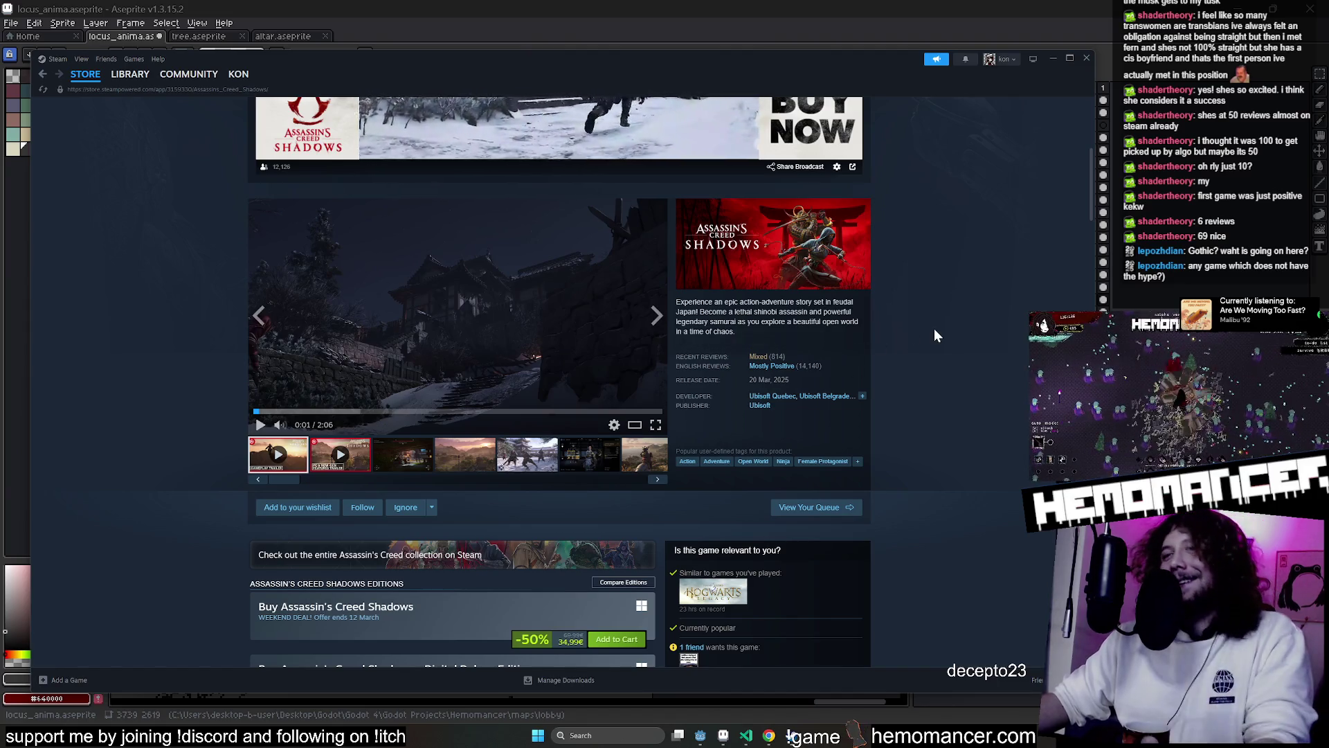
pyautogui.scroll(-3, 933, 329)
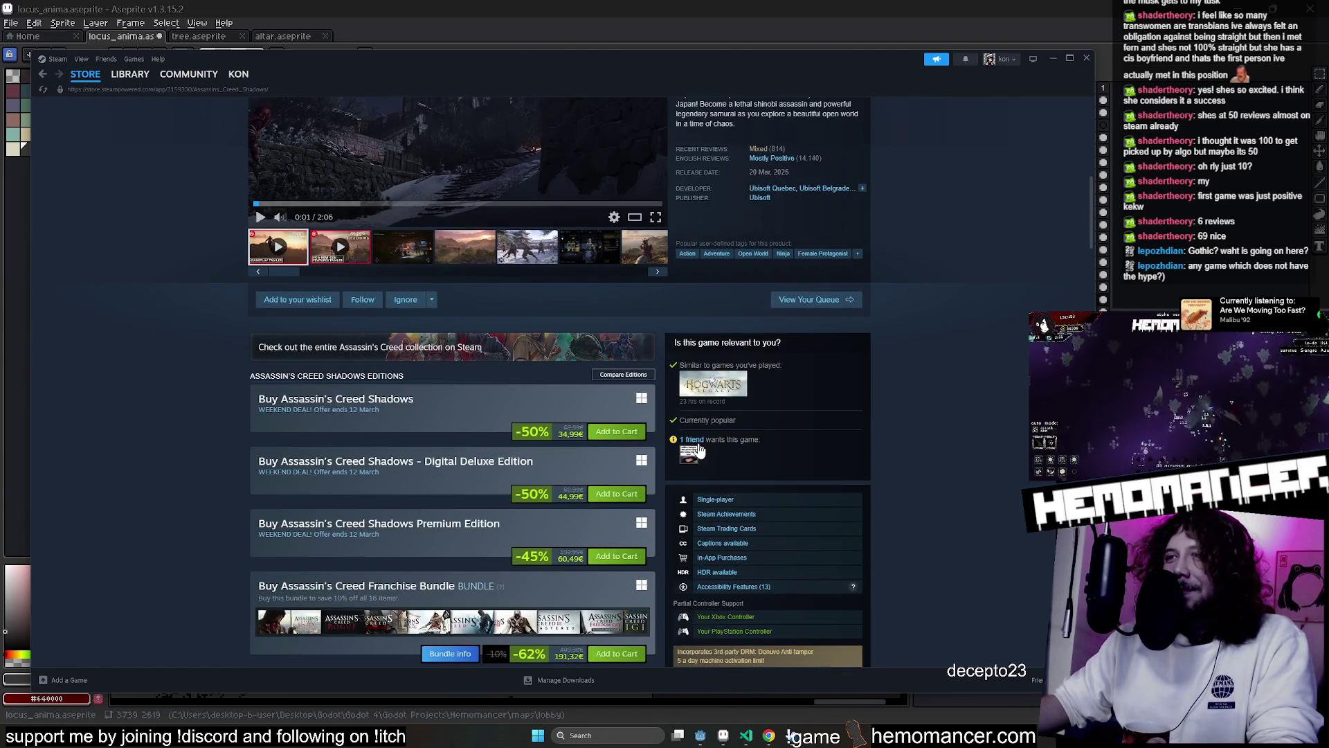
pyautogui.scroll(3, 939, 420)
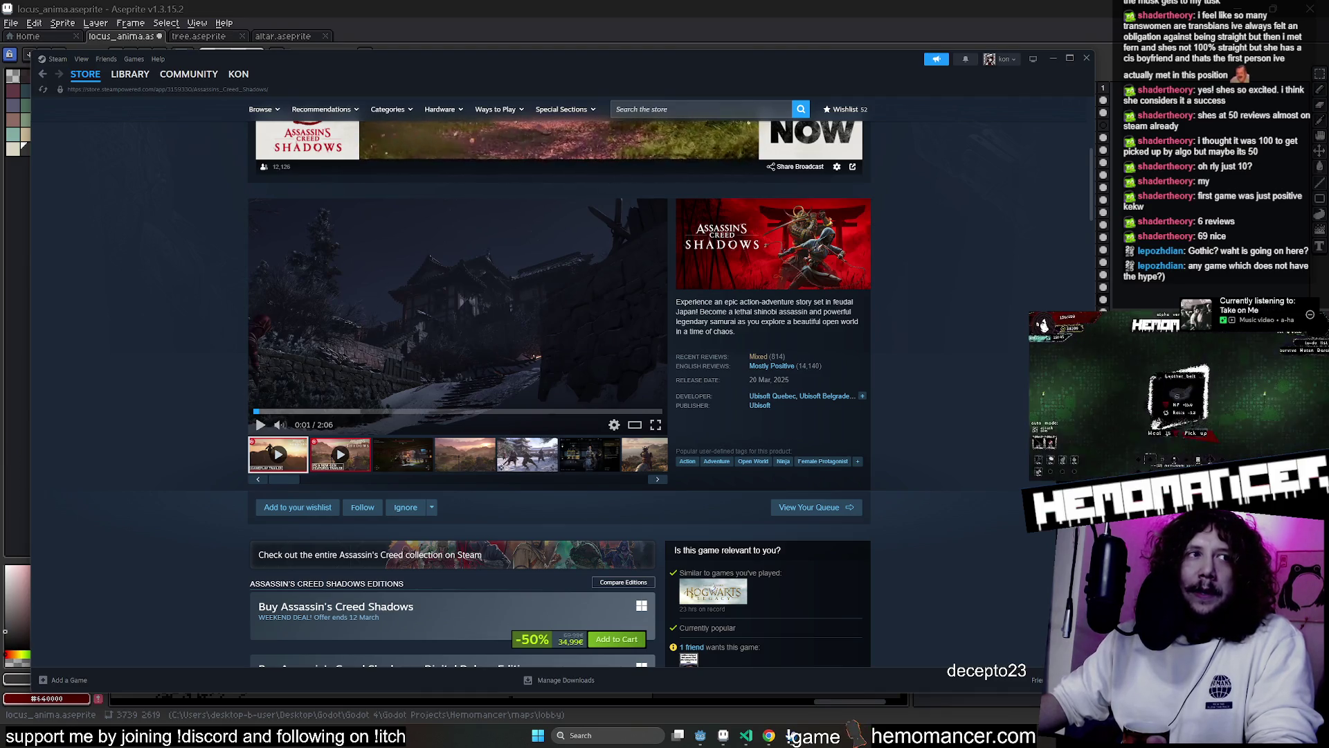
pyautogui.click(1051, 59)
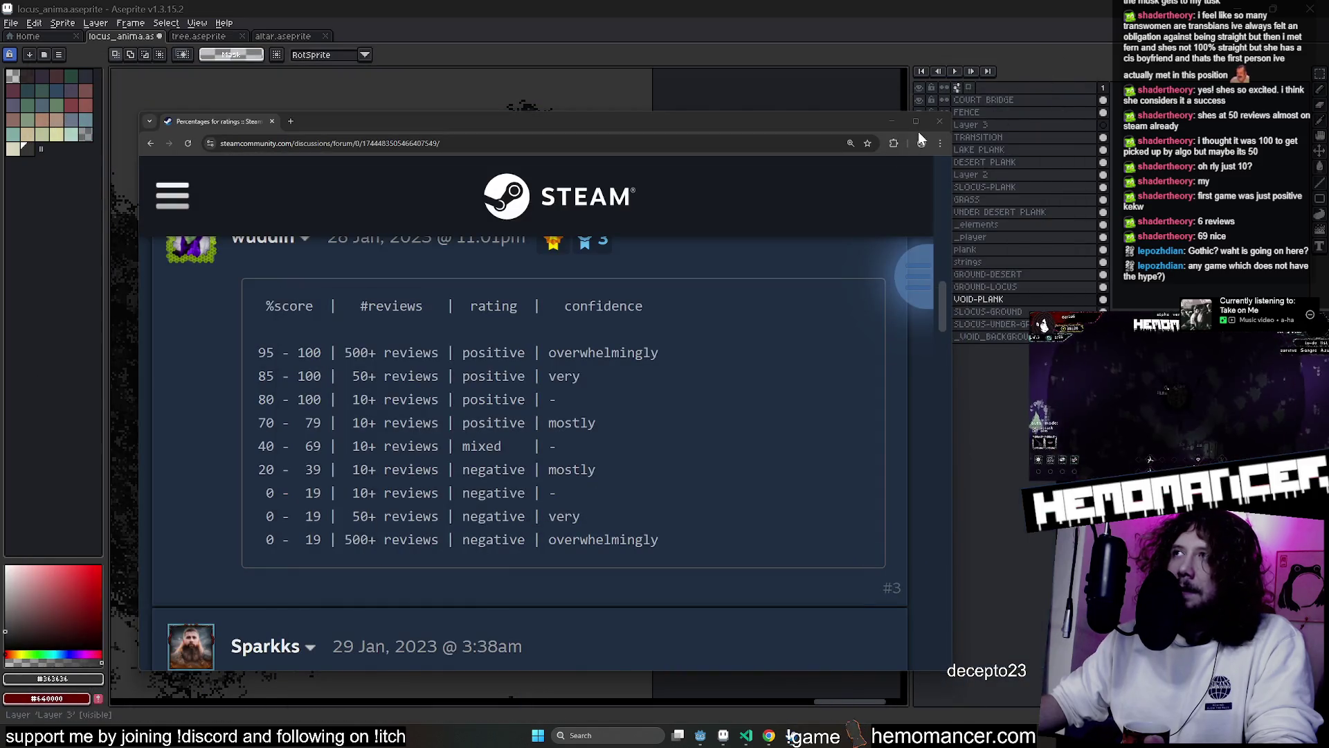
# Zoom and pan across the lobby map's dark foliage and bridge with the pencil tool active
pyautogui.click(940, 121)
pyautogui.scroll(-3, 824, 333)
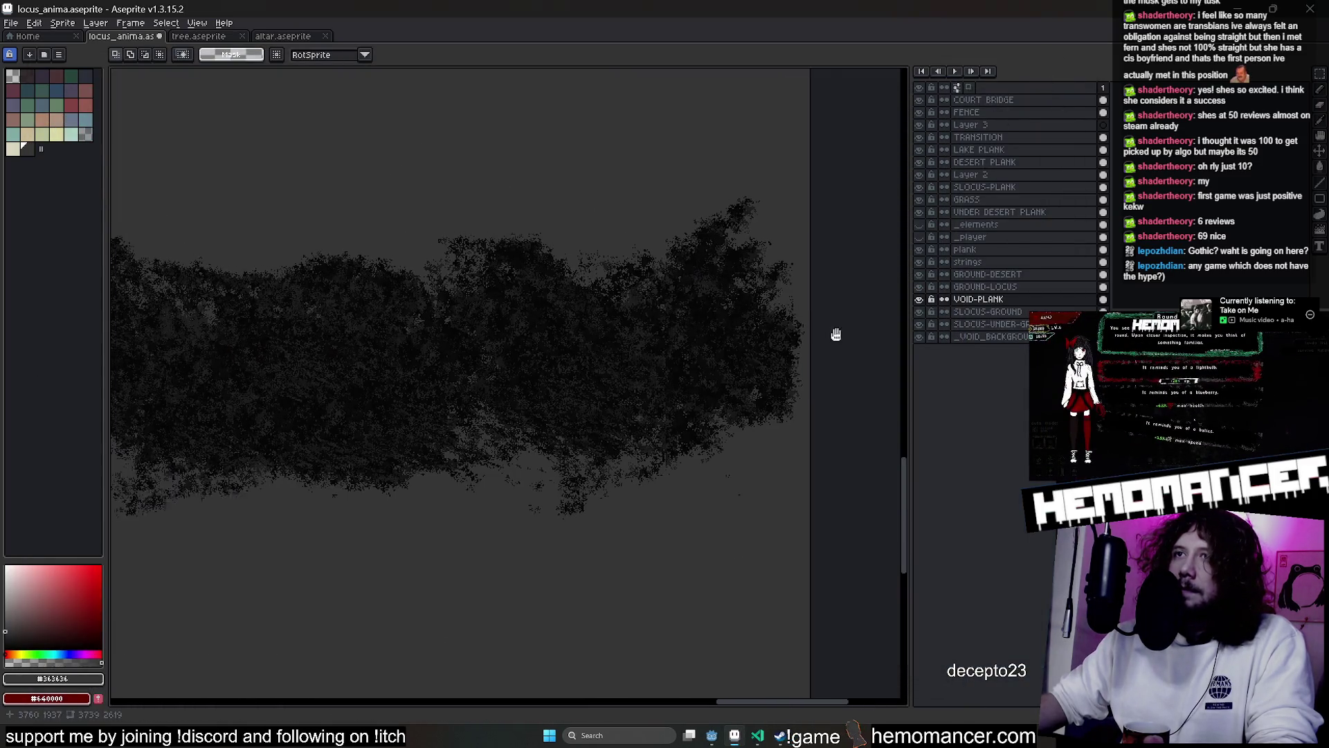
pyautogui.scroll(4, 578, 478)
pyautogui.press('b')
pyautogui.scroll(3, 866, 377)
pyautogui.moveTo(858, 363)
pyautogui.mouseDown()
pyautogui.moveTo(796, 459)
pyautogui.moveTo(276, 445)
pyautogui.moveTo(276, 460)
pyautogui.moveTo(635, 561)
pyautogui.moveTo(524, 454)
pyautogui.mouseUp()
pyautogui.scroll(-3, 415, 447)
pyautogui.scroll(2, 543, 442)
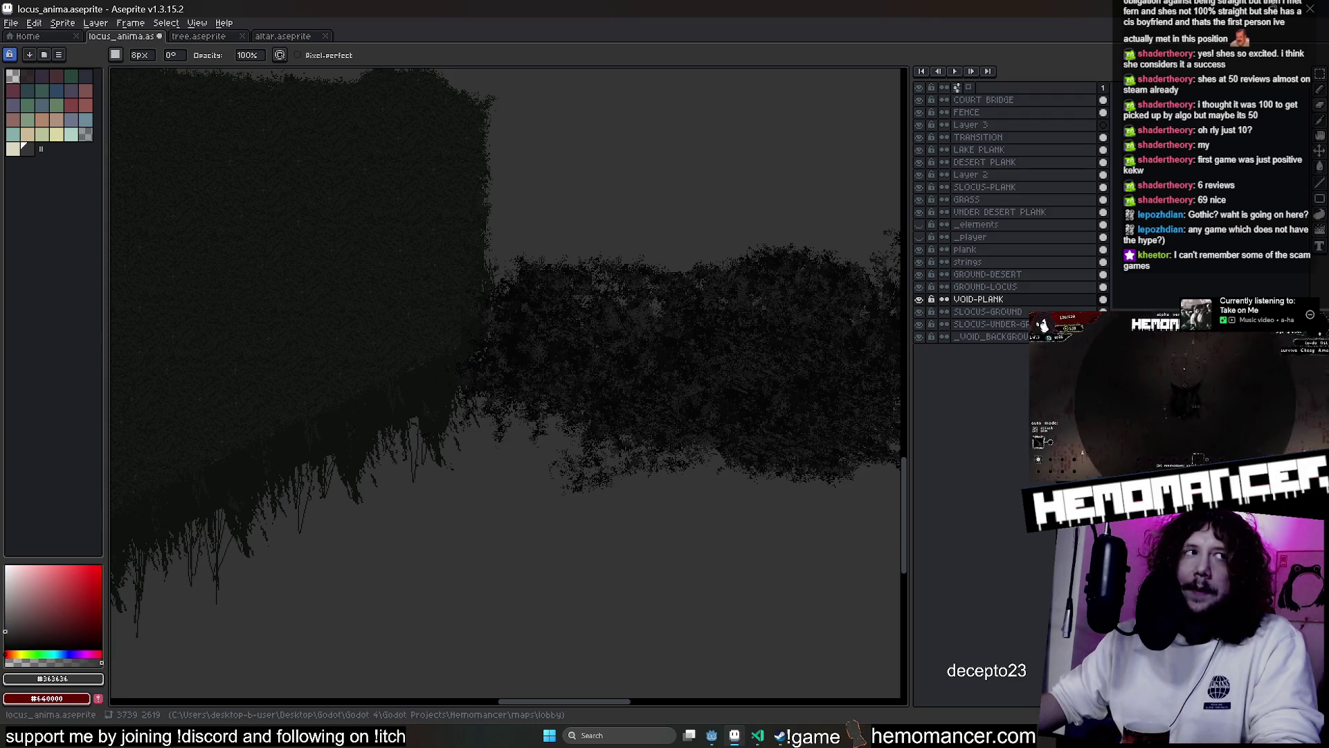
pyautogui.scroll(4, 691, 317)
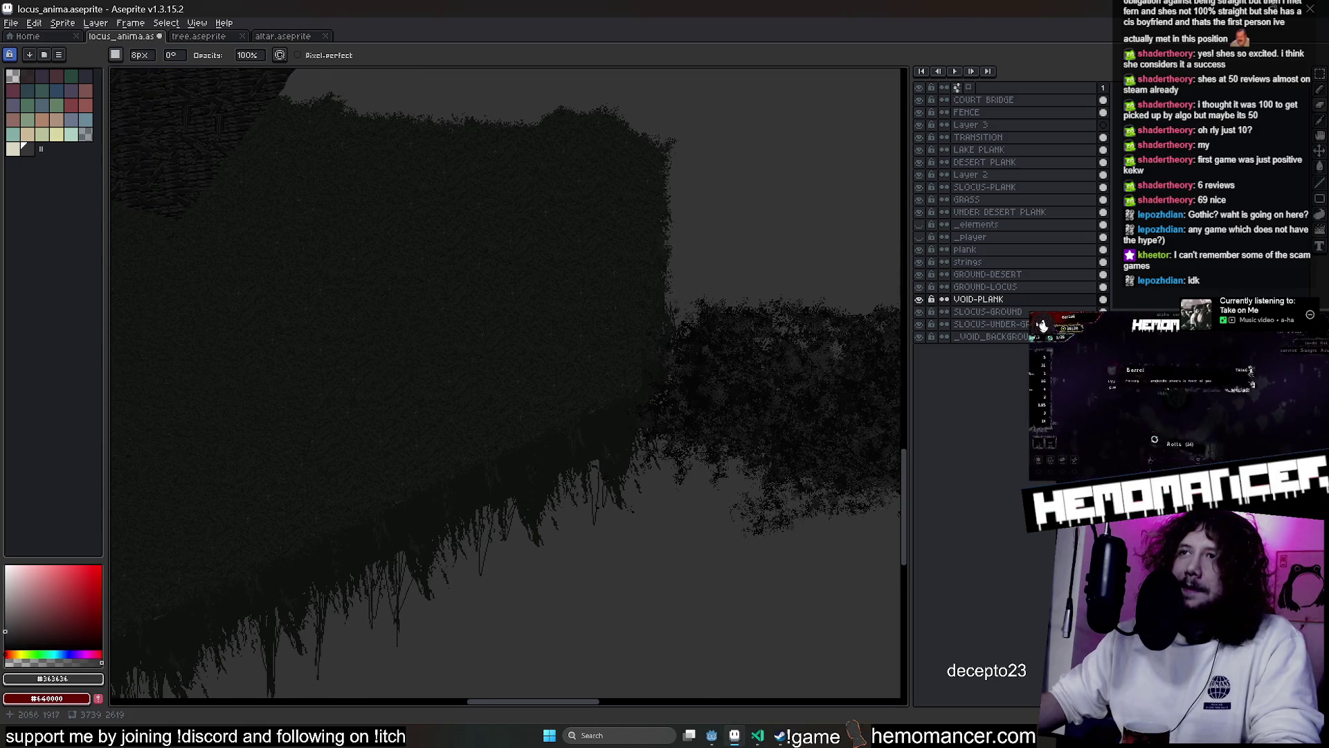
pyautogui.scroll(-4, 653, 368)
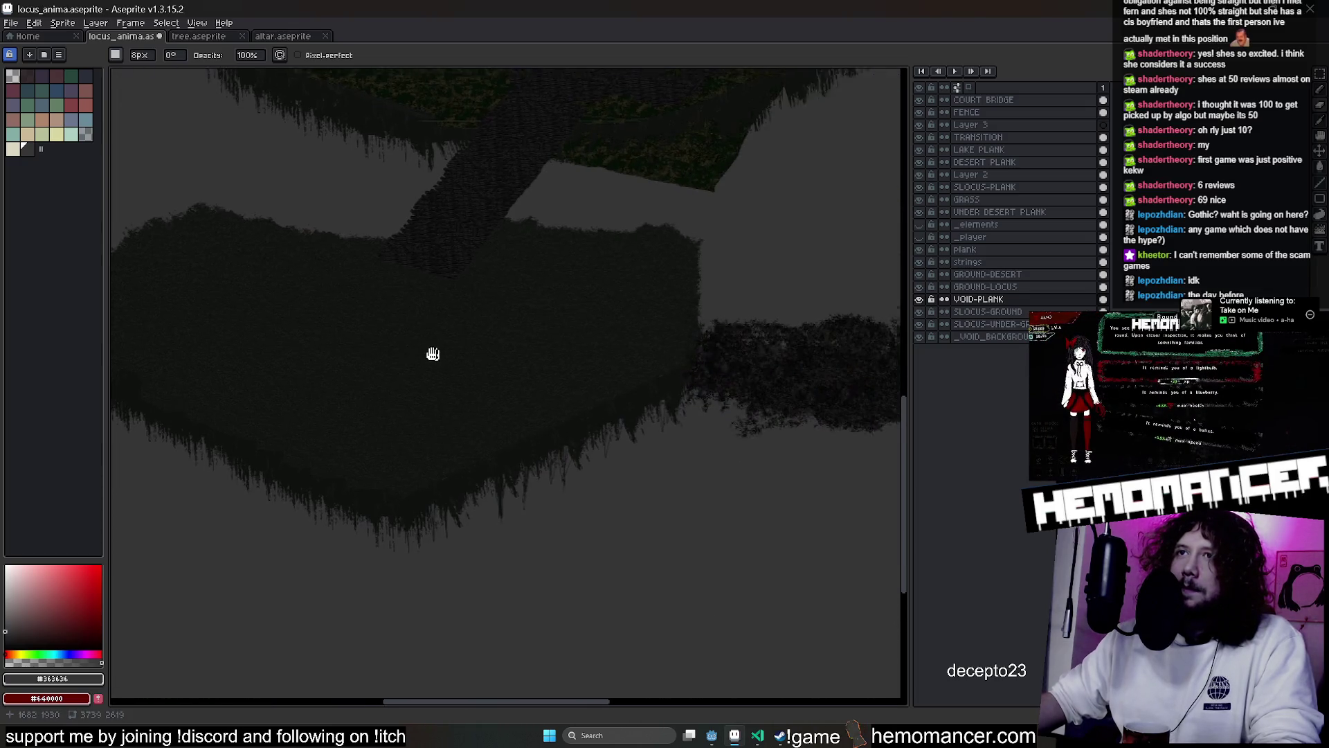
pyautogui.scroll(3, 469, 359)
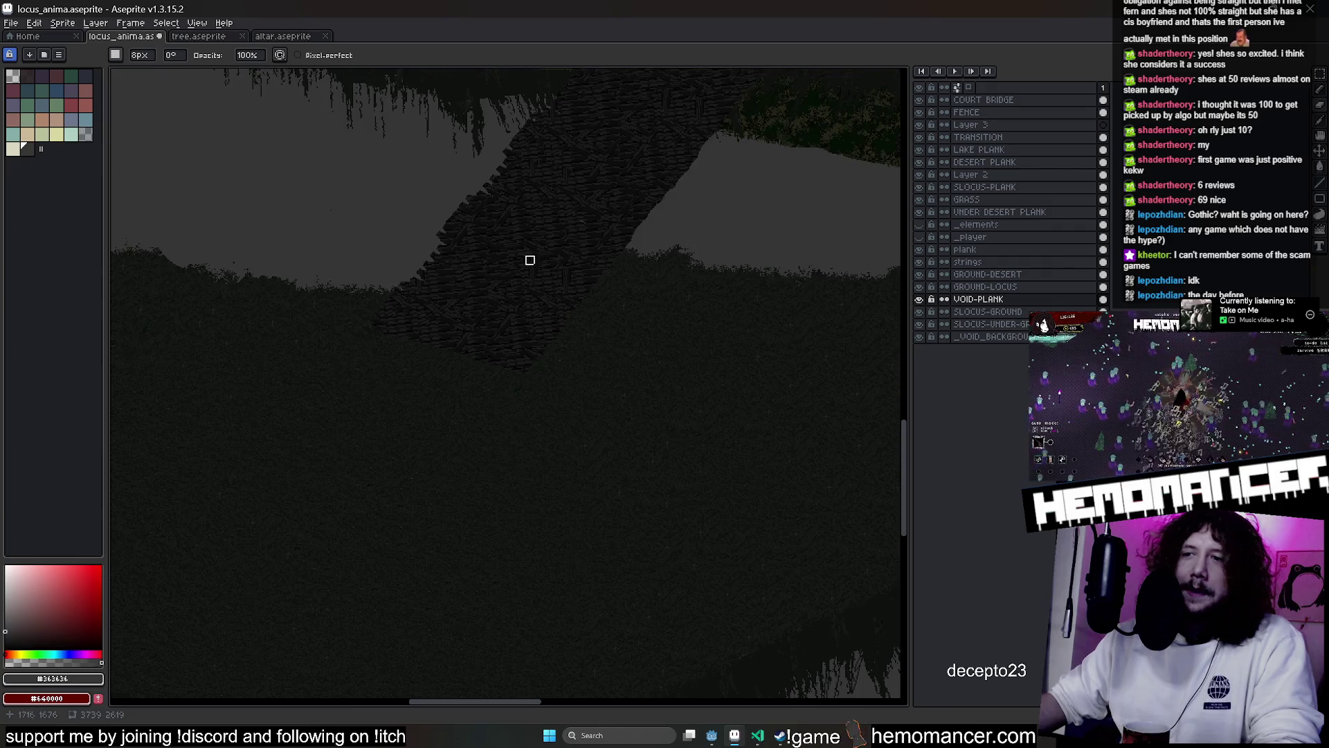
pyautogui.scroll(-3, 528, 259)
# Restore the Steam store window from the taskbar
pyautogui.moveTo(781, 736)
pyautogui.scroll(2, 409, 208)
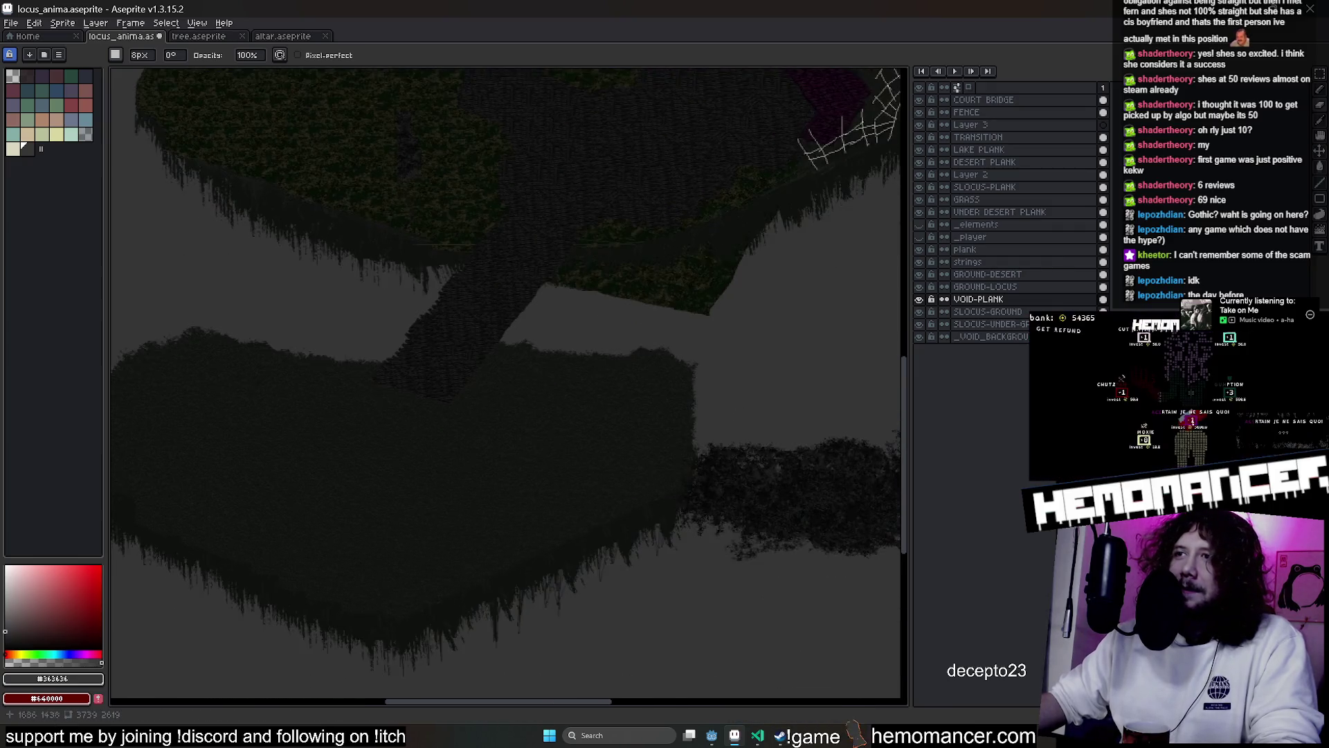
pyautogui.scroll(2, 712, 522)
pyautogui.click(781, 736)
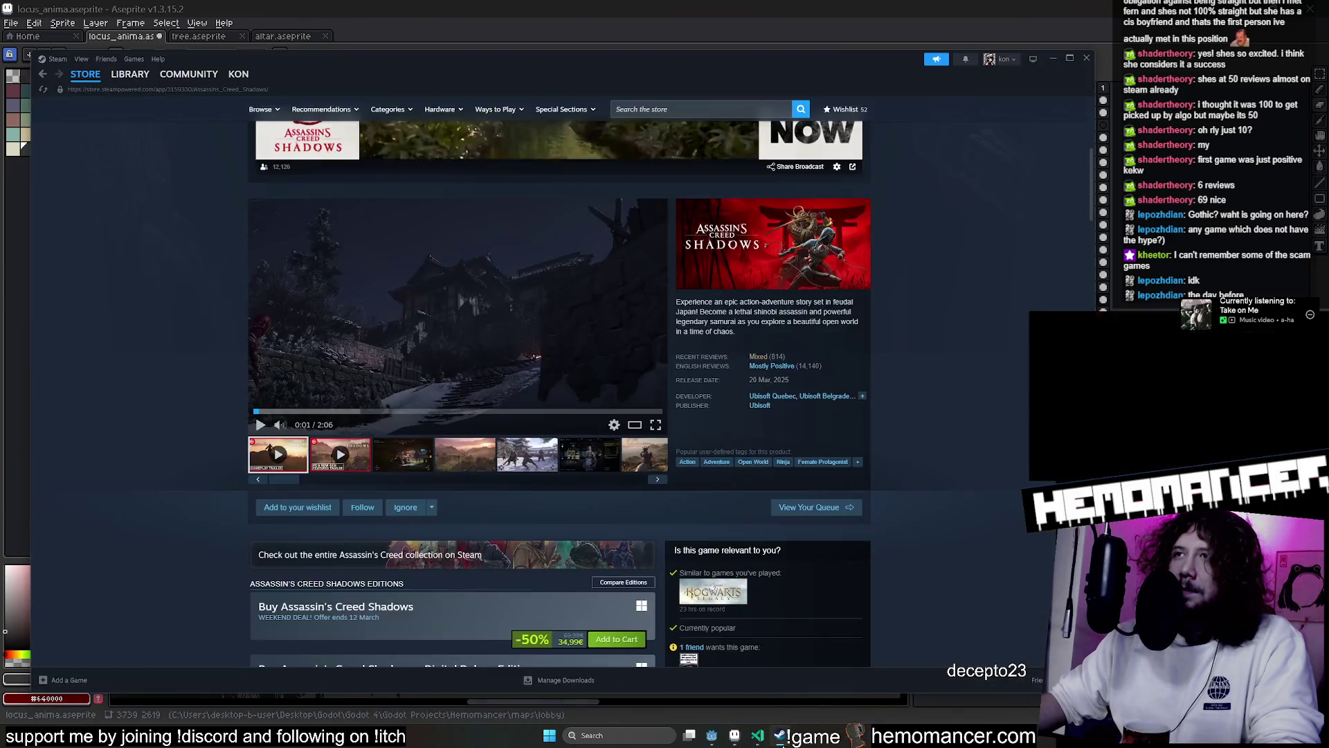
# Search the Steam store for 'the day before'
pyautogui.click(687, 110)
pyautogui.write('the day before')
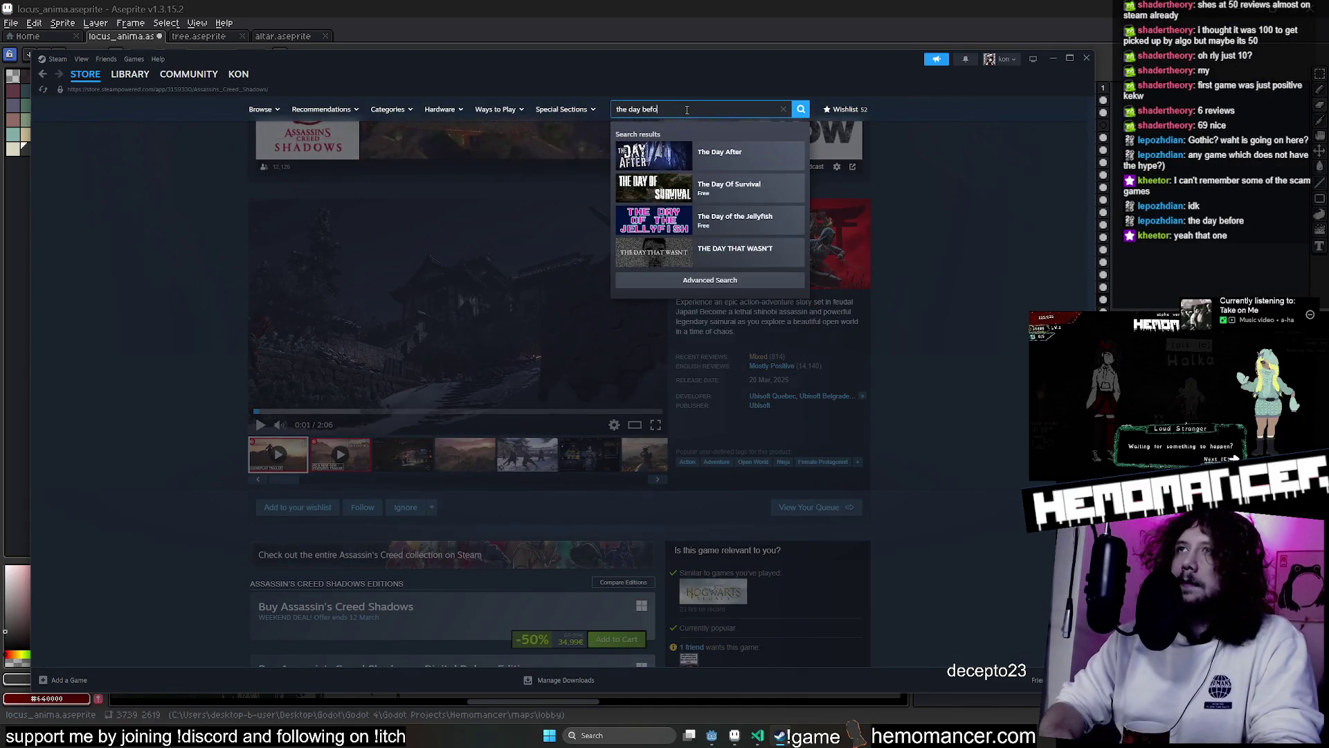
pyautogui.press('Return')
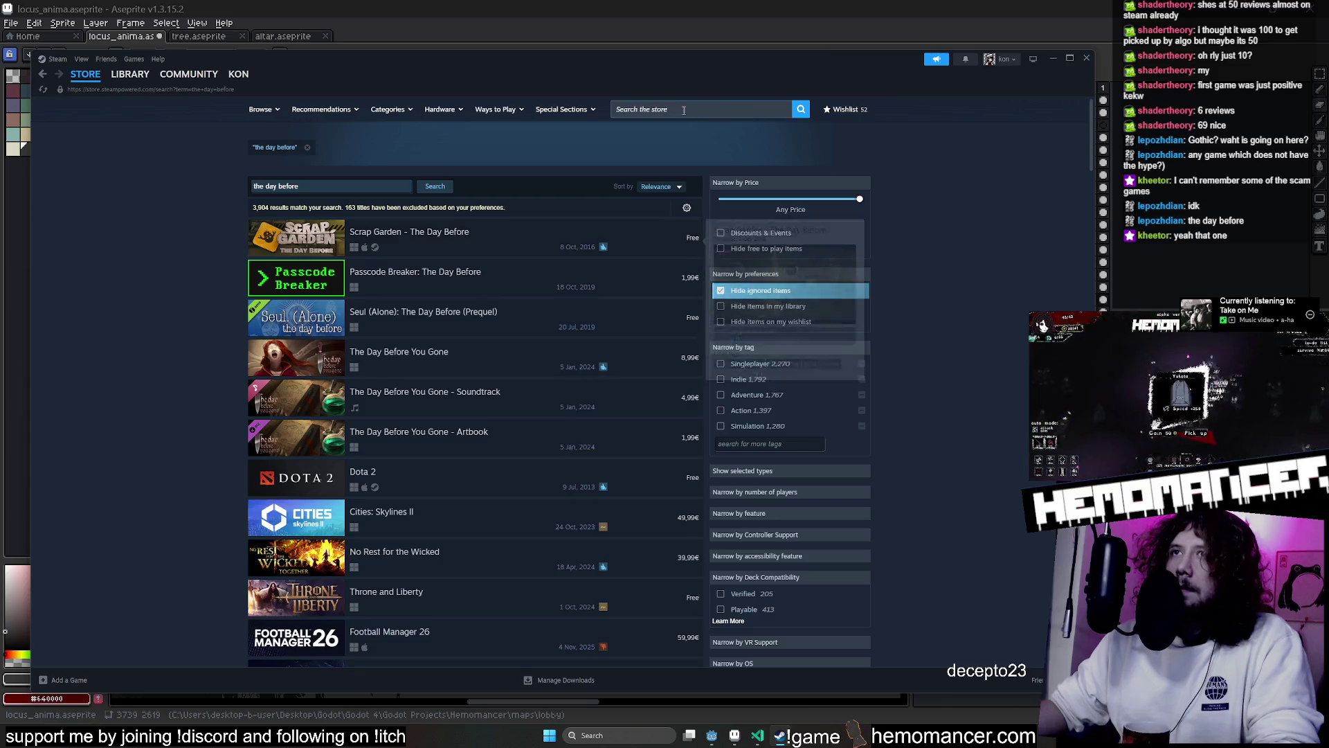
pyautogui.click(684, 109)
pyautogui.write('tge')
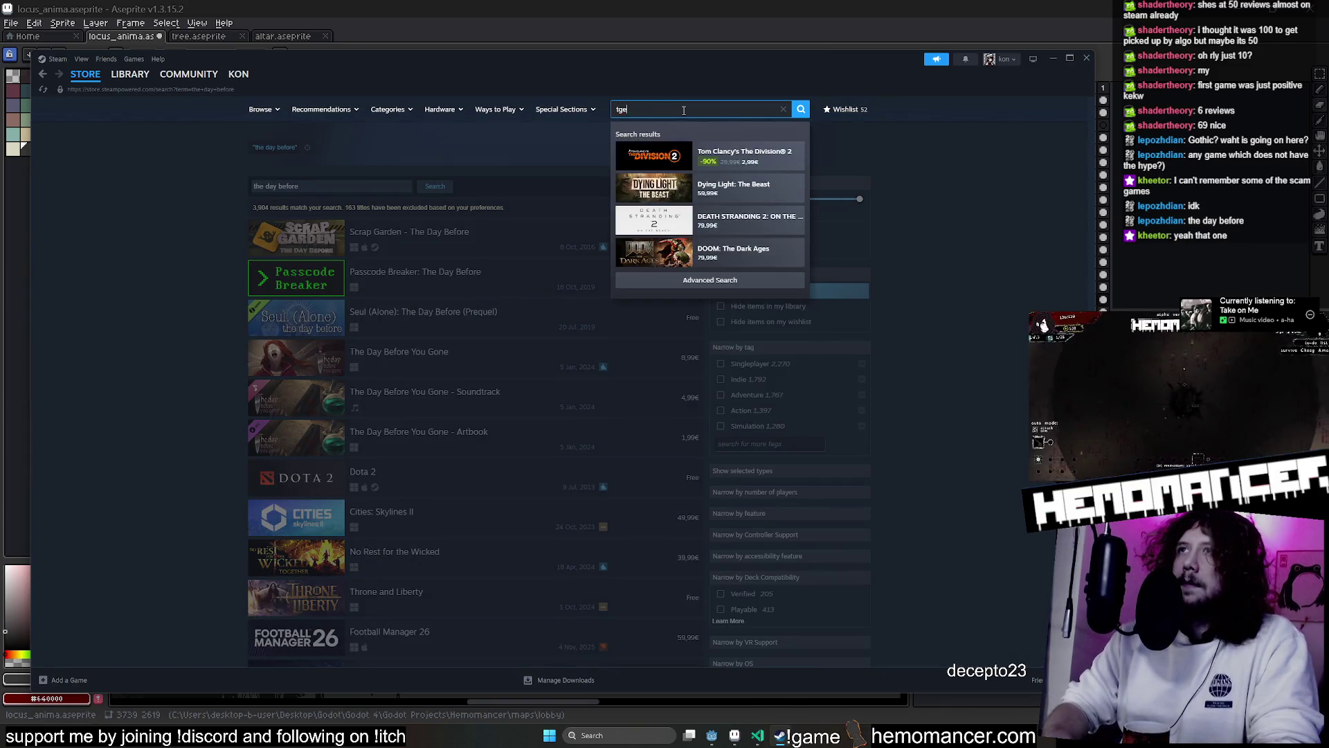
pyautogui.write('ay before')
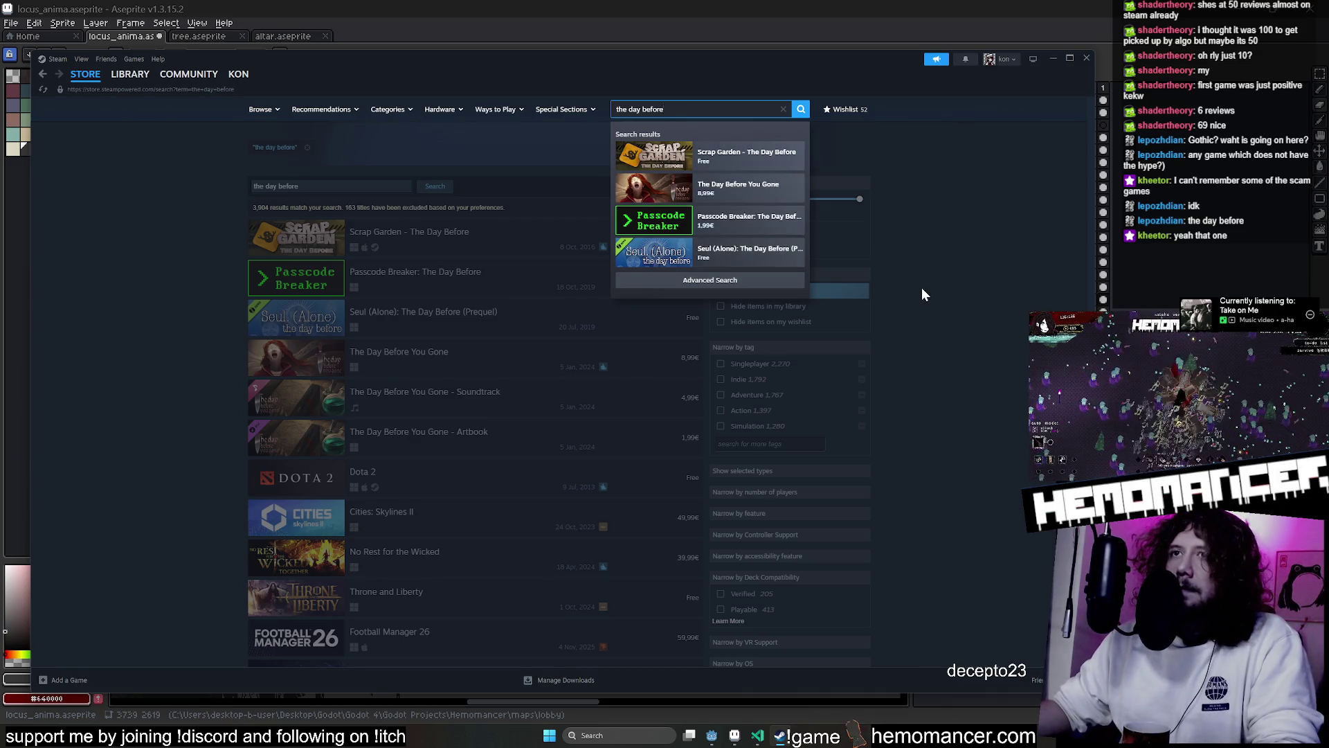
pyautogui.click(952, 283)
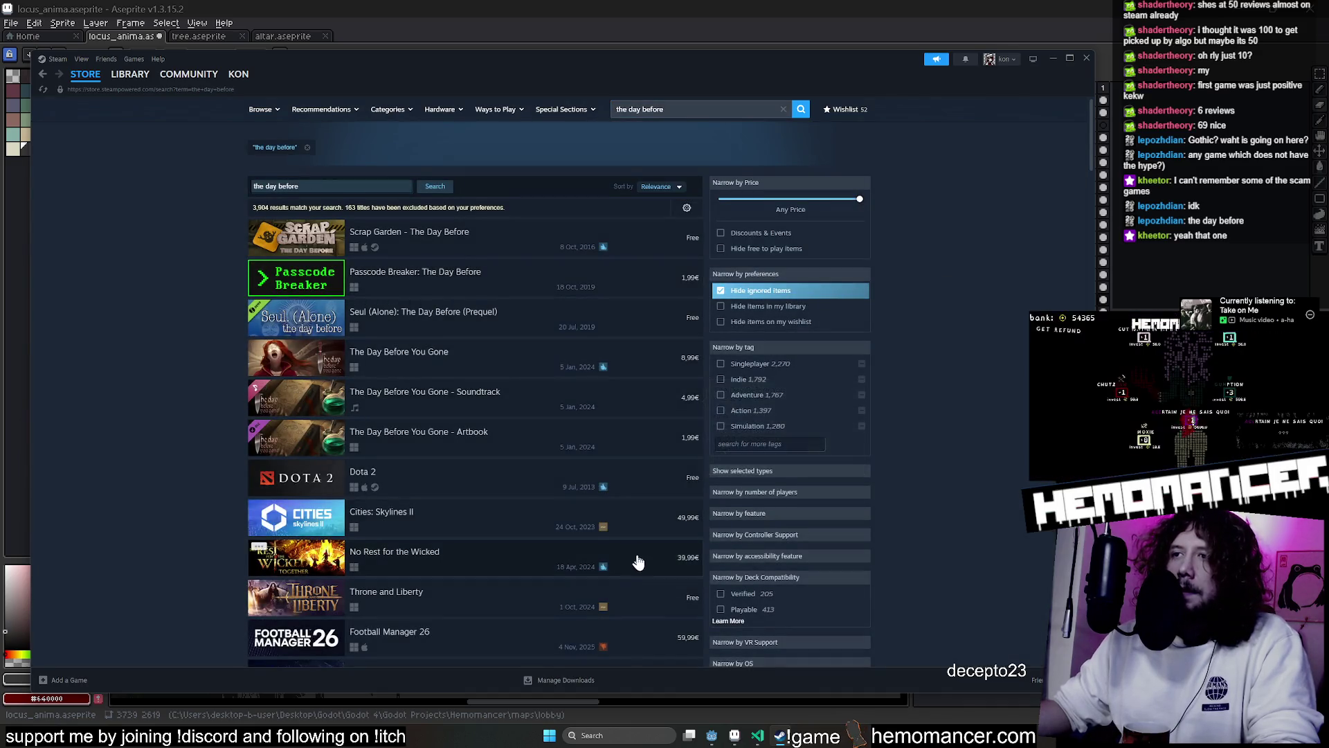
# Open the Football Manager 26 store page, pause its trailer, then put Steam away
pyautogui.scroll(-2, 639, 571)
pyautogui.moveTo(603, 546)
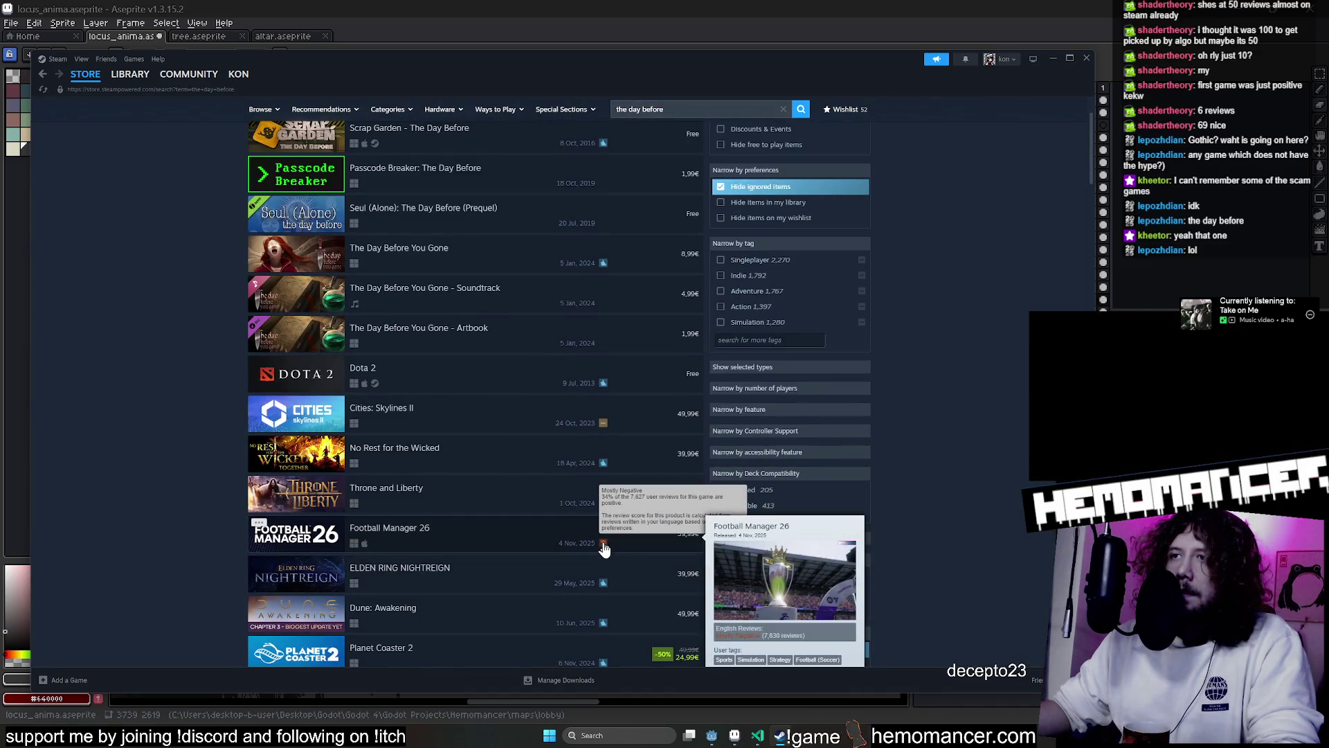
pyautogui.click(511, 542)
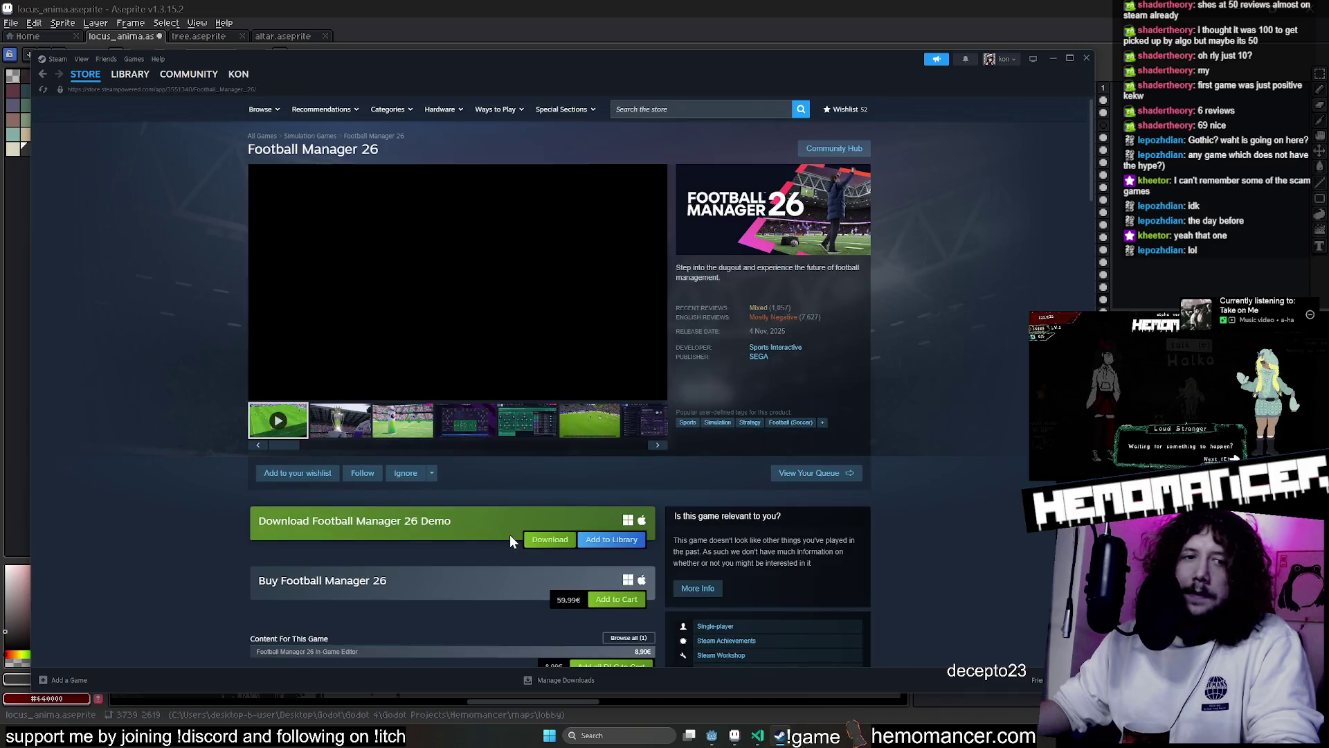
pyautogui.click(378, 226)
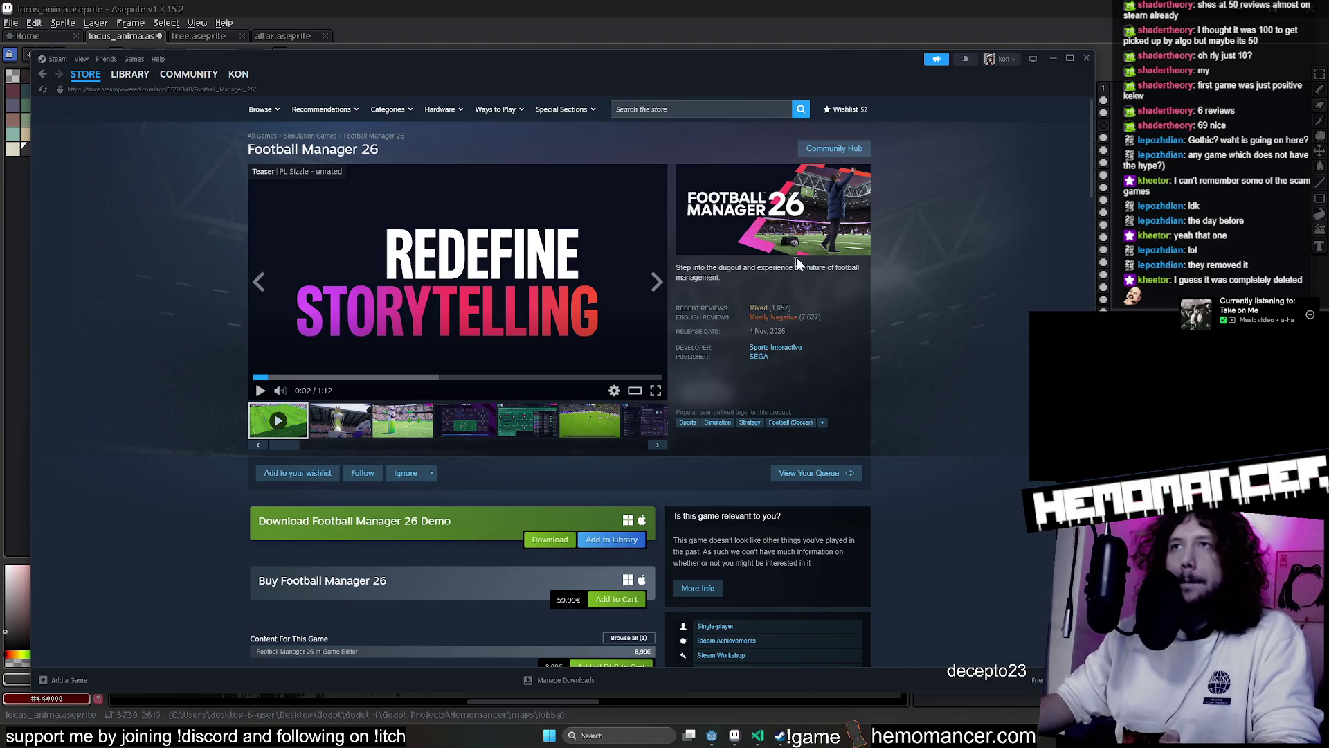
pyautogui.moveTo(774, 320)
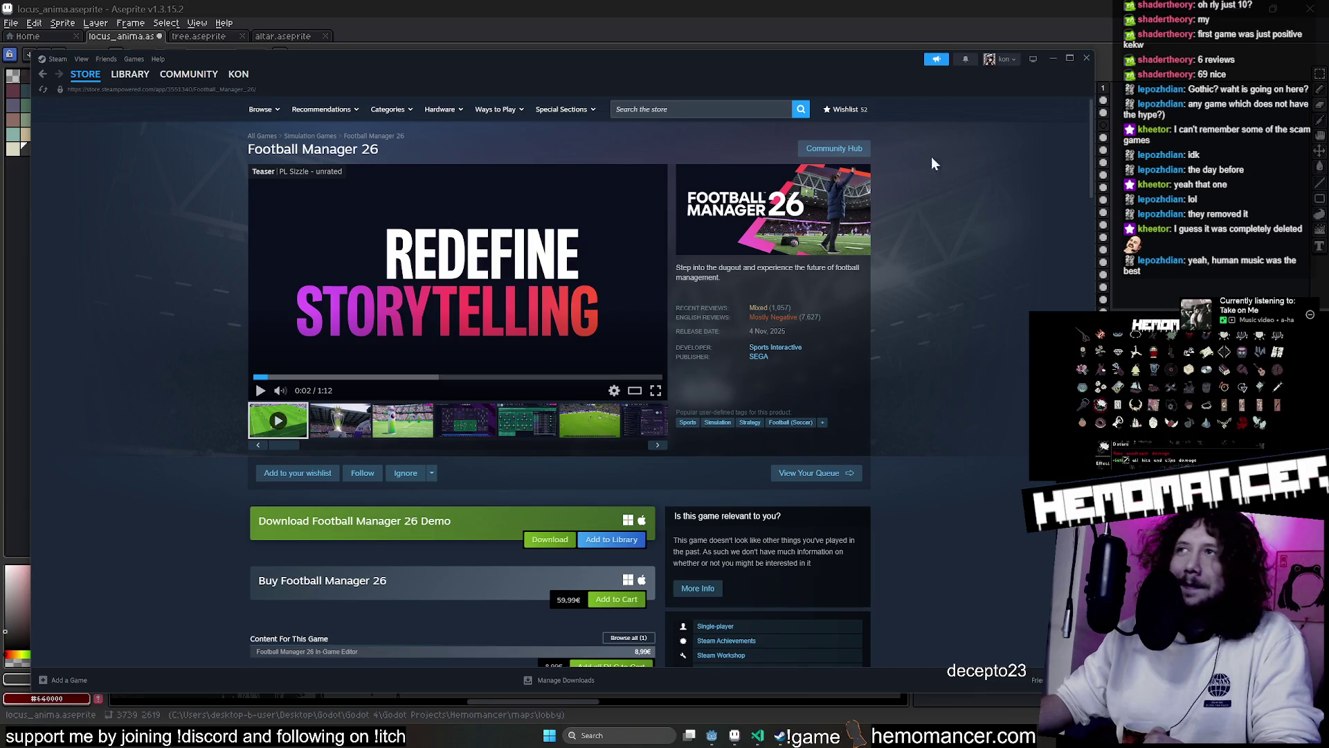
pyautogui.click(1053, 59)
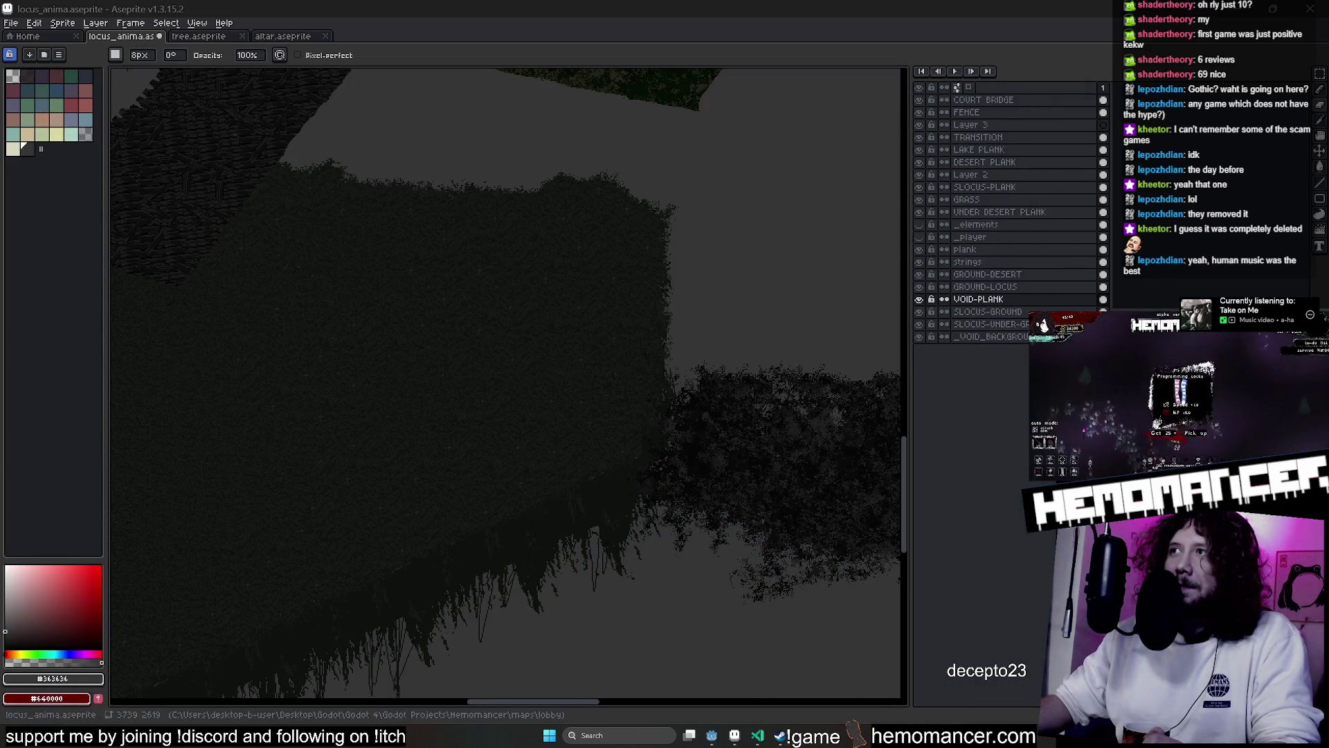
# Hide the SLOCUS-GROUND layer and make SLOCUS-UNDER-GROUND the active layer
pyautogui.moveTo(558, 344)
pyautogui.mouseDown()
pyautogui.moveTo(478, 374)
pyautogui.moveTo(661, 381)
pyautogui.moveTo(589, 379)
pyautogui.mouseUp()
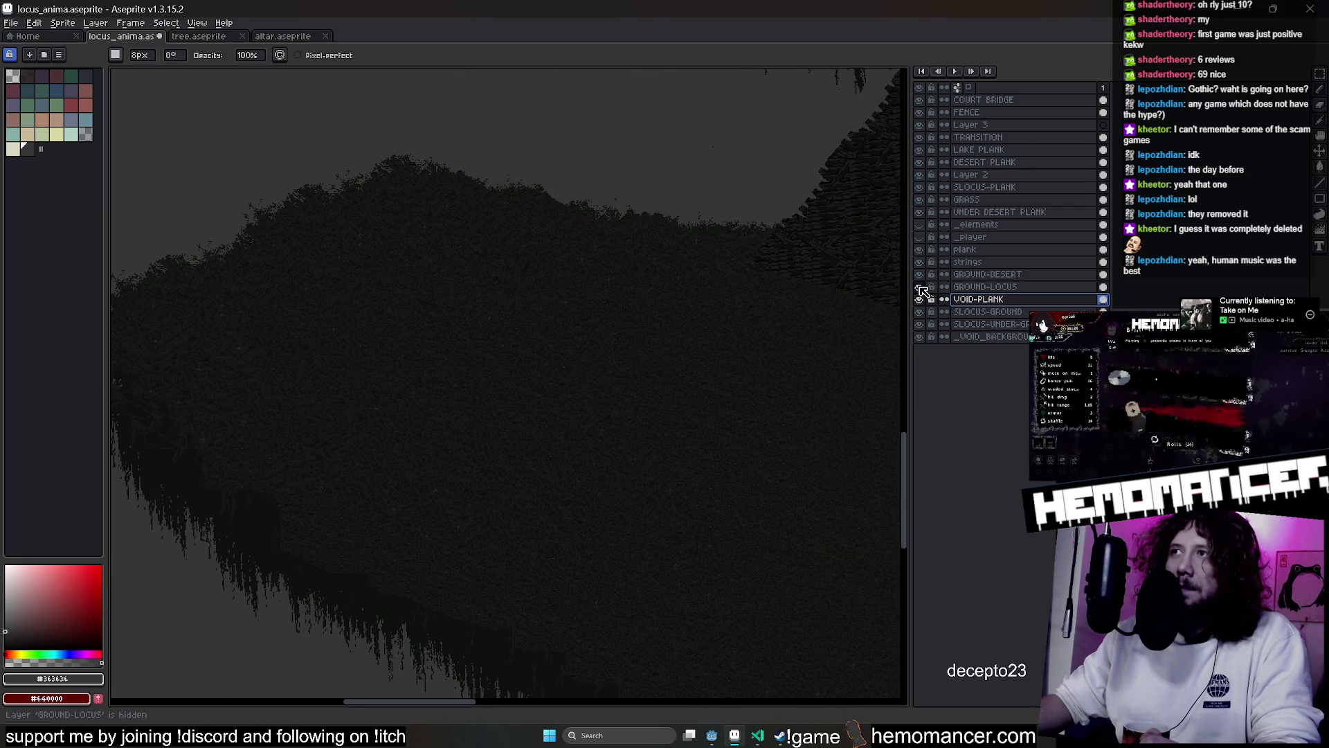
pyautogui.doubleClick(923, 313)
pyautogui.click(925, 313)
pyautogui.click(917, 312)
pyautogui.scroll(-2, 437, 305)
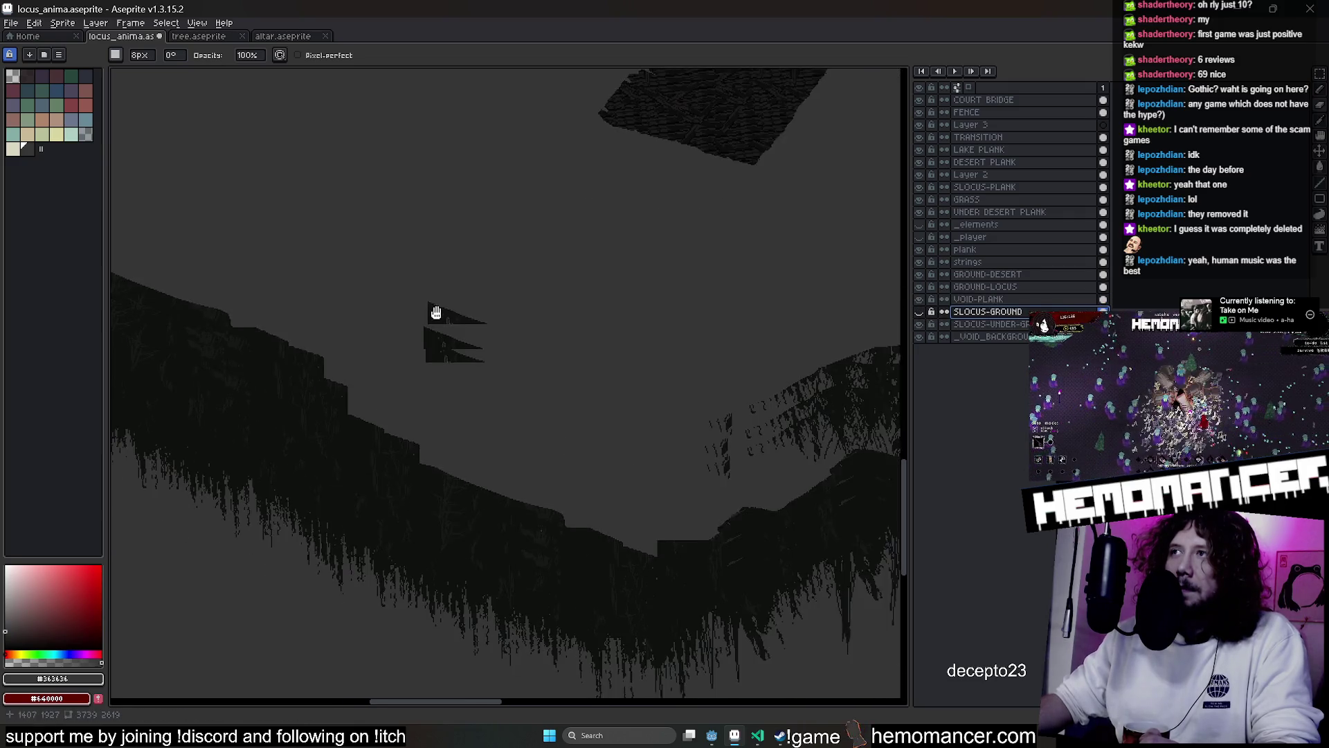
pyautogui.click(983, 324)
pyautogui.scroll(-1, 581, 397)
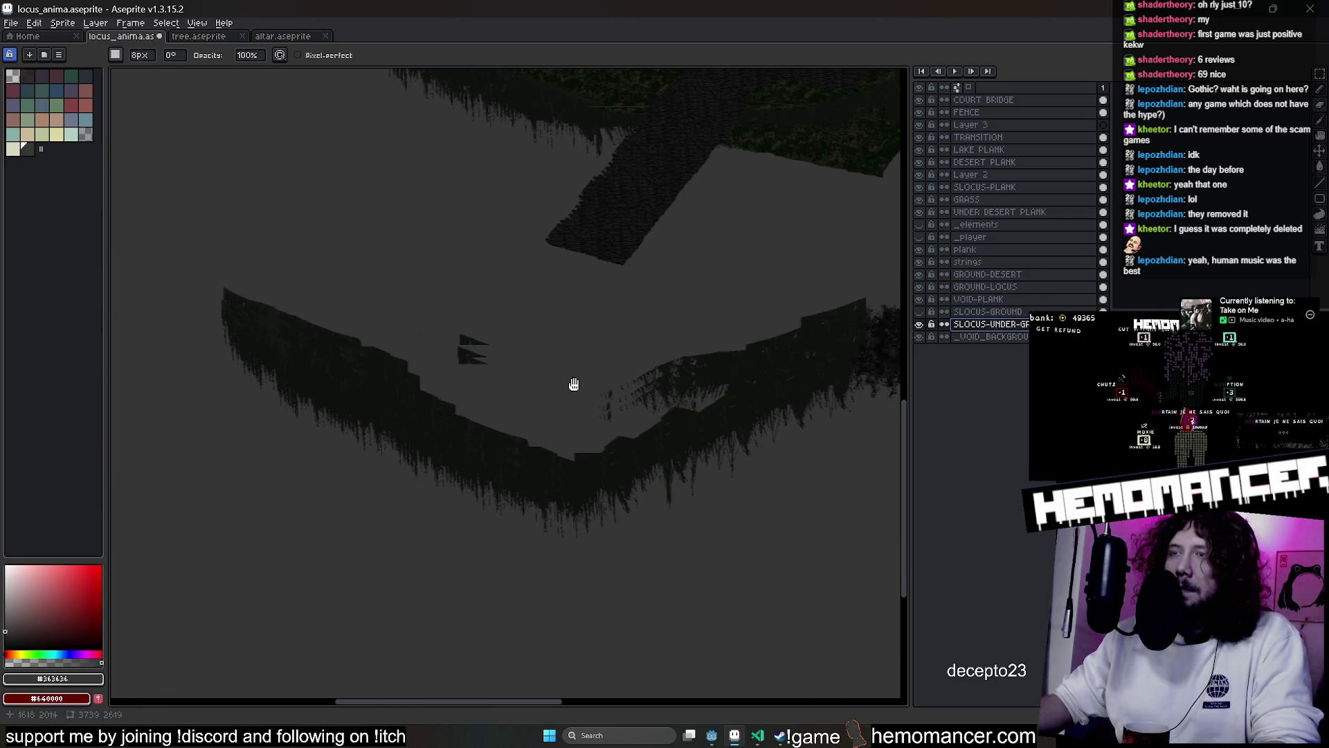
pyautogui.scroll(3, 465, 342)
pyautogui.keyDown('ctrl'); pyautogui.scroll(5, 478, 350); pyautogui.keyUp('ctrl')
pyautogui.hscroll(-5, 492, 374)
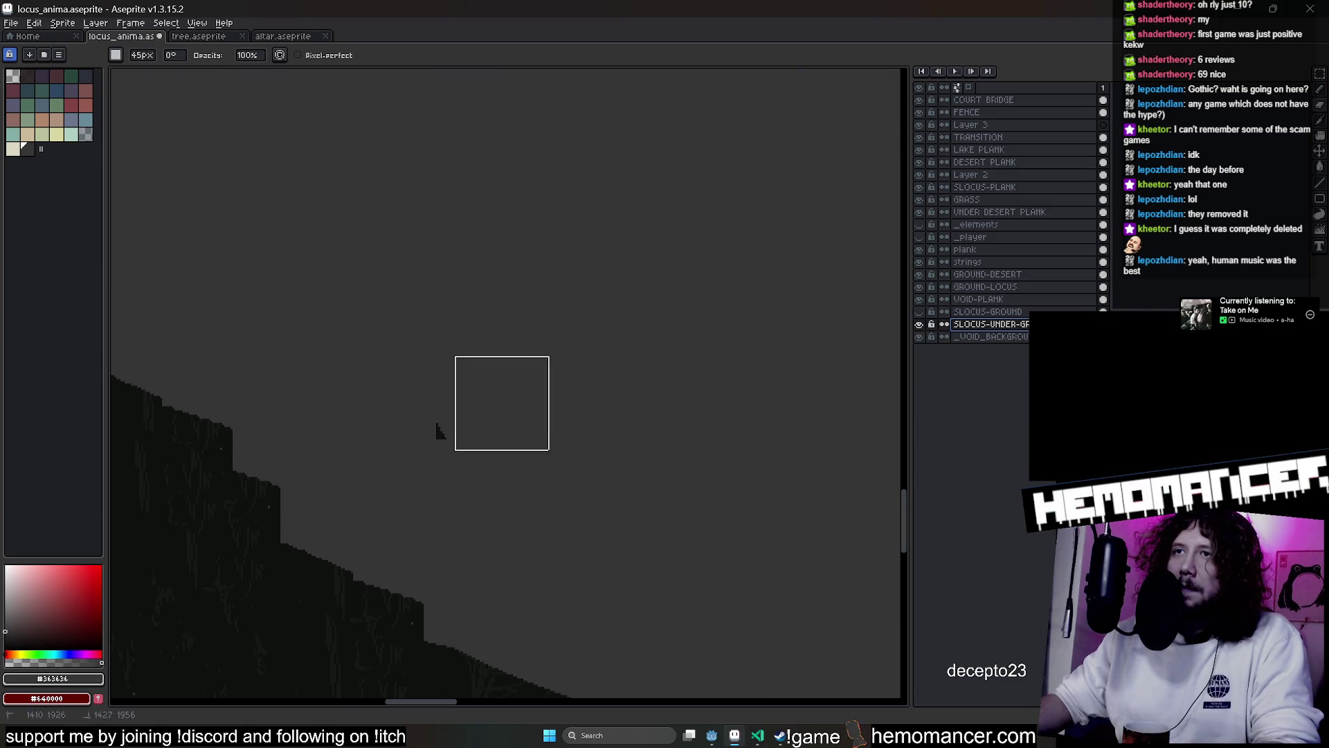
pyautogui.hscroll(-2, 540, 305)
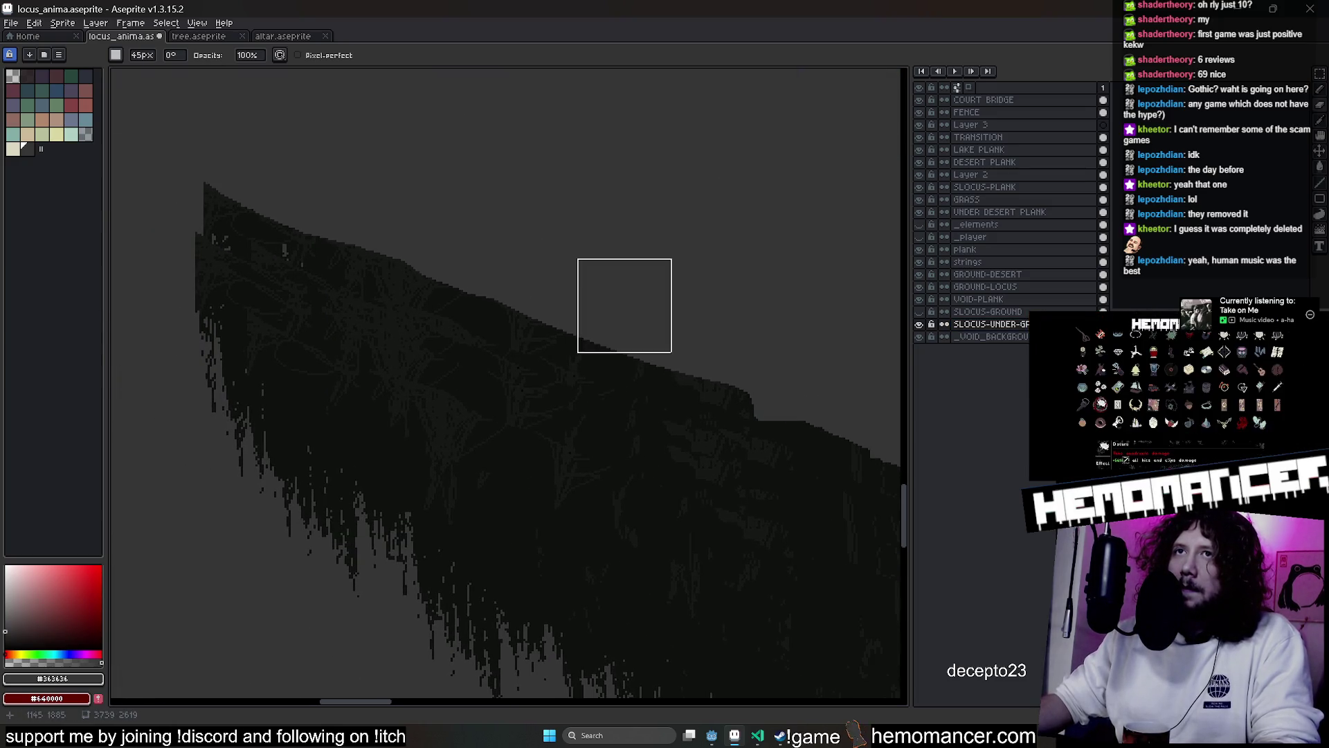
pyautogui.hscroll(3, 709, 371)
pyautogui.scroll(-2, 710, 371)
pyautogui.scroll(-3, 699, 351)
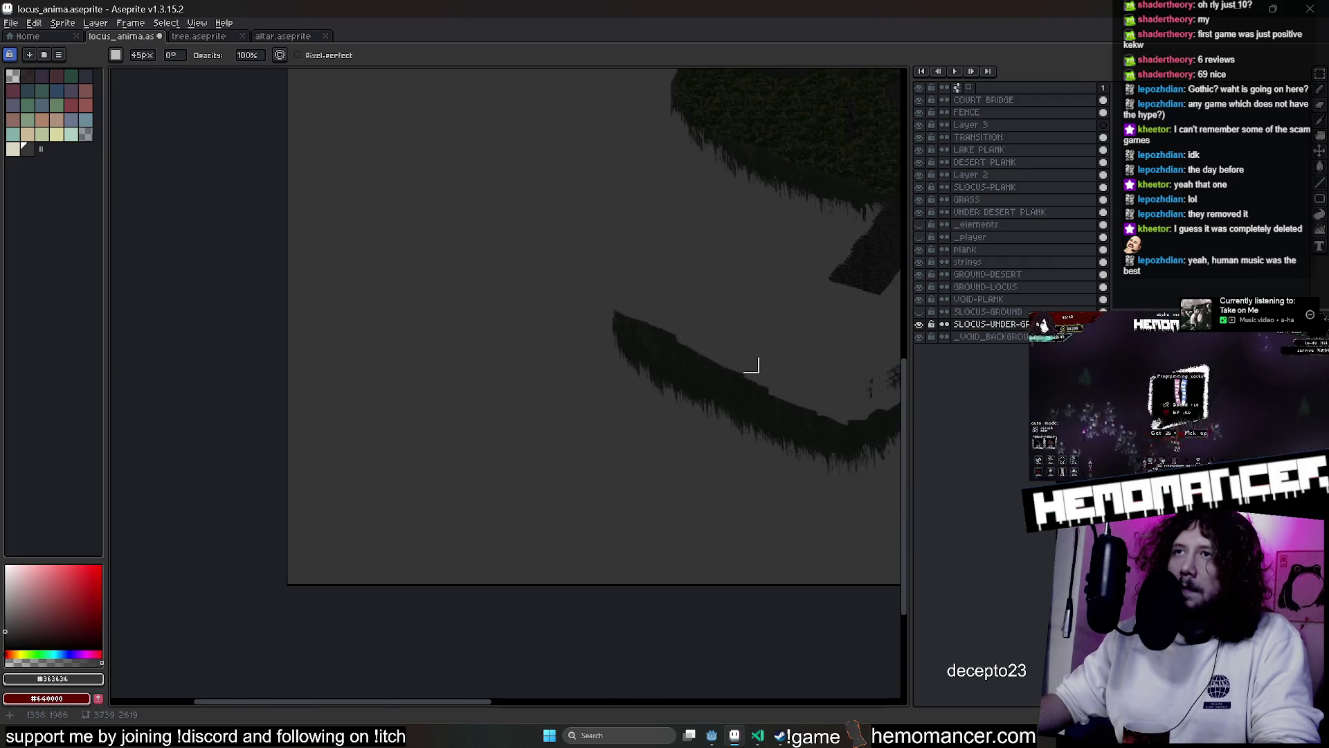
pyautogui.scroll(1, 612, 322)
pyautogui.hscroll(4, 475, 261)
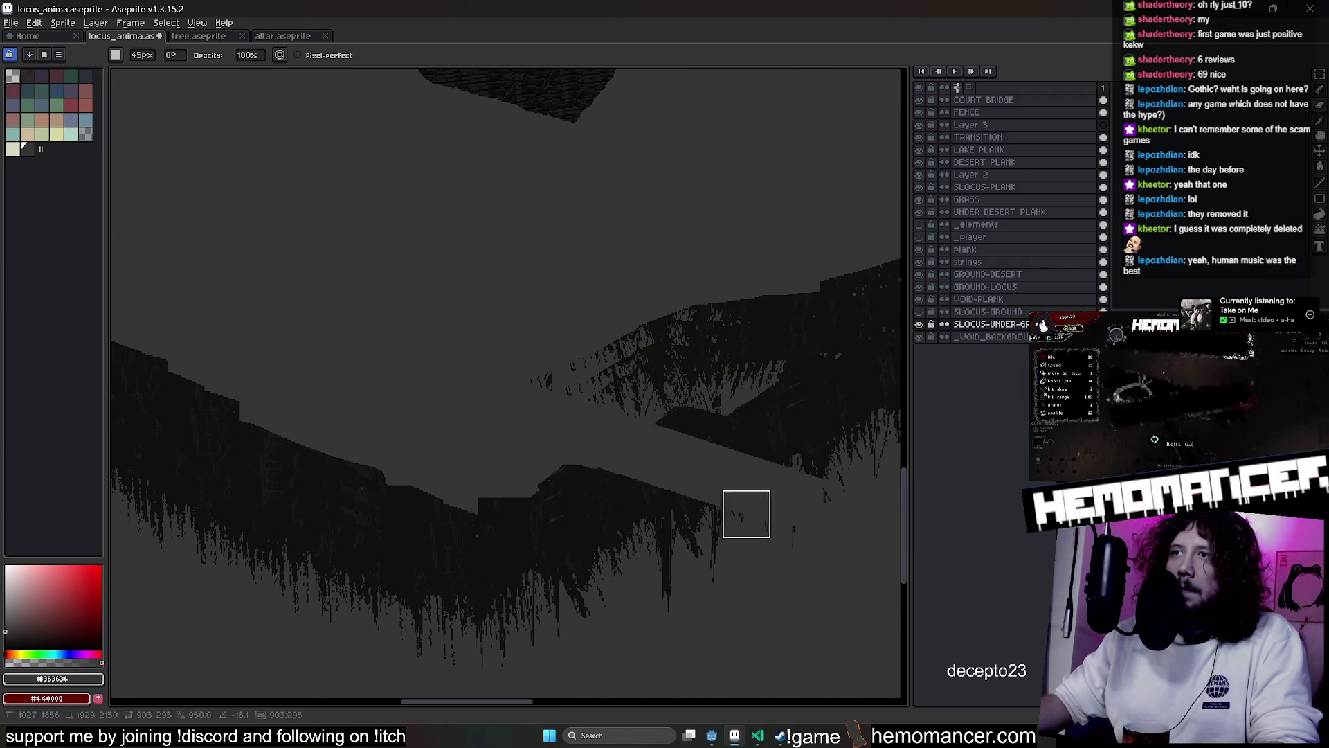
# Smooth the stepped cliff top into a straight slope, toggling SLOCUS-GROUND to compare
pyautogui.moveTo(471, 507)
pyautogui.mouseDown()
pyautogui.moveTo(351, 439)
pyautogui.moveTo(277, 448)
pyautogui.mouseUp()
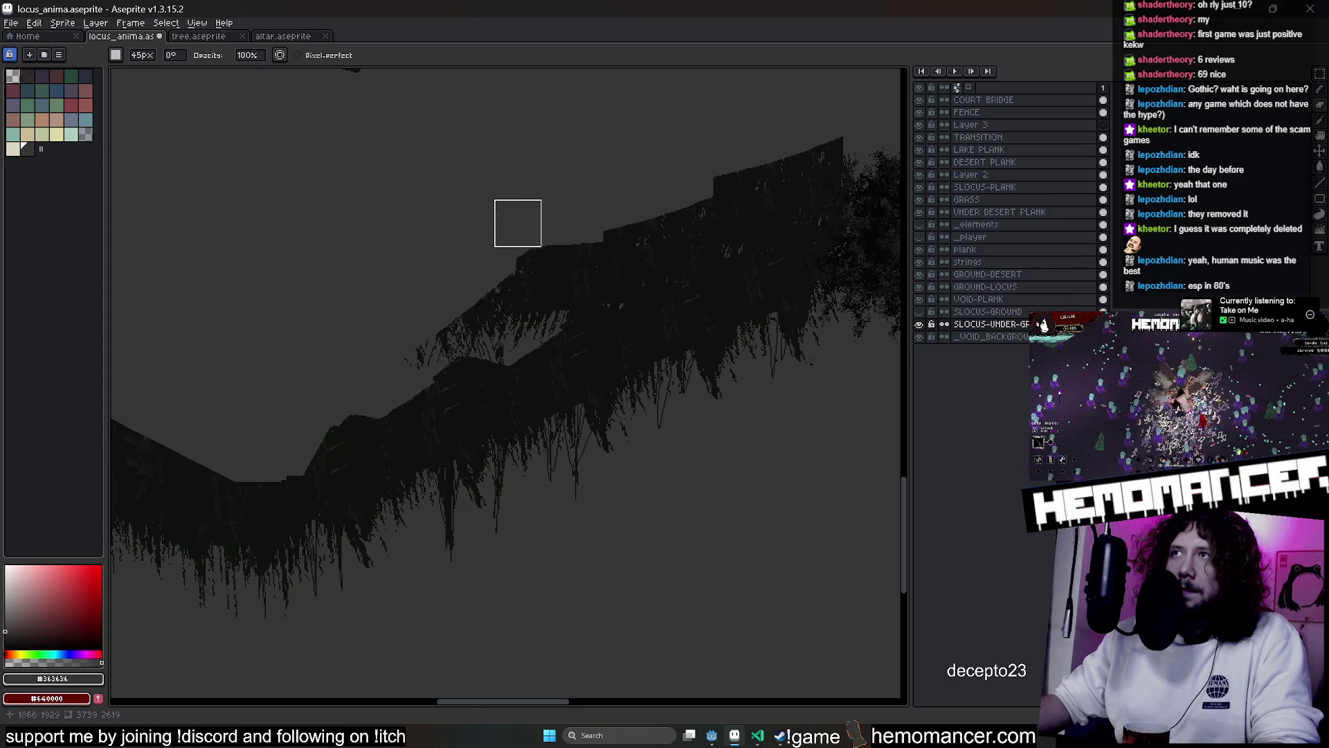
pyautogui.moveTo(703, 169)
pyautogui.mouseDown()
pyautogui.moveTo(395, 360)
pyautogui.moveTo(309, 450)
pyautogui.moveTo(581, 276)
pyautogui.moveTo(584, 258)
pyautogui.moveTo(399, 326)
pyautogui.mouseUp()
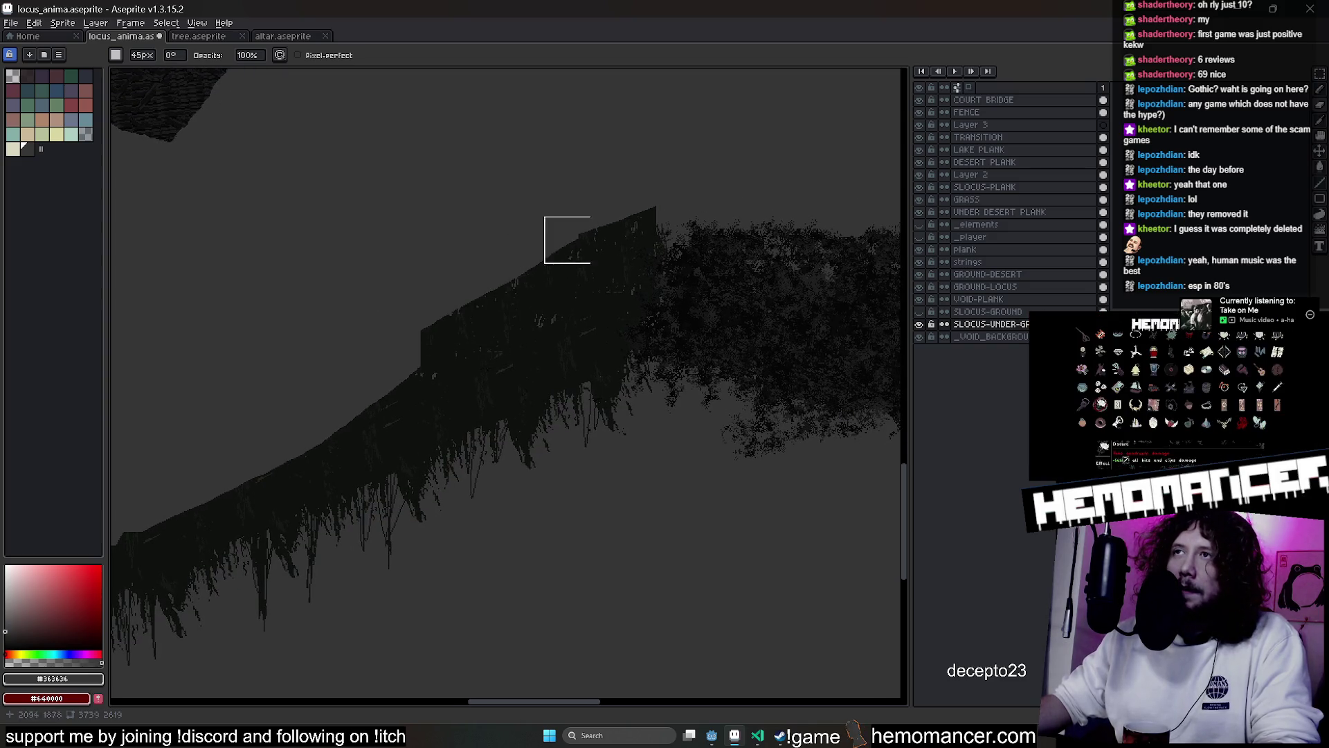
pyautogui.moveTo(644, 202)
pyautogui.mouseDown()
pyautogui.moveTo(350, 392)
pyautogui.moveTo(577, 249)
pyautogui.mouseUp()
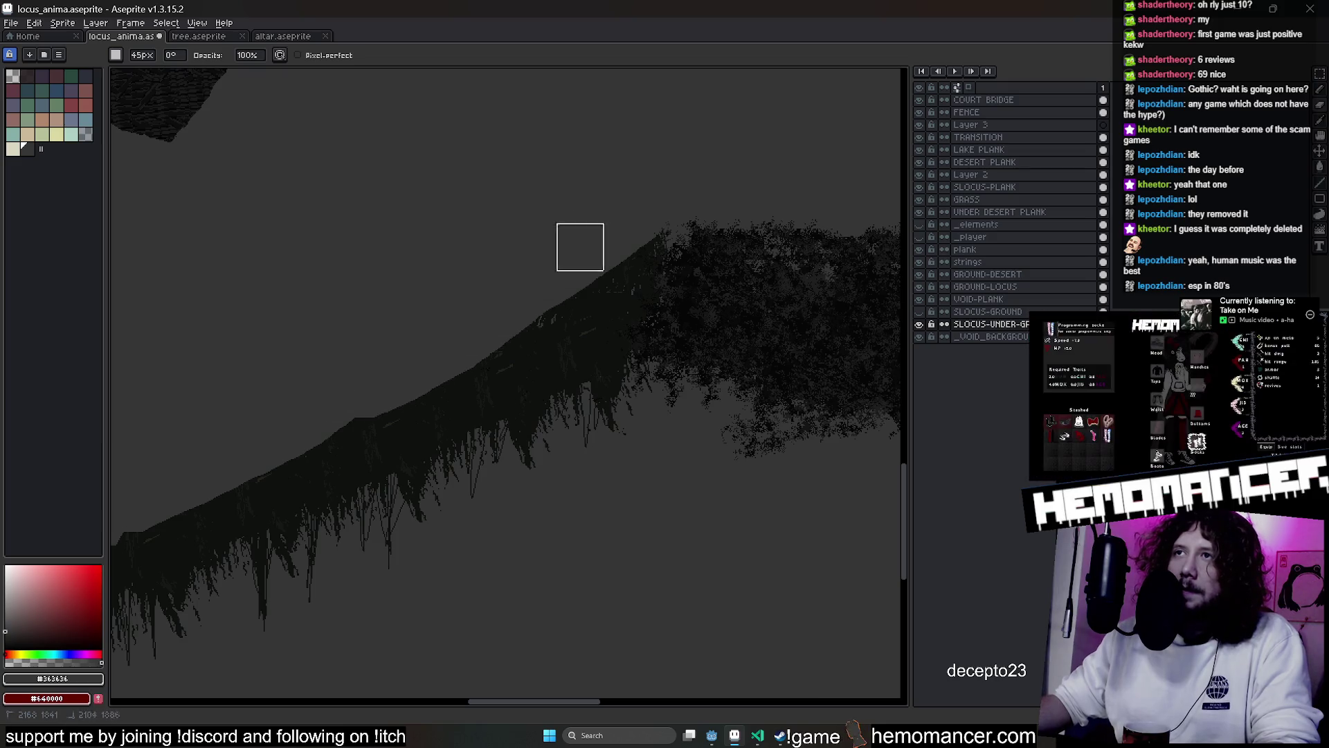
pyautogui.click(920, 312)
pyautogui.click(919, 312)
pyautogui.click(920, 313)
pyautogui.click(921, 315)
pyautogui.click(921, 315)
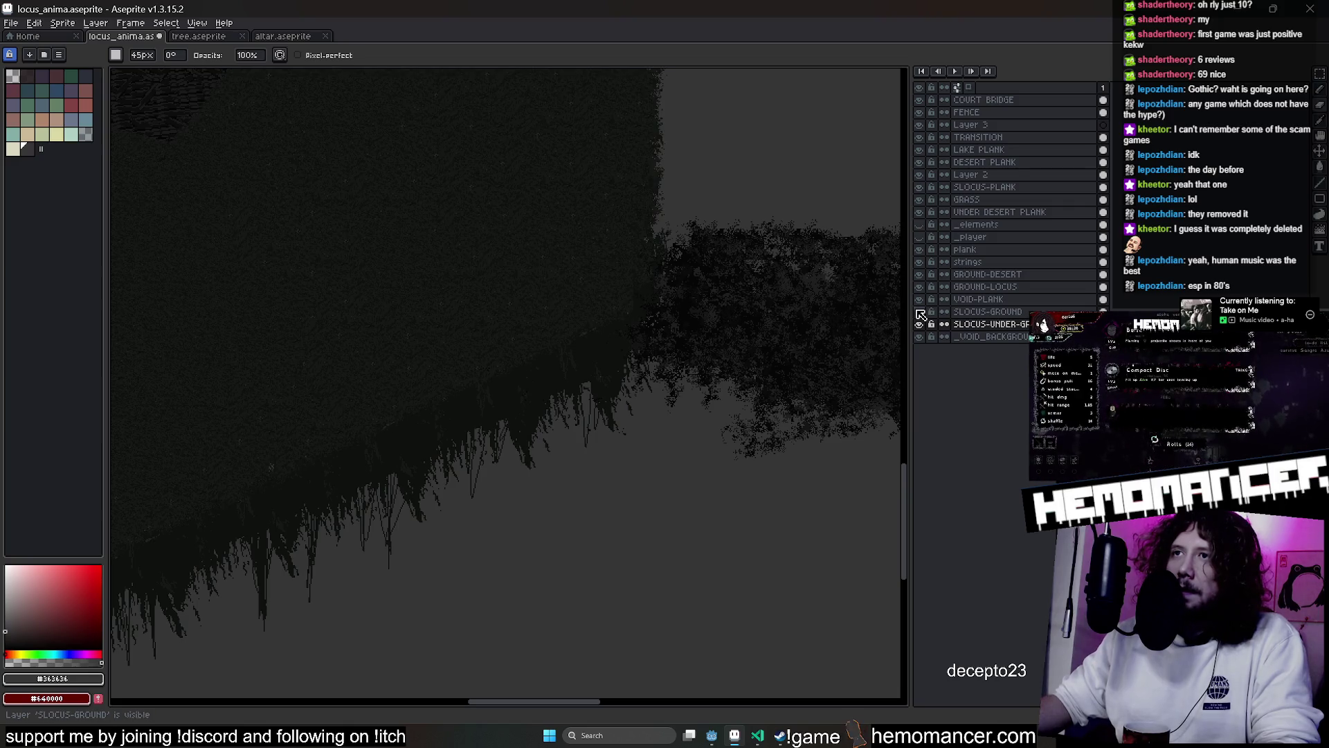
# Copy the dark foliage band from the VOID-PLANK layer with a rectangular selection
pyautogui.scroll(-3, 632, 386)
pyautogui.moveTo(691, 403); pyautogui.dragTo(338, 335)
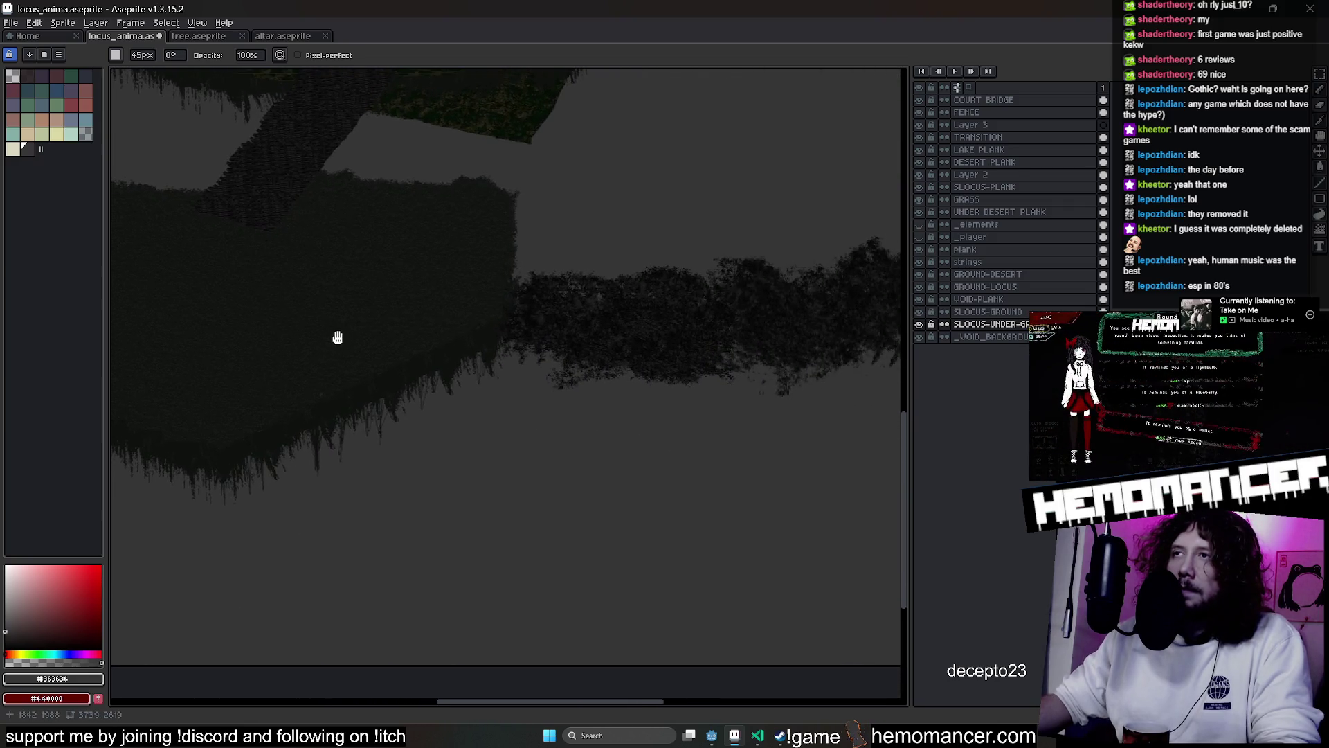
pyautogui.moveTo(845, 312); pyautogui.dragTo(616, 333)
pyautogui.scroll(-4, 526, 348)
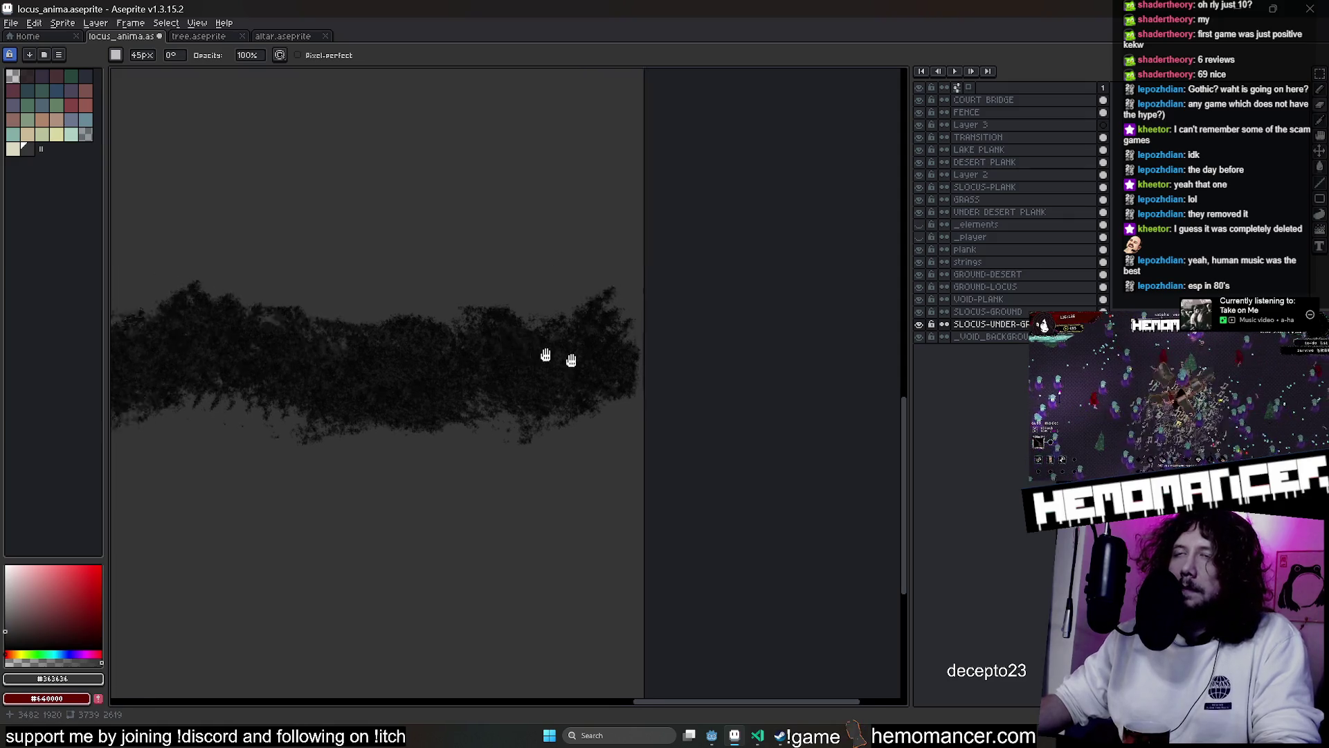
pyautogui.scroll(1, 497, 346)
pyautogui.scroll(3, 496, 346)
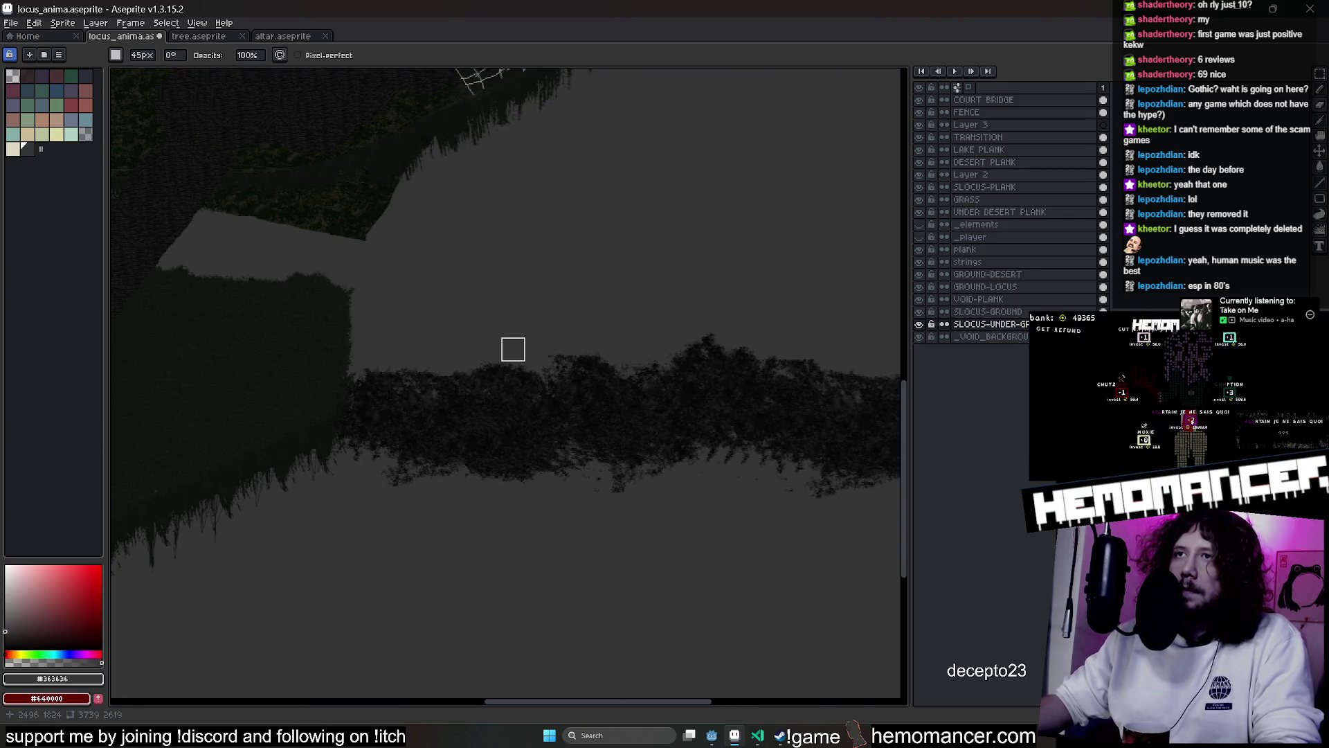
pyautogui.scroll(3, 668, 424)
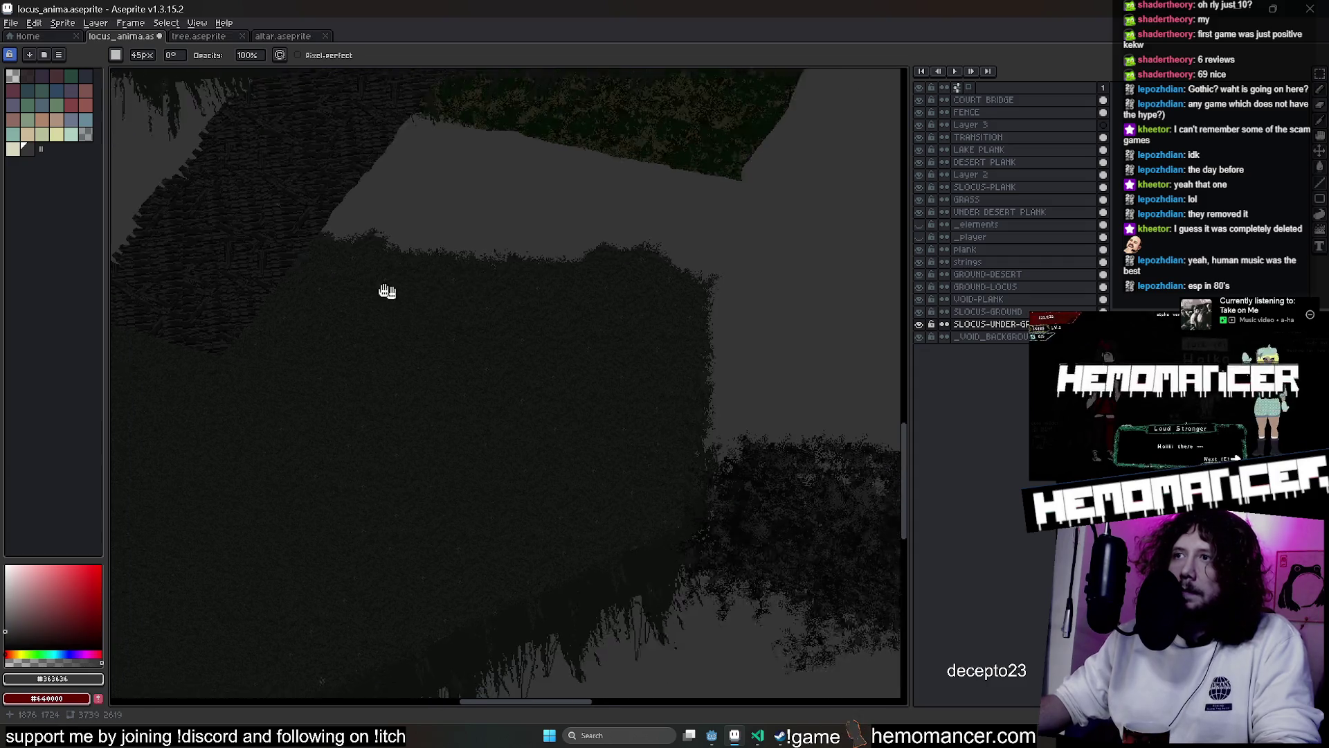
pyautogui.click(997, 299)
pyautogui.hscroll(2, 760, 309)
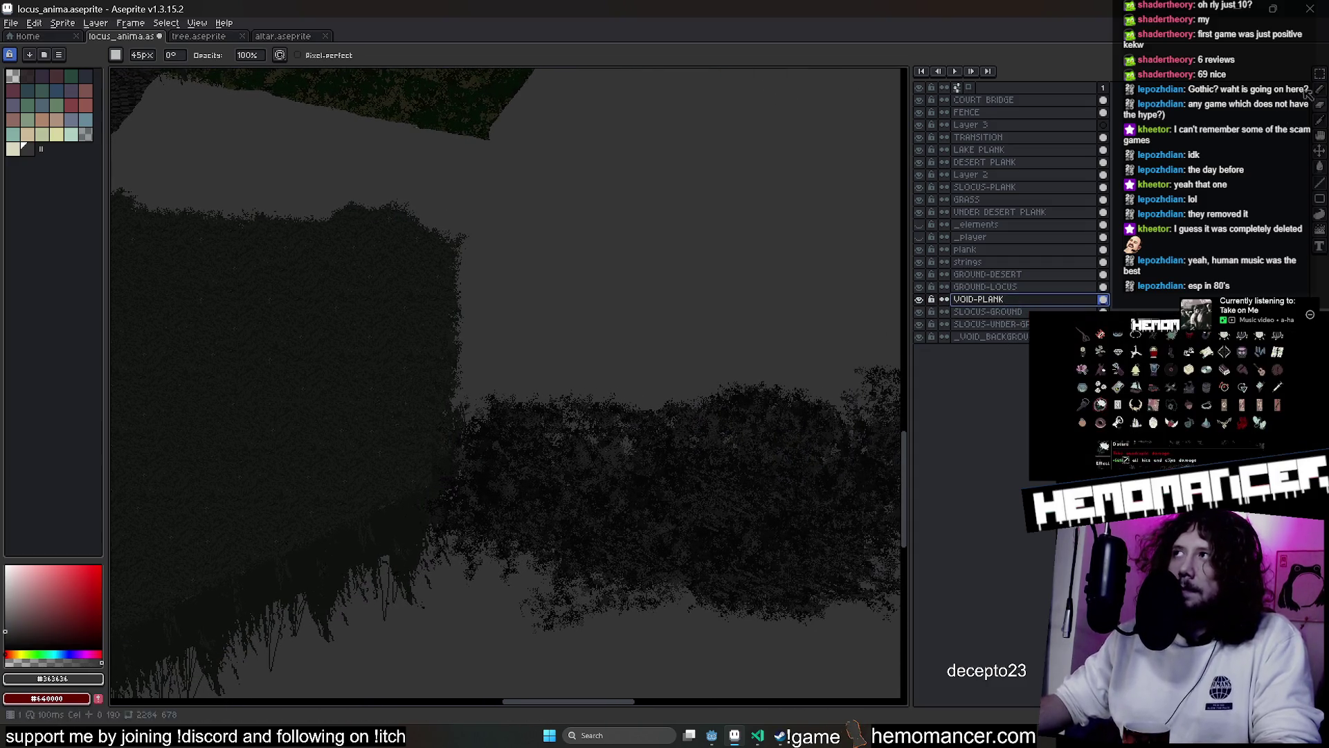
pyautogui.click(1320, 74)
pyautogui.moveTo(315, 261)
pyautogui.mouseDown()
pyautogui.moveTo(900, 607)
pyautogui.moveTo(741, 611)
pyautogui.mouseUp()
pyautogui.hotkey('ctrl', 'd')
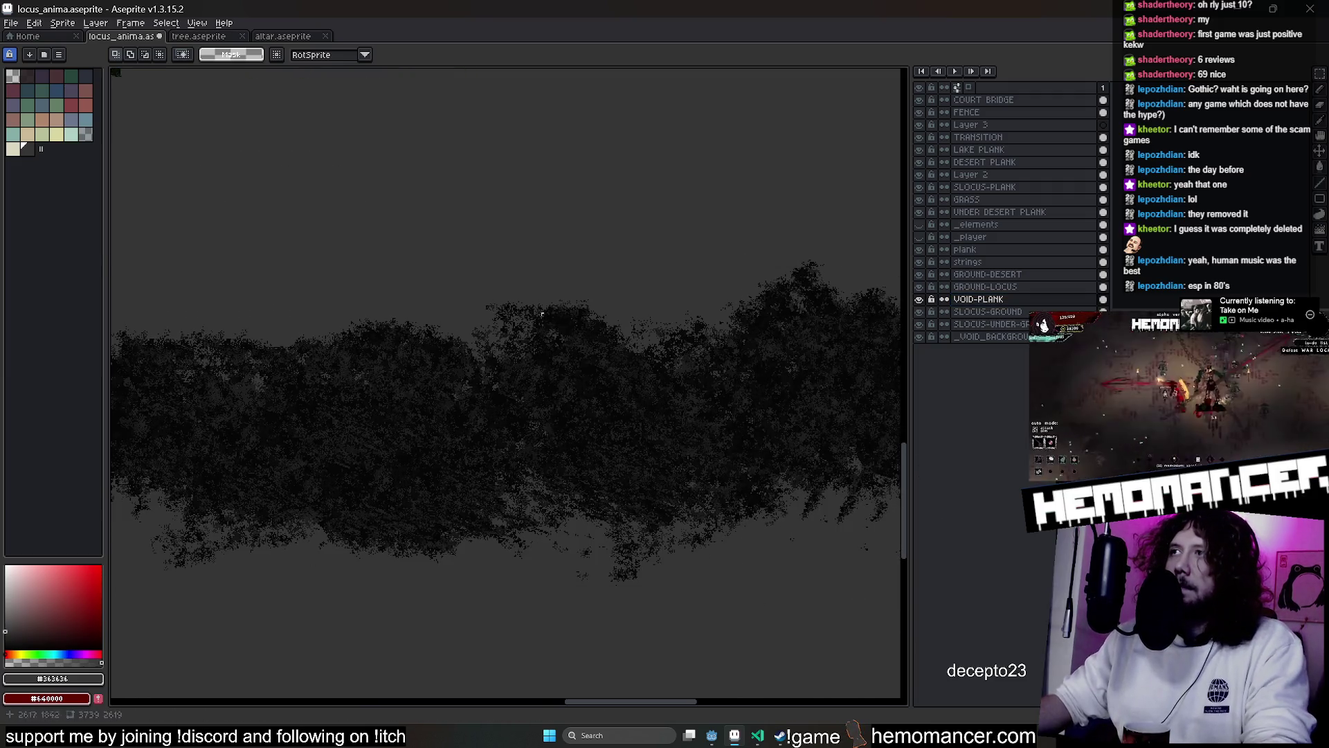
pyautogui.scroll(3, 732, 453)
pyautogui.hscroll(-2, 732, 453)
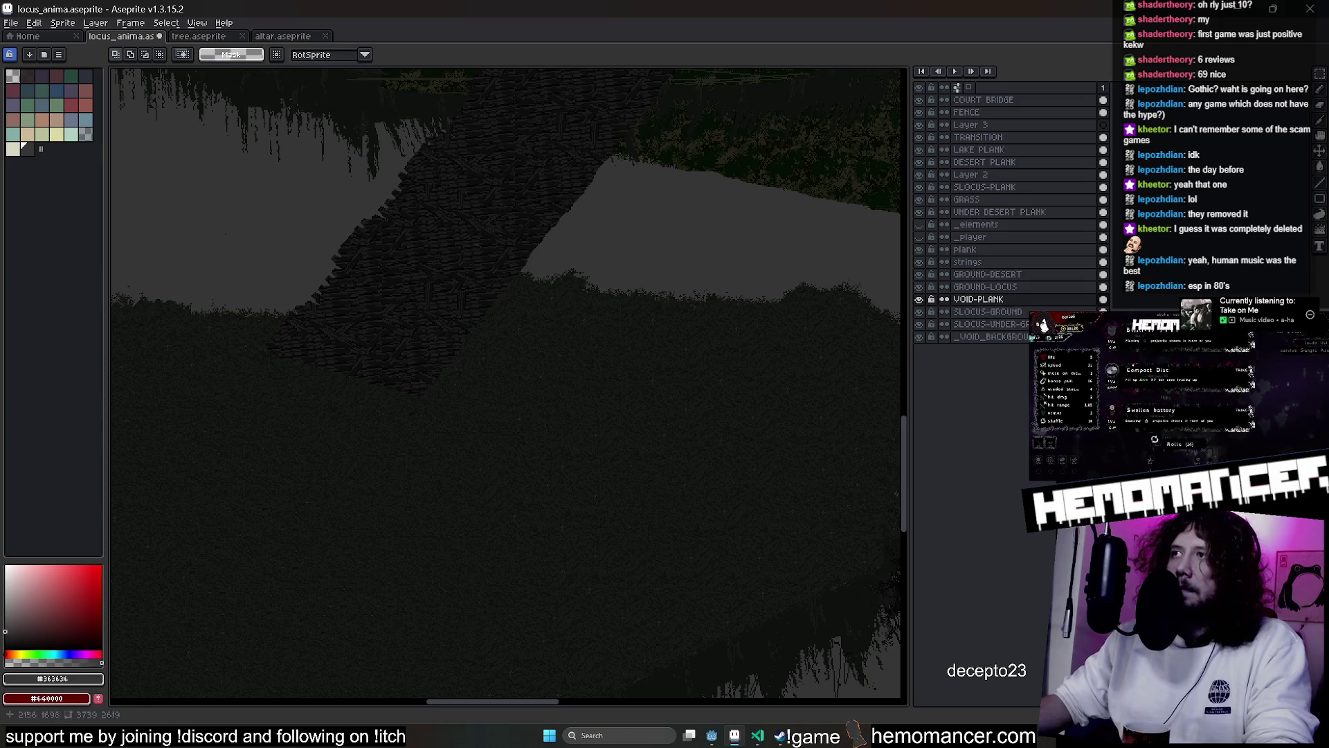
pyautogui.click(997, 287)
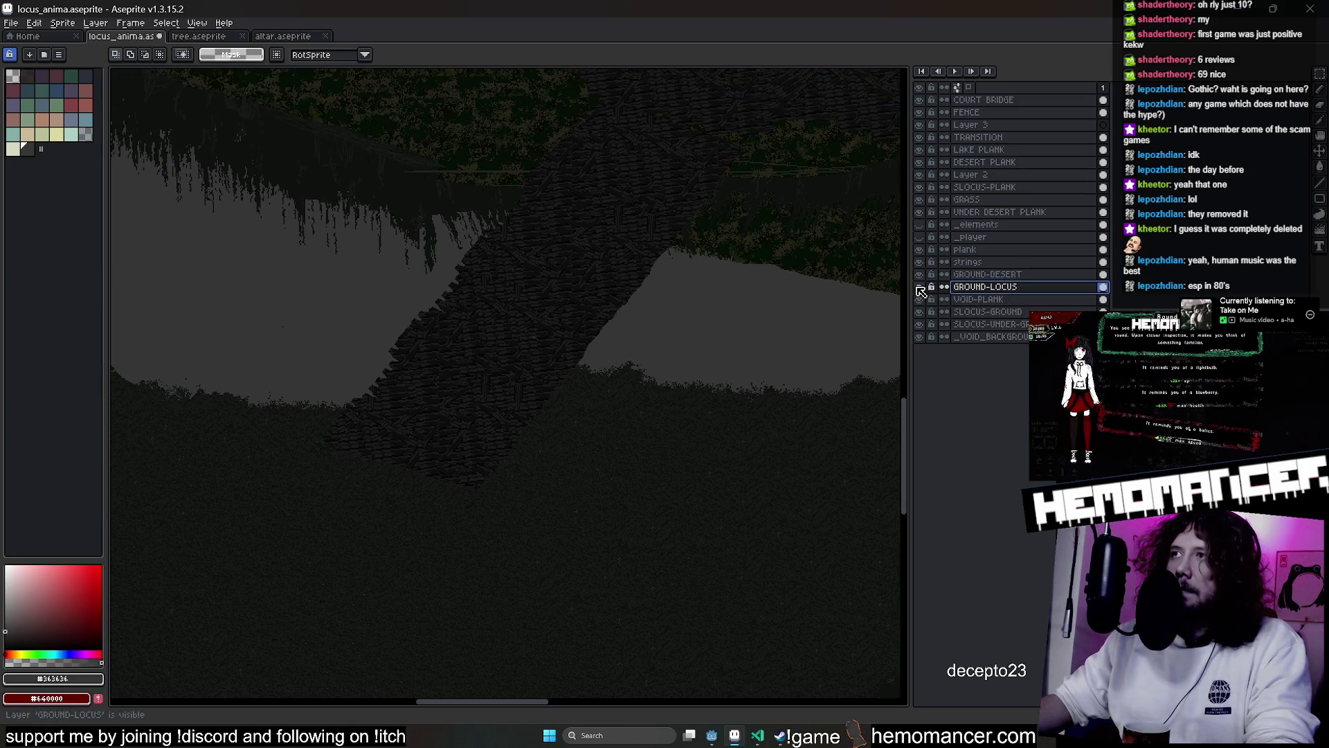
# Add a new layer named SLOCUS-UNDER-PLANK beneath SLOCUS-PLANK
pyautogui.click(969, 187)
pyautogui.hotkey('ctrl', 't')
pyautogui.press('Return')
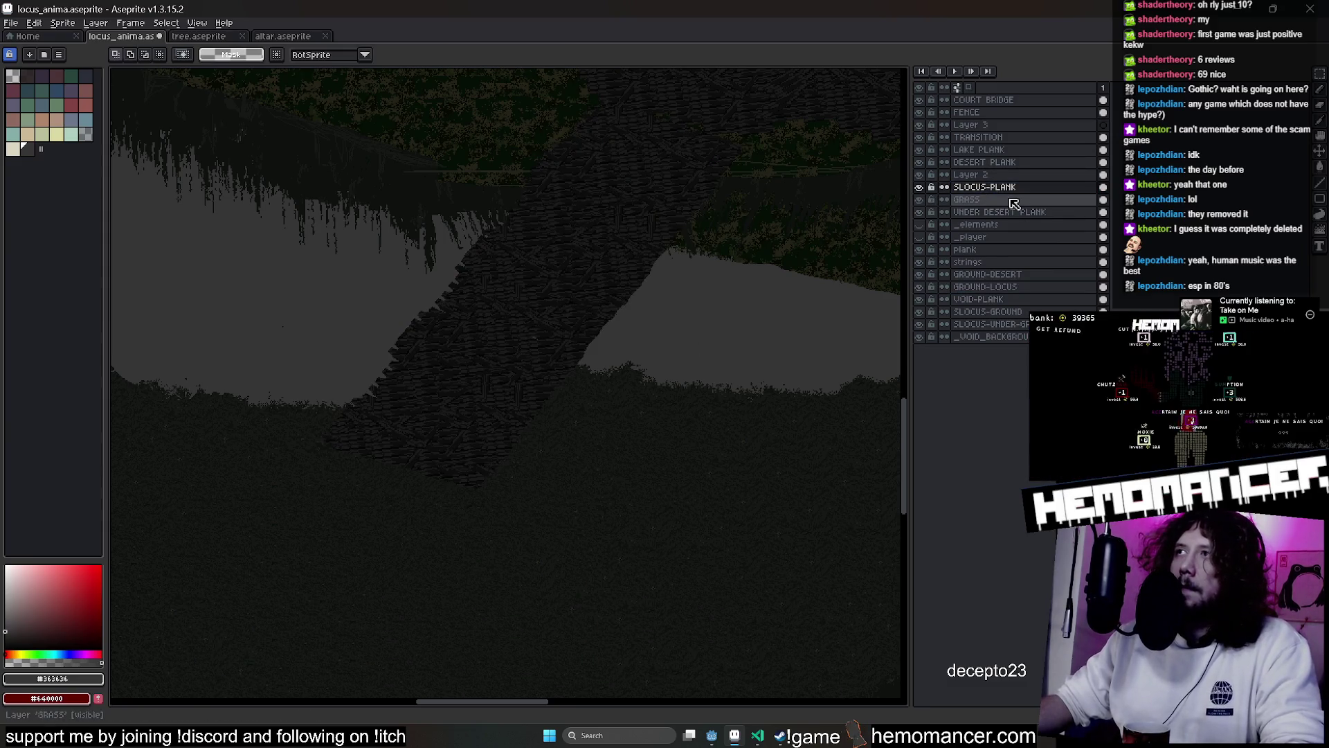
pyautogui.click(997, 286)
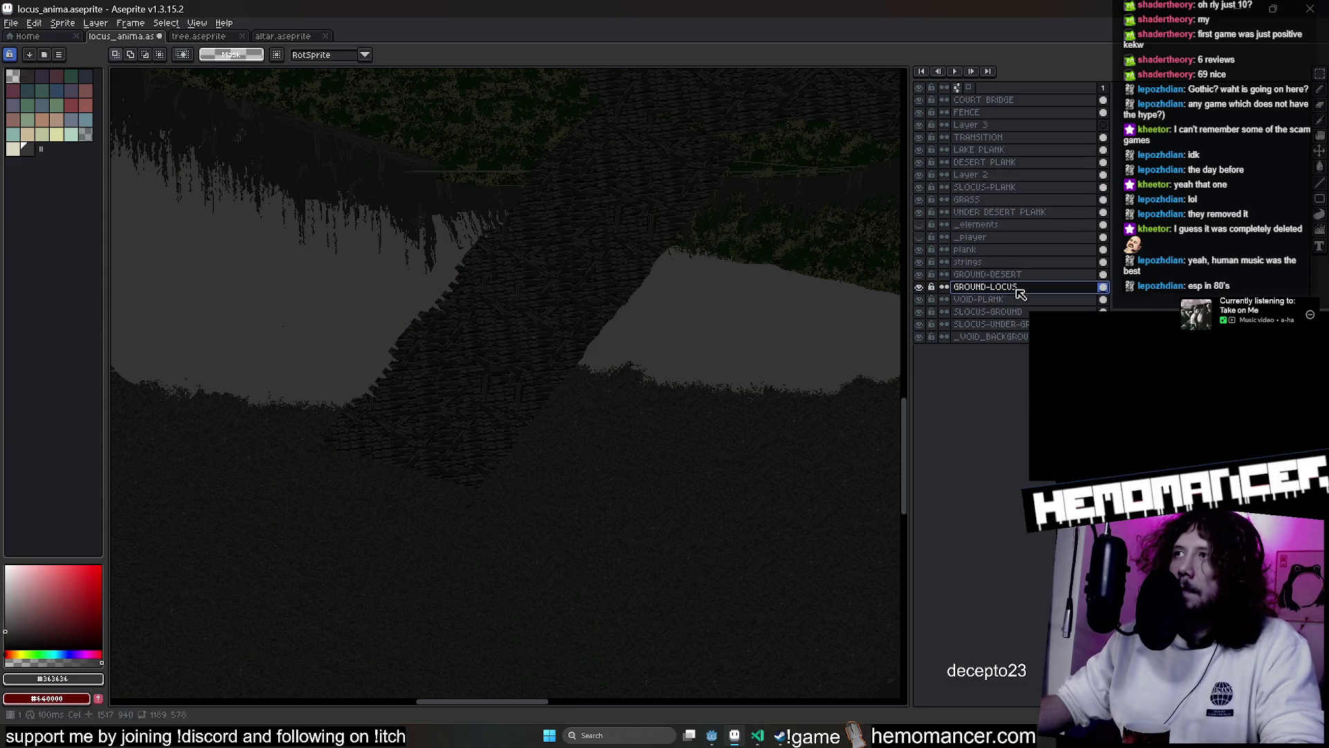
pyautogui.rightClick(1003, 194)
pyautogui.click(1104, 214)
pyautogui.moveTo(1000, 200)
pyautogui.mouseDown()
pyautogui.moveTo(949, 198)
pyautogui.moveTo(960, 190)
pyautogui.mouseUp()
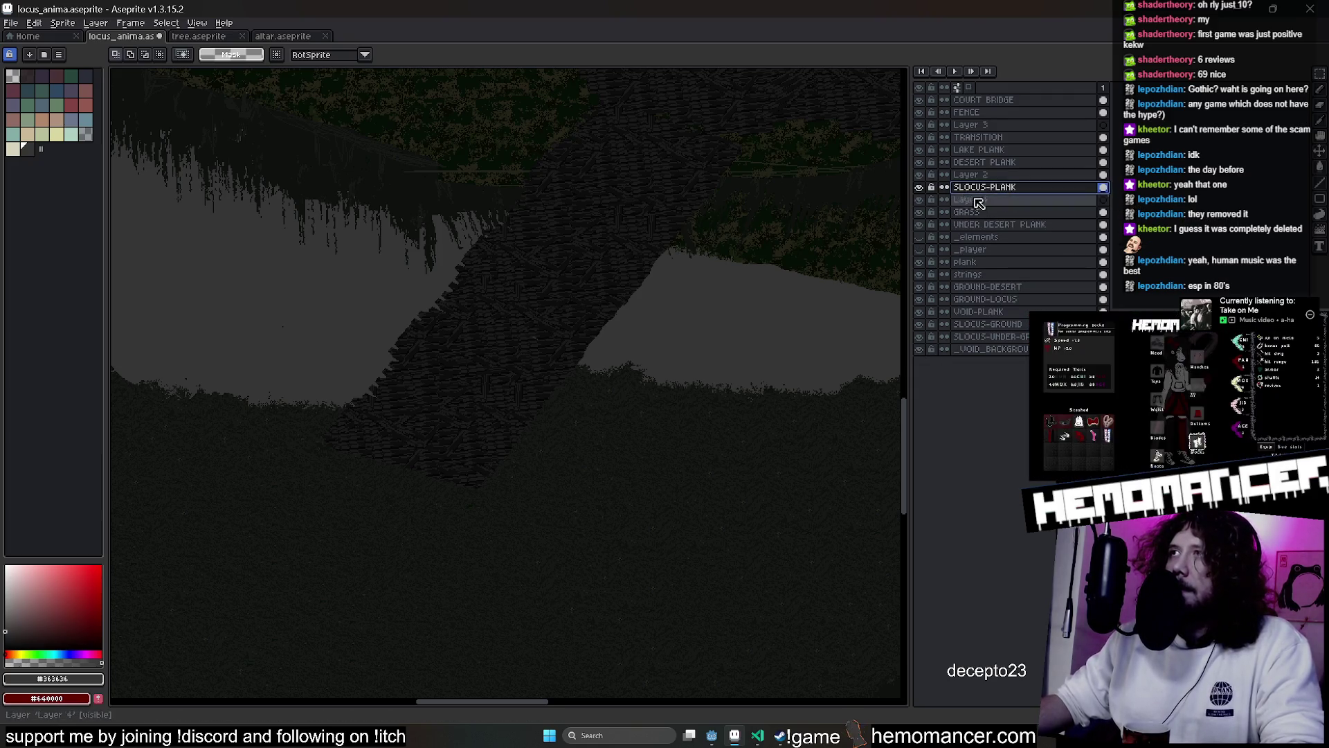
pyautogui.doubleClick(979, 199)
pyautogui.write('SLOCUS-UNDER-P')
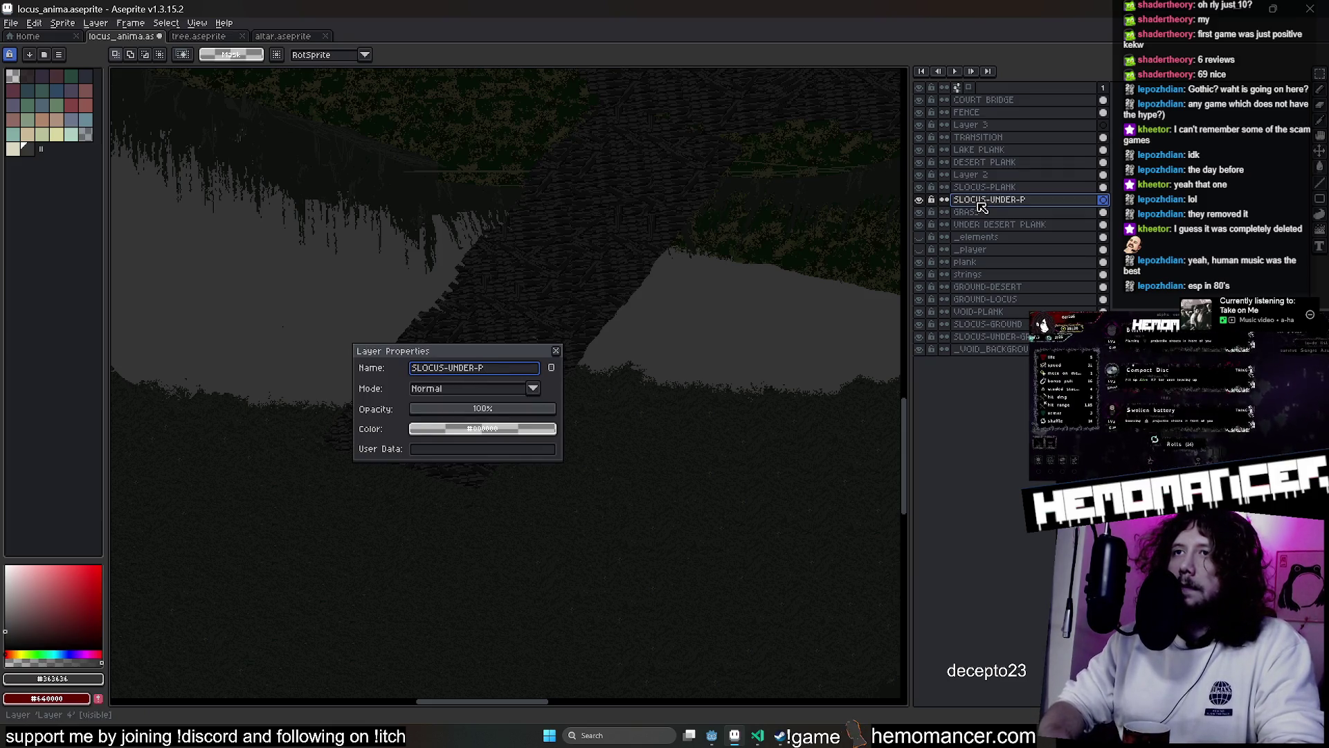
pyautogui.write('ANK')
pyautogui.press('Return')
# Paste the foliage onto it, move it over the plank, rotate about 52.8° and shrink to fit
pyautogui.hotkey('ctrl', 'v')
pyautogui.moveTo(710, 553)
pyautogui.mouseDown()
pyautogui.moveTo(633, 297)
pyautogui.moveTo(819, 330)
pyautogui.mouseUp()
pyautogui.moveTo(777, 261)
pyautogui.mouseDown()
pyautogui.moveTo(416, 163)
pyautogui.moveTo(480, 175)
pyautogui.moveTo(449, 547)
pyautogui.moveTo(493, 448)
pyautogui.moveTo(498, 484)
pyautogui.mouseUp()
pyautogui.scroll(-2, 493, 495)
pyautogui.scroll(2, 584, 438)
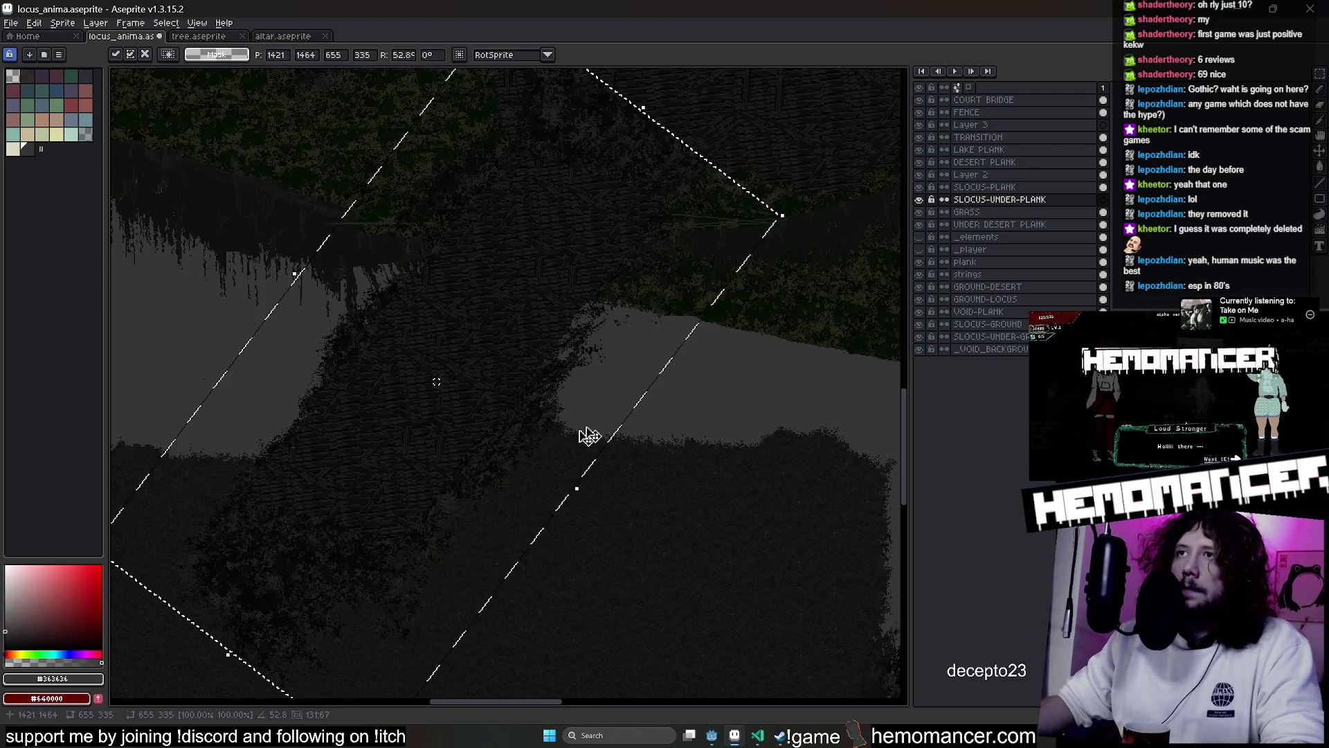
pyautogui.moveTo(782, 216)
pyautogui.mouseDown()
pyautogui.moveTo(713, 261)
pyautogui.moveTo(641, 399)
pyautogui.moveTo(481, 466)
pyautogui.moveTo(475, 353)
pyautogui.moveTo(599, 371)
pyautogui.moveTo(742, 291)
pyautogui.moveTo(796, 283)
pyautogui.mouseUp()
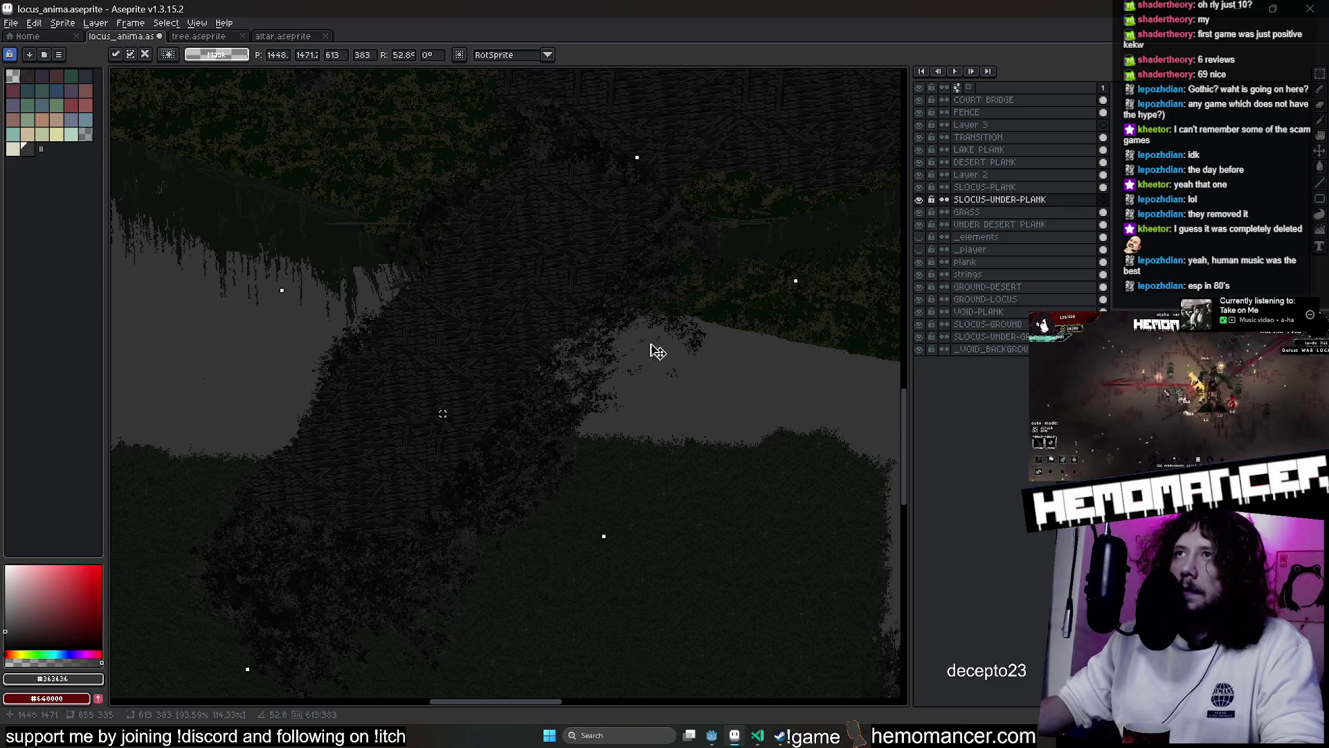
pyautogui.press('Return')
pyautogui.hotkey('ctrl', 'd')
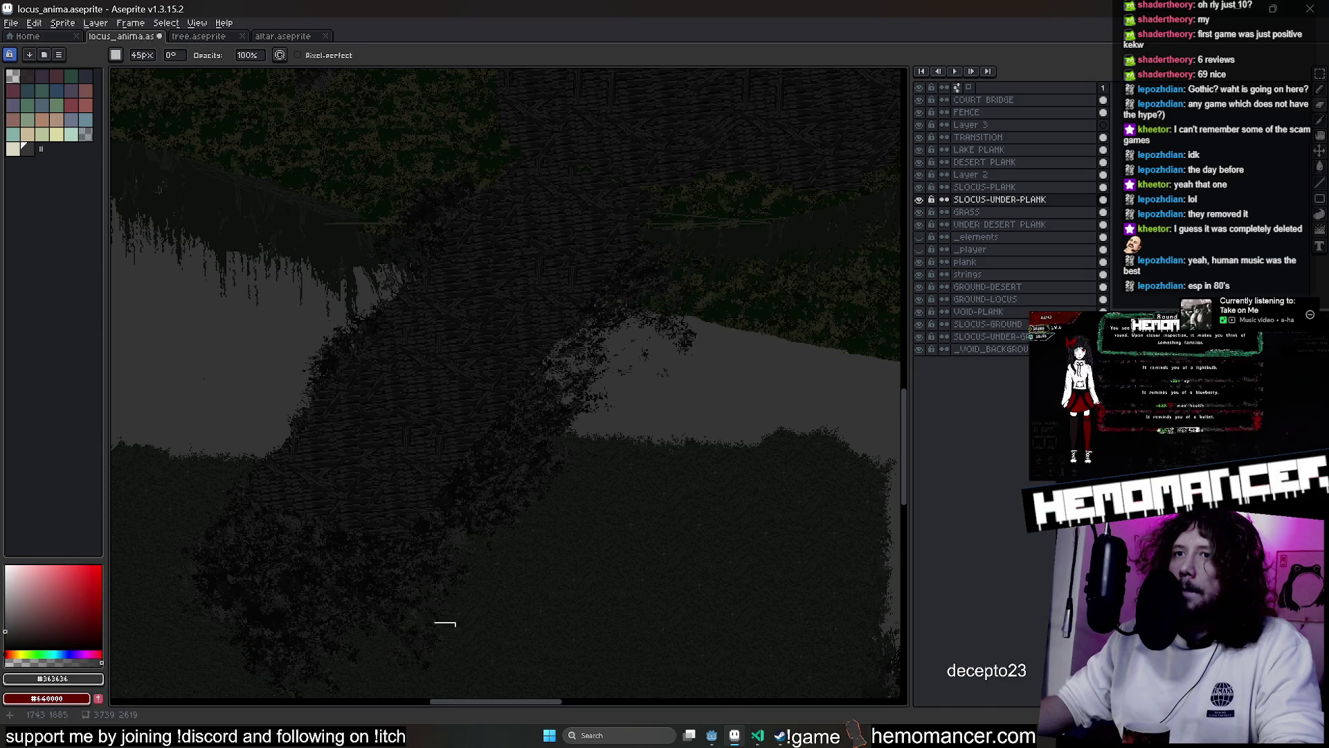
pyautogui.scroll(-4, 468, 587)
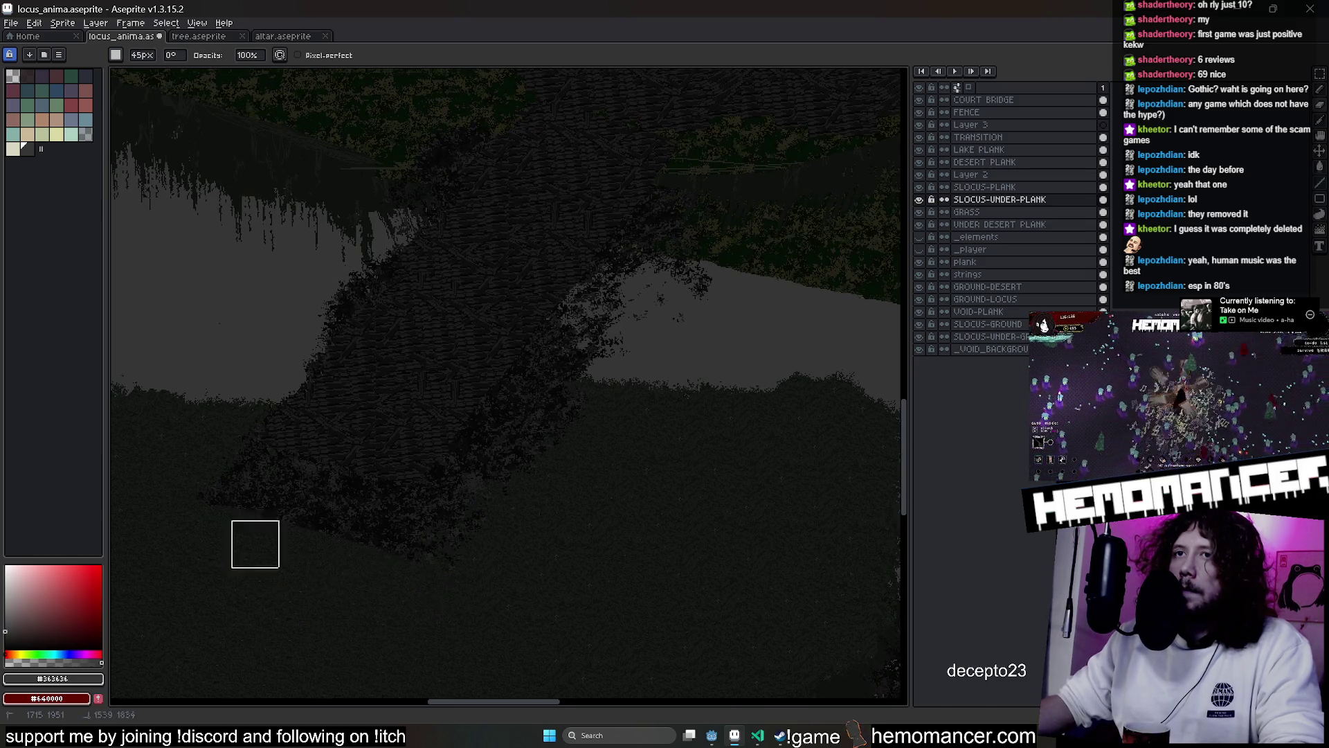
pyautogui.press('ctrl')
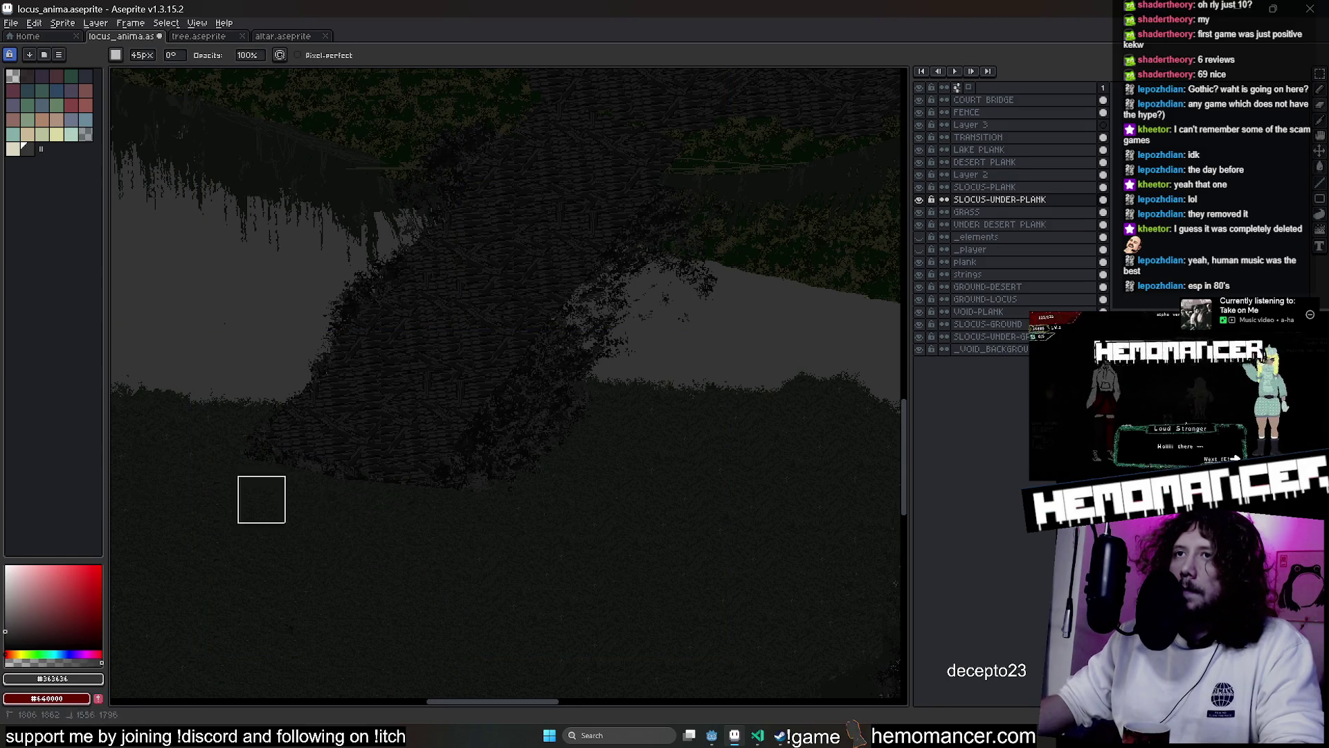
pyautogui.hscroll(-2, 259, 496)
pyautogui.scroll(3, 691, 424)
pyautogui.hscroll(3, 691, 424)
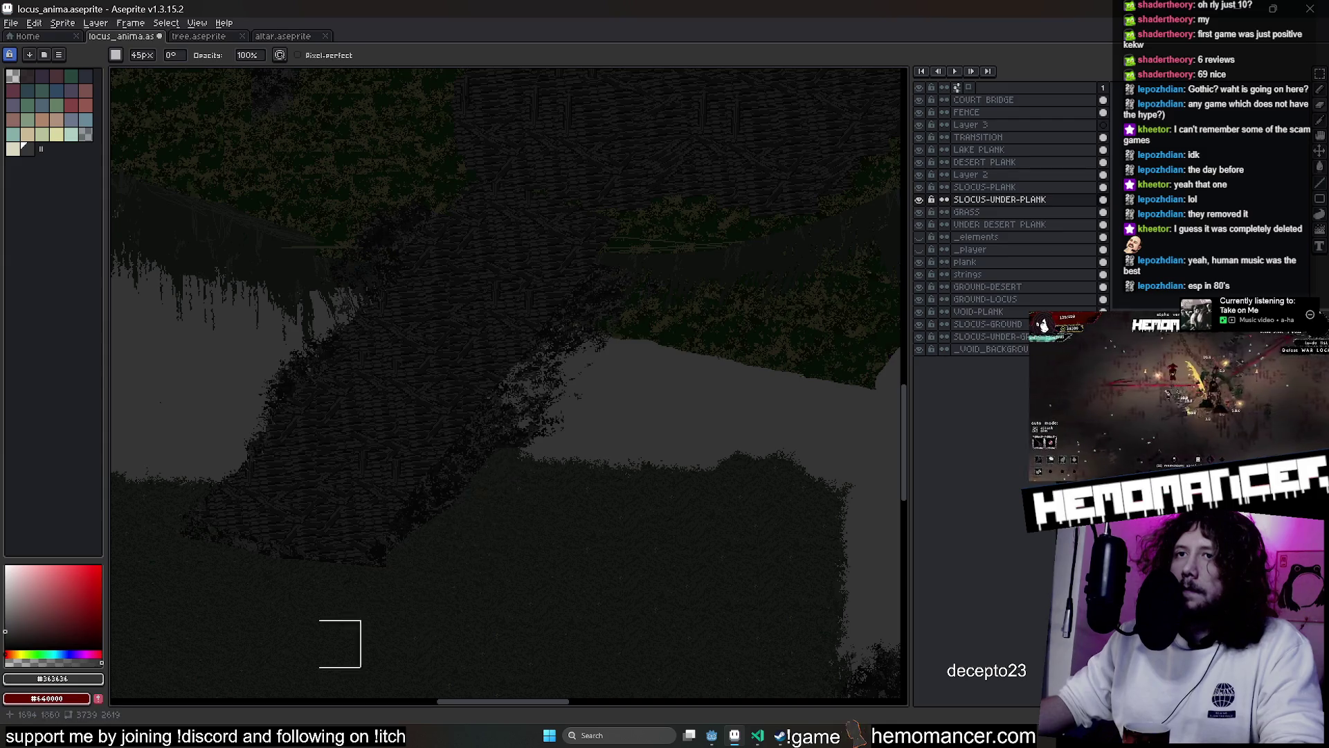
pyautogui.click(1320, 75)
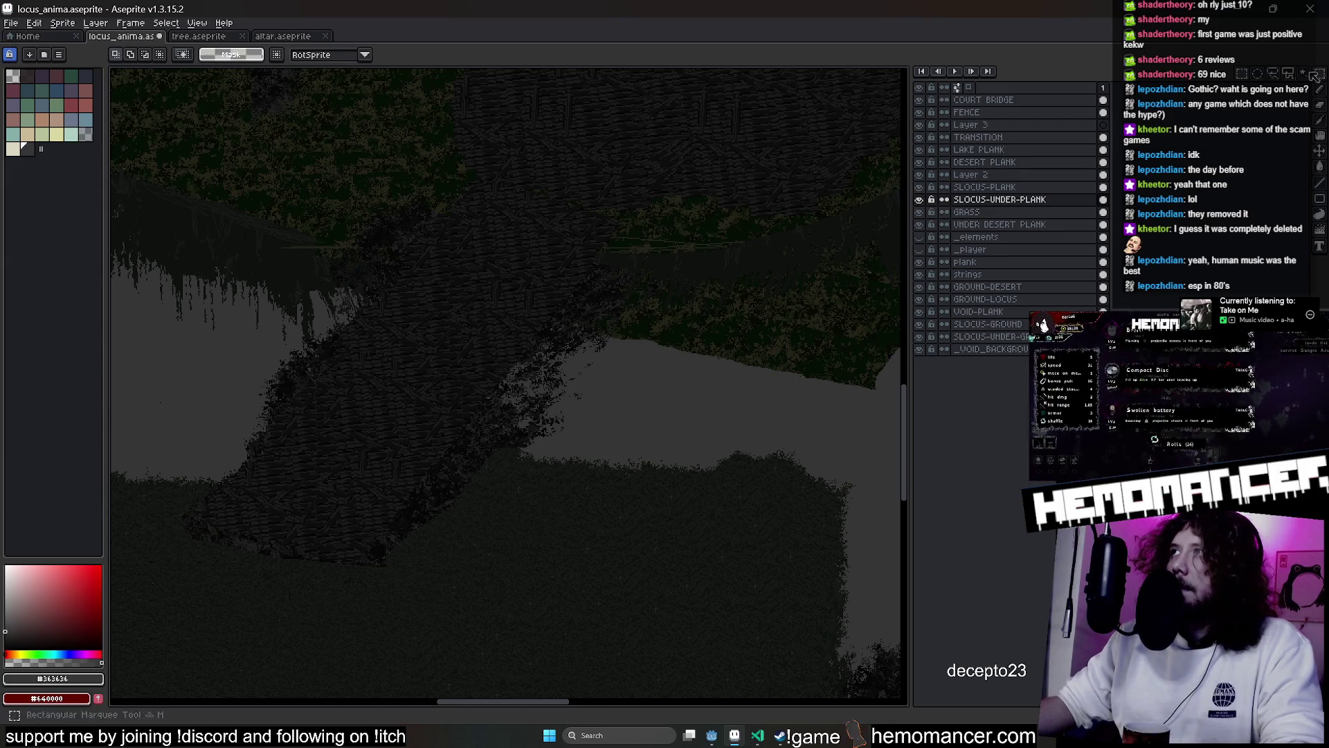
# Move a selected foliage patch down-left near the plank and rotate it about 94°
pyautogui.hscroll(-5, 475, 306)
pyautogui.moveTo(324, 320)
pyautogui.mouseDown()
pyautogui.moveTo(561, 439)
pyautogui.moveTo(508, 435)
pyautogui.mouseUp()
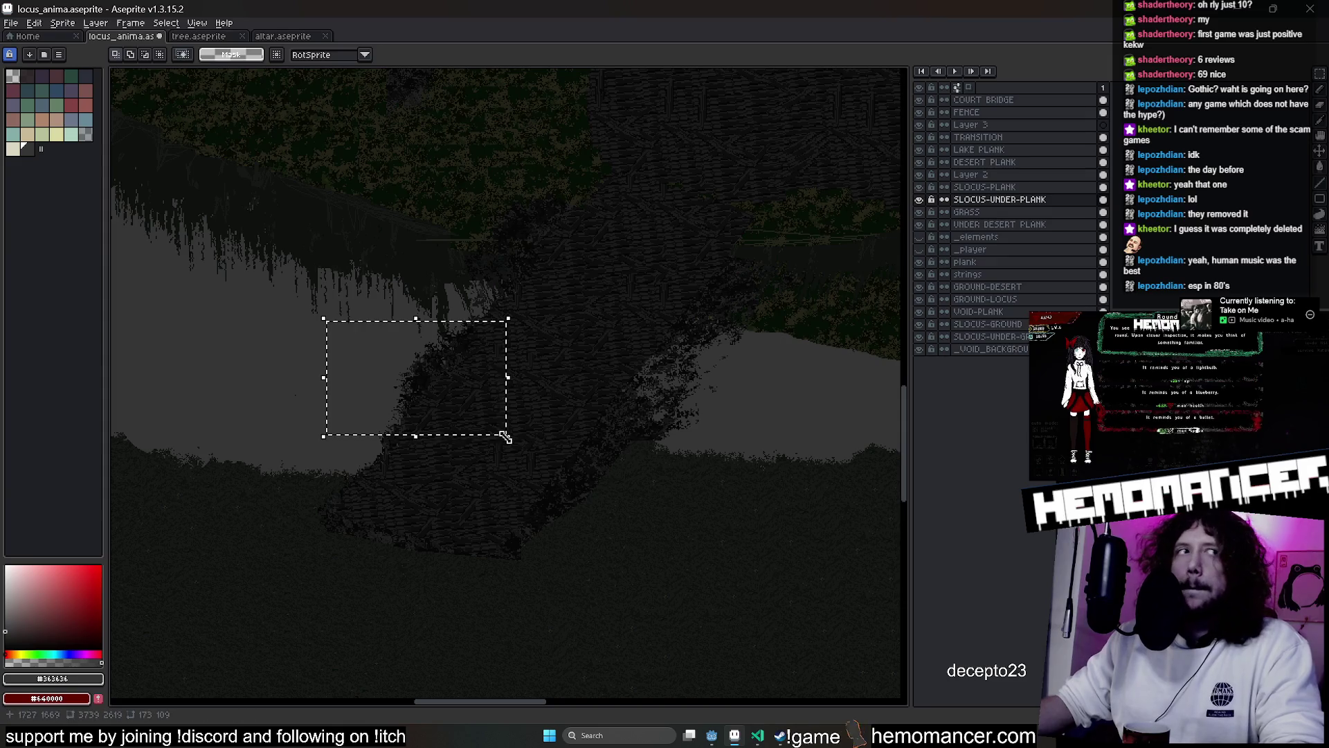
pyautogui.hotkey('ctrl', 'd')
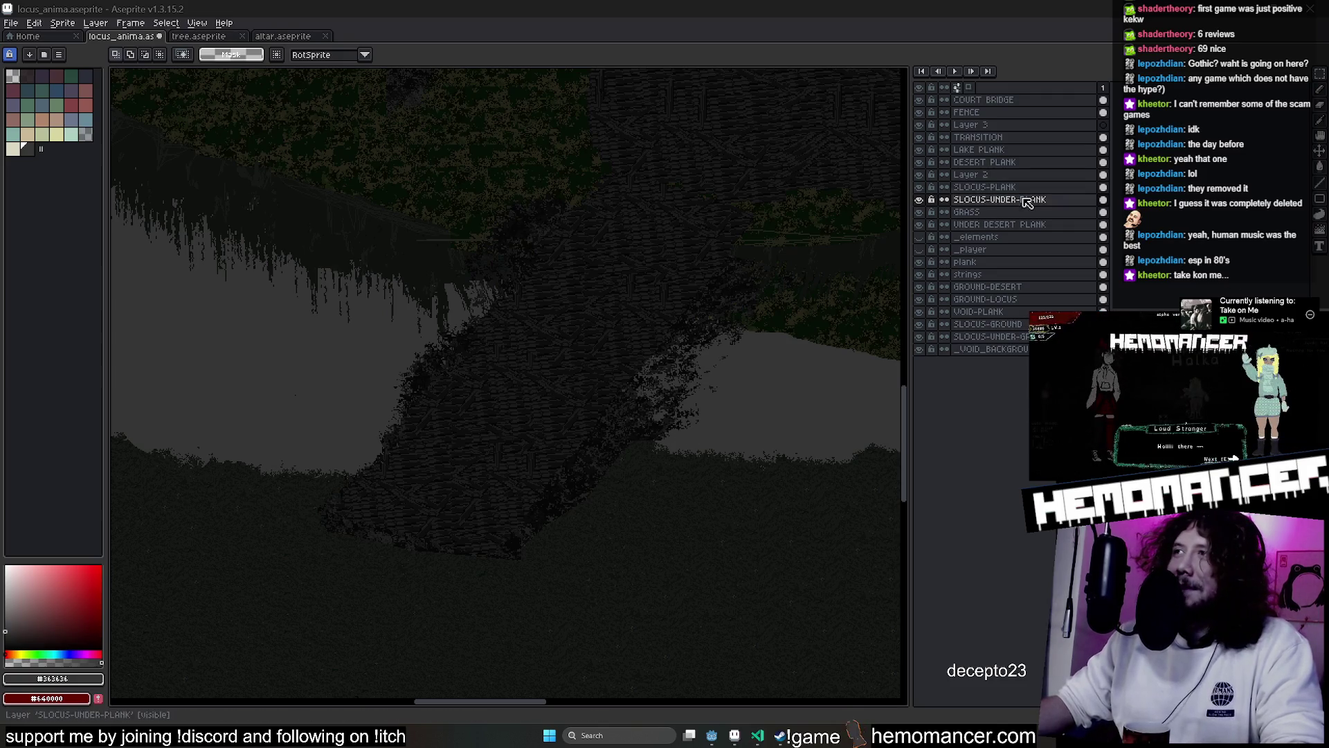
pyautogui.hotkey('ctrl', 'shift', 'd')
pyautogui.moveTo(438, 407); pyautogui.dragTo(475, 454)
pyautogui.moveTo(475, 362)
pyautogui.mouseDown()
pyautogui.moveTo(282, 437)
pyautogui.moveTo(468, 502)
pyautogui.mouseUp()
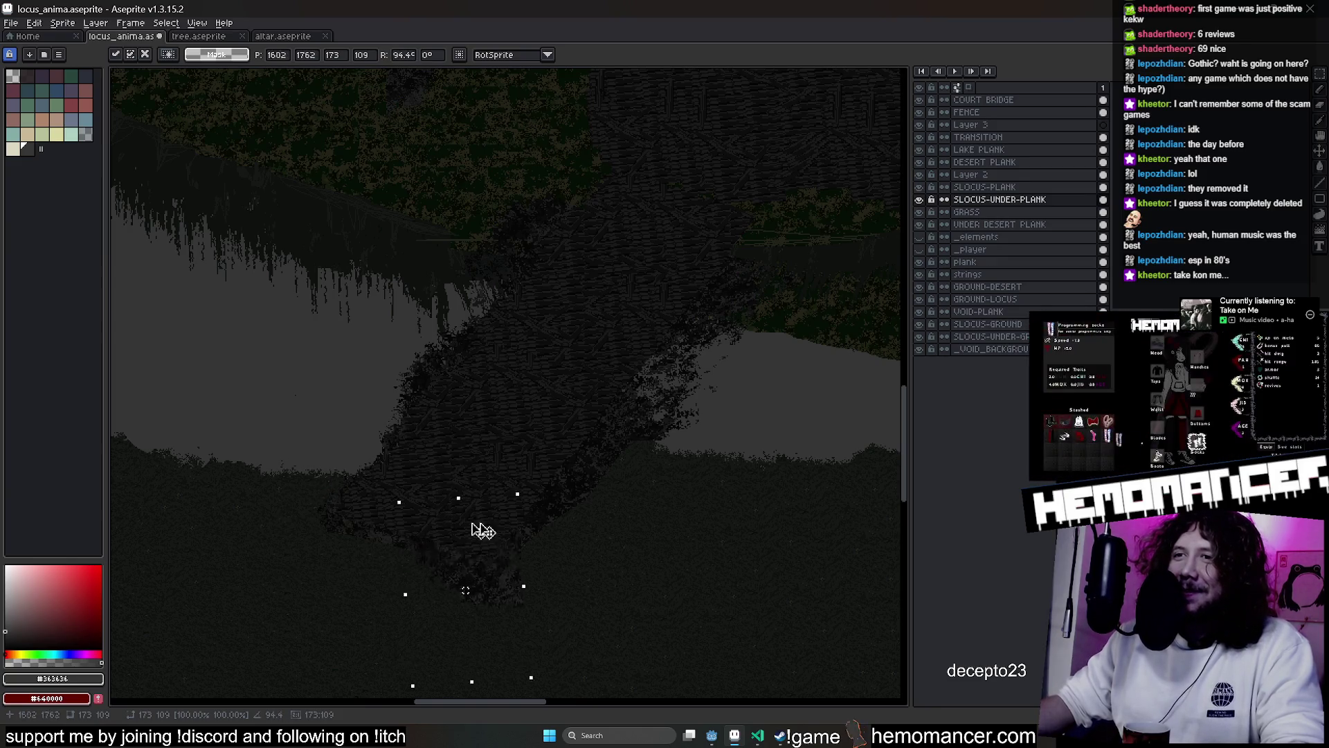
pyautogui.click(772, 386)
# Move a second foliage piece below the plank and tilt it to follow the plank's edge
pyautogui.moveTo(780, 298); pyautogui.dragTo(651, 439)
pyautogui.moveTo(720, 406); pyautogui.dragTo(587, 651)
pyautogui.moveTo(655, 533); pyautogui.dragTo(527, 547)
pyautogui.press('g')
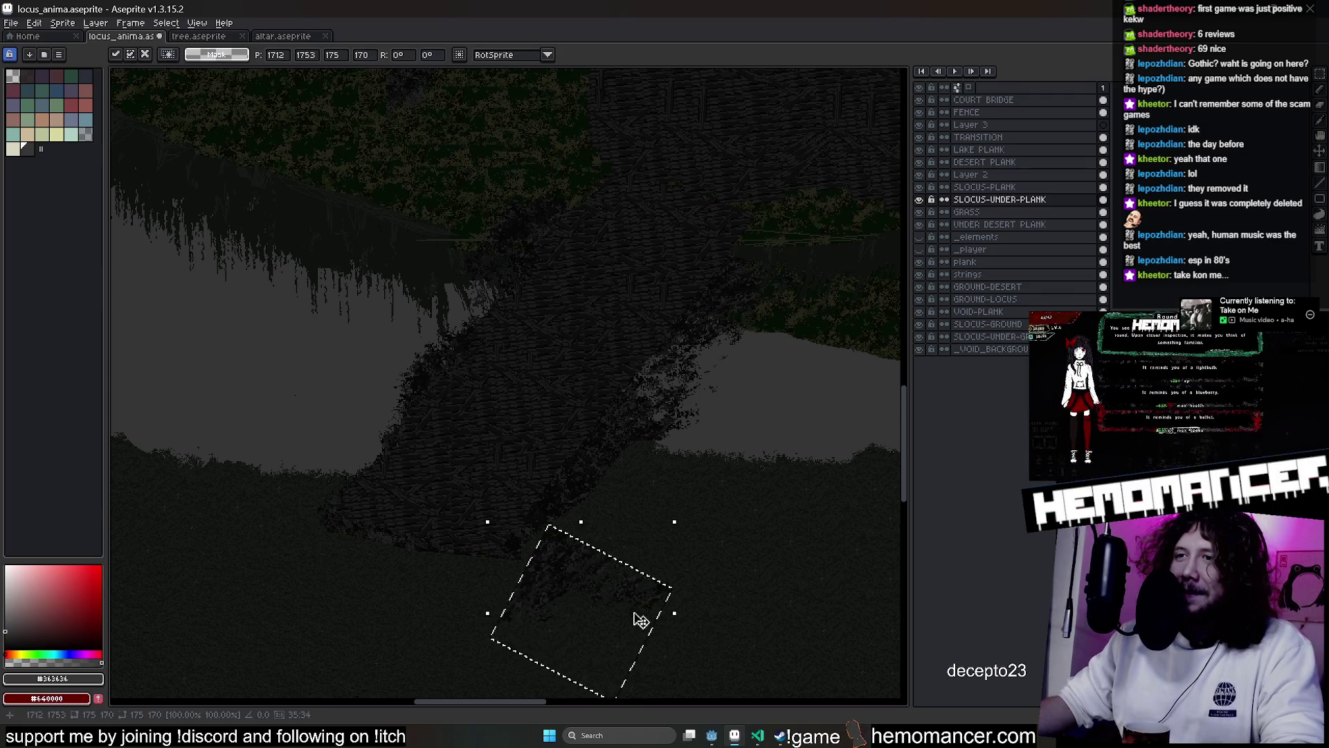
pyautogui.moveTo(638, 623); pyautogui.dragTo(448, 573)
# Switch tools to touch up the foliage beside the plank, then reframe on the plank and grass
pyautogui.scroll(2, 485, 569)
pyautogui.scroll(2, 659, 540)
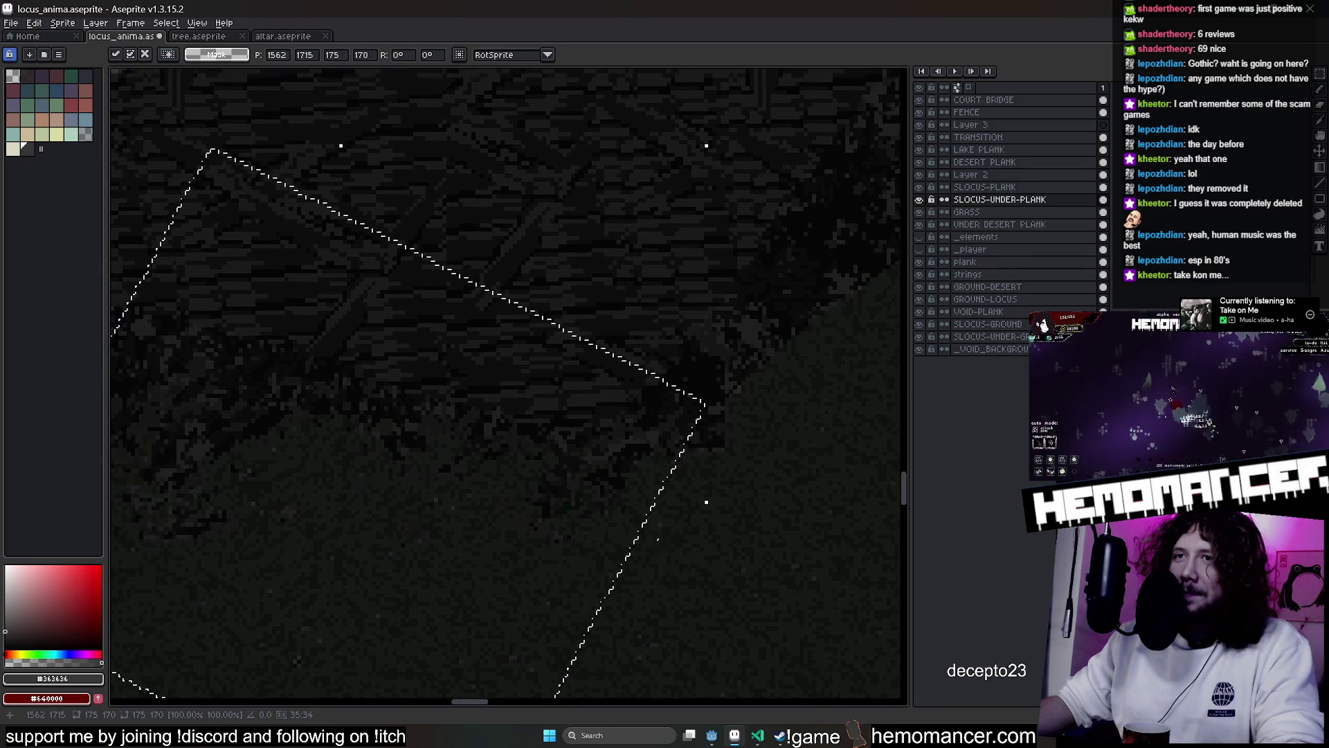
pyautogui.scroll(3, 466, 481)
pyautogui.scroll(-1, 467, 480)
pyautogui.press('b')
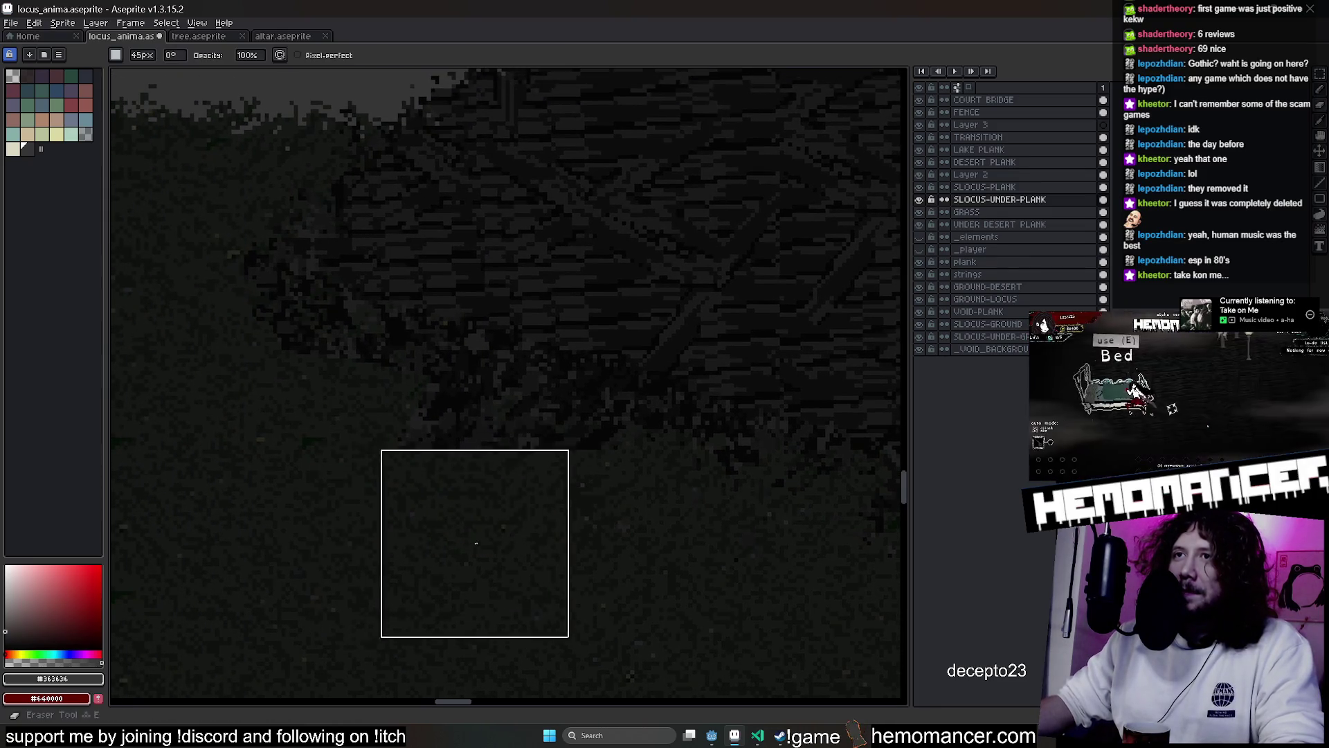
pyautogui.scroll(-3, 665, 379)
pyautogui.scroll(2, 666, 379)
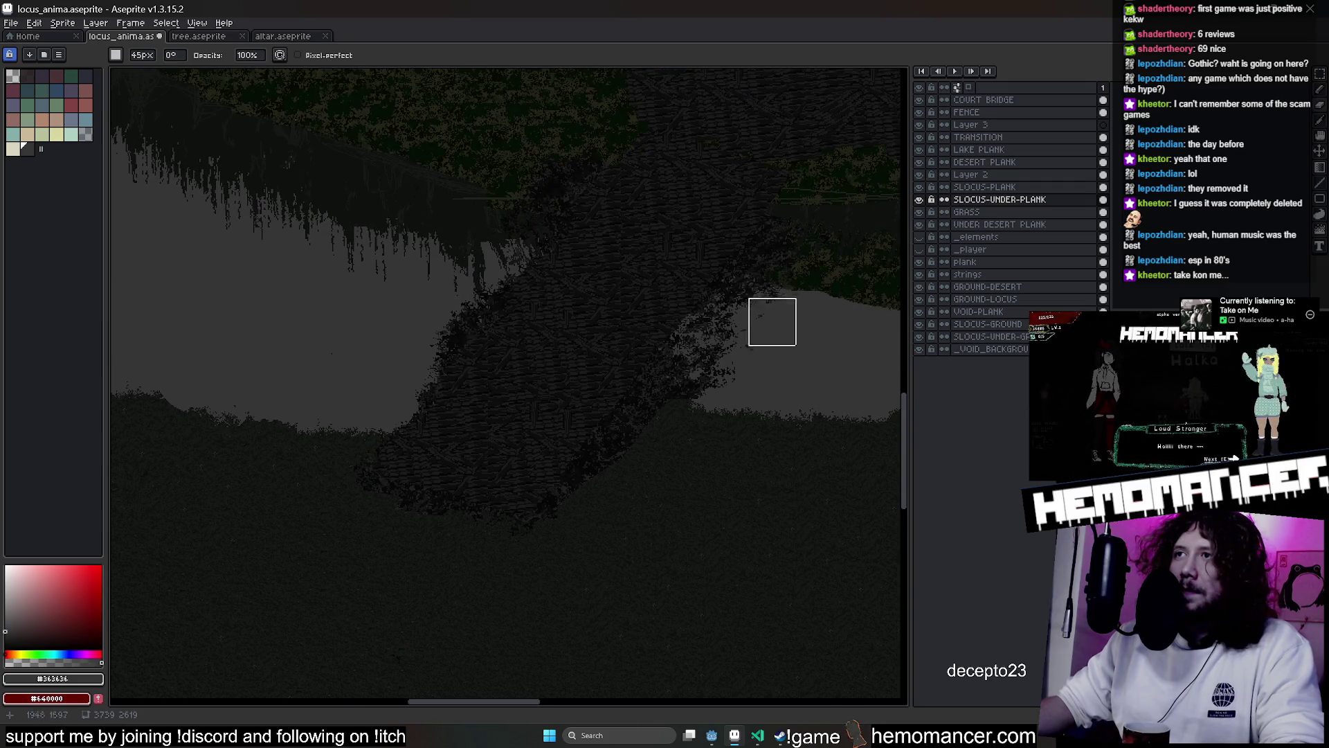
pyautogui.moveTo(772, 319); pyautogui.dragTo(640, 444)
pyautogui.scroll(3, 401, 266)
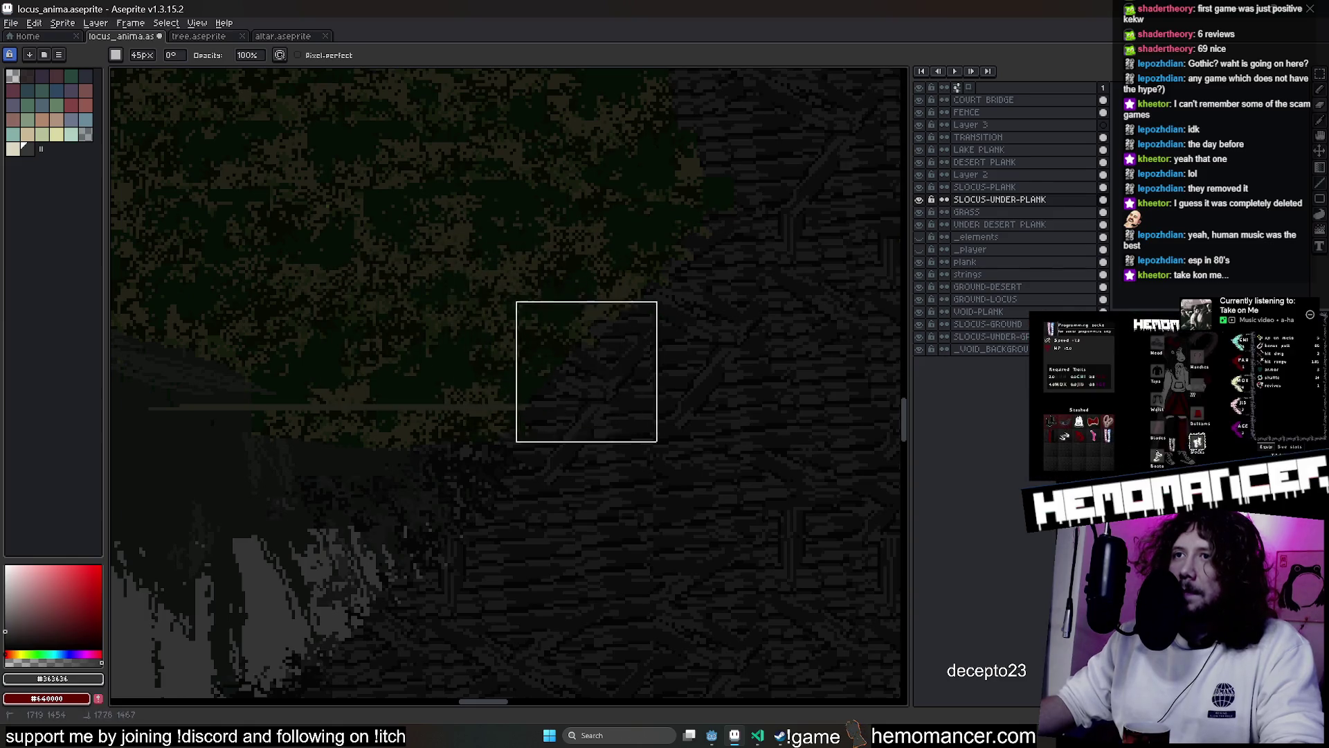
pyautogui.scroll(-2, 671, 339)
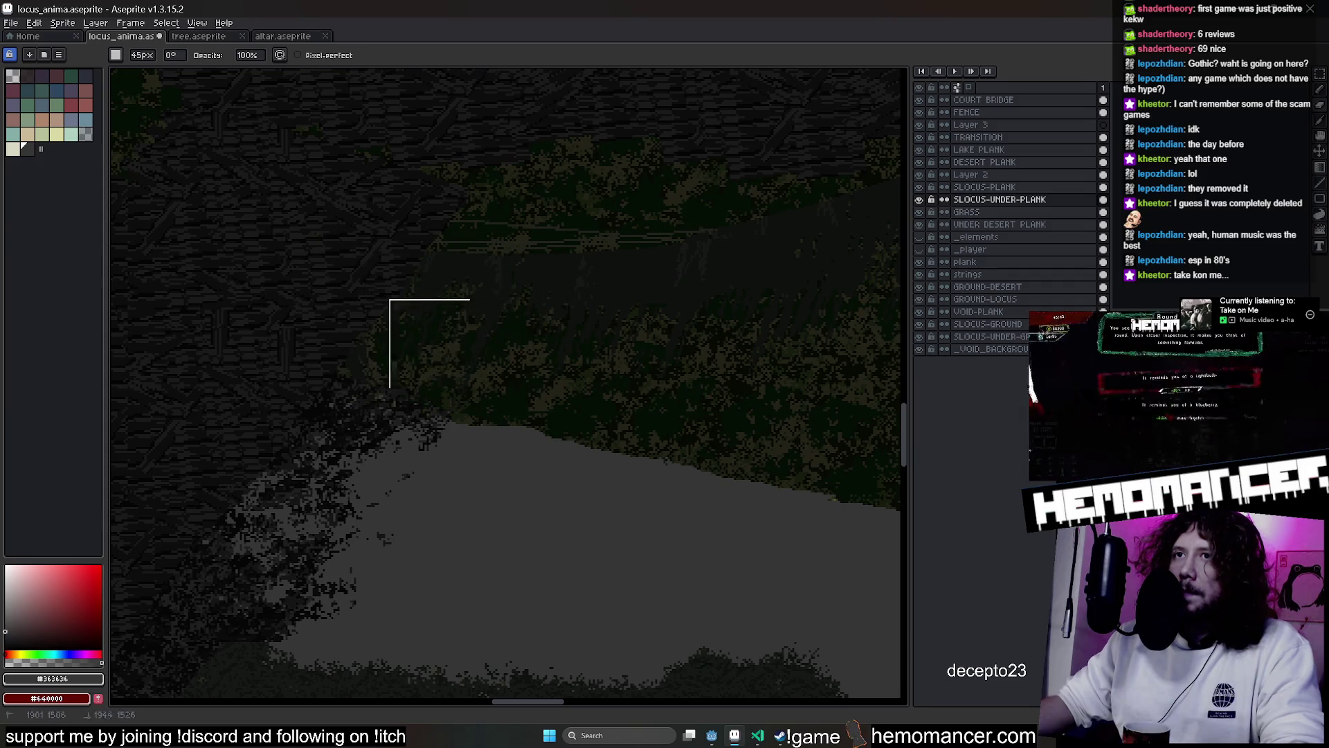
pyautogui.scroll(-3, 452, 309)
pyautogui.scroll(3, 452, 309)
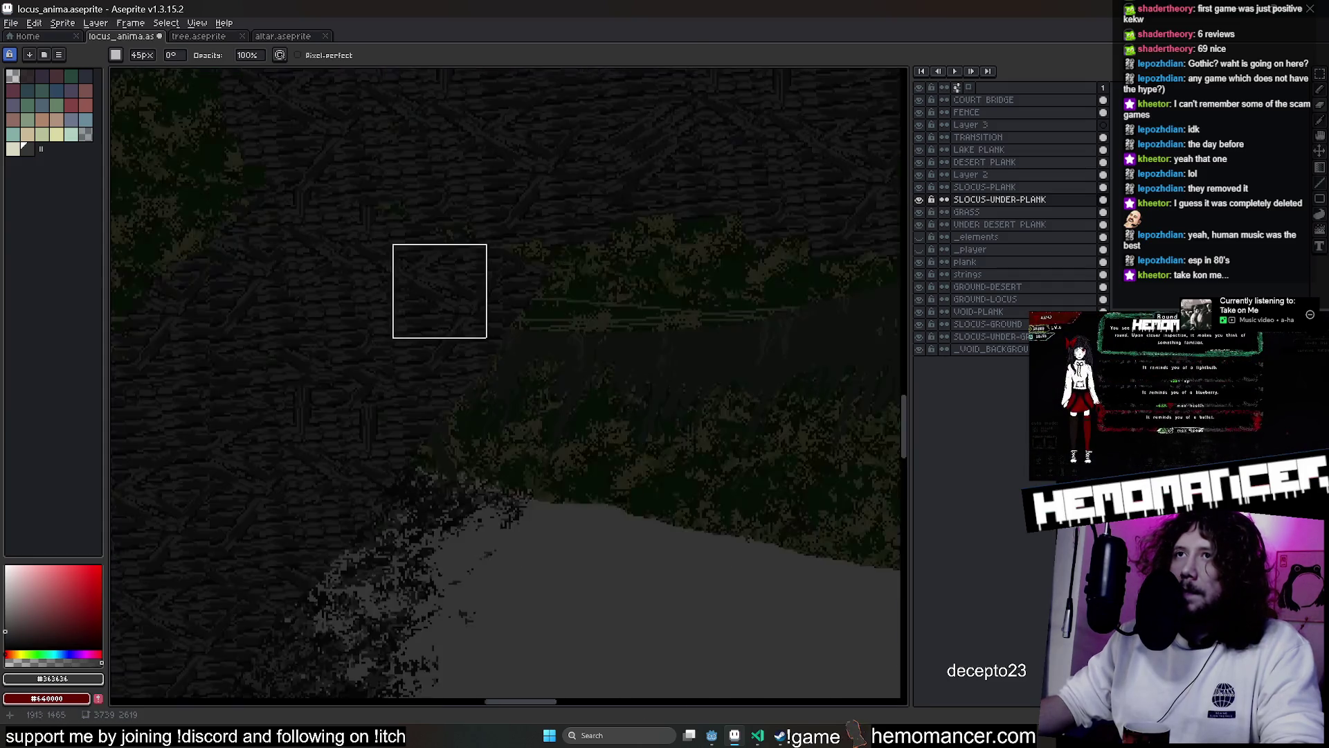
pyautogui.scroll(-1, 573, 284)
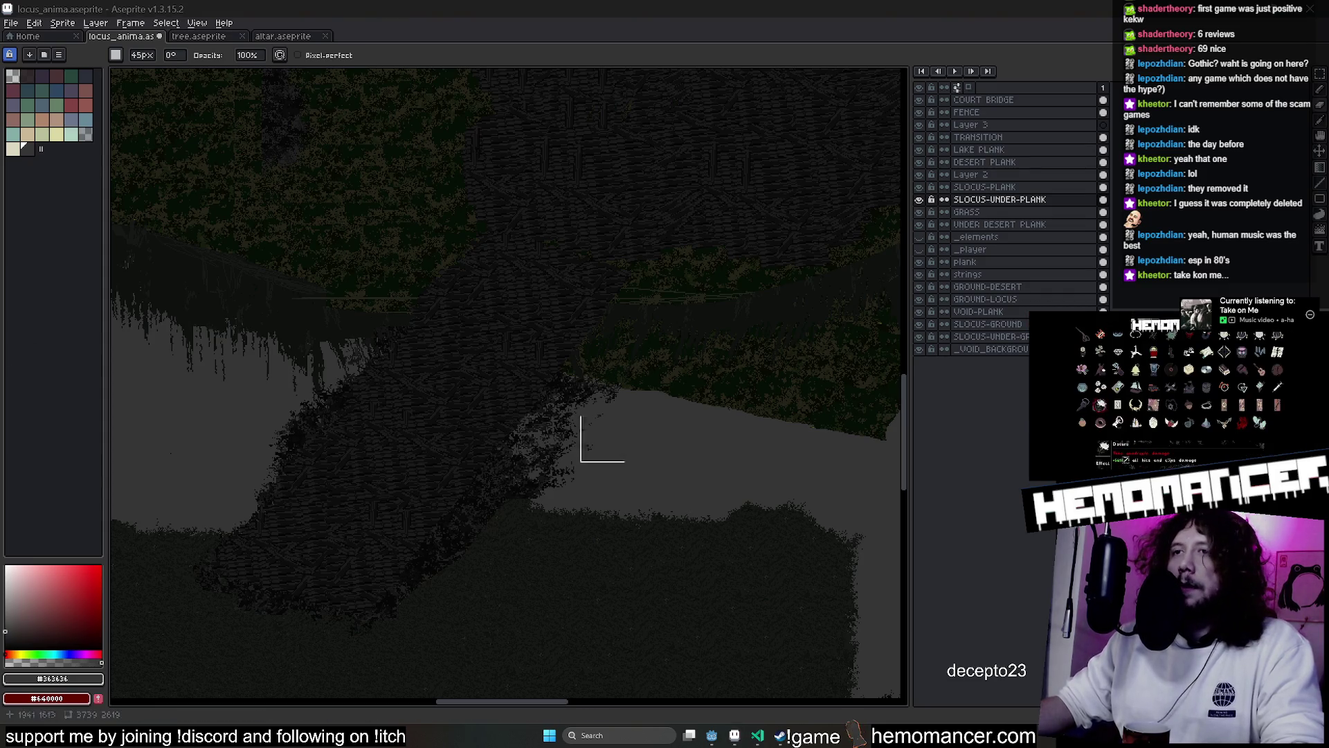
pyautogui.moveTo(632, 584); pyautogui.dragTo(703, 496)
# Shift a narrow oval texture patch from the plank's right edge down-left
pyautogui.hotkey('shift', 'q')
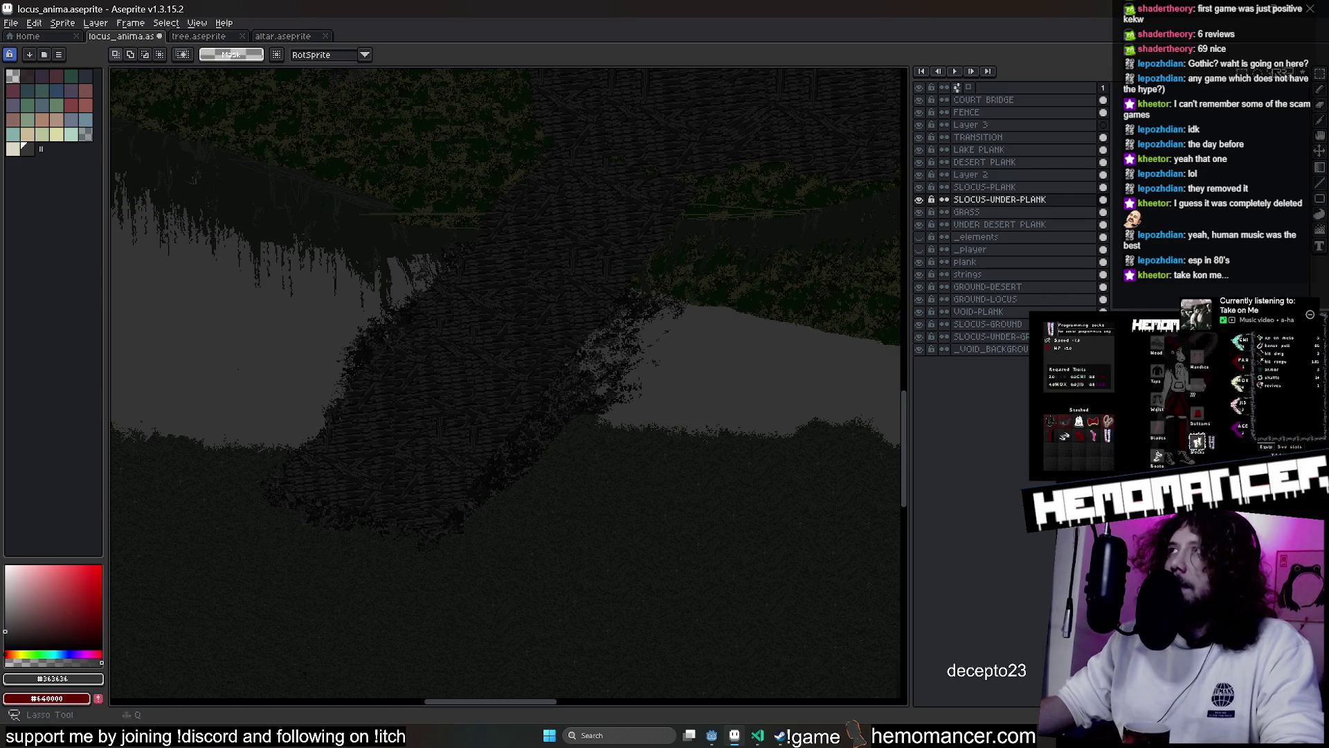
pyautogui.moveTo(736, 263); pyautogui.dragTo(546, 458)
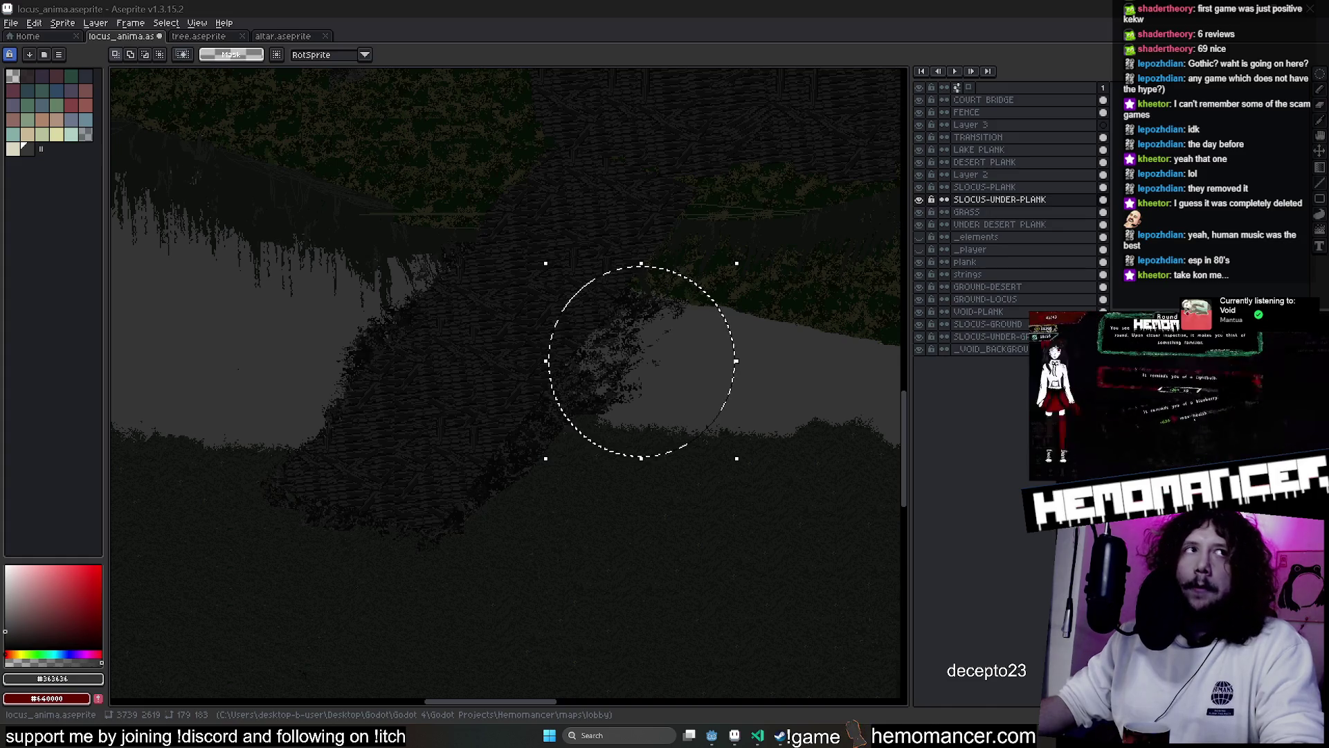
pyautogui.moveTo(705, 249)
pyautogui.mouseDown()
pyautogui.moveTo(543, 406)
pyautogui.moveTo(563, 434)
pyautogui.mouseUp()
pyautogui.moveTo(640, 390); pyautogui.dragTo(545, 487)
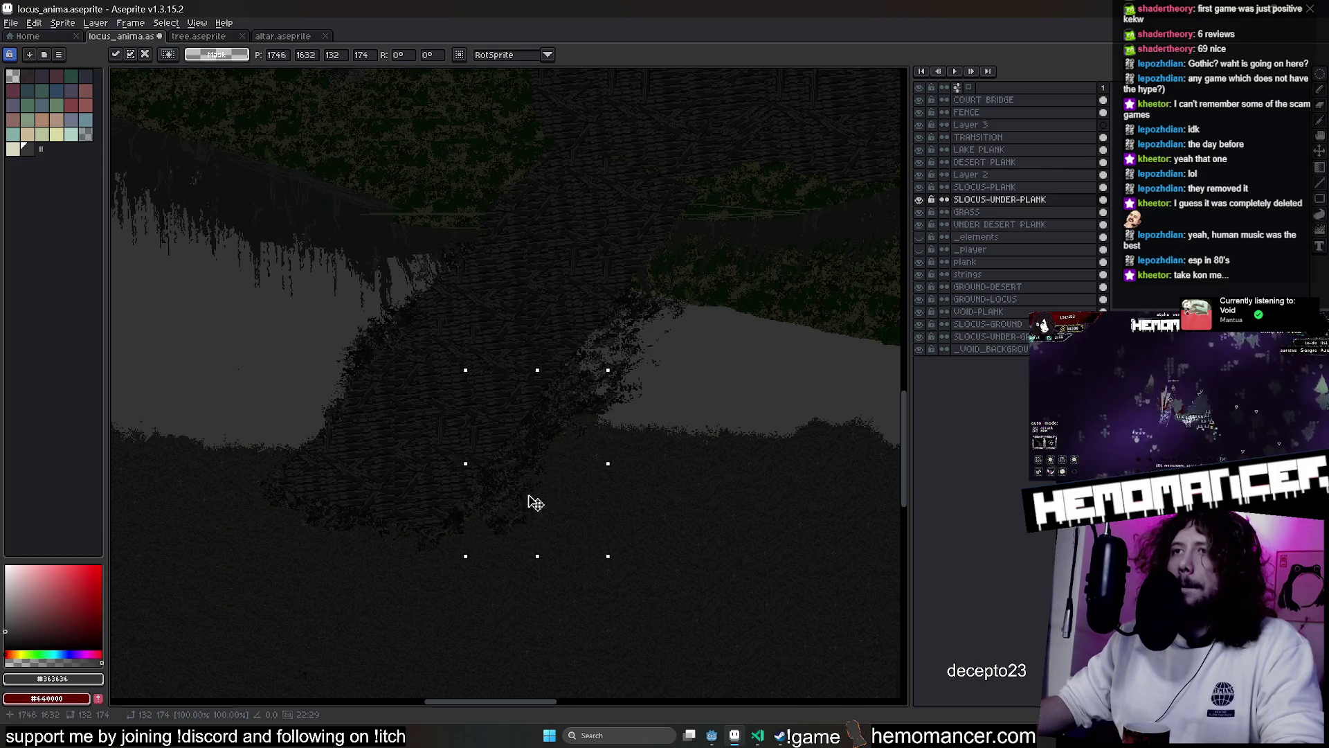
pyautogui.hotkey('ctrl', 'd')
# Lasso a curved patch of plank texture and move it down-left onto the grass
pyautogui.scroll(1, 593, 519)
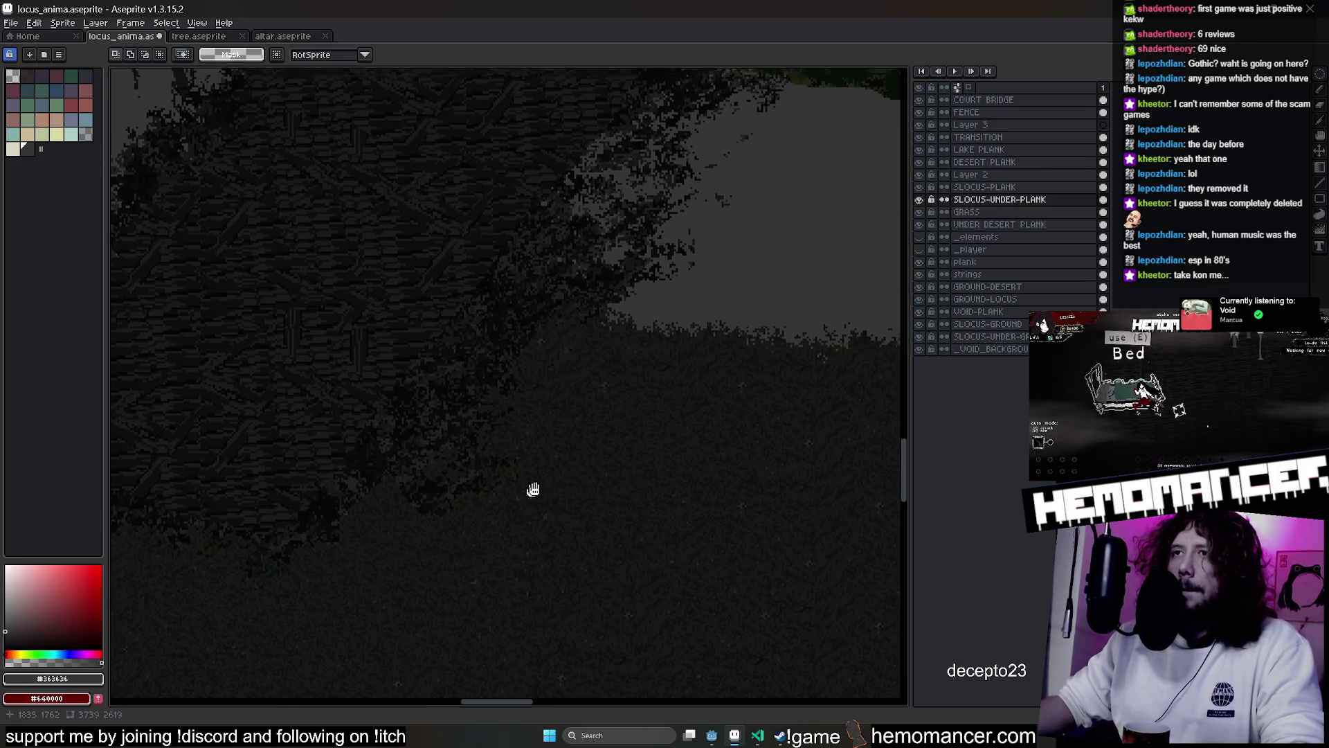
pyautogui.moveTo(529, 491); pyautogui.dragTo(600, 471)
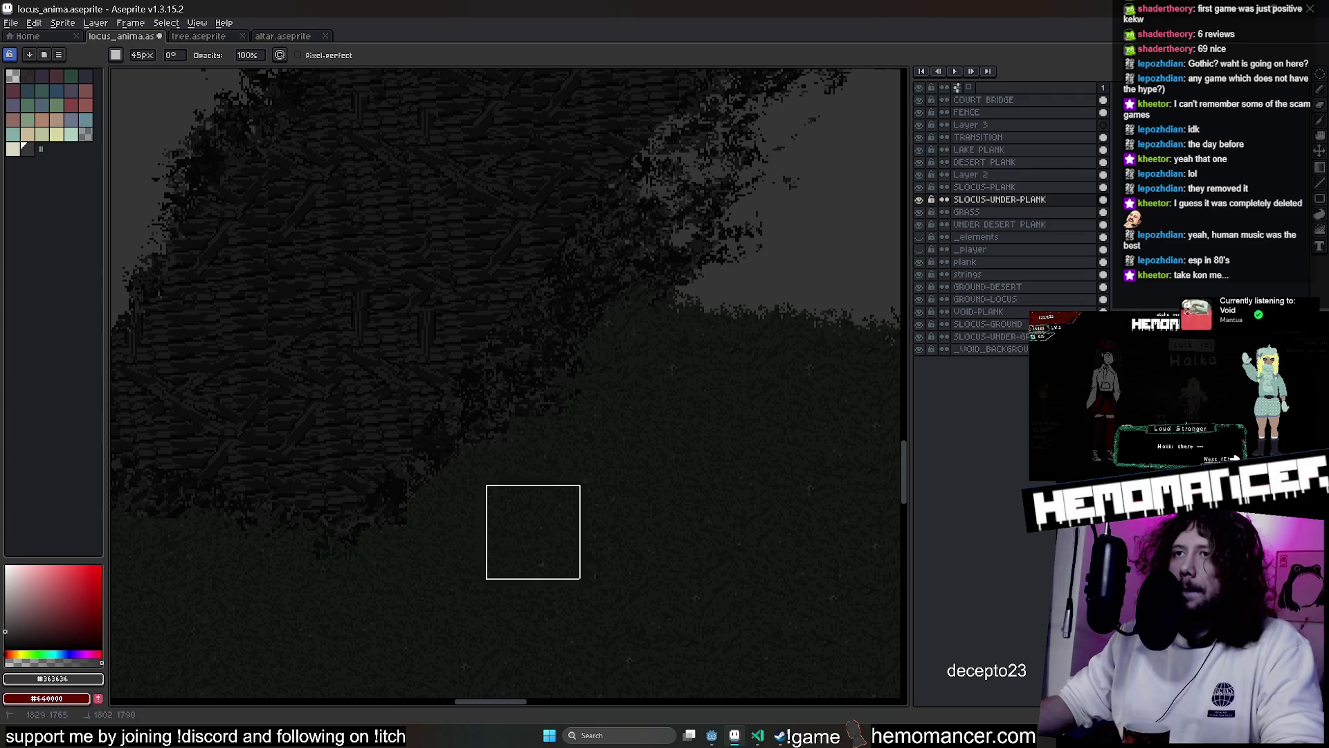
pyautogui.moveTo(735, 310); pyautogui.dragTo(510, 421)
pyautogui.press('q')
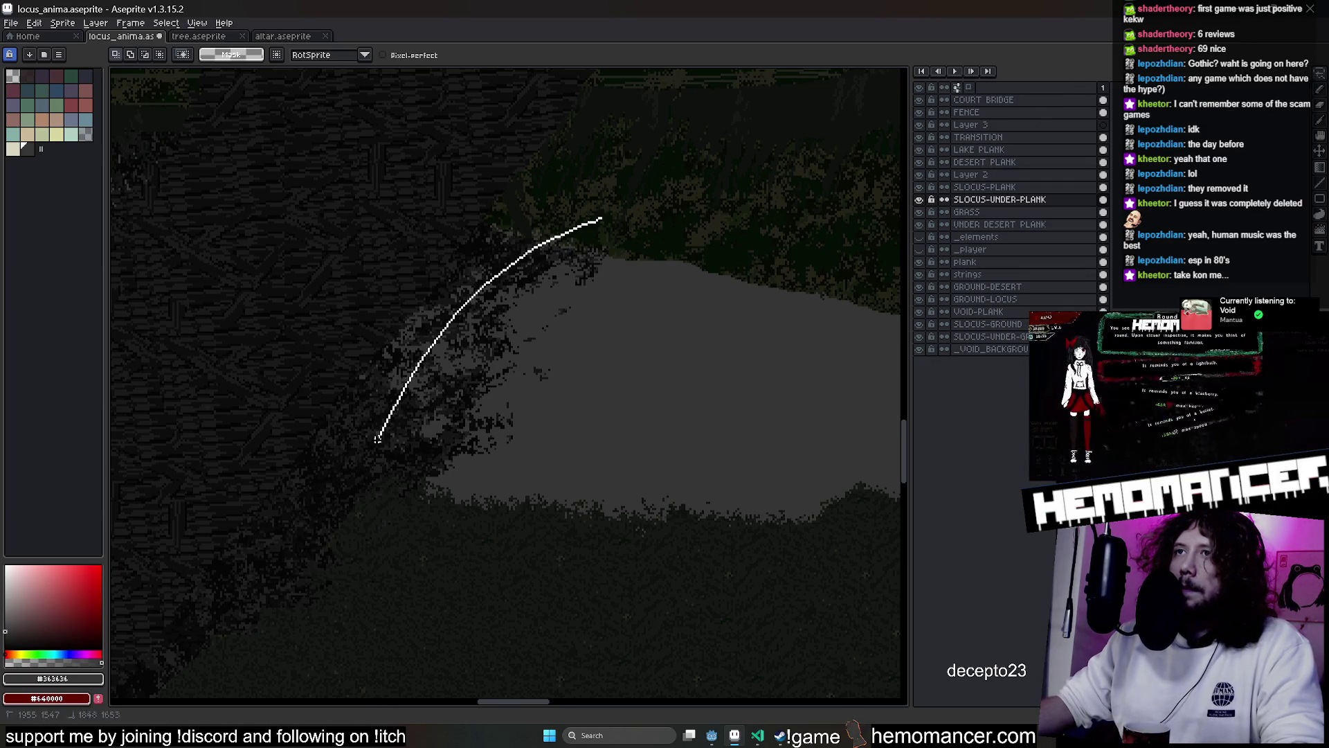
pyautogui.moveTo(569, 223); pyautogui.dragTo(570, 225)
pyautogui.moveTo(564, 362)
pyautogui.mouseDown()
pyautogui.moveTo(466, 411)
pyautogui.moveTo(733, 276)
pyautogui.mouseUp()
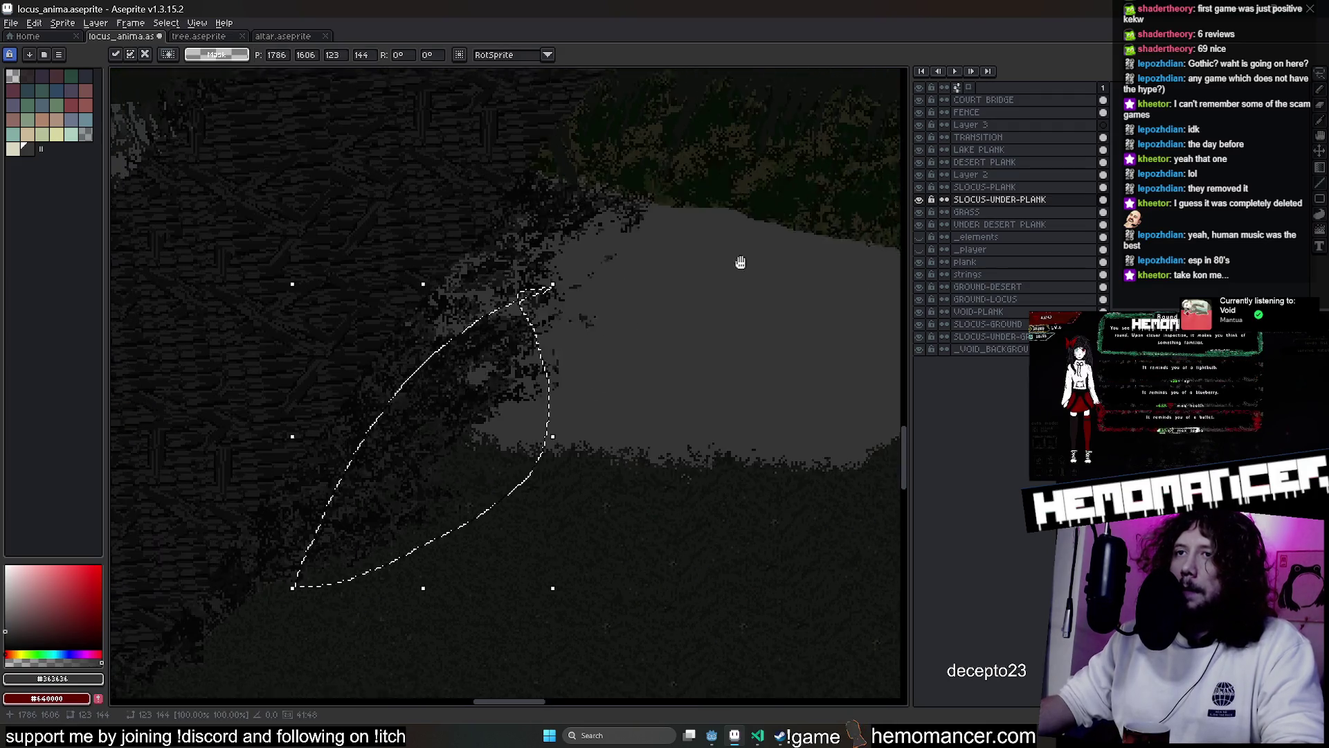
pyautogui.moveTo(584, 362)
pyautogui.mouseDown()
pyautogui.moveTo(455, 475)
pyautogui.moveTo(457, 457)
pyautogui.mouseUp()
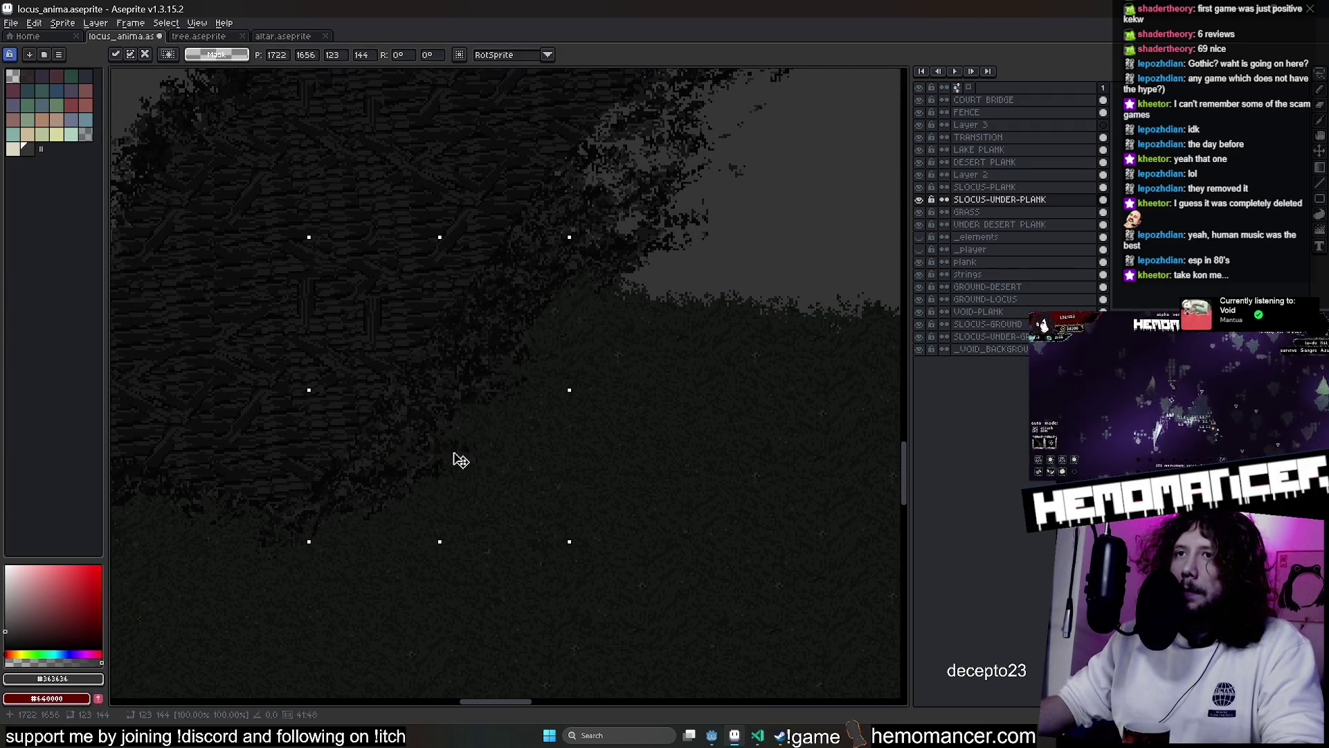
pyautogui.press('Return')
# Save the updated map file in Aseprite
pyautogui.moveTo(466, 509)
pyautogui.mouseDown()
pyautogui.moveTo(634, 547)
pyautogui.moveTo(719, 546)
pyautogui.mouseUp()
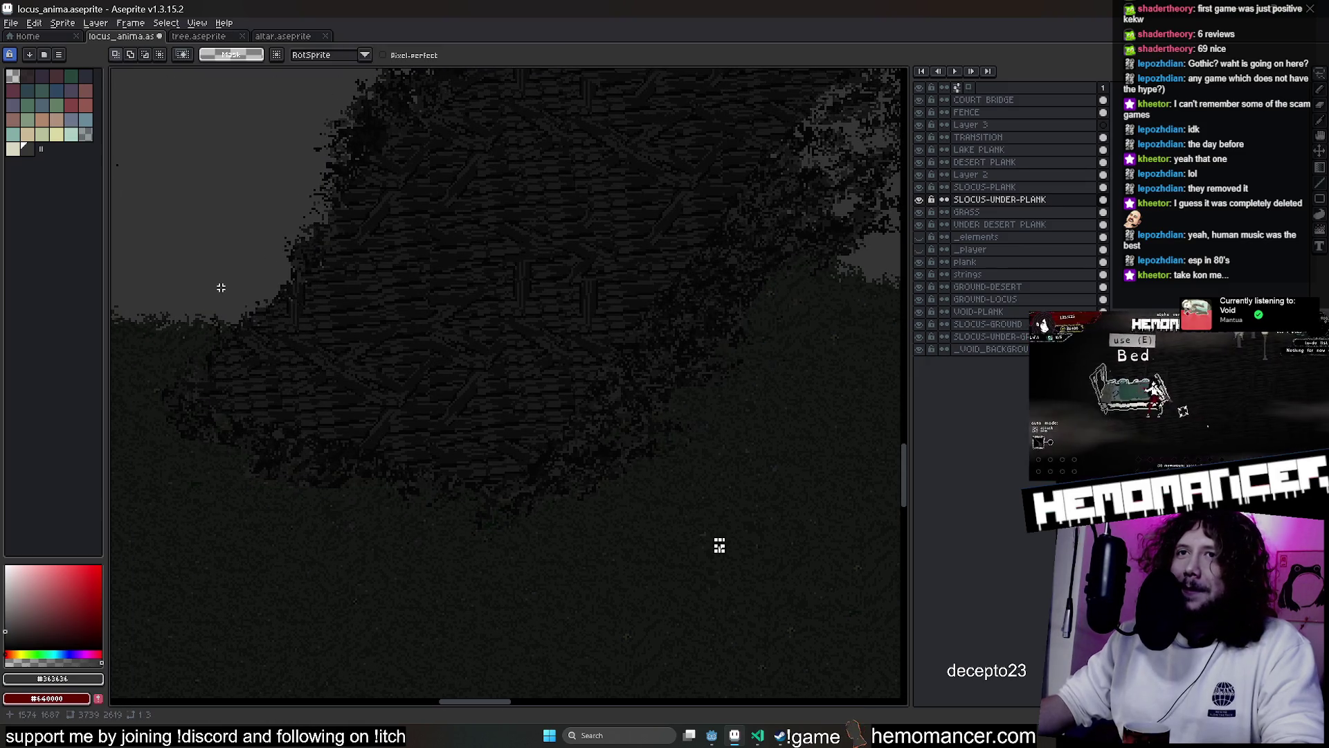
pyautogui.press('e')
pyautogui.scroll(-3, 221, 319)
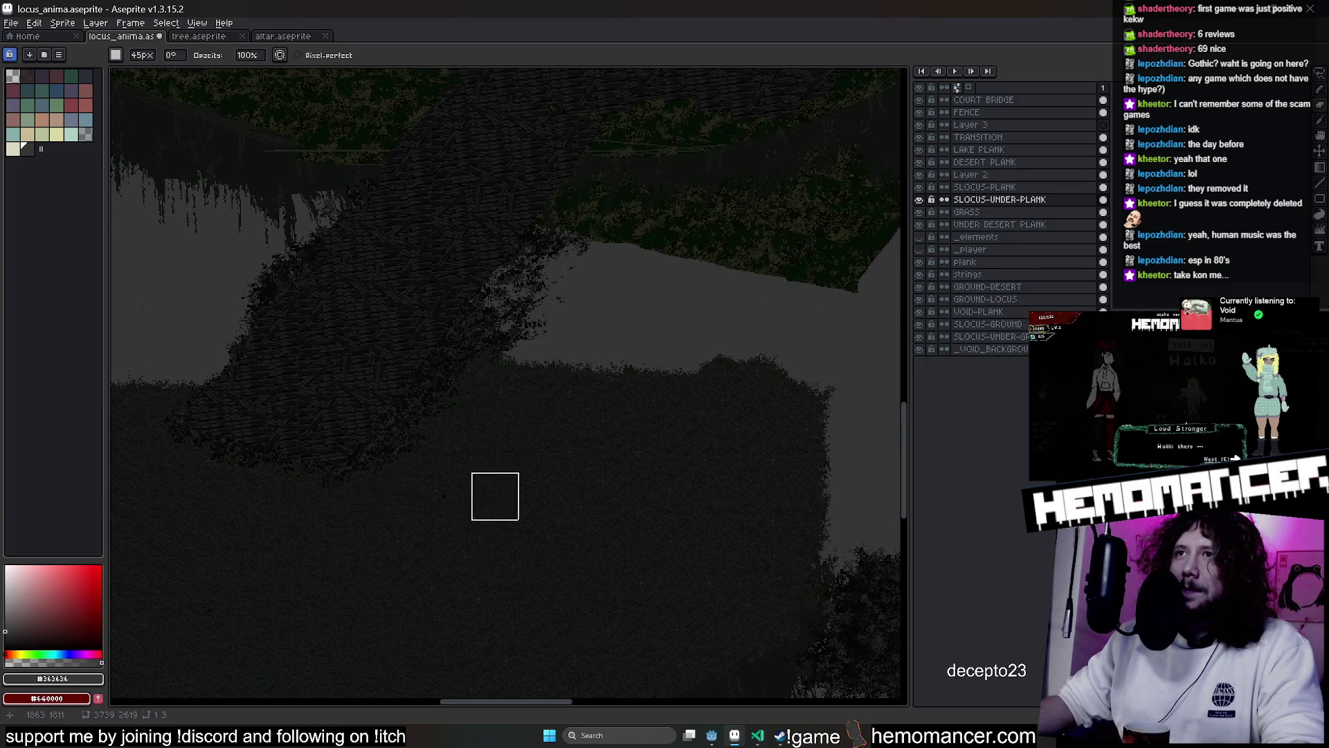
pyautogui.scroll(2, 573, 400)
pyautogui.hotkey('ctrl', 's')
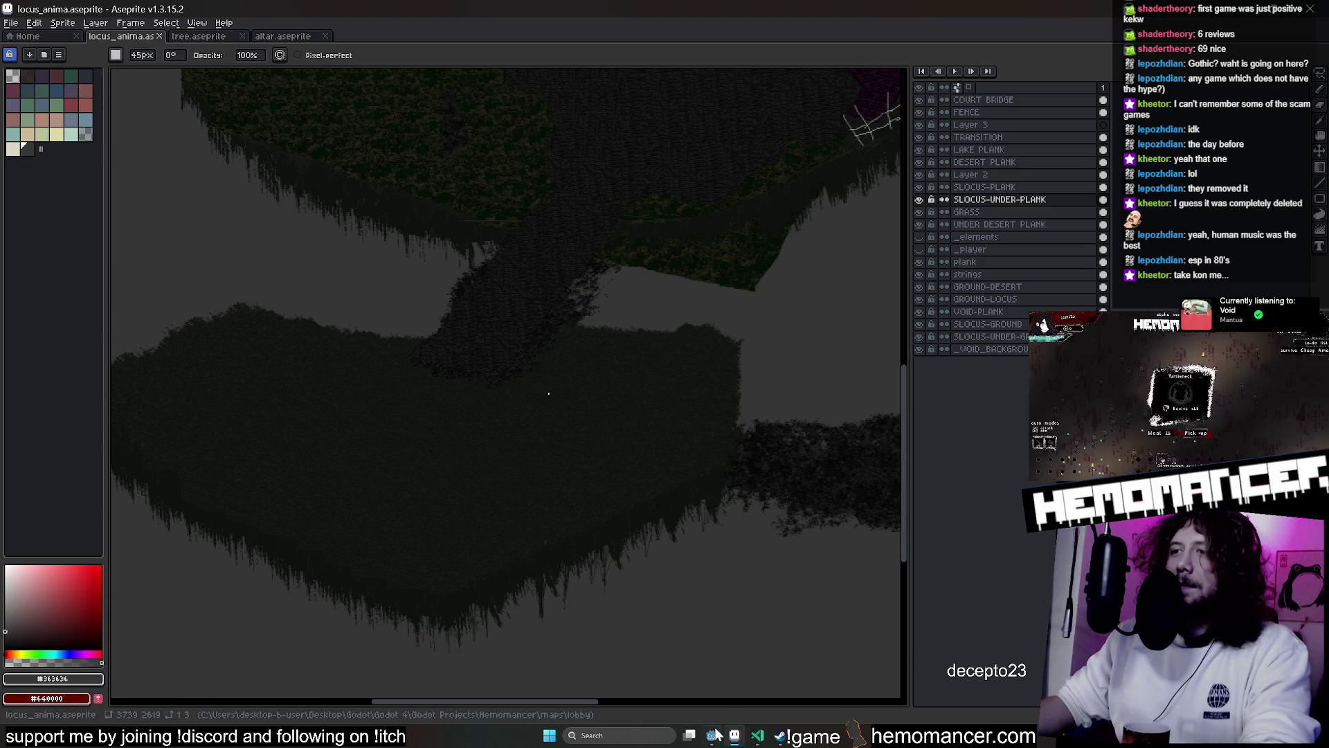
# Run the game from Godot, walk down through the hub, and stop the run
pyautogui.click(714, 732)
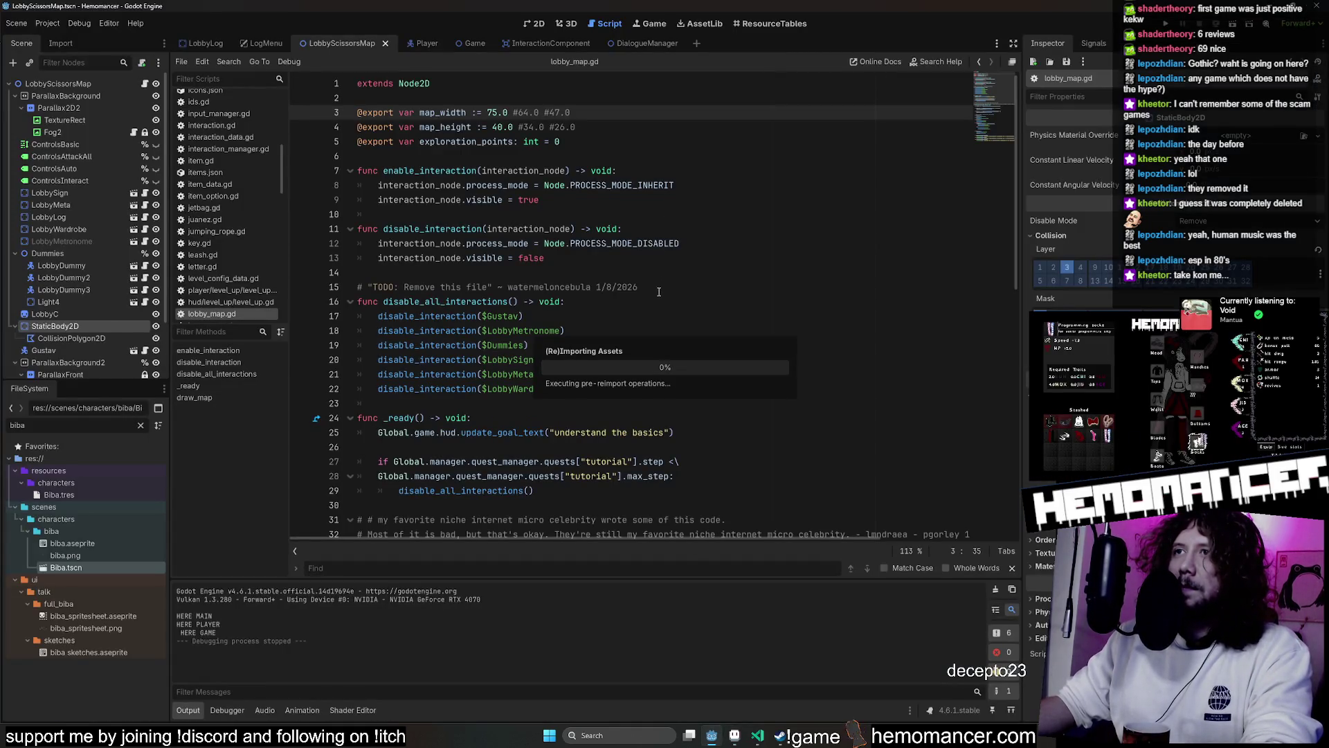
pyautogui.press('F5')
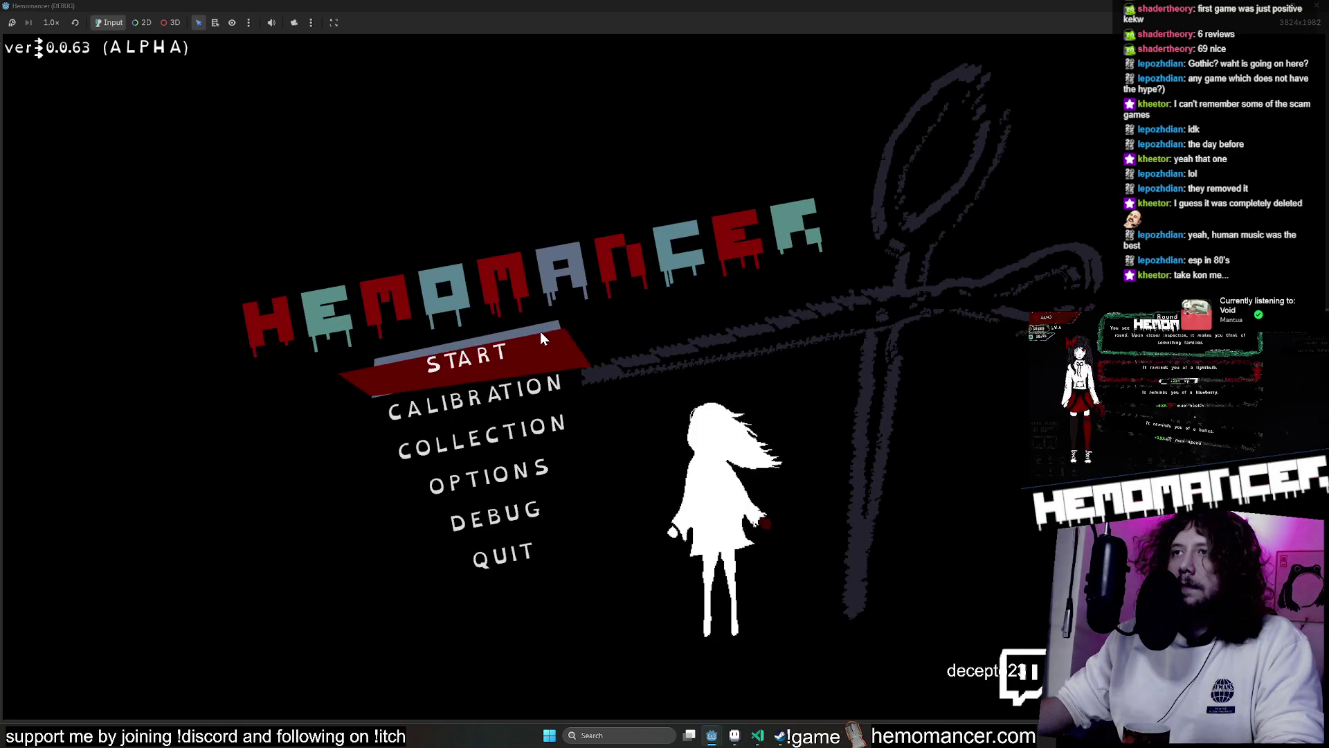
pyautogui.click(541, 335)
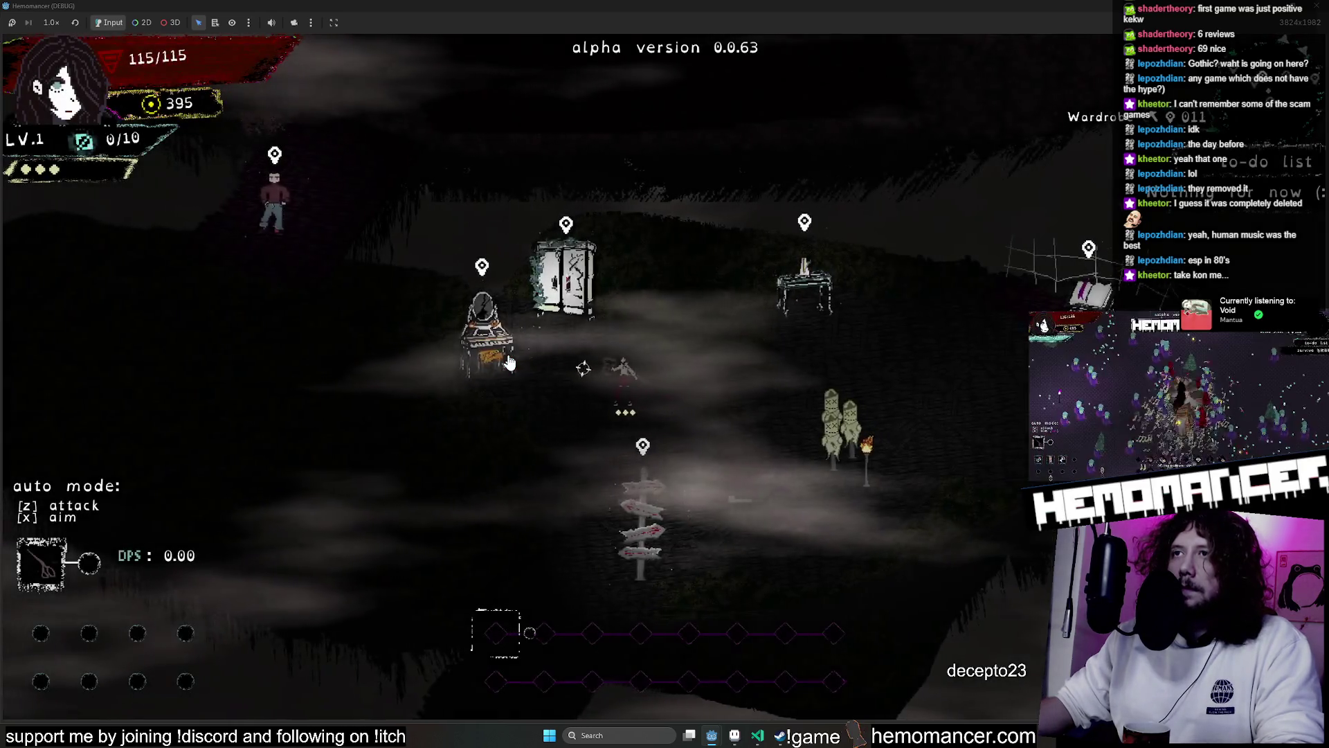
pyautogui.press('Down')
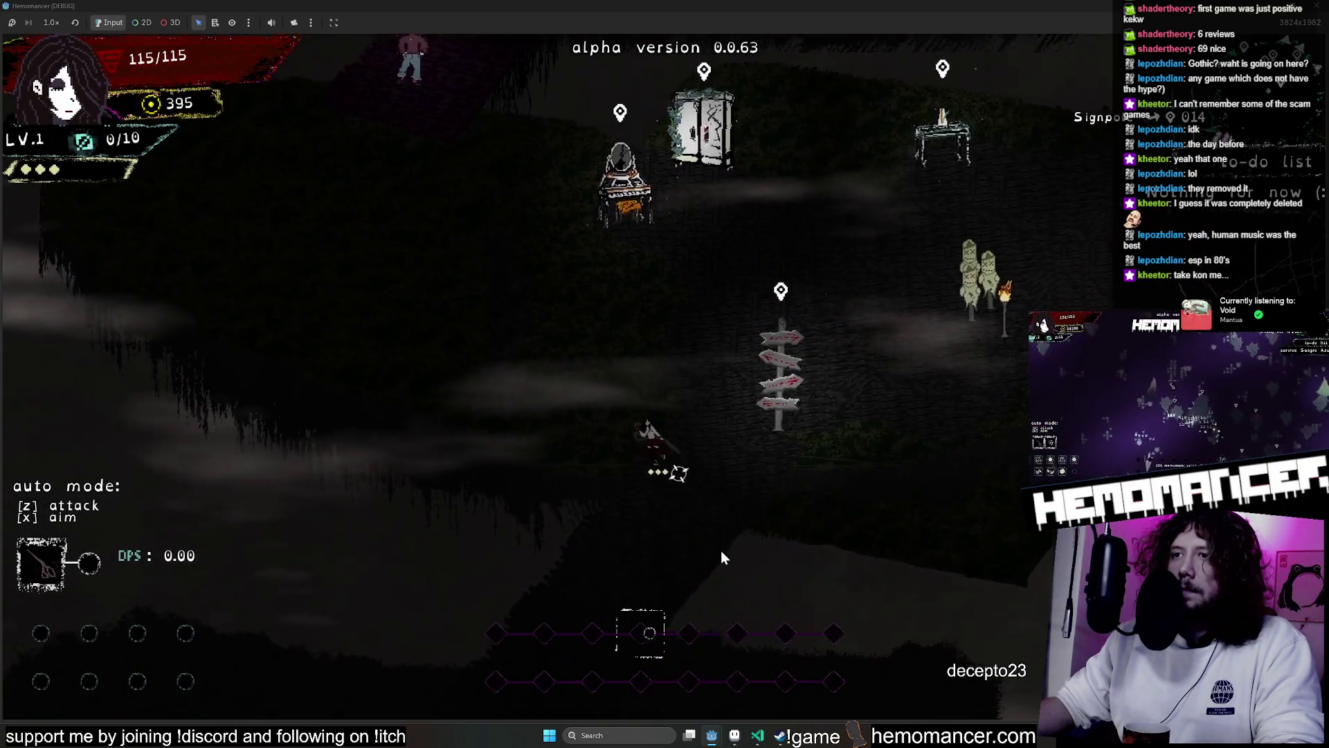
pyautogui.press('F8')
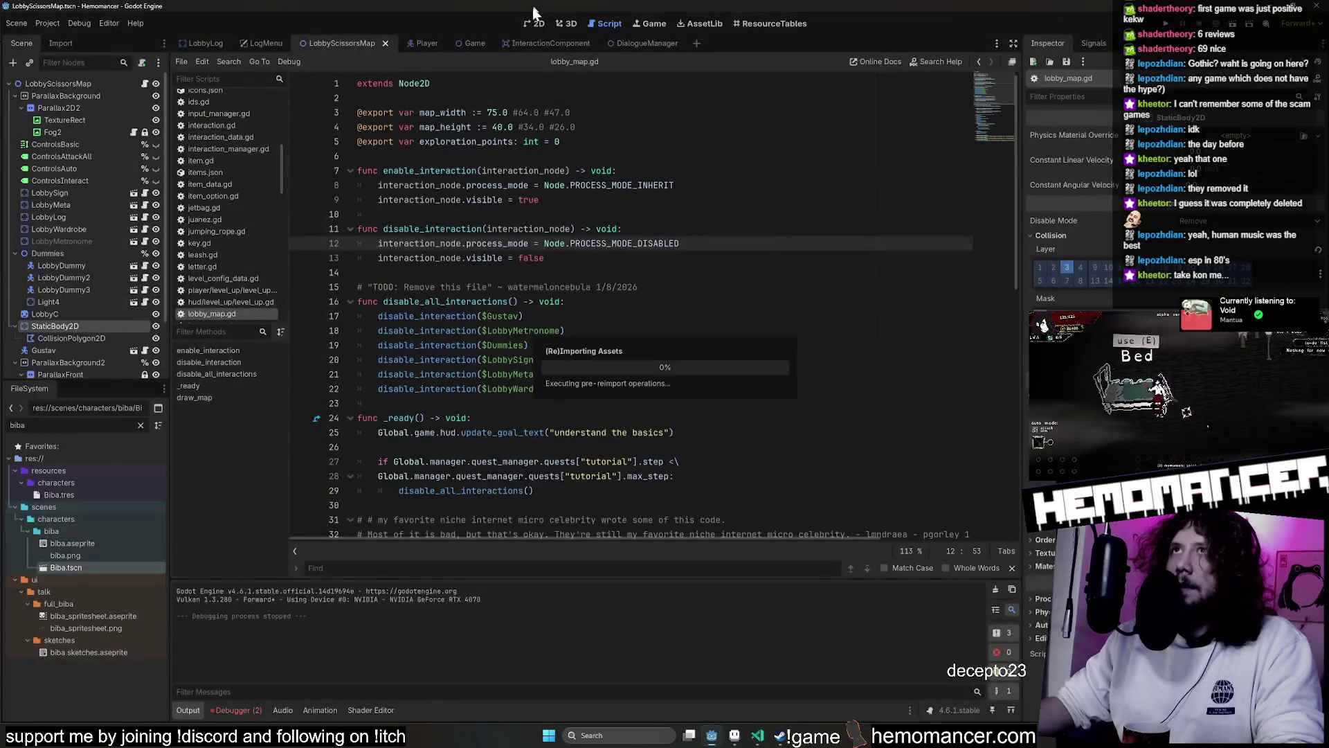
# Show the lobby scene in the 2D view with LobbyC selected, then launch the game again
pyautogui.click(533, 24)
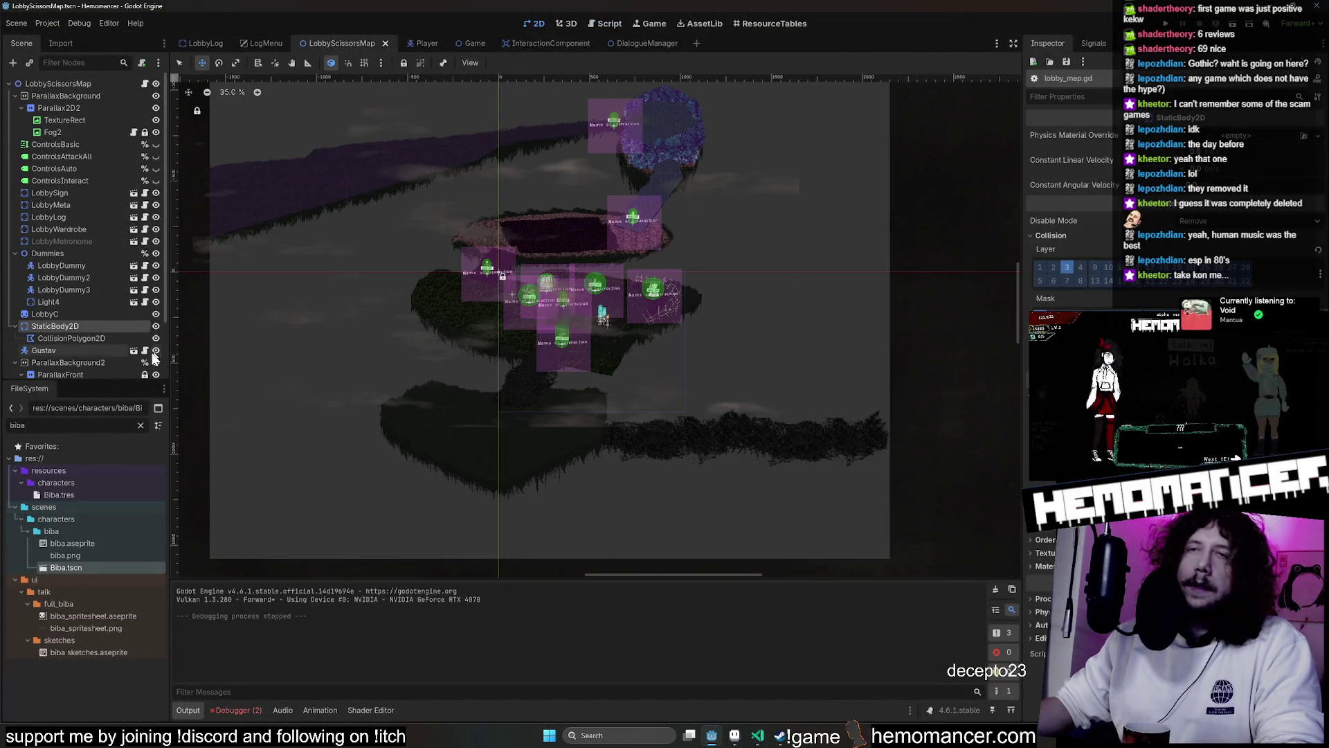
pyautogui.scroll(-2, 81, 302)
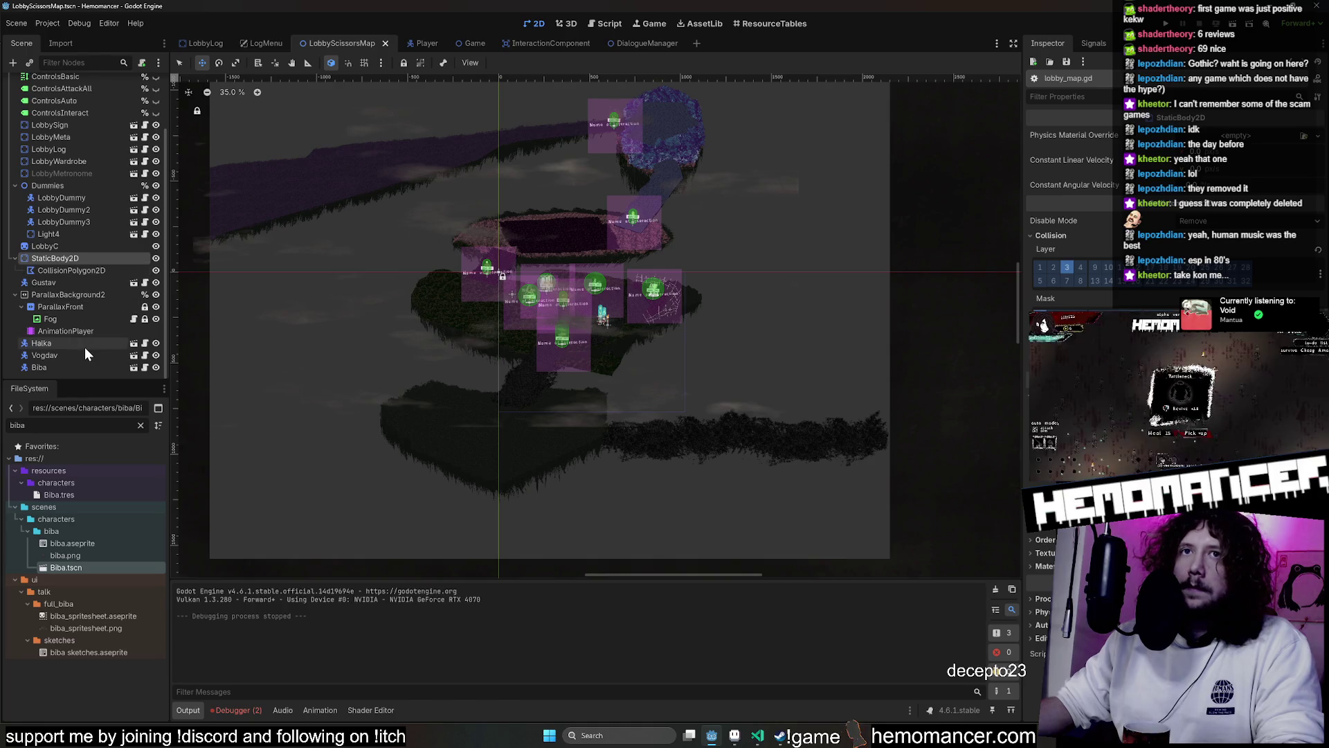
pyautogui.click(92, 246)
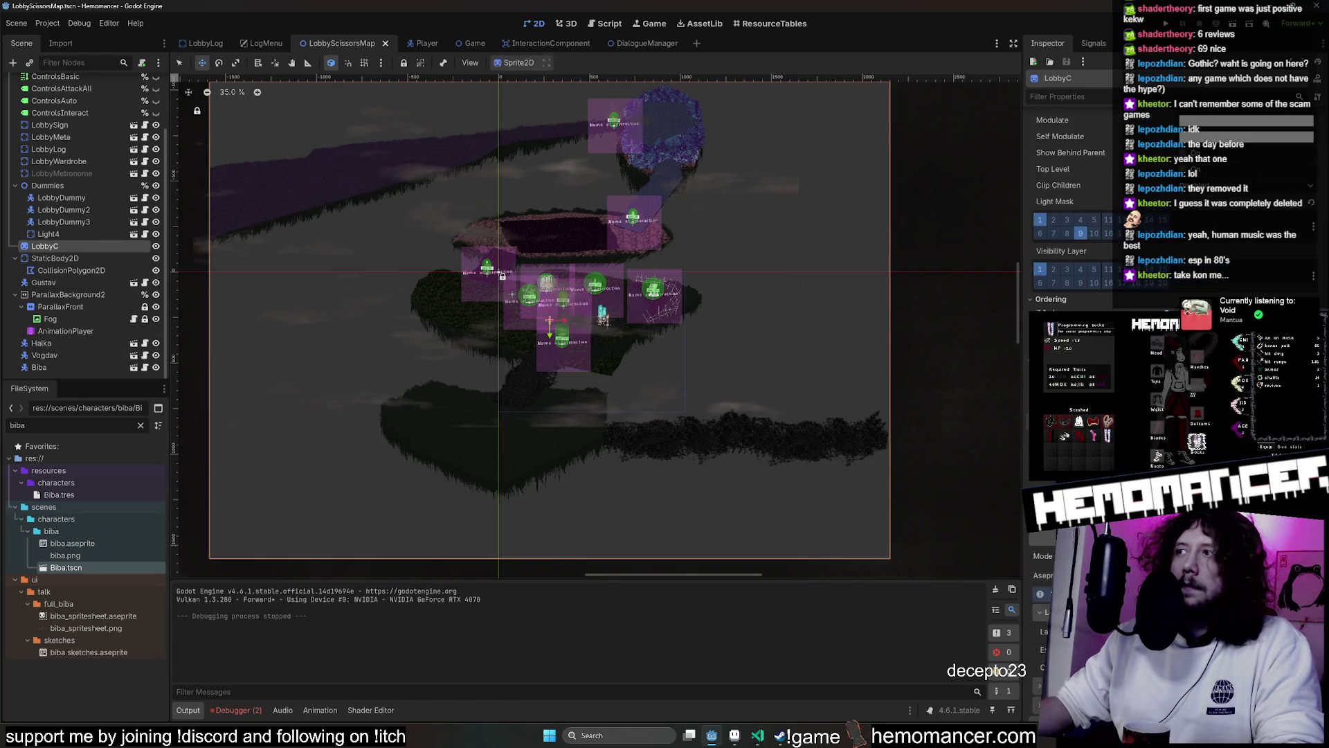
pyautogui.scroll(-1, 1070, 347)
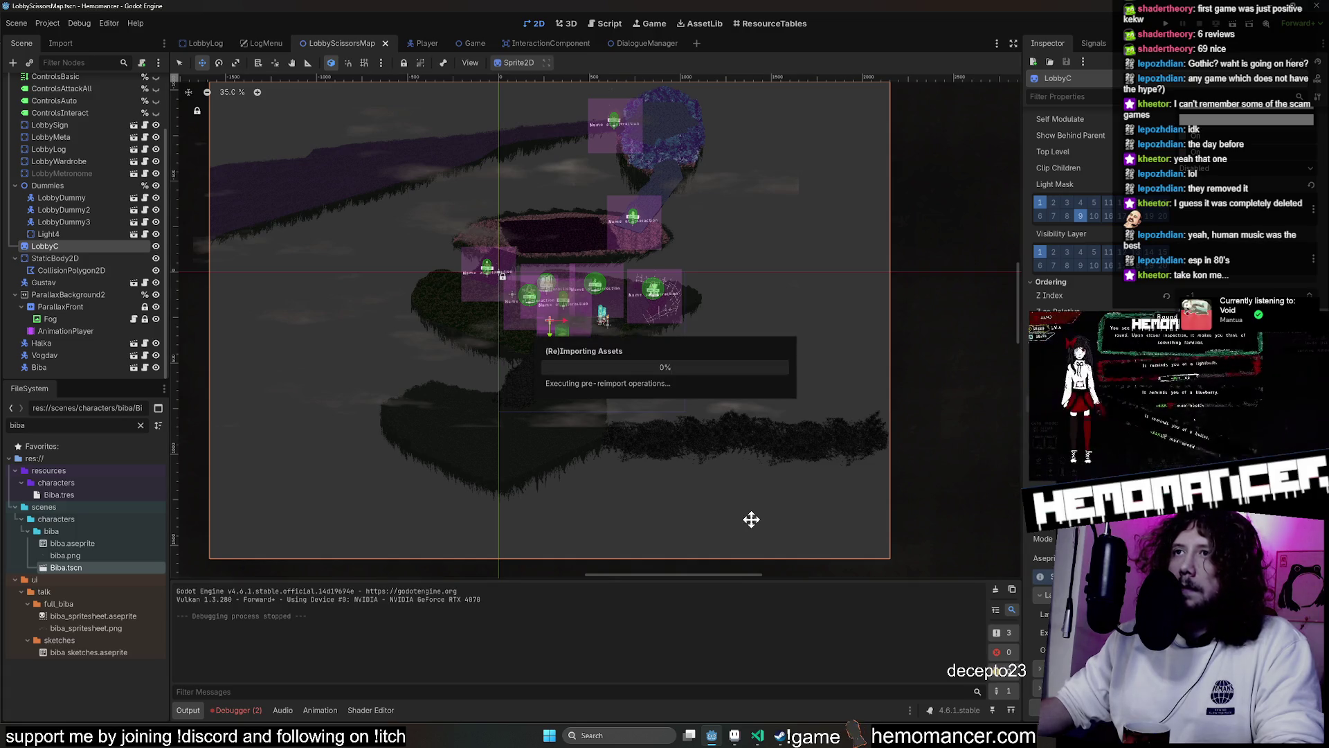
pyautogui.scroll(-1, 759, 508)
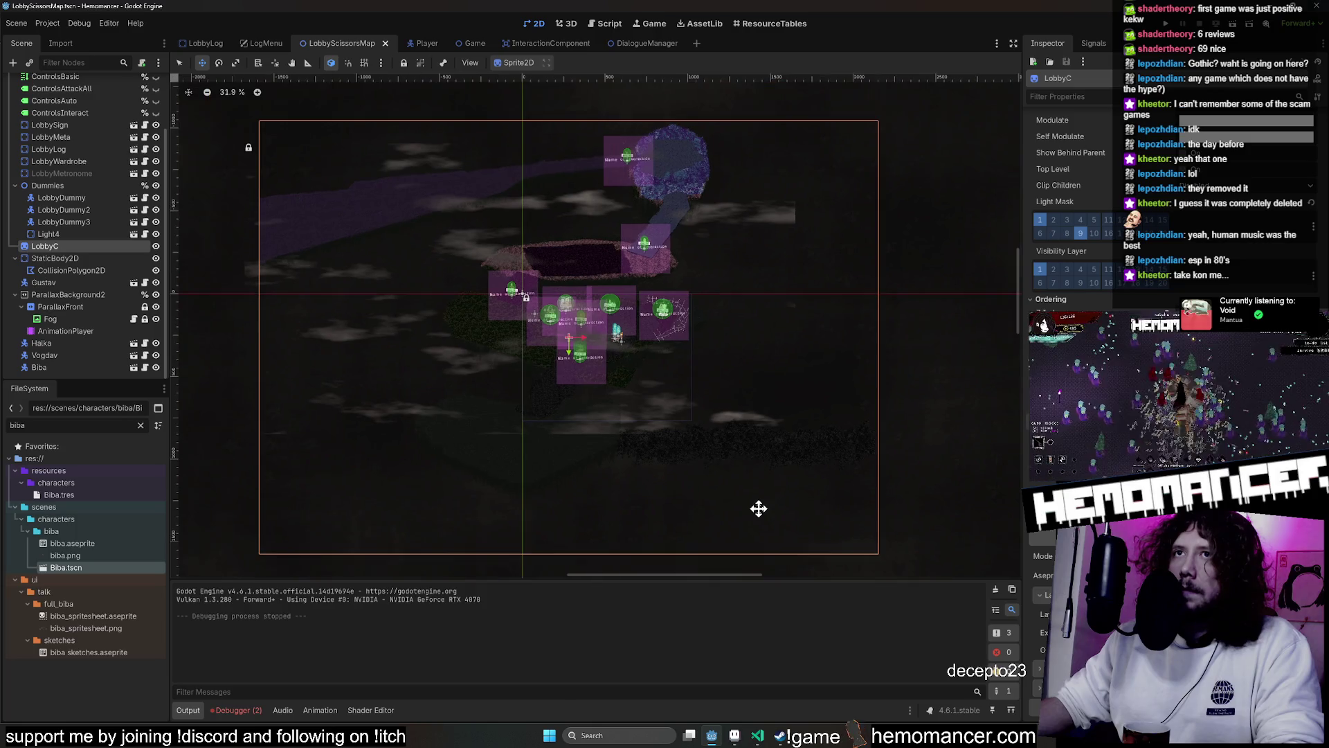
pyautogui.scroll(2, 759, 508)
pyautogui.press('F5')
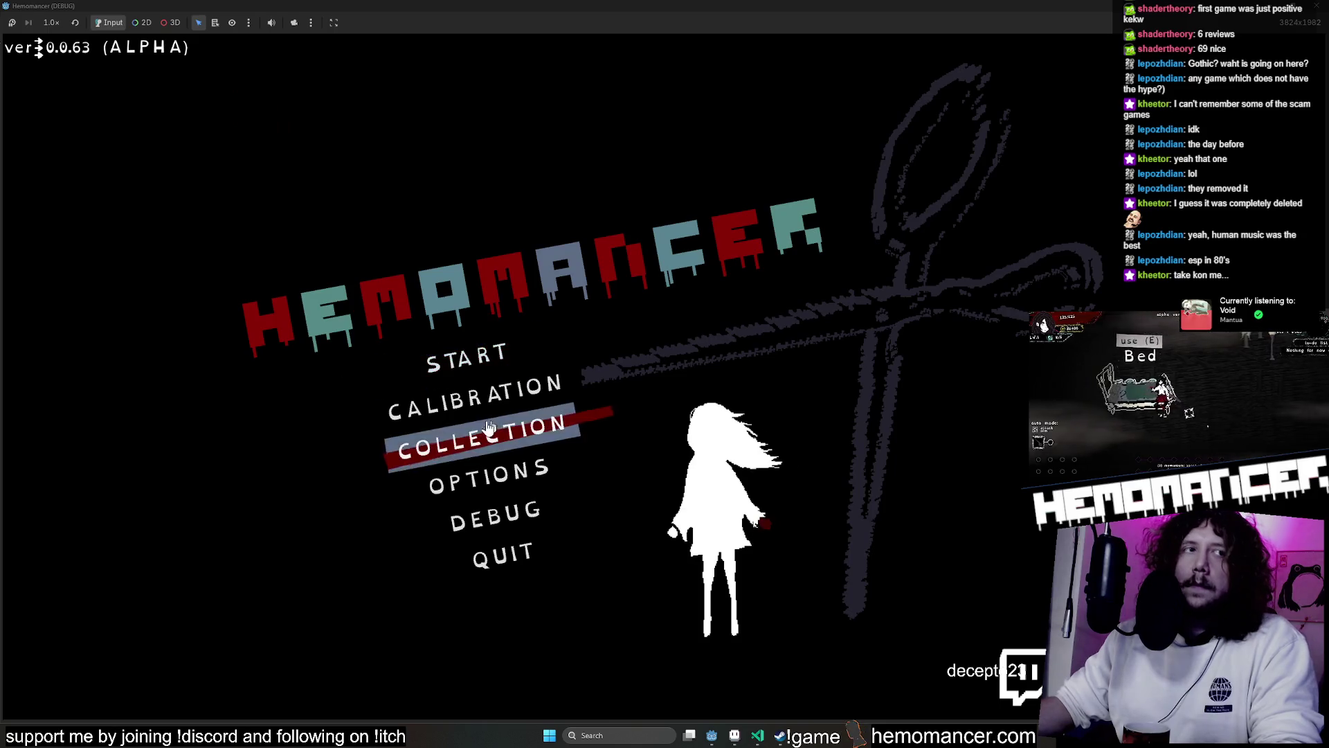
# Start the game, walk down-left past the signpost and right along the repainted ground, then stop
pyautogui.press('Up')
pyautogui.press('Up')
pyautogui.press('Return')
pyautogui.press('Down')
pyautogui.press('Left')
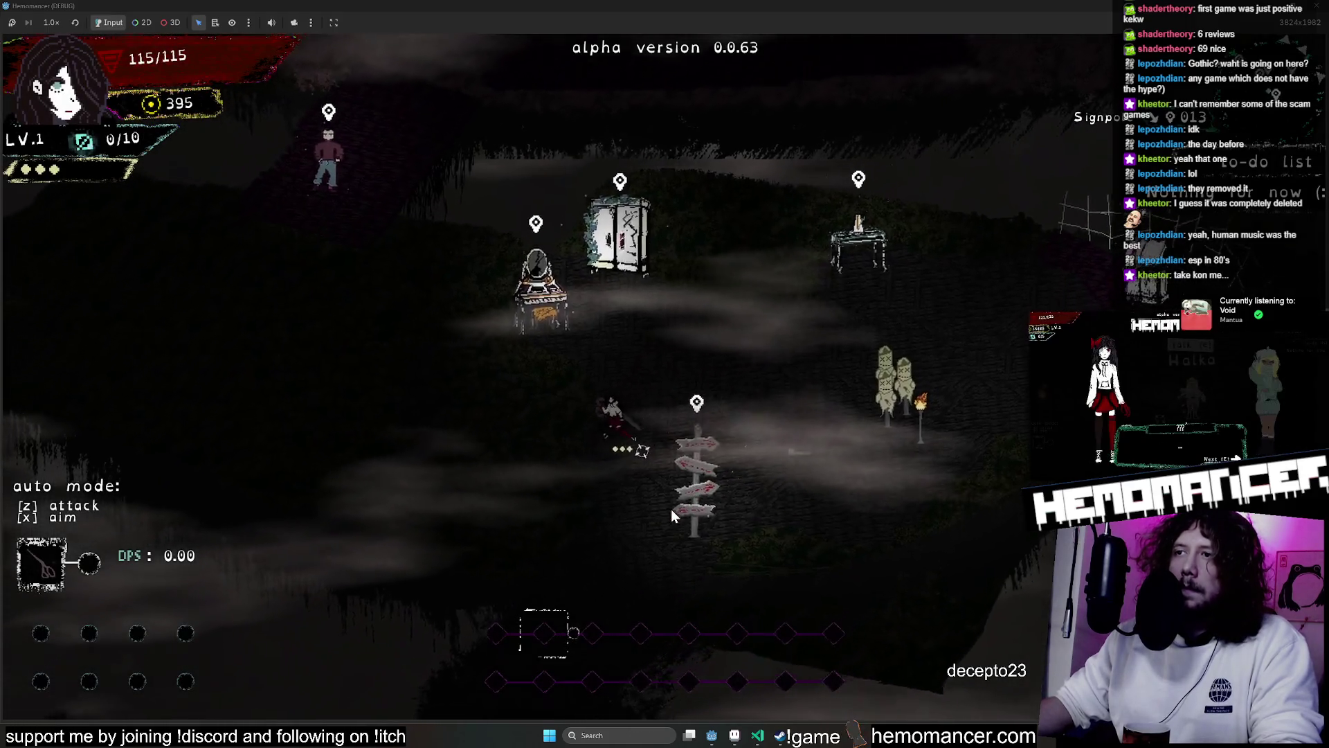
pyautogui.press('Down')
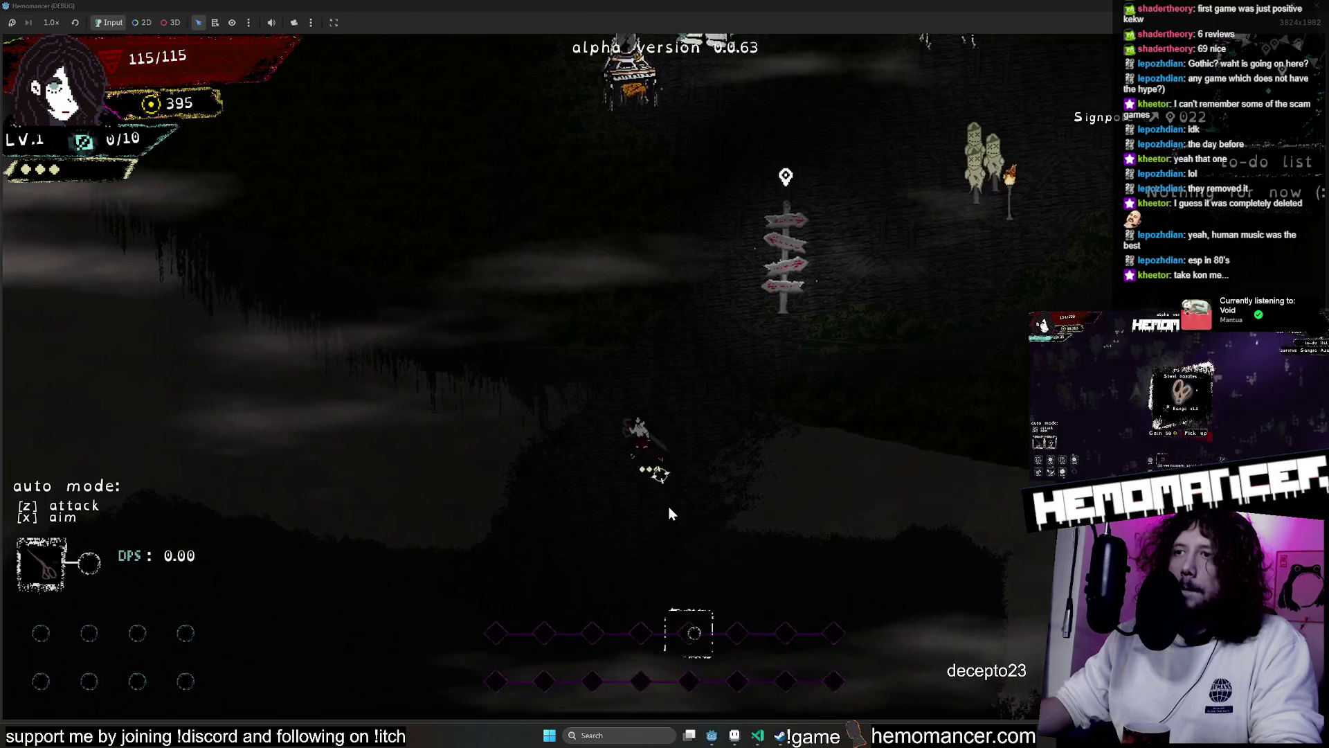
pyautogui.press('Right')
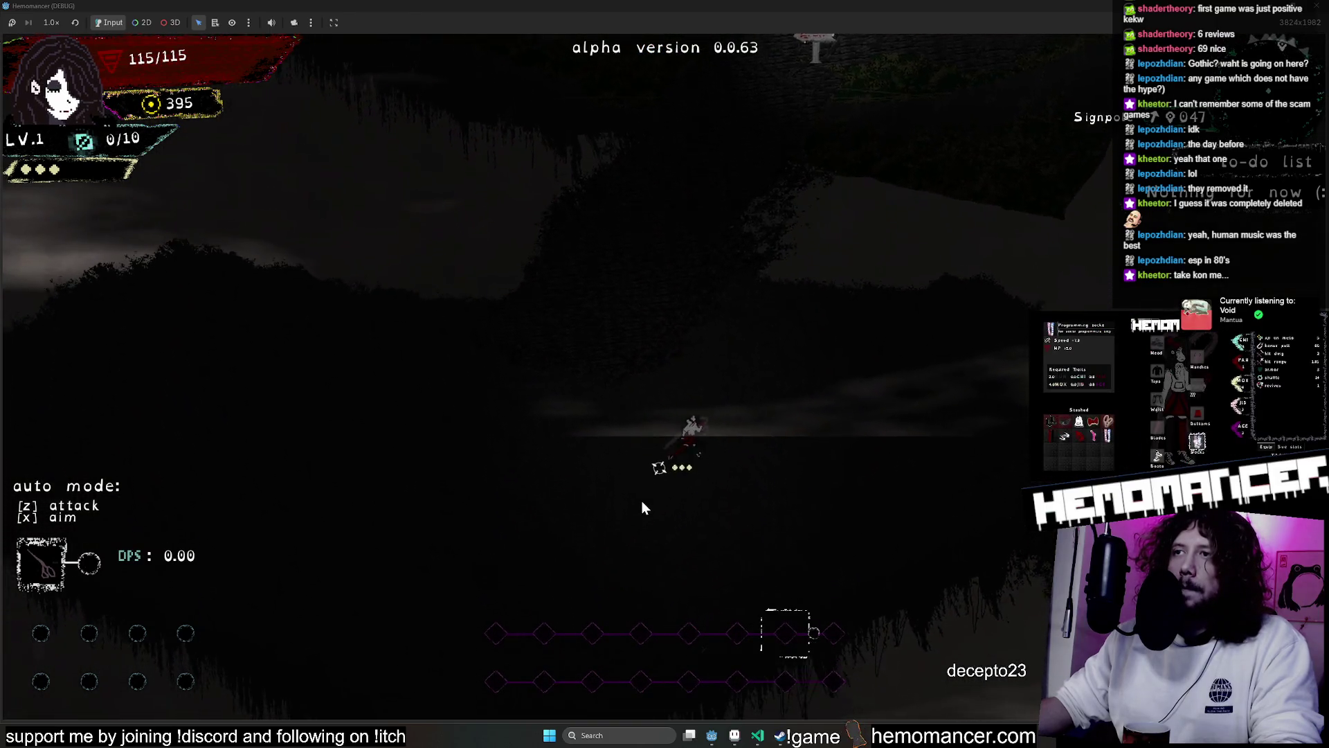
pyautogui.press('Right')
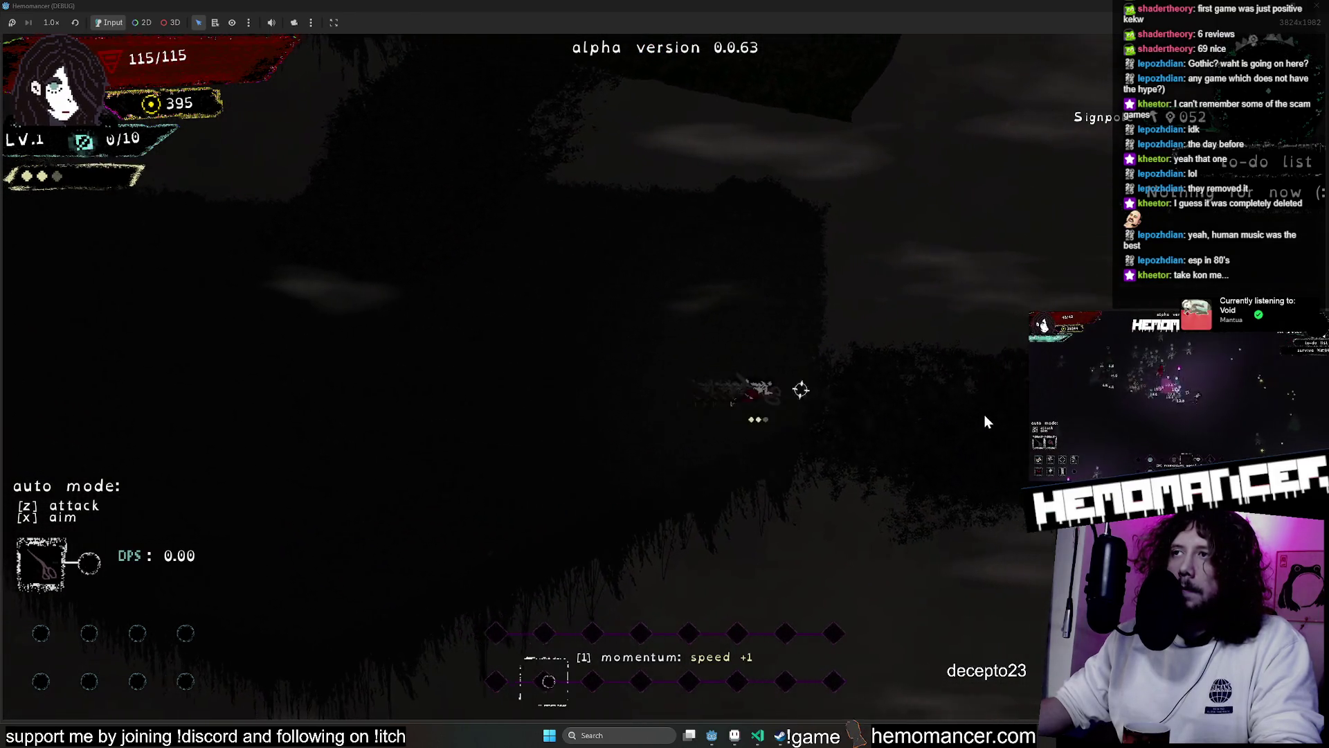
pyautogui.press('Right')
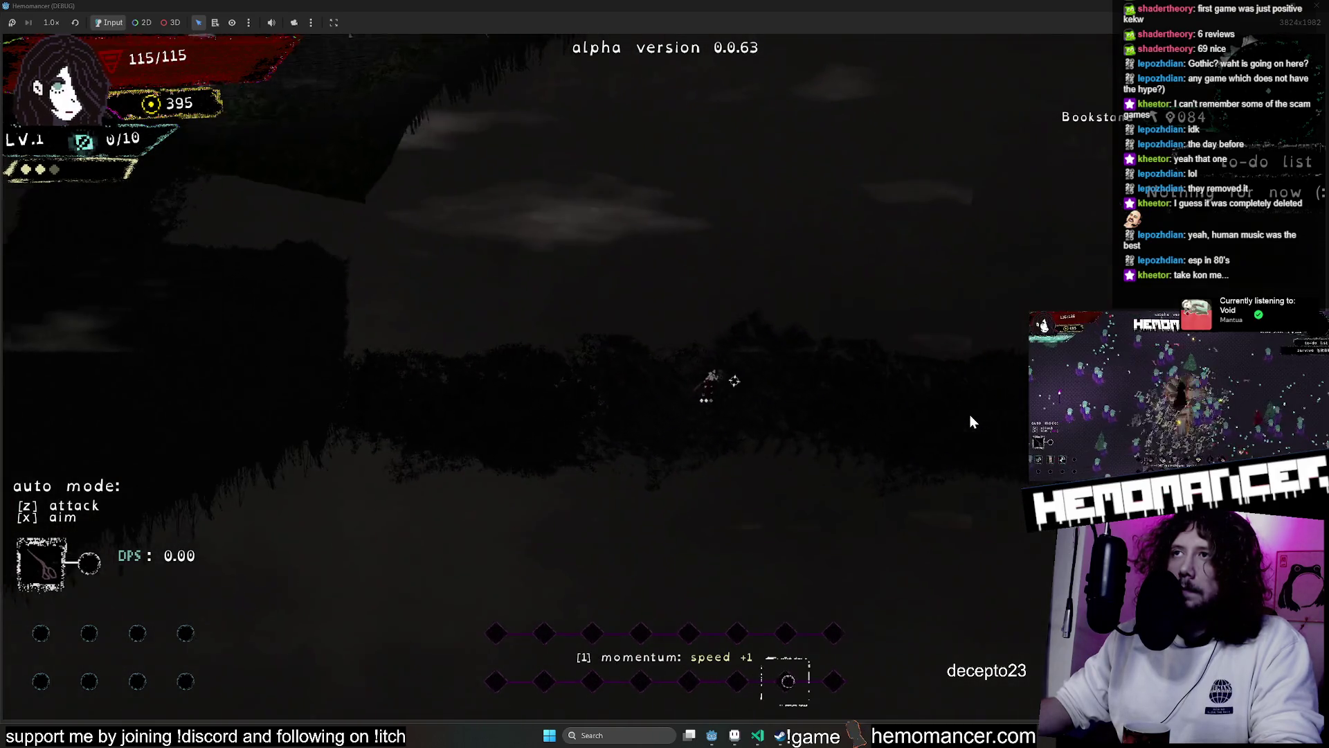
pyautogui.press('F8')
pyautogui.scroll(-4, 644, 228)
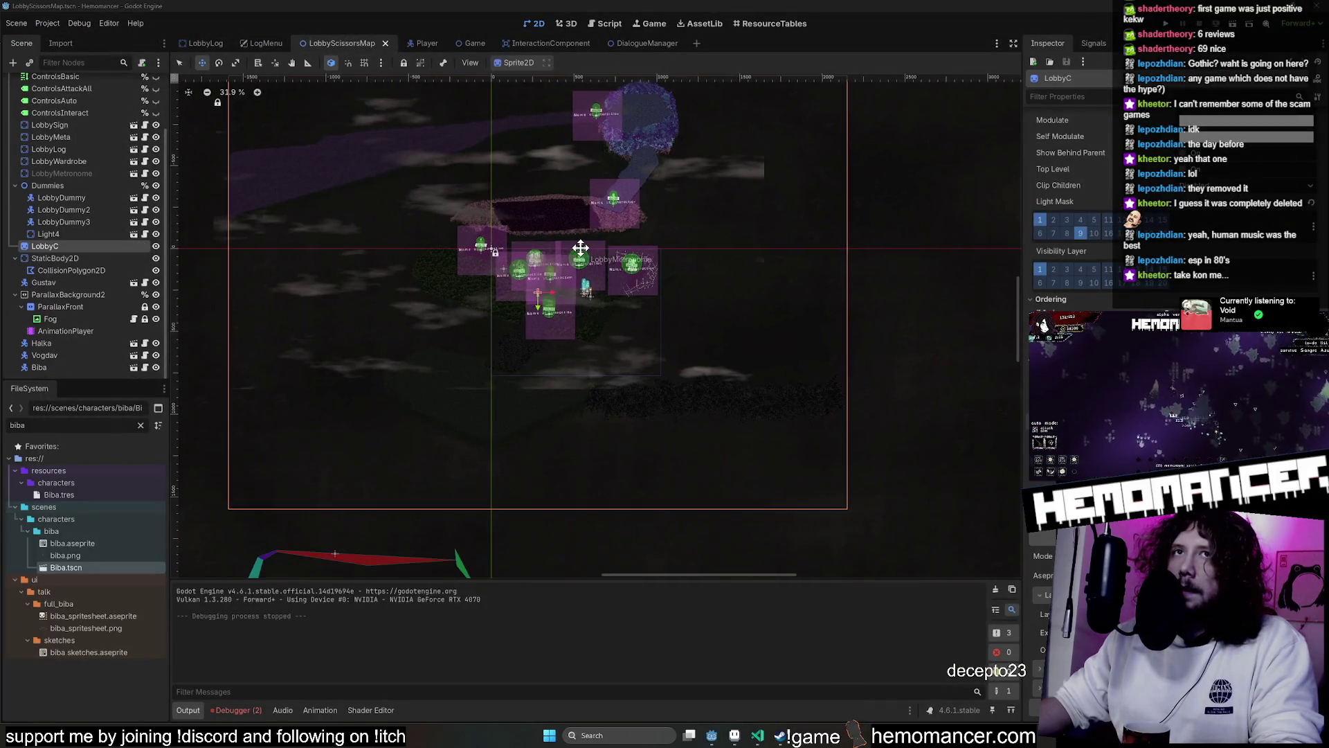
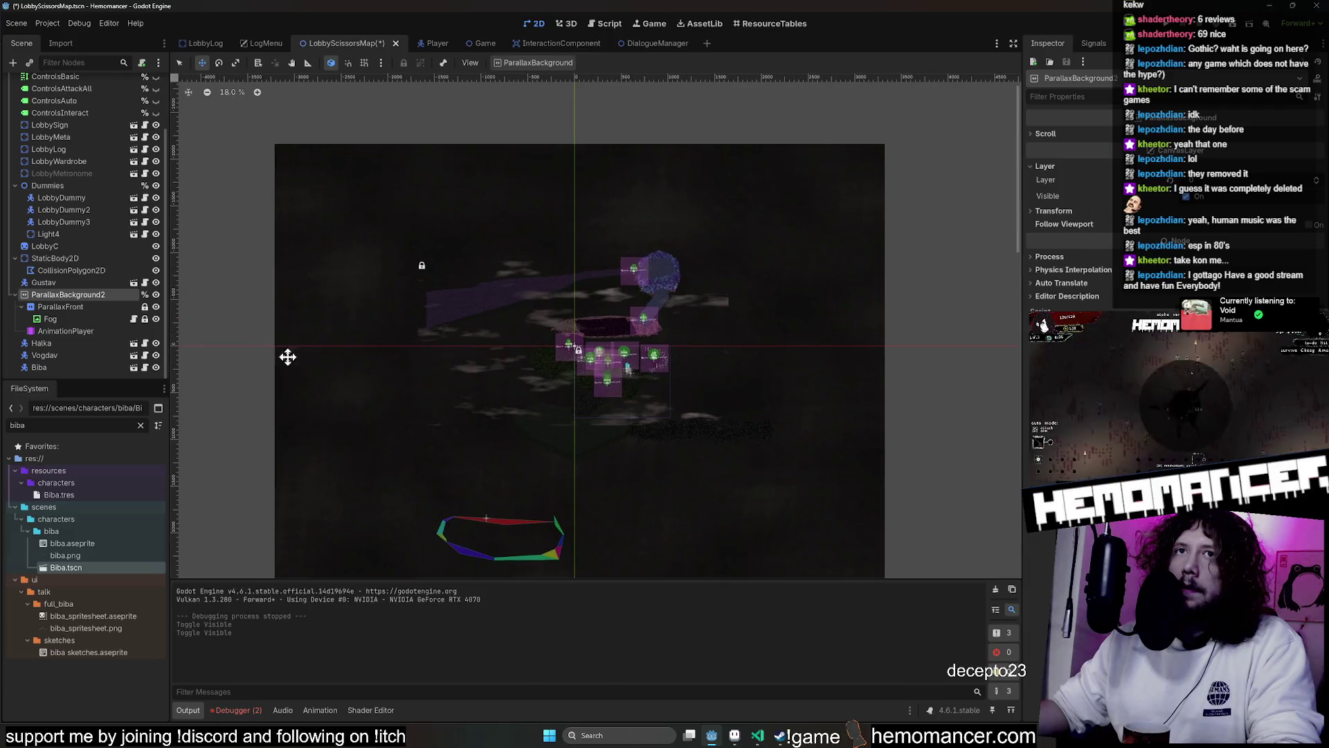
# Select the Fog texture node in the ParallaxBackground2 layer of the scene tree
pyautogui.click(72, 294)
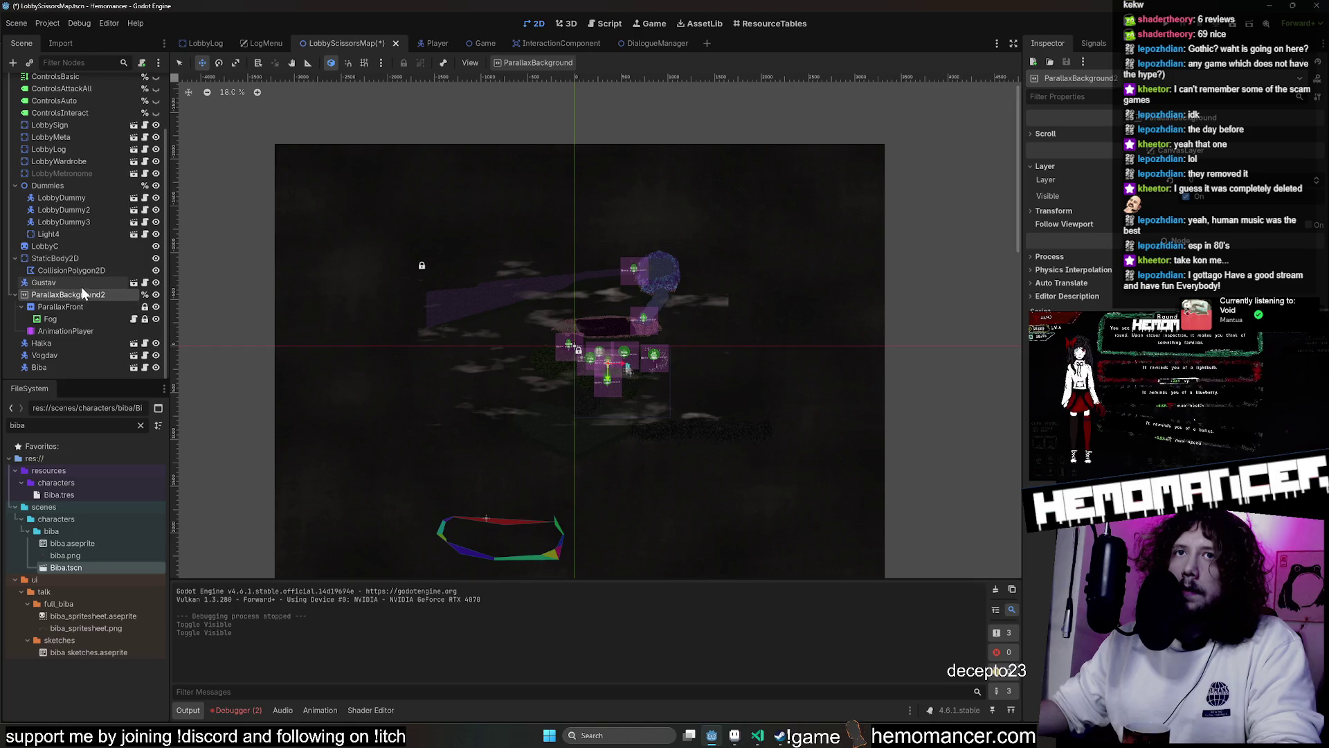
pyautogui.click(85, 284)
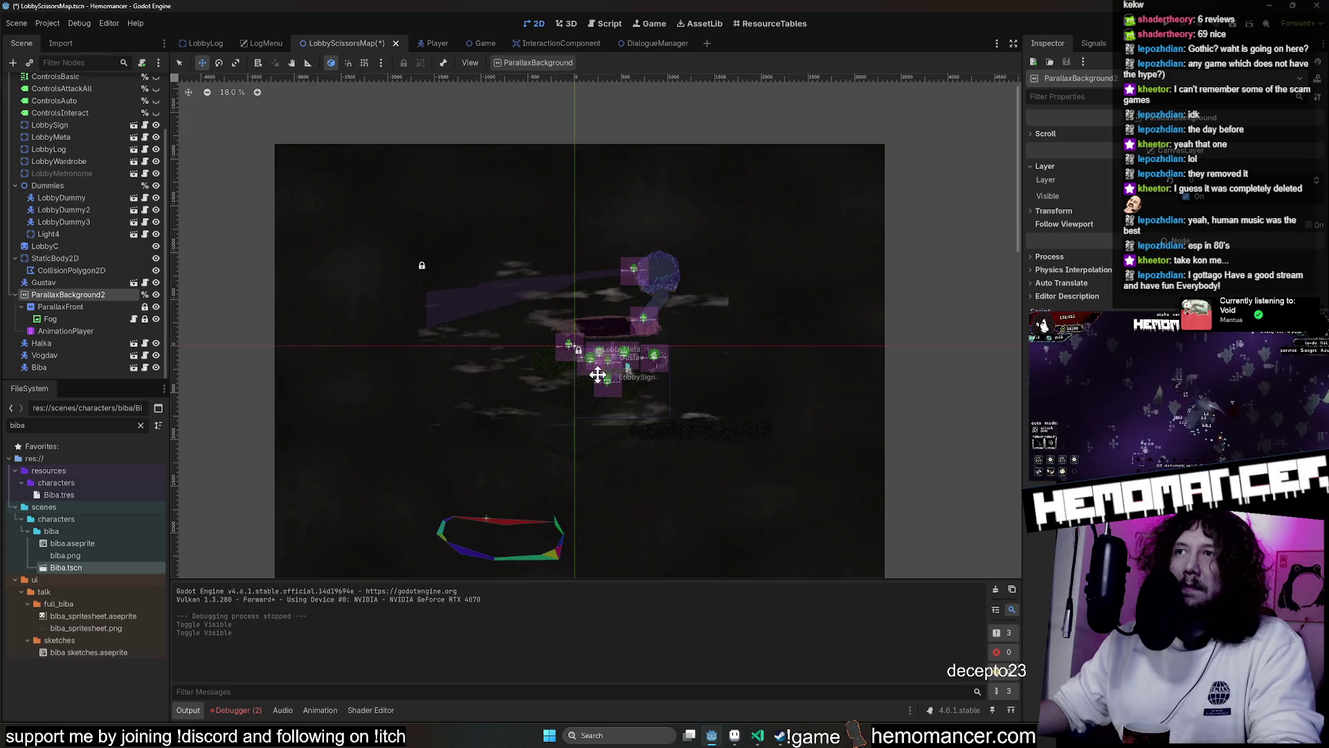
pyautogui.scroll(1, 598, 375)
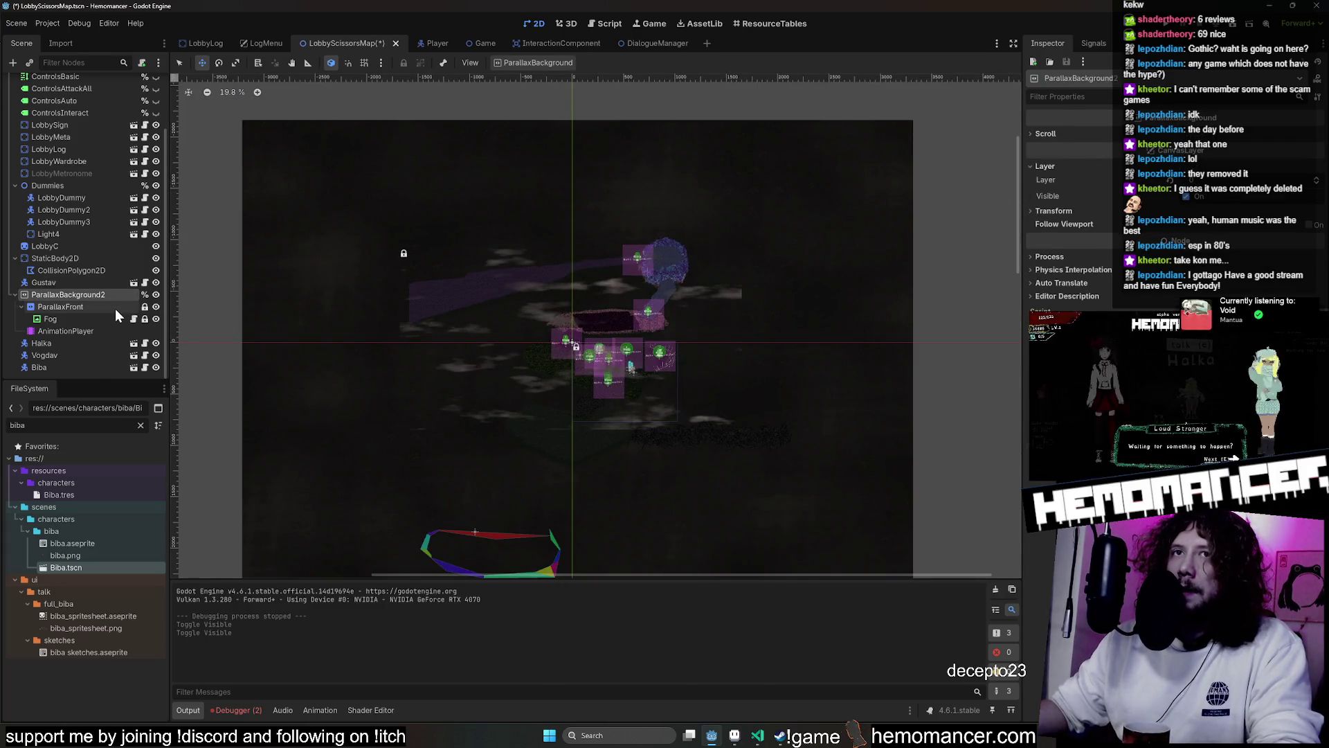
pyautogui.scroll(5, 630, 430)
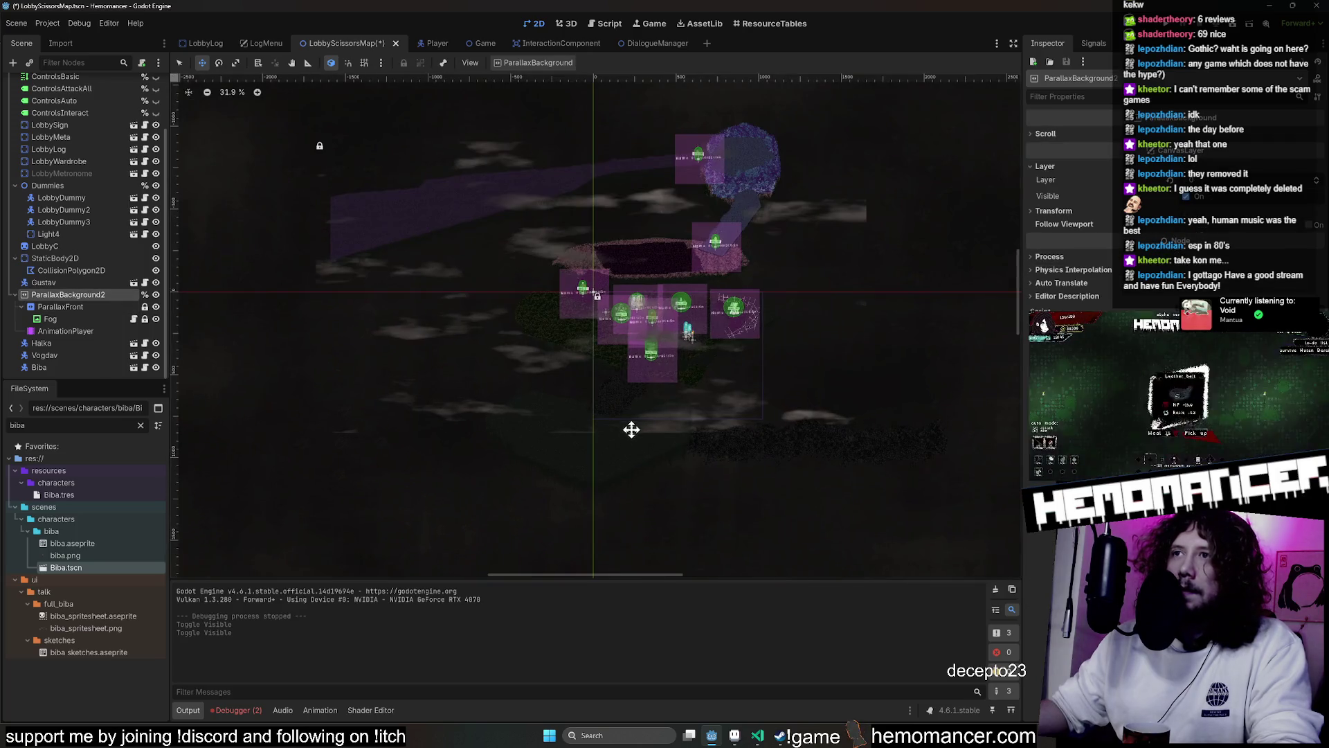
pyautogui.click(40, 318)
# Enlarge the Fog node by entering bigger Size x and y values in the Inspector
pyautogui.scroll(-3, 574, 318)
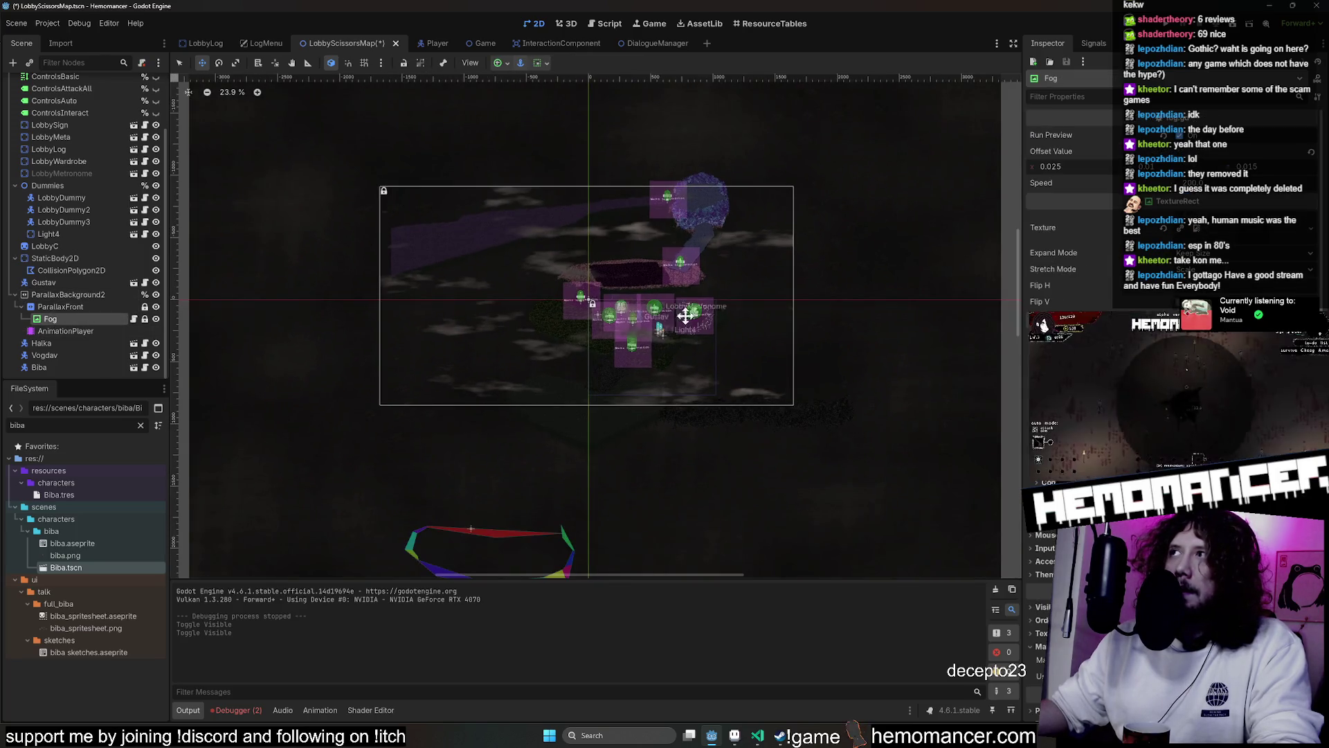
pyautogui.hscroll(2, 665, 315)
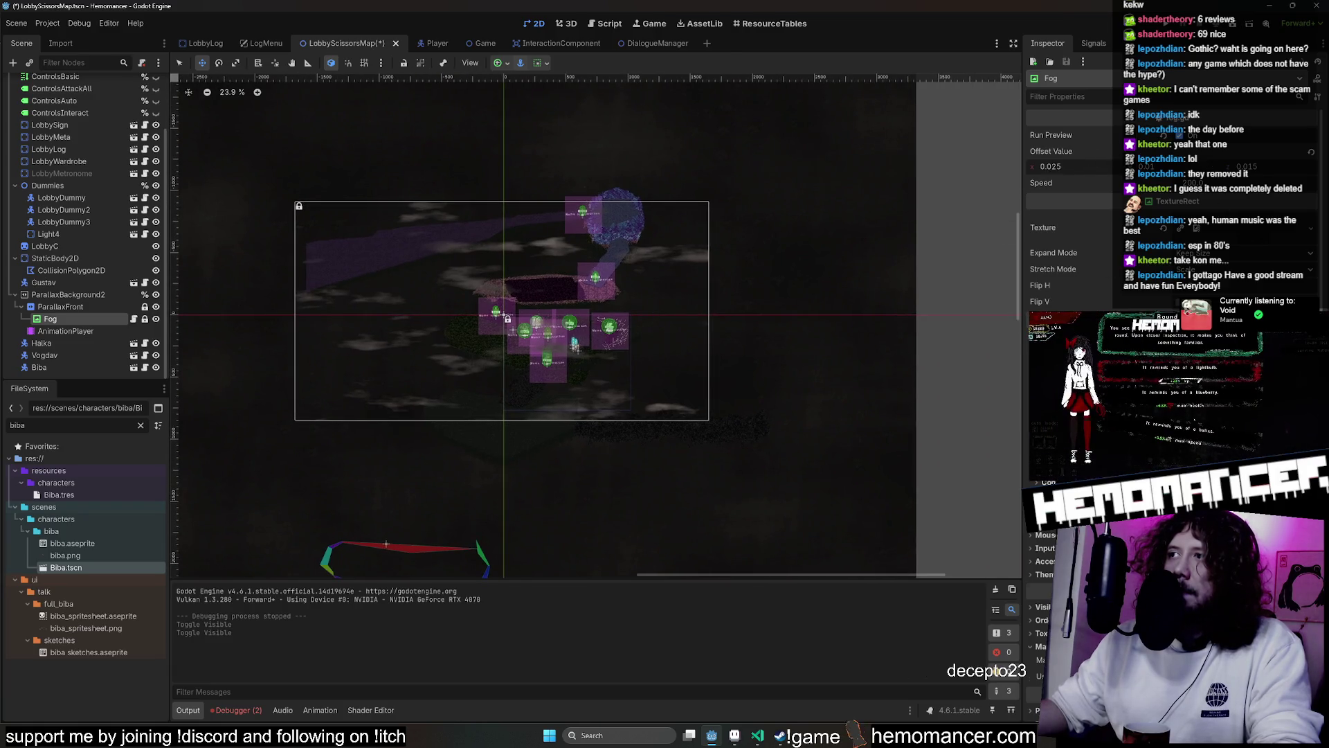
pyautogui.hscroll(-2, 764, 379)
pyautogui.scroll(-3, 870, 314)
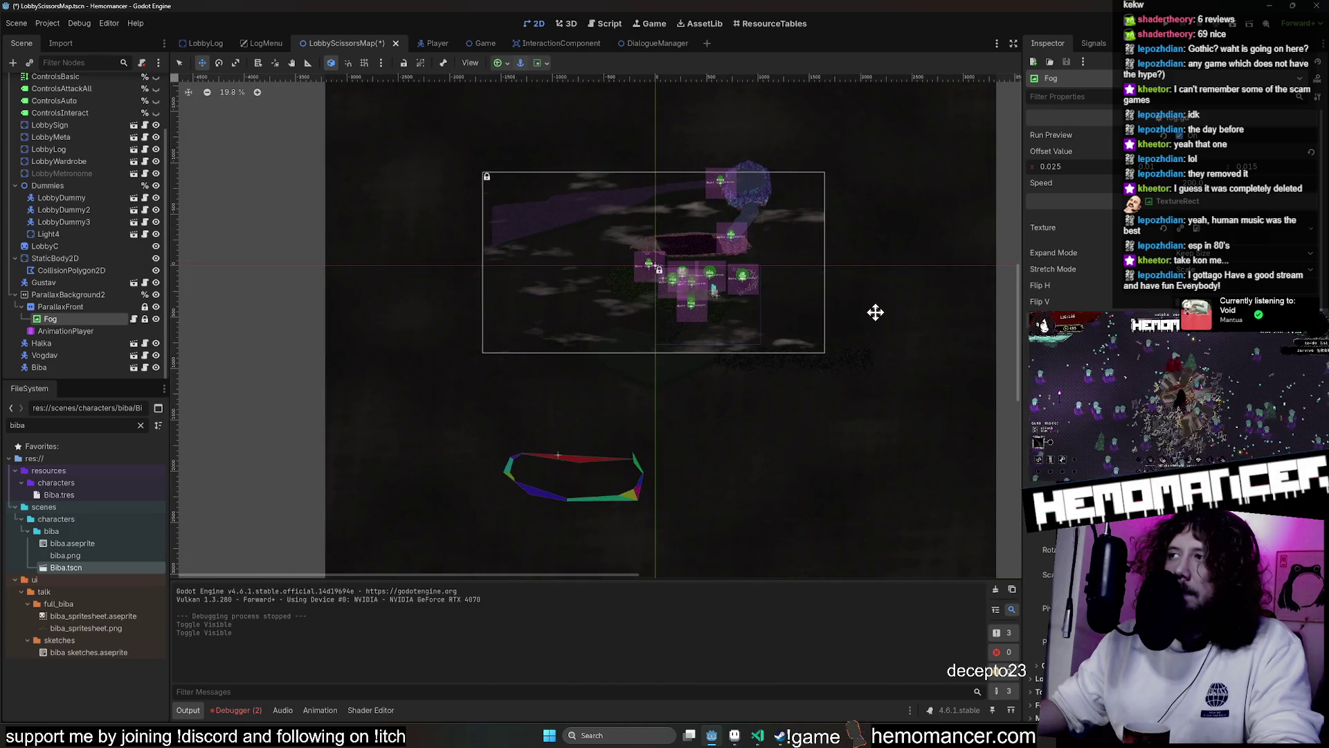
pyautogui.scroll(1, 976, 435)
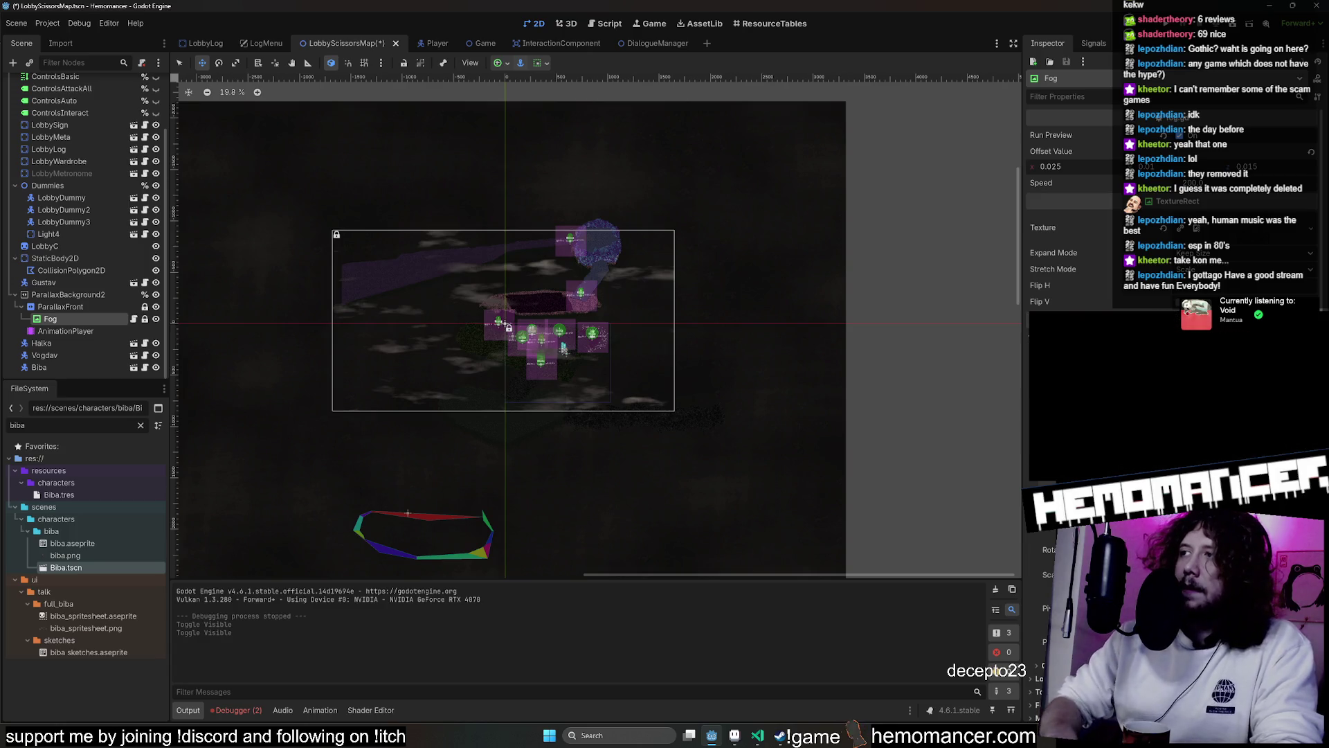
pyautogui.press('Return')
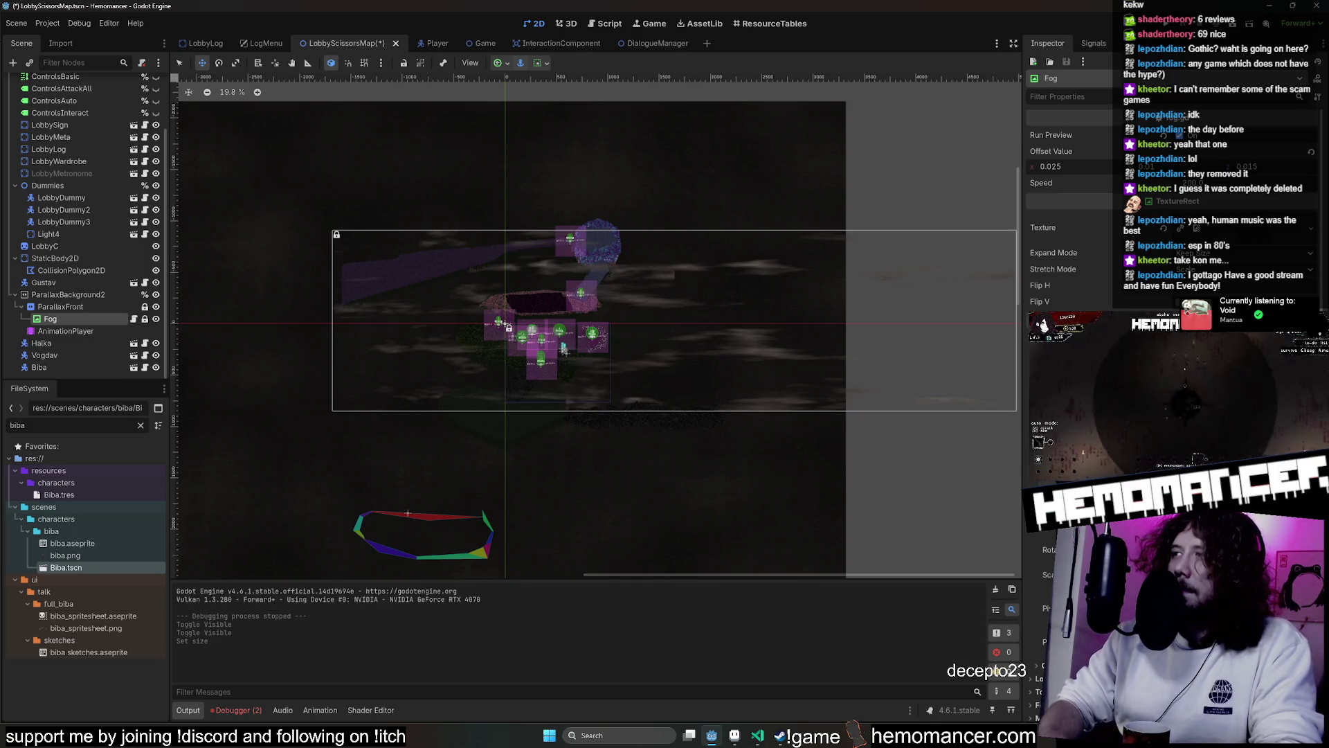
pyautogui.press('Return')
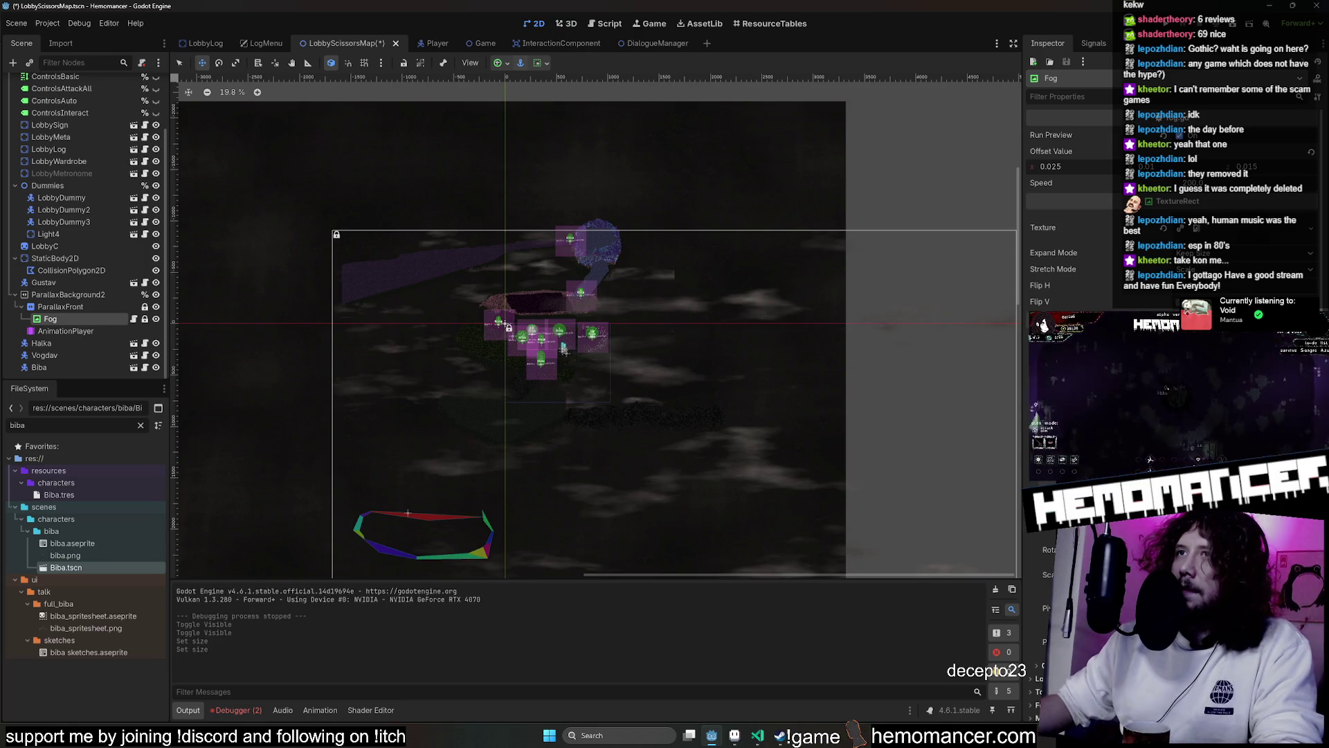
pyautogui.scroll(-2, 853, 400)
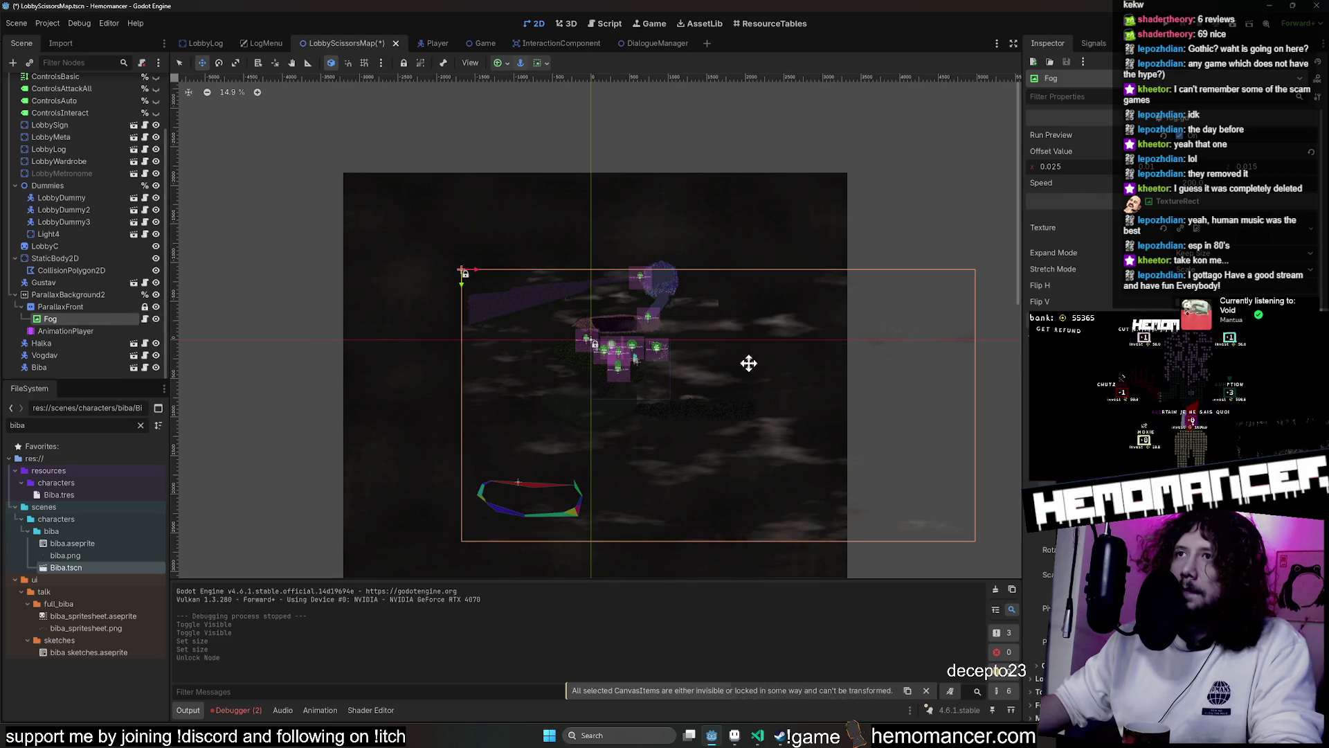
# Move the fog up-left to (-3231, -1591) over the map, then launch the game with F5
pyautogui.moveTo(874, 365); pyautogui.dragTo(751, 316)
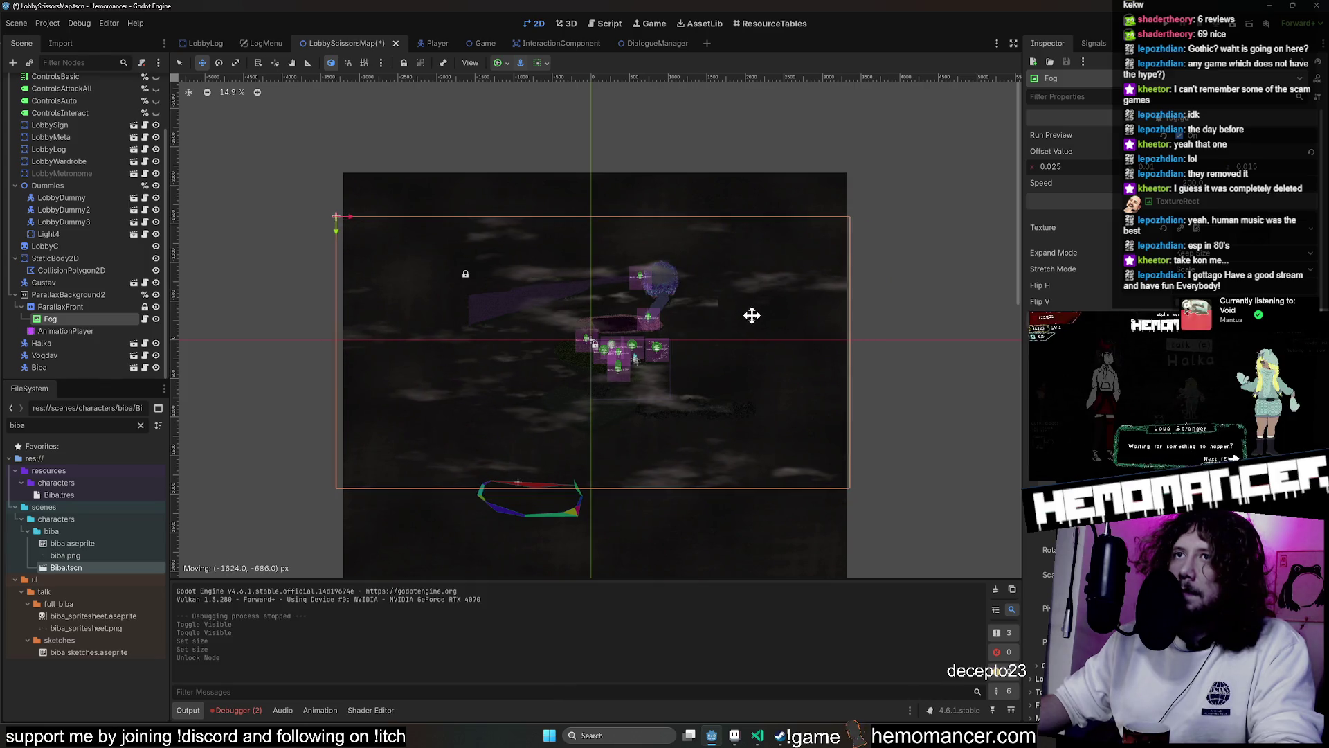
pyautogui.moveTo(754, 315); pyautogui.dragTo(756, 316)
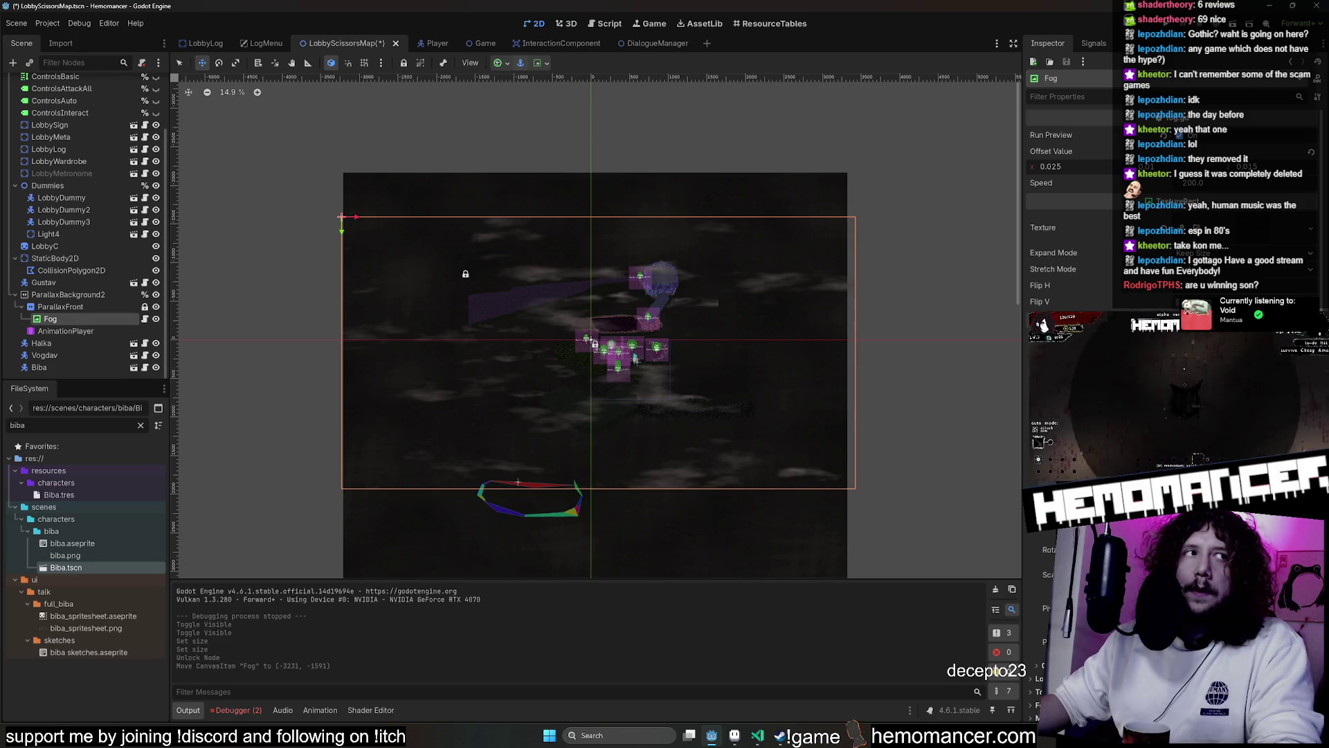
pyautogui.press('F5')
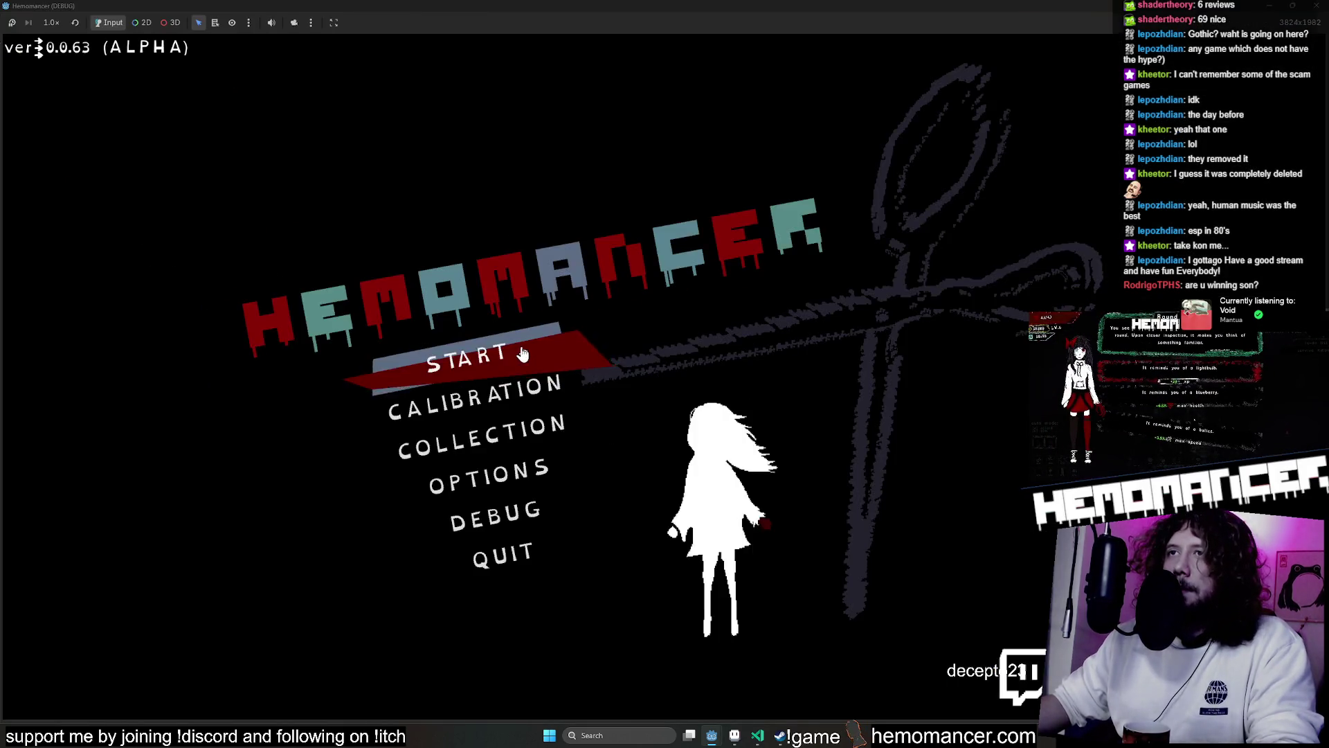
# Walk the character south, left past the signpost and right through the lobby, then pause
pyautogui.press('Down')
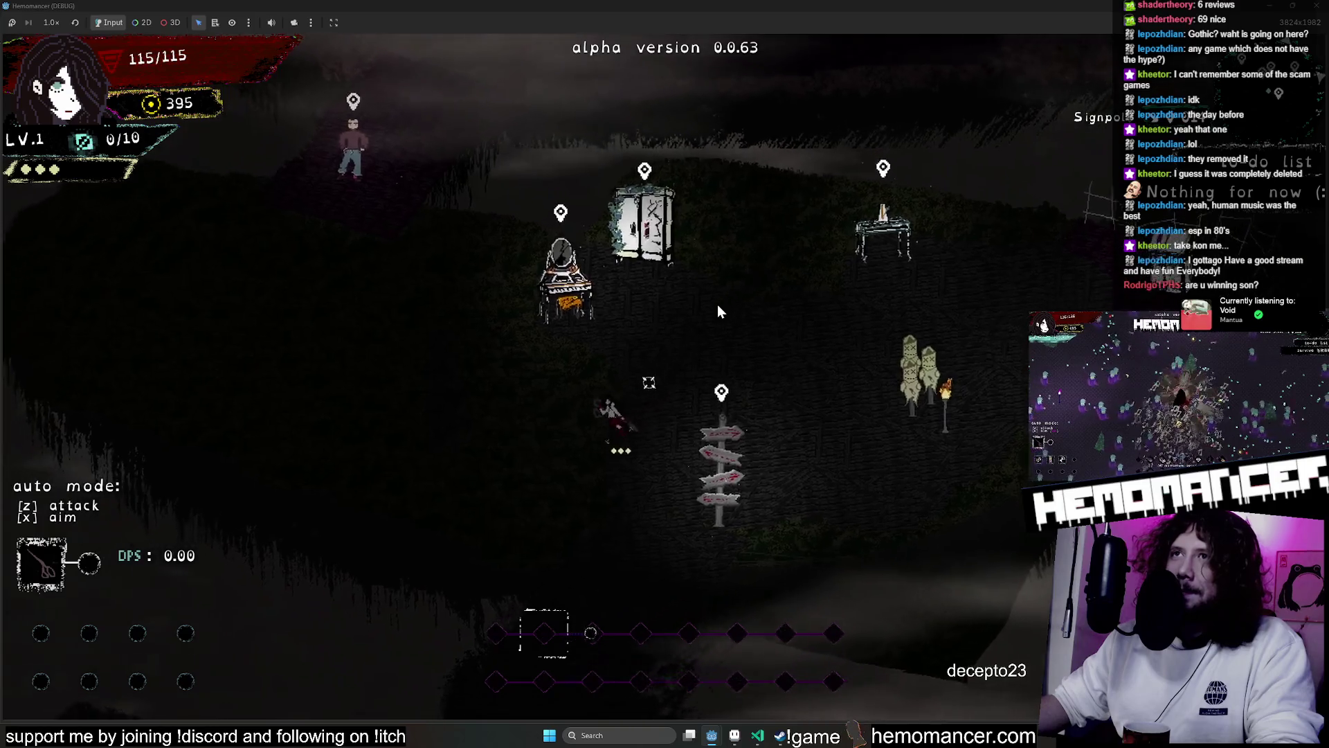
pyautogui.press('Left')
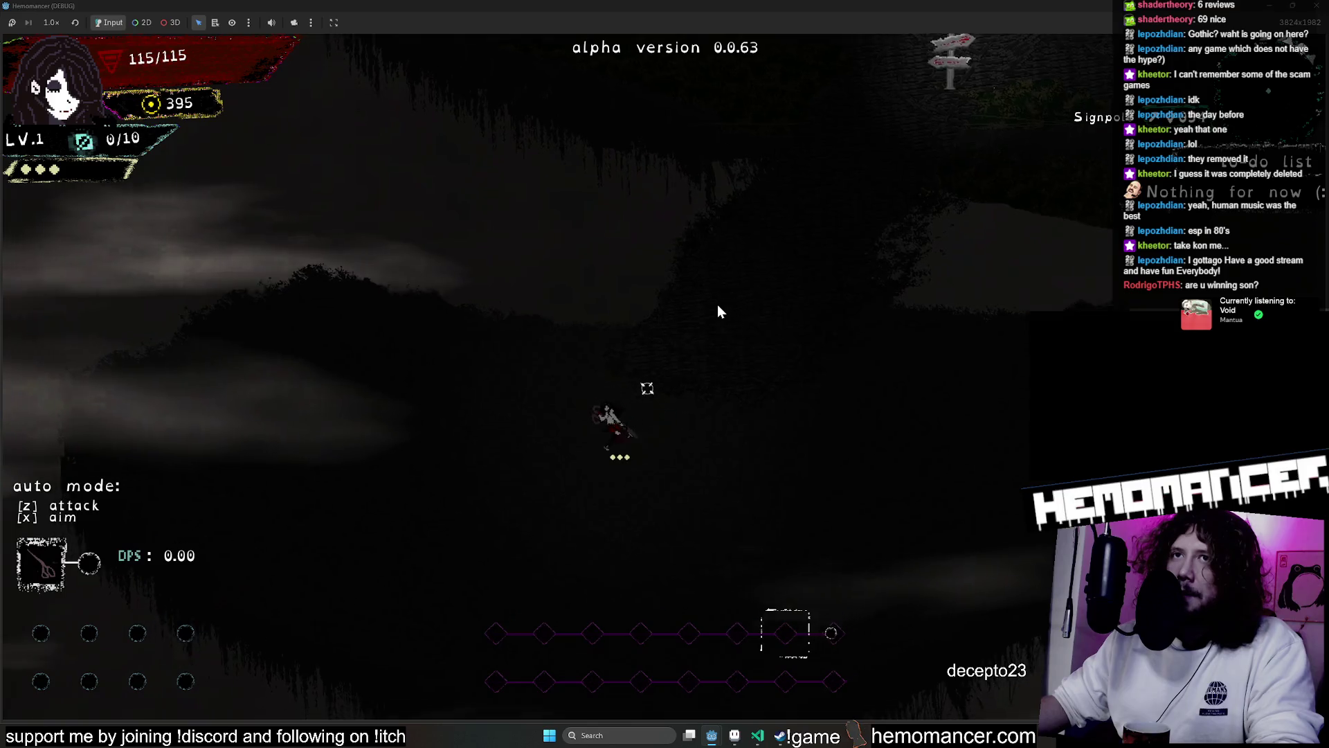
pyautogui.press('Right')
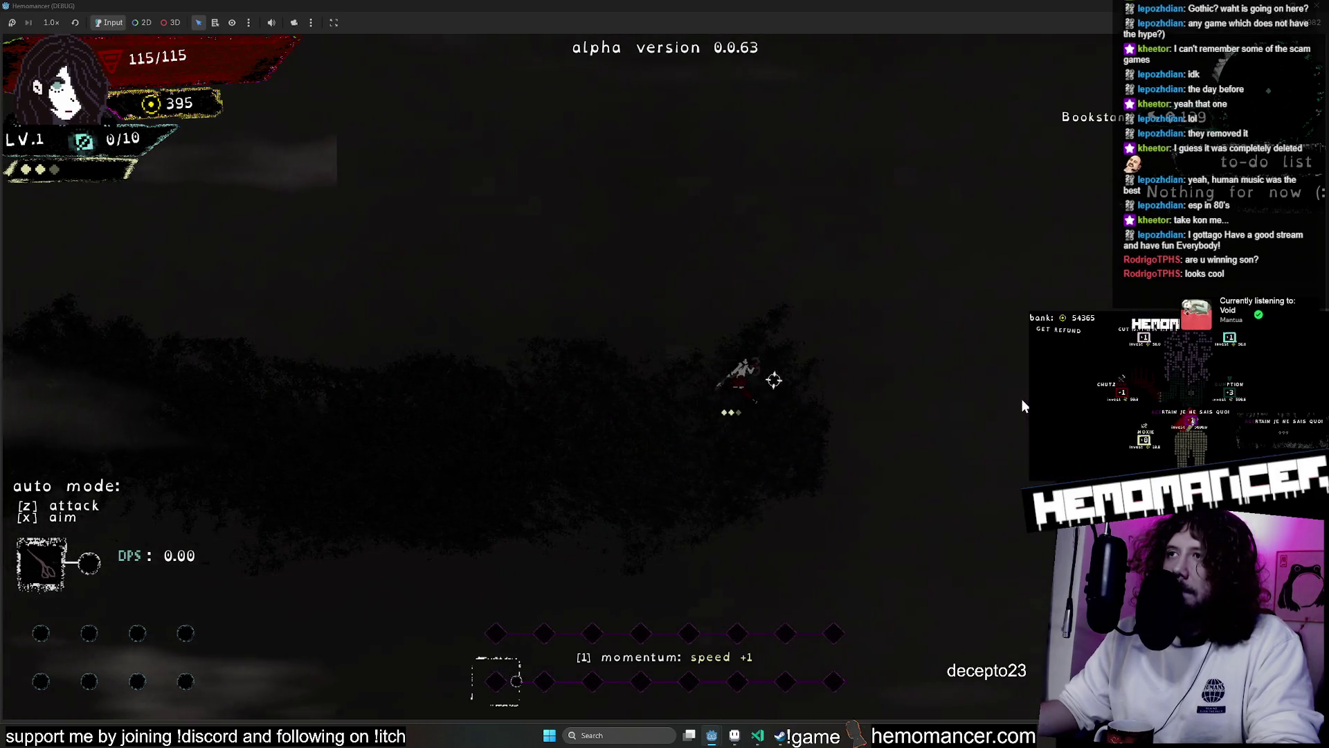
pyautogui.press('a')
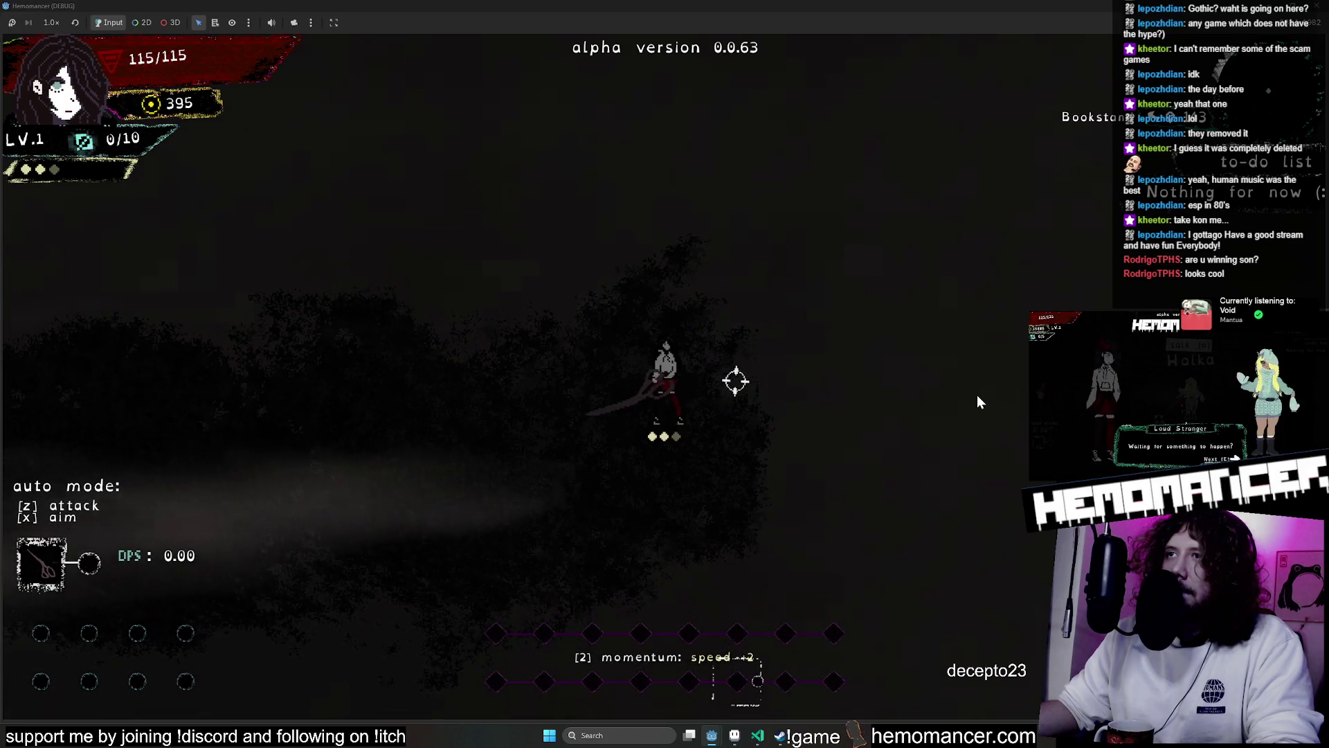
pyautogui.press('Escape')
# Give the player the Mask trinket from the debug panel and resume play
pyautogui.click(485, 534)
pyautogui.click(410, 192)
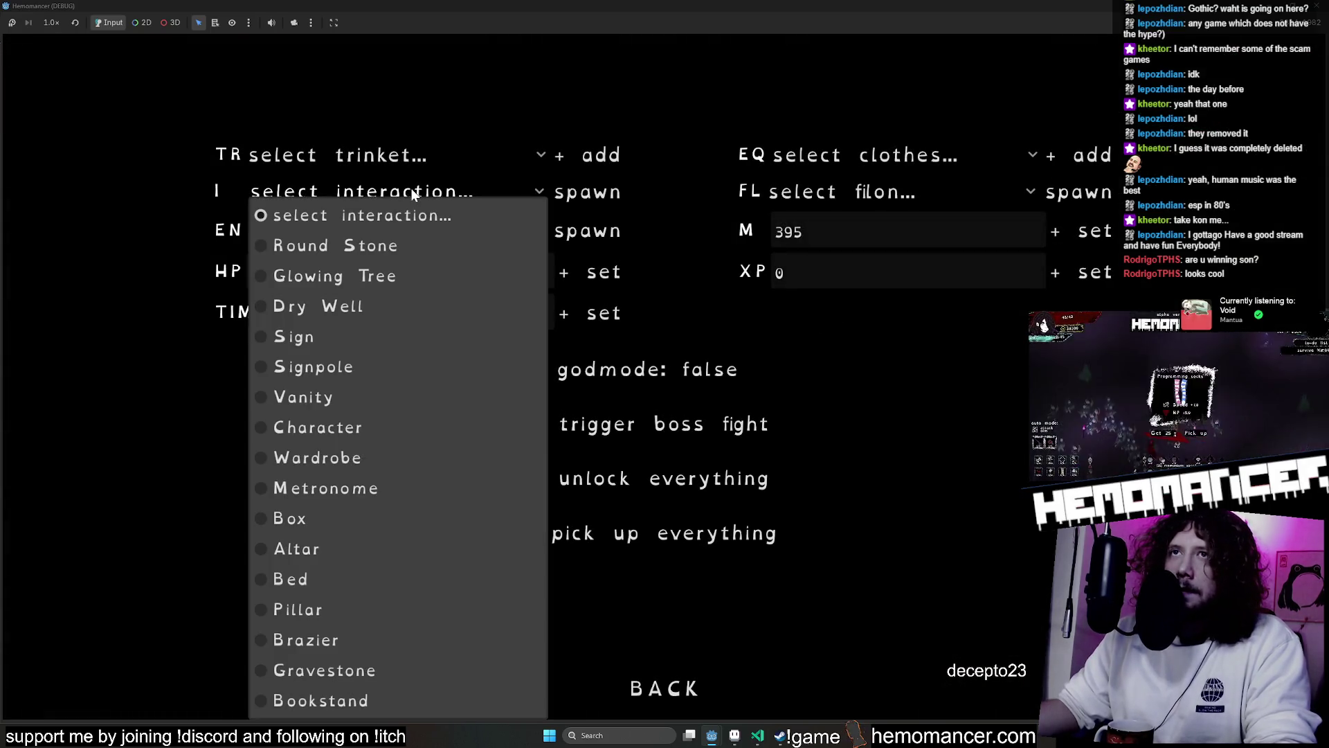
pyautogui.click(423, 155)
pyautogui.click(433, 123)
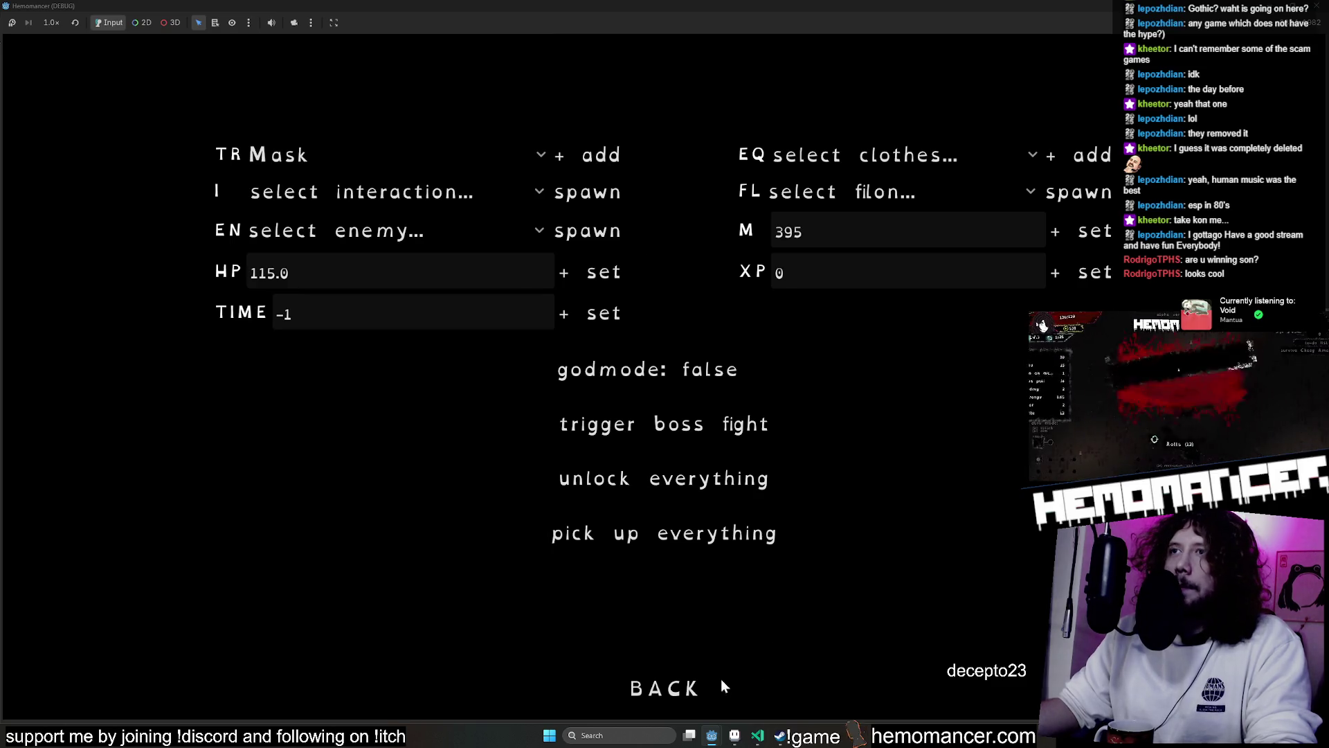
pyautogui.click(720, 686)
pyautogui.click(527, 361)
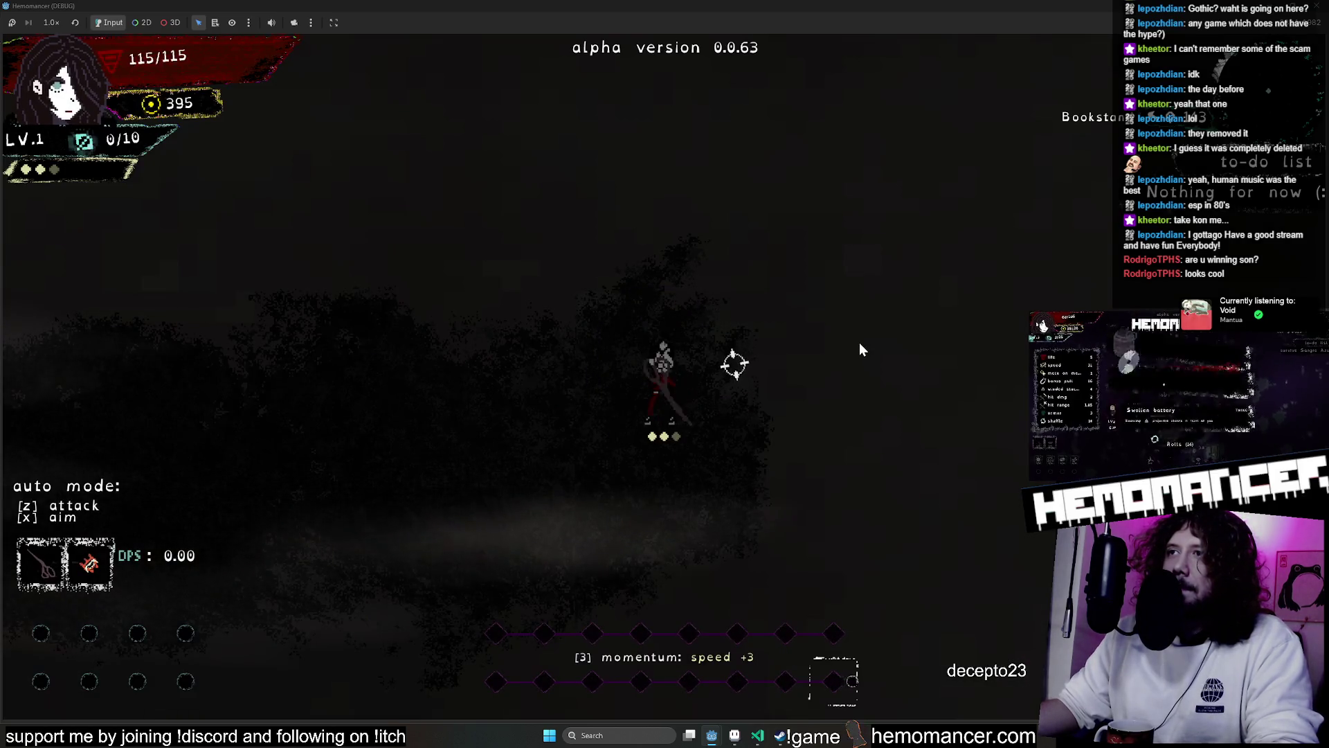
# Slash rhythmically to the right, then to the left, to build momentum
pyautogui.click(900, 373)
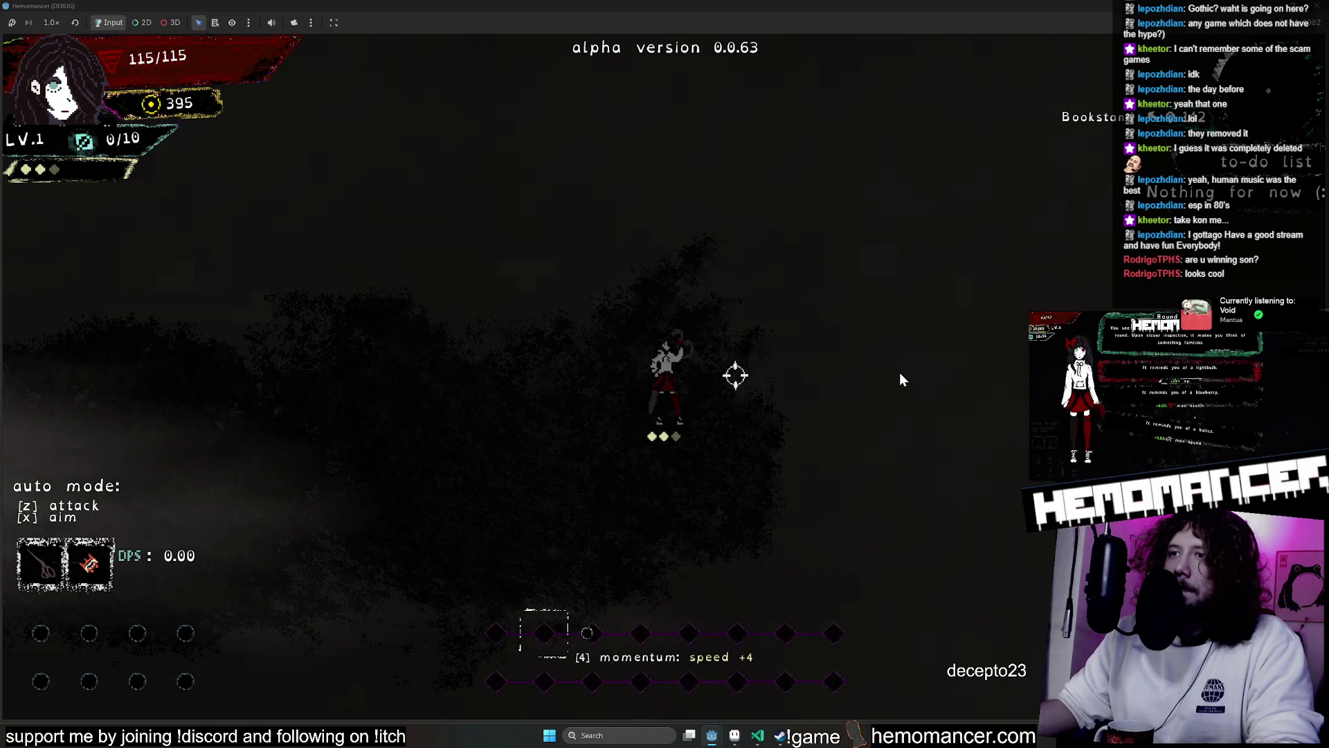
pyautogui.click(899, 372)
pyautogui.click(899, 372)
pyautogui.click(867, 478)
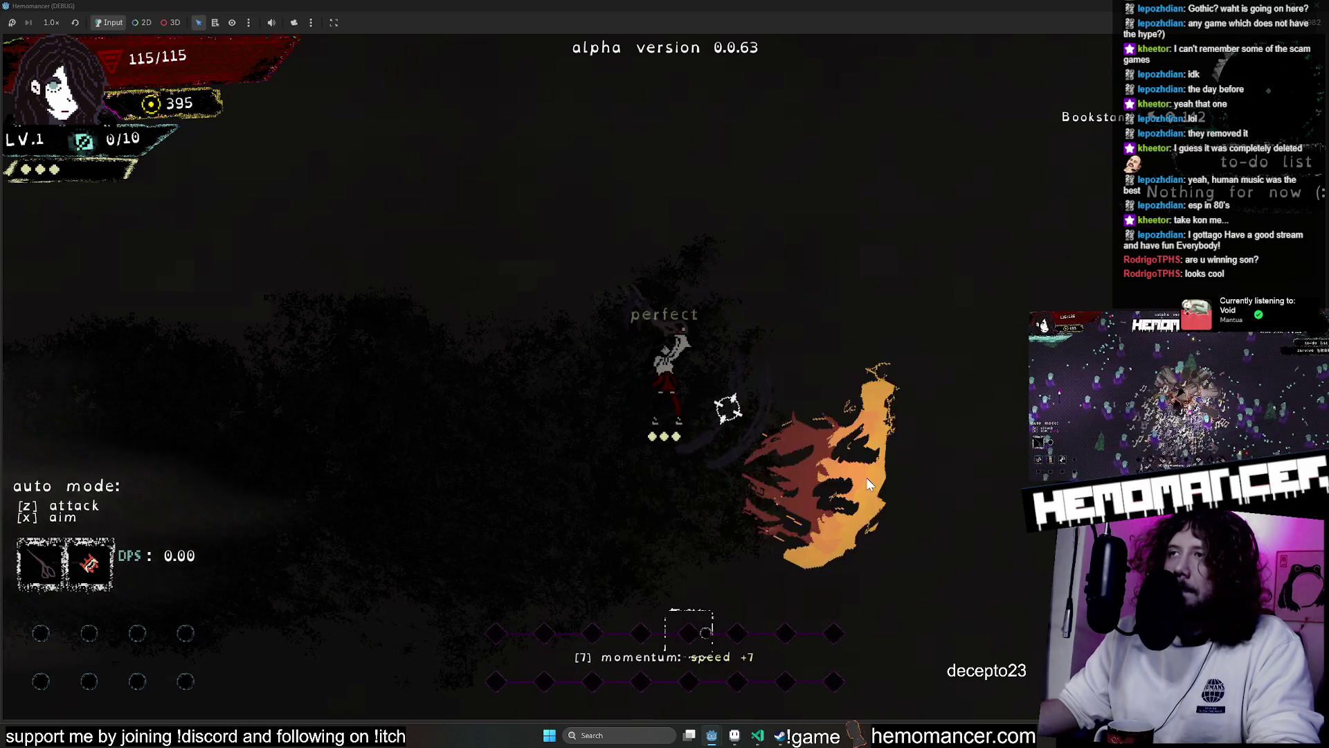
pyautogui.click(205, 453)
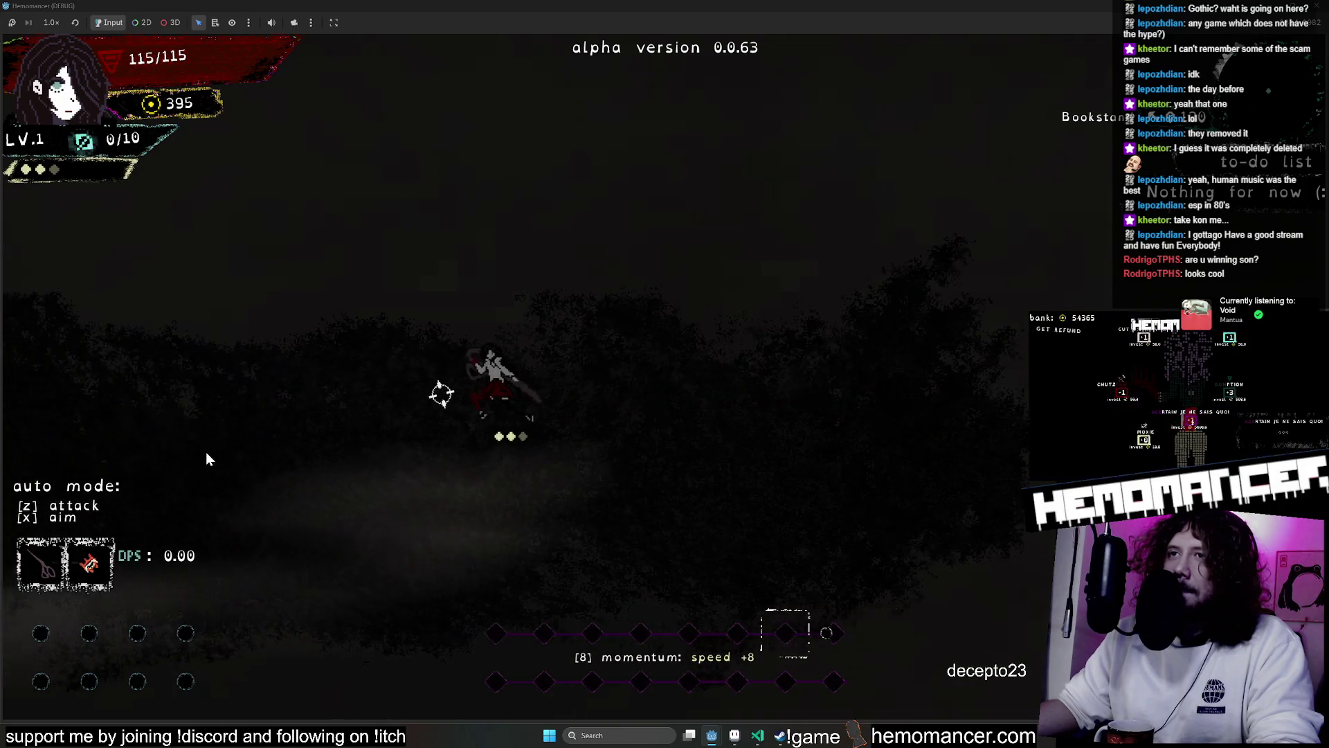
pyautogui.click(207, 453)
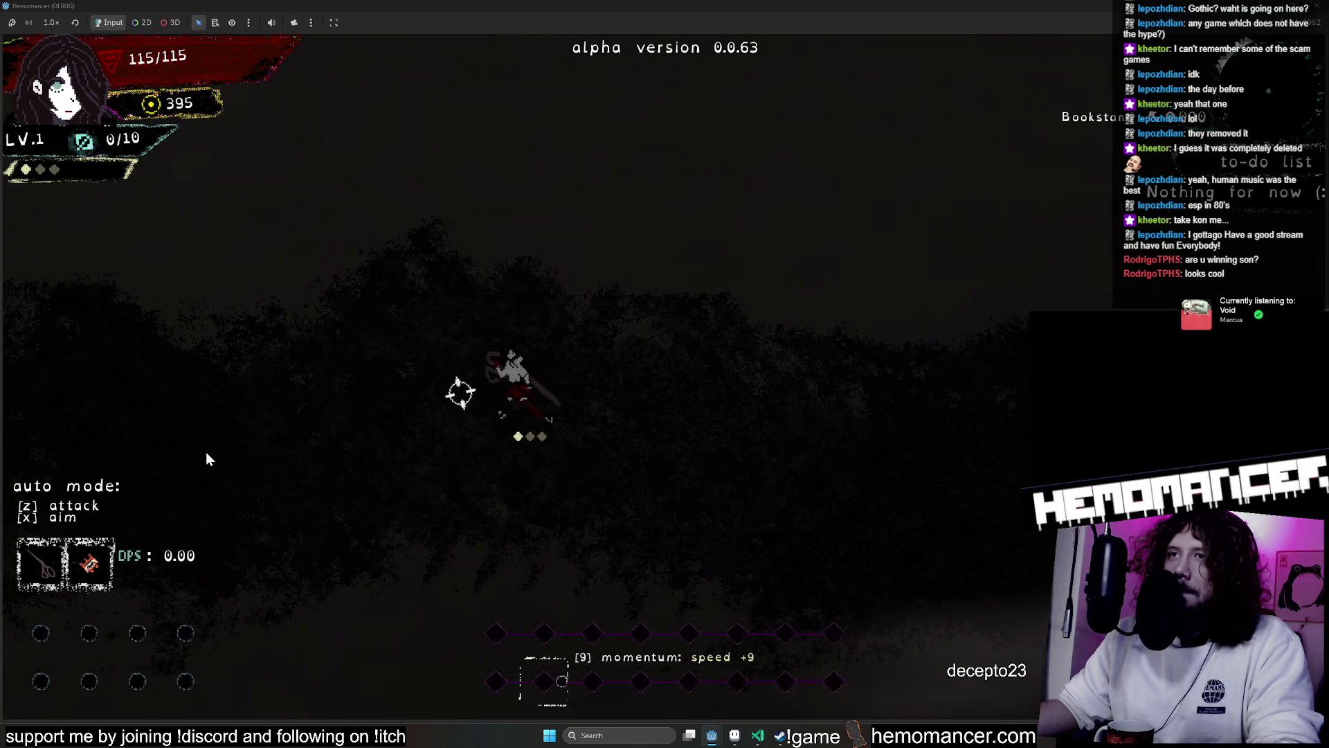
pyautogui.click(207, 452)
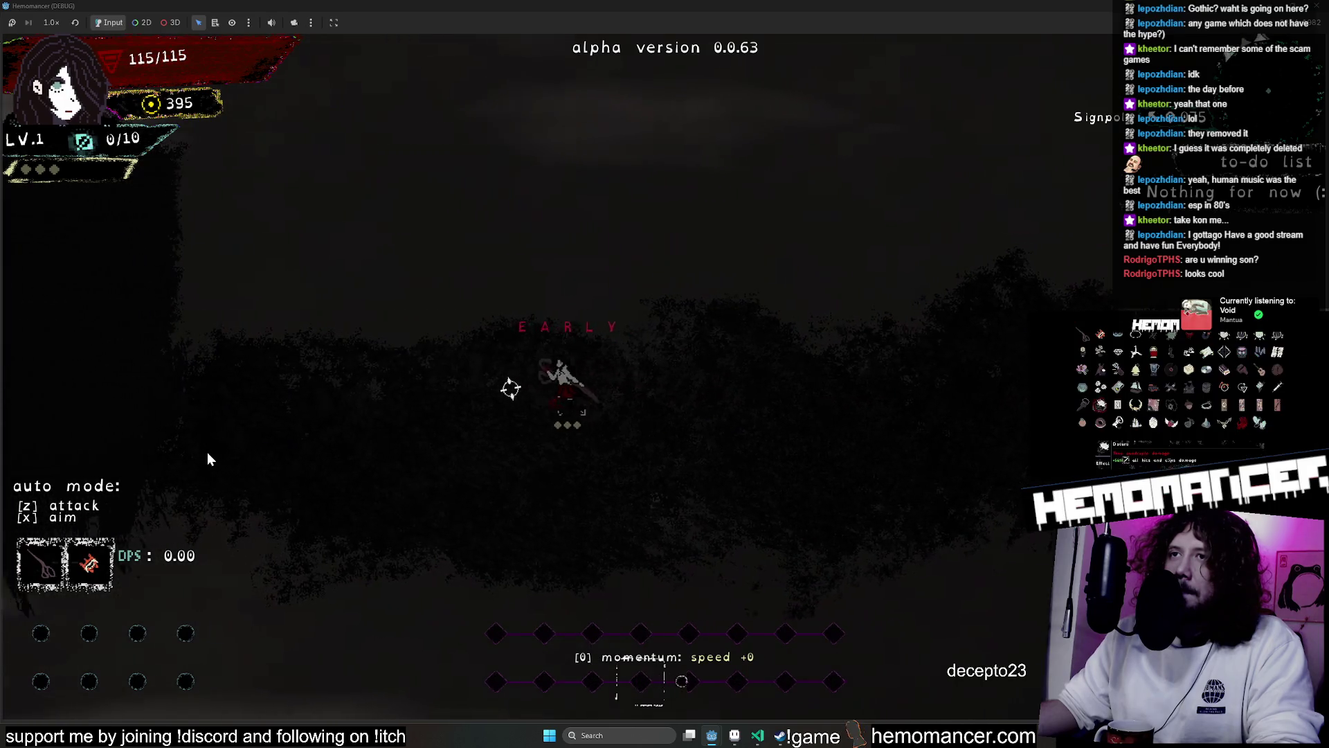
pyautogui.click(211, 450)
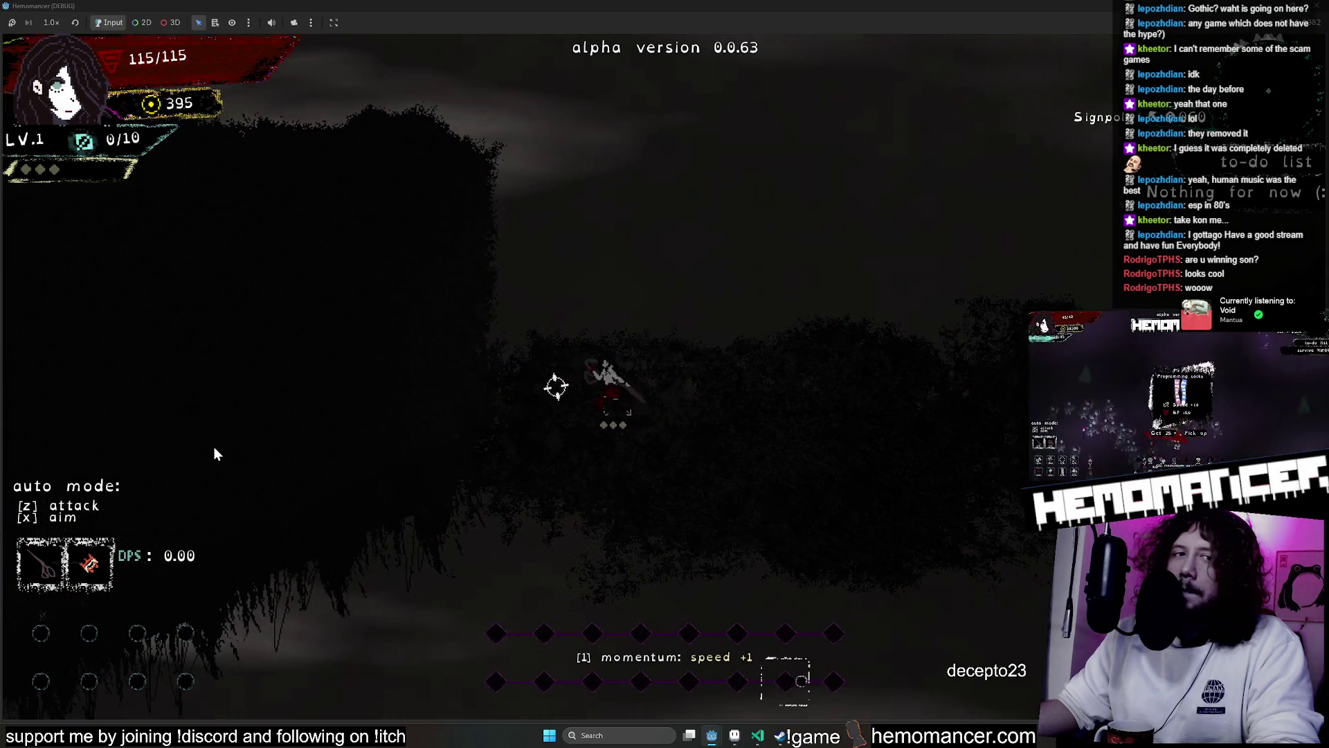
pyautogui.click(216, 455)
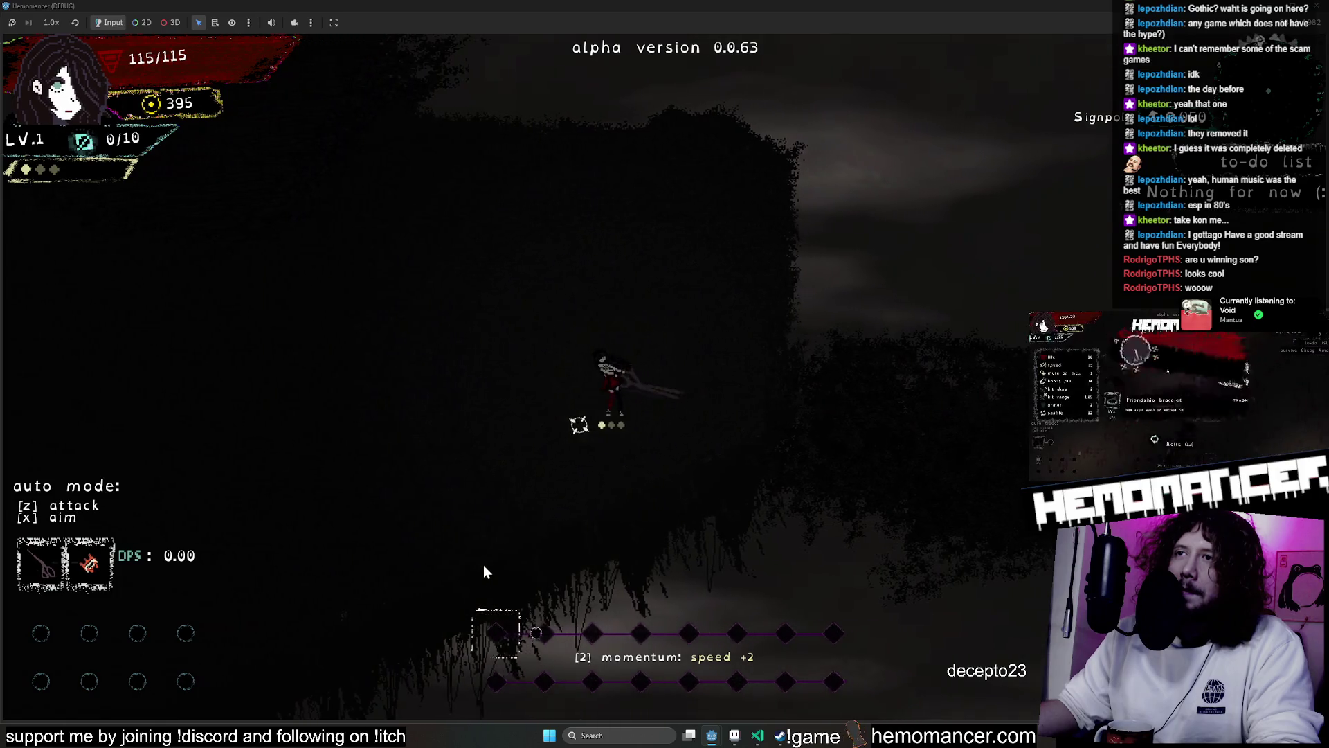
# Keep attacking on the beat for perfect hits to raise momentum
pyautogui.click(512, 606)
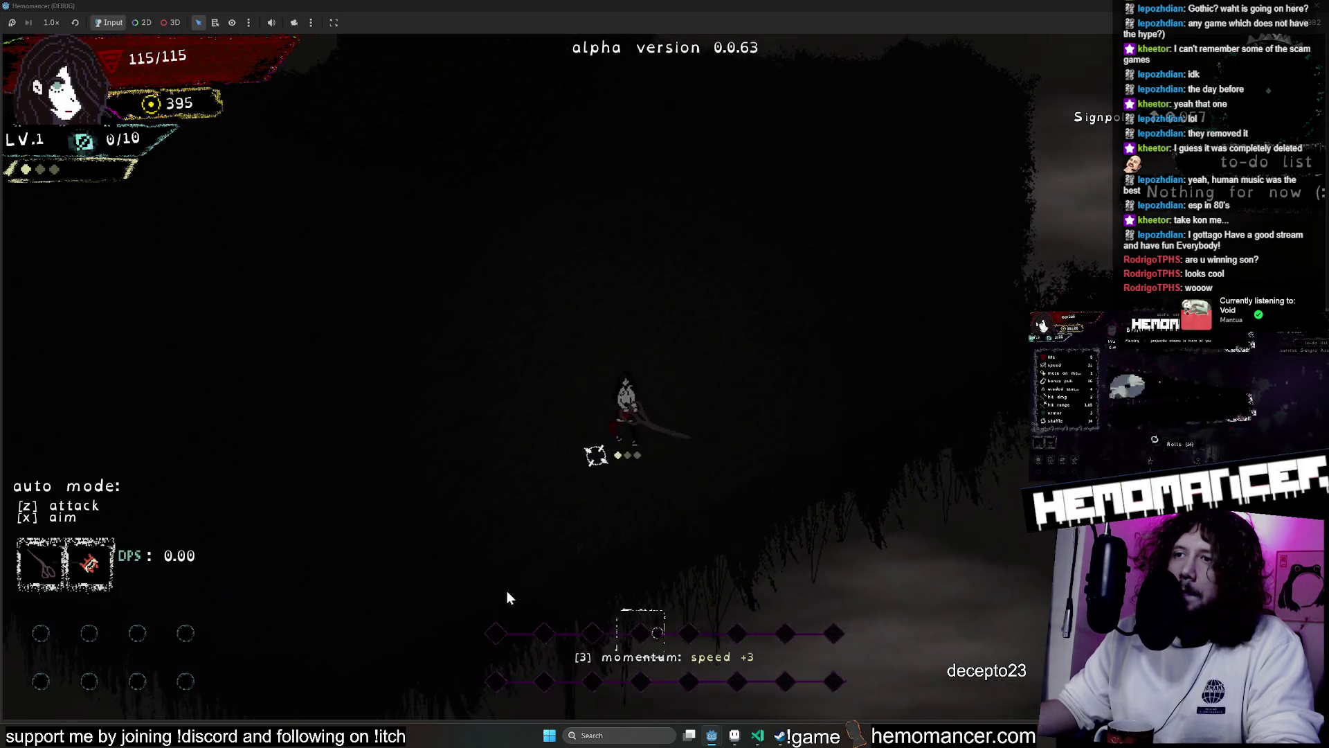
pyautogui.click(390, 458)
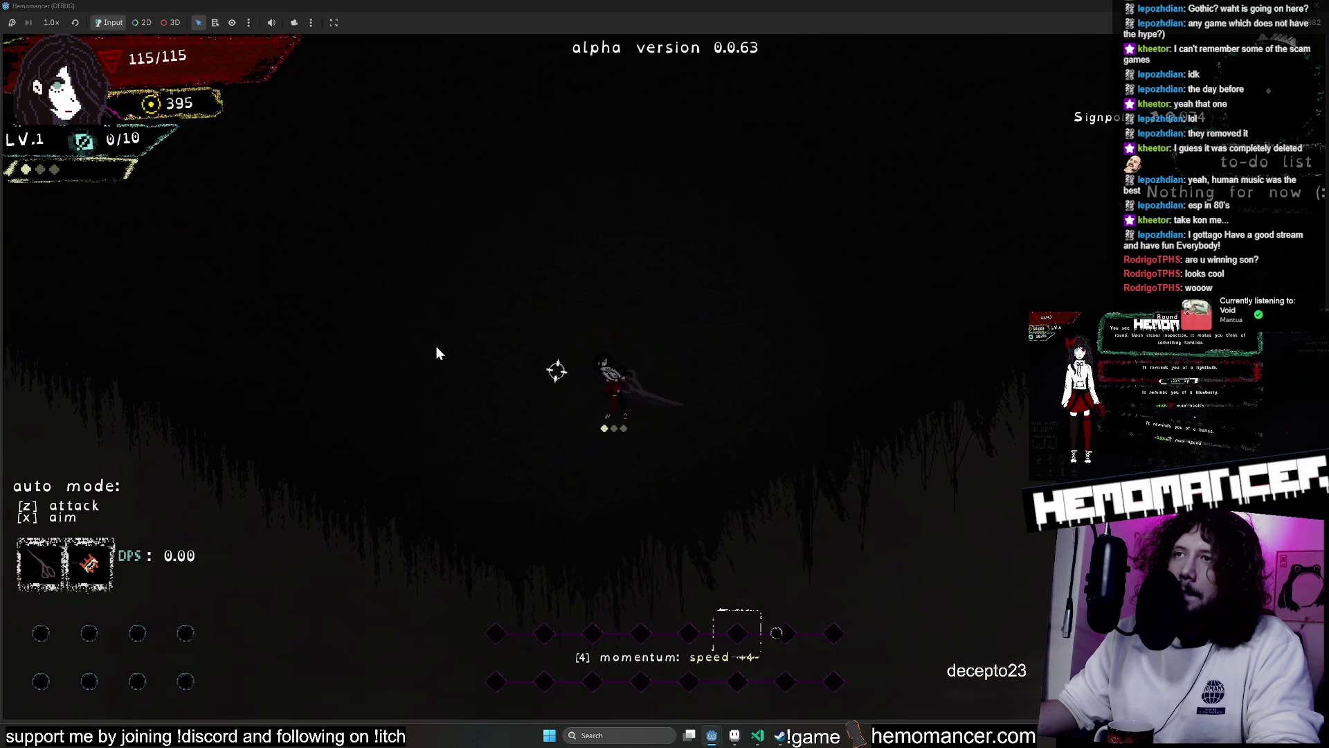
pyautogui.click(450, 247)
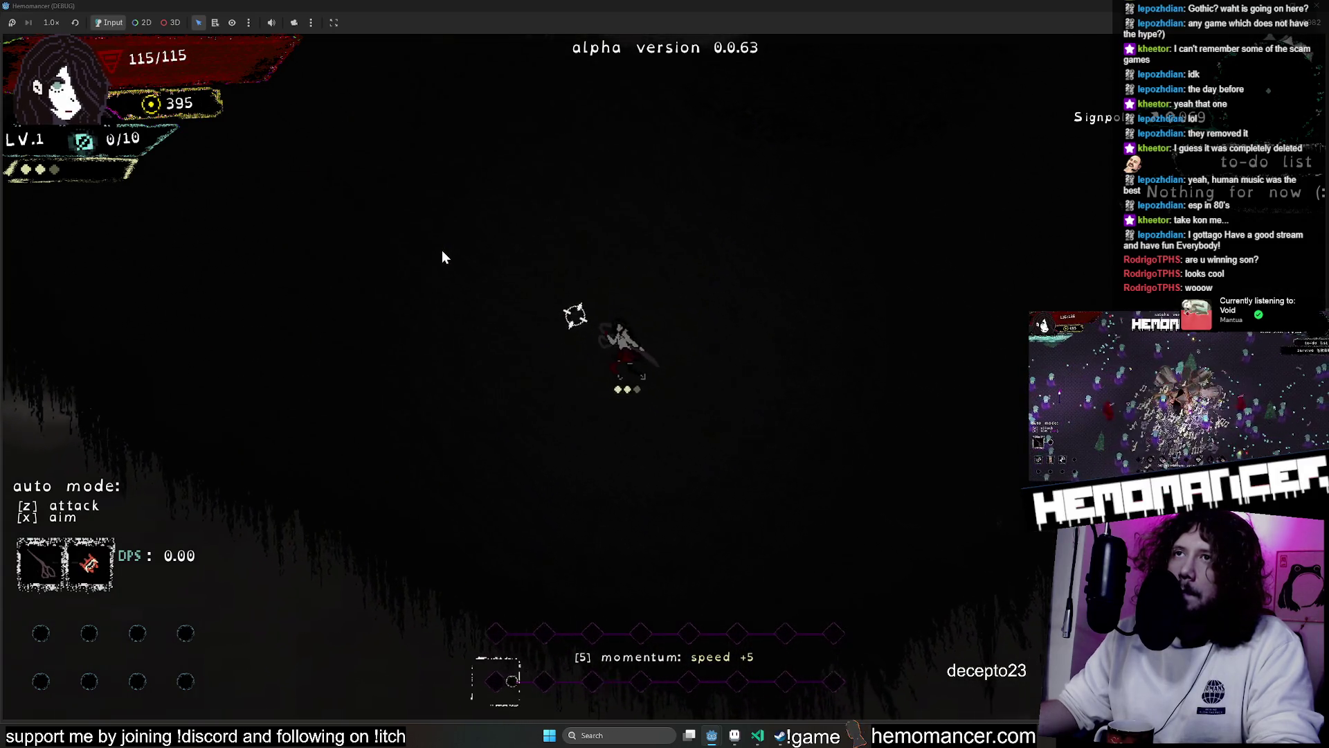
pyautogui.click(441, 251)
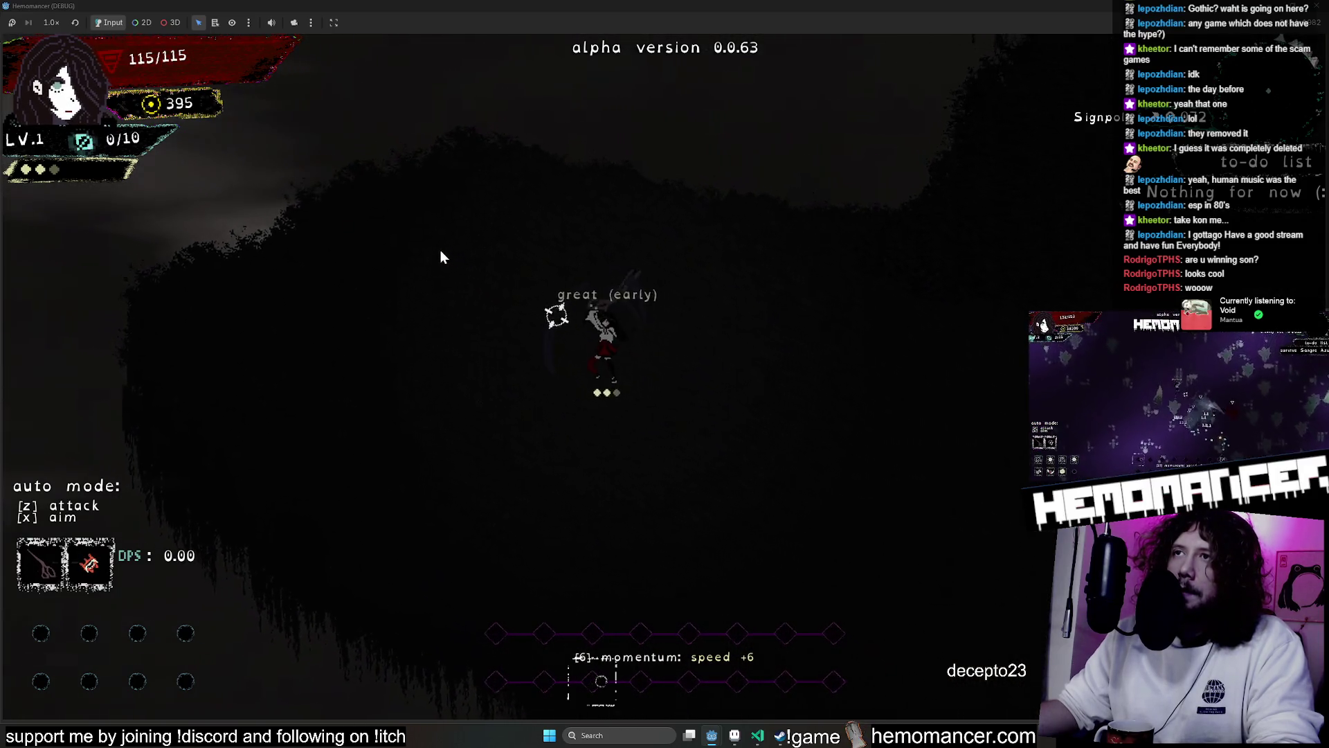
pyautogui.click(405, 297)
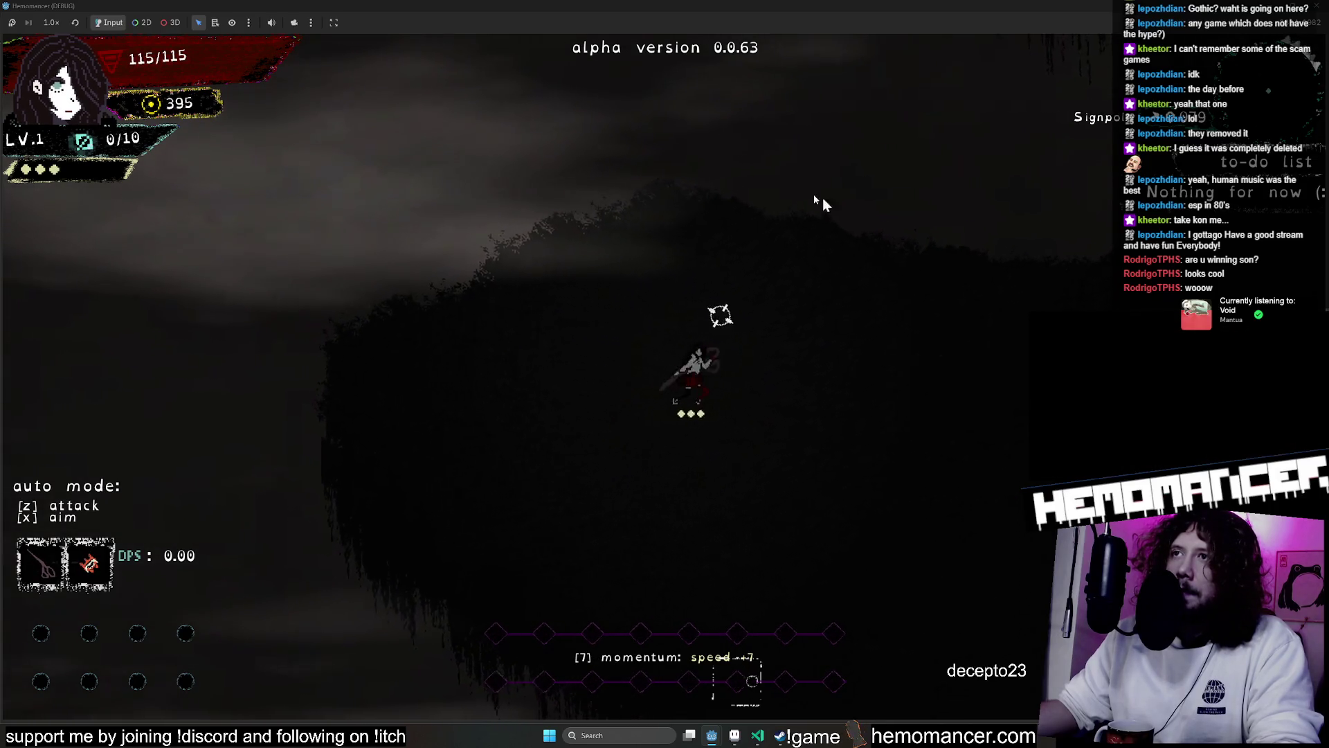
# Walk up-right to the Signpole and strike the training dummies on the beat
pyautogui.press('d')
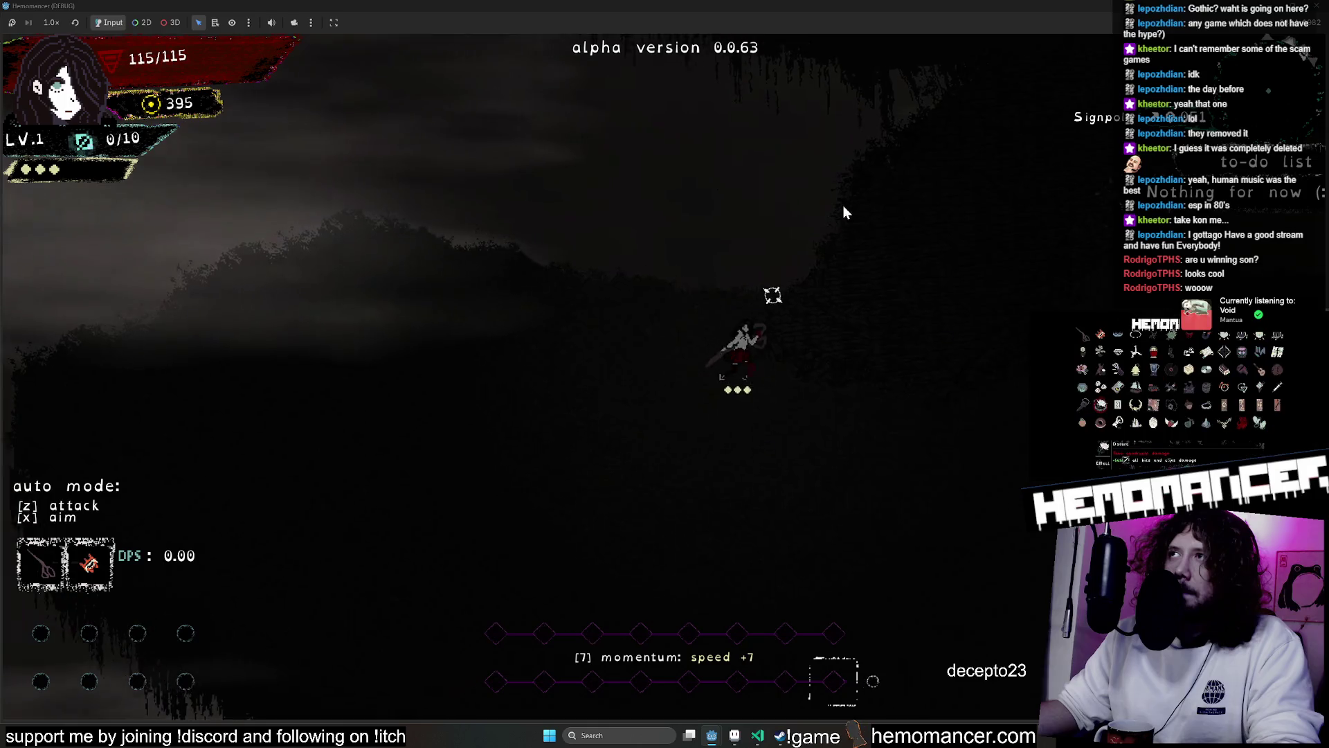
pyautogui.click(474, 346)
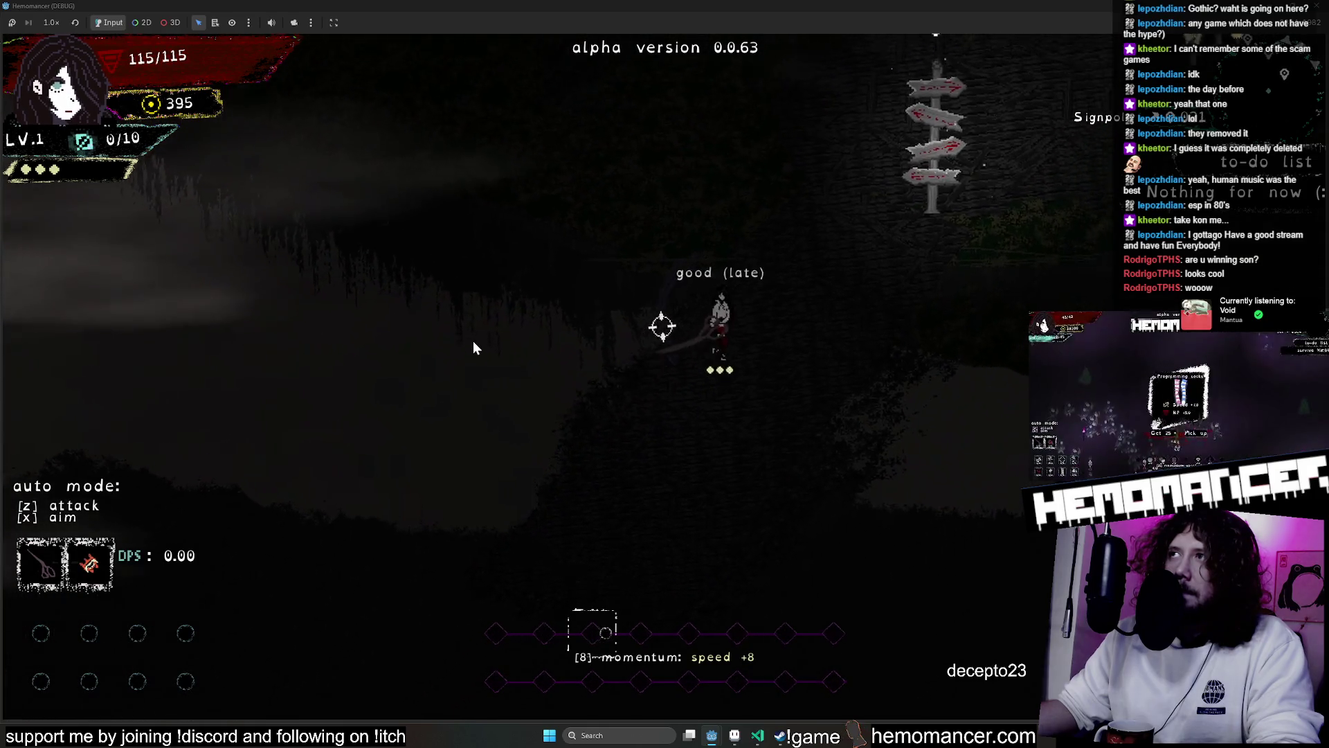
pyautogui.press('w')
pyautogui.press('d')
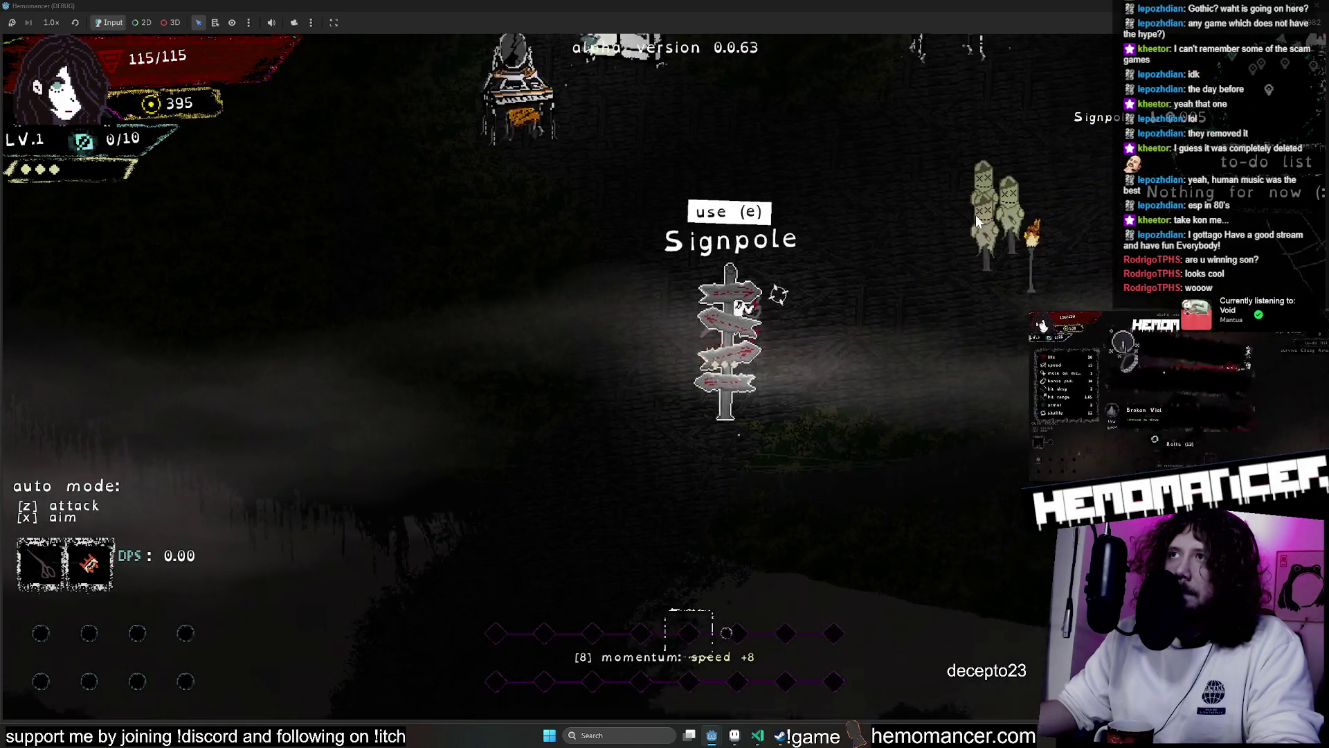
pyautogui.click(966, 214)
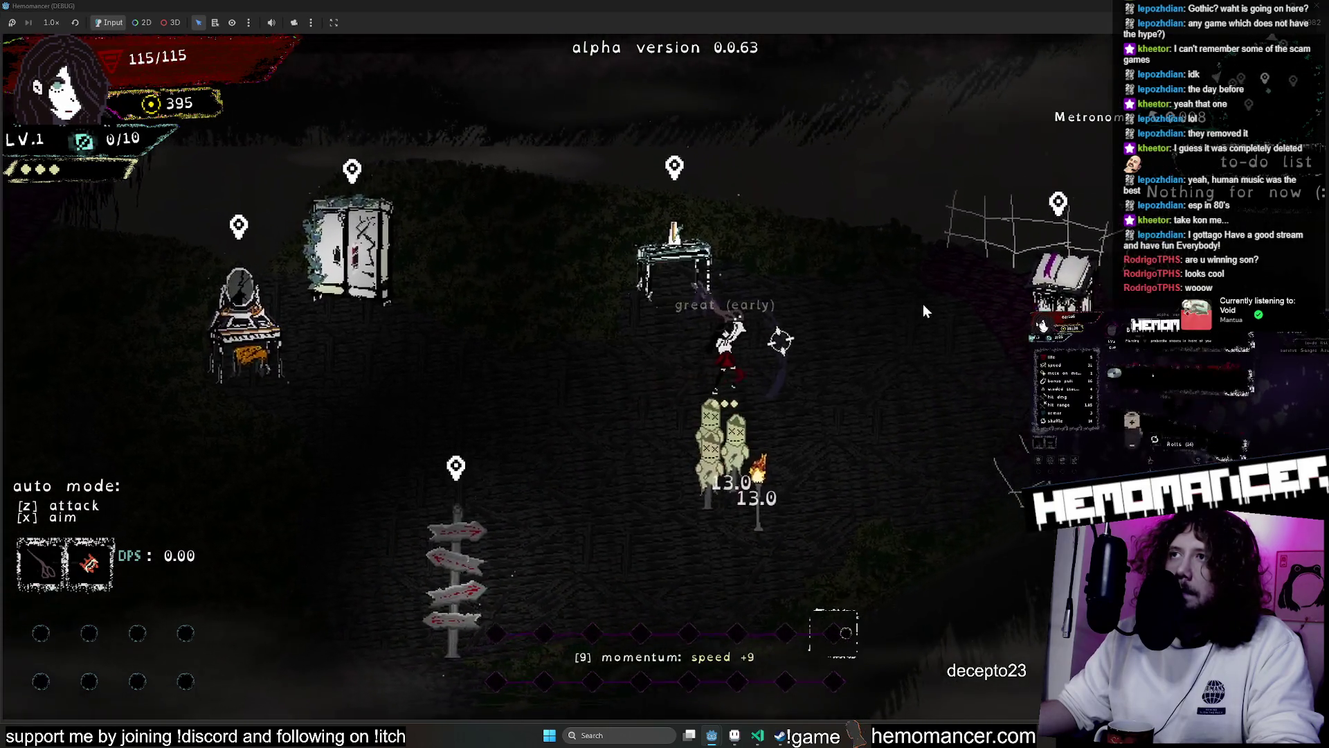
pyautogui.click(626, 488)
pyautogui.click(596, 471)
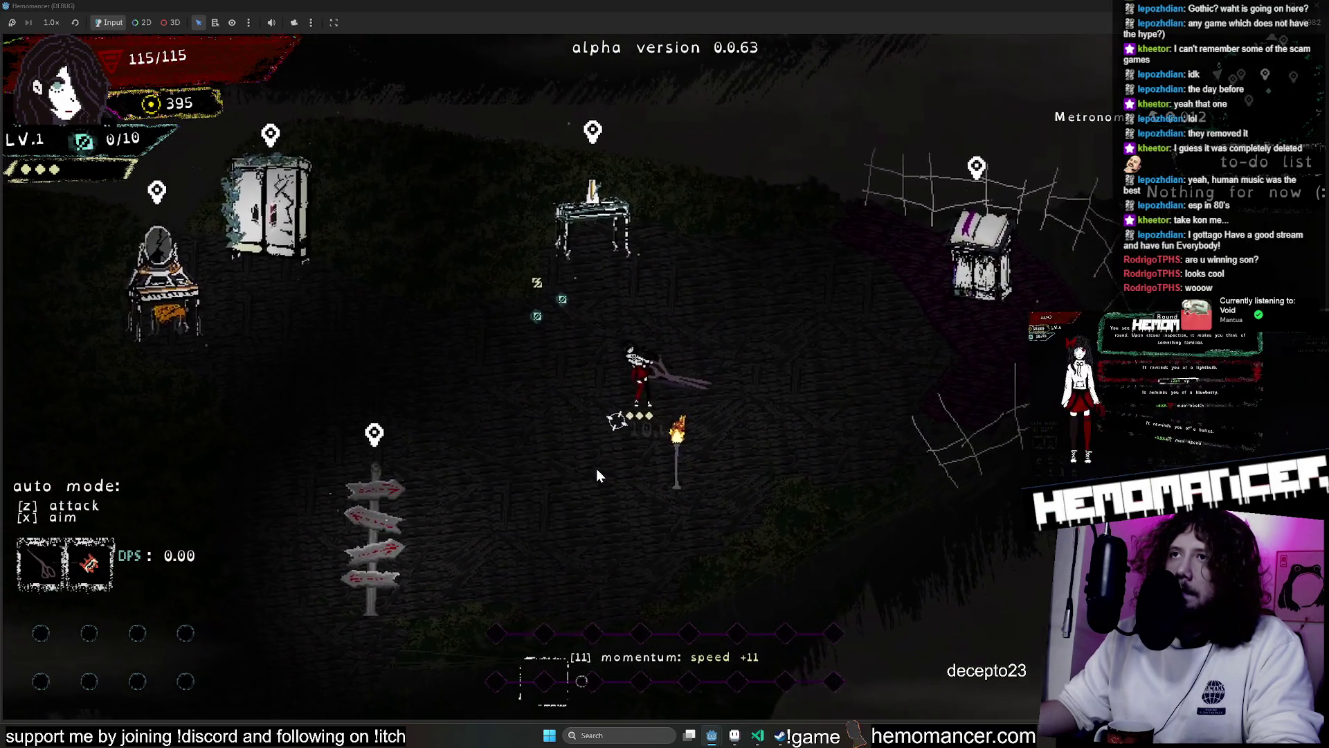
# Walk past the Metronome table, down-left across the floor, then up toward the furniture
pyautogui.press('w')
pyautogui.press('d')
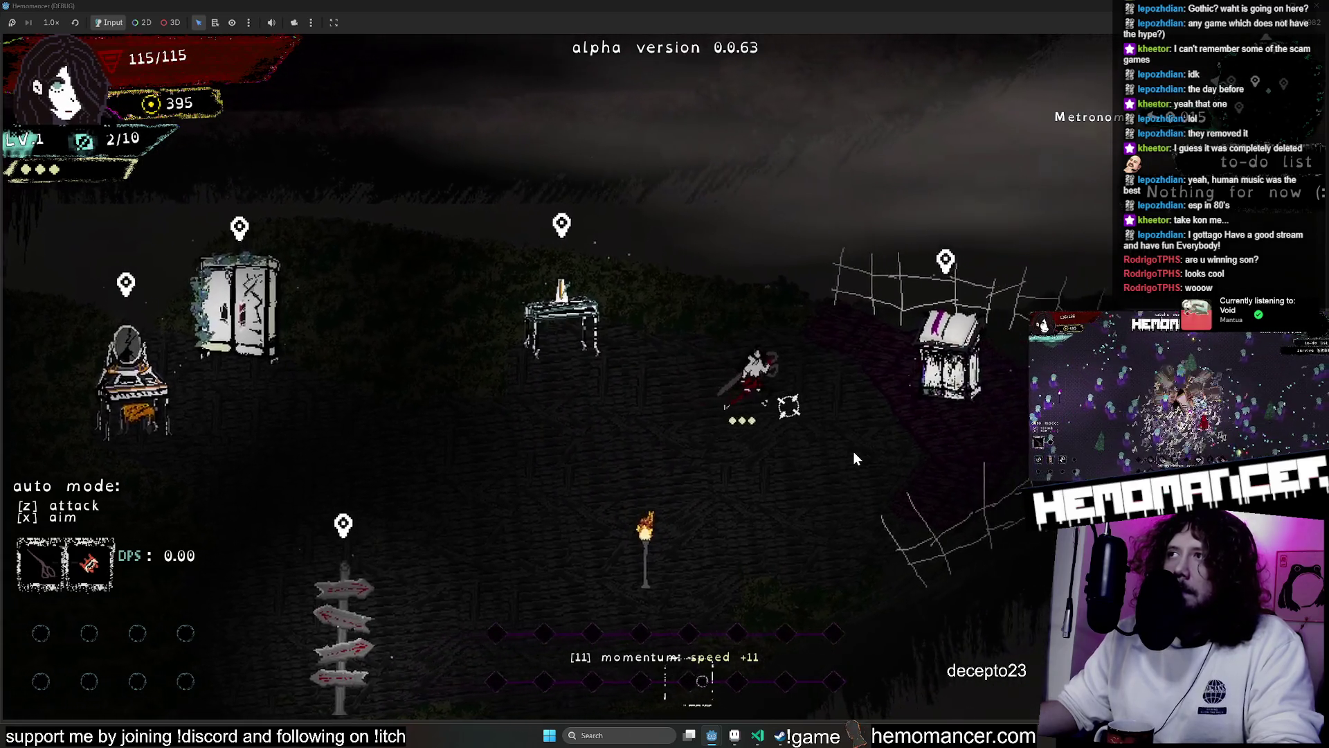
pyautogui.press('s')
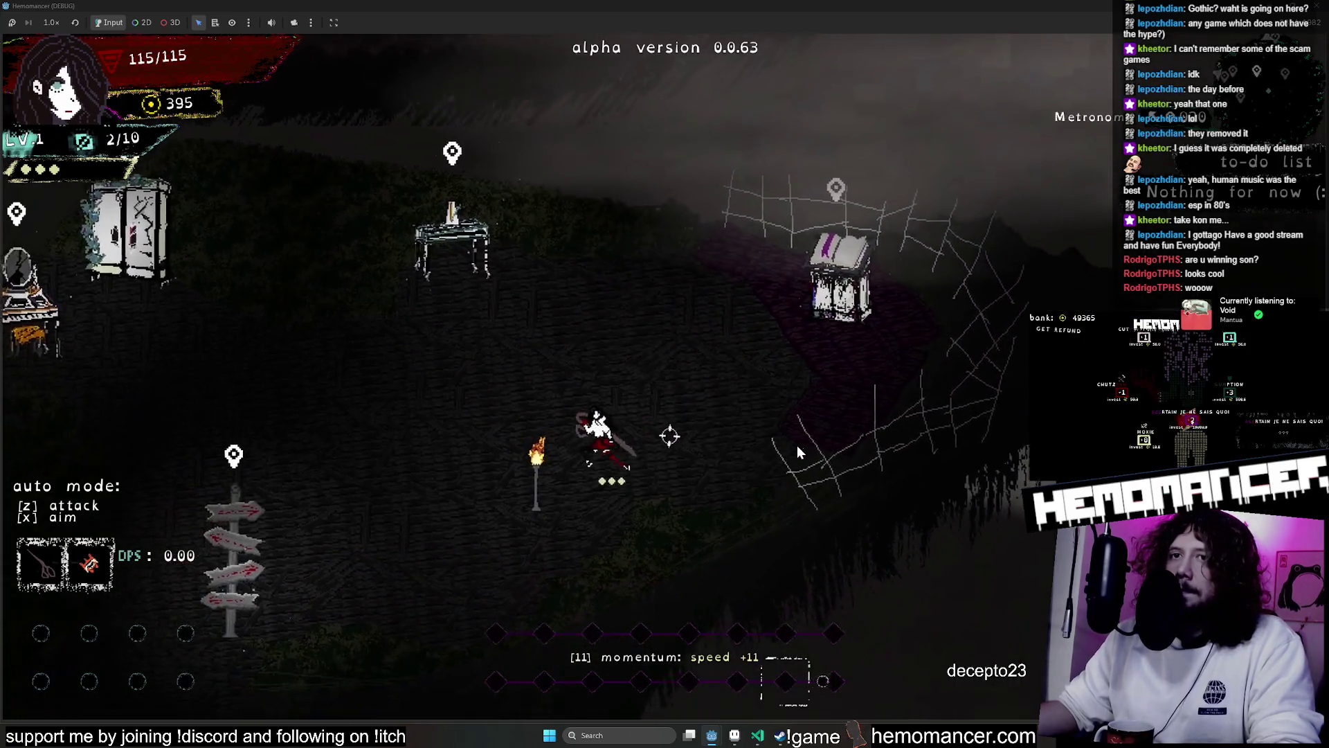
pyautogui.press('s')
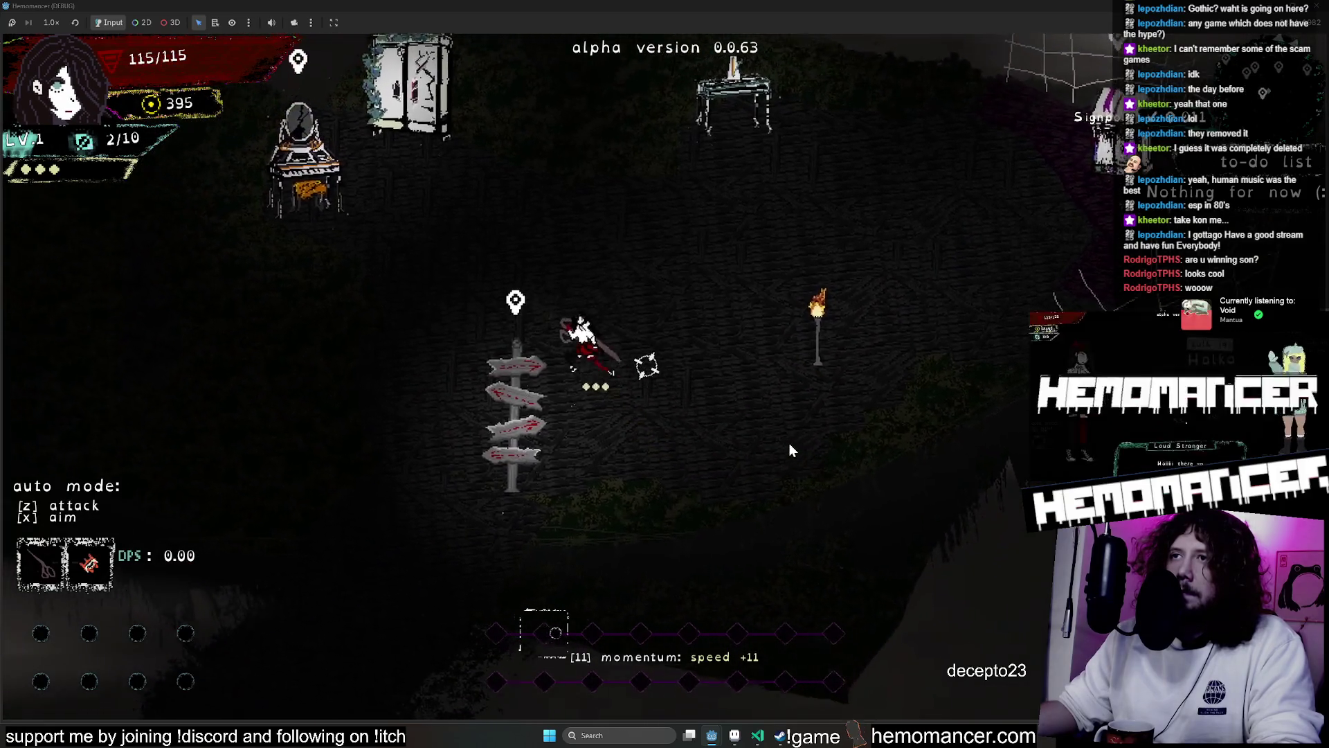
pyautogui.press('w')
pyautogui.press('d')
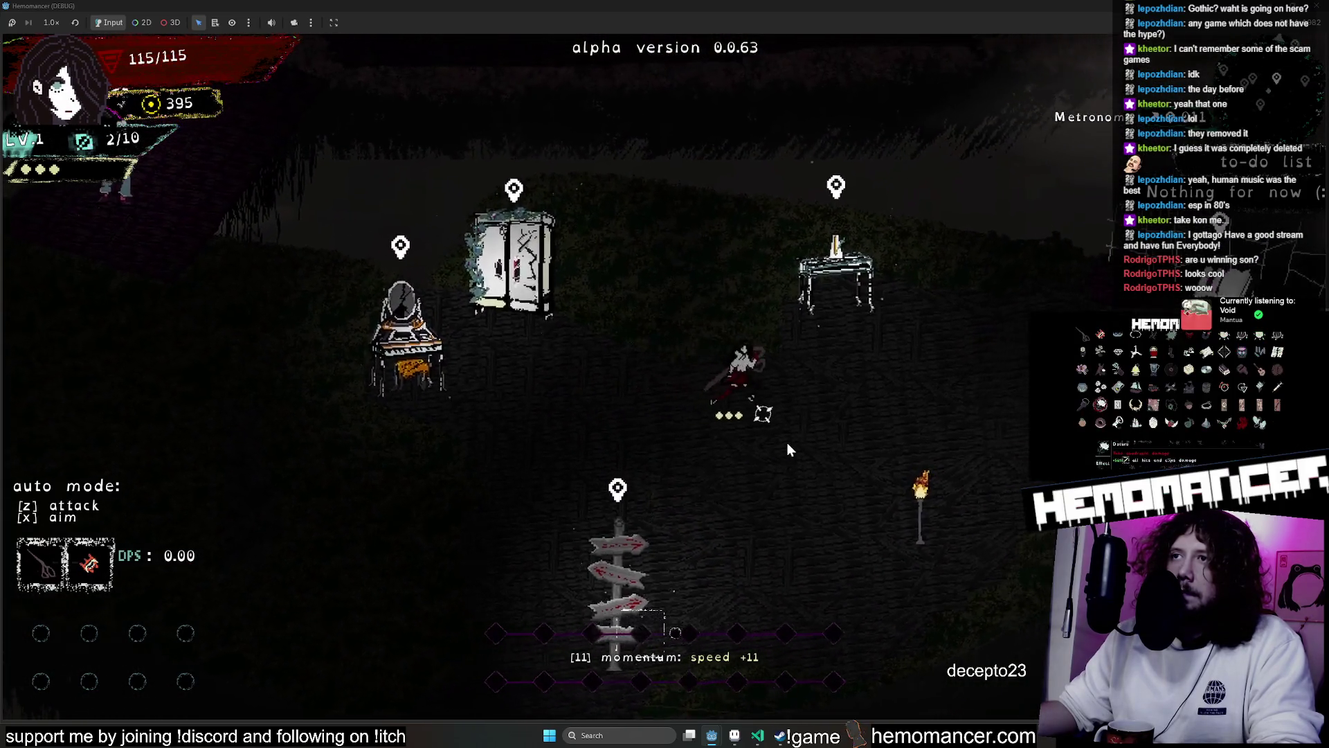
# Walk around the duplicated signpost, passing it on each side
pyautogui.press('s')
pyautogui.press('a')
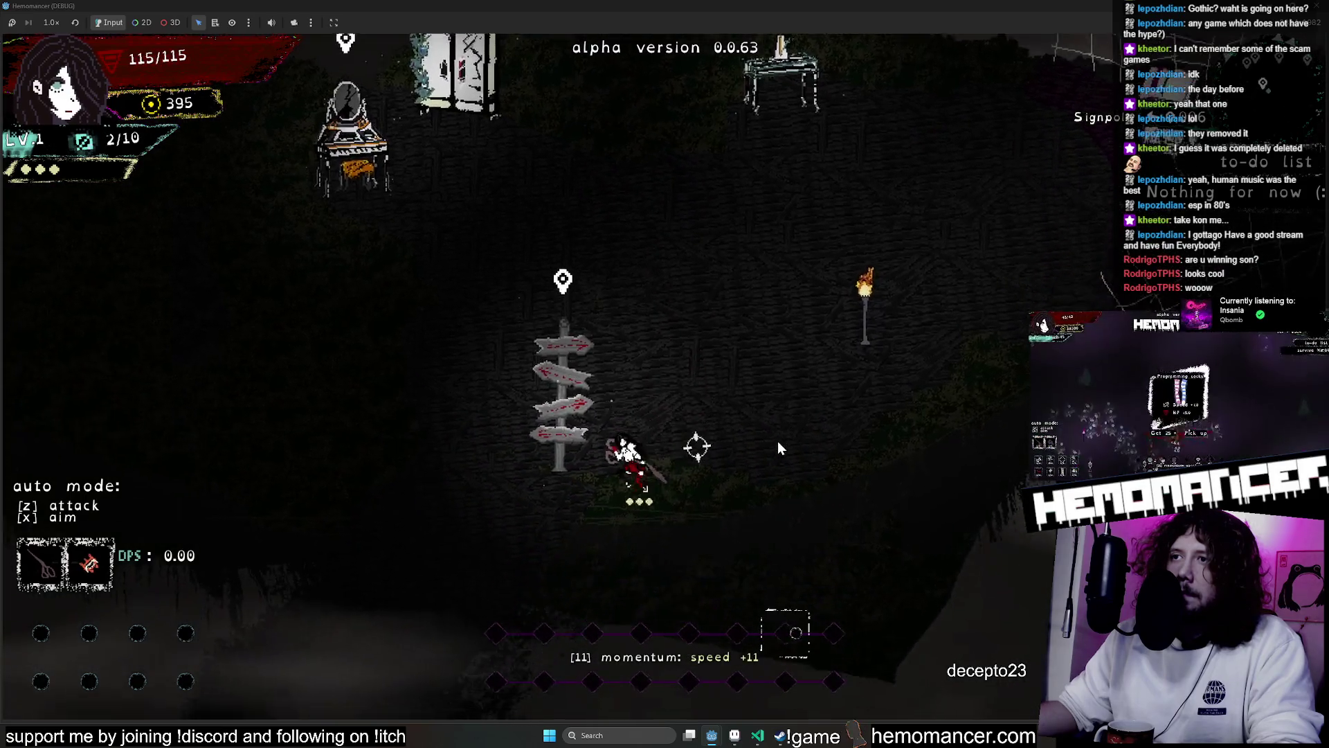
pyautogui.press('a')
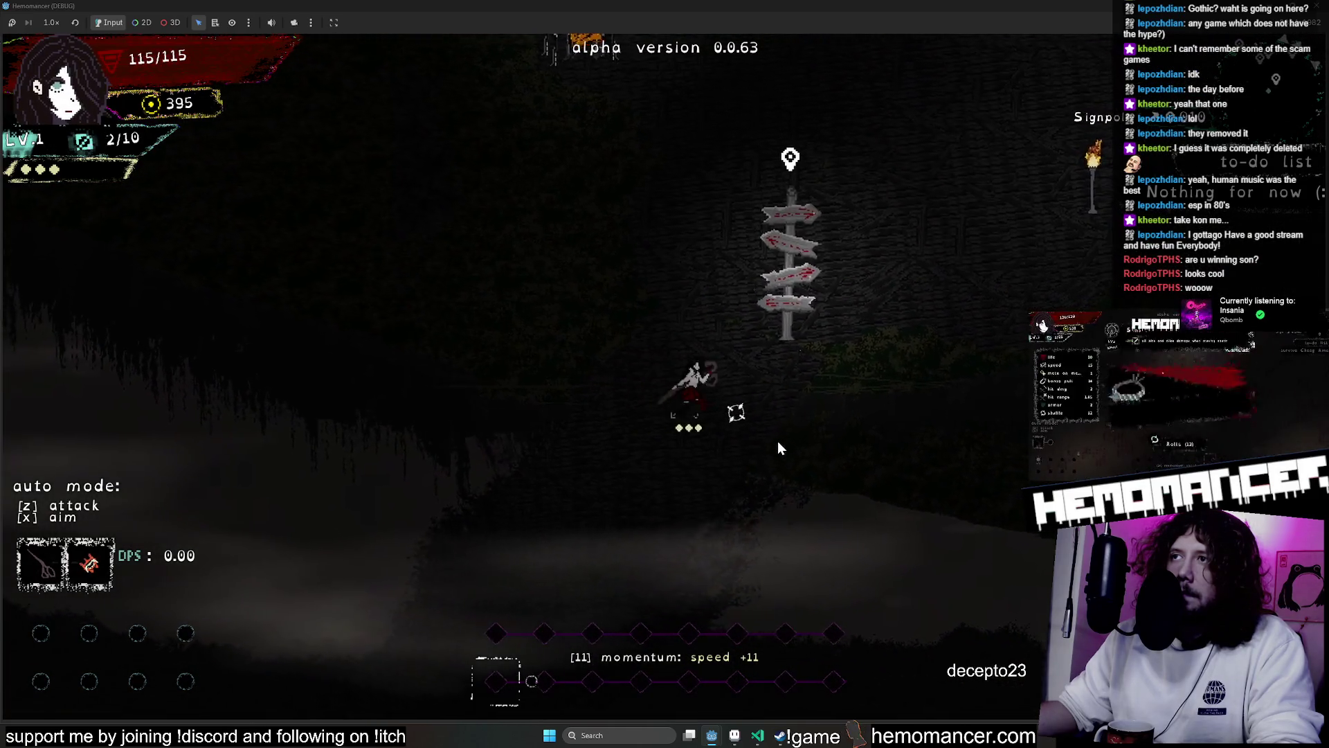
pyautogui.press('d')
pyautogui.press('w')
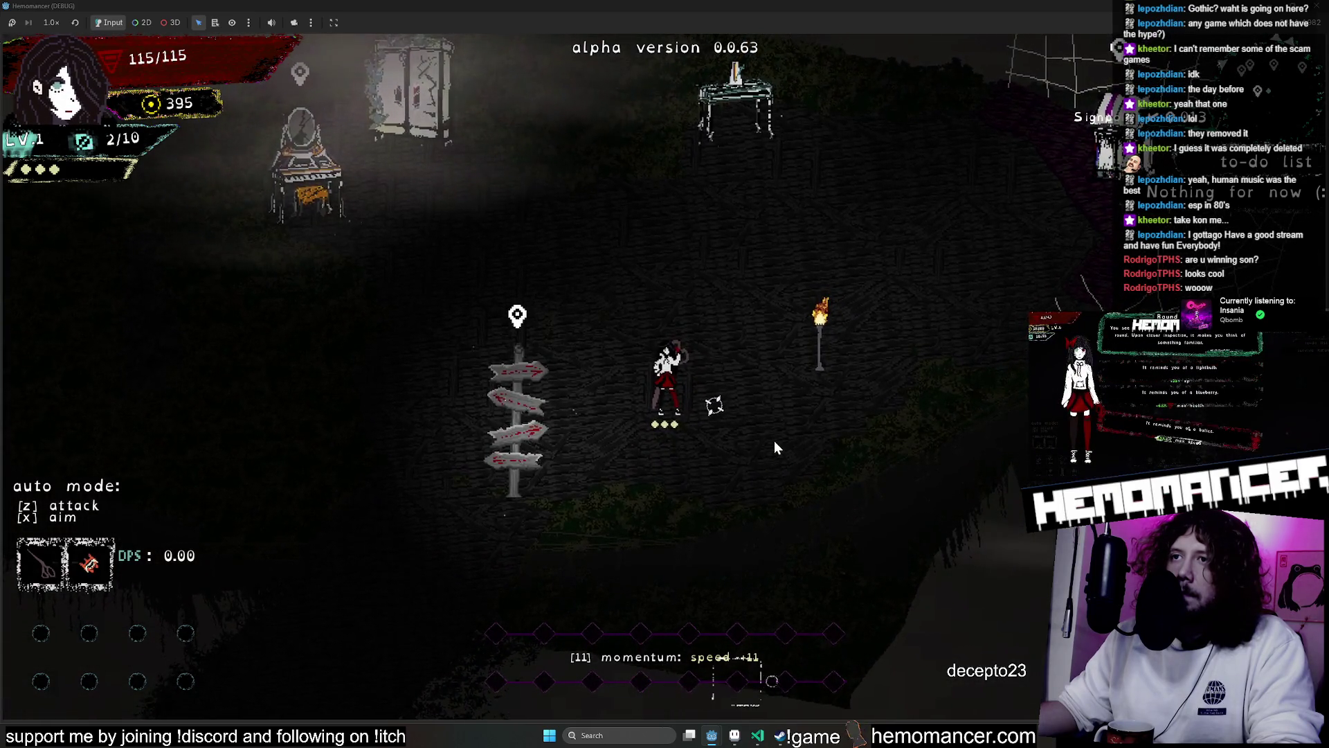
pyautogui.press('w')
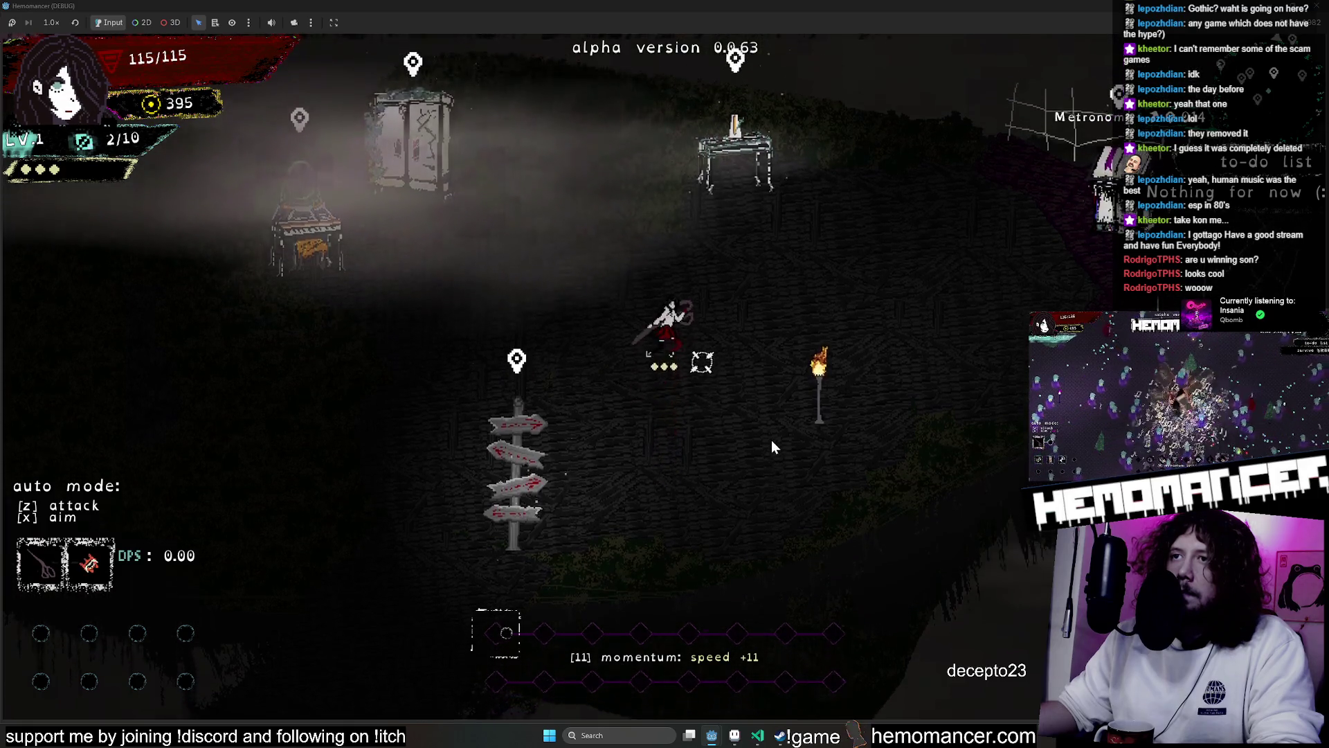
pyautogui.press('a')
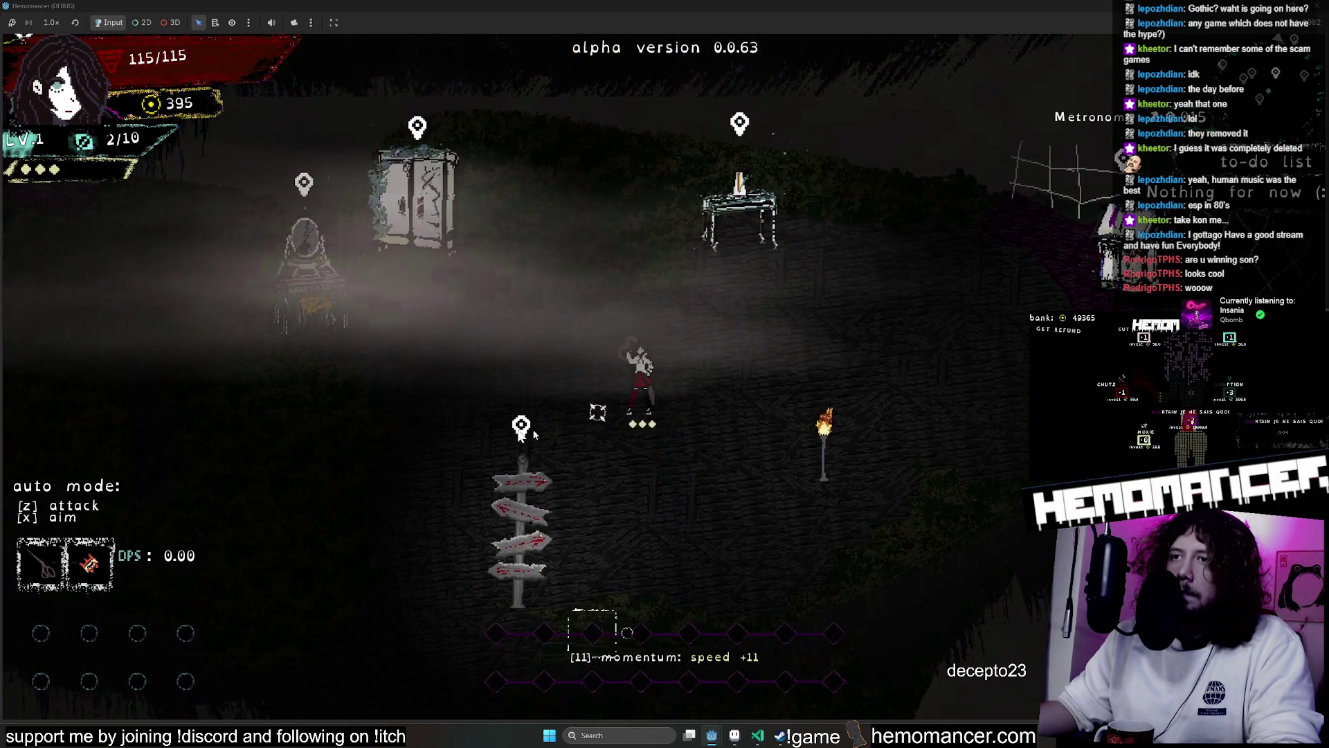
pyautogui.press('a')
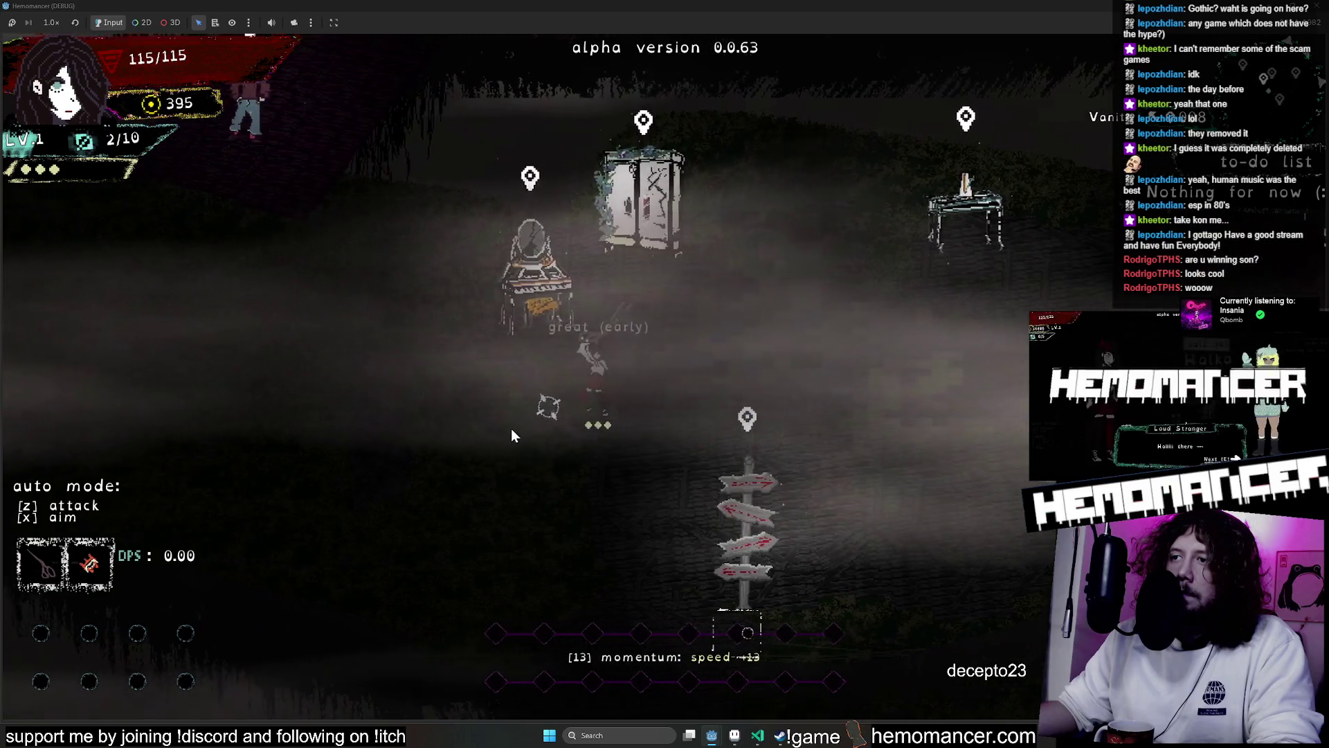
# Walk up-left through the foggy room past the furniture, then right across it
pyautogui.press('w')
pyautogui.press('a')
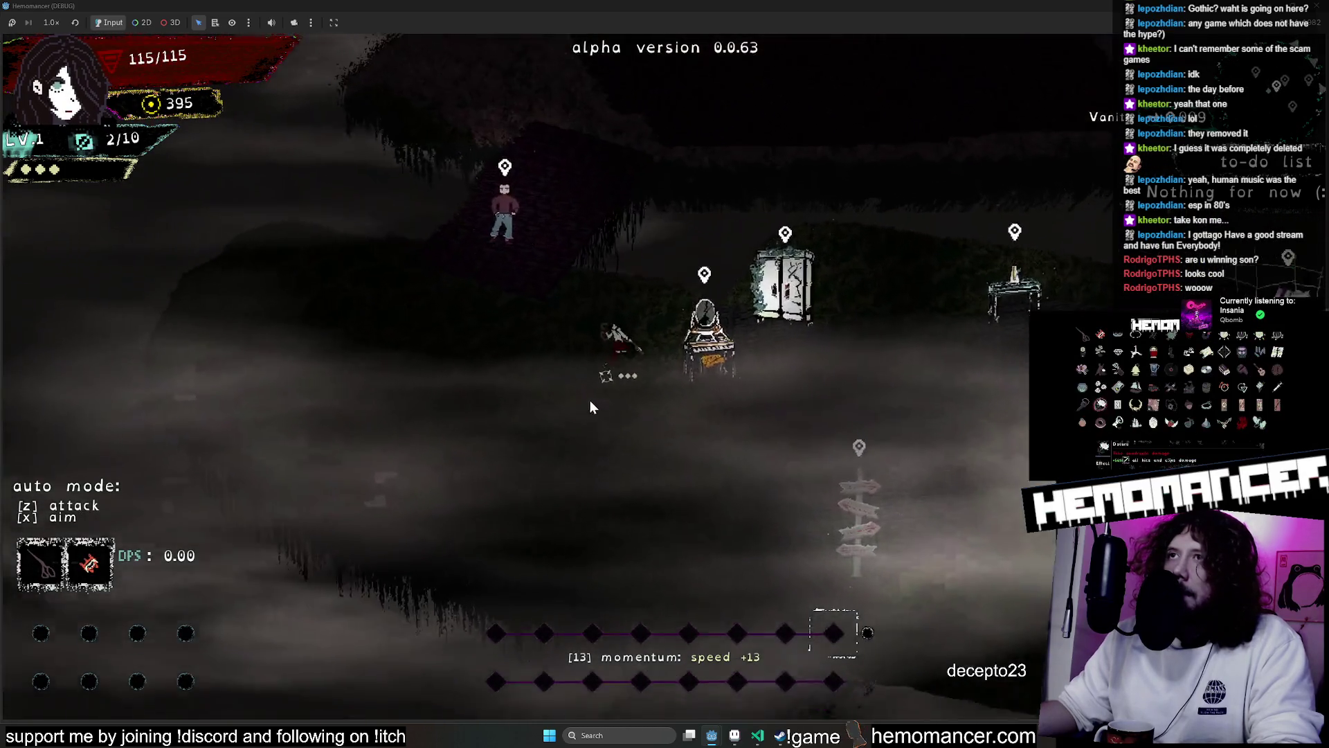
pyautogui.press('w')
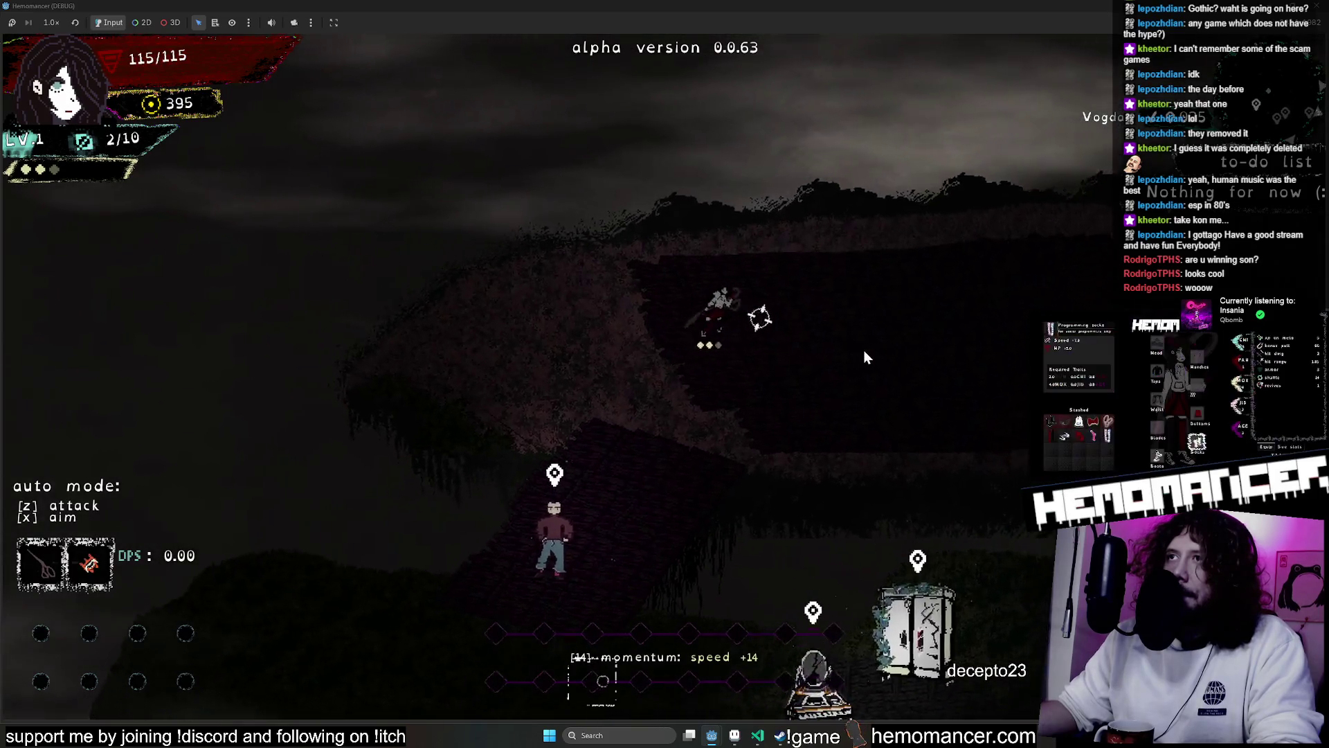
pyautogui.press('d')
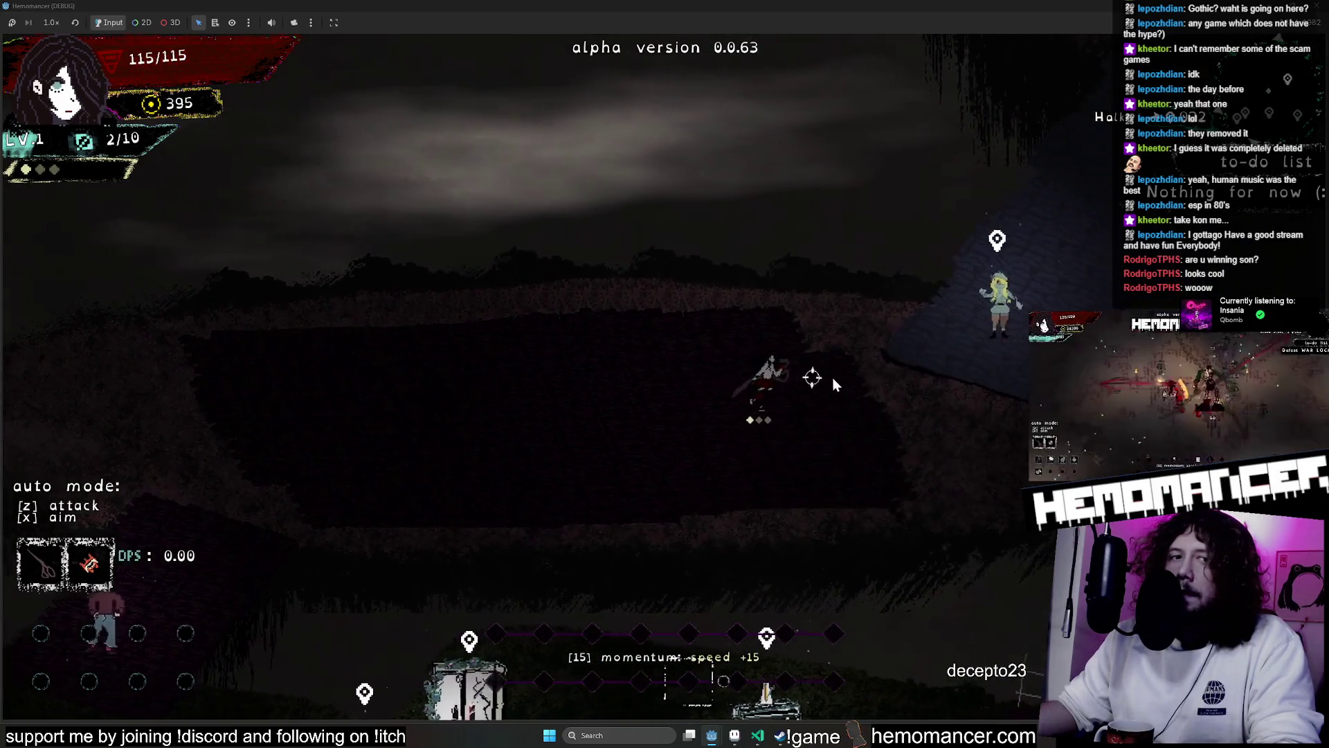
# Run up the blue path into the dark area, then back left out of it
pyautogui.press('d')
pyautogui.press('w')
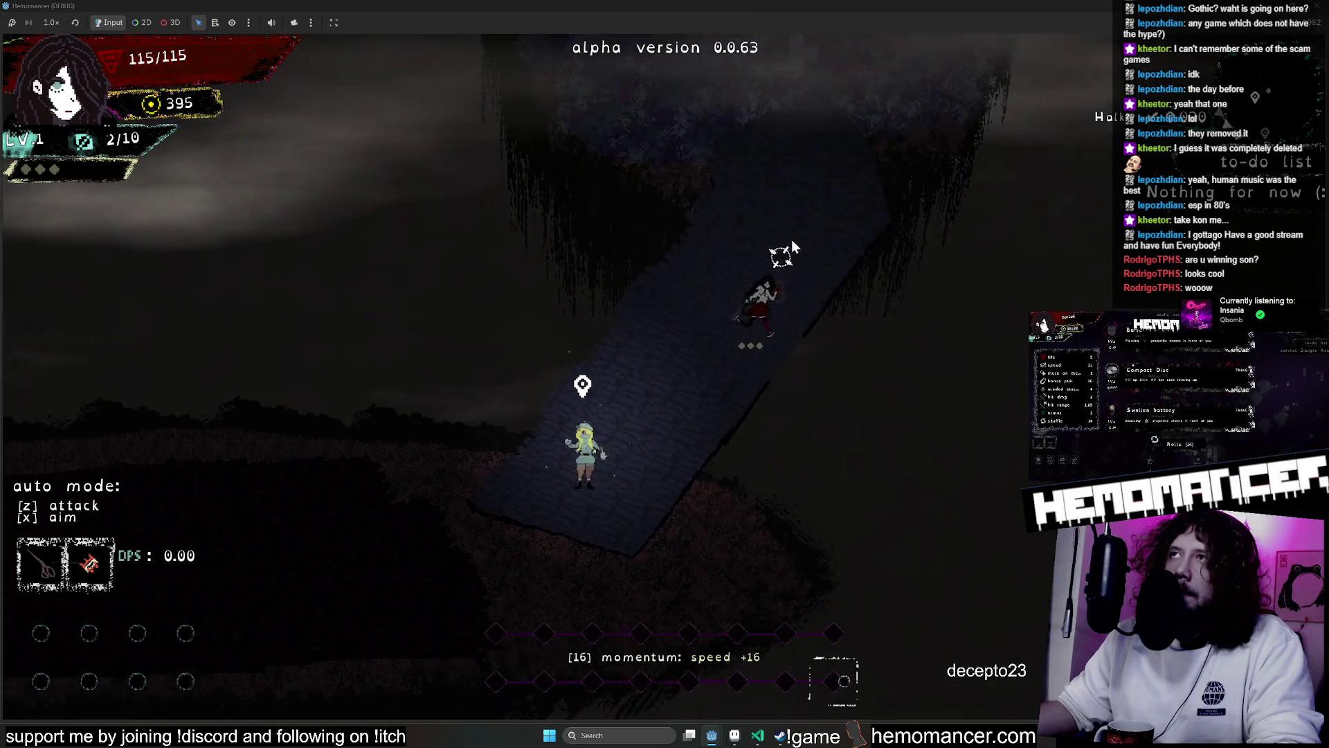
pyautogui.press('w')
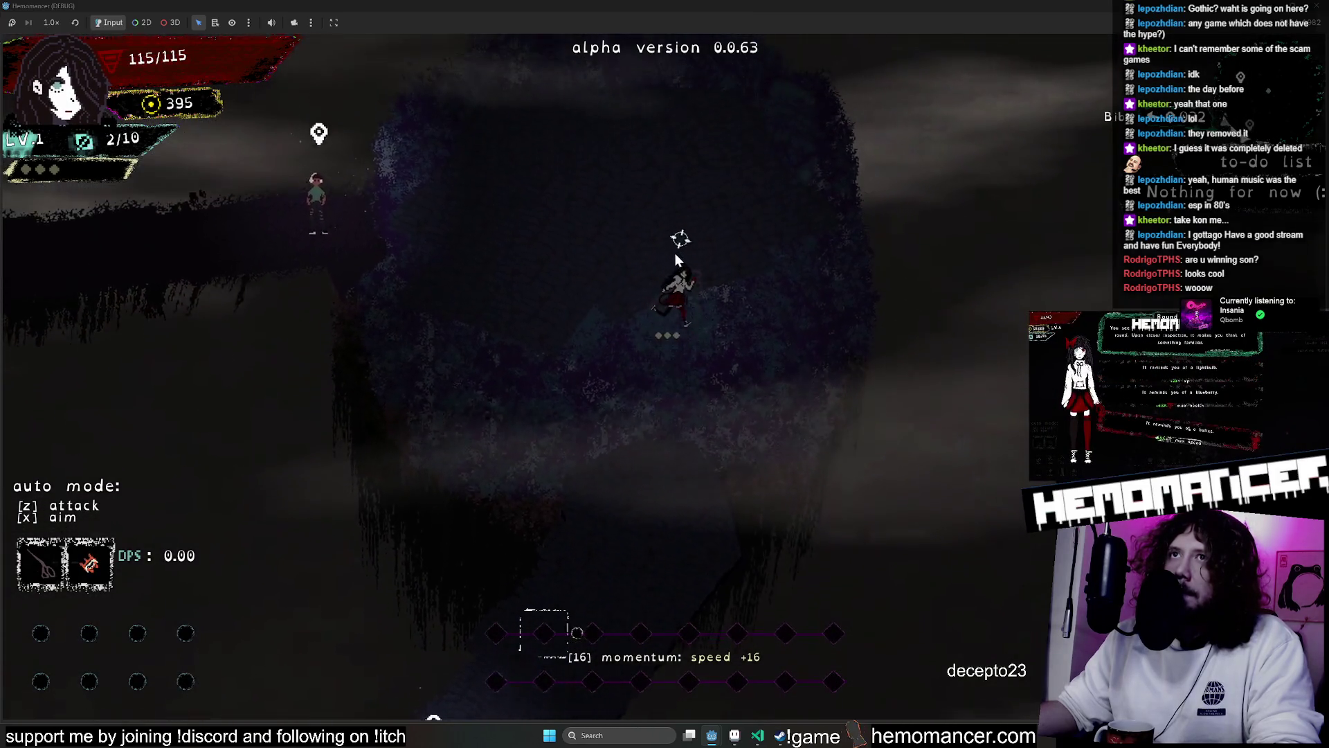
pyautogui.press('a')
pyautogui.press('s')
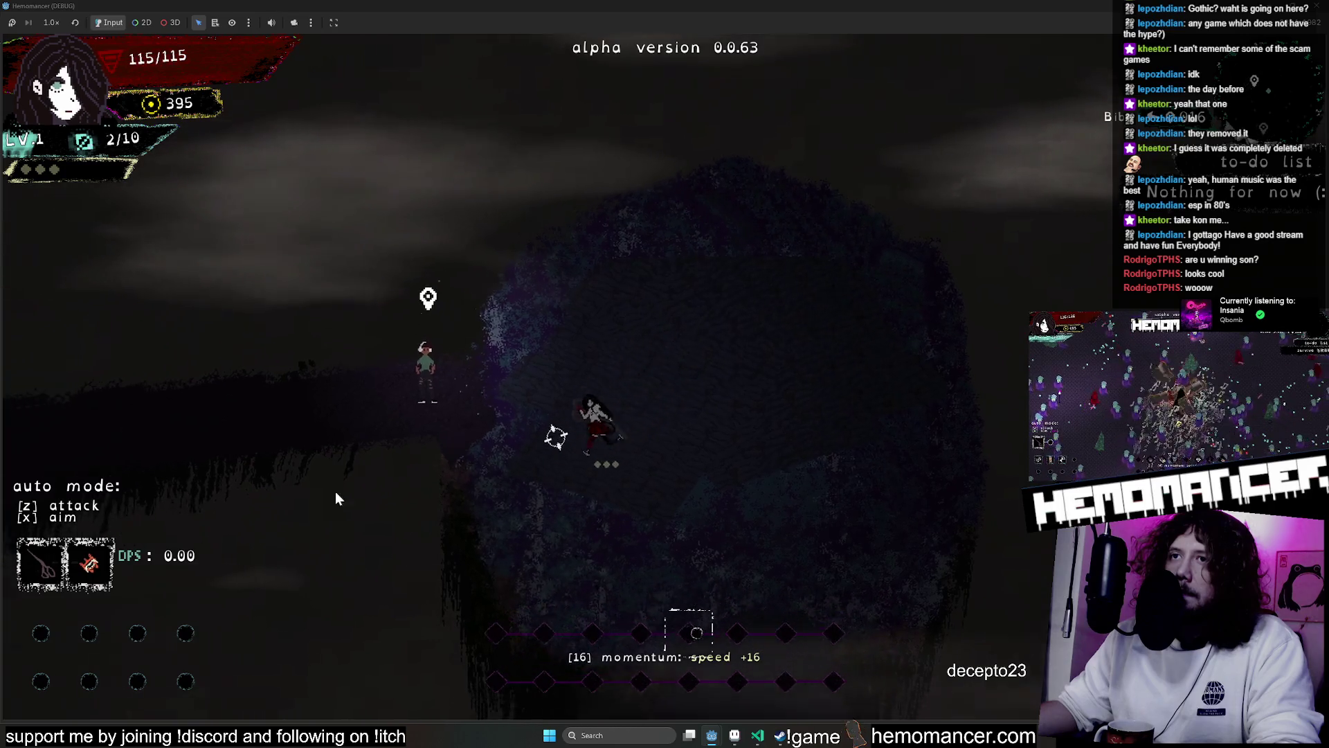
pyautogui.press('a')
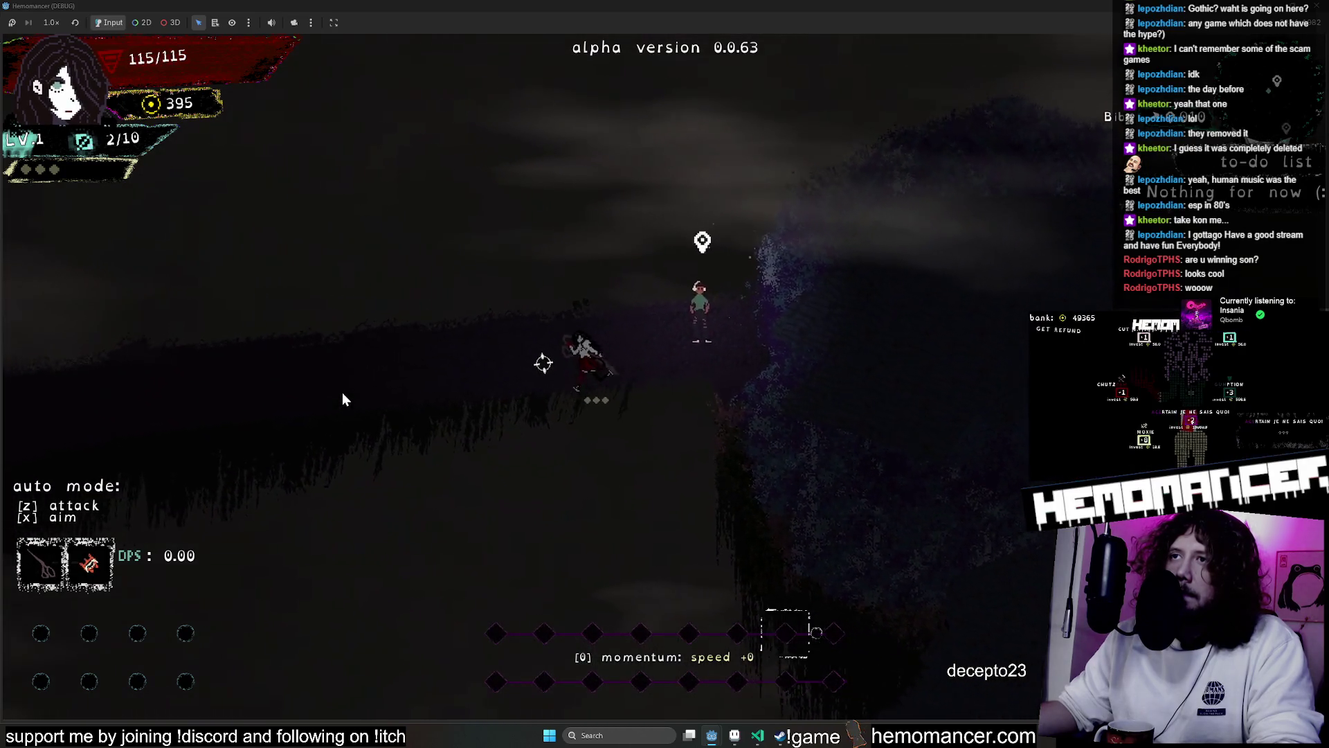
pyautogui.press('a')
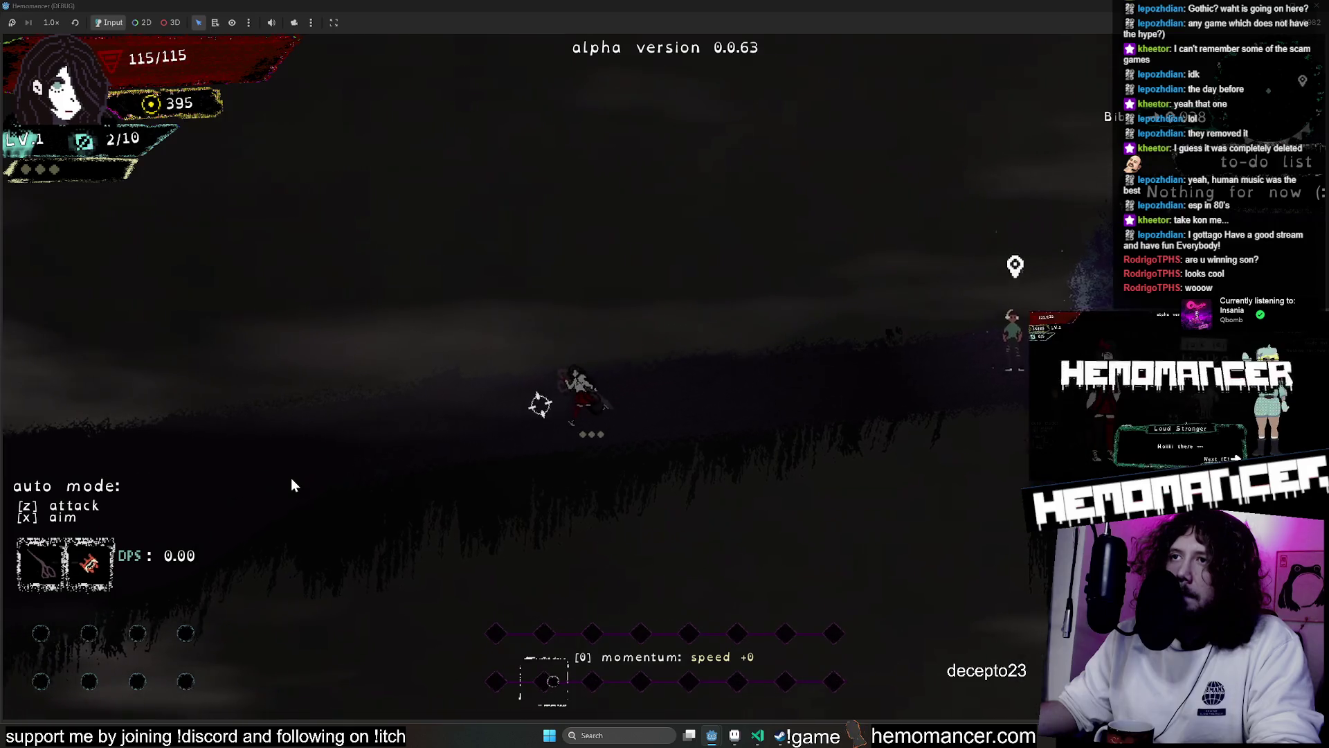
pyautogui.press('a')
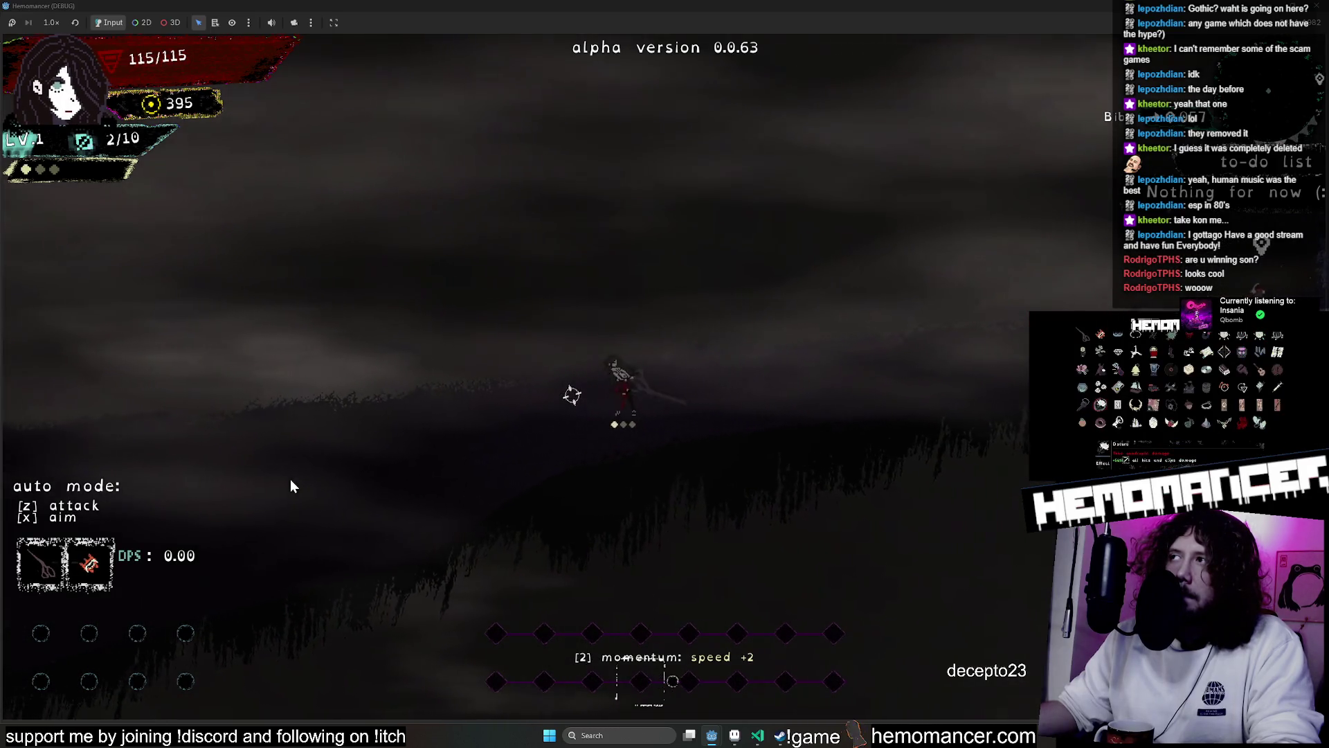
# Run back right and down past the blonde NPC, then swing a scissors attack
pyautogui.press('d')
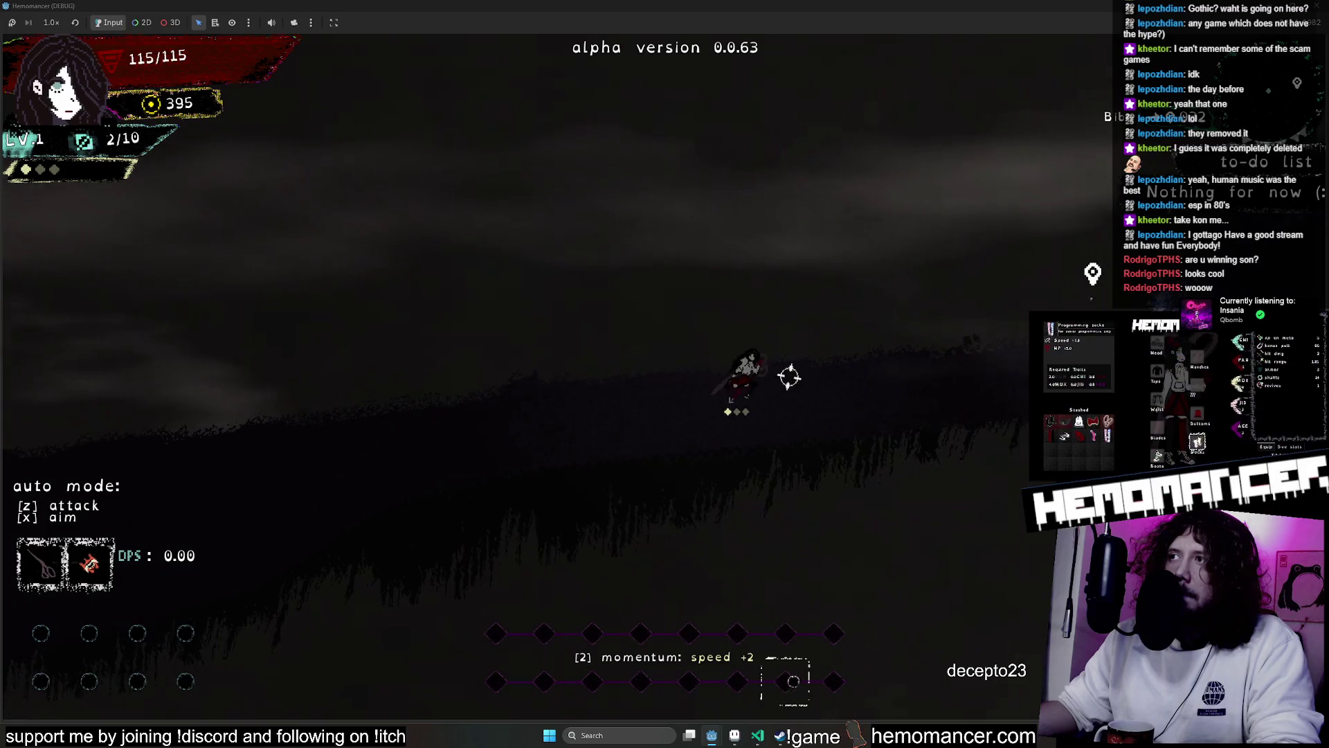
pyautogui.press('d')
pyautogui.press('s')
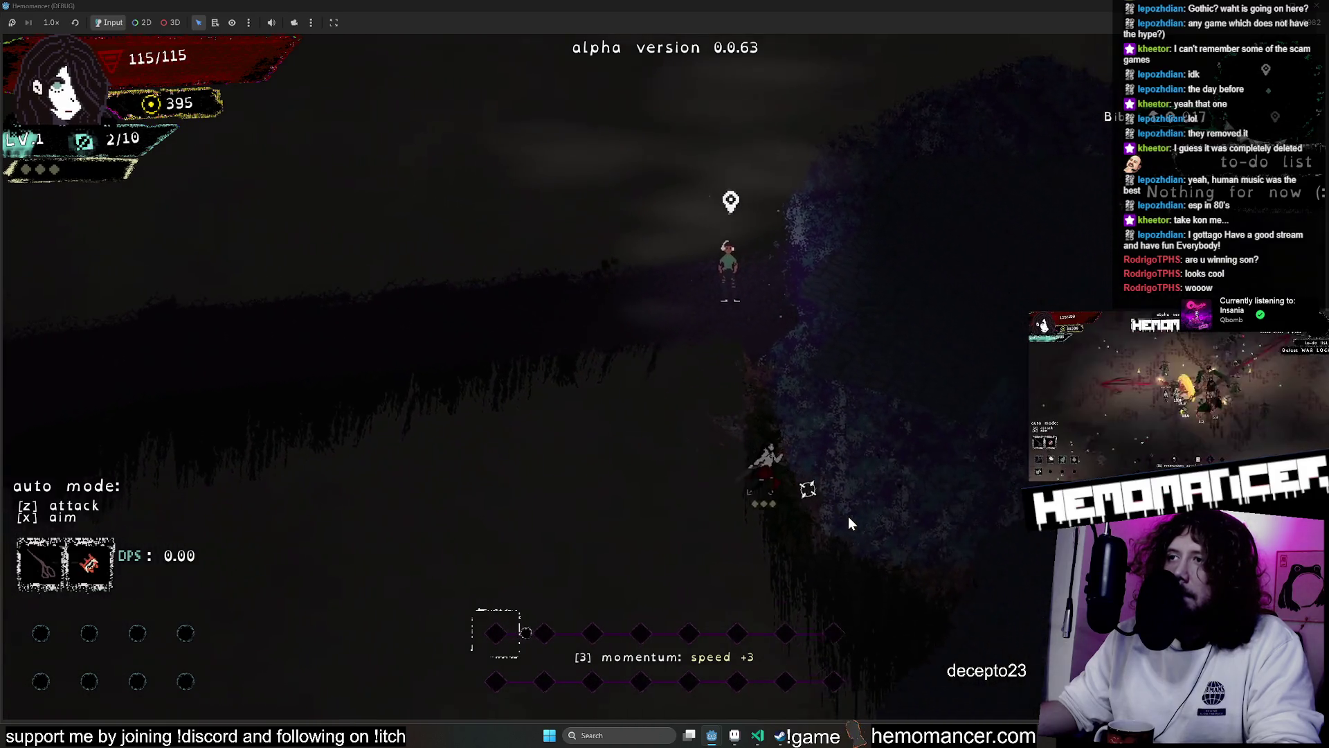
pyautogui.press('d')
pyautogui.press('s')
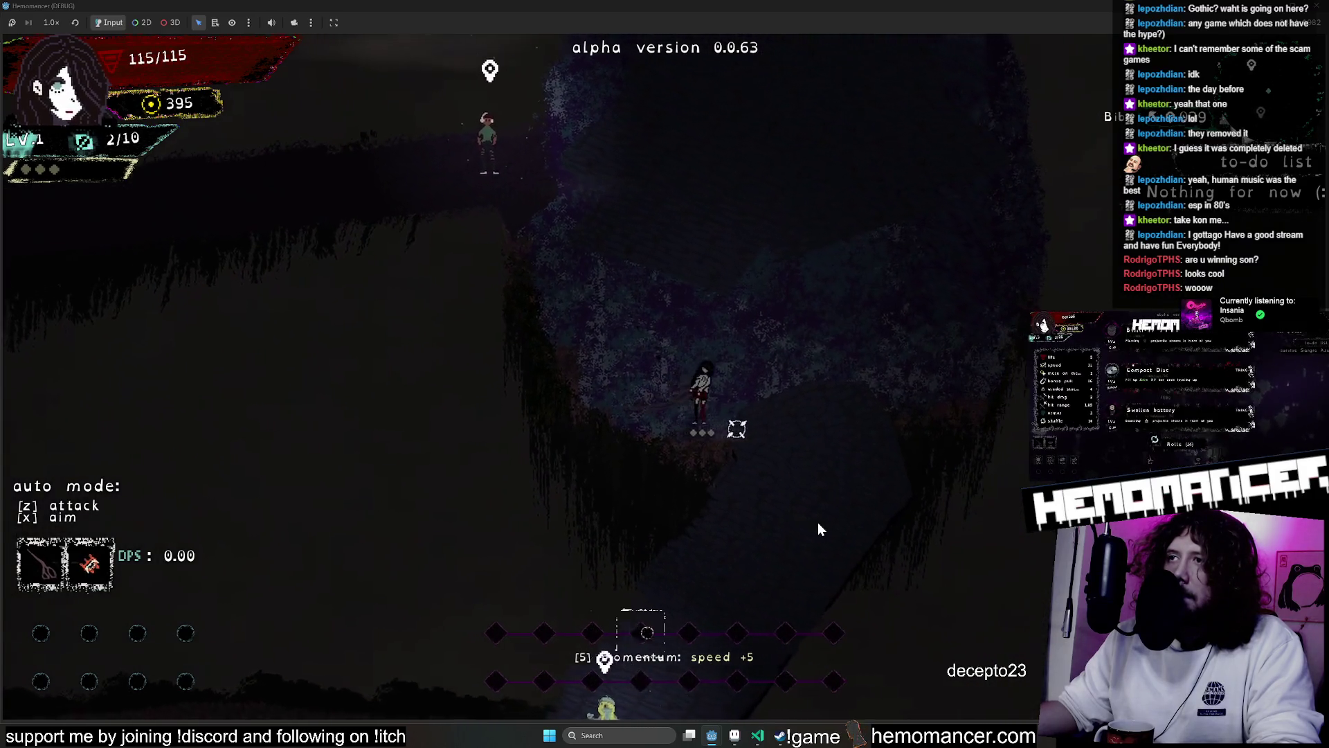
pyautogui.press('s')
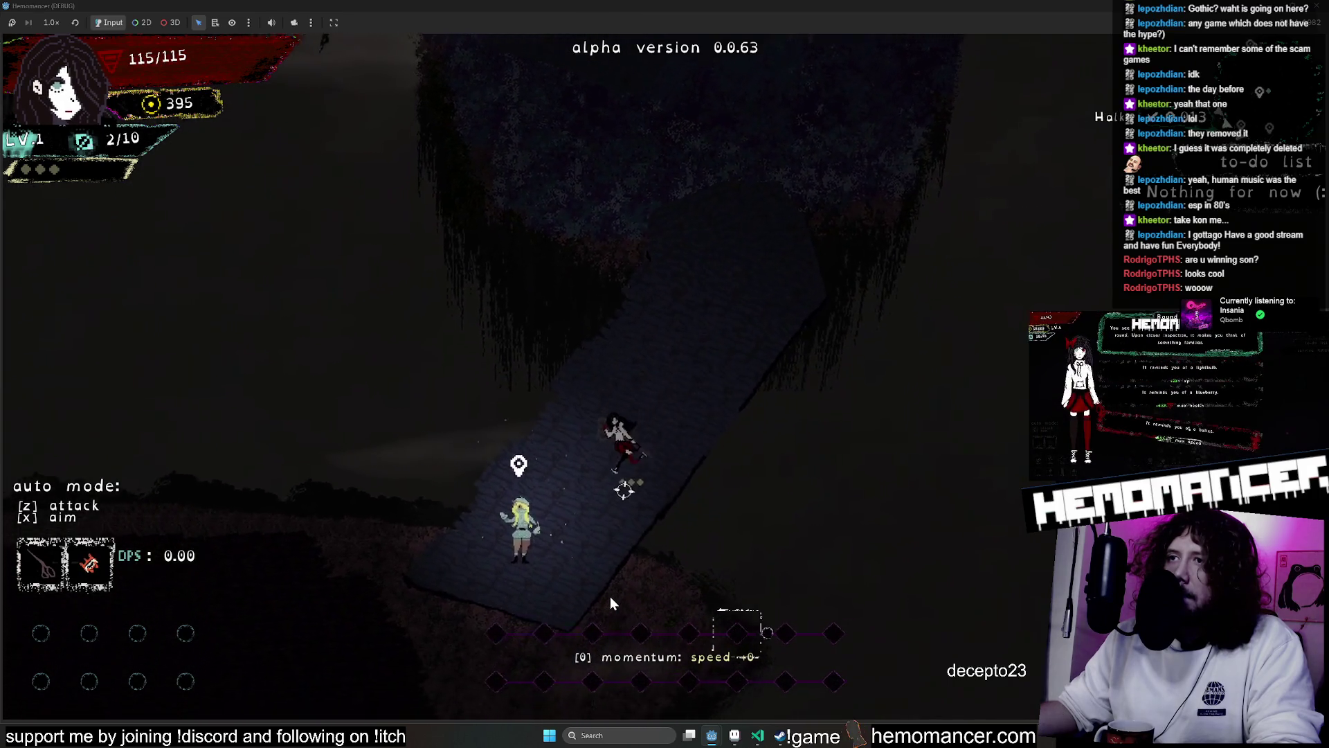
pyautogui.press('s')
pyautogui.press('a')
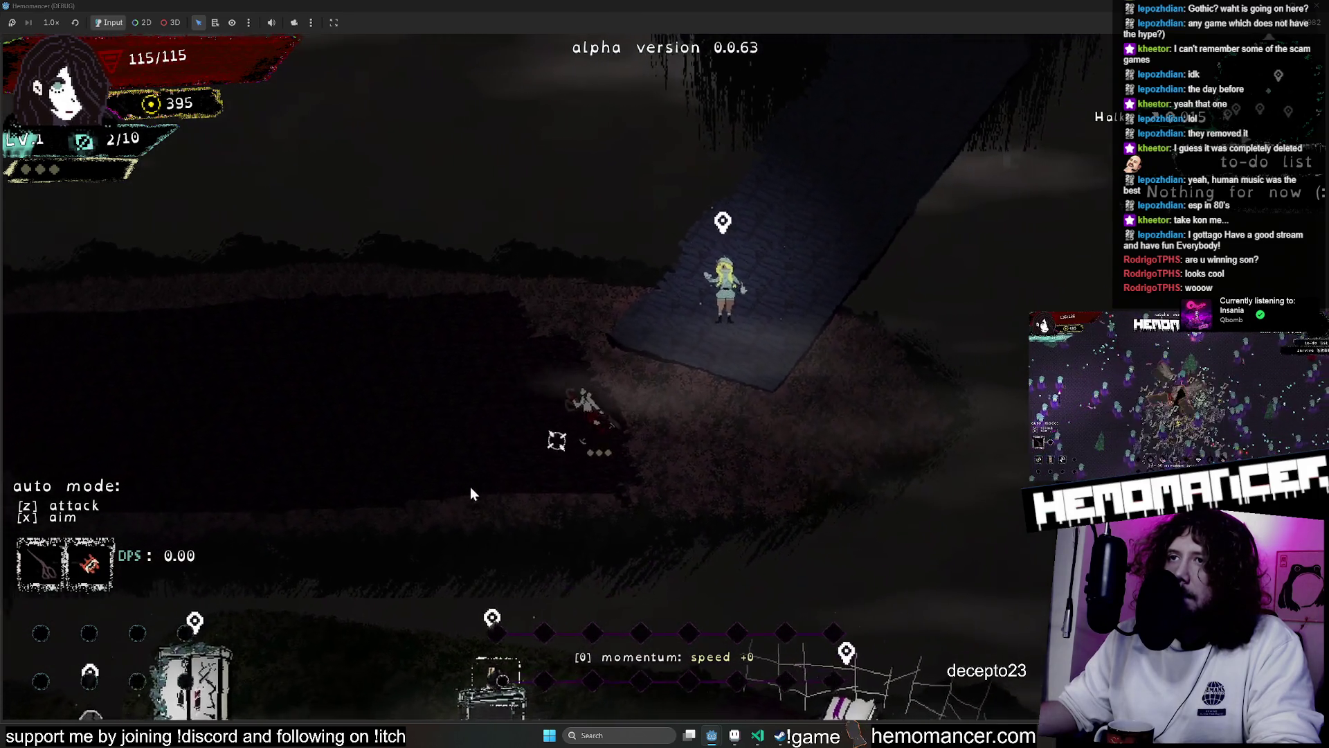
pyautogui.press('a')
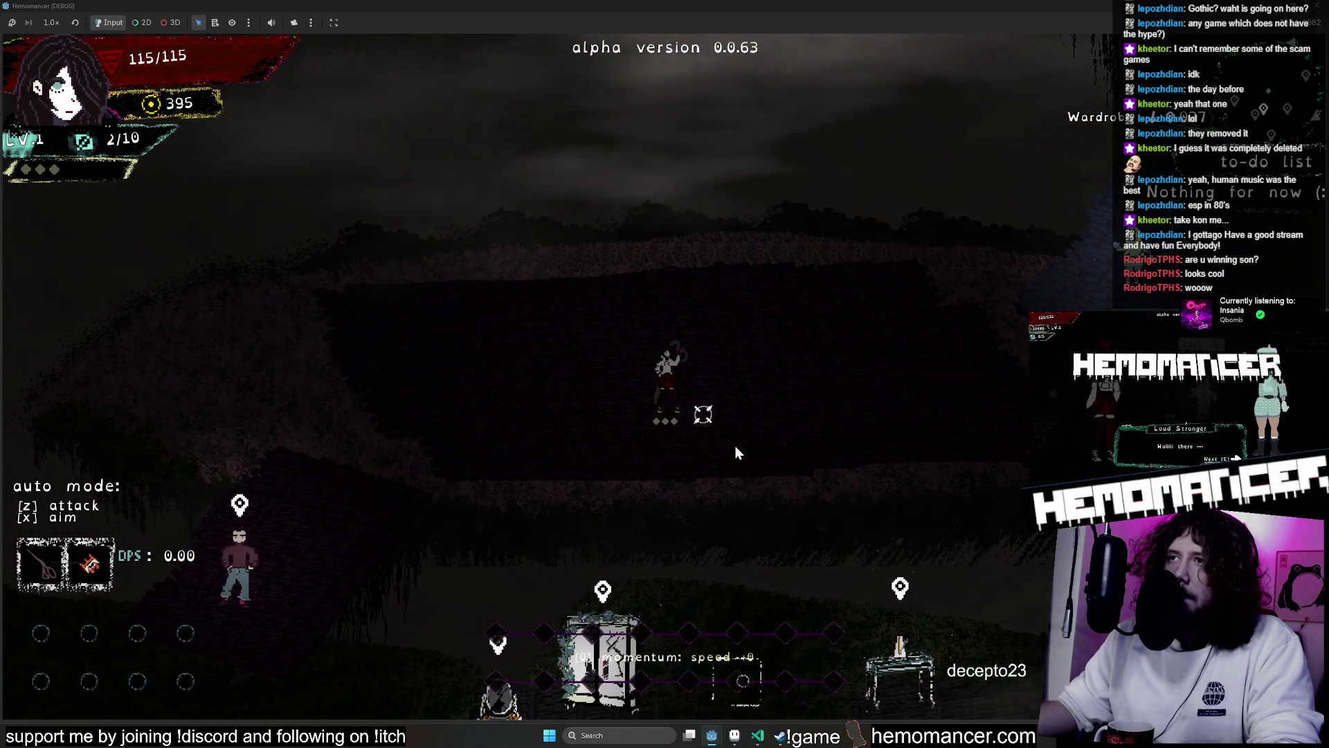
pyautogui.click(753, 446)
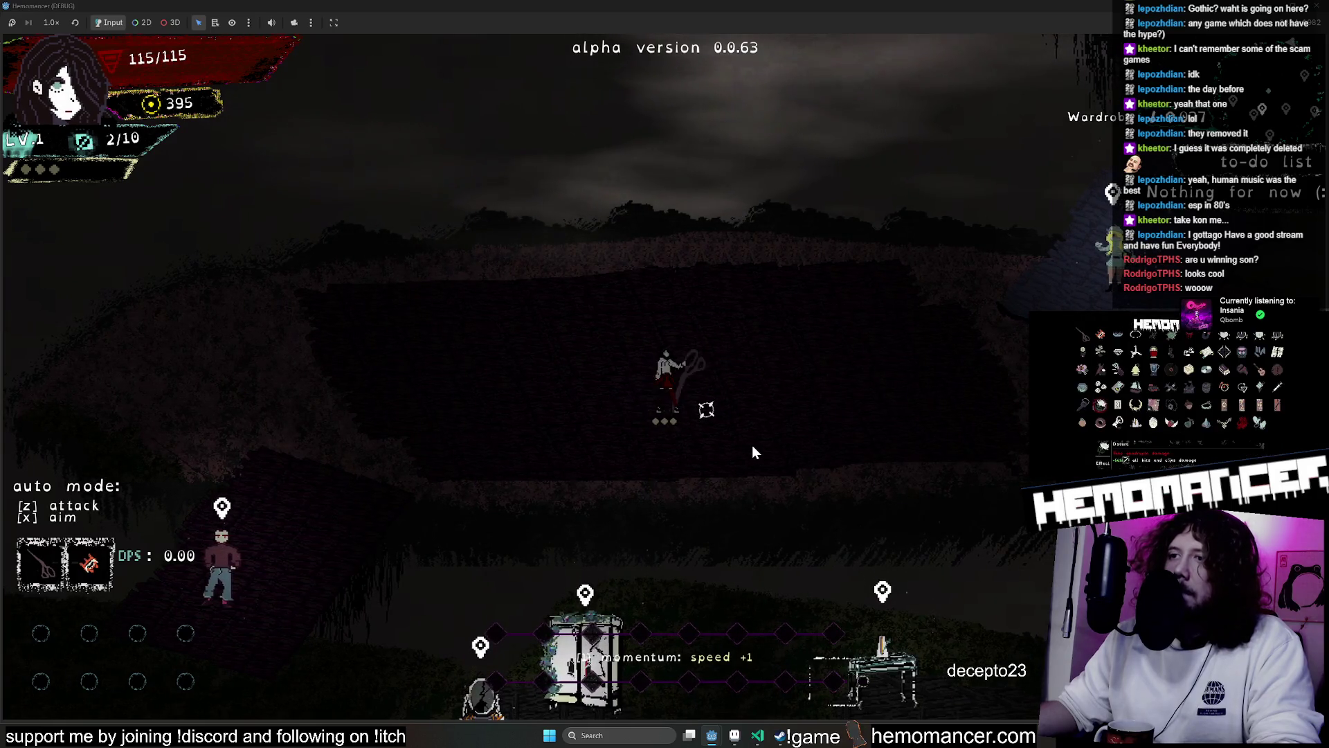
# Swing another scissors attack near the vanity and wardrobe
pyautogui.click(754, 446)
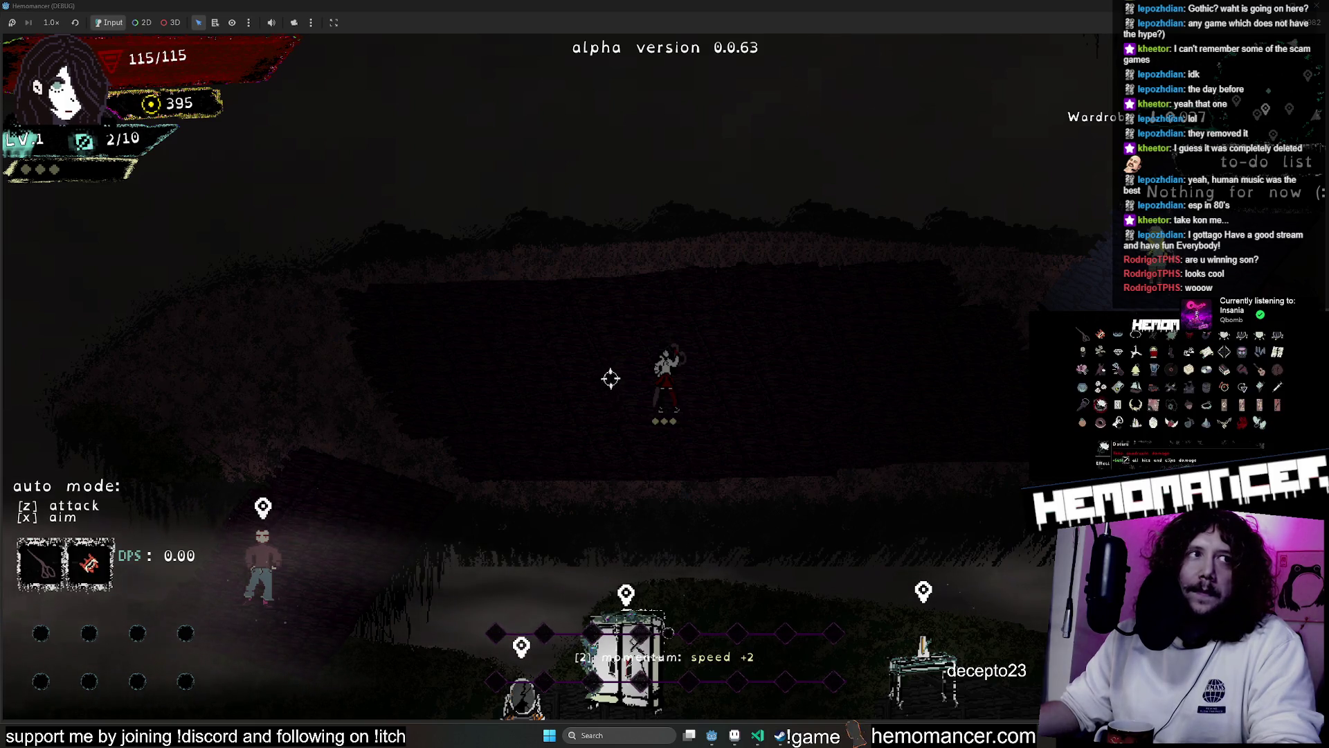
# Walk down the slope and right past the wardrobe to the bookstand
pyautogui.press('a')
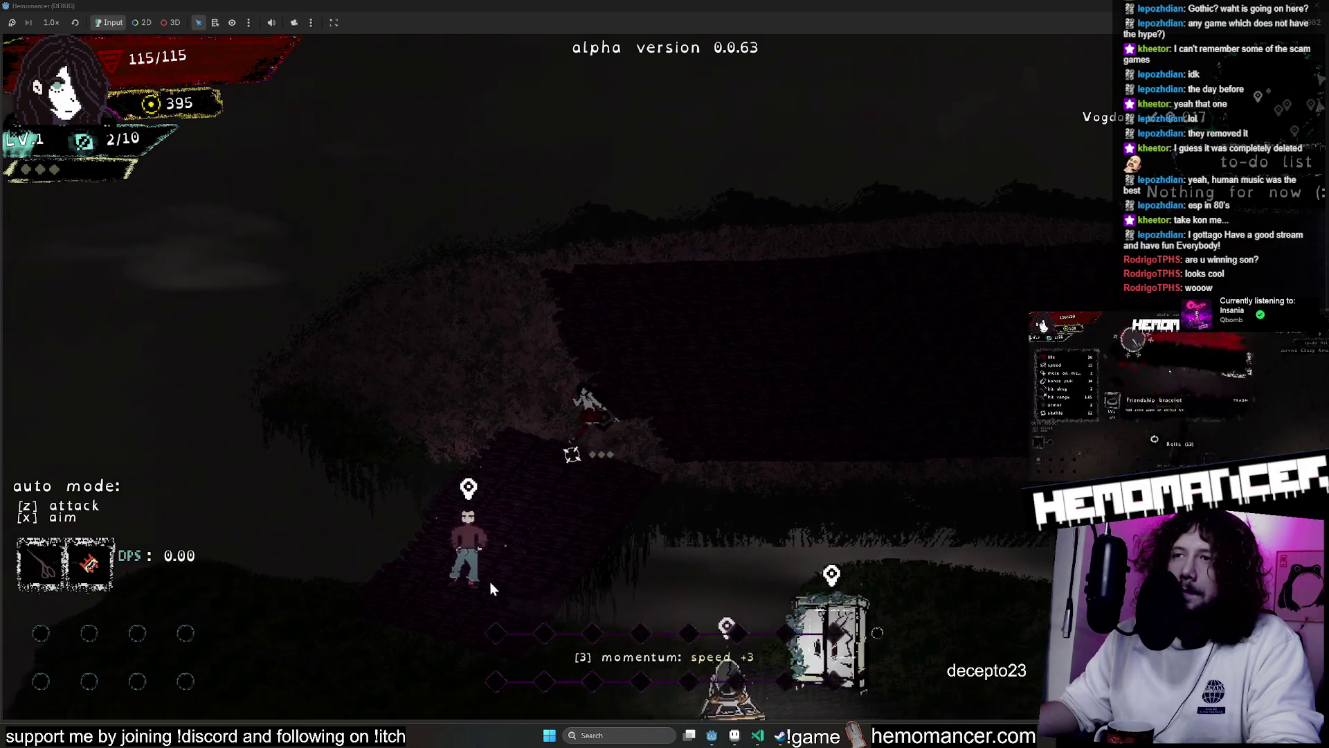
pyautogui.press('s')
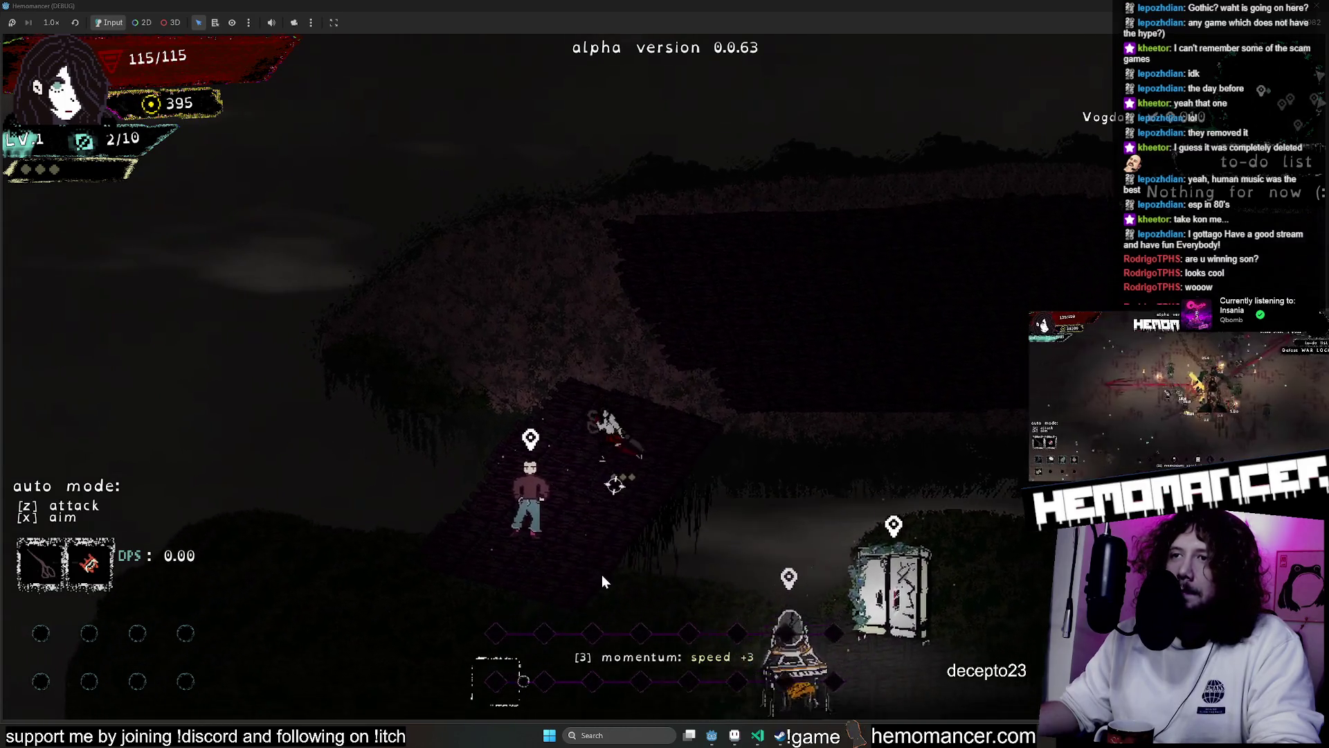
pyautogui.press('d')
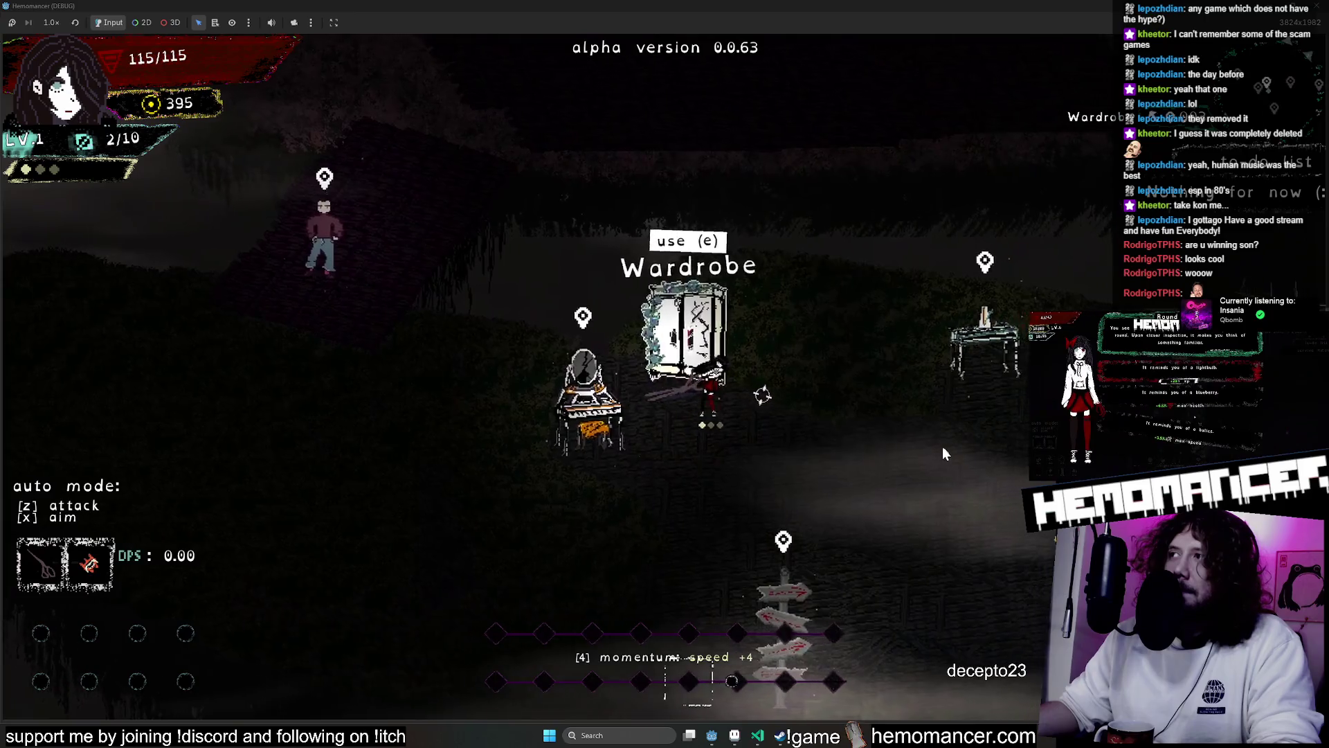
pyautogui.press('d')
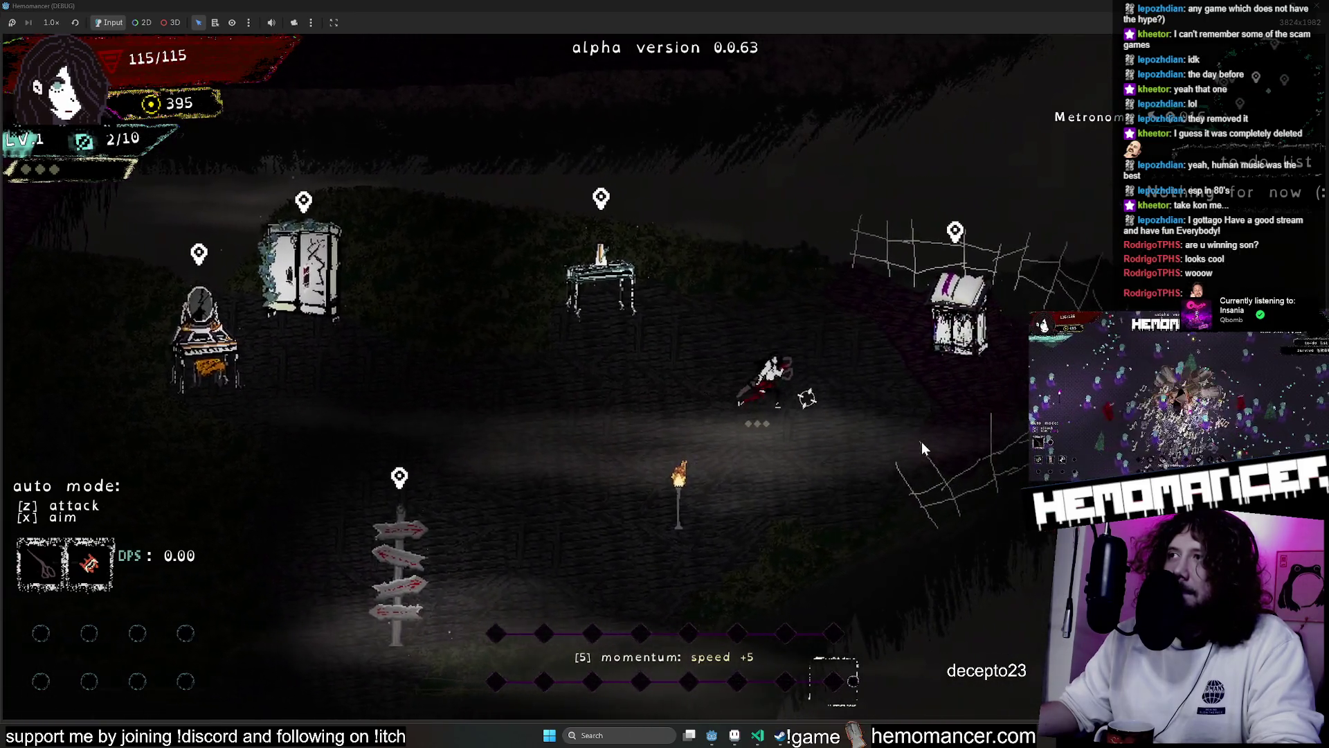
pyautogui.press('d')
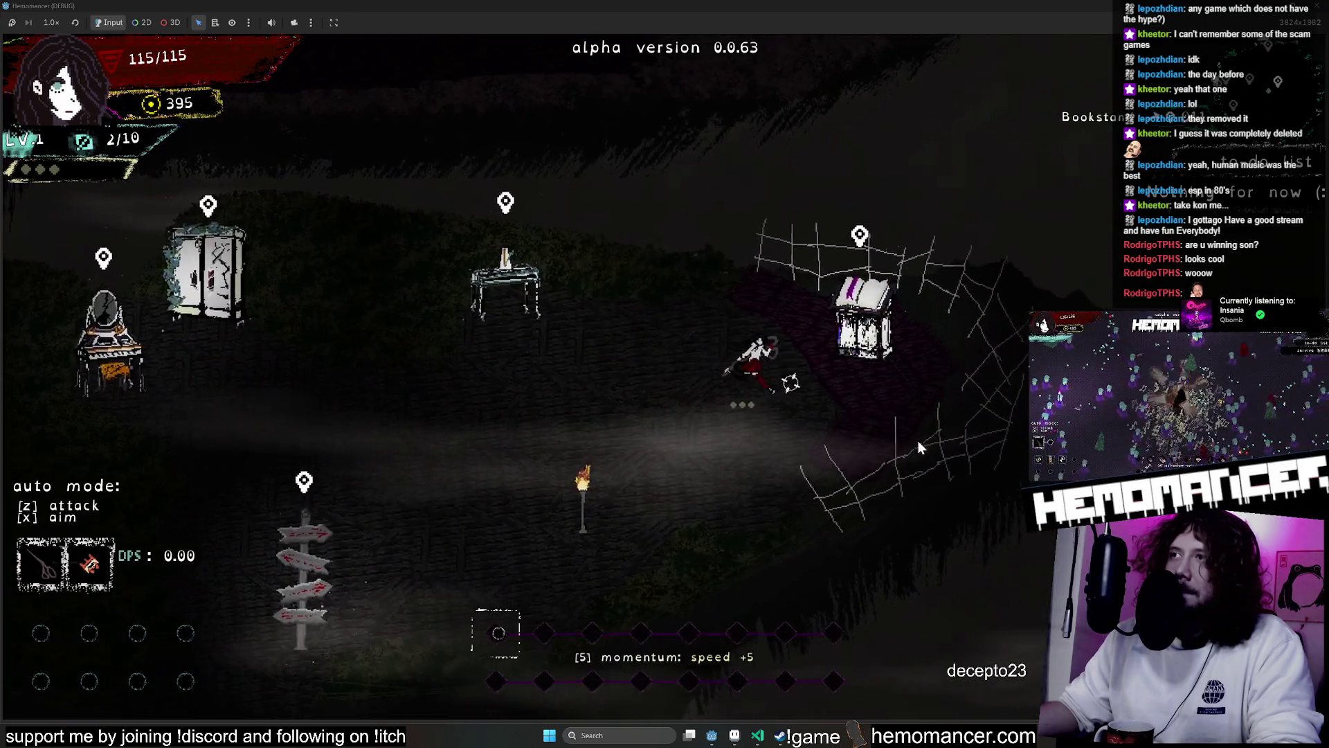
# Walk back left and down-left past the signpost off the lobby island
pyautogui.press('a')
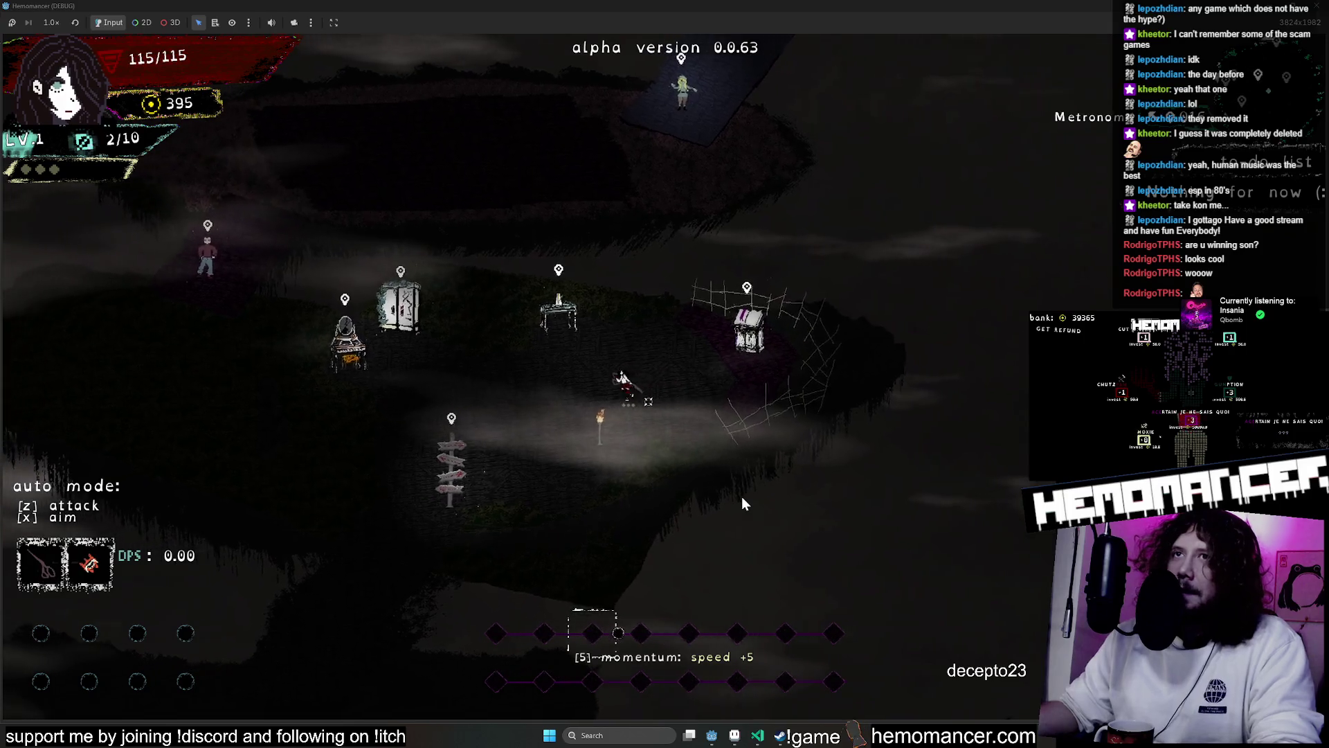
pyautogui.press('a')
pyautogui.press('s')
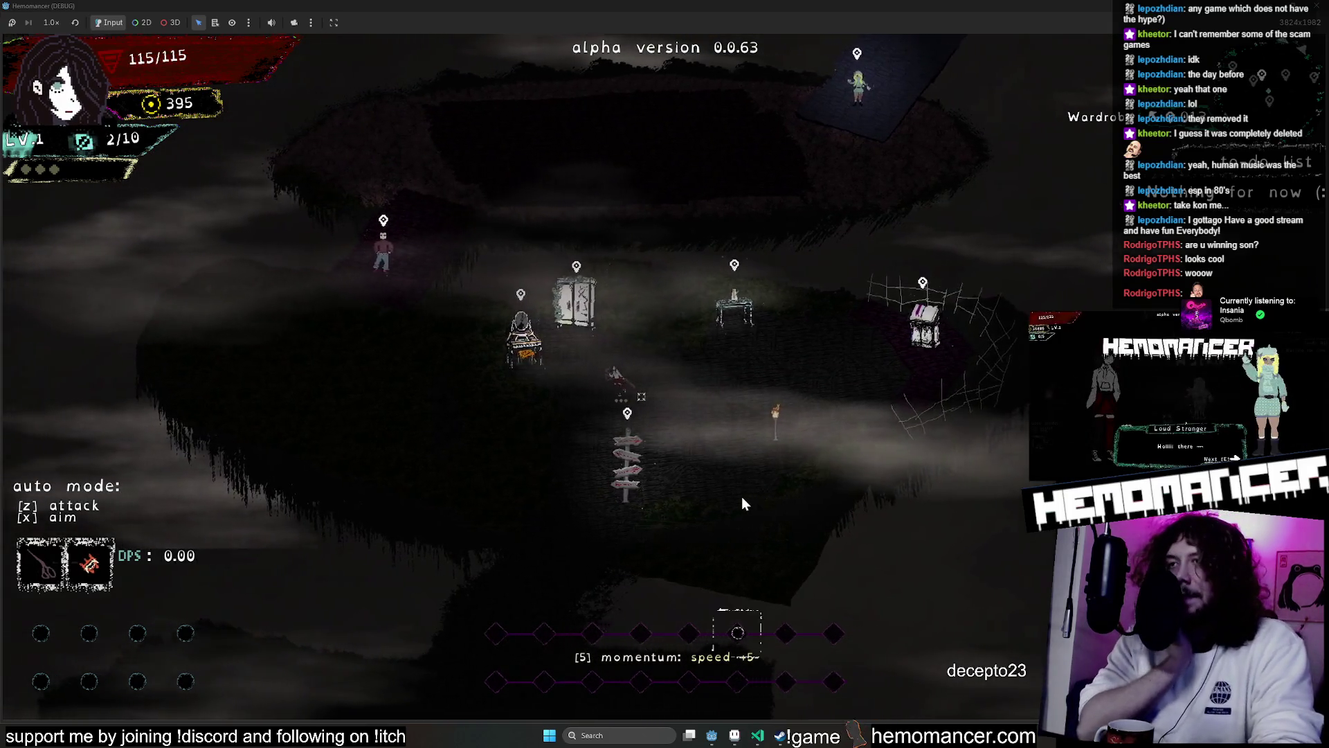
pyautogui.press('s')
pyautogui.press('a')
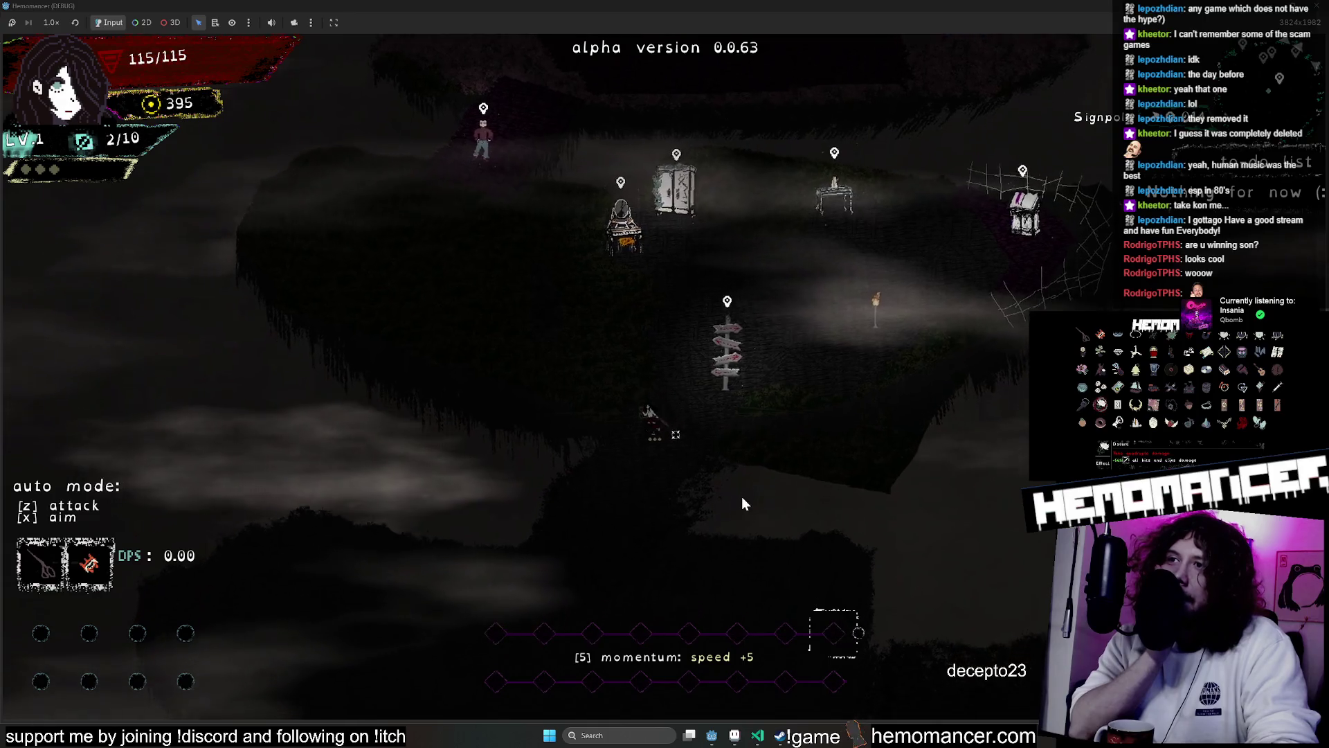
pyautogui.press('s')
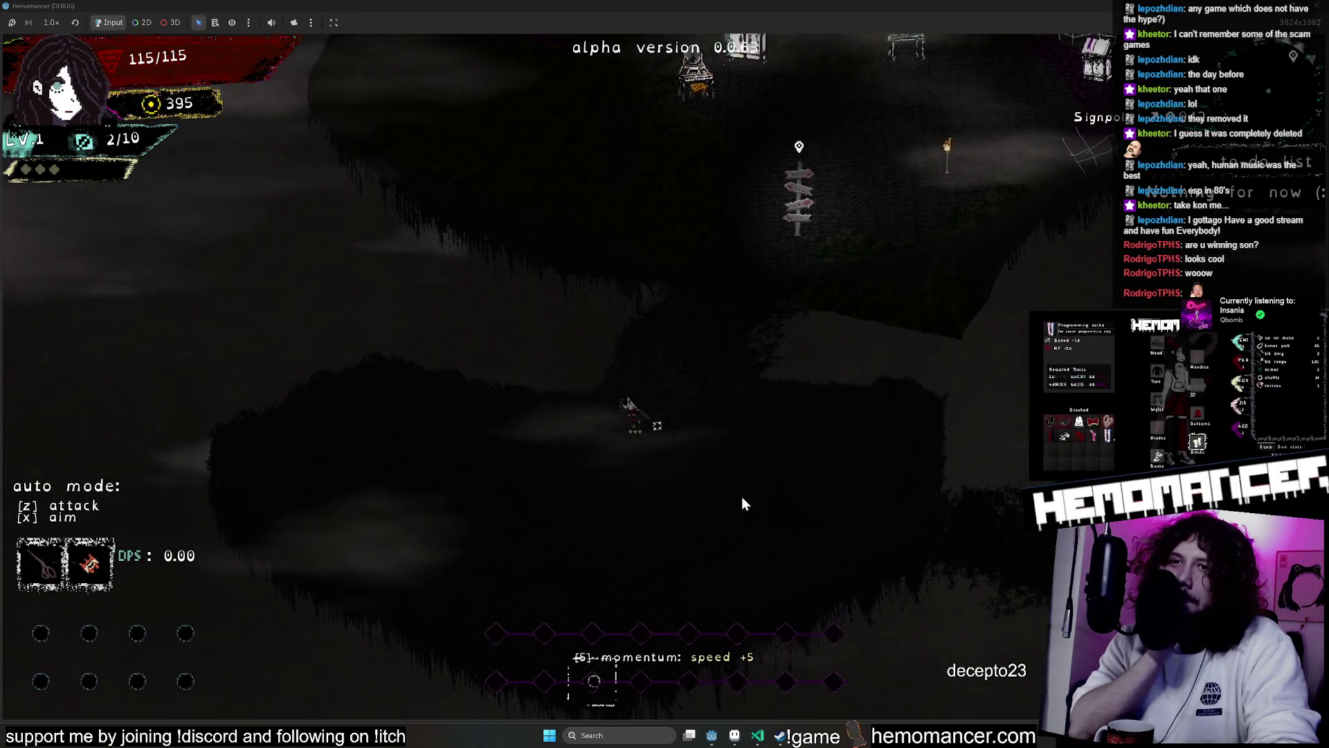
pyautogui.press('d')
# Keep walking right through the dense fog below the island
pyautogui.press('d')
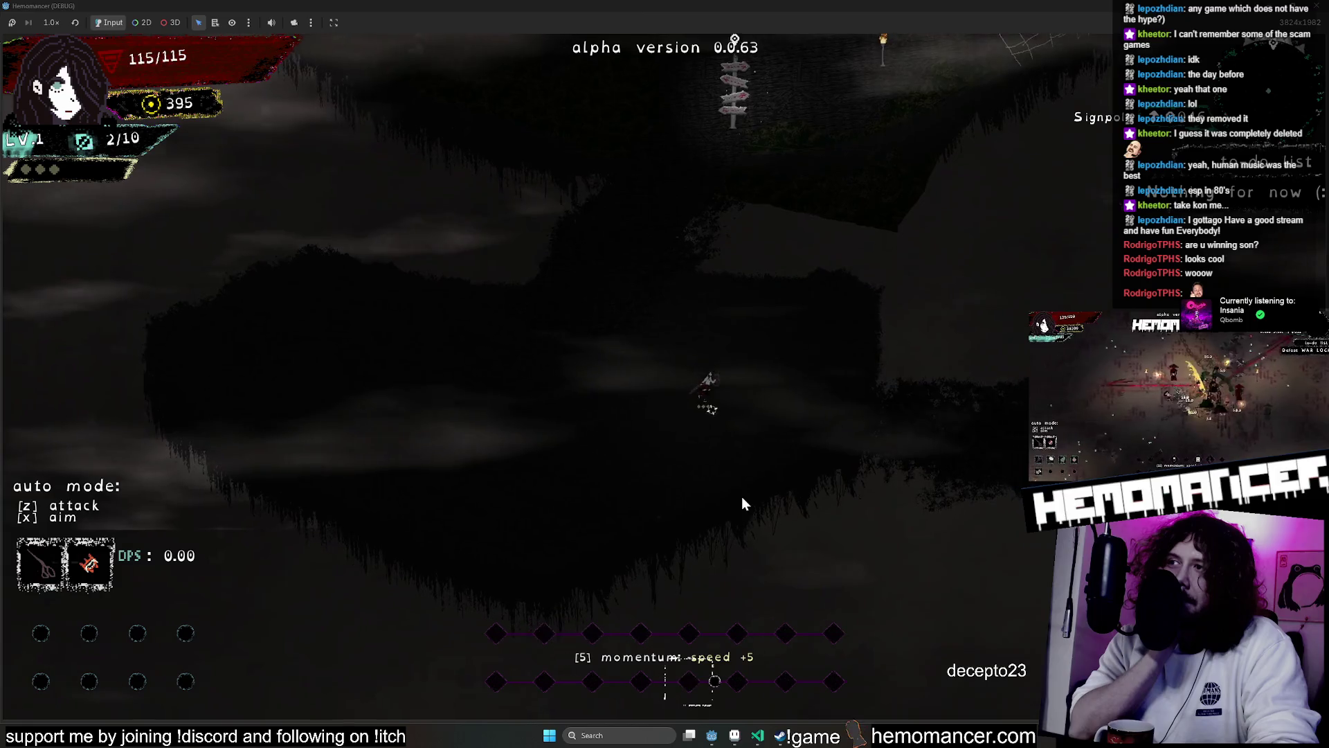
pyautogui.press('d')
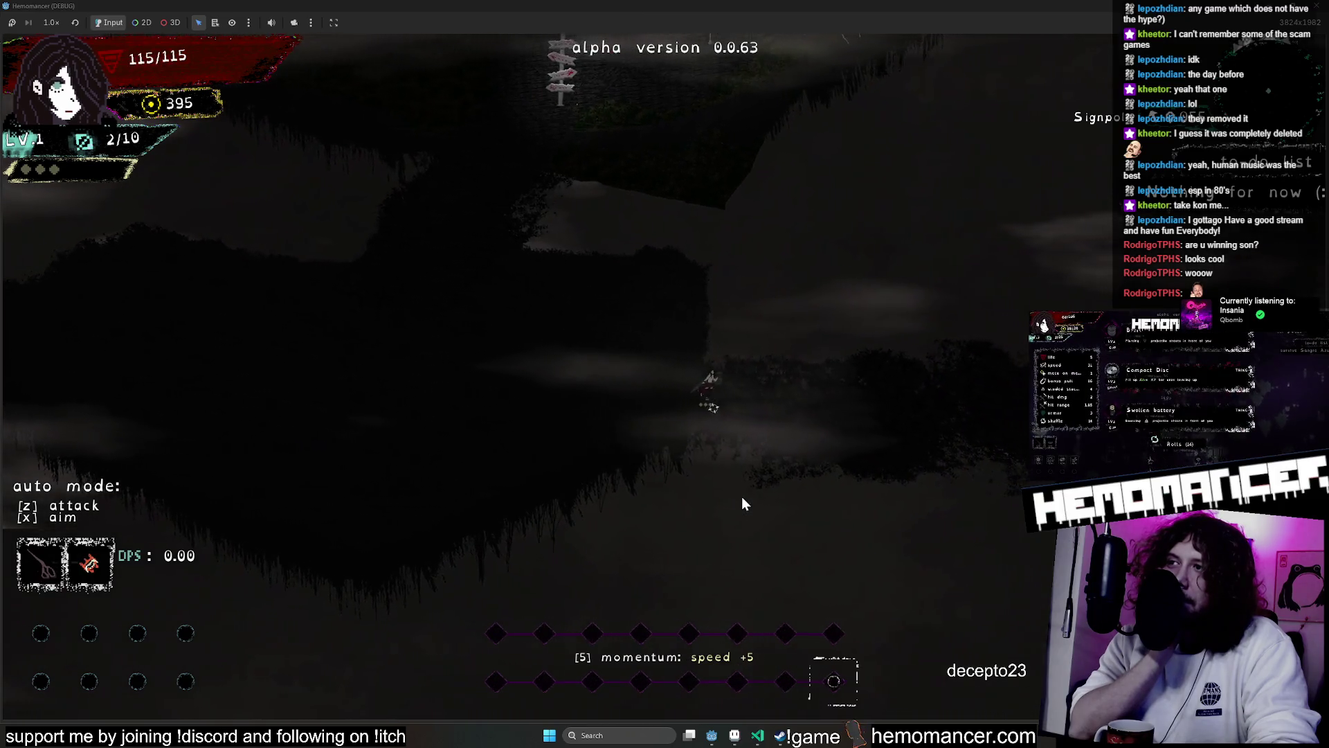
pyautogui.press('d')
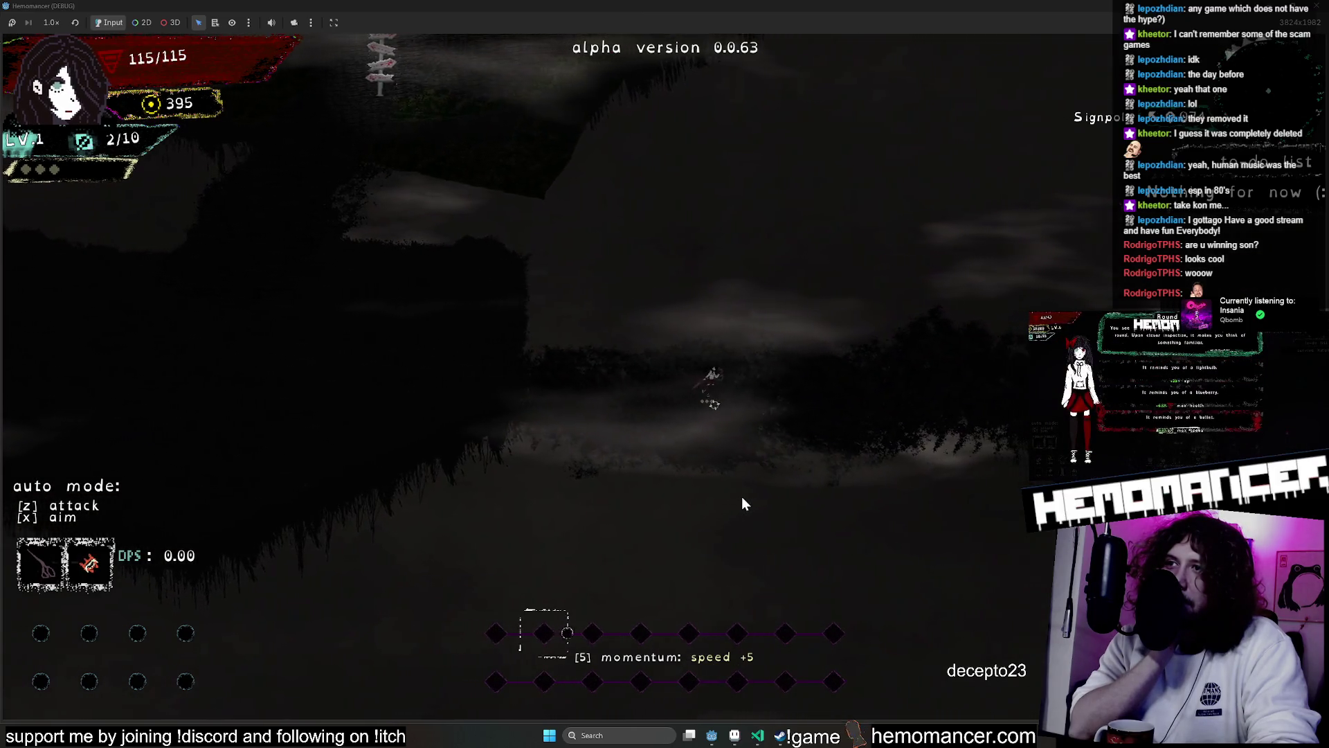
pyautogui.press('d')
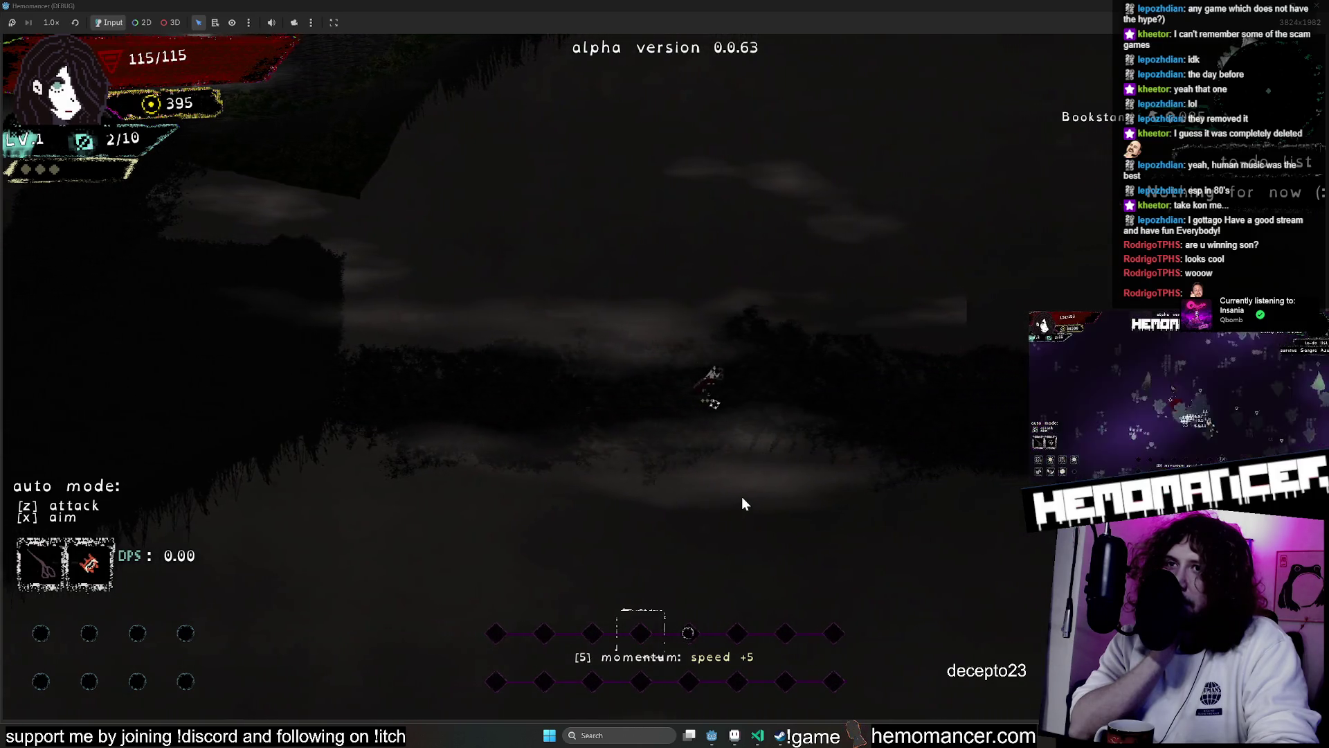
pyautogui.press('d')
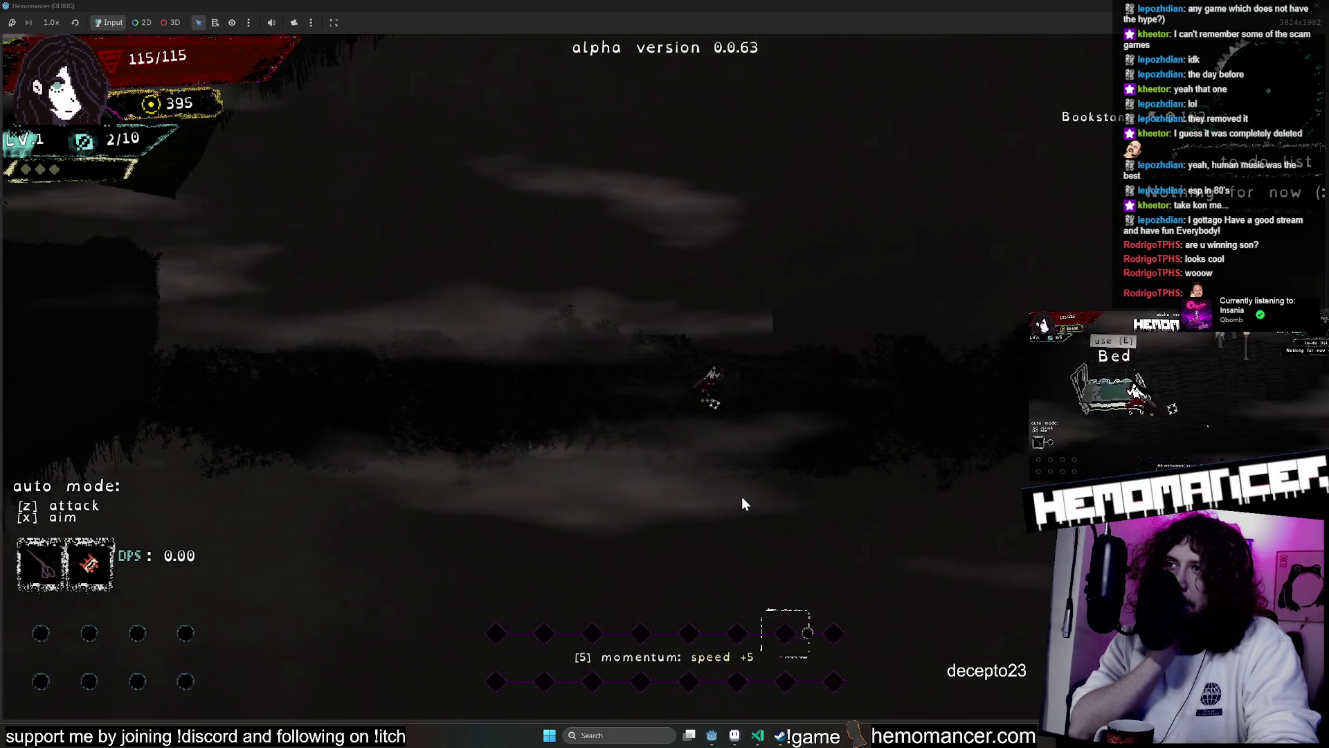
pyautogui.press('d')
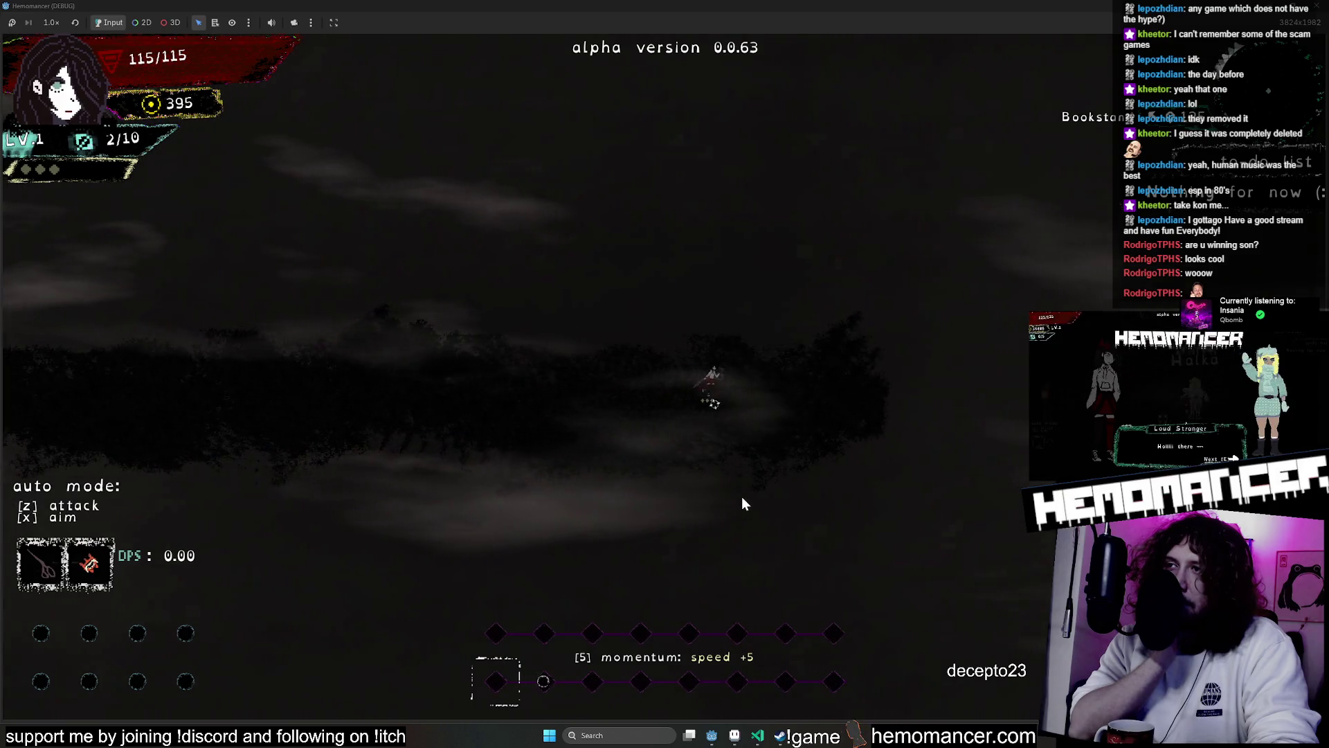
pyautogui.press('d')
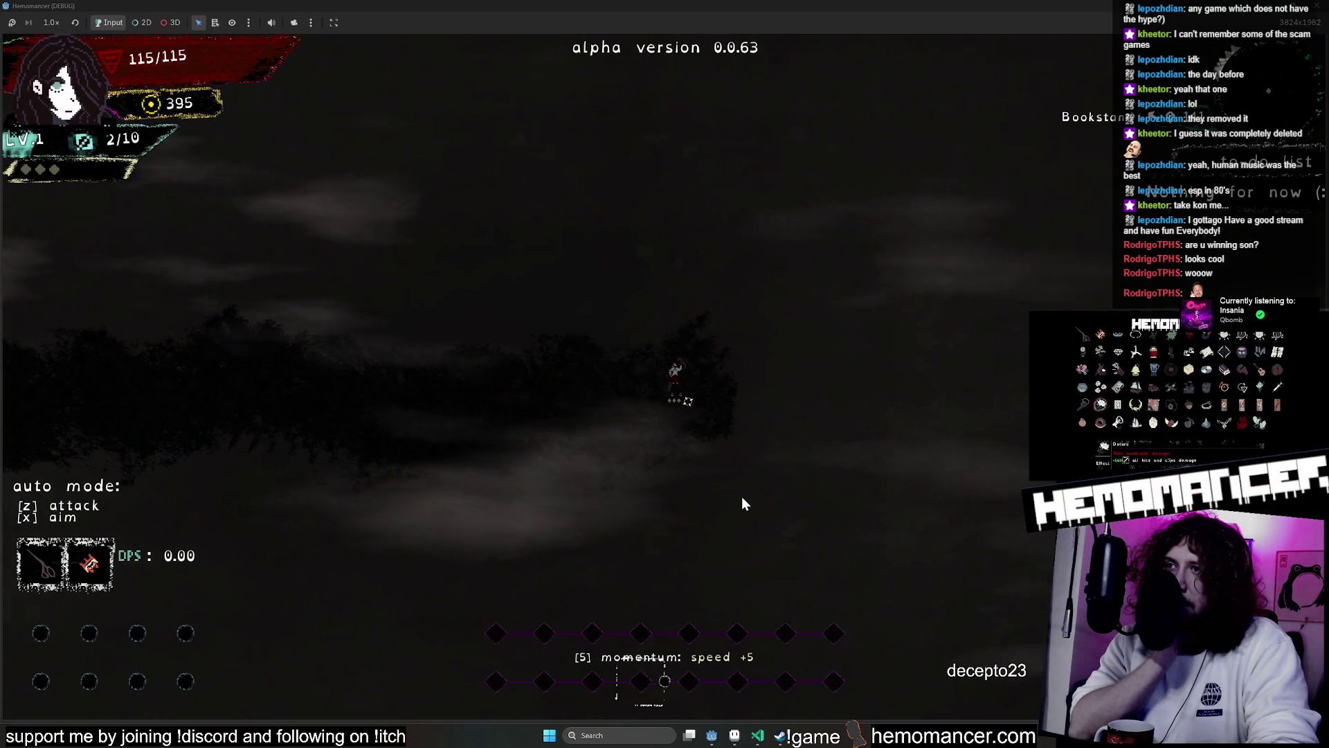
pyautogui.press('d')
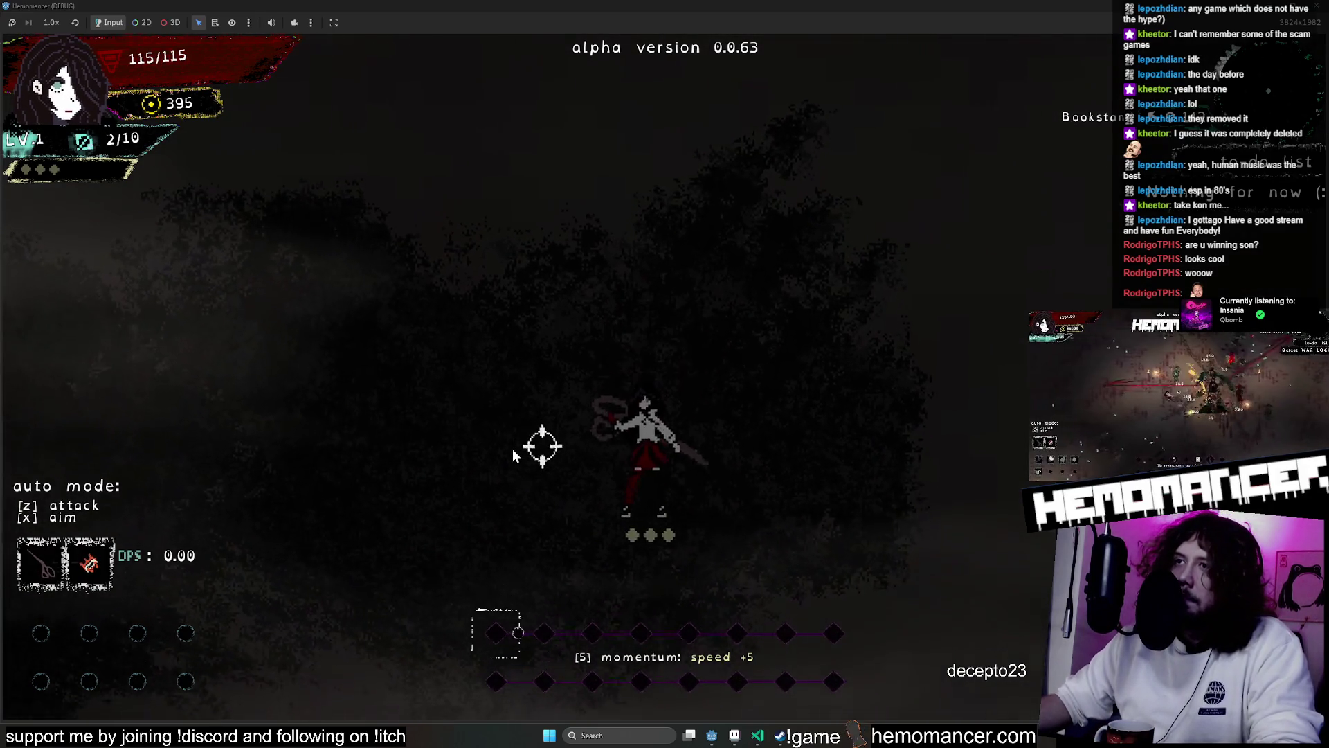
# Slash twice while stepping left and right in the fog
pyautogui.click(512, 448)
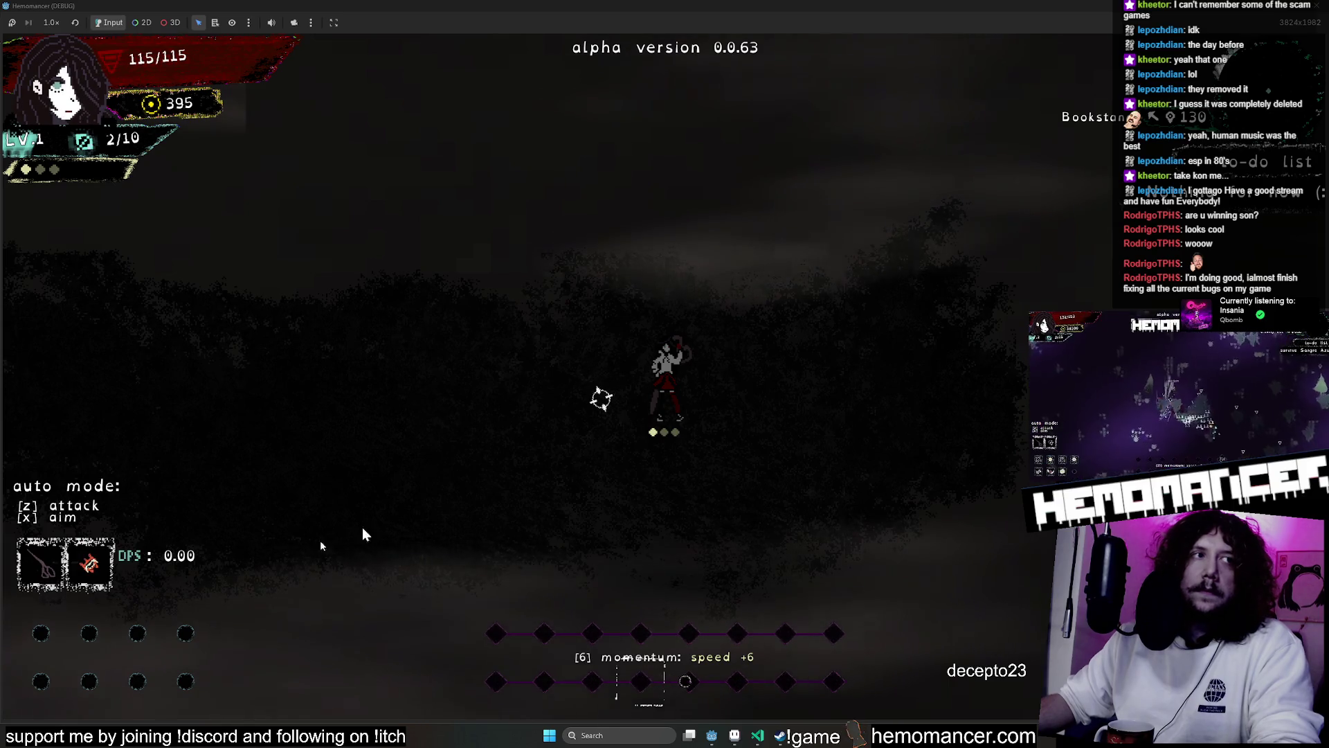
pyautogui.press('a')
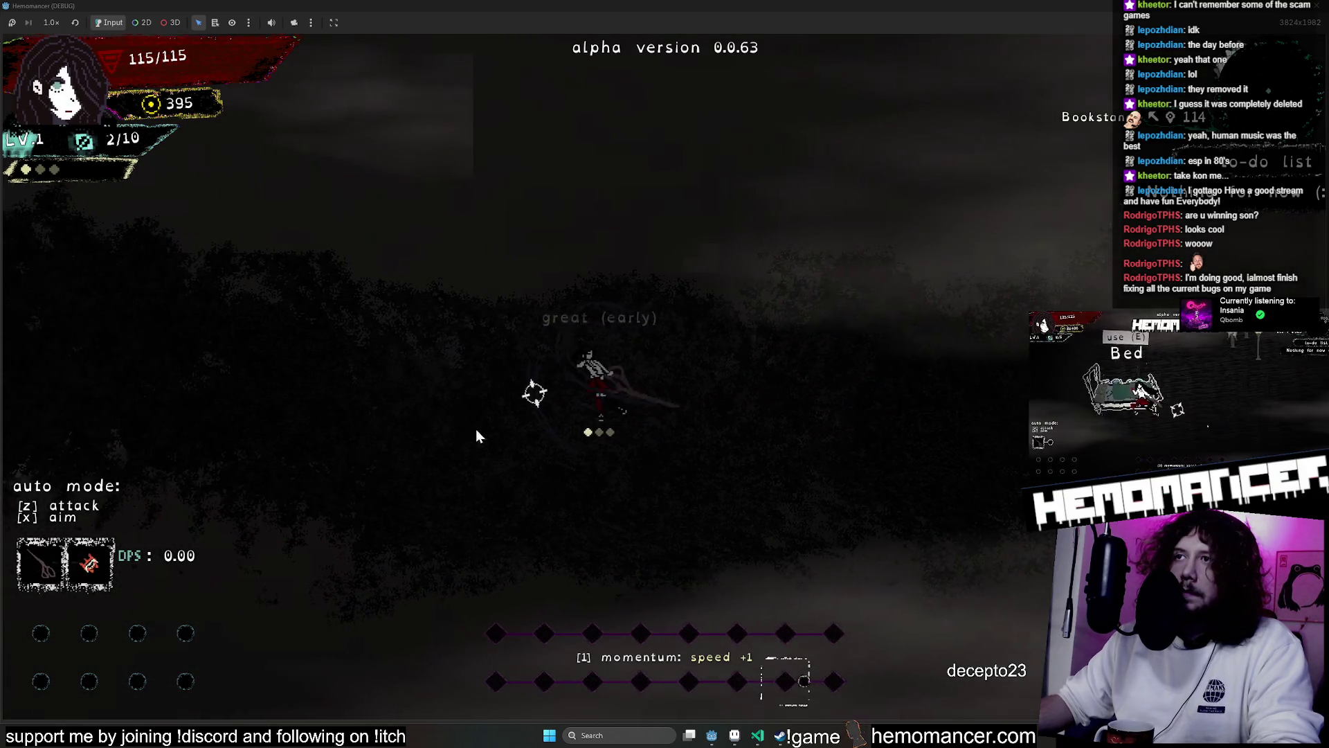
pyautogui.press('d')
pyautogui.click(619, 413)
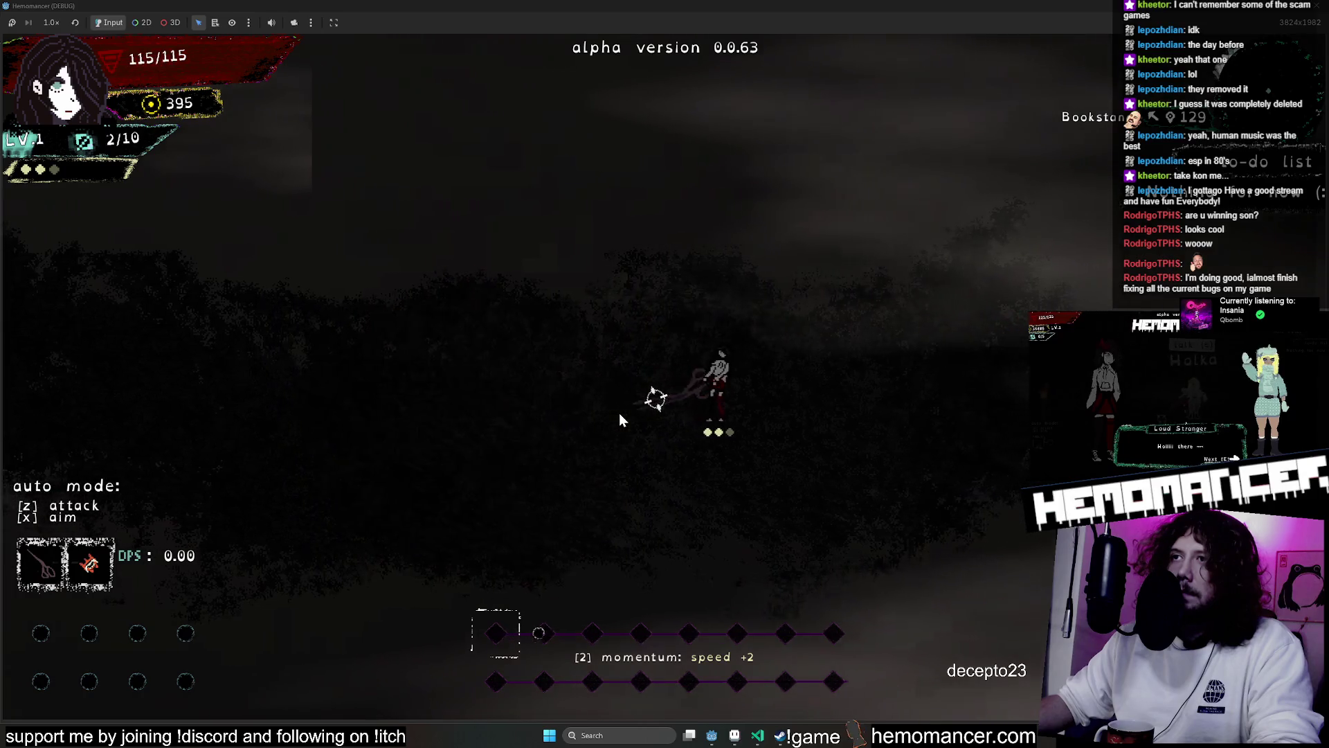
pyautogui.press('a')
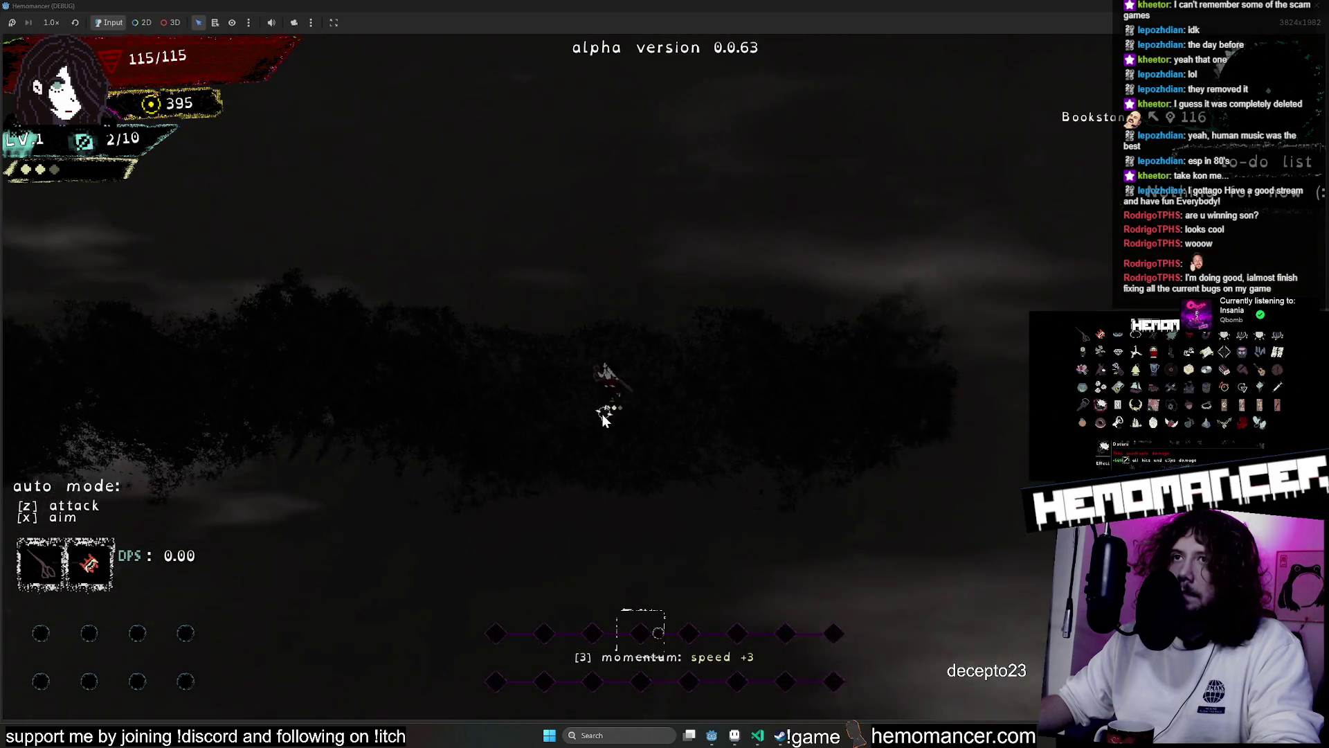
# Walk left through the foggy area toward the signpost and upper platforms
pyautogui.press('a')
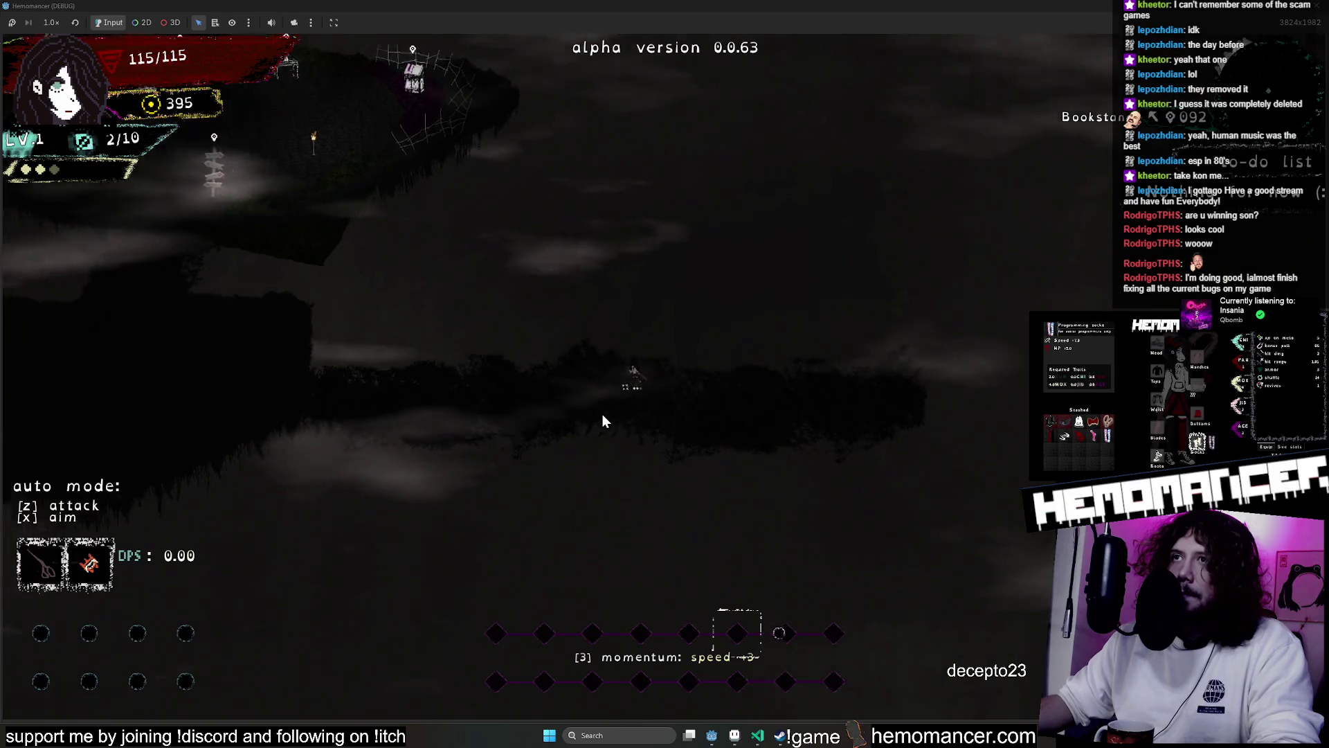
pyautogui.press('a')
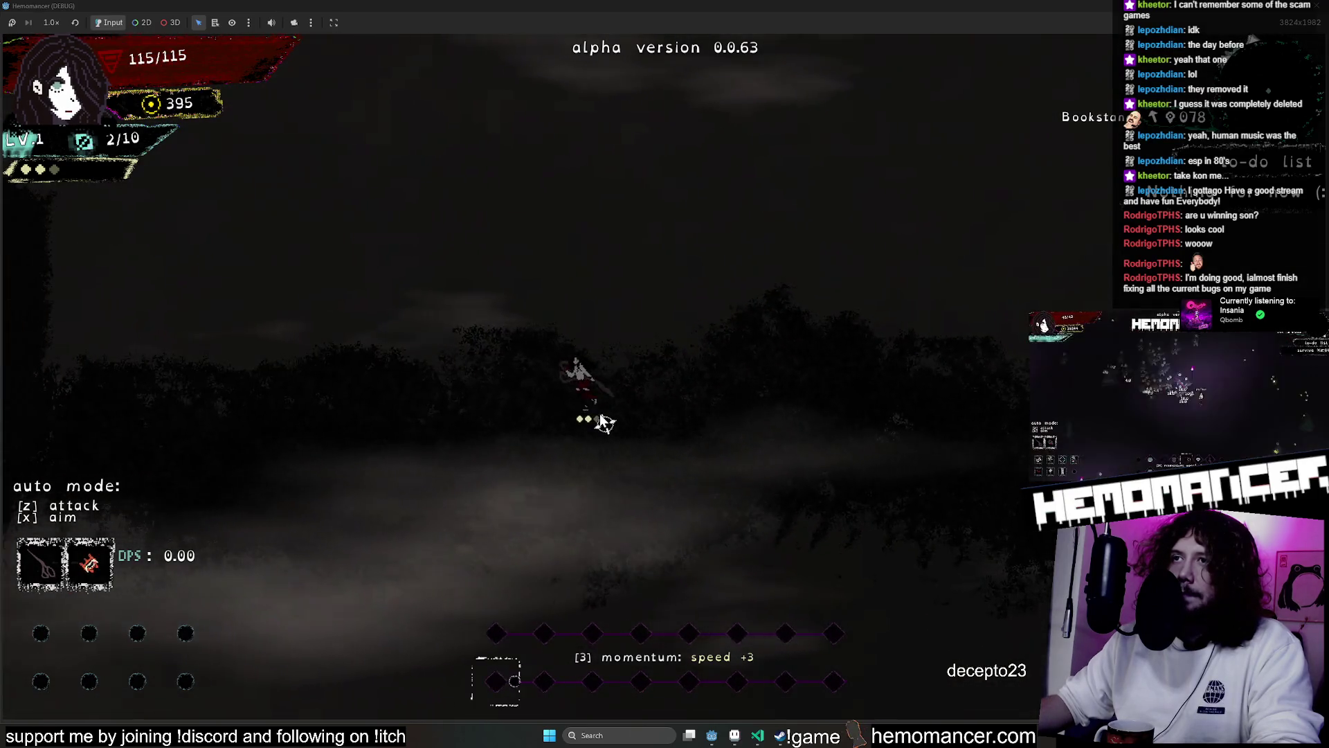
pyautogui.press('a')
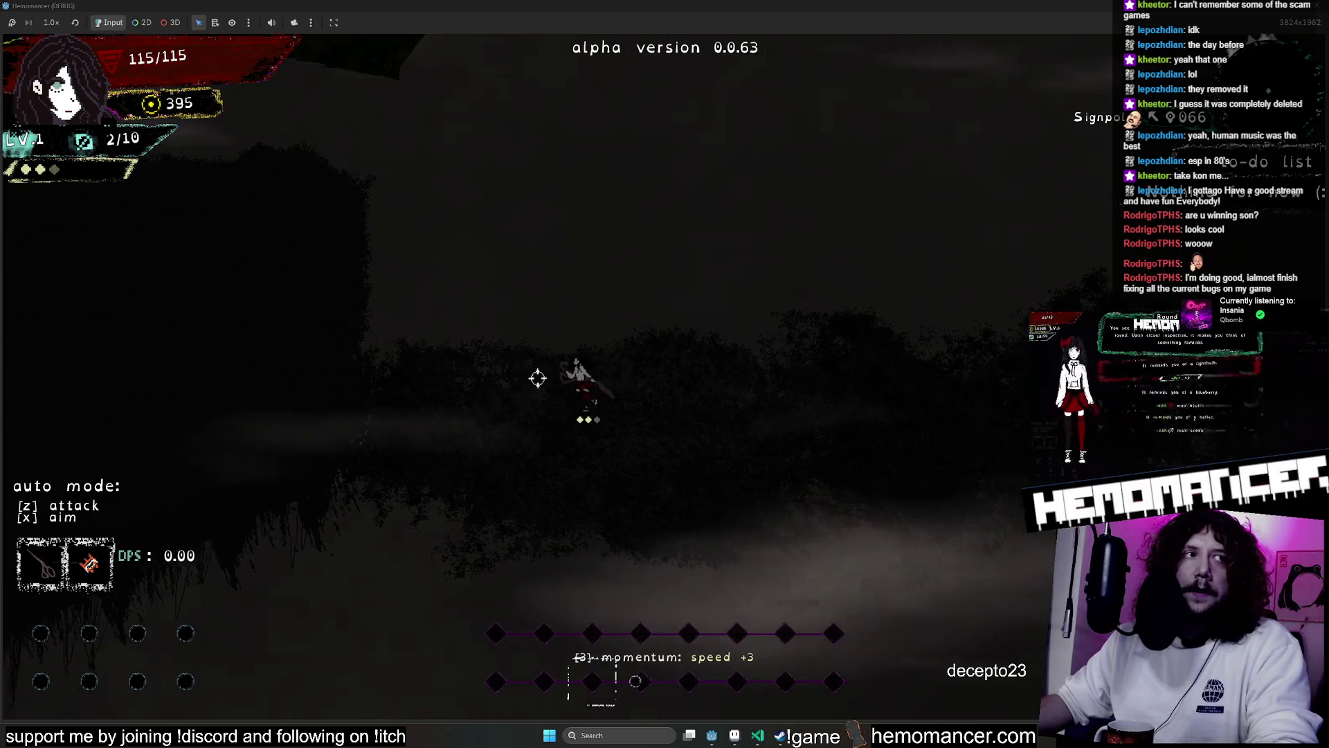
pyautogui.press('a')
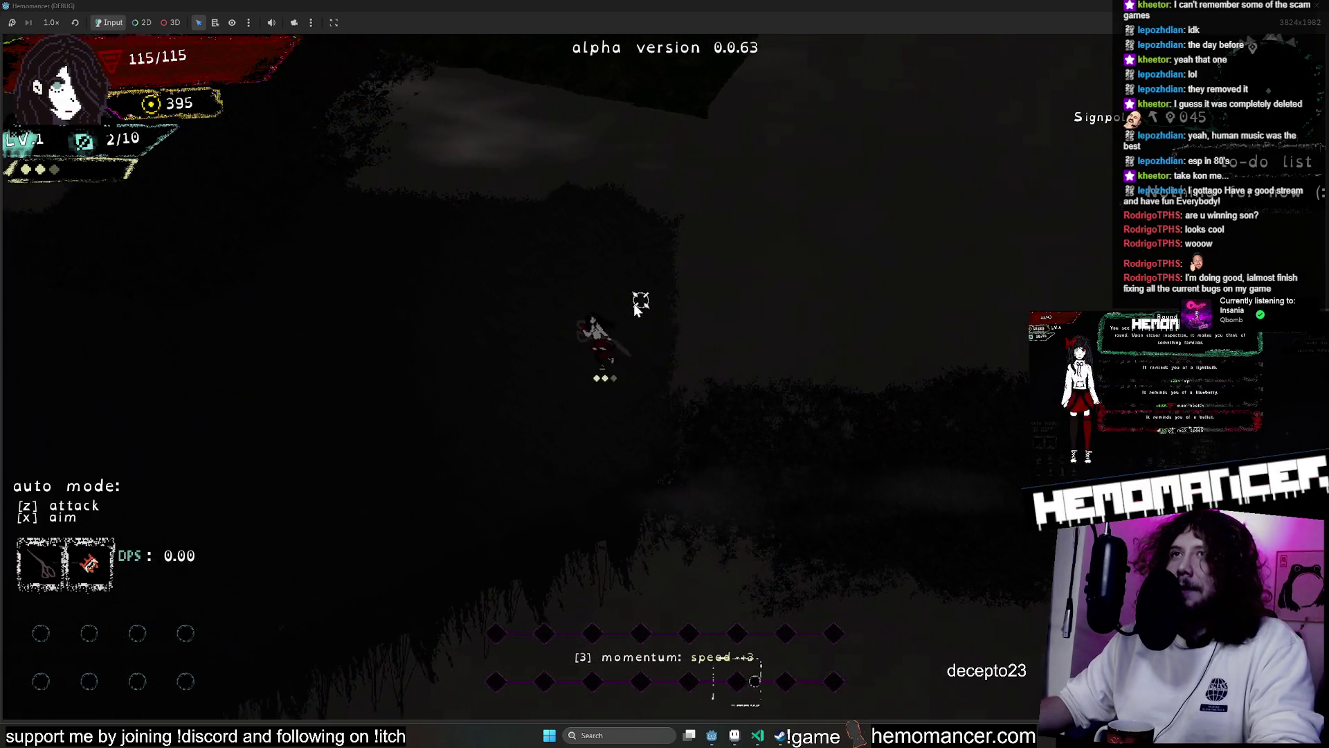
pyautogui.press('a')
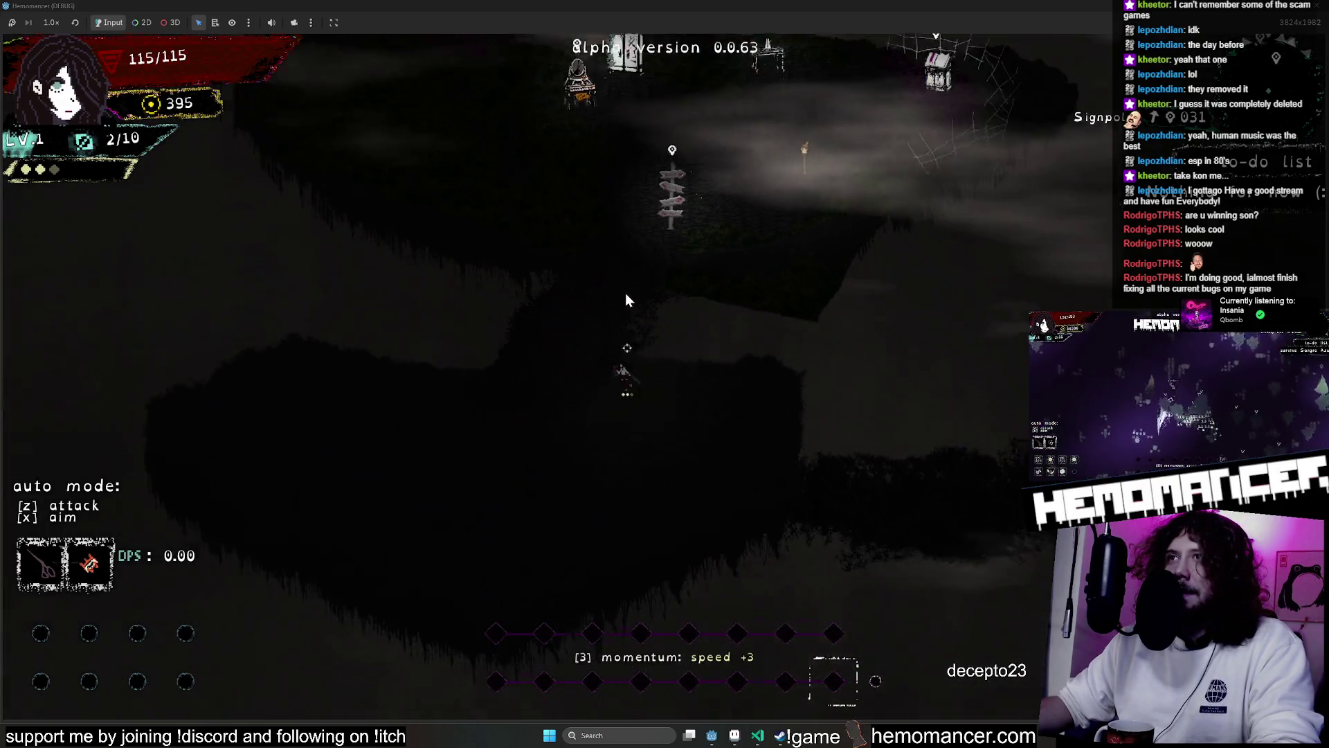
pyautogui.press('a')
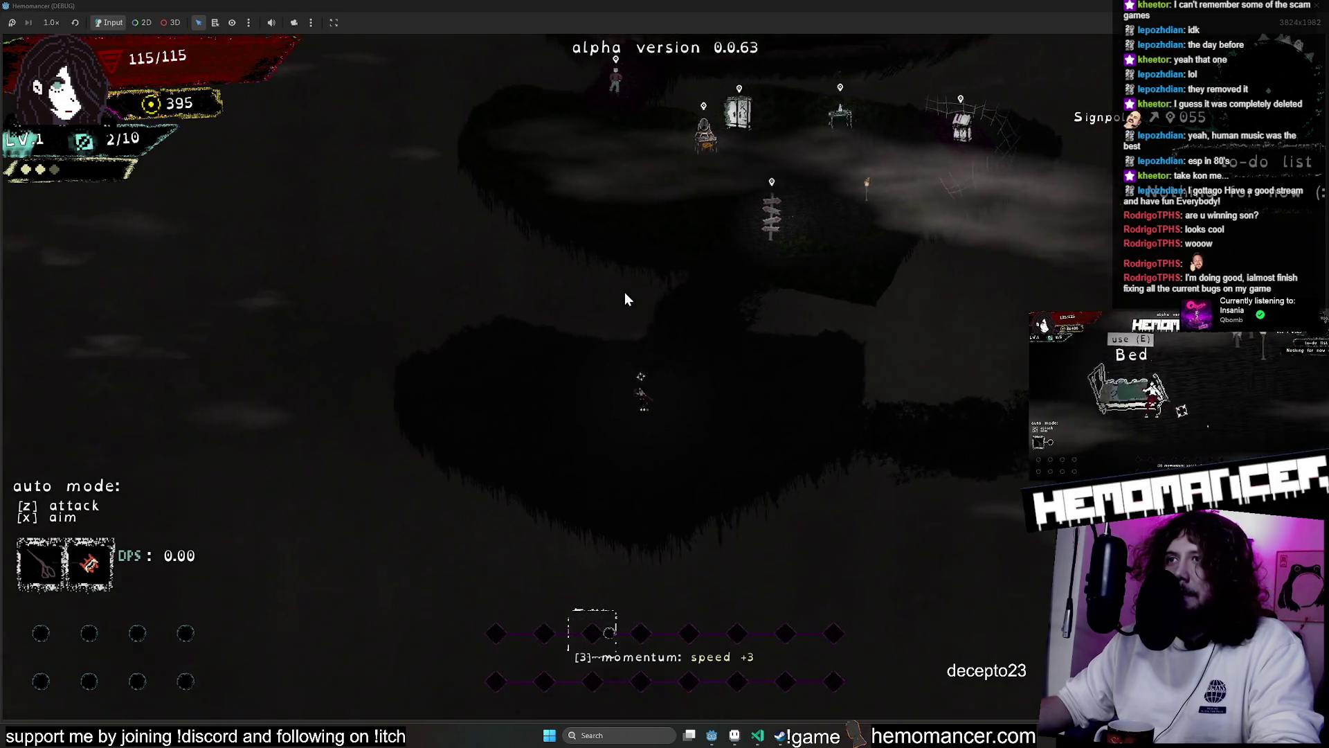
# Walk down, then back up past the signpost and beyond the furniture
pyautogui.press('s')
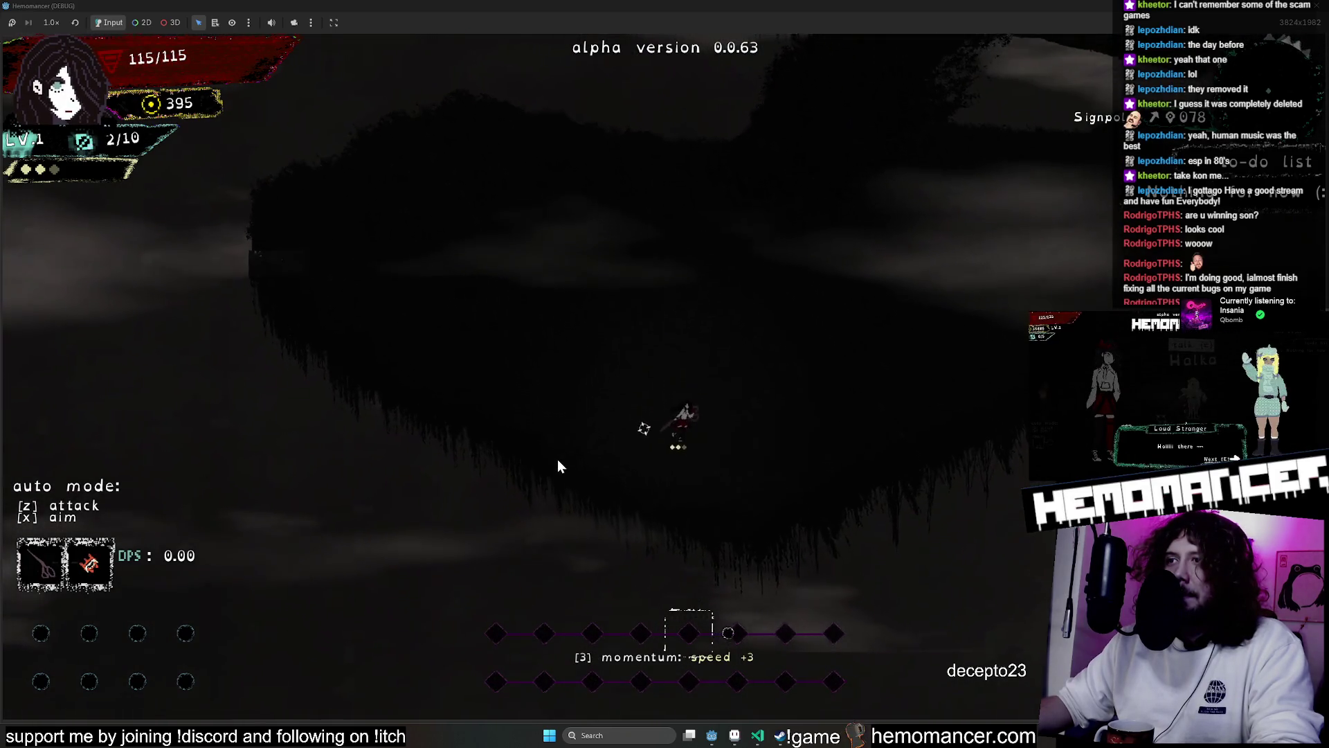
pyautogui.press('w')
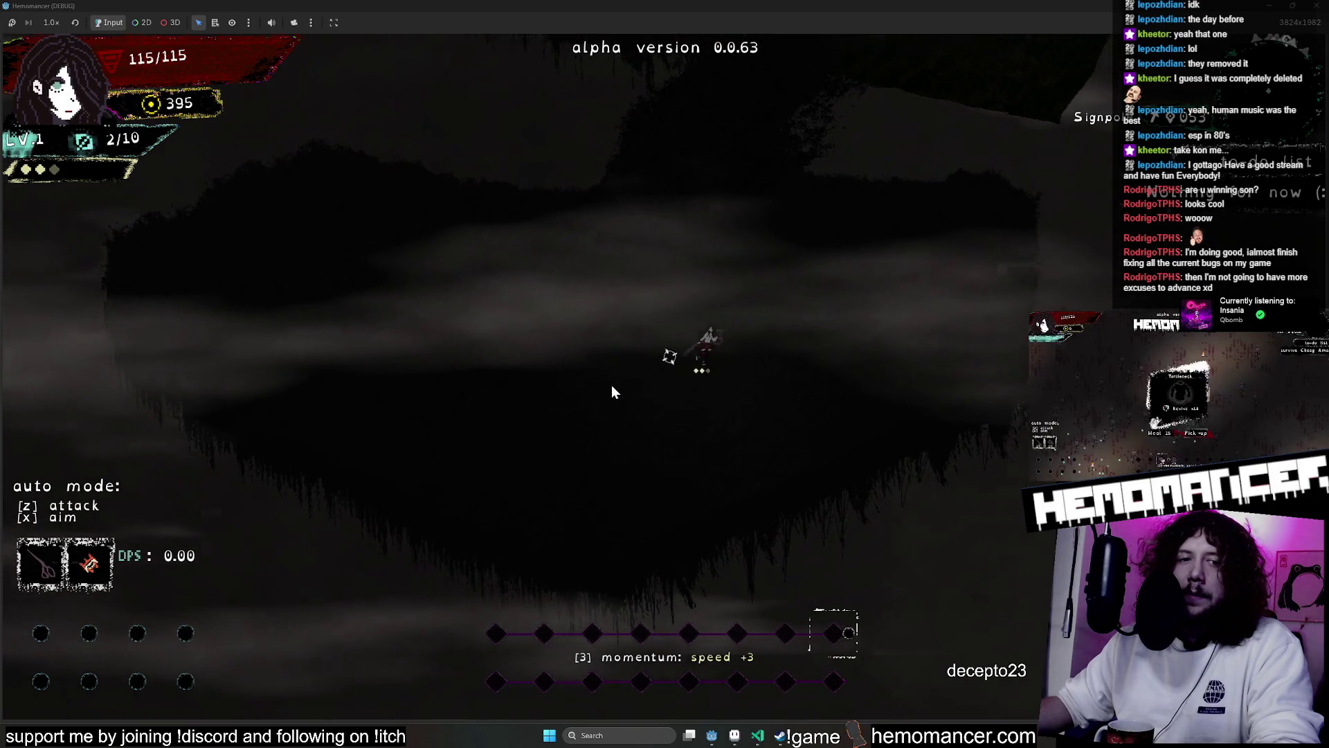
pyautogui.press('w')
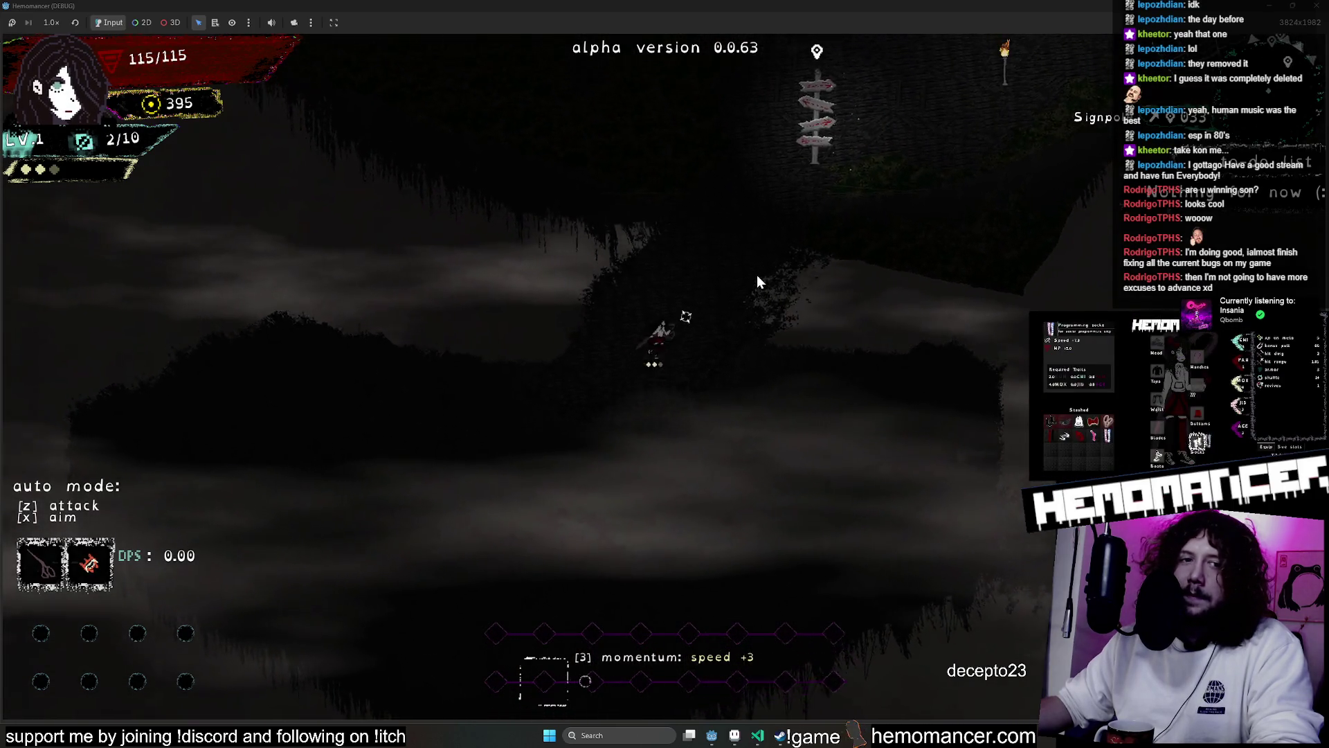
pyautogui.press('w')
pyautogui.press('d')
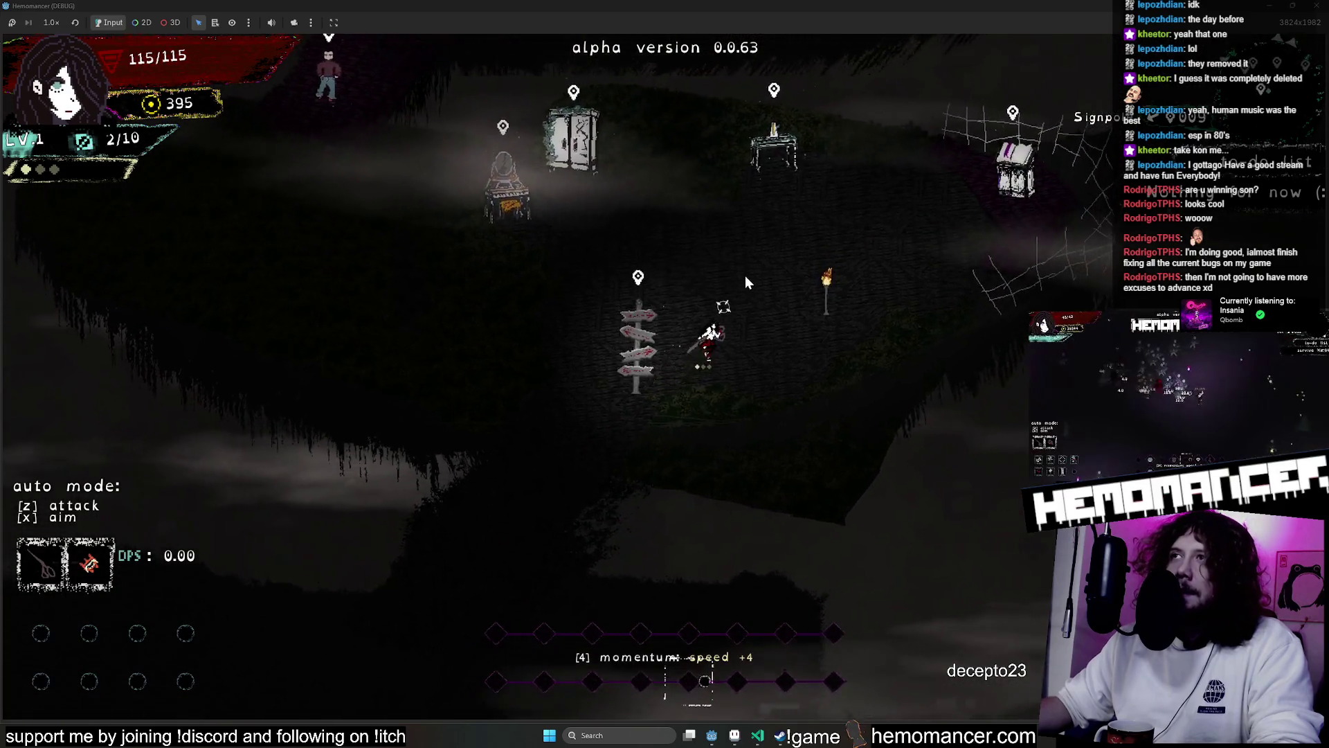
pyautogui.press('w')
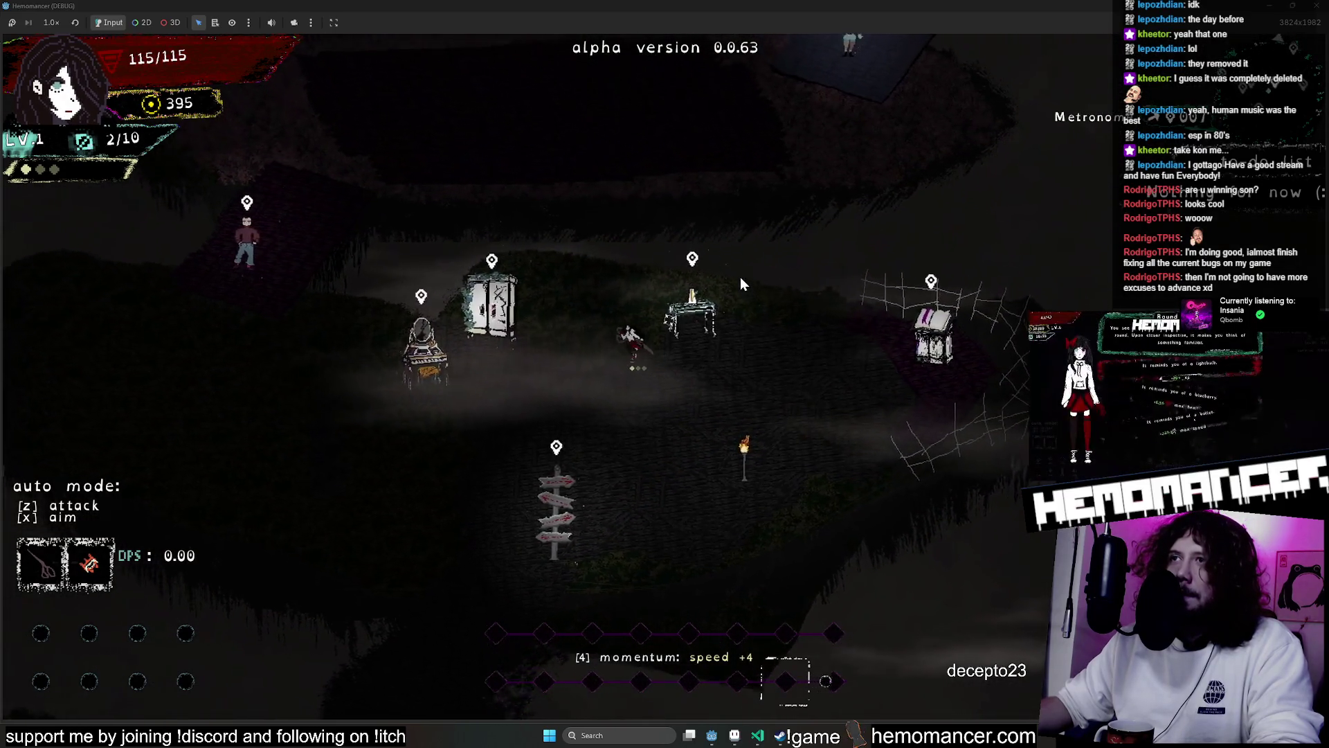
pyautogui.press('w')
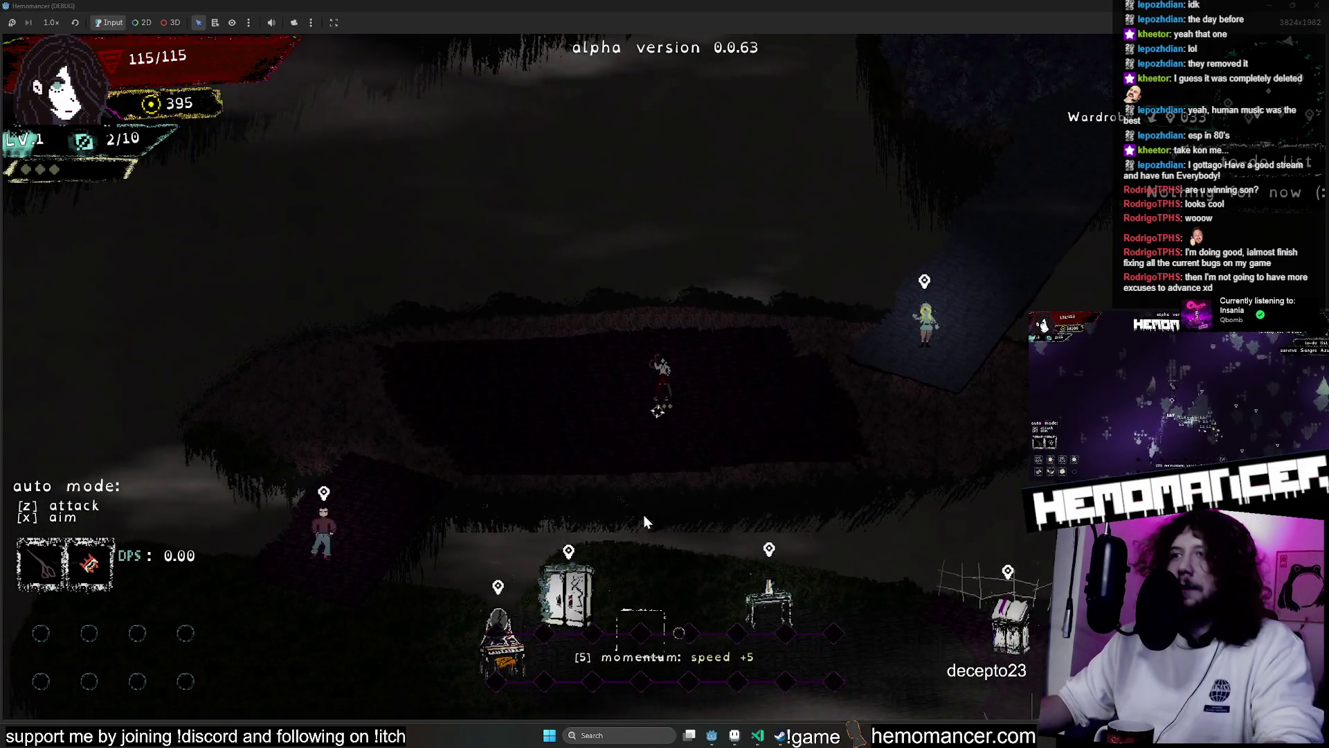
# Walk by the wardrobe and Metronome hitting the beat to reach speed +7, then pause
pyautogui.press('s')
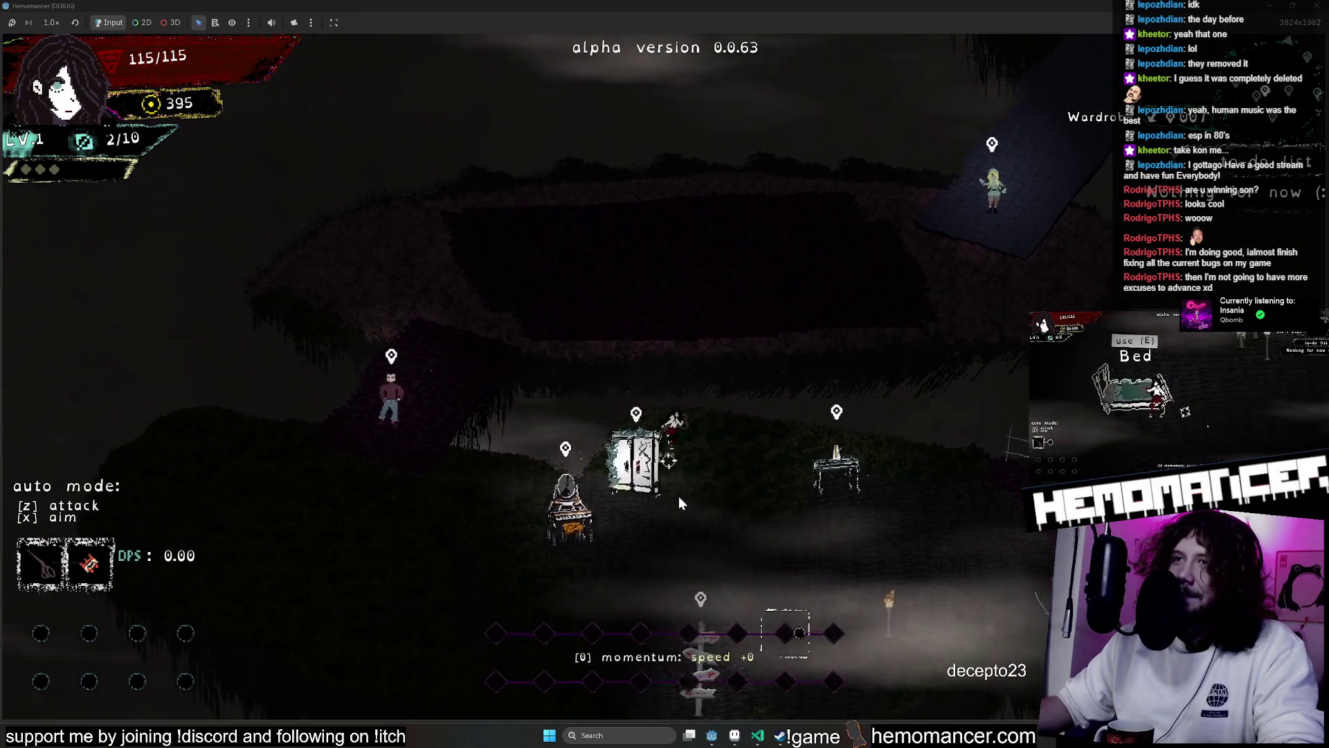
pyautogui.press('d')
pyautogui.press('w')
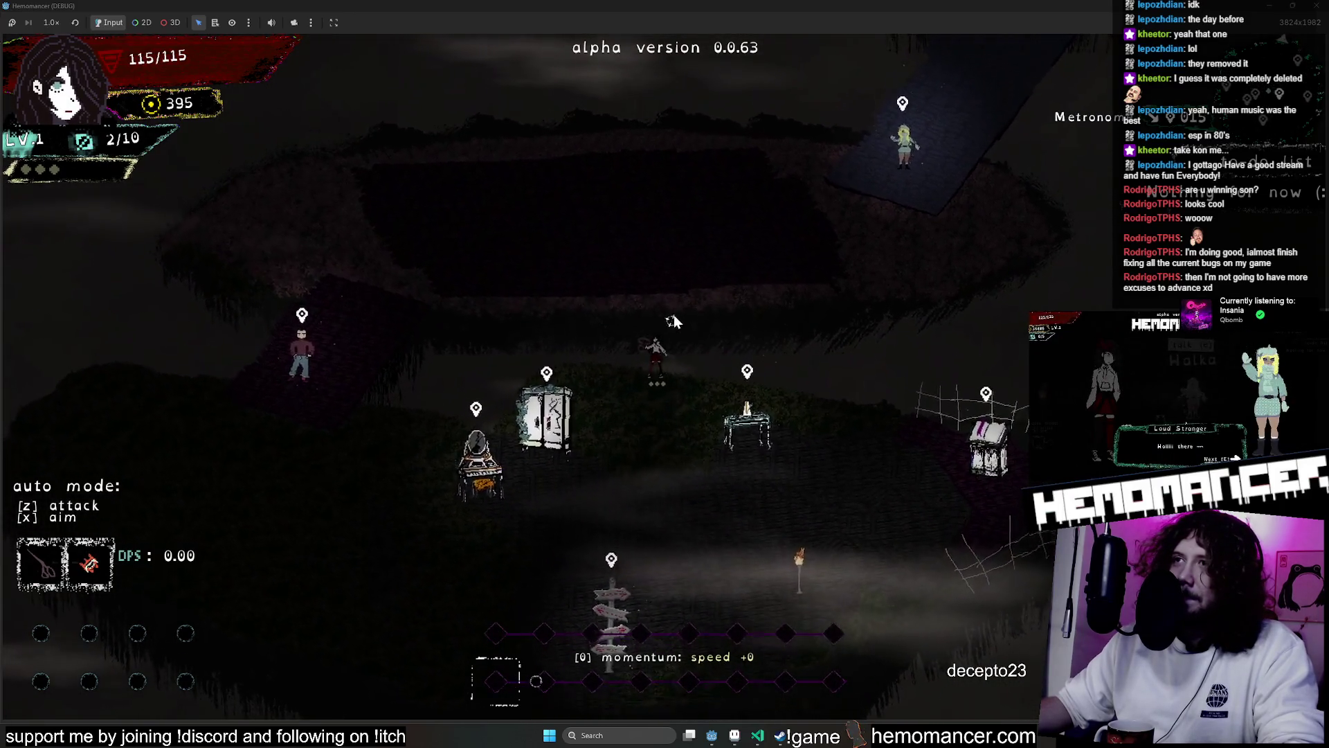
pyautogui.press('s')
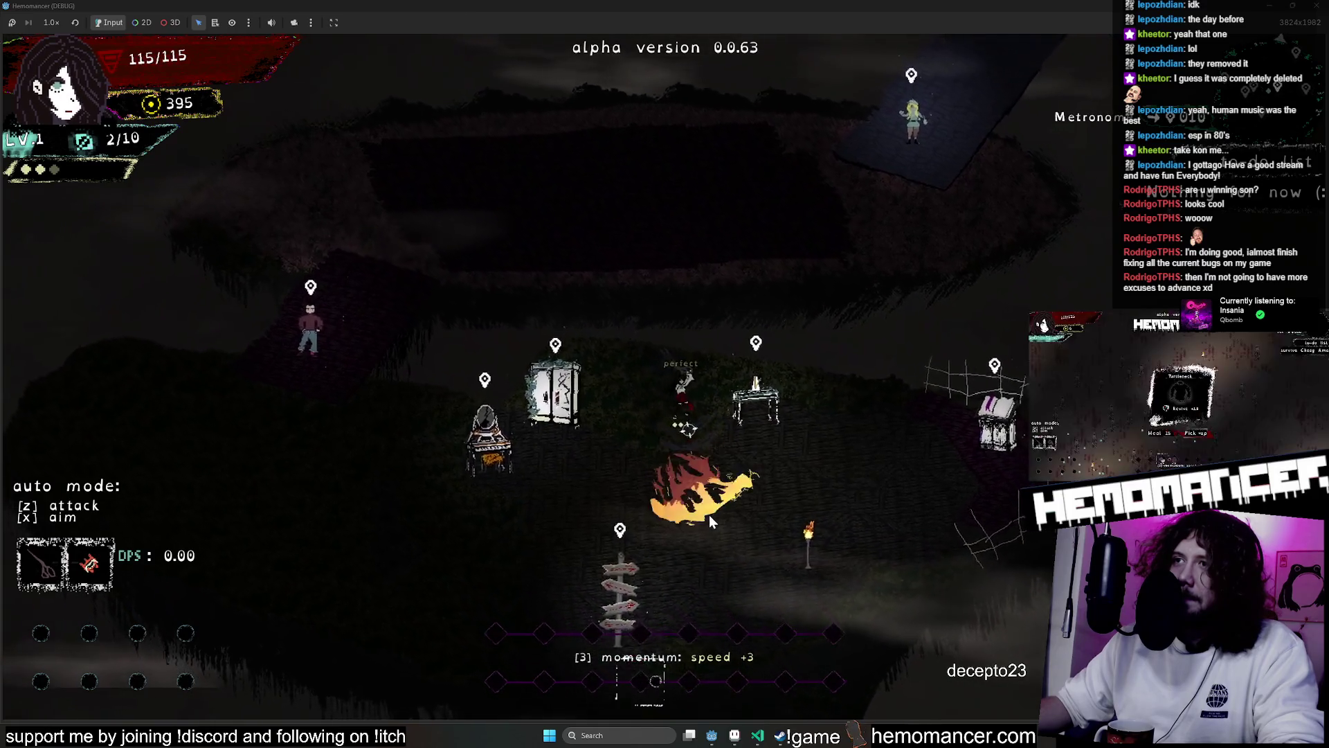
pyautogui.press('s')
pyautogui.press('d')
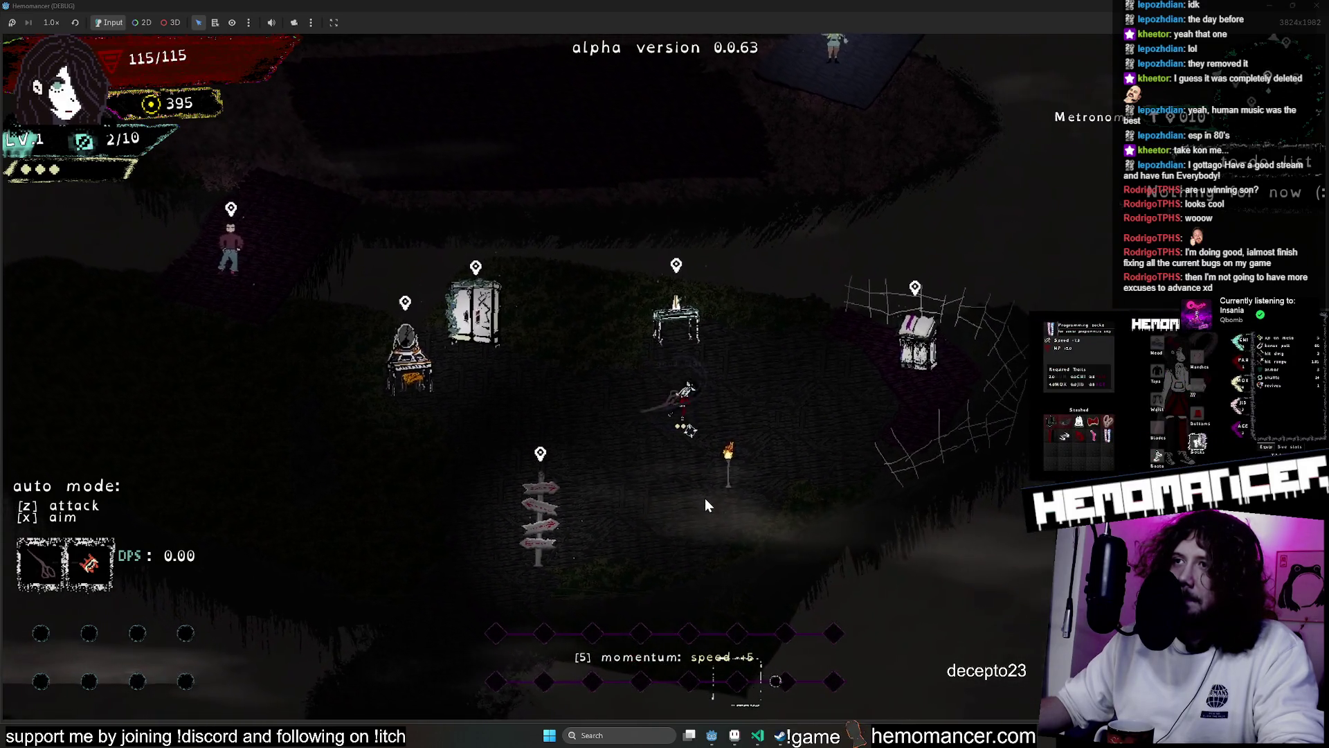
pyautogui.press('s')
pyautogui.press('a')
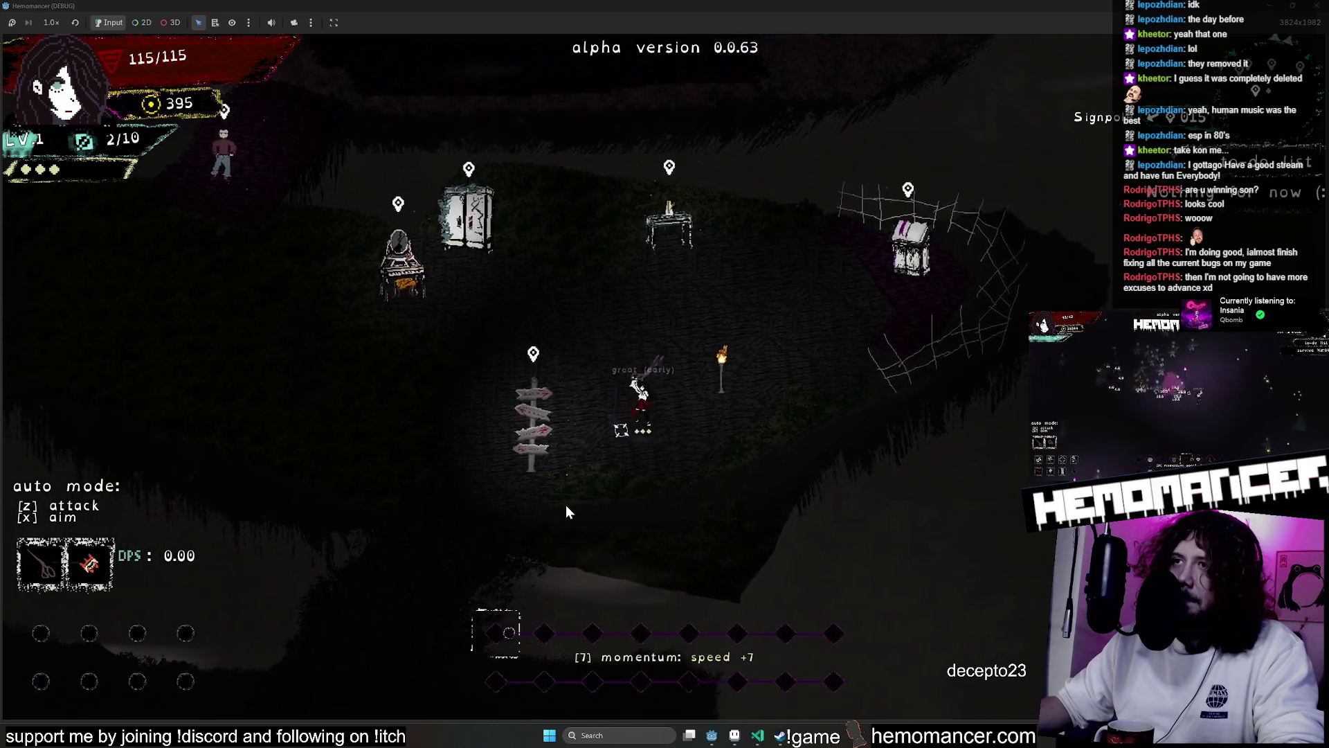
pyautogui.press('Escape')
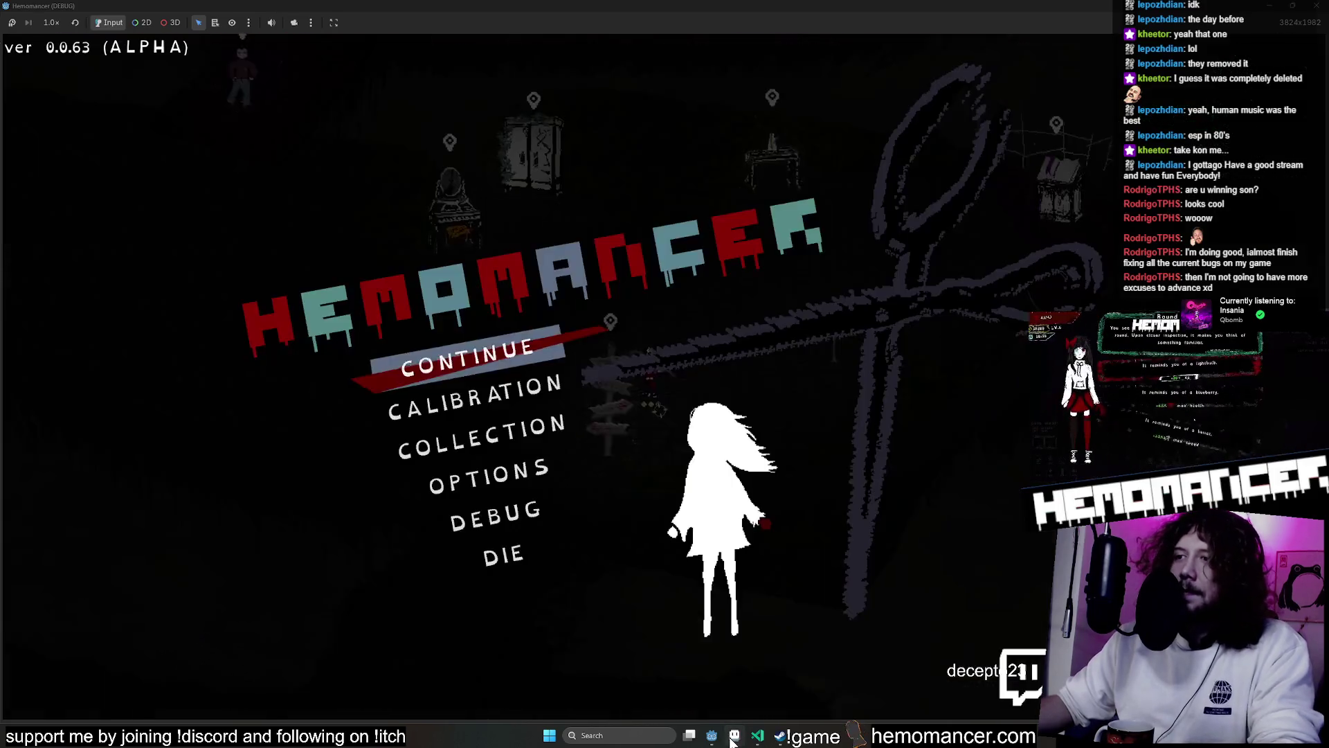
# Bring Aseprite forward and create a new blank sprite at the default size
pyautogui.click(734, 735)
pyautogui.scroll(2, 437, 104)
pyautogui.hotkey('ctrl', 'n')
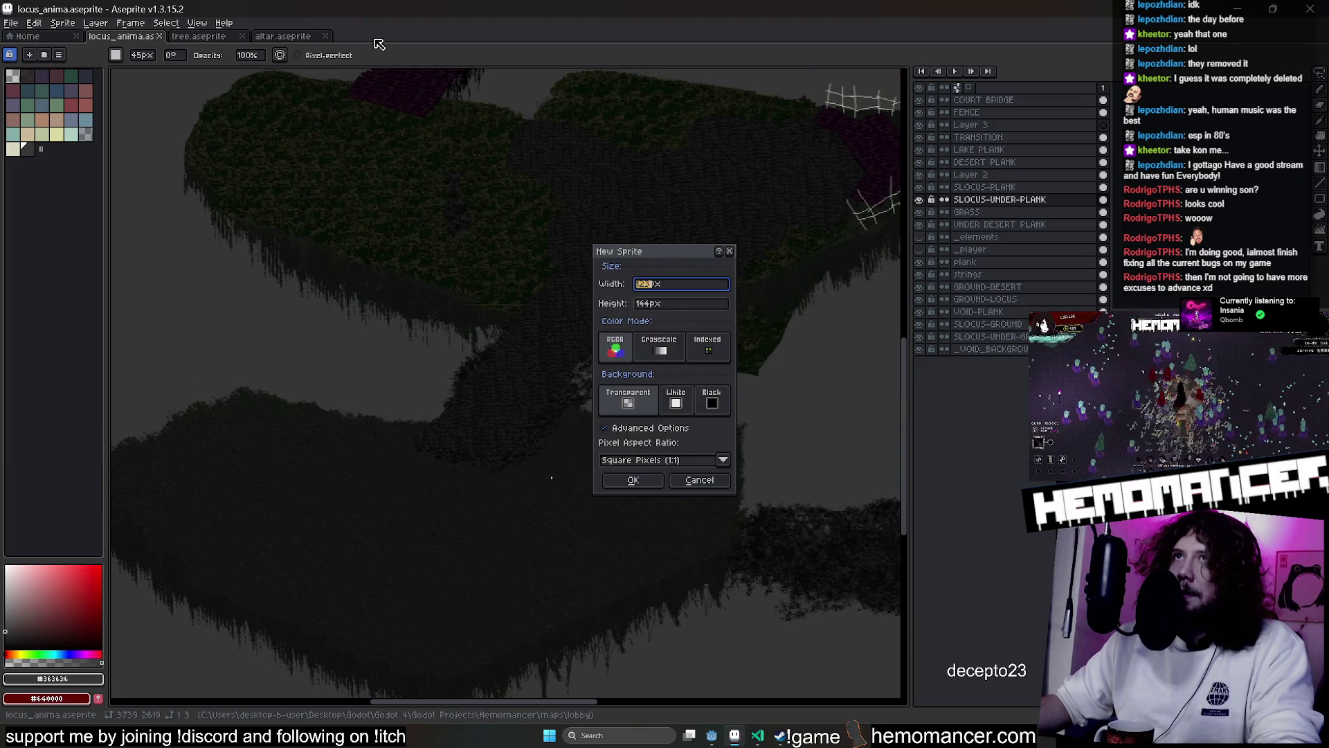
pyautogui.press('Return')
pyautogui.scroll(1, 584, 343)
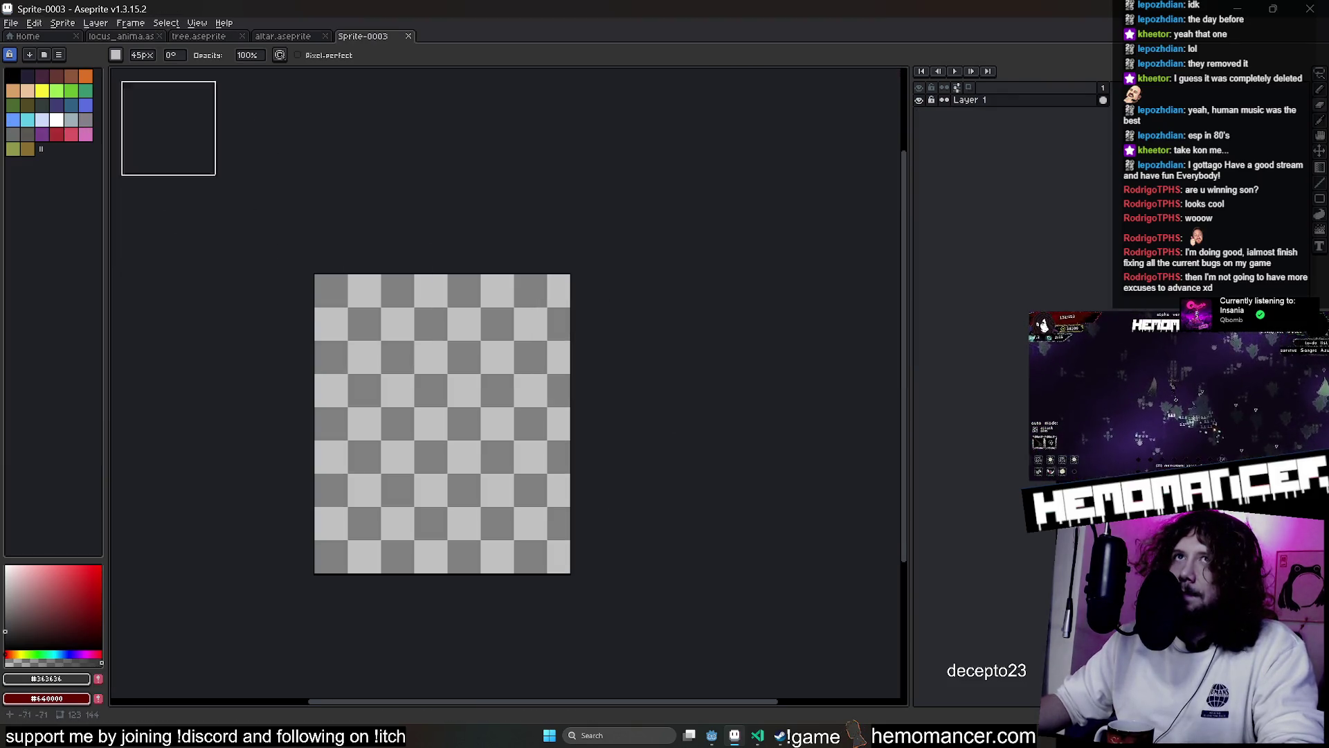
pyautogui.click(63, 35)
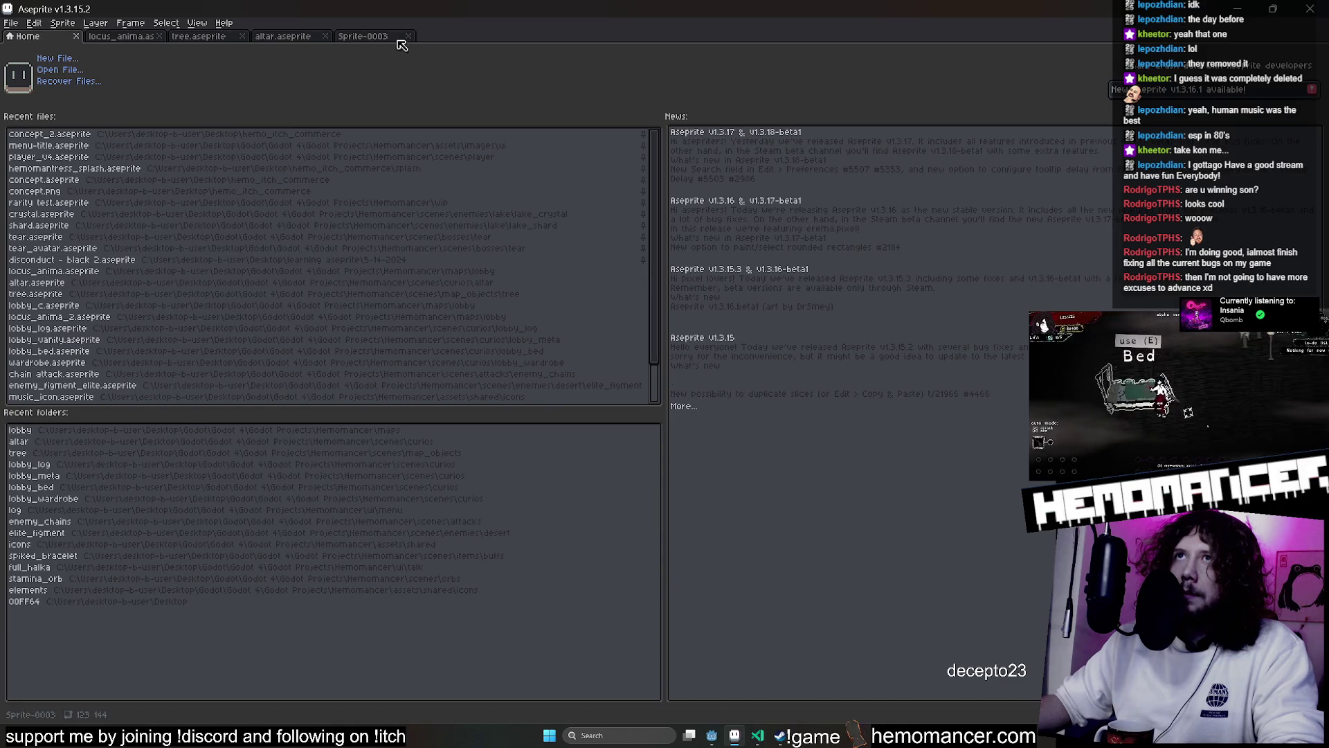
pyautogui.click(401, 40)
# Enlarge the canvas to 500×500 via Sprite > Canvas Size and bucket-fill it black
pyautogui.click(90, 24)
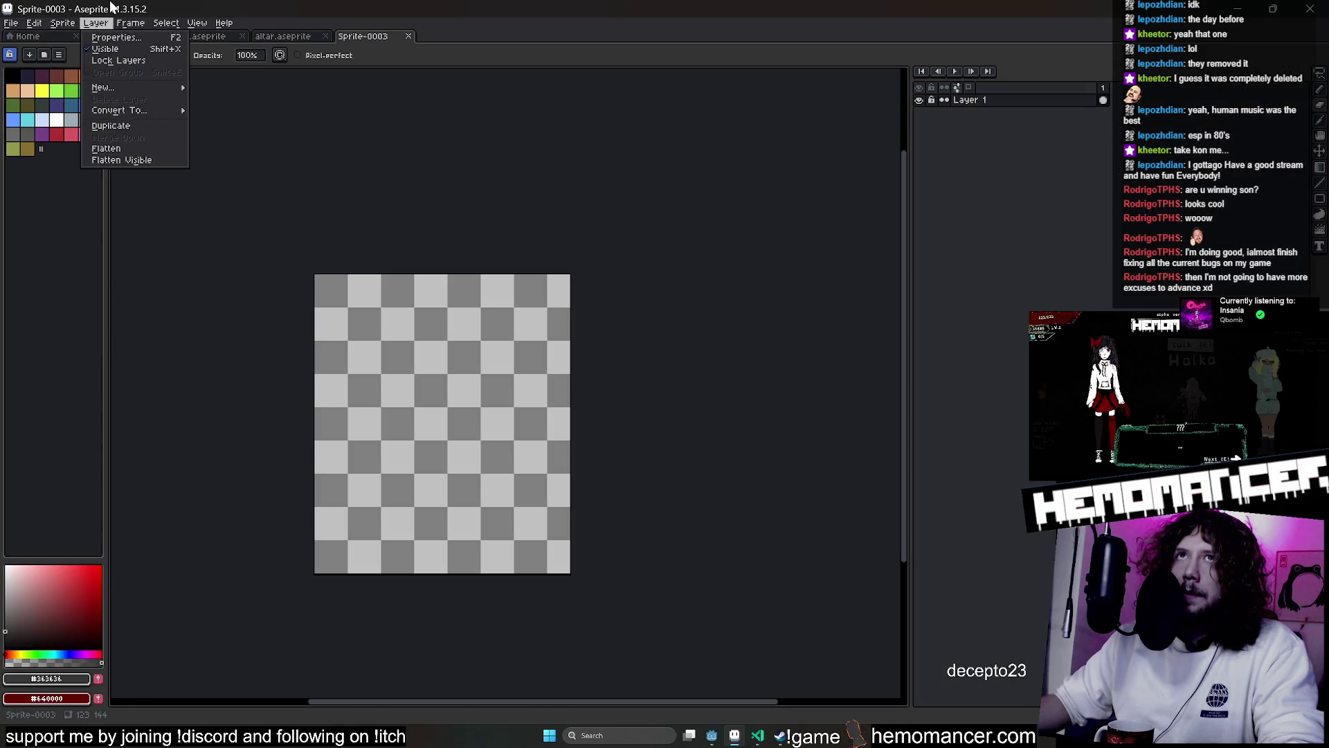
pyautogui.click(62, 23)
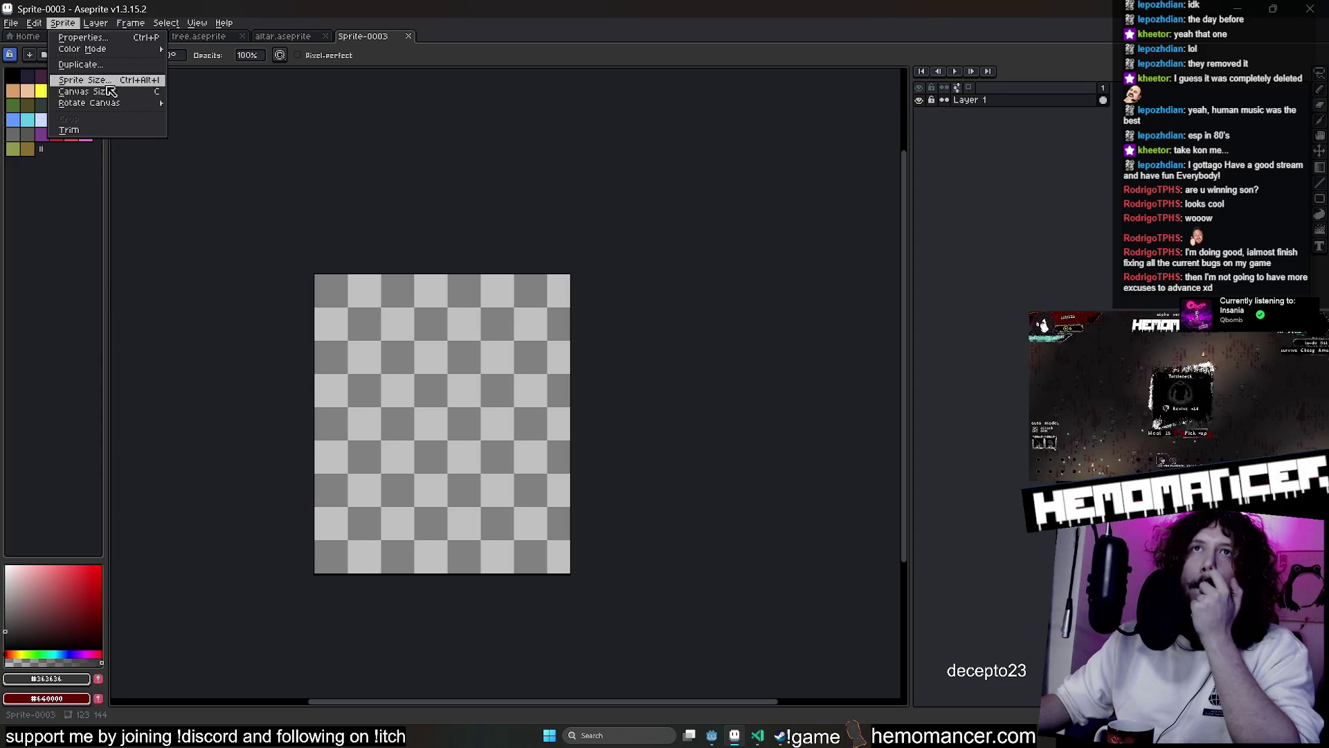
pyautogui.click(108, 82)
pyautogui.press('Escape')
pyautogui.hotkey('alt', 's')
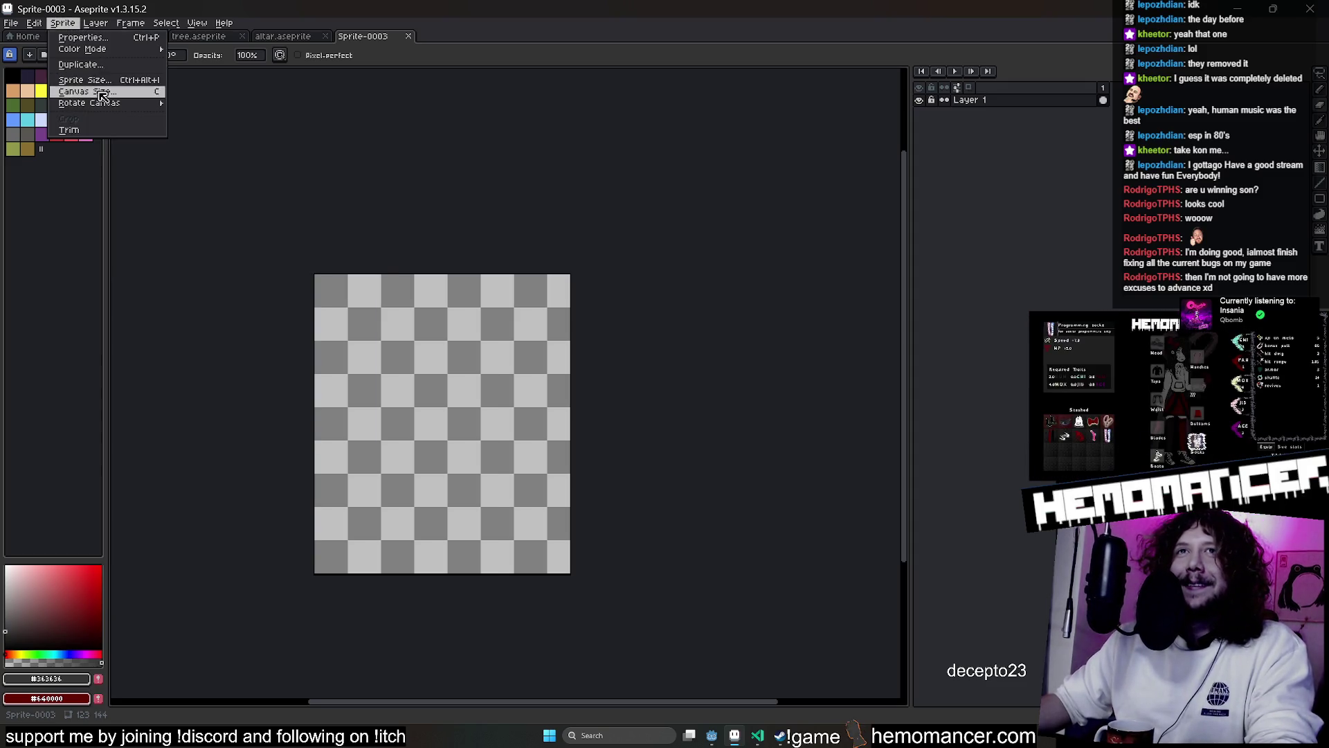
pyautogui.click(103, 92)
pyautogui.write('256')
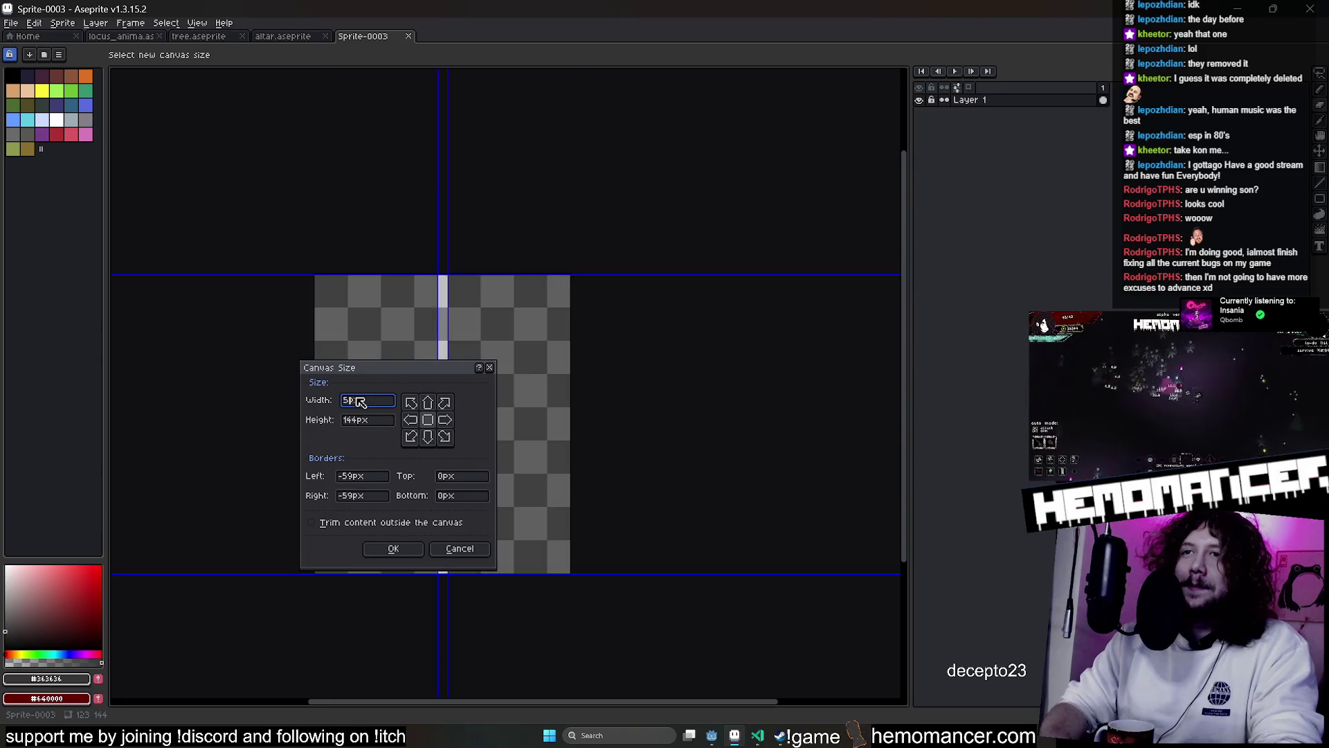
pyautogui.press('Tab')
pyautogui.write('256')
pyautogui.press('Return')
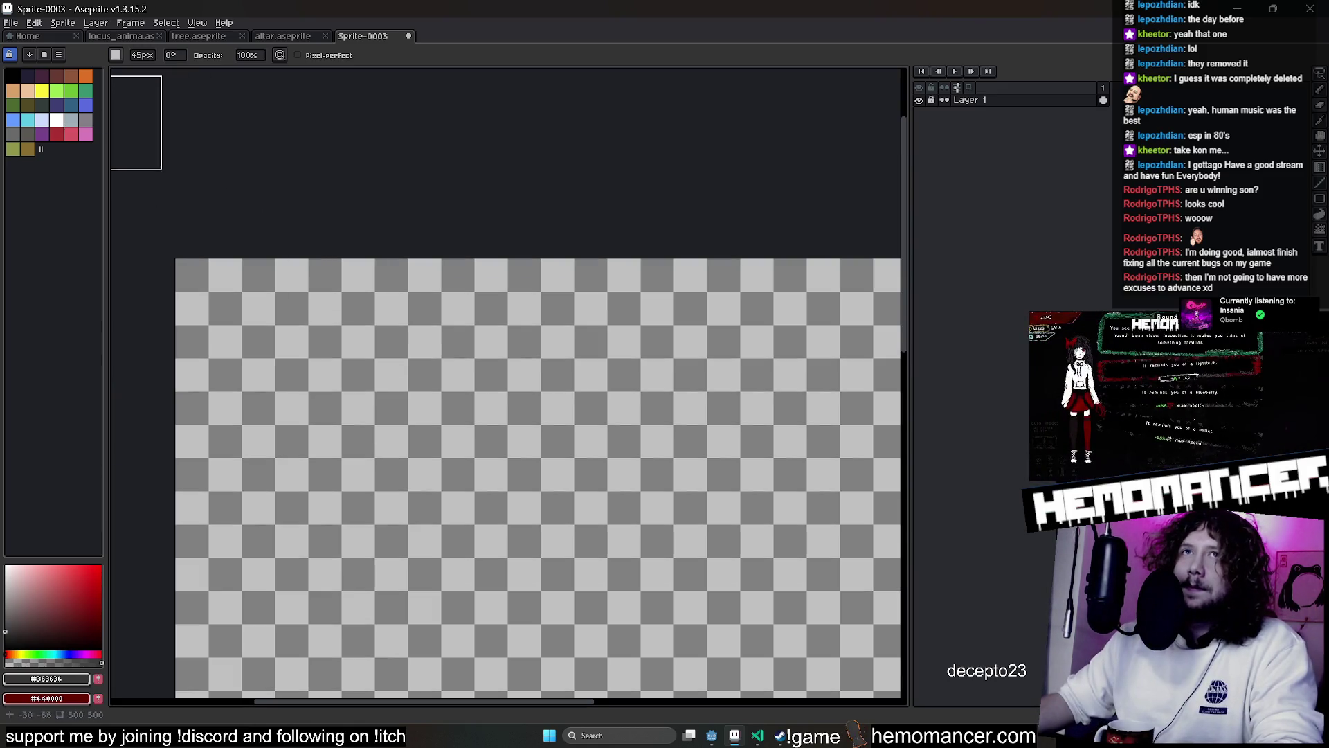
pyautogui.click(455, 432)
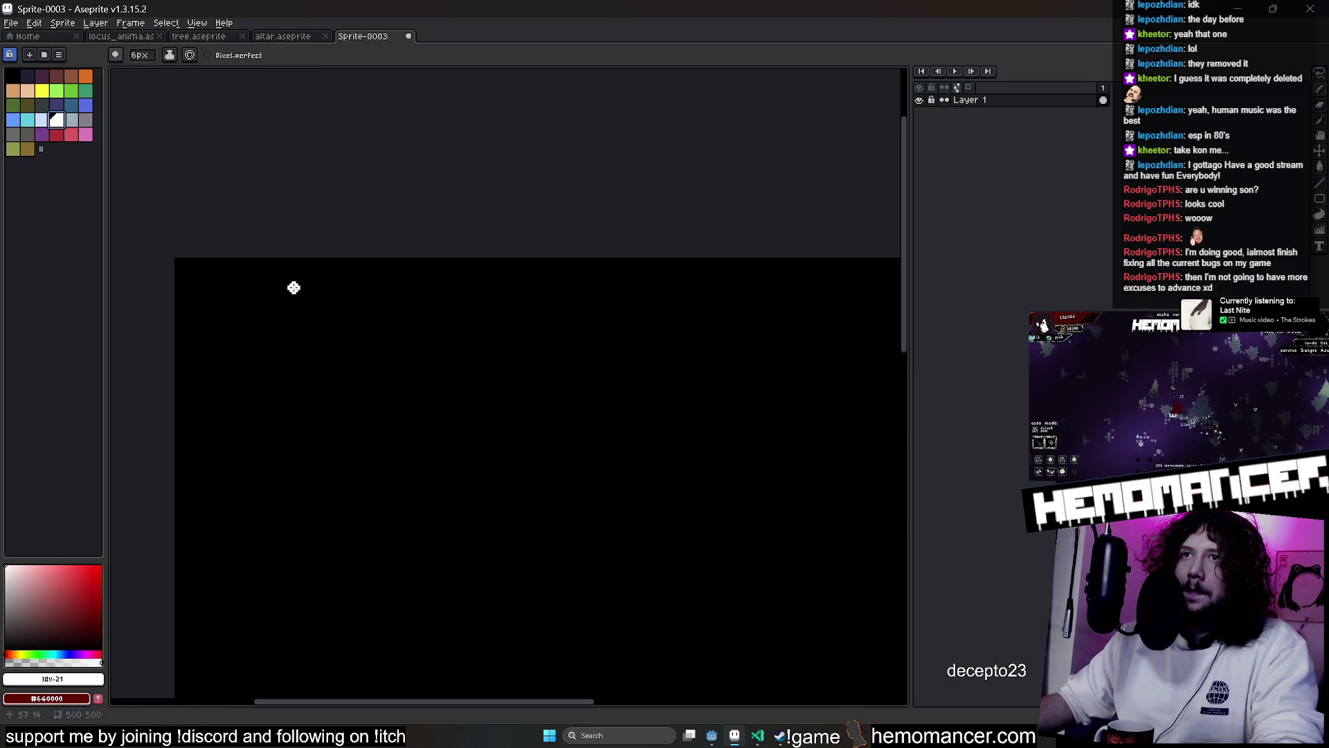
# Draw the white digits 0, 1, 2 and 3 down the black canvas
pyautogui.moveTo(293, 287); pyautogui.dragTo(349, 276)
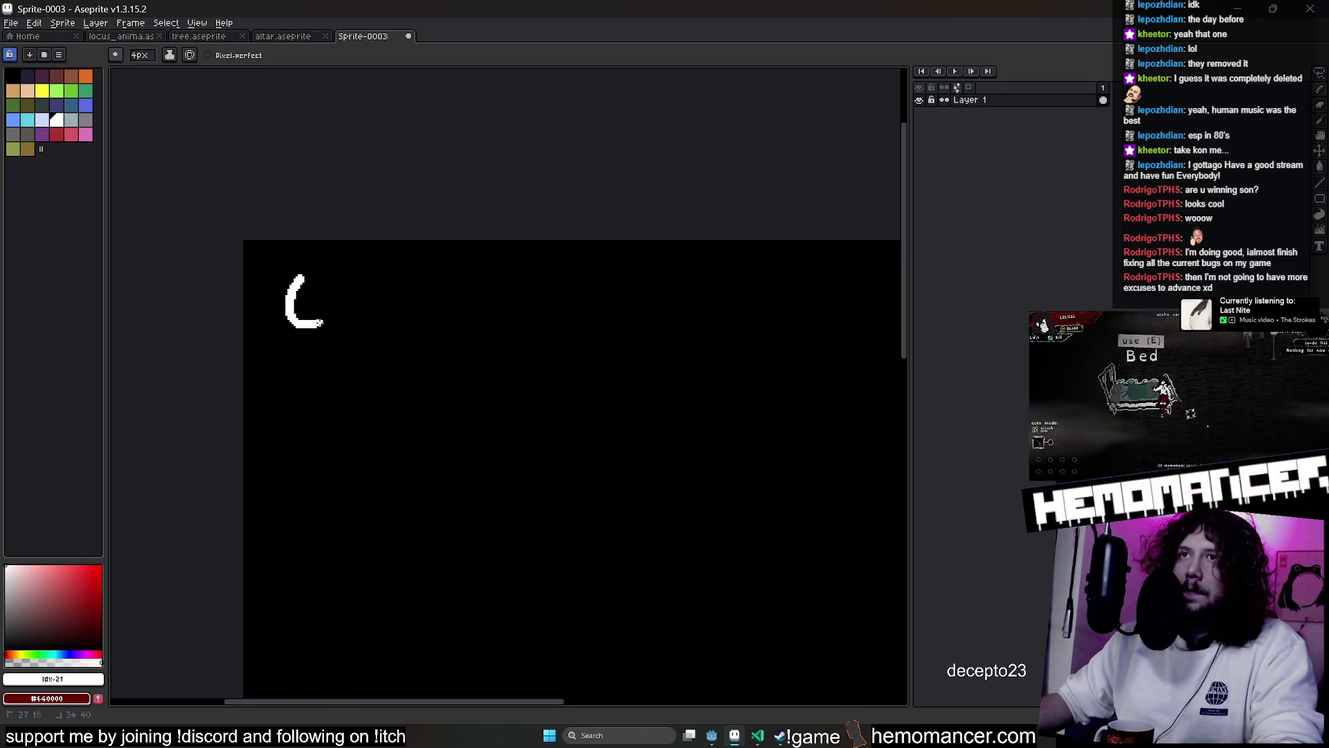
pyautogui.moveTo(327, 345); pyautogui.dragTo(323, 413)
pyautogui.moveTo(277, 467); pyautogui.dragTo(286, 387)
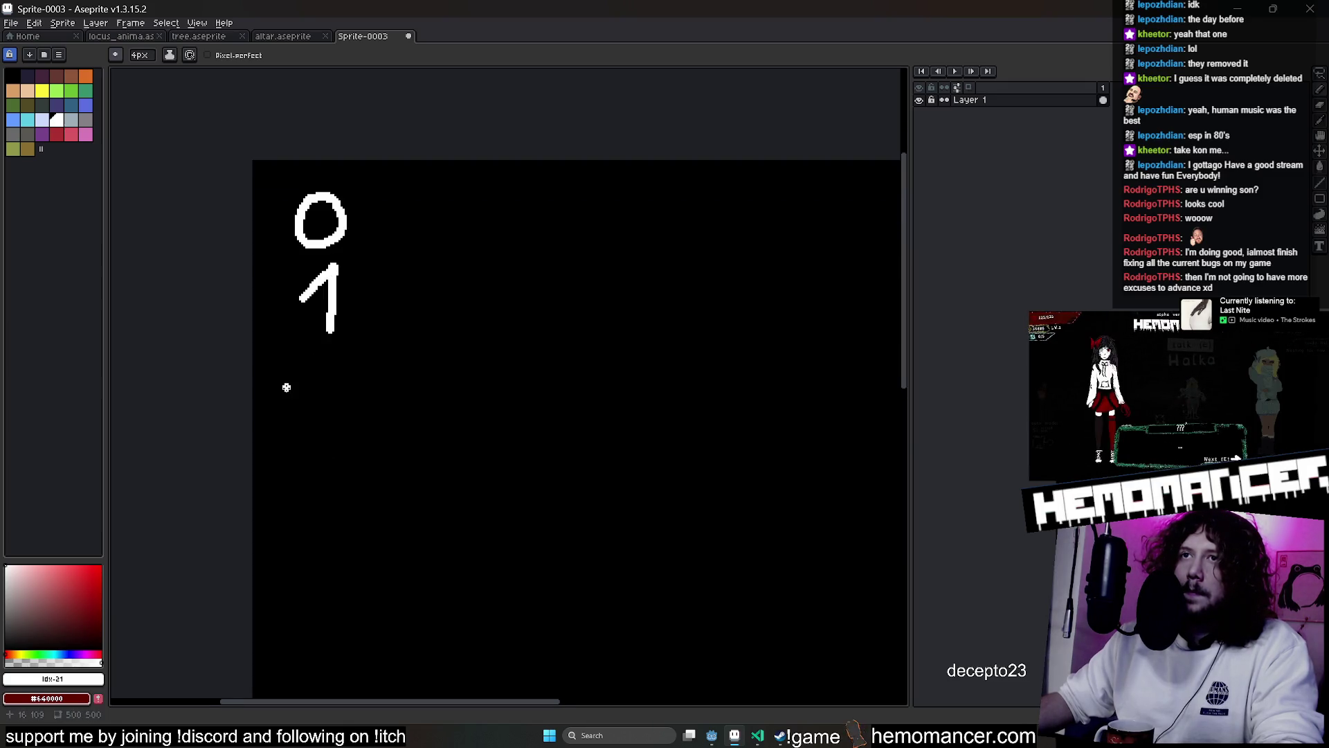
pyautogui.moveTo(378, 533); pyautogui.dragTo(299, 470)
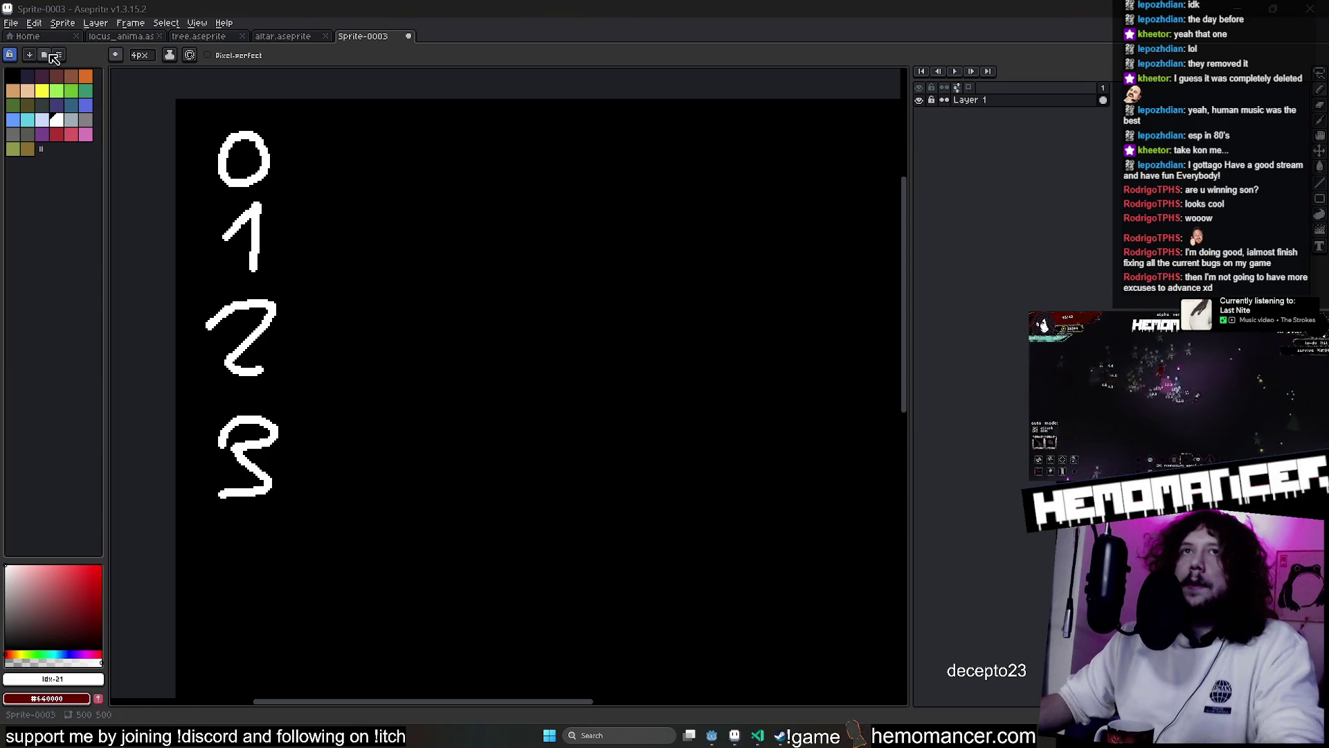
# Bring up the palette presets list from the palette options button
pyautogui.click(44, 54)
pyautogui.click(44, 56)
pyautogui.click(44, 55)
pyautogui.click(111, 133)
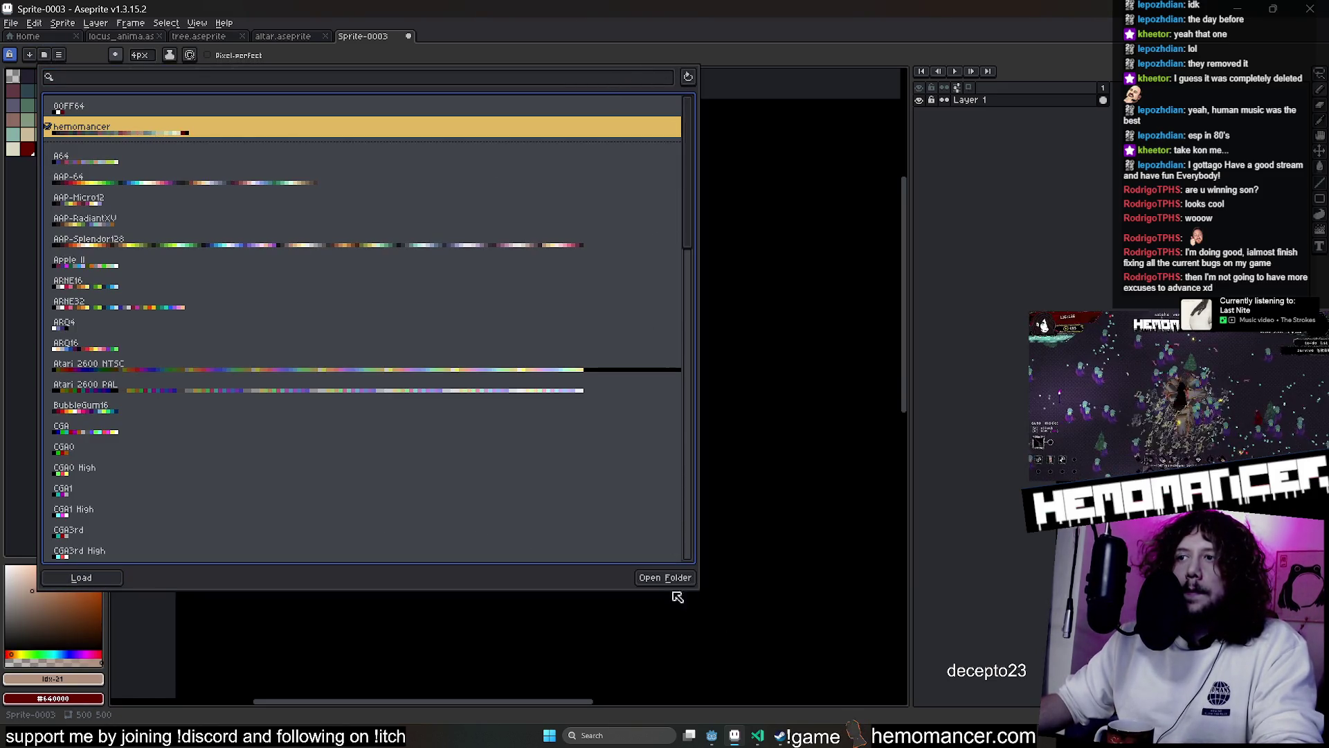
# Load the hemomancer palette and pick a yellow swatch from it
pyautogui.click(475, 668)
pyautogui.click(56, 134)
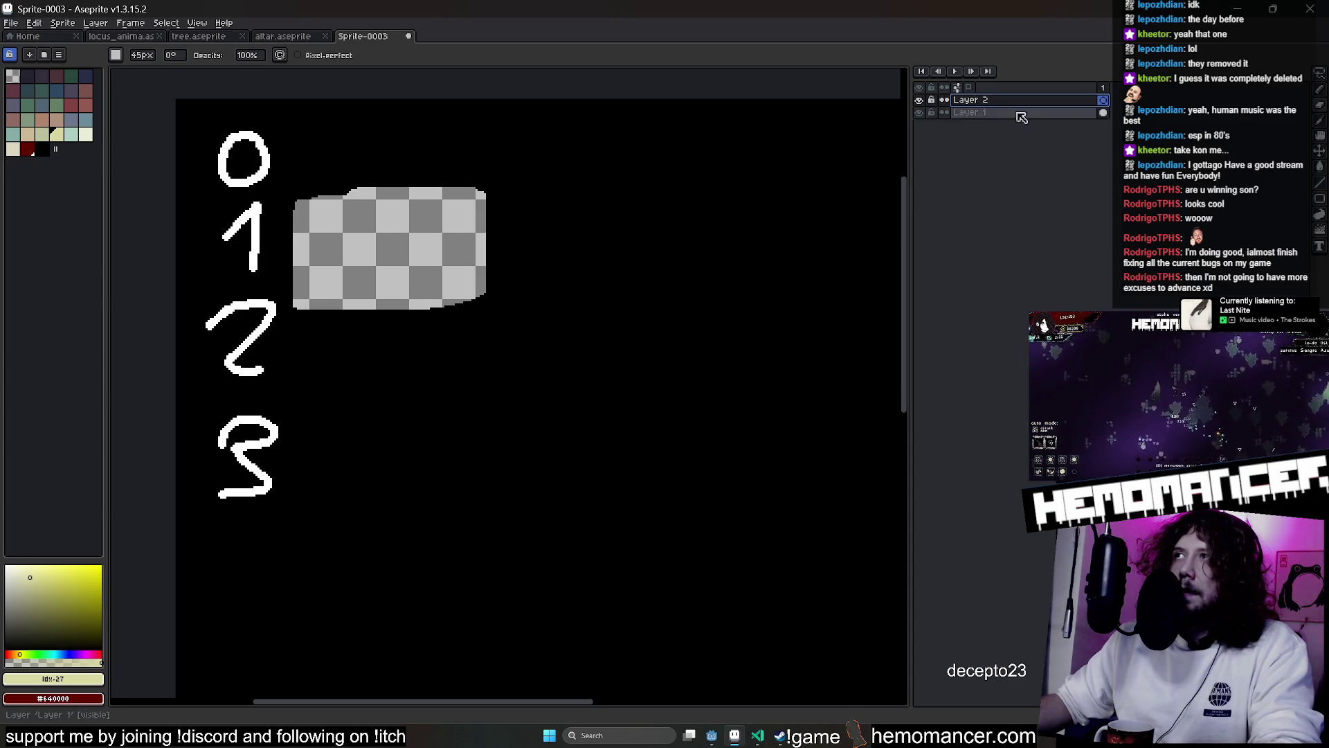
# In light cream, draw the SKILL PROG lettering and a frame line beneath it
pyautogui.keyDown('alt'); pyautogui.click(489, 252); pyautogui.keyUp('alt')
pyautogui.hotkey('ctrl', 'z')
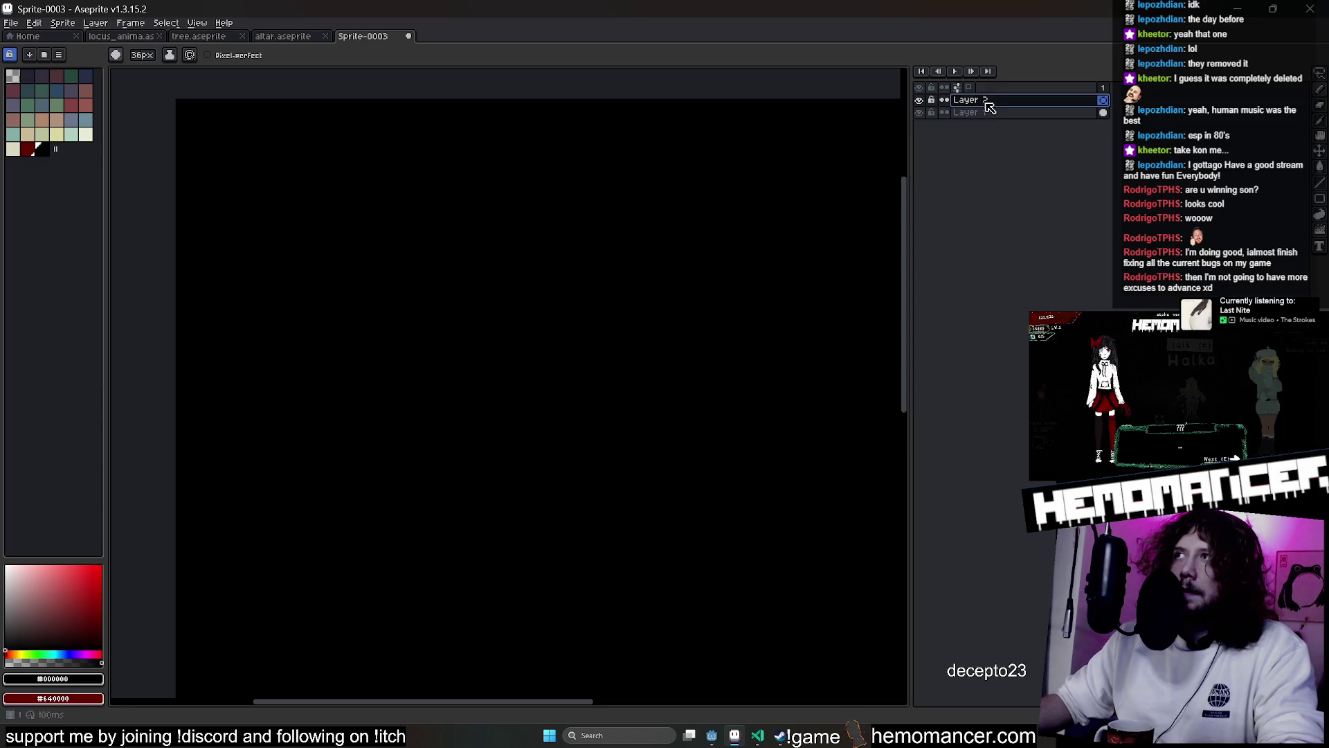
pyautogui.click(90, 137)
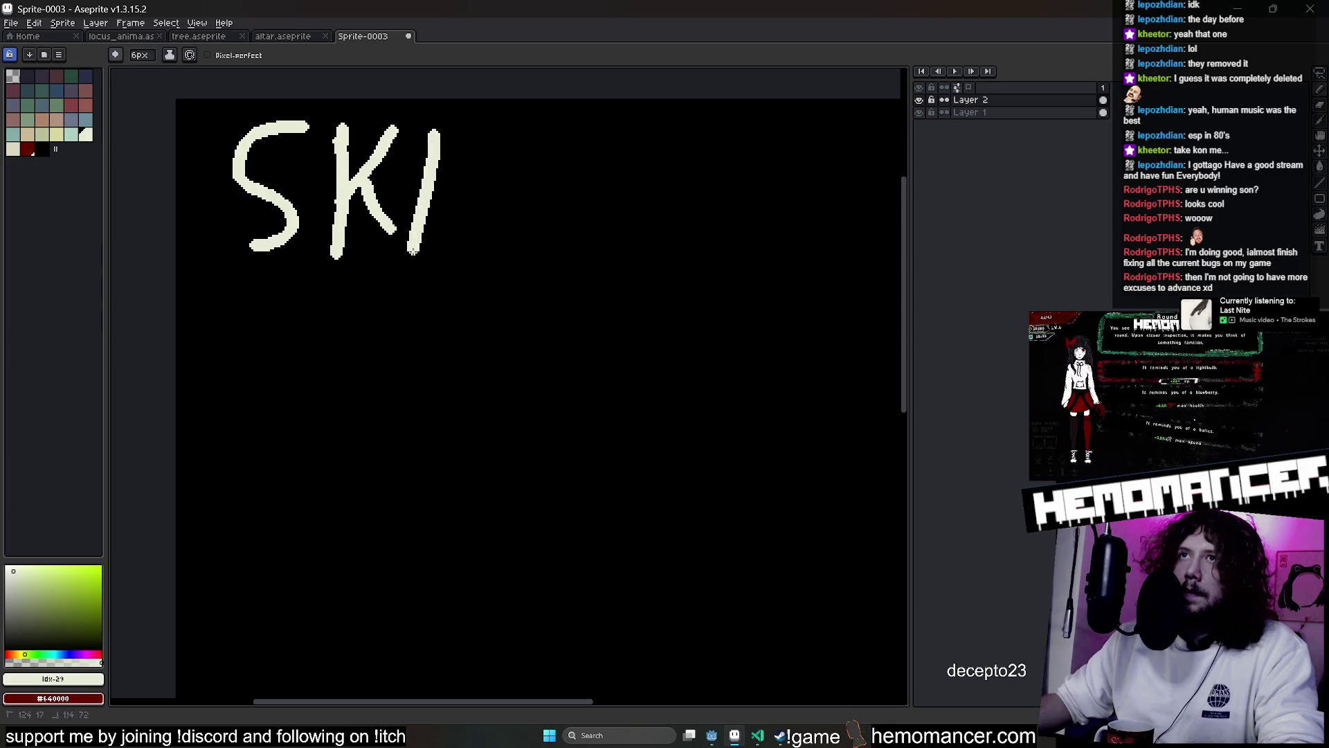
pyautogui.moveTo(553, 222); pyautogui.dragTo(665, 217)
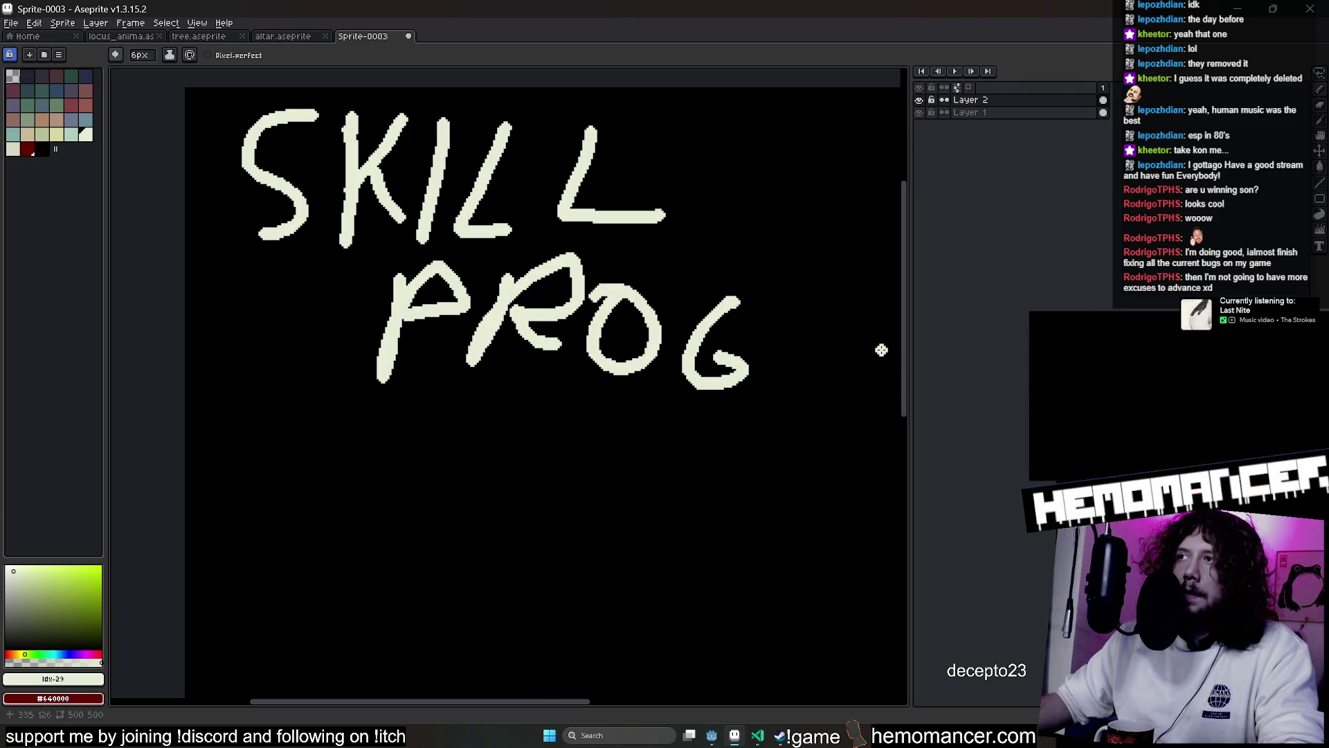
pyautogui.moveTo(909, 351); pyautogui.dragTo(1163, 351)
pyautogui.moveTo(186, 443)
pyautogui.mouseDown()
pyautogui.moveTo(966, 436)
pyautogui.moveTo(816, 89)
pyautogui.mouseUp()
pyautogui.scroll(-1, 689, 514)
pyautogui.moveTo(692, 466); pyautogui.dragTo(580, 354)
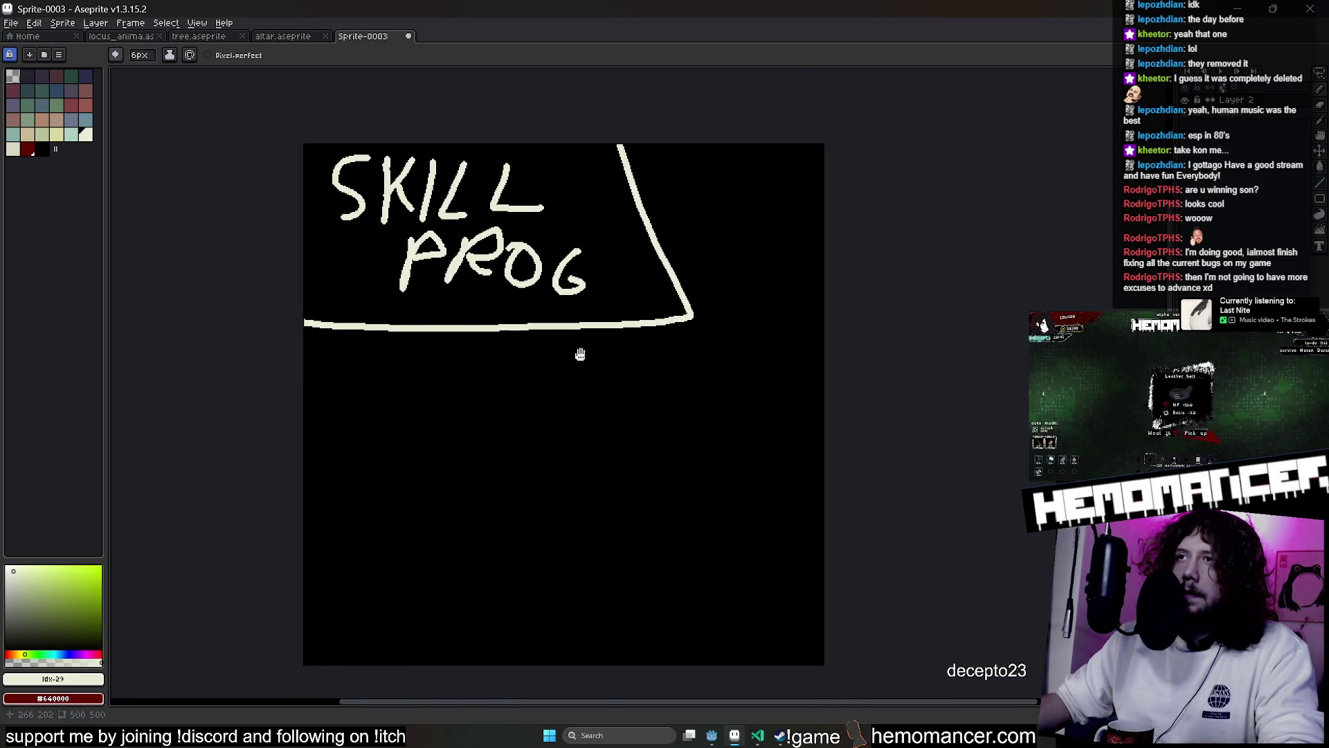
pyautogui.scroll(2, 508, 392)
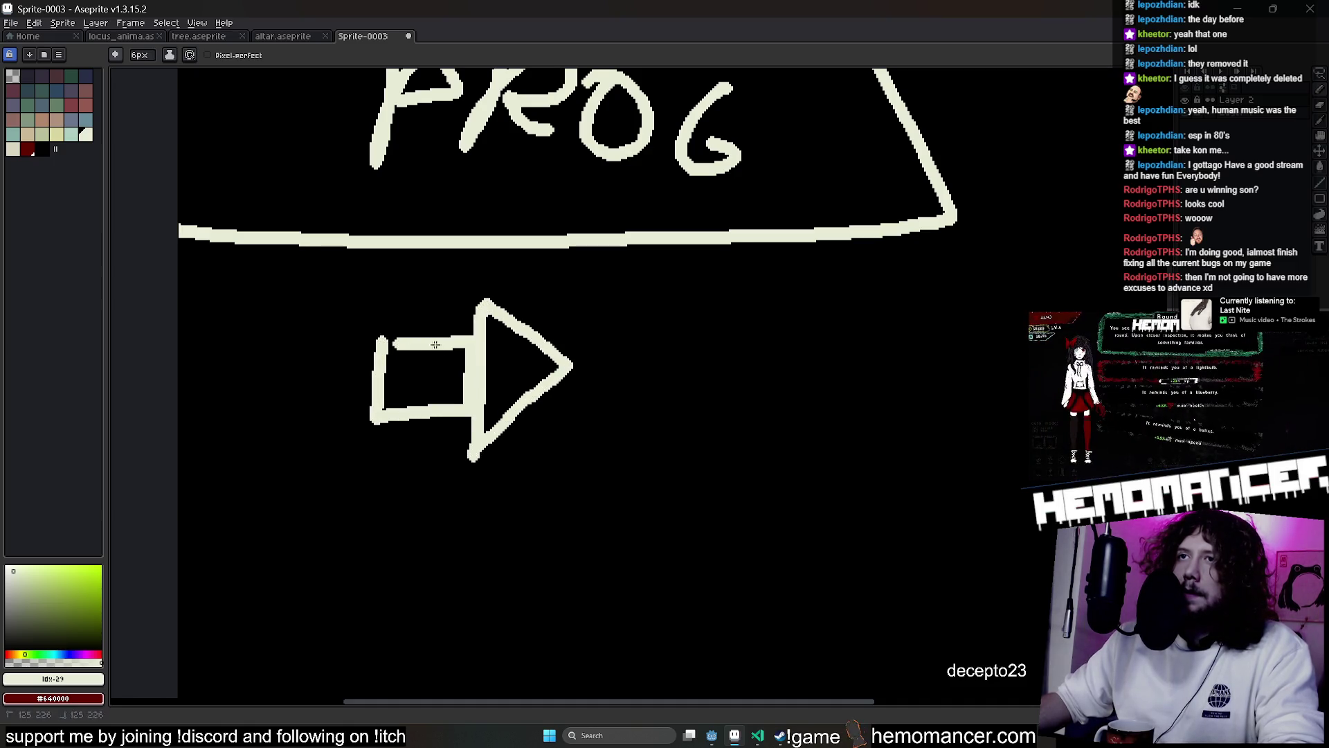
# Select the cream strokes and flatten the arrow to a shorter height
pyautogui.press('w')
pyautogui.click(546, 392)
pyautogui.press('m')
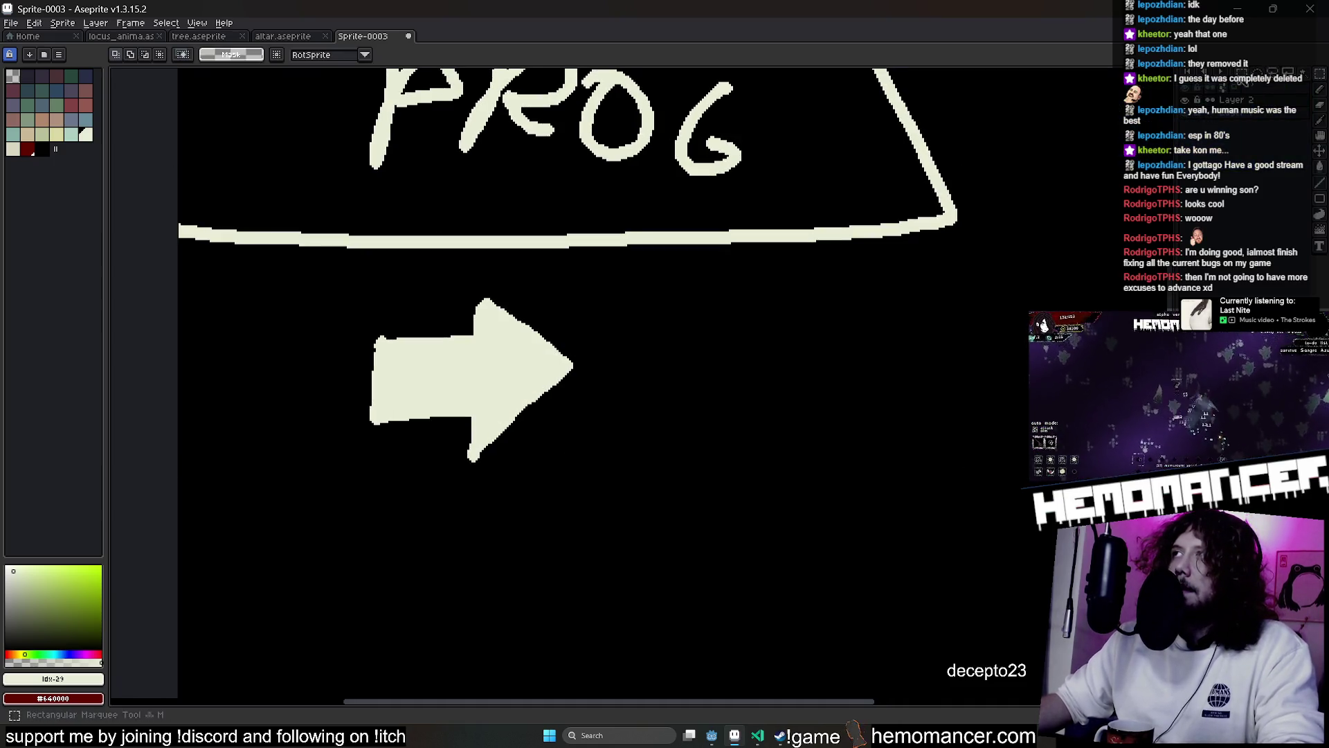
pyautogui.moveTo(610, 529)
pyautogui.mouseDown()
pyautogui.moveTo(477, 505)
pyautogui.moveTo(633, 439)
pyautogui.mouseUp()
pyautogui.moveTo(722, 740)
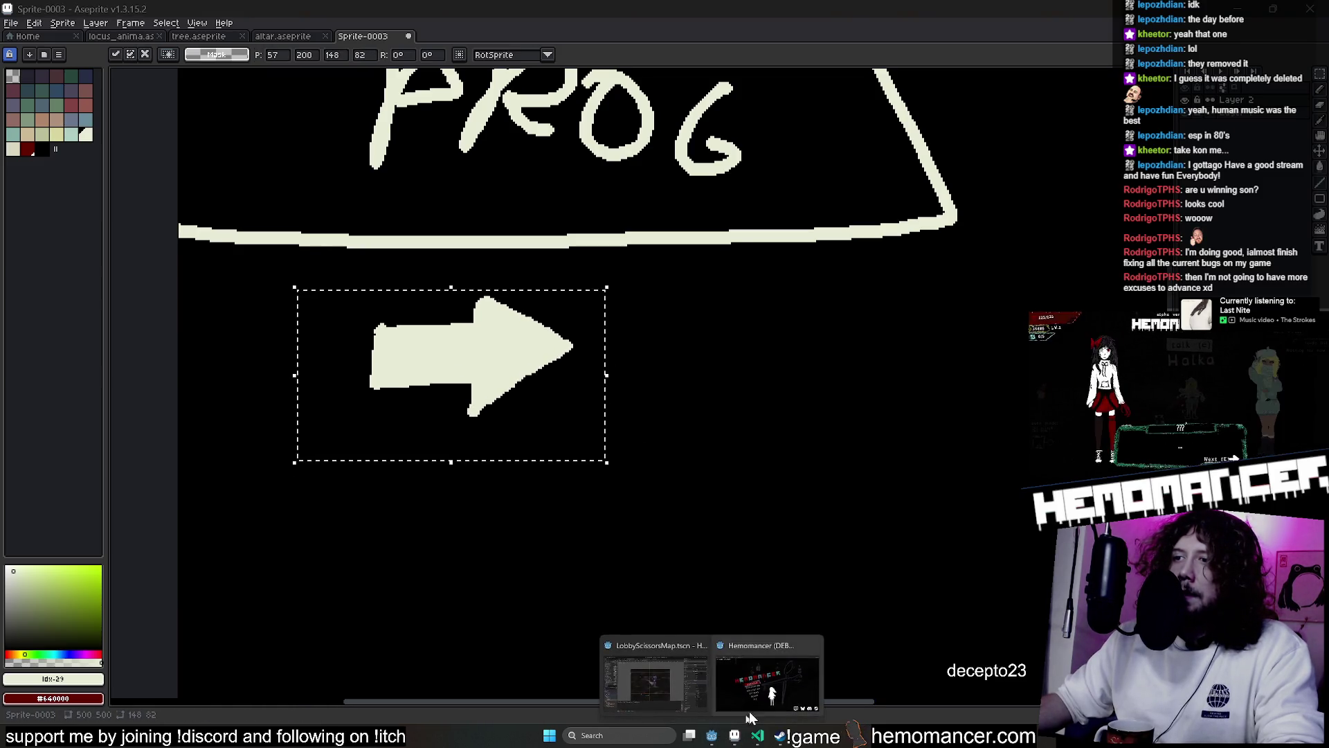
pyautogui.click(768, 702)
# Continue into the lobby and walk up-left past the furniture, then up-right along the island
pyautogui.click(483, 354)
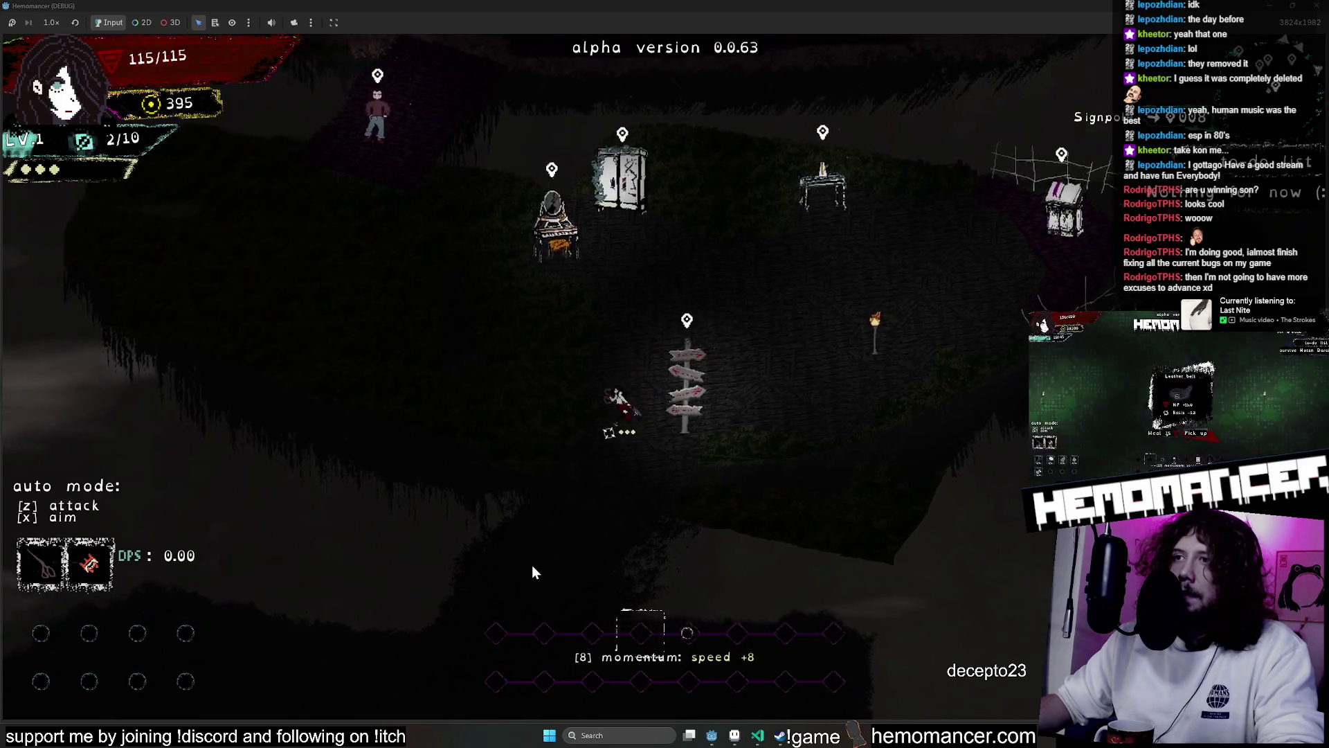
pyautogui.press('w')
pyautogui.press('a')
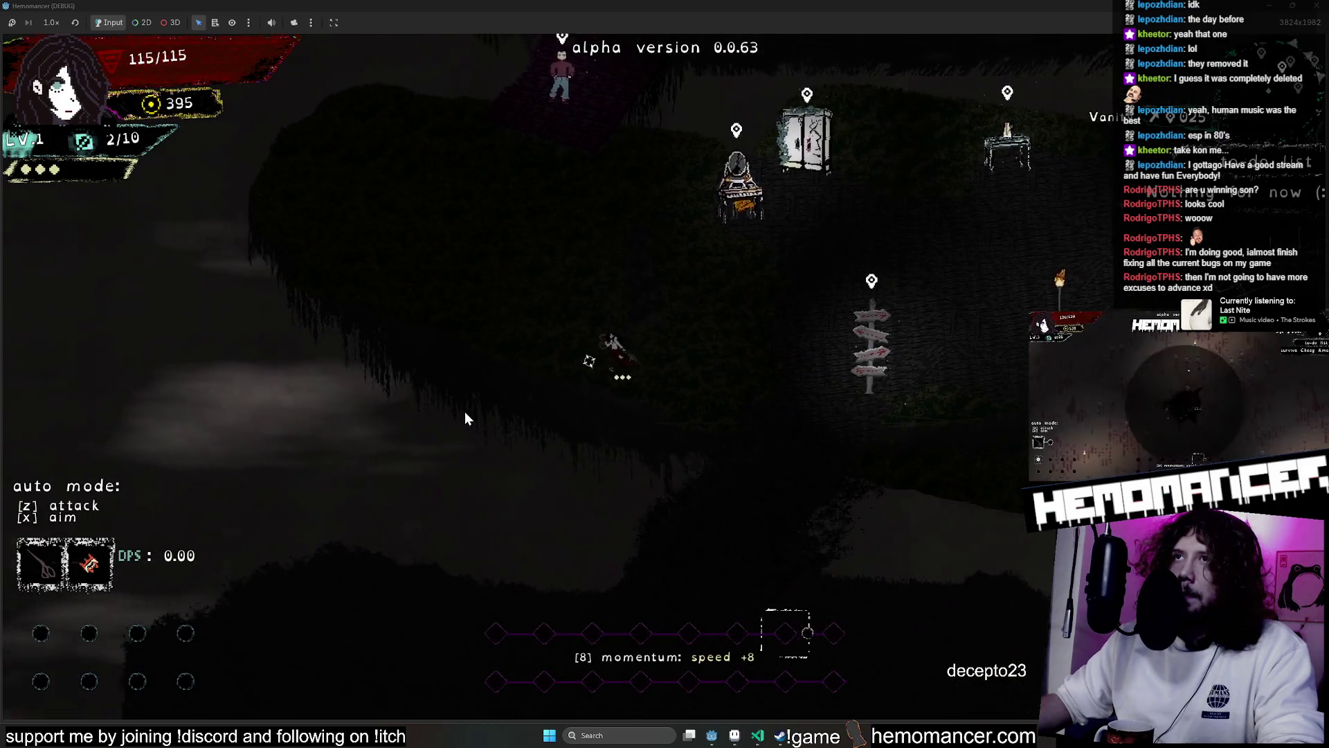
pyautogui.press('w')
pyautogui.press('a')
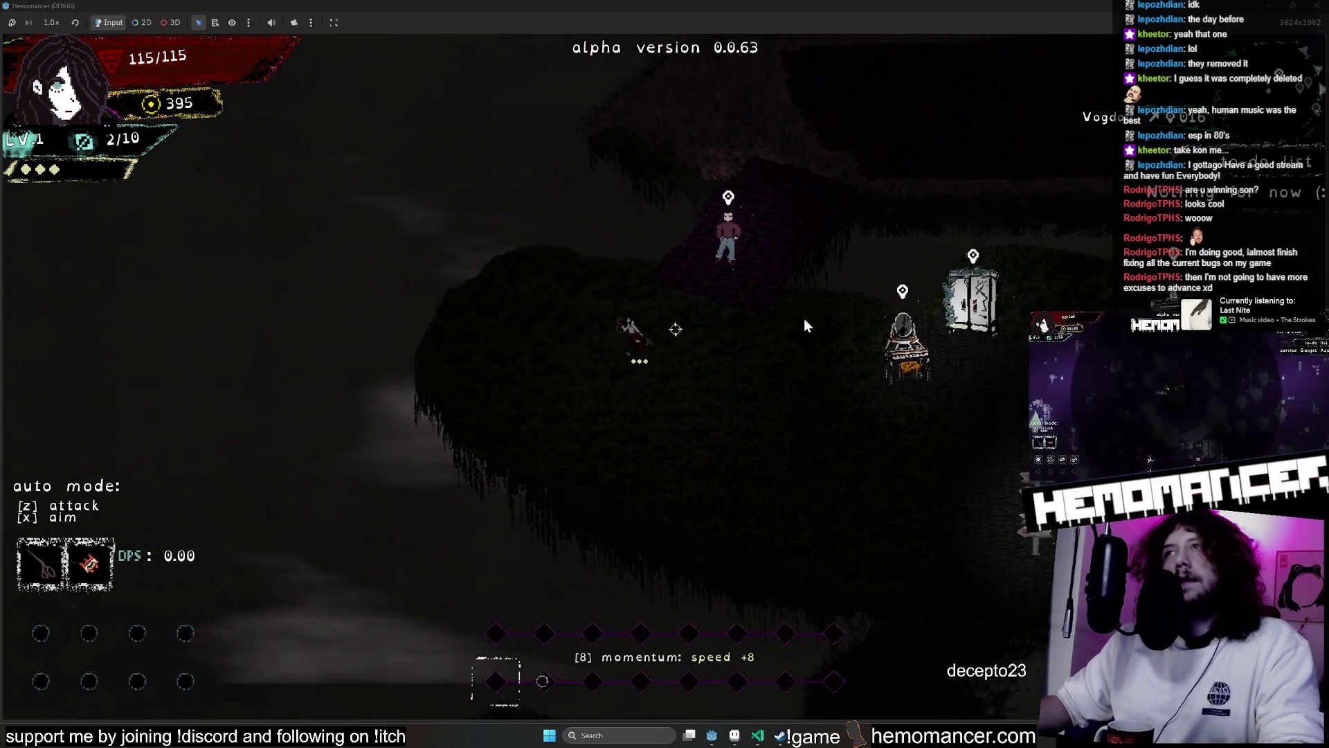
pyautogui.press('w')
pyautogui.press('d')
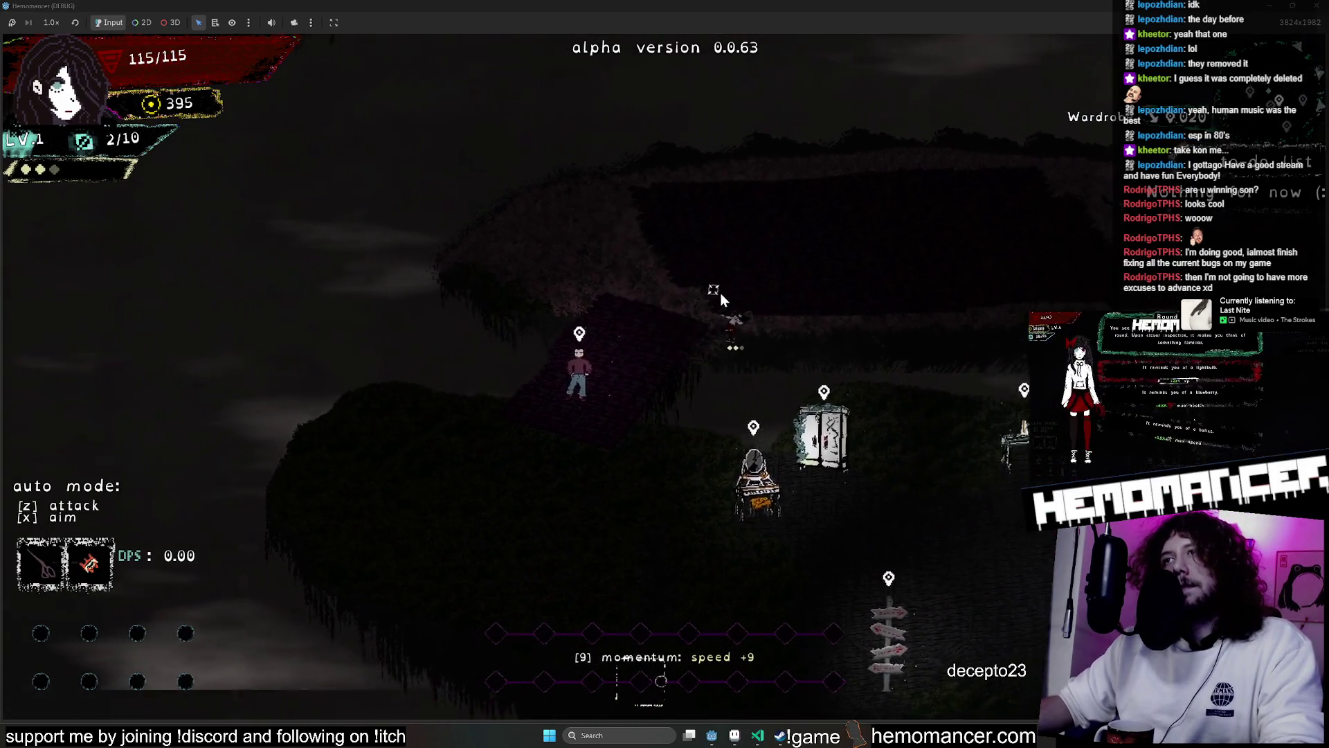
pyautogui.press('w')
pyautogui.press('d')
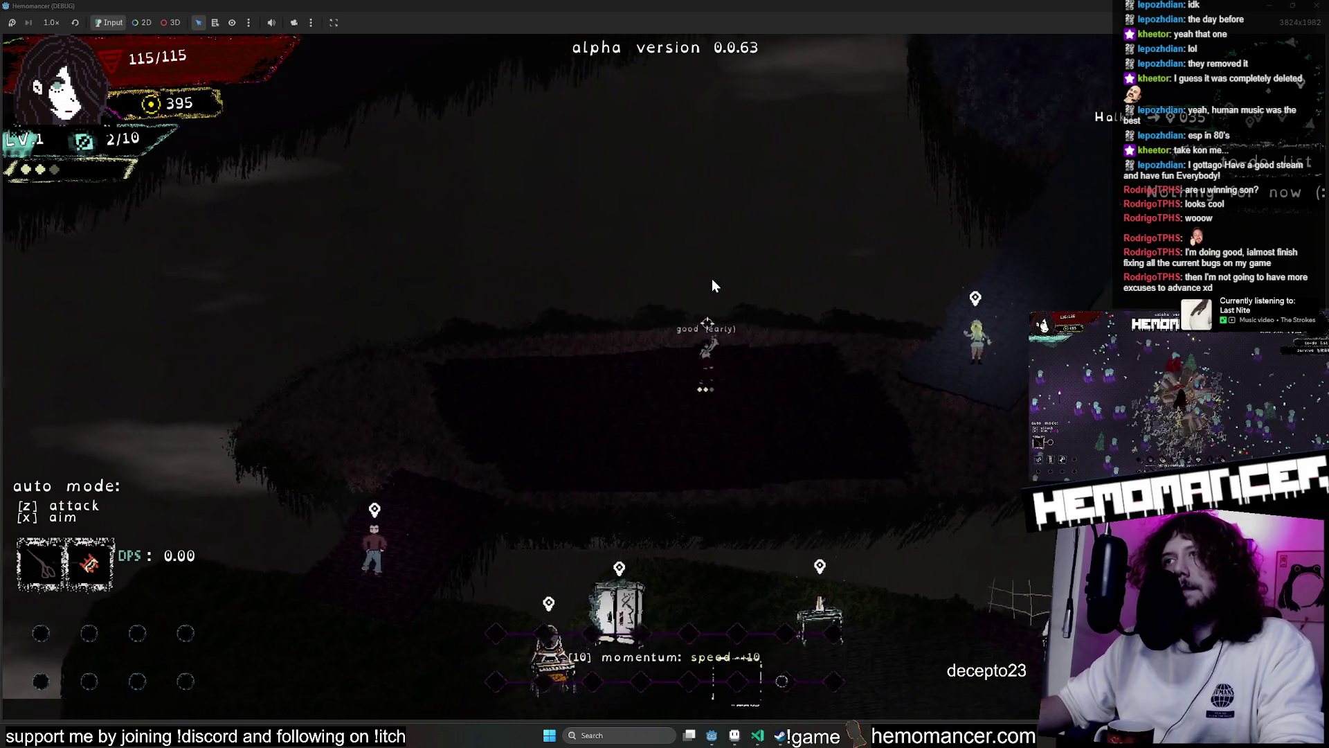
# Walk down through the fog attacking, return to the signpost, and switch back to Aseprite
pyautogui.press('s')
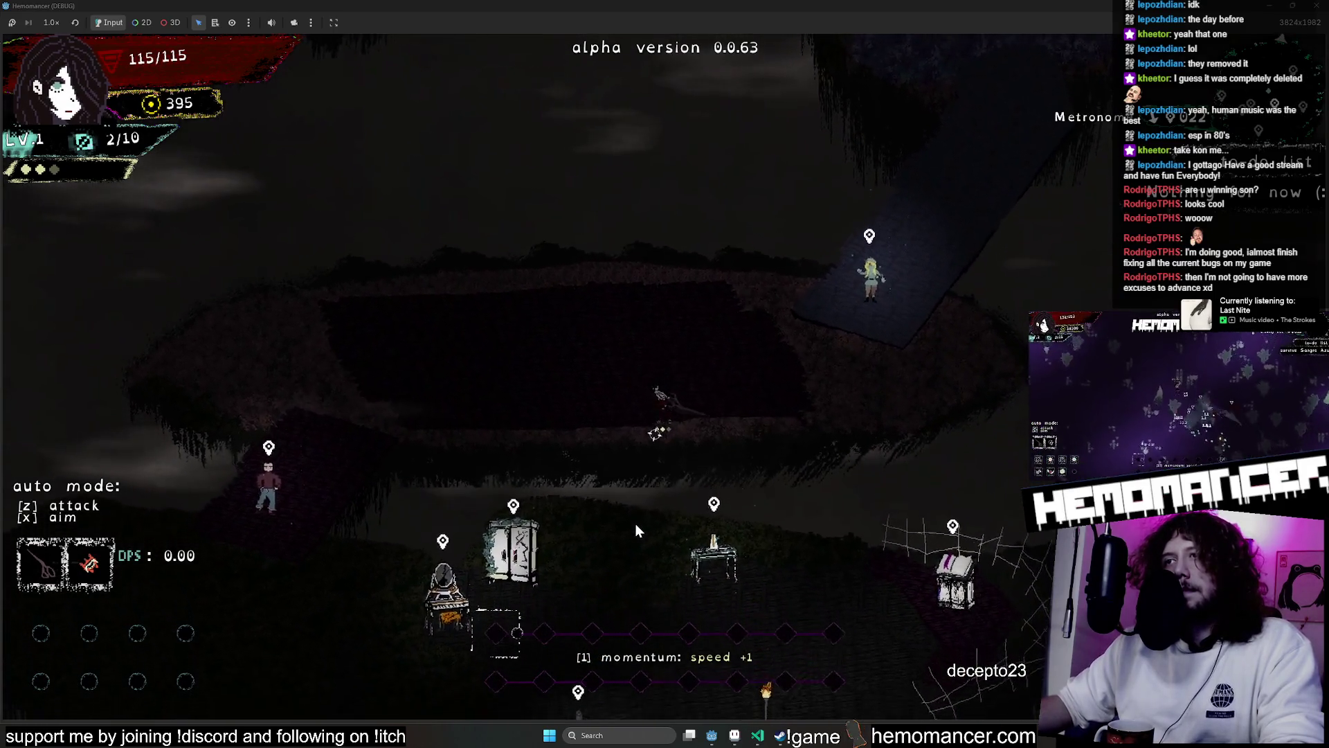
pyautogui.press('s')
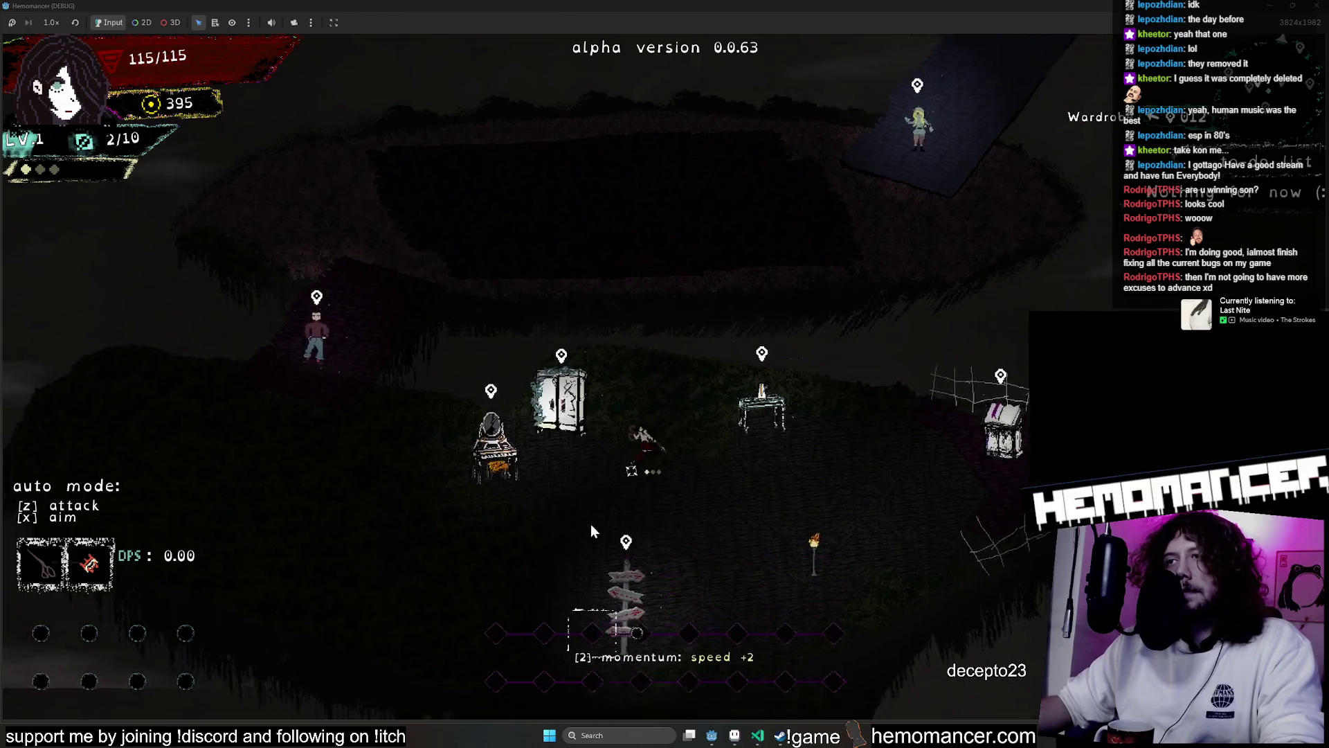
pyautogui.press('a')
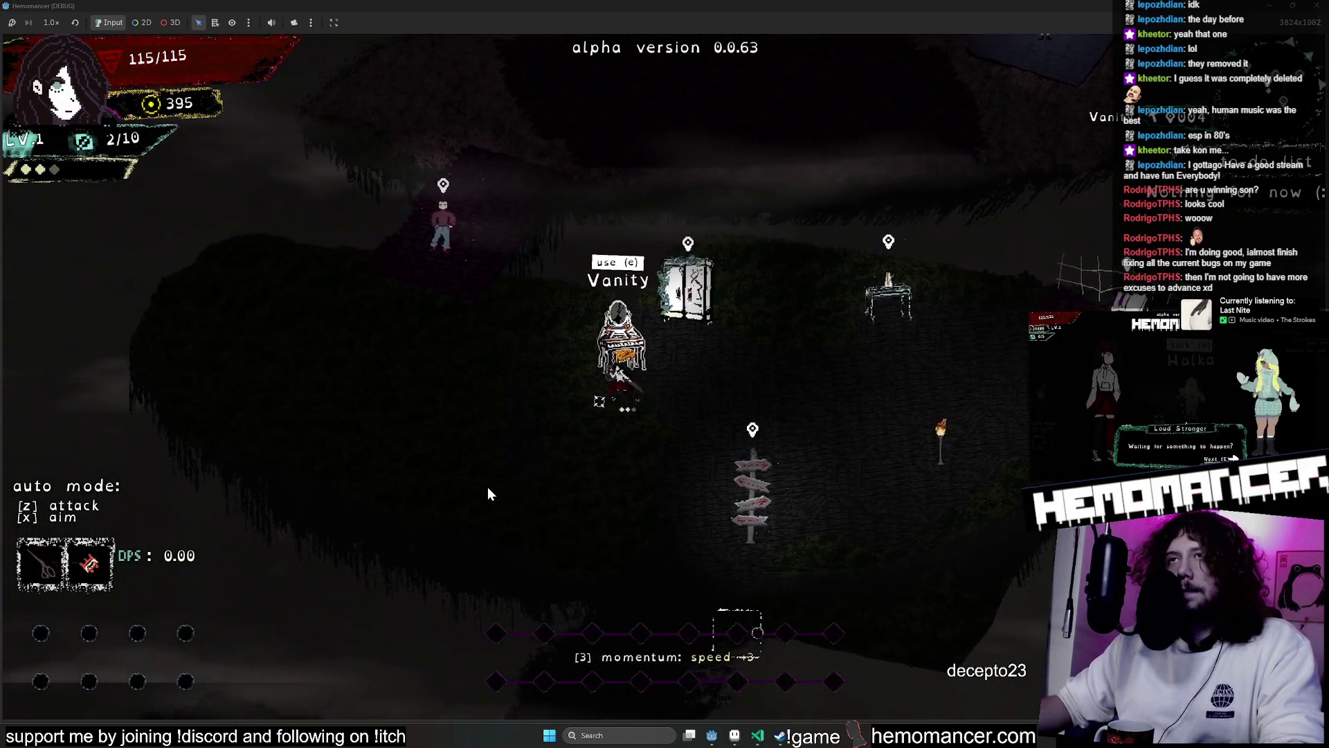
pyautogui.press('s')
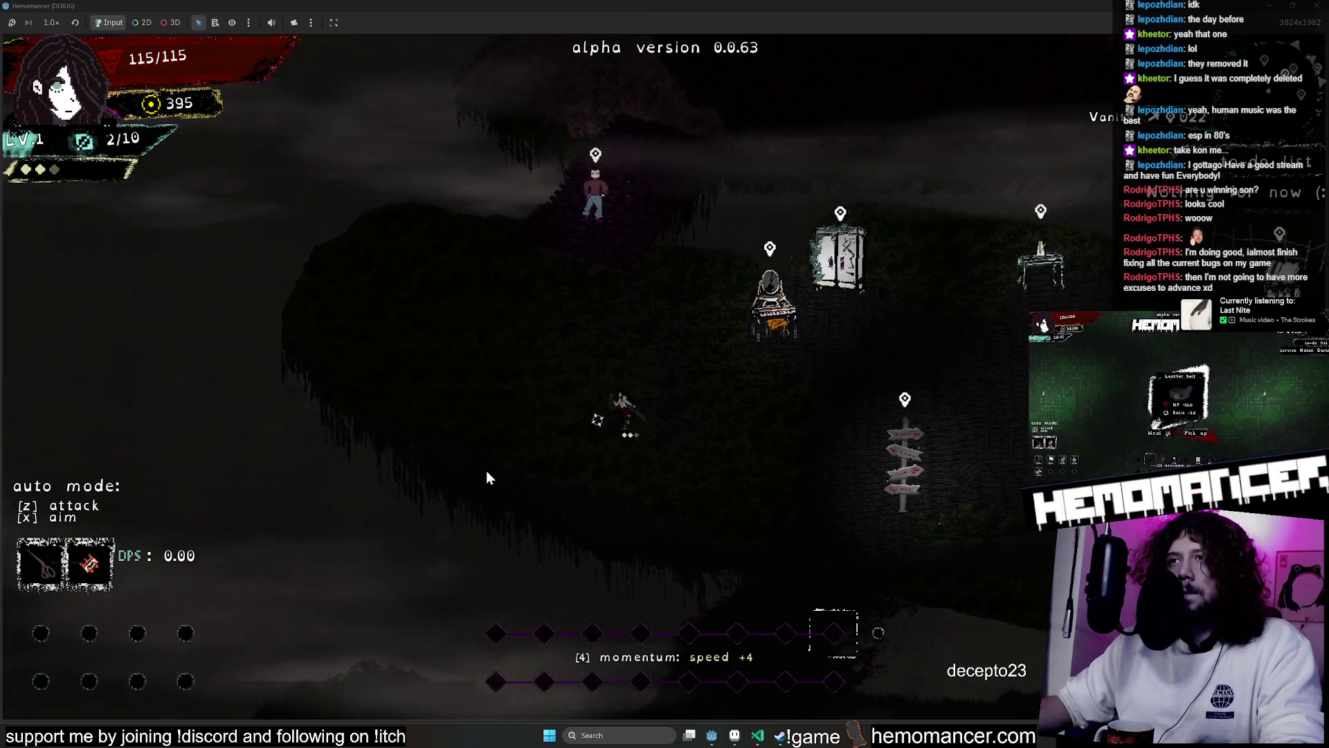
pyautogui.press('s')
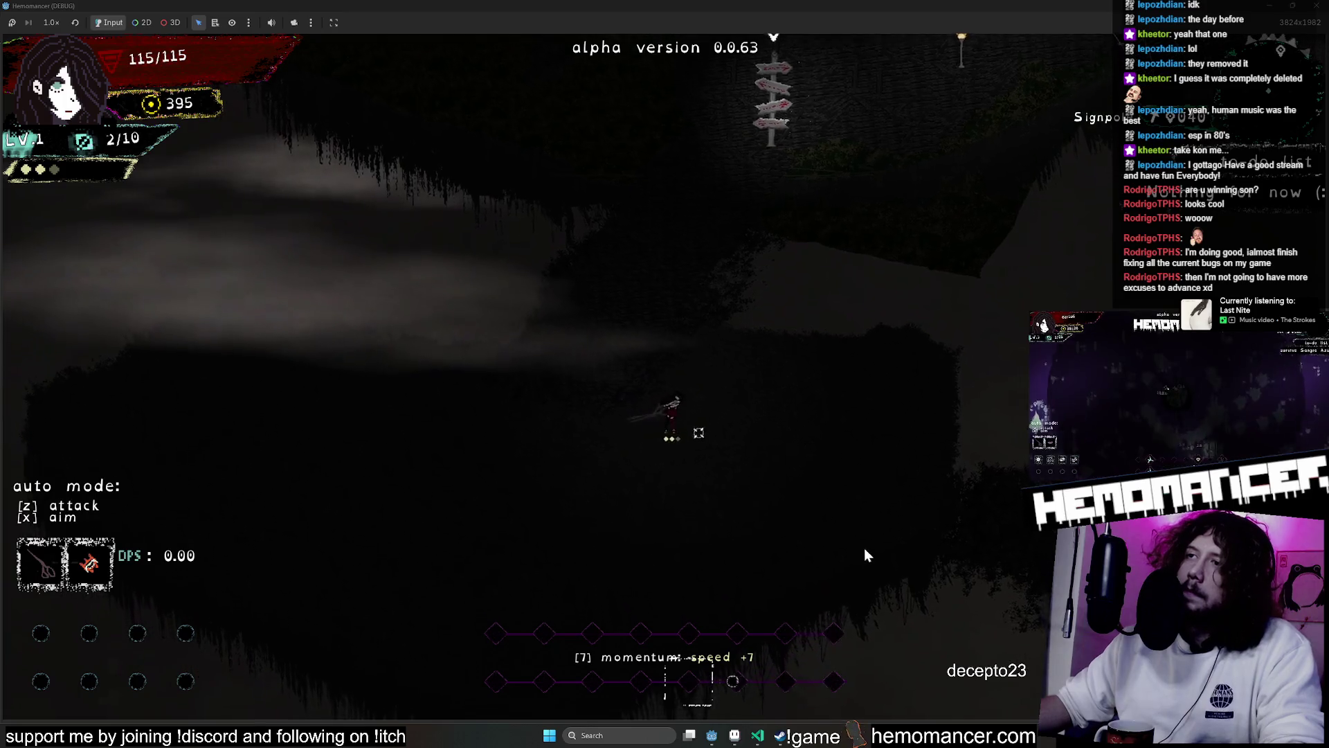
pyautogui.press('d')
pyautogui.press('d')
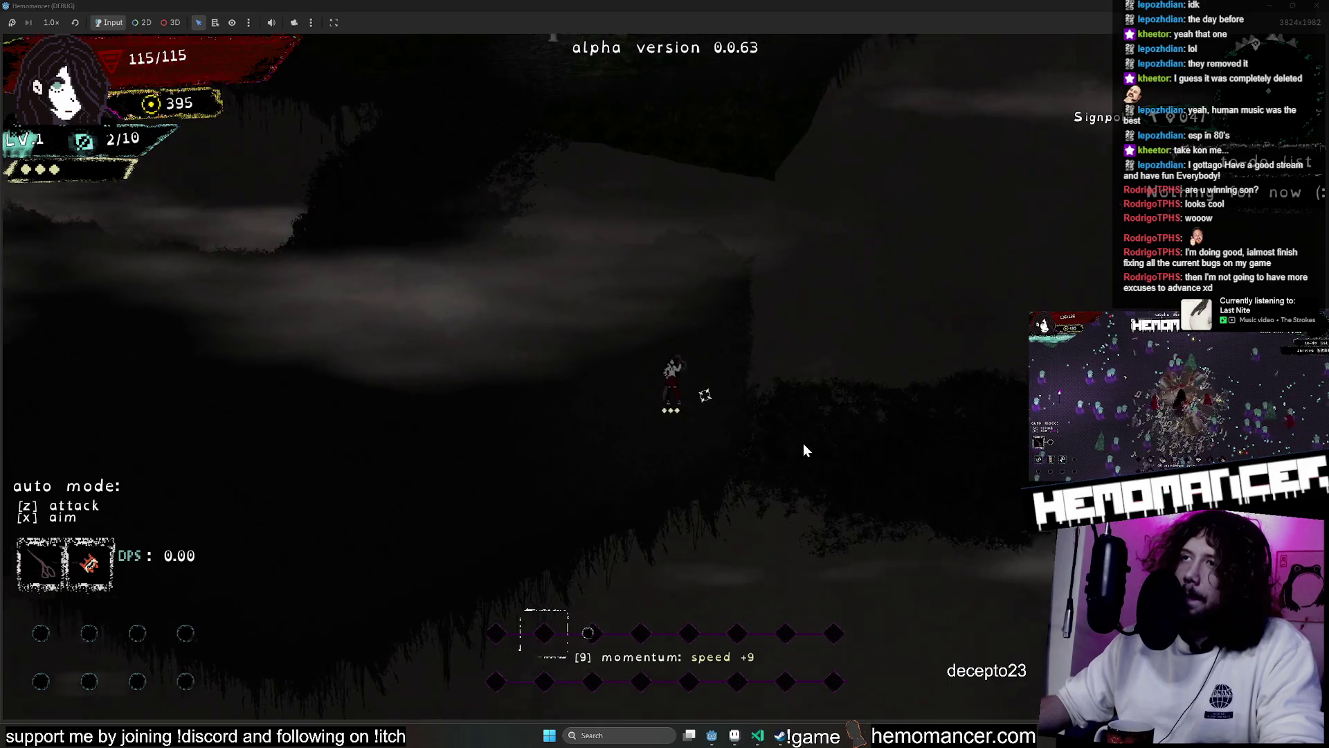
pyautogui.press('d')
pyautogui.press('d')
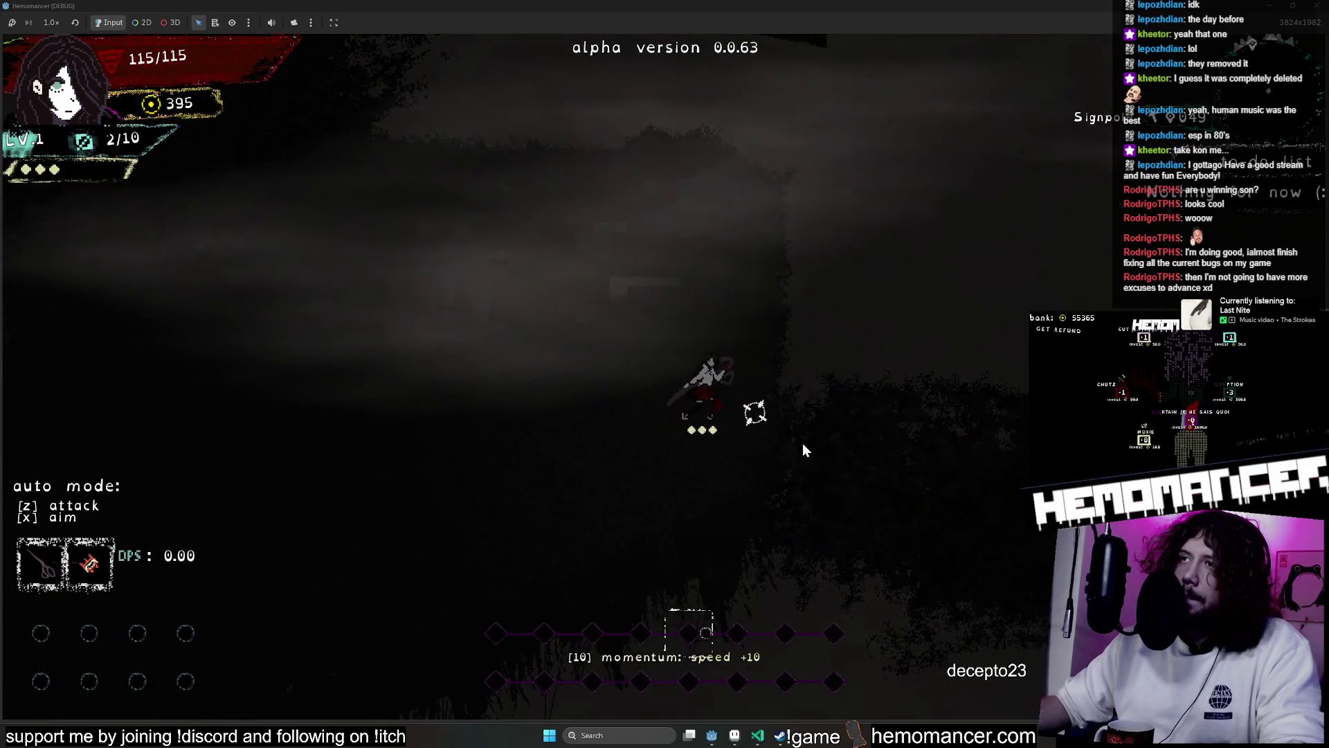
pyautogui.press('d')
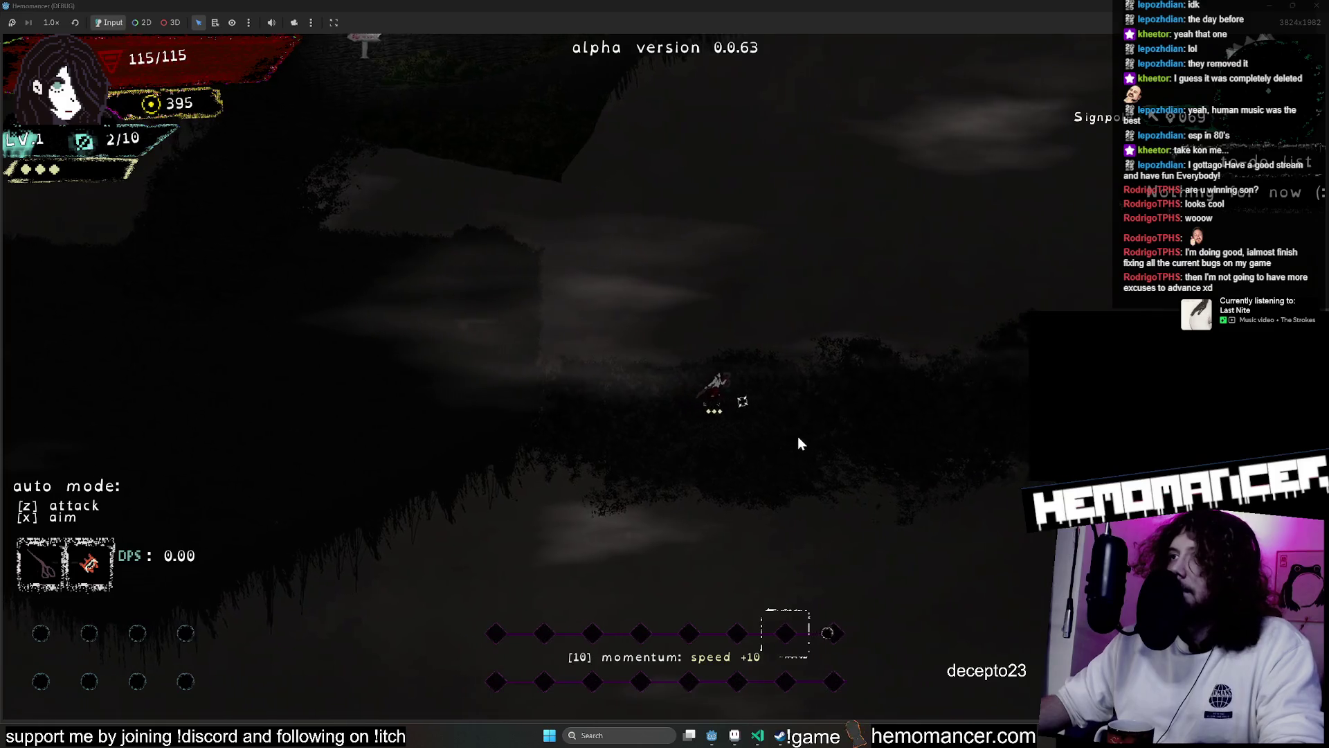
pyautogui.press('a')
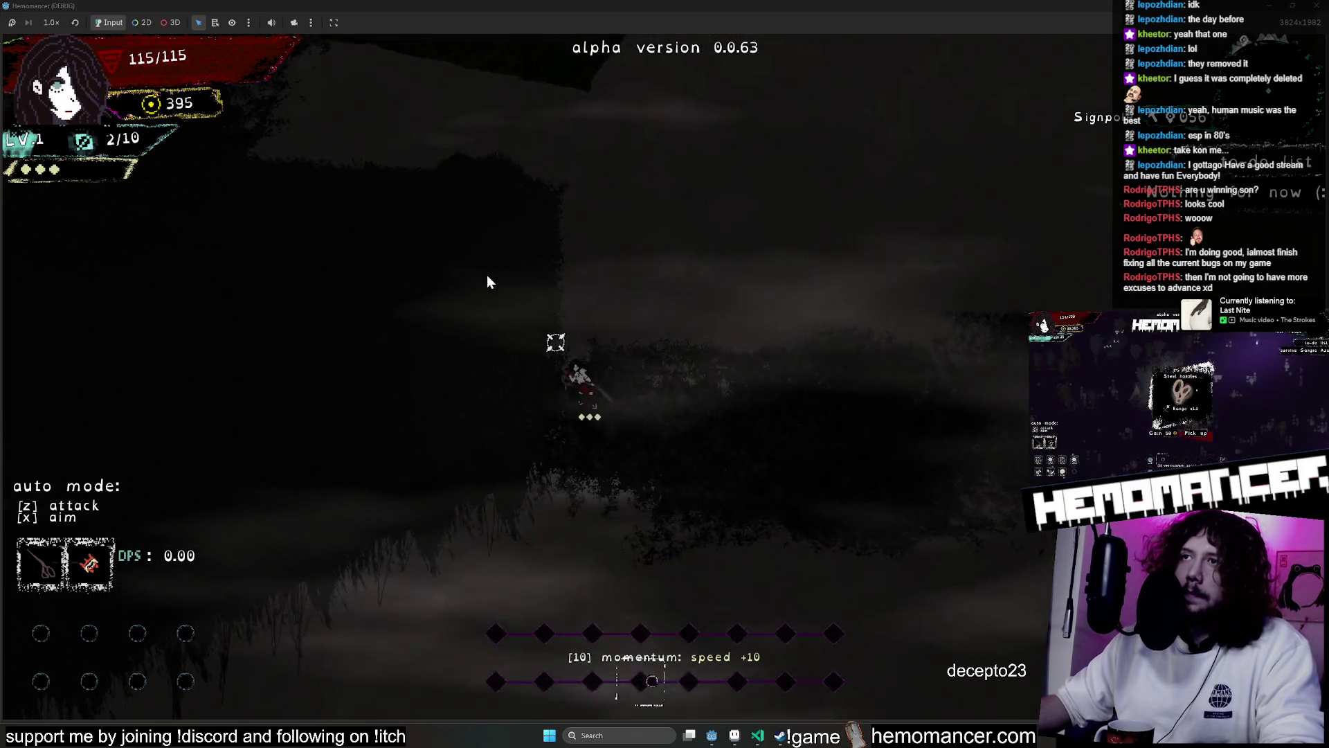
pyautogui.press('w')
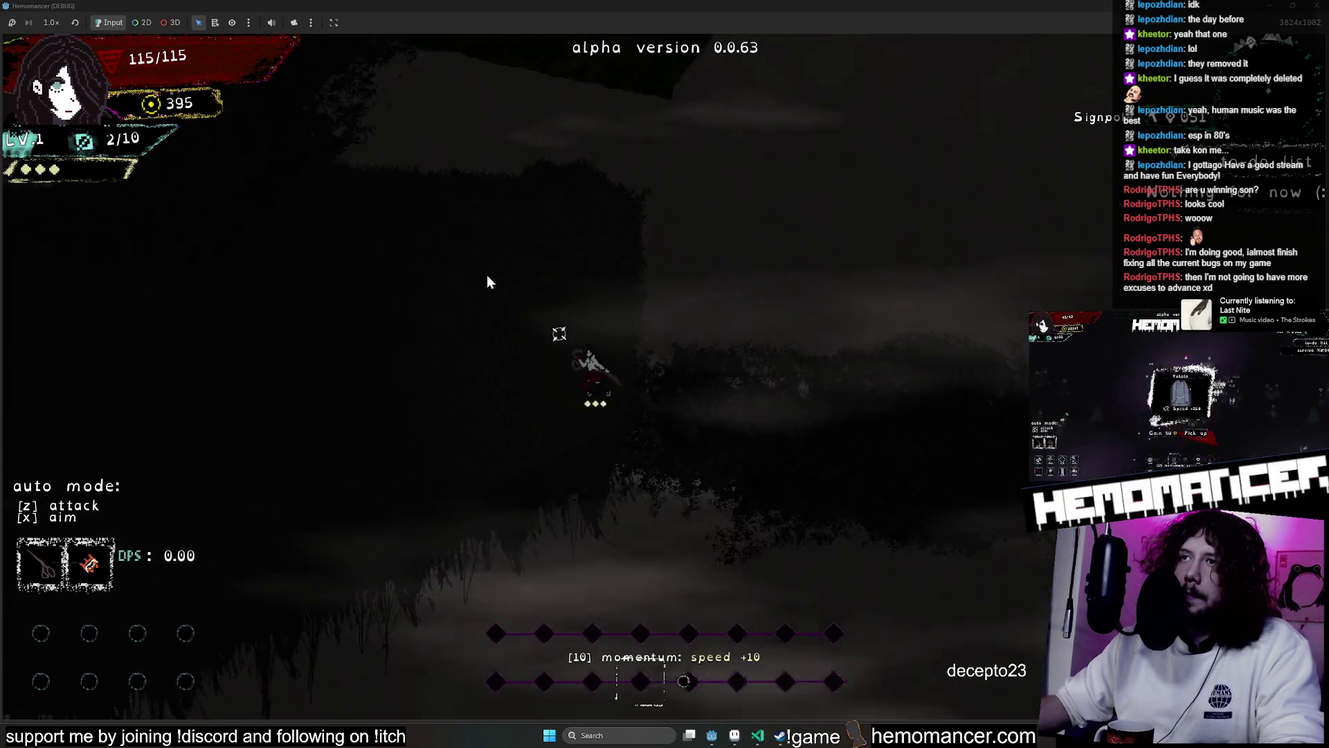
pyautogui.press('a')
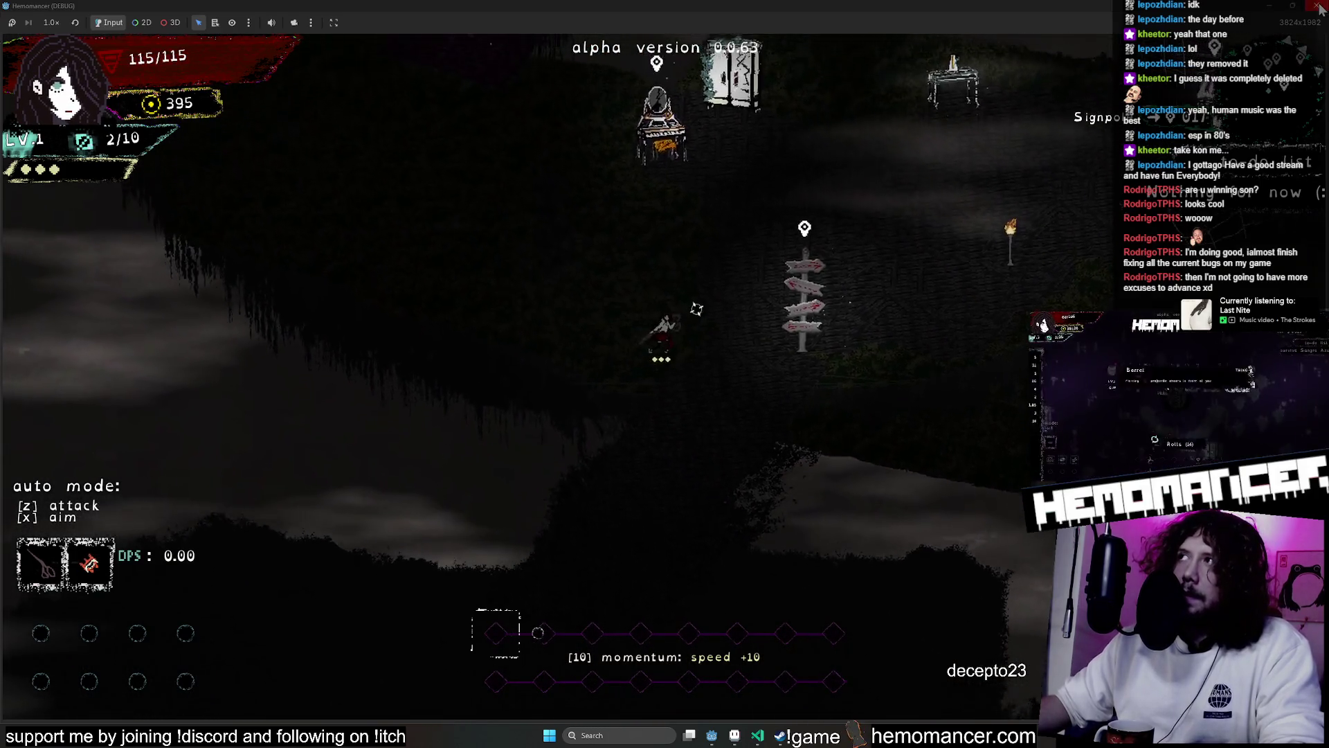
pyautogui.hotkey('alt', 'Tab')
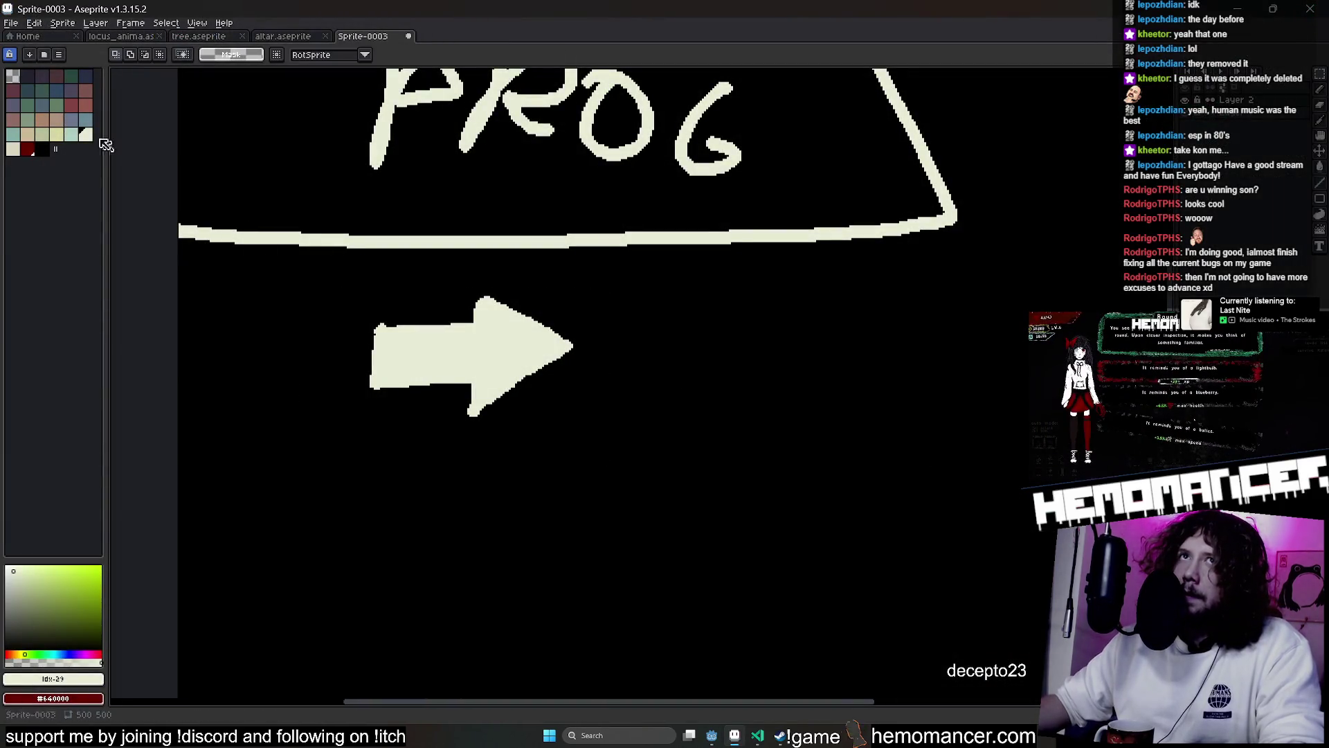
# Draw the K of S. ATTACK in dark red below the arrow
pyautogui.click(28, 148)
pyautogui.press('b')
pyautogui.moveTo(442, 563); pyautogui.dragTo(581, 459)
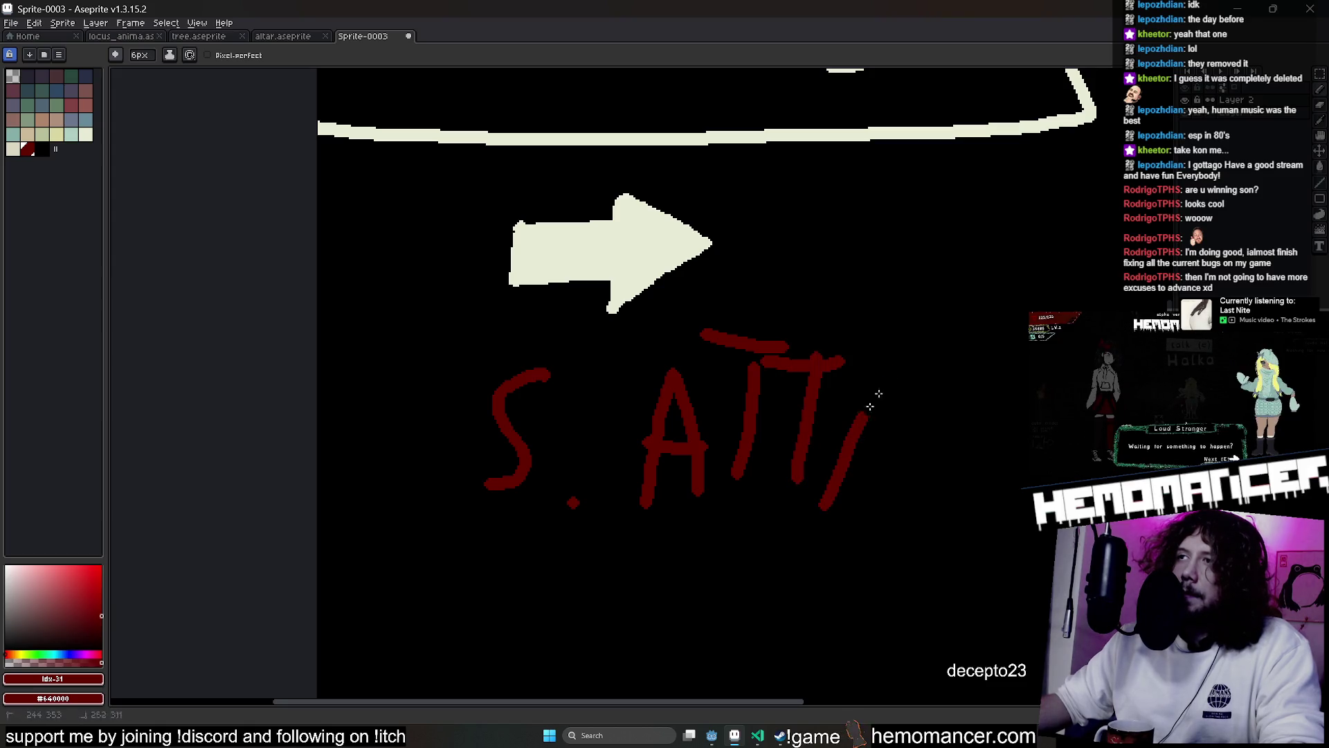
pyautogui.moveTo(909, 378); pyautogui.dragTo(896, 488)
pyautogui.moveTo(1034, 378); pyautogui.dragTo(1044, 512)
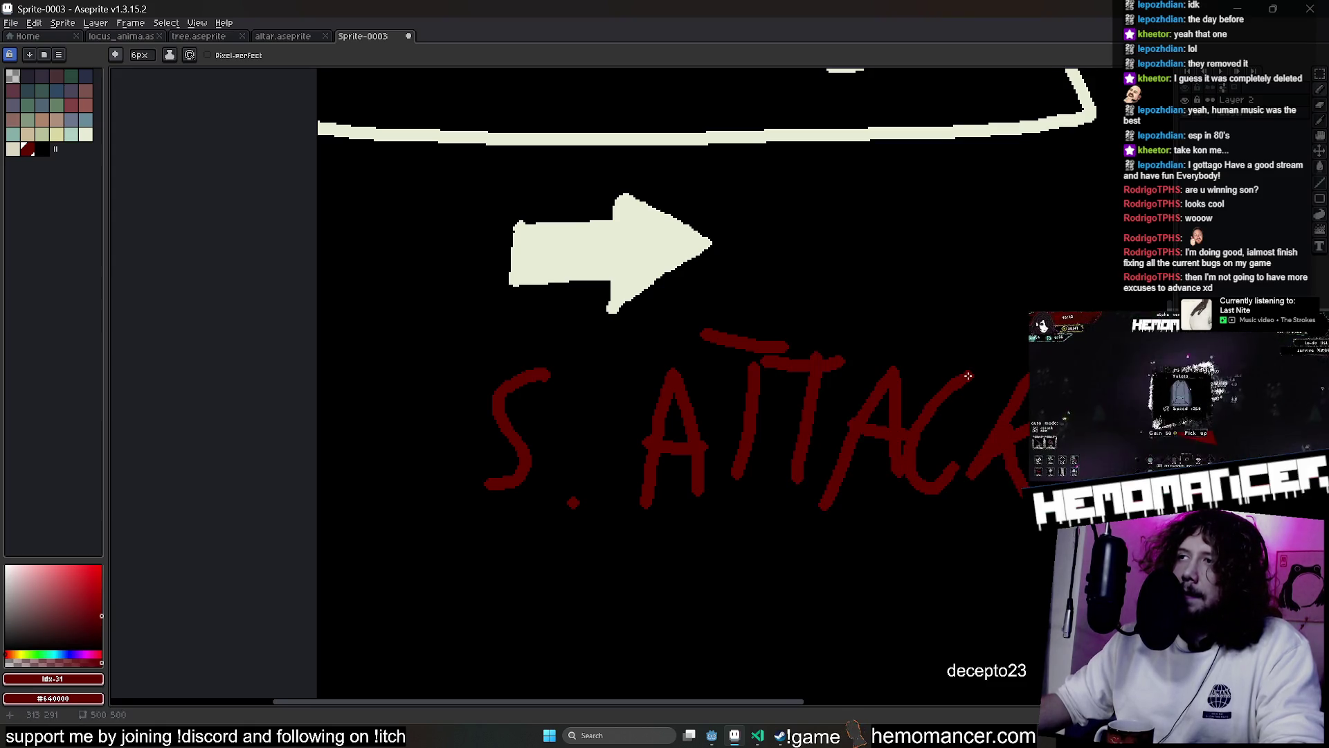
pyautogui.moveTo(1144, 270); pyautogui.dragTo(1038, 260)
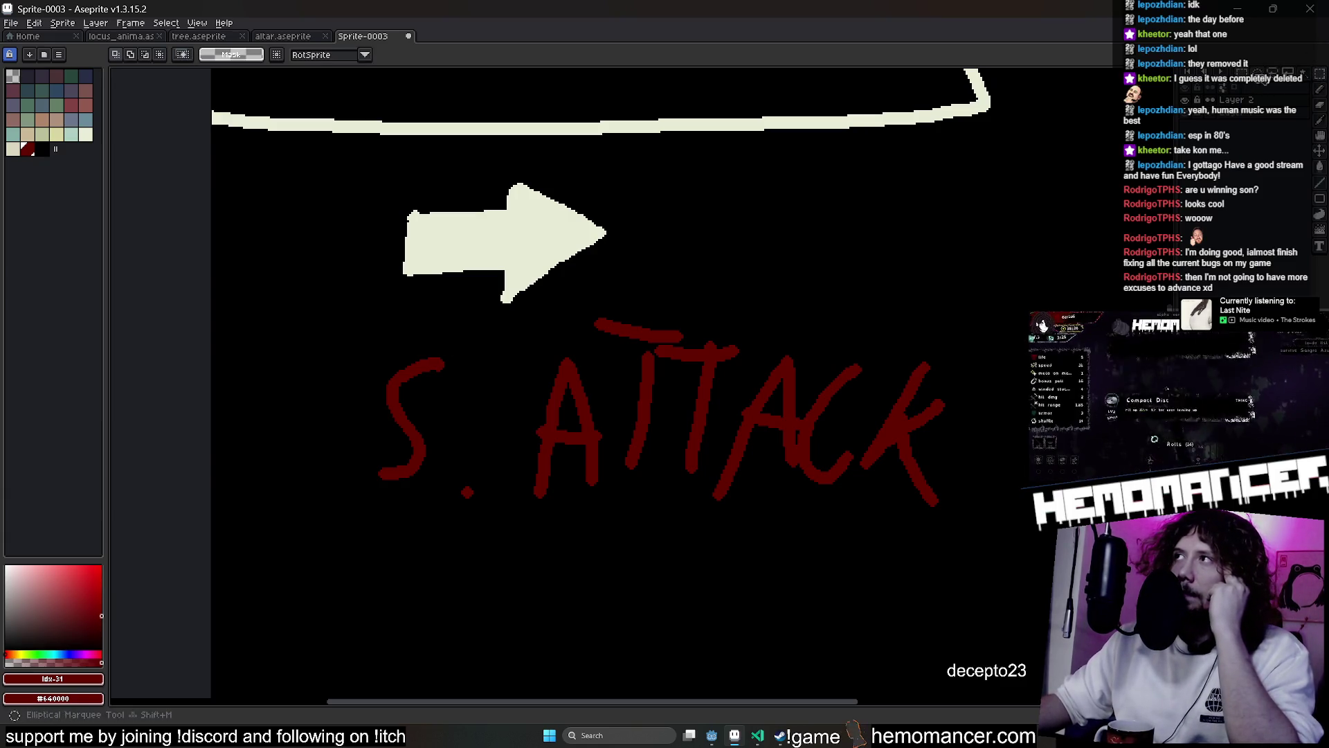
# Shift the ATTACK and S. letters into one line lower on the sprite
pyautogui.moveTo(665, 519); pyautogui.dragTo(623, 540)
pyautogui.click(358, 372)
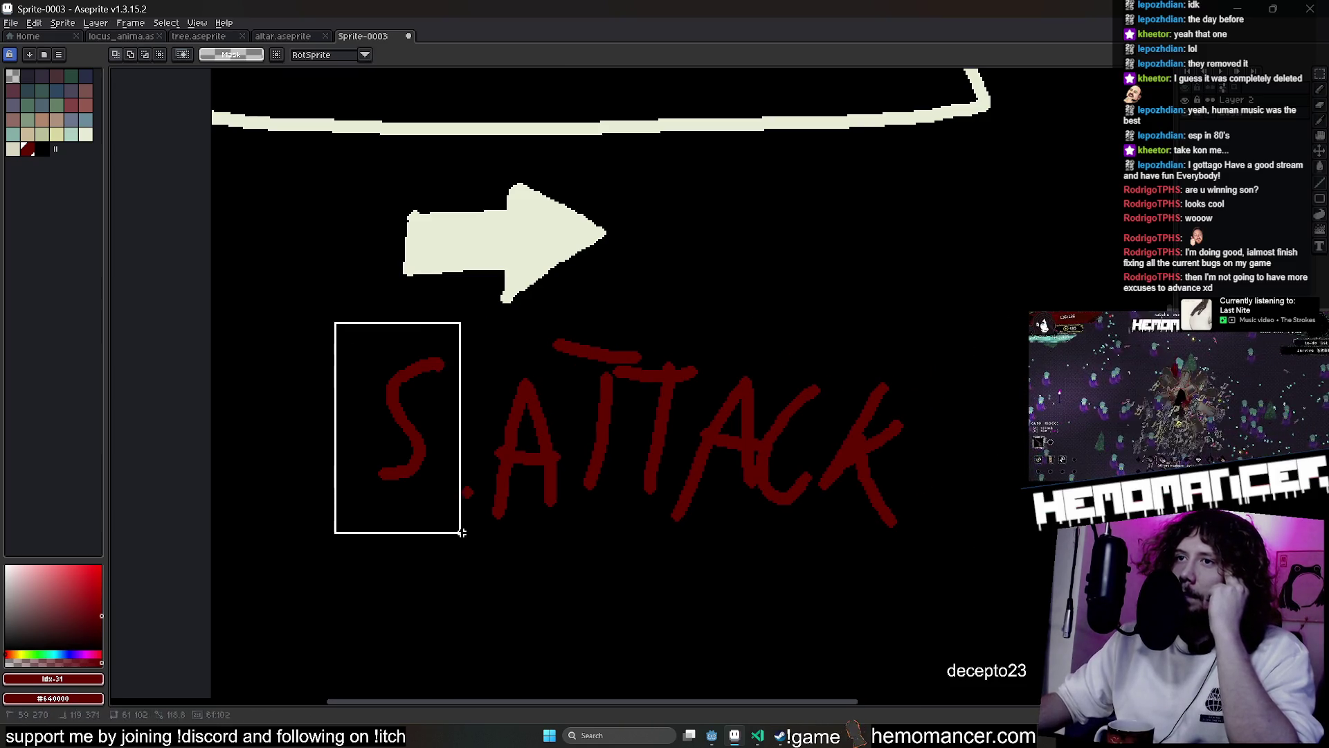
pyautogui.moveTo(488, 547)
pyautogui.mouseDown()
pyautogui.moveTo(487, 562)
pyautogui.moveTo(462, 554)
pyautogui.mouseUp()
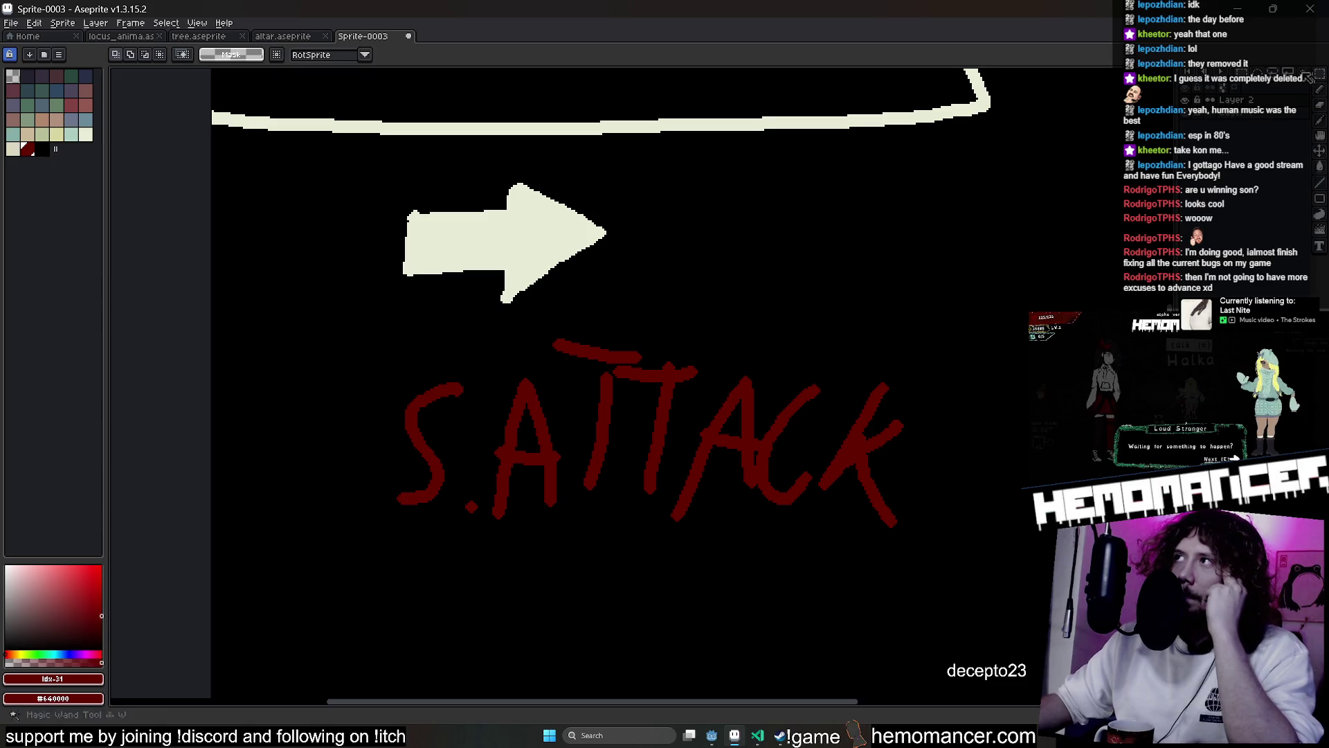
pyautogui.moveTo(588, 317); pyautogui.dragTo(551, 318)
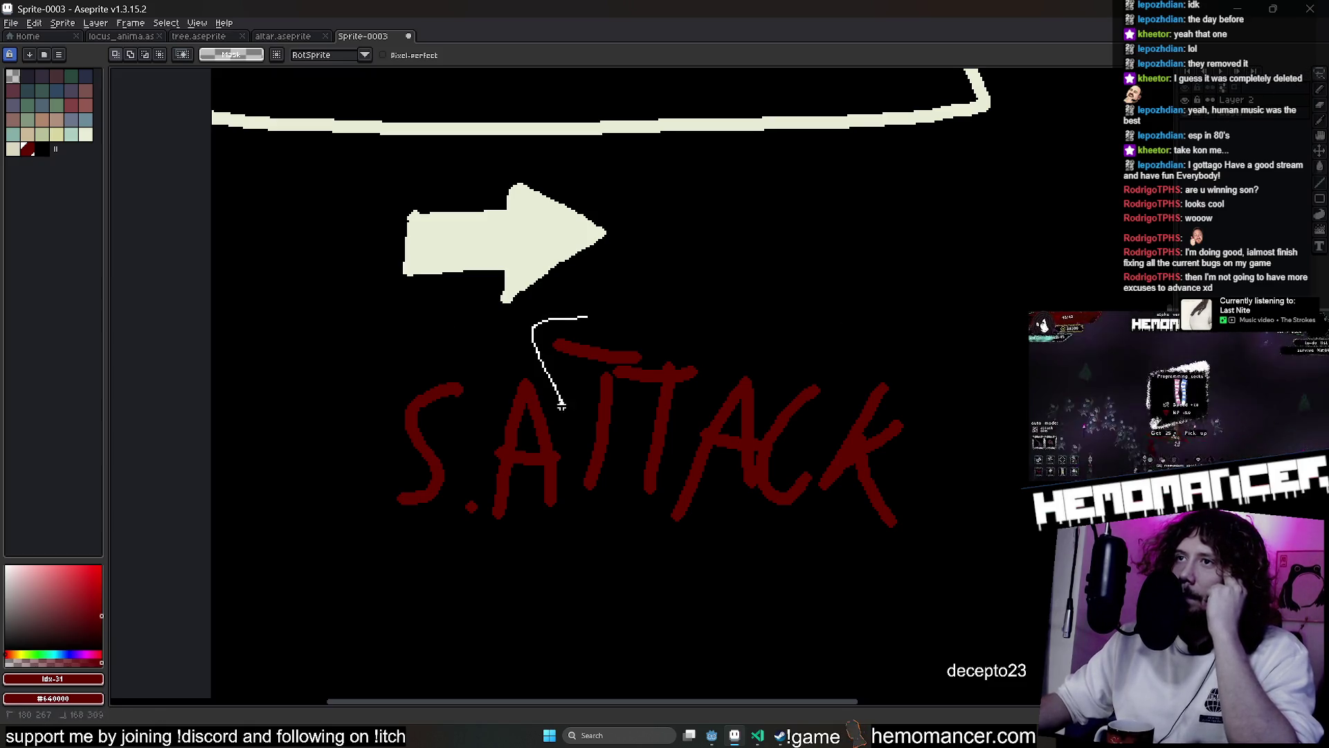
pyautogui.moveTo(562, 400); pyautogui.dragTo(604, 543)
pyautogui.moveTo(631, 318); pyautogui.dragTo(592, 318)
pyautogui.moveTo(720, 419); pyautogui.dragTo(705, 438)
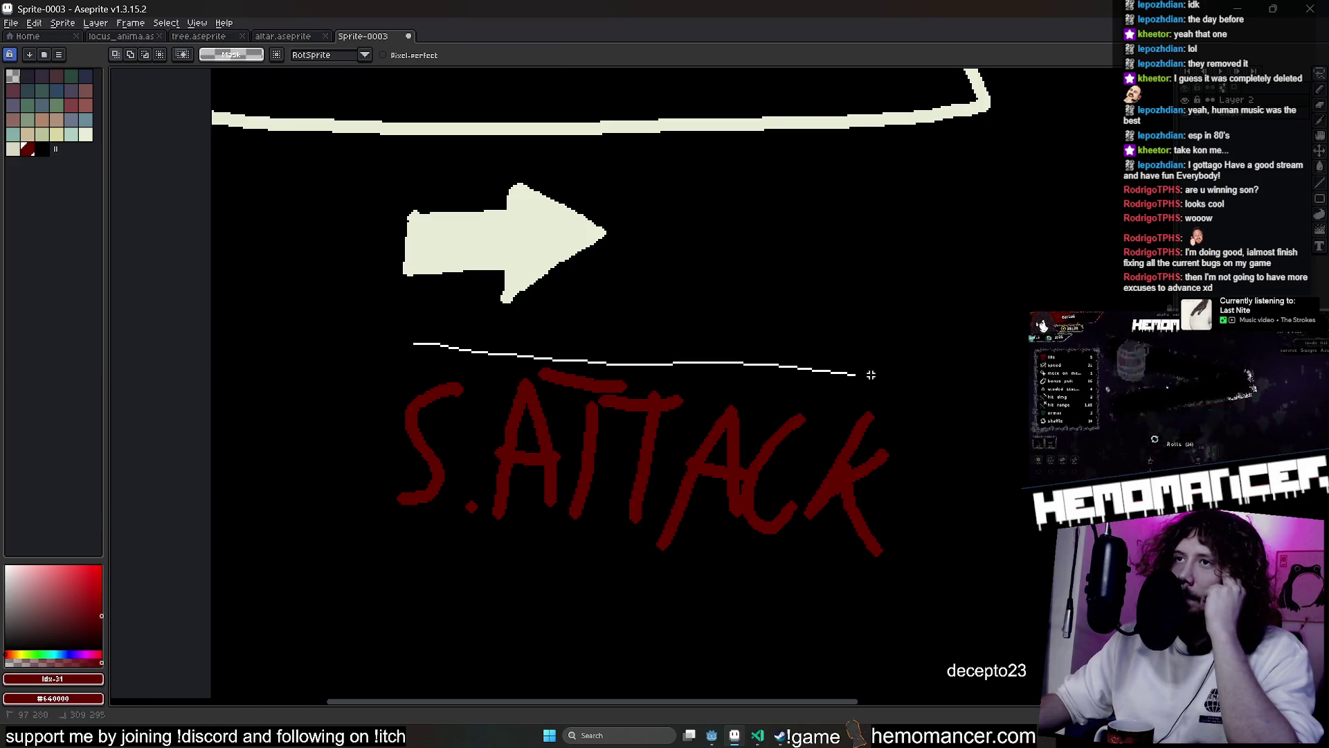
pyautogui.moveTo(366, 553); pyautogui.dragTo(367, 555)
pyautogui.moveTo(475, 365); pyautogui.dragTo(511, 468)
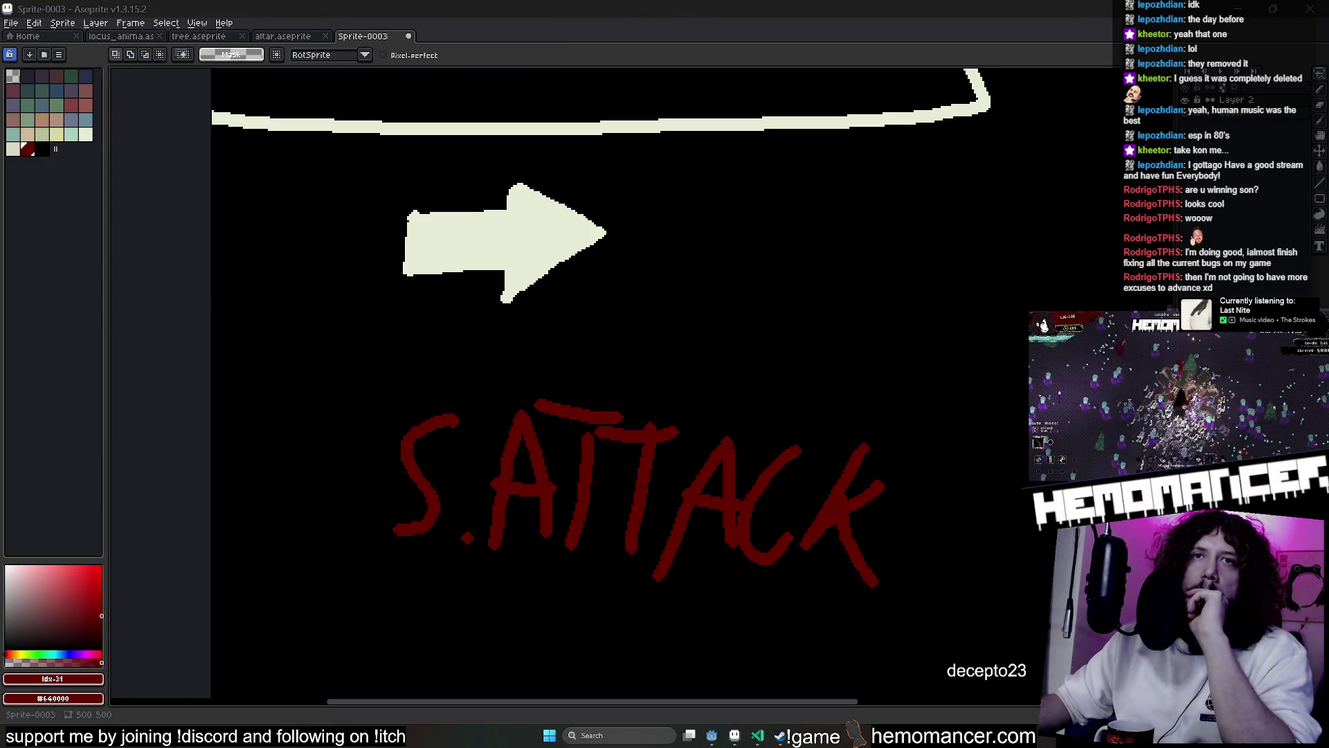
pyautogui.press('Escape')
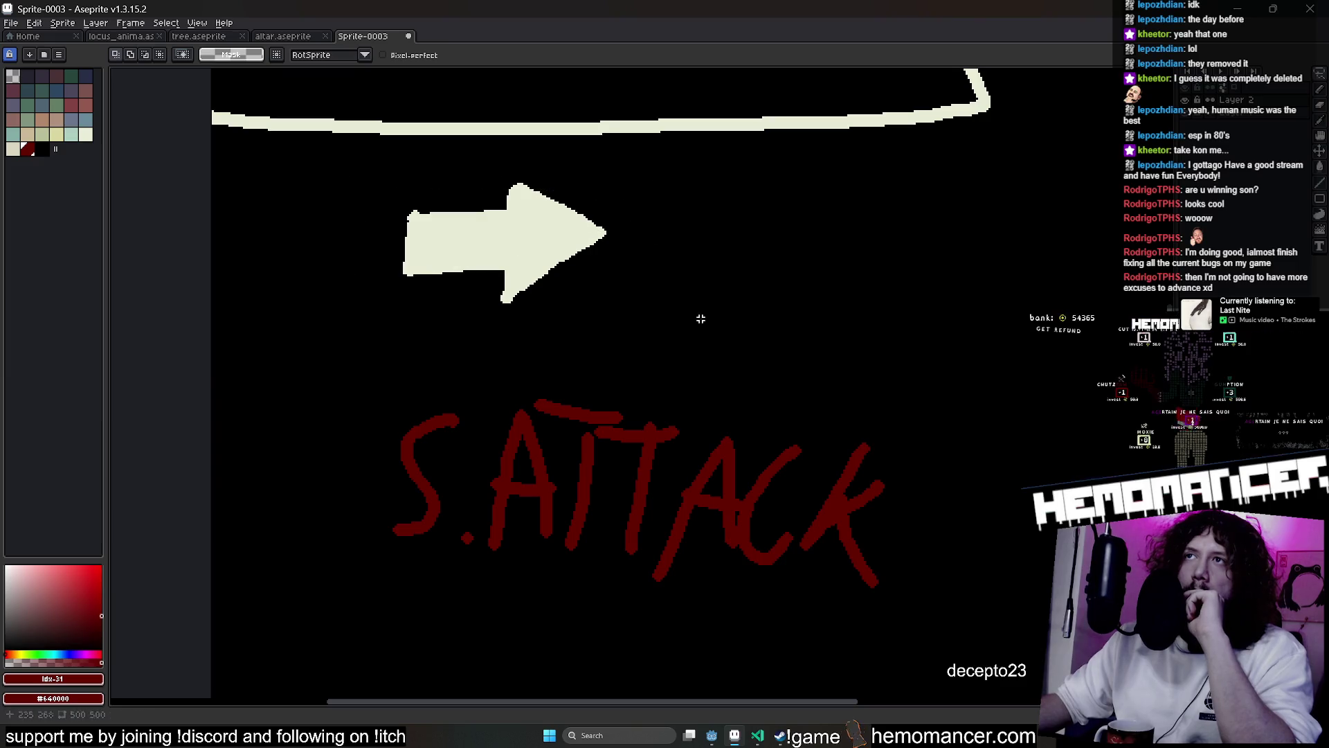
# Lasso the arrow and move it further right and down
pyautogui.moveTo(375, 360)
pyautogui.mouseDown()
pyautogui.moveTo(686, 253)
pyautogui.moveTo(736, 274)
pyautogui.mouseUp()
pyautogui.press('Escape')
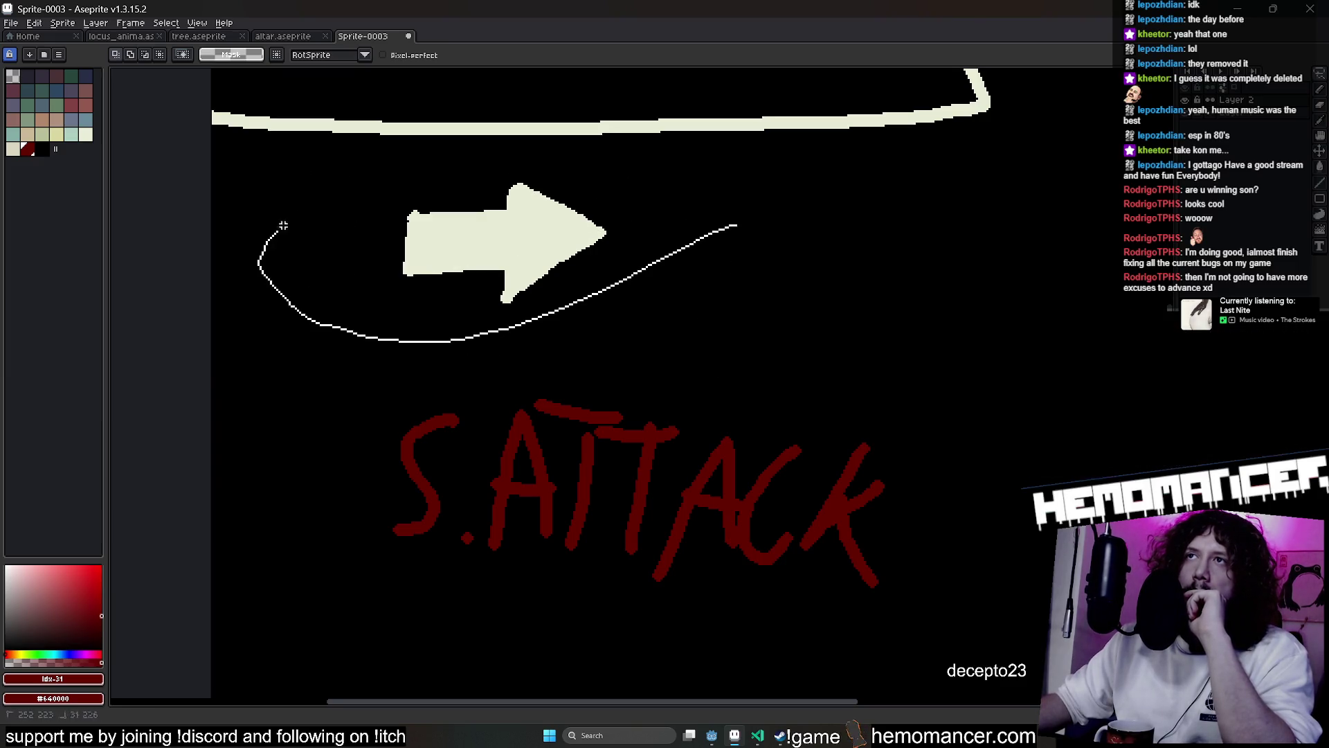
pyautogui.moveTo(277, 231); pyautogui.dragTo(683, 261)
pyautogui.moveTo(532, 275); pyautogui.dragTo(653, 322)
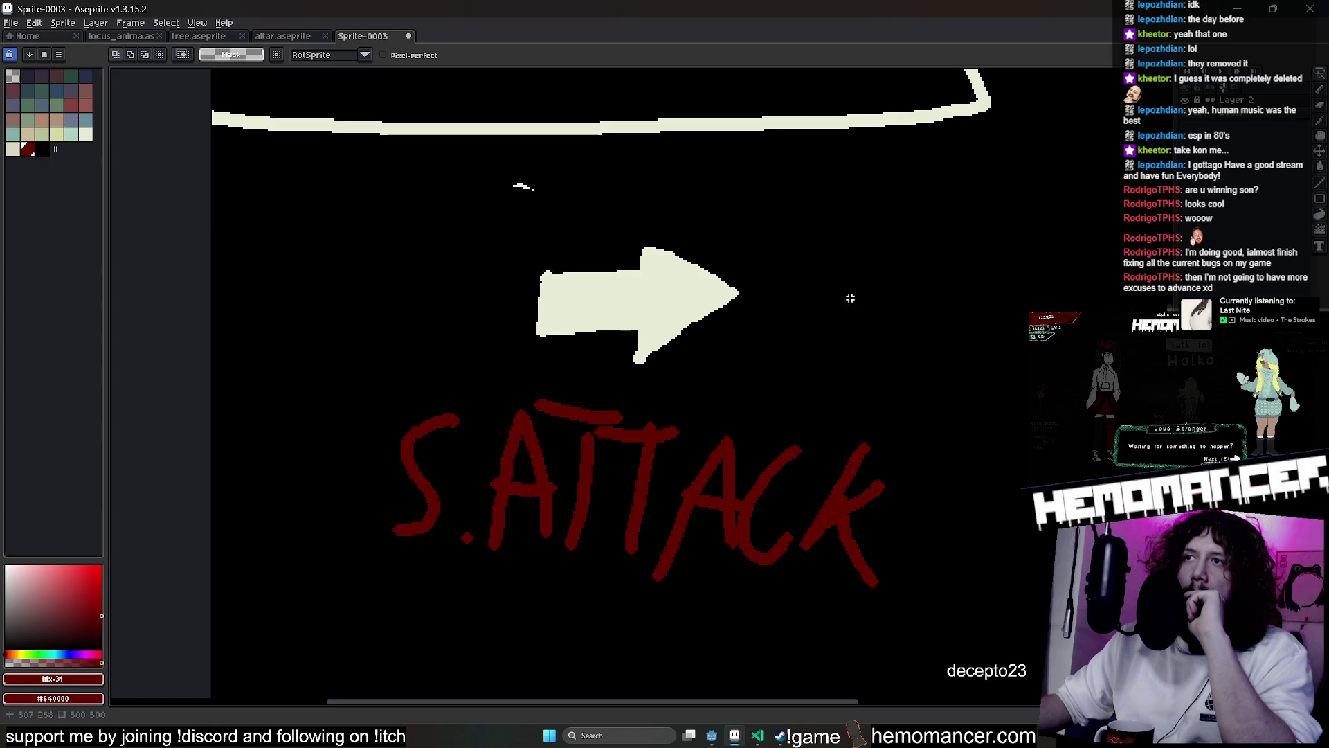
pyautogui.click(711, 744)
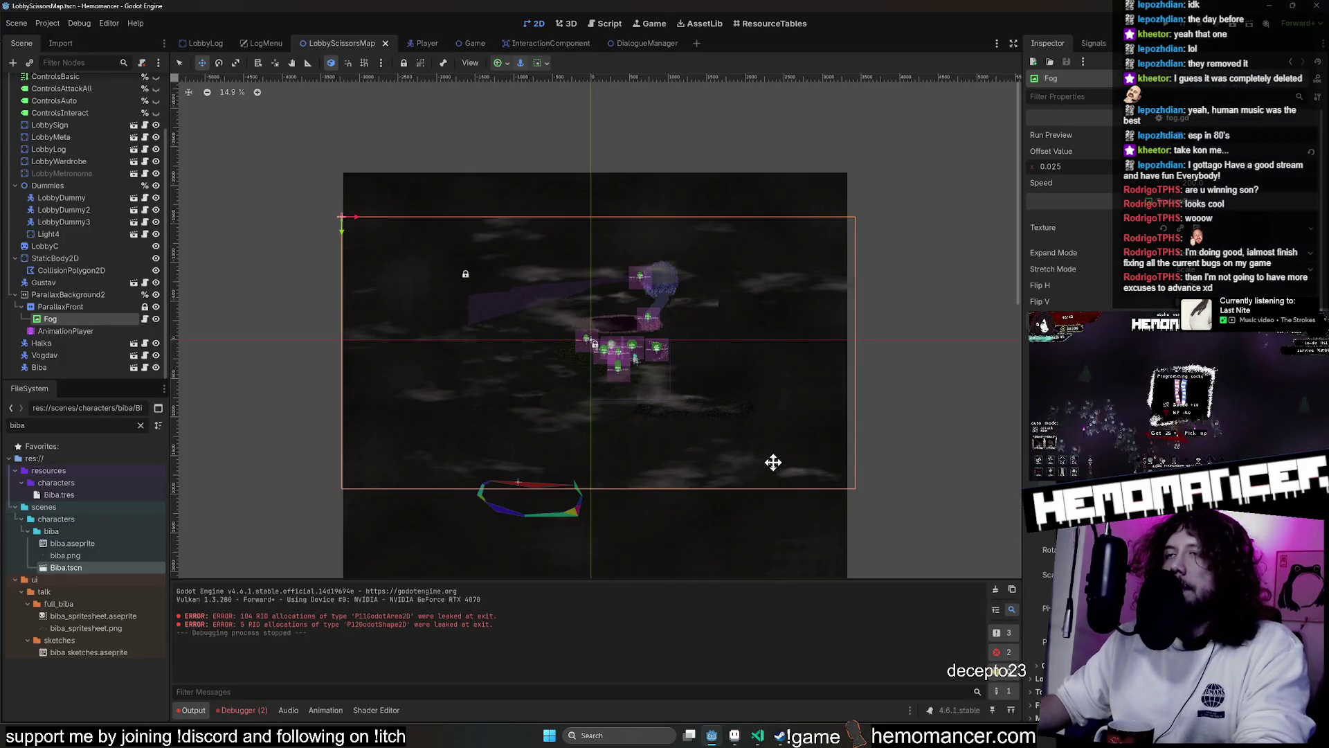
# Return to the Godot editor and run the project with F5 in debug mode
pyautogui.click(735, 742)
pyautogui.click(735, 742)
pyautogui.click(719, 743)
pyautogui.click(719, 743)
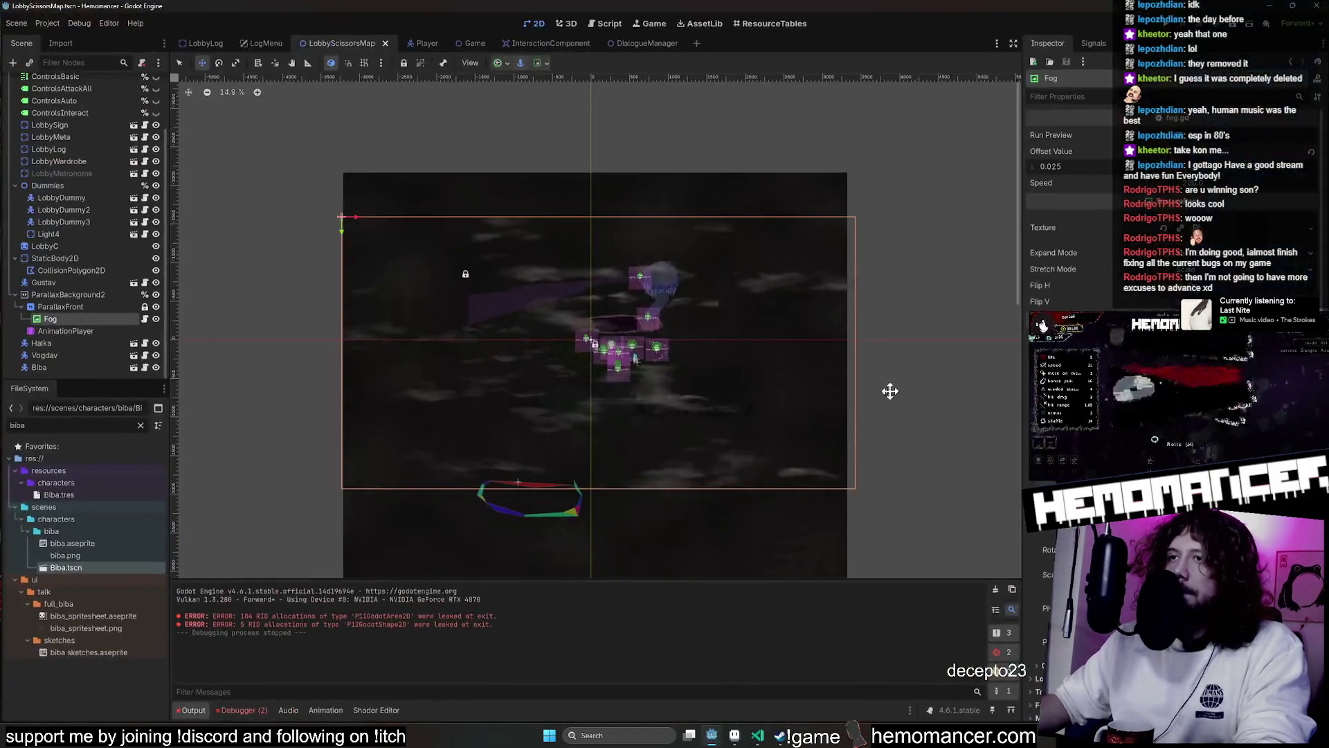
pyautogui.press('F5')
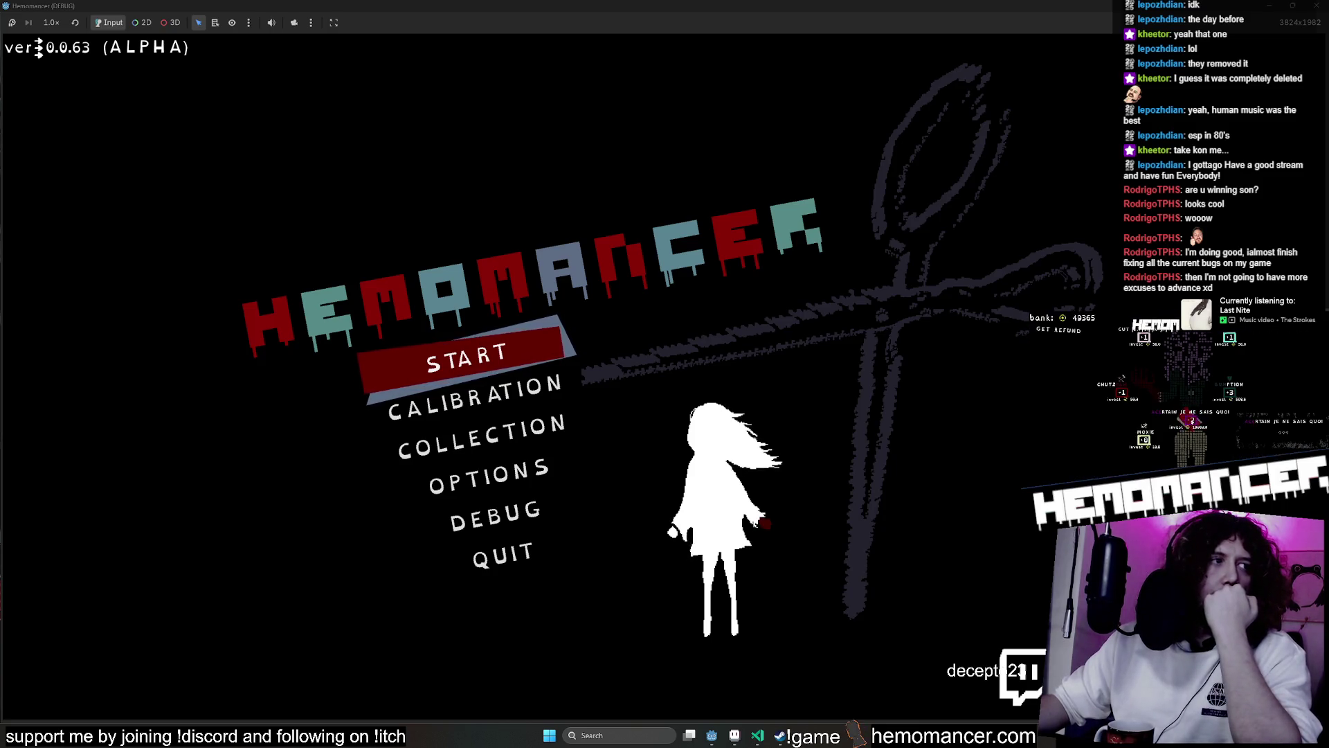
# Start playing from the main menu and walk down, then up toward the signpost
pyautogui.click(523, 332)
pyautogui.press('a')
pyautogui.press('s')
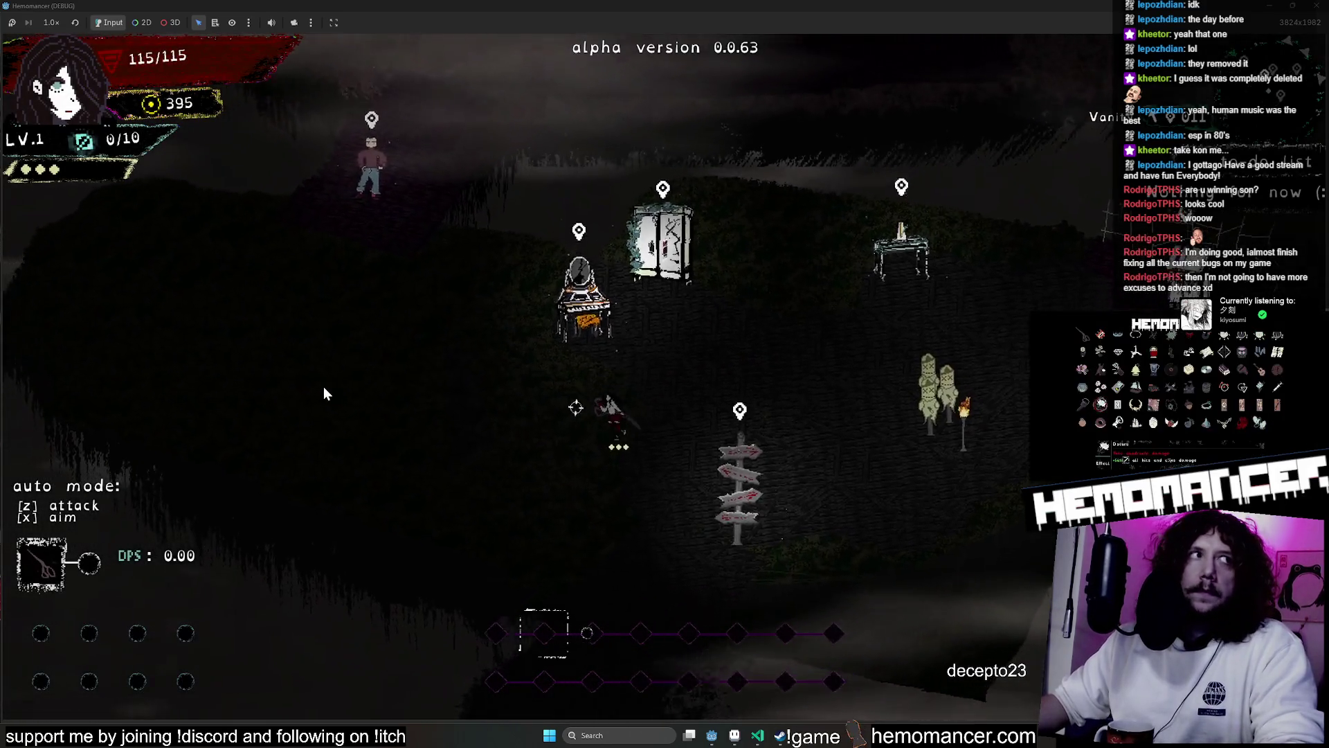
pyautogui.press('d')
pyautogui.press('s')
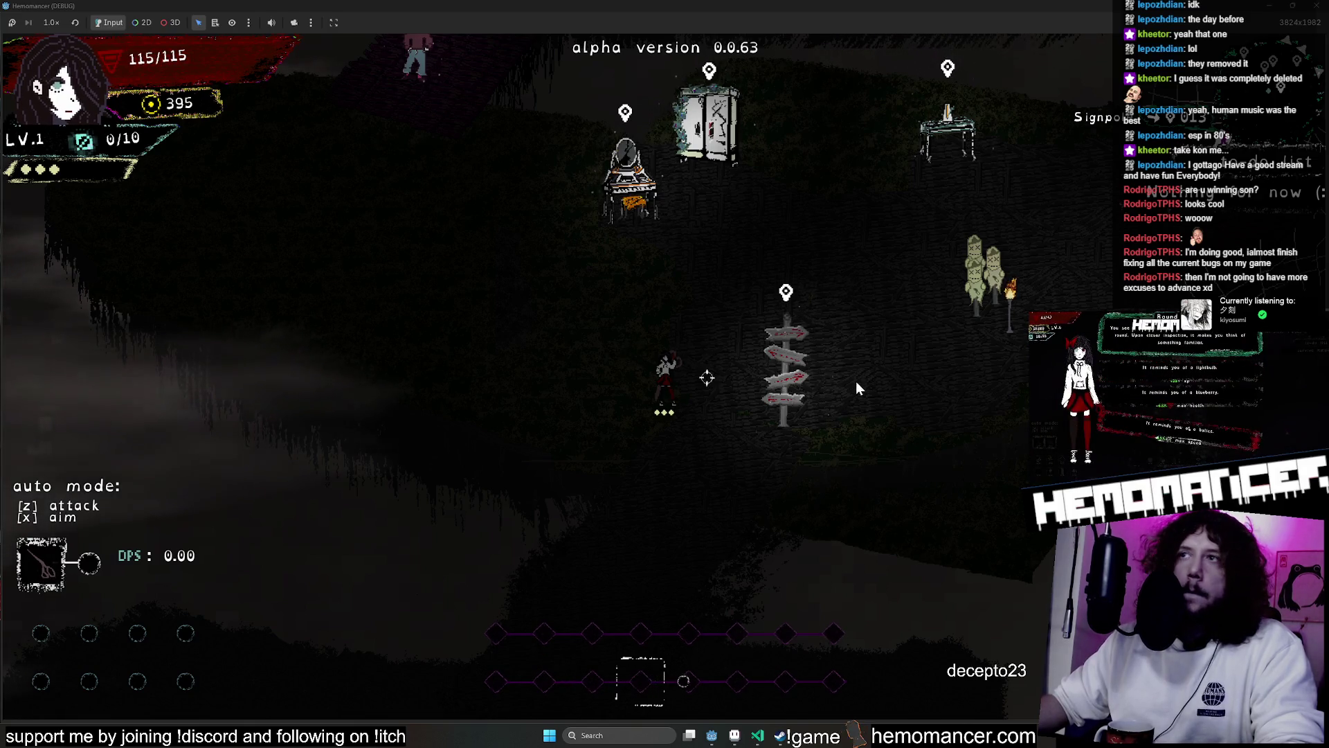
pyautogui.press('d')
pyautogui.press('w')
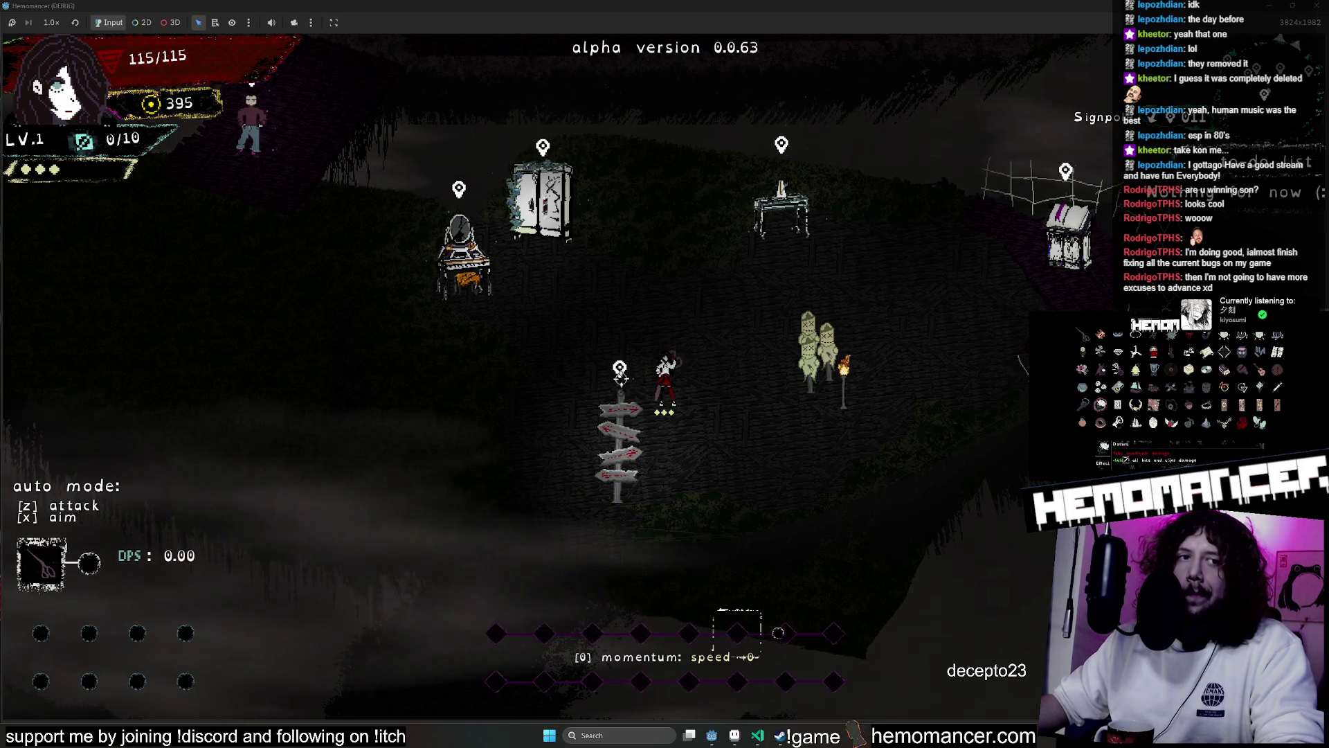
# Run down-left through the fog, then left and up across the map
pyautogui.press('a')
pyautogui.press('s')
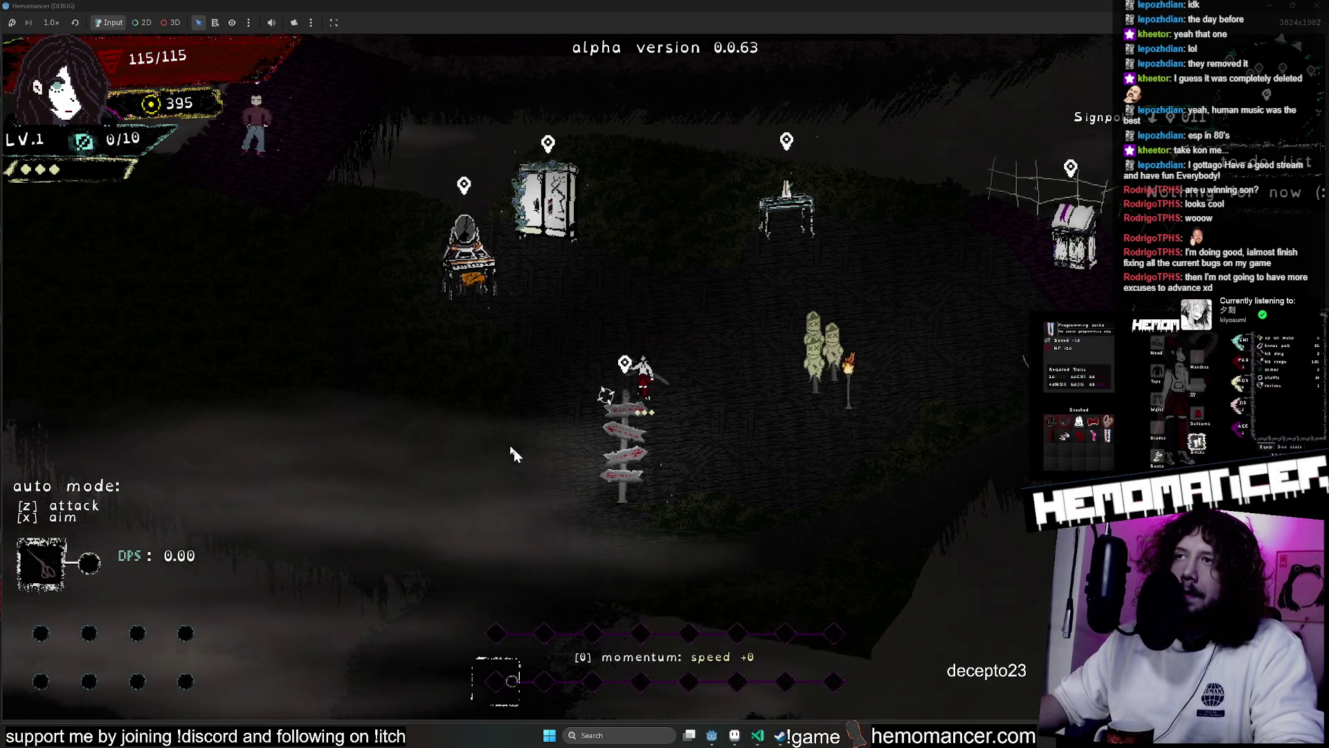
pyautogui.press('a')
pyautogui.press('s')
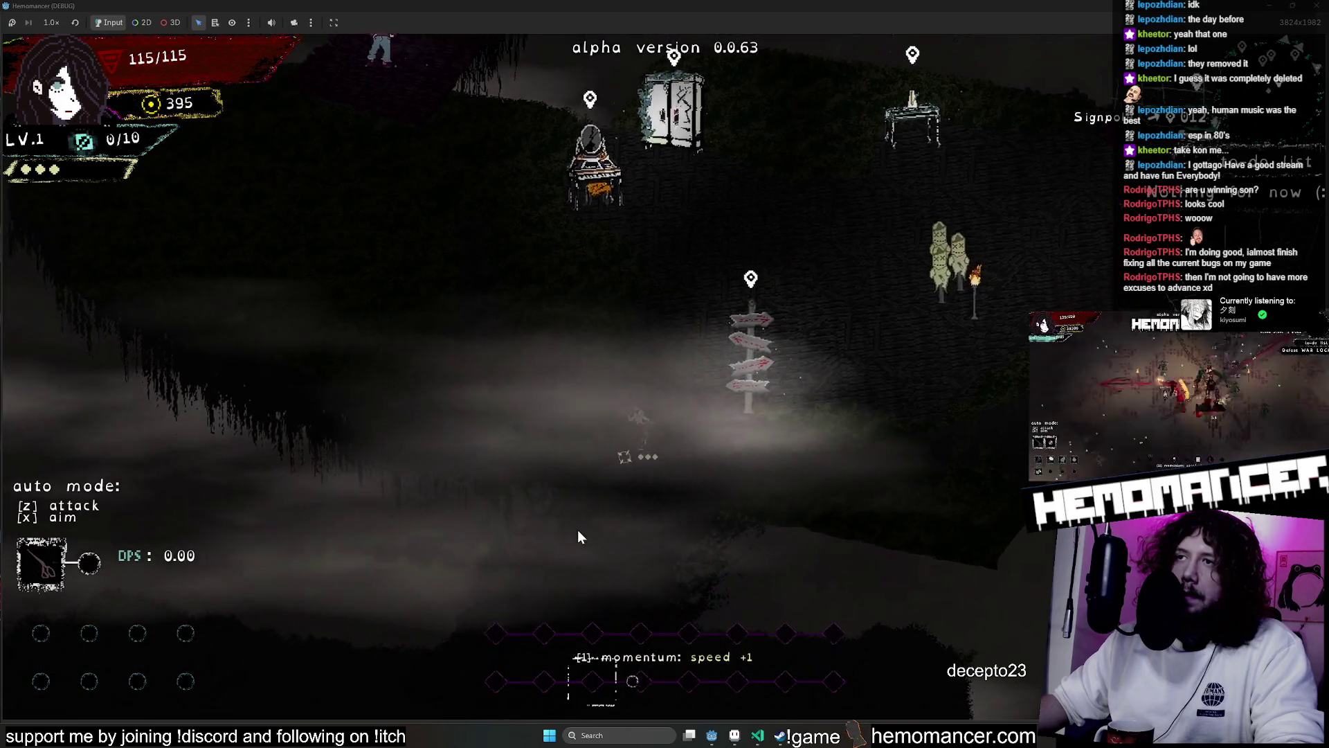
pyautogui.press('s')
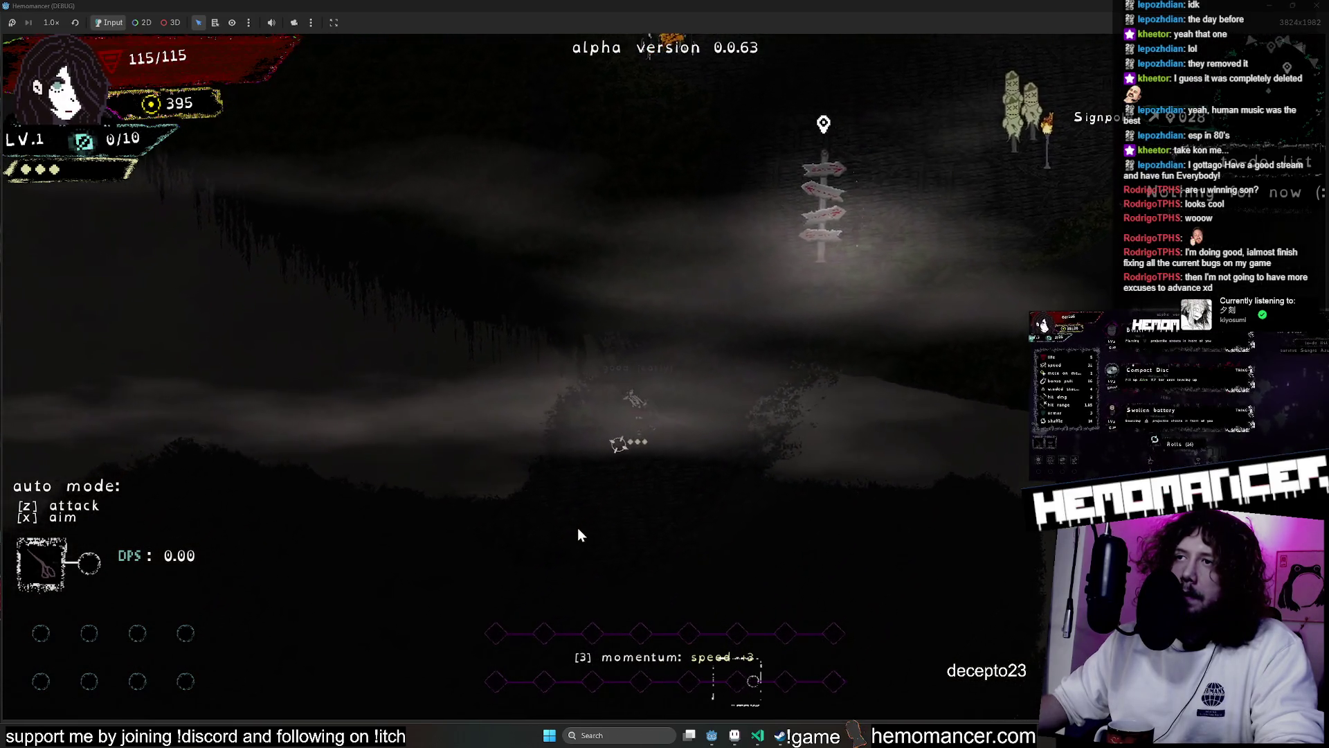
pyautogui.press('s')
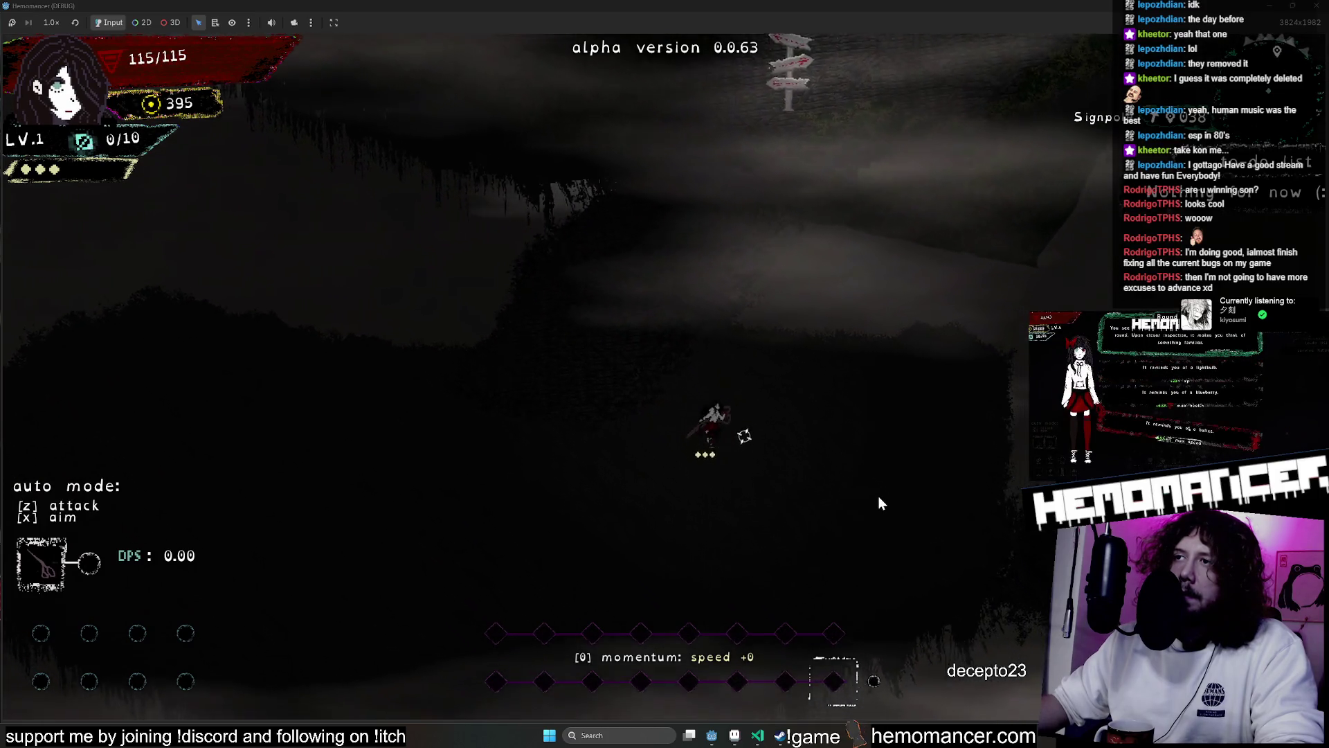
pyautogui.press('a')
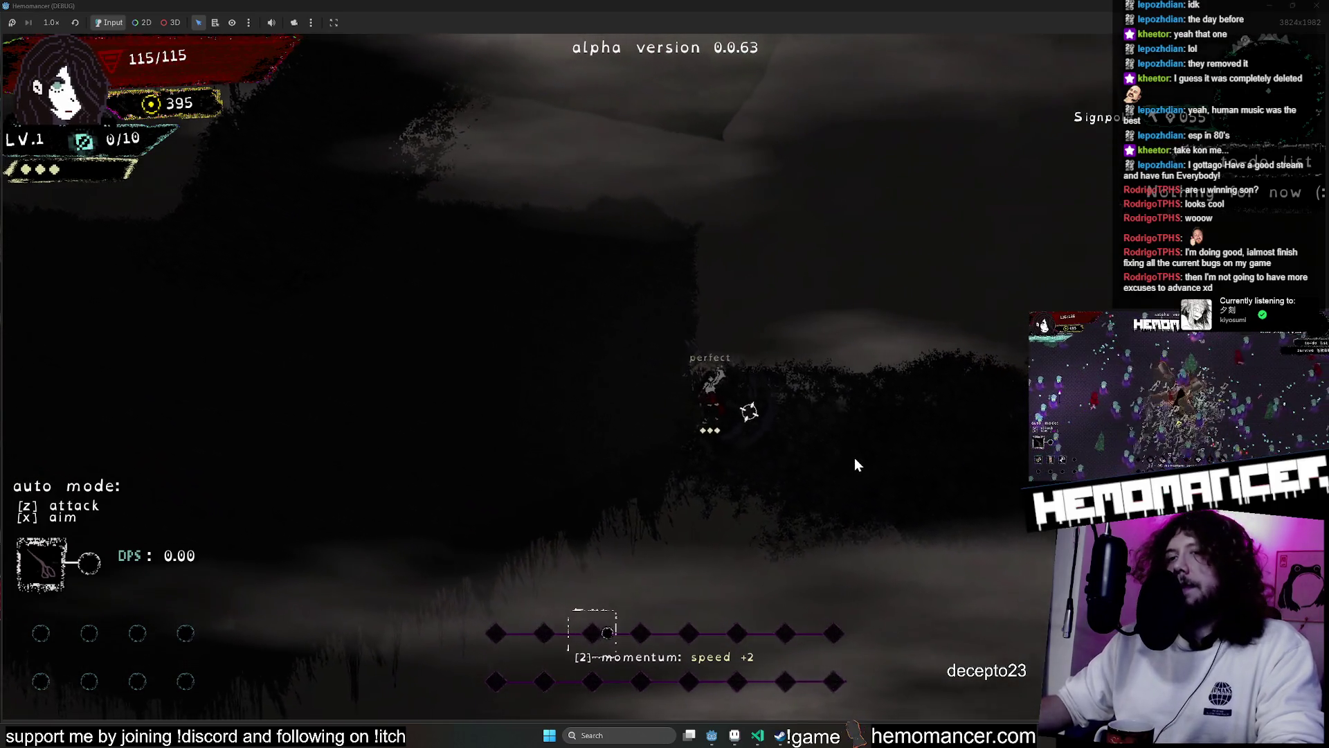
pyautogui.press('a')
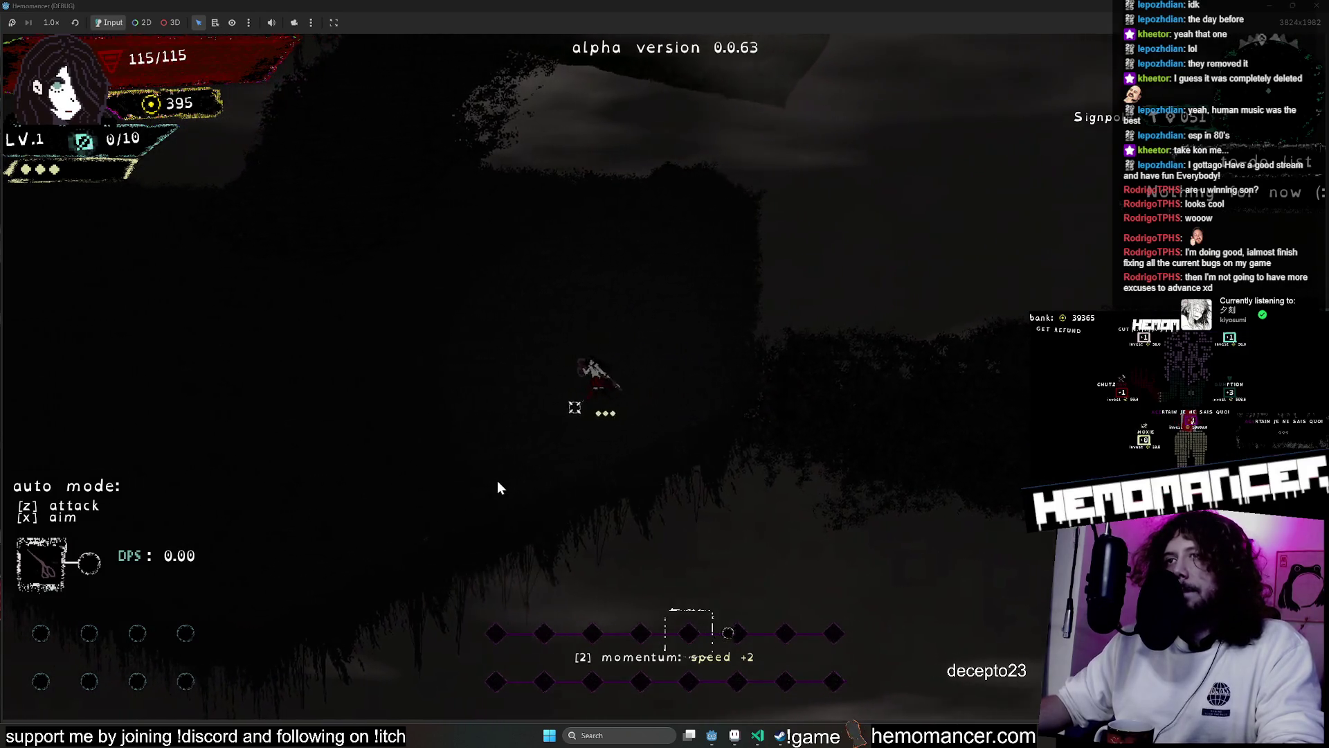
pyautogui.press('a')
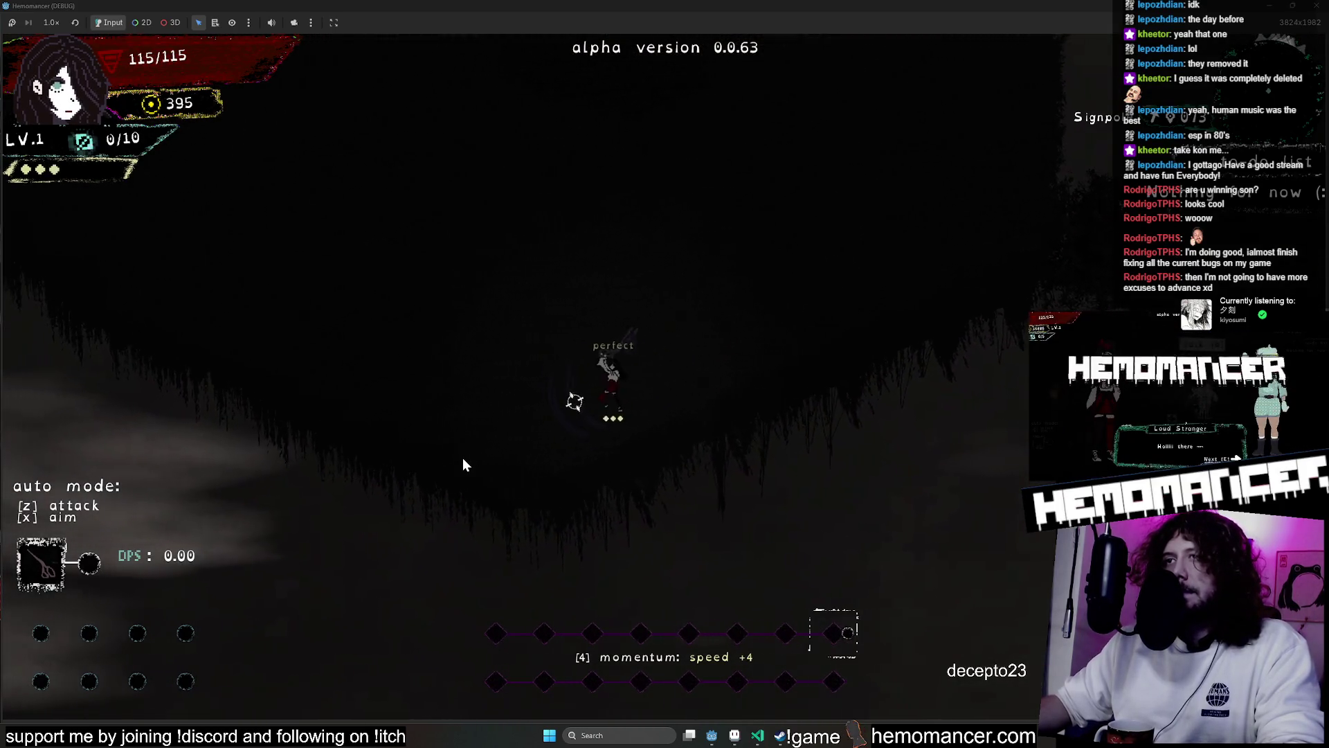
pyautogui.press('w')
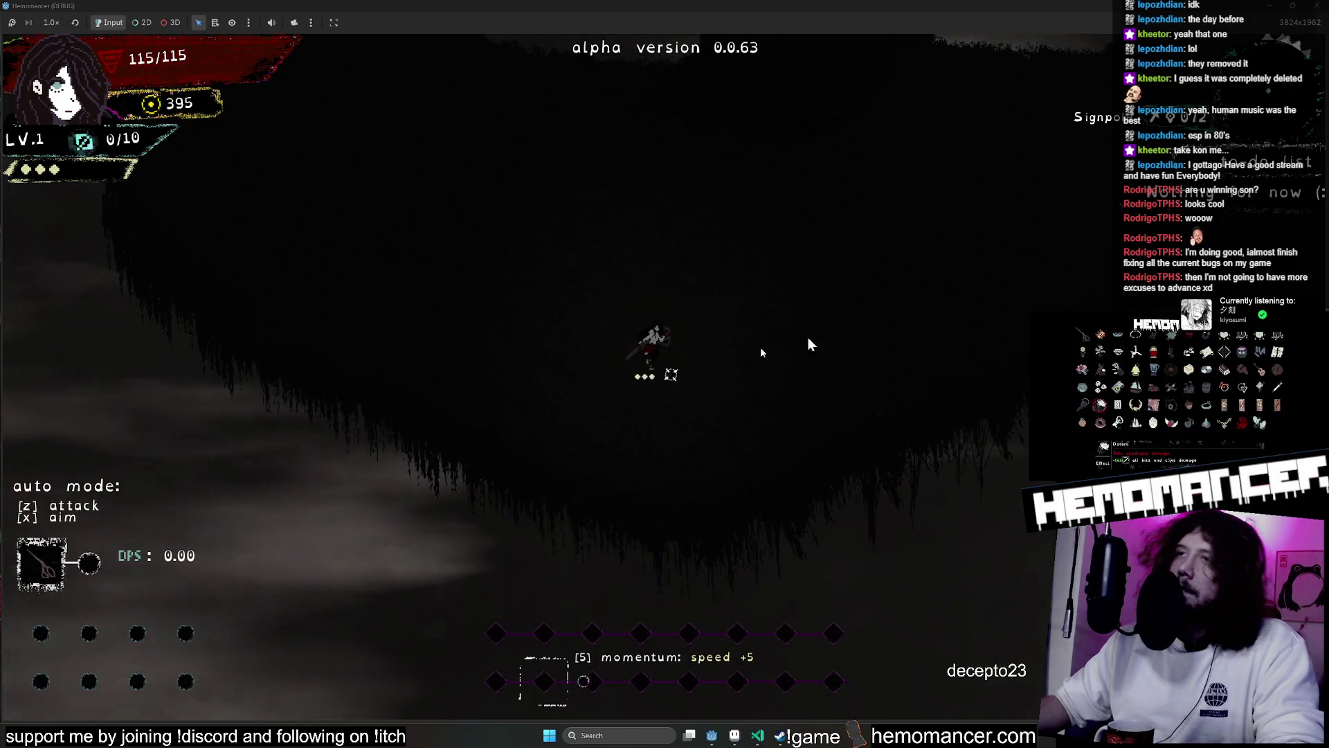
pyautogui.press('w')
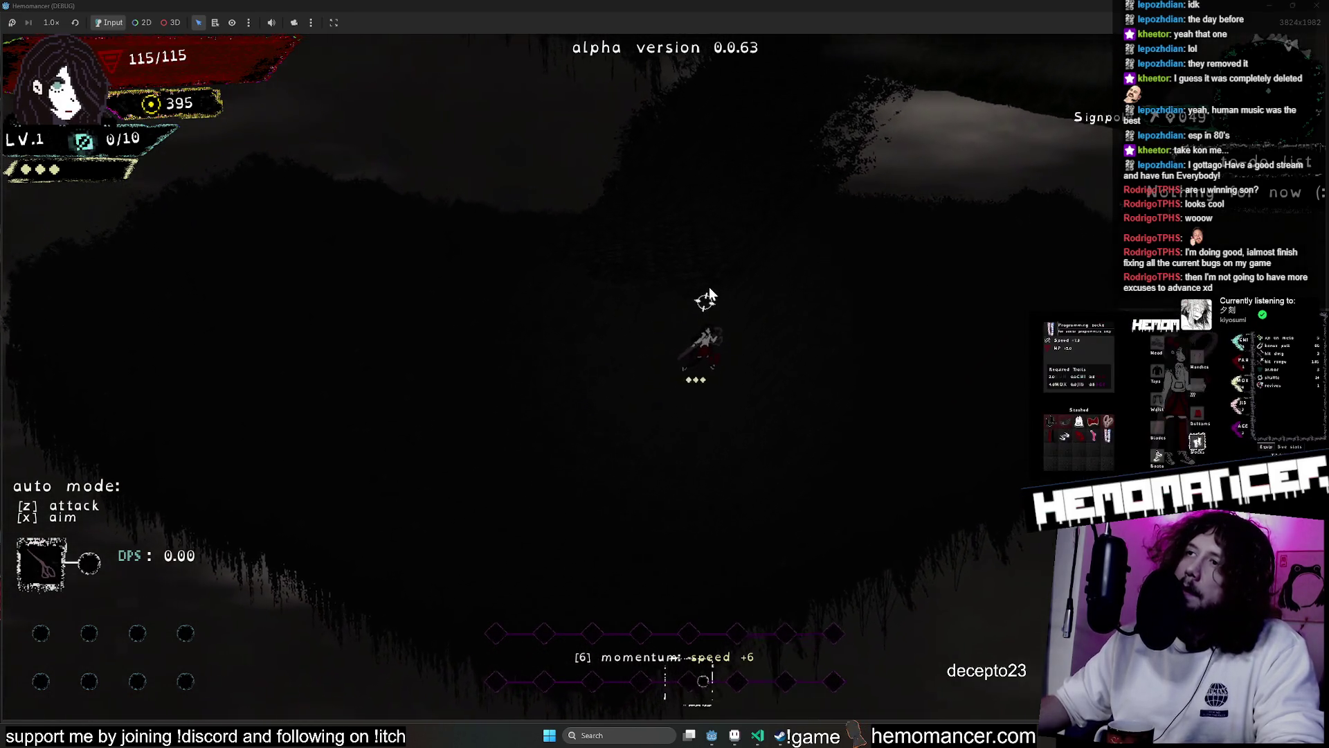
pyautogui.press('w')
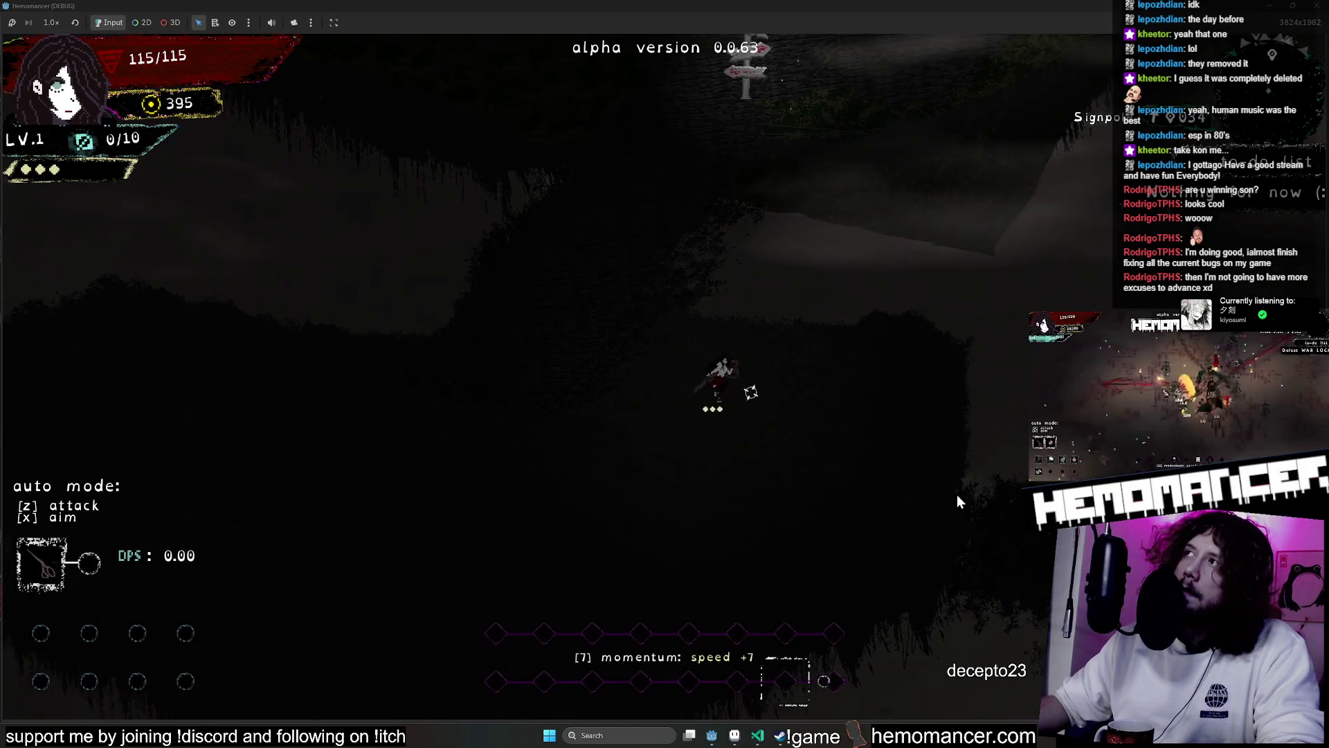
pyautogui.press('w')
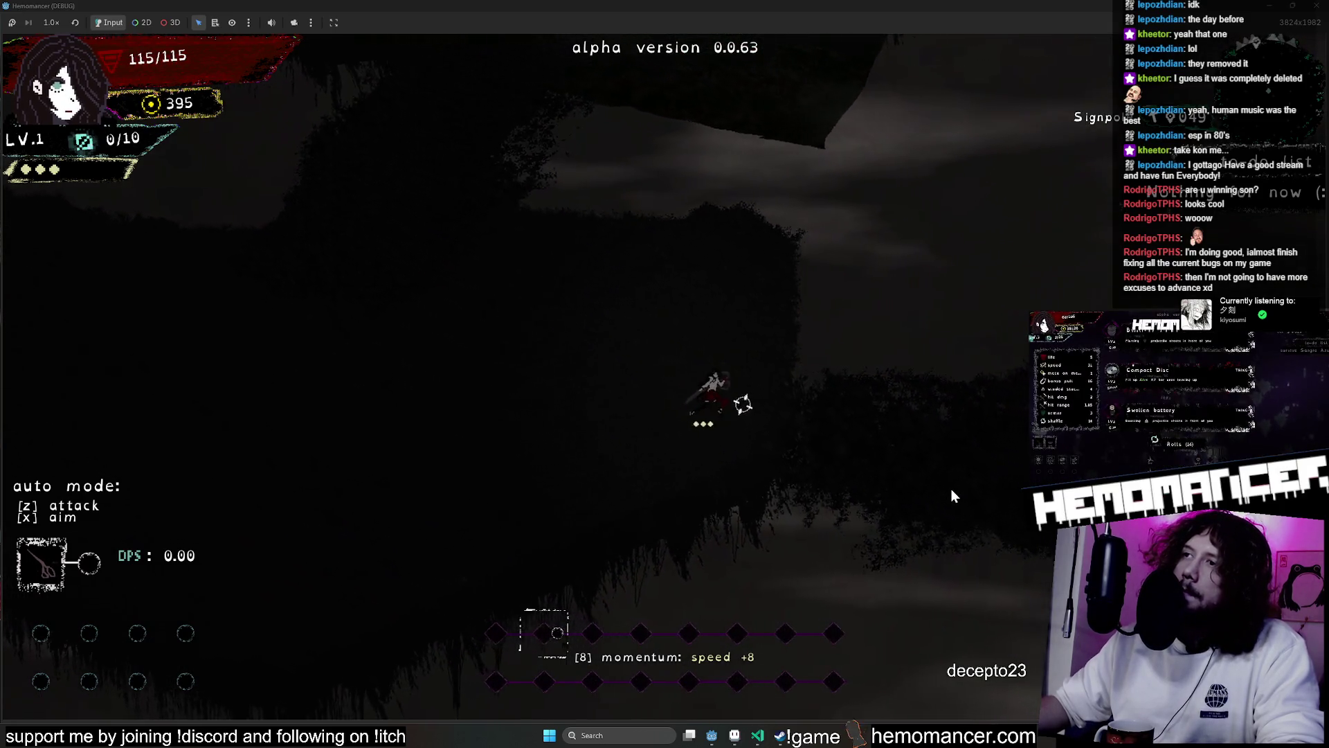
# Run right toward the Bookstore signpost, then walk back left through the fog to the signpost
pyautogui.press('d')
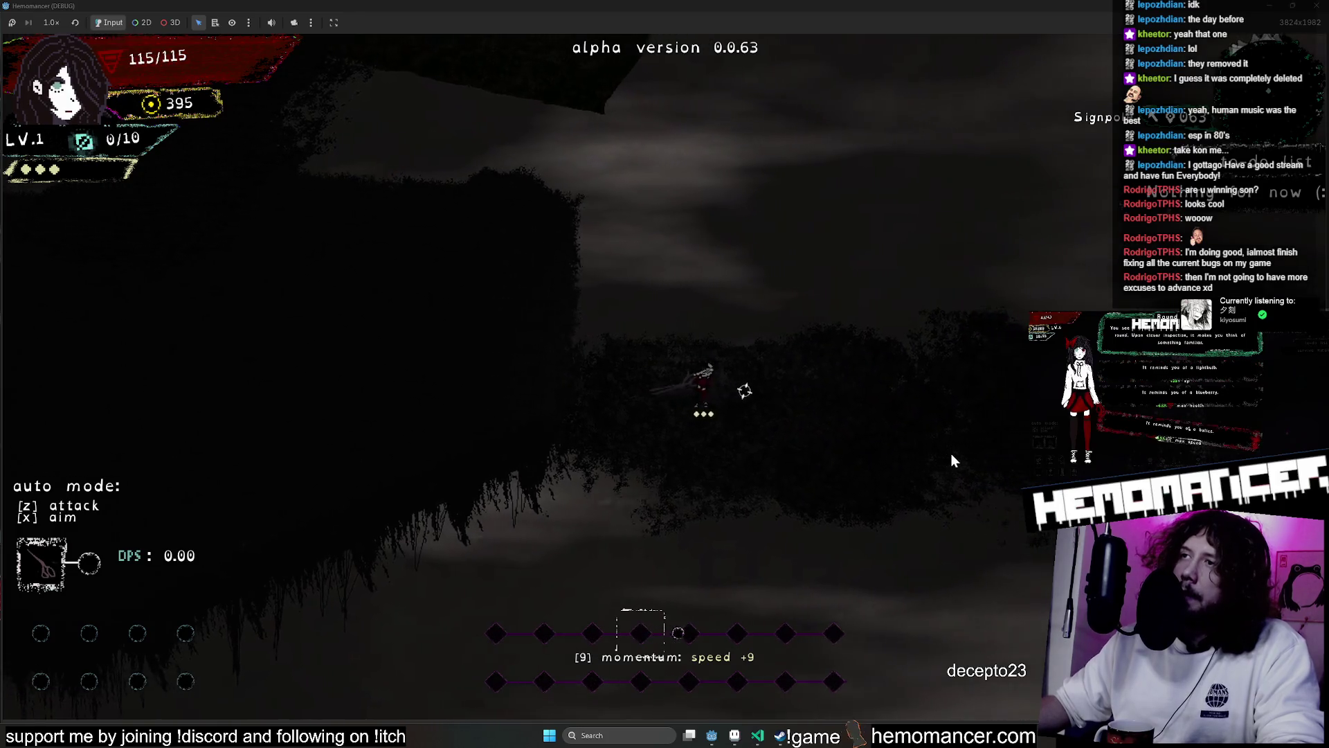
pyautogui.press('d')
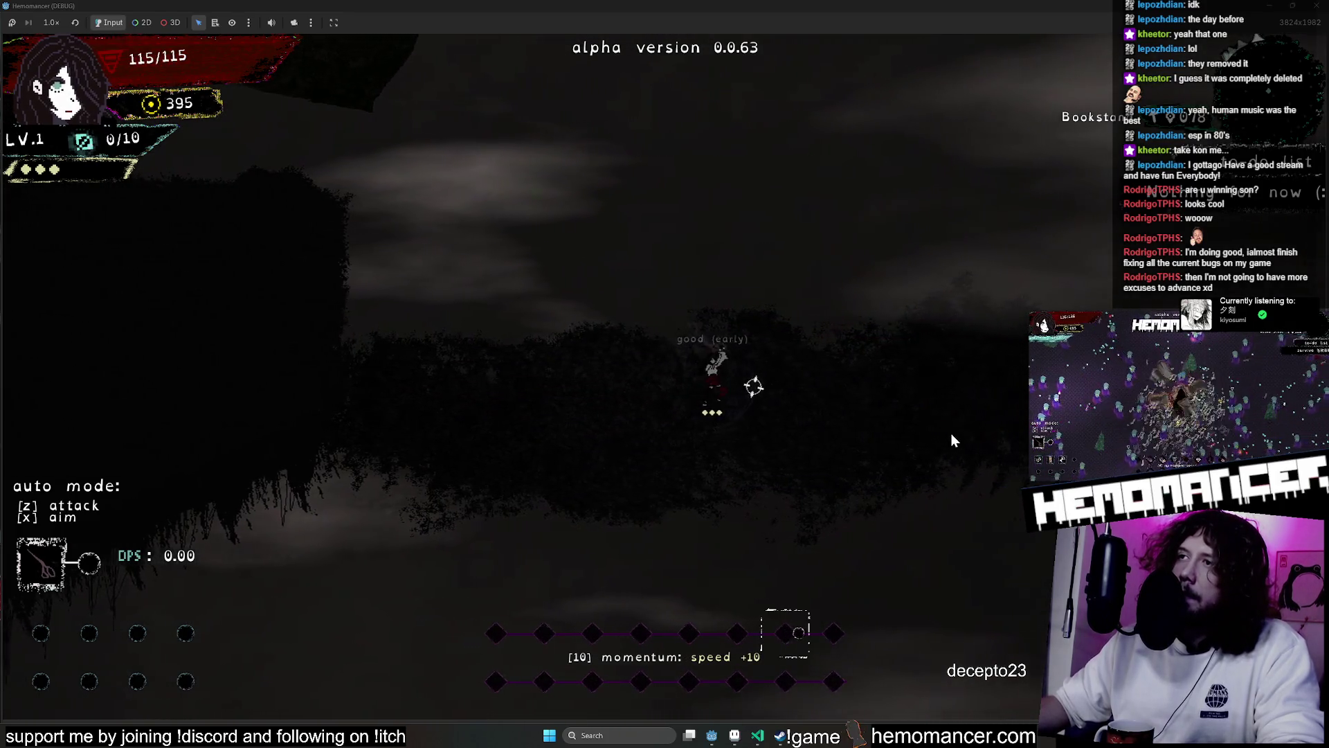
pyautogui.press('d')
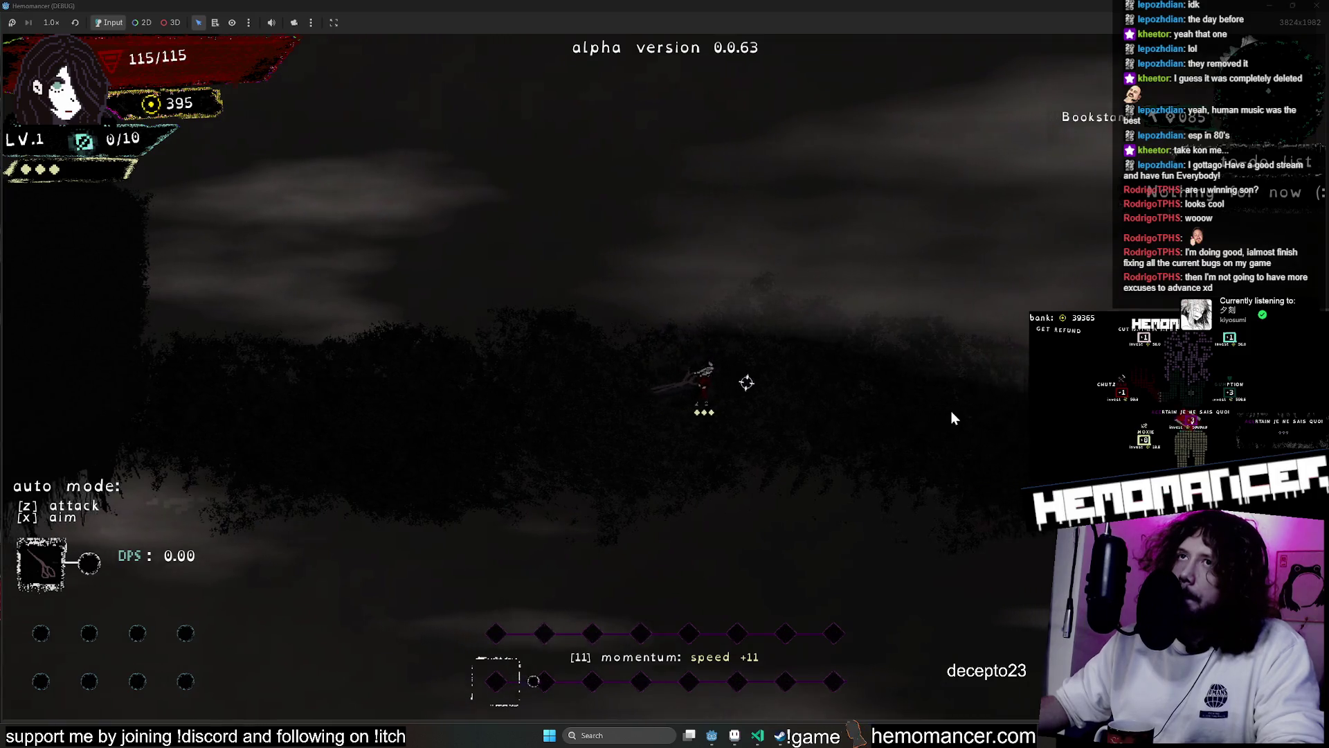
pyautogui.press('d')
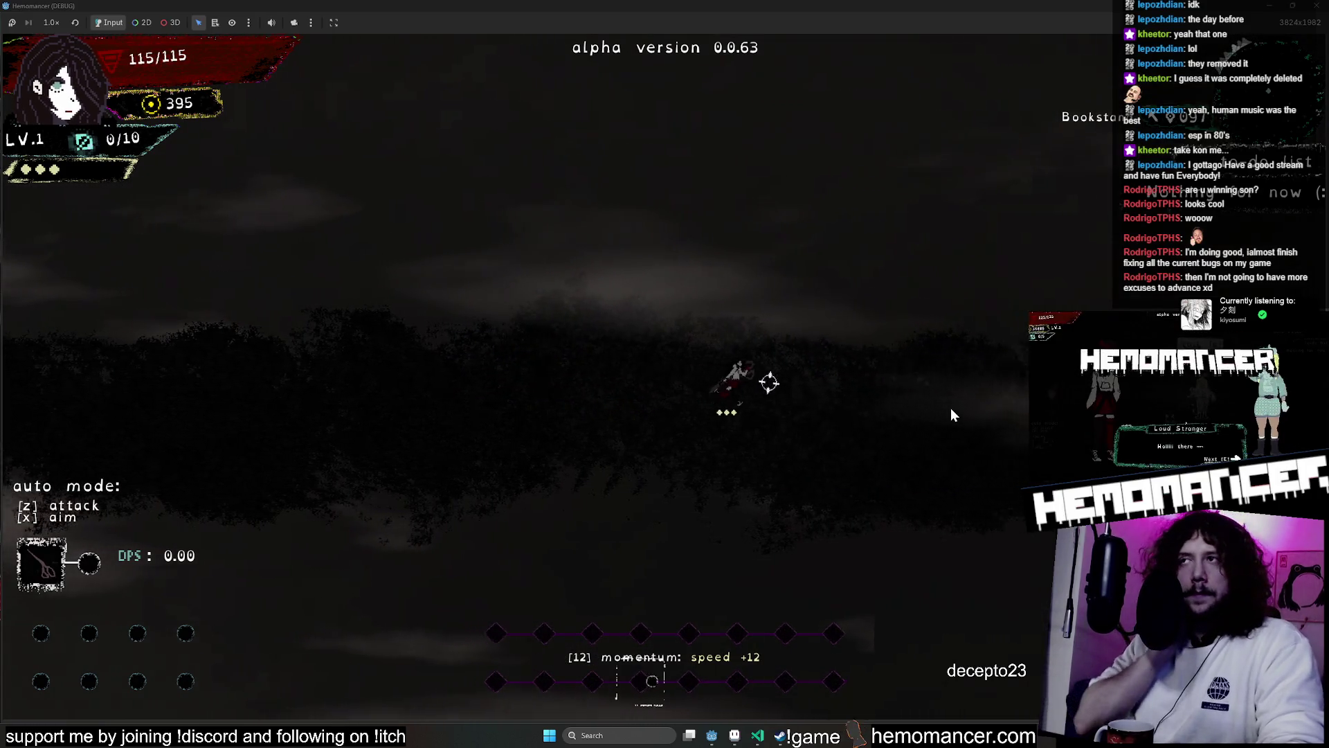
pyautogui.press('d')
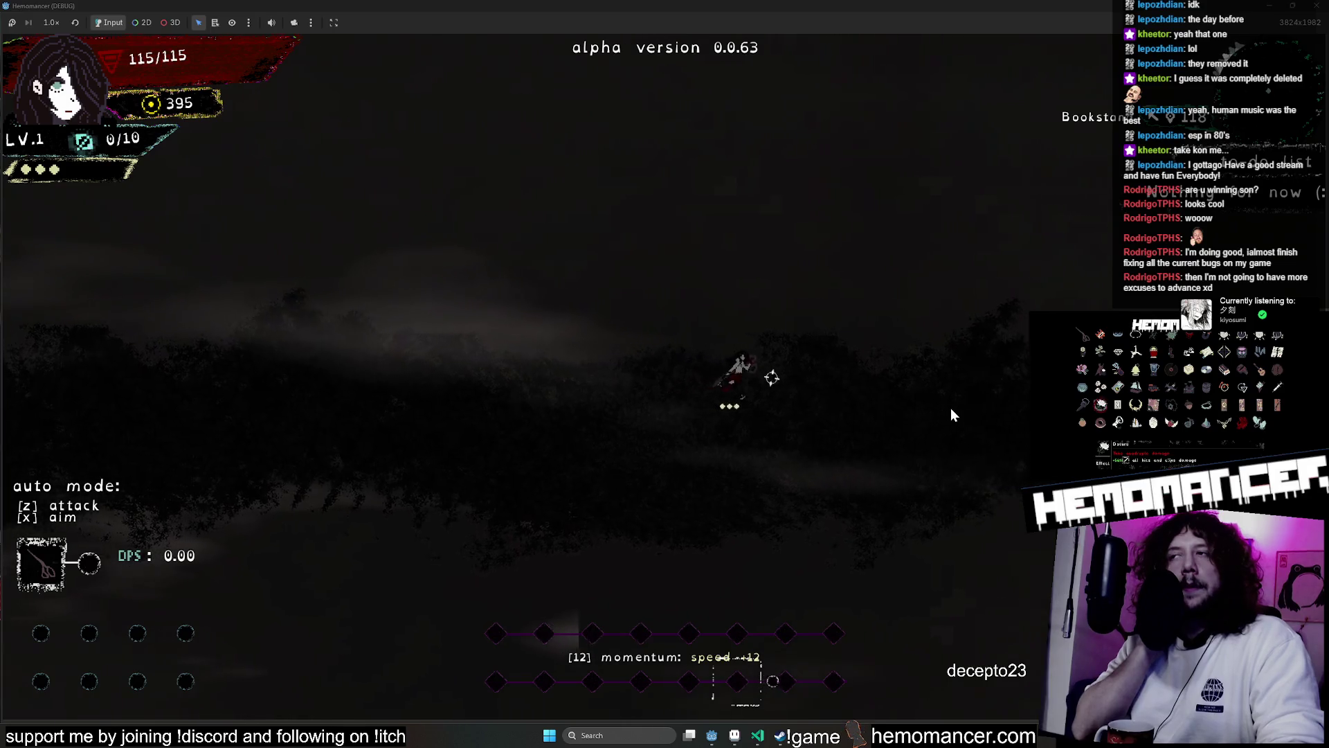
pyautogui.press('a')
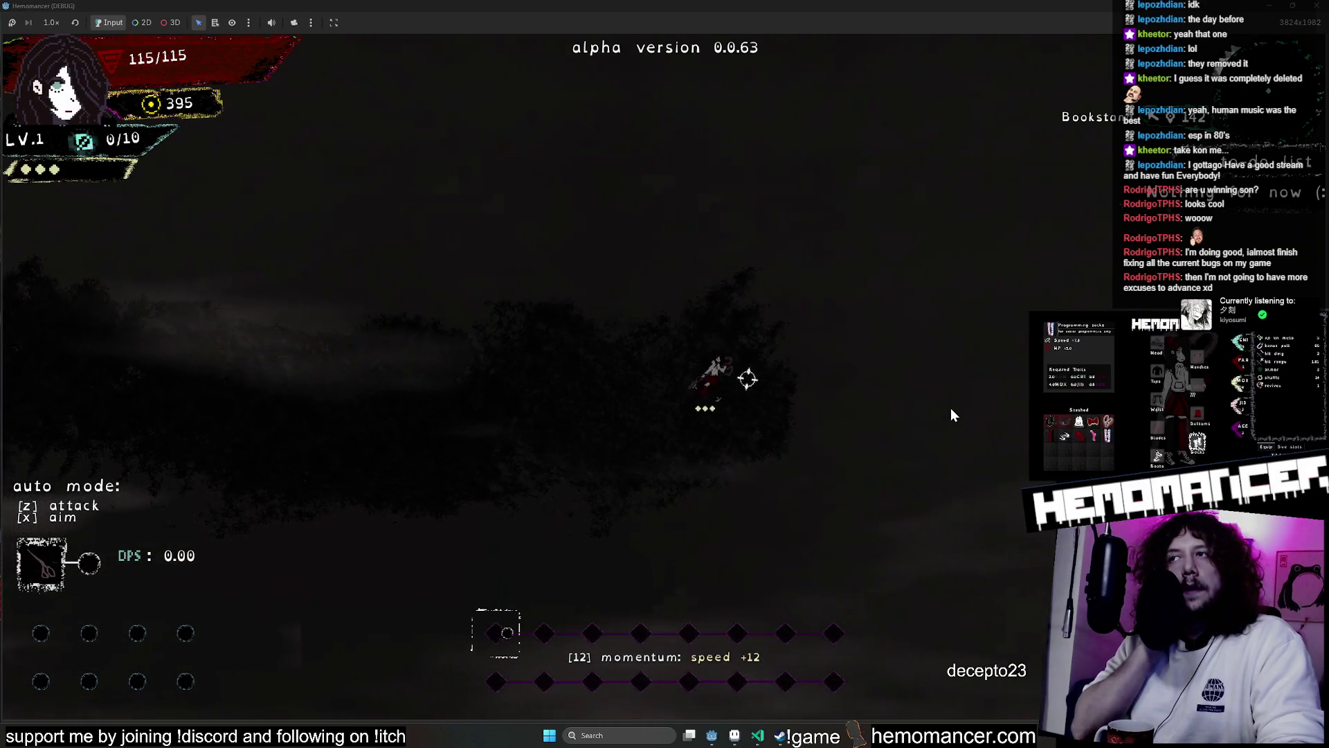
pyautogui.press('a')
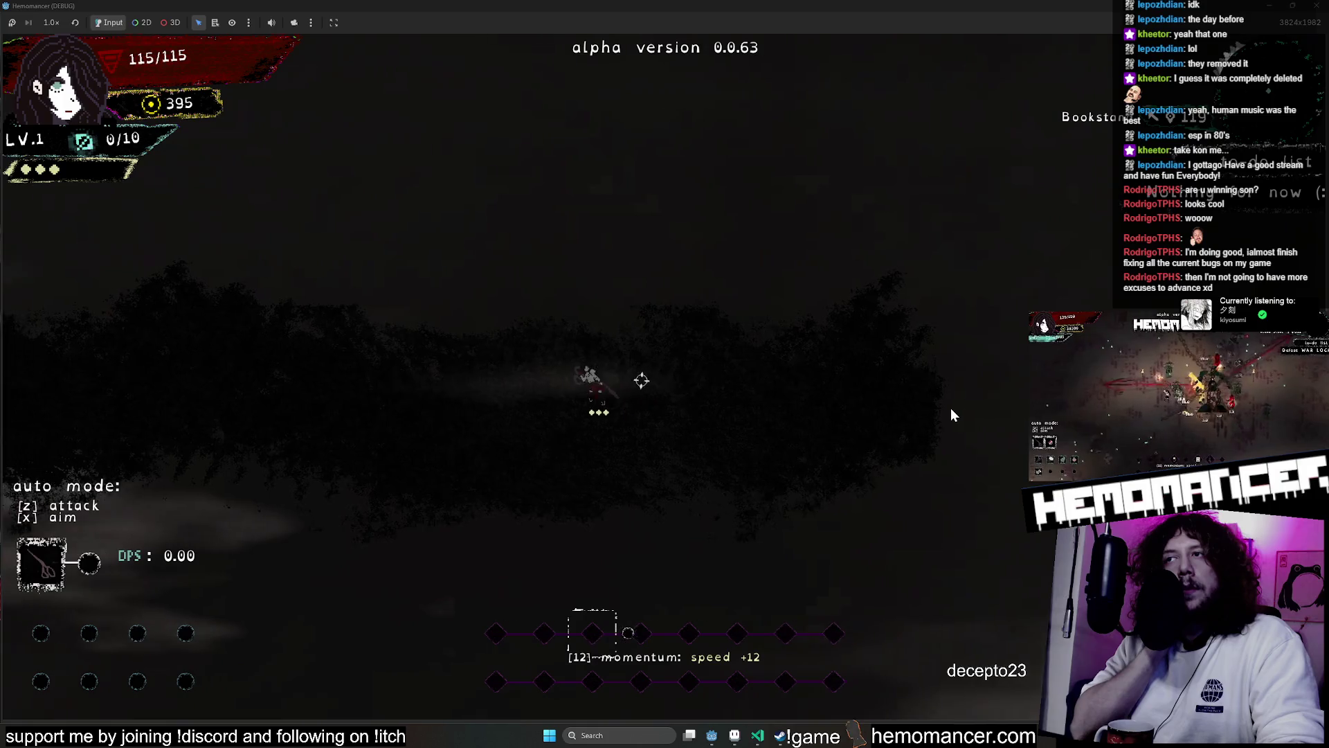
pyautogui.press('a')
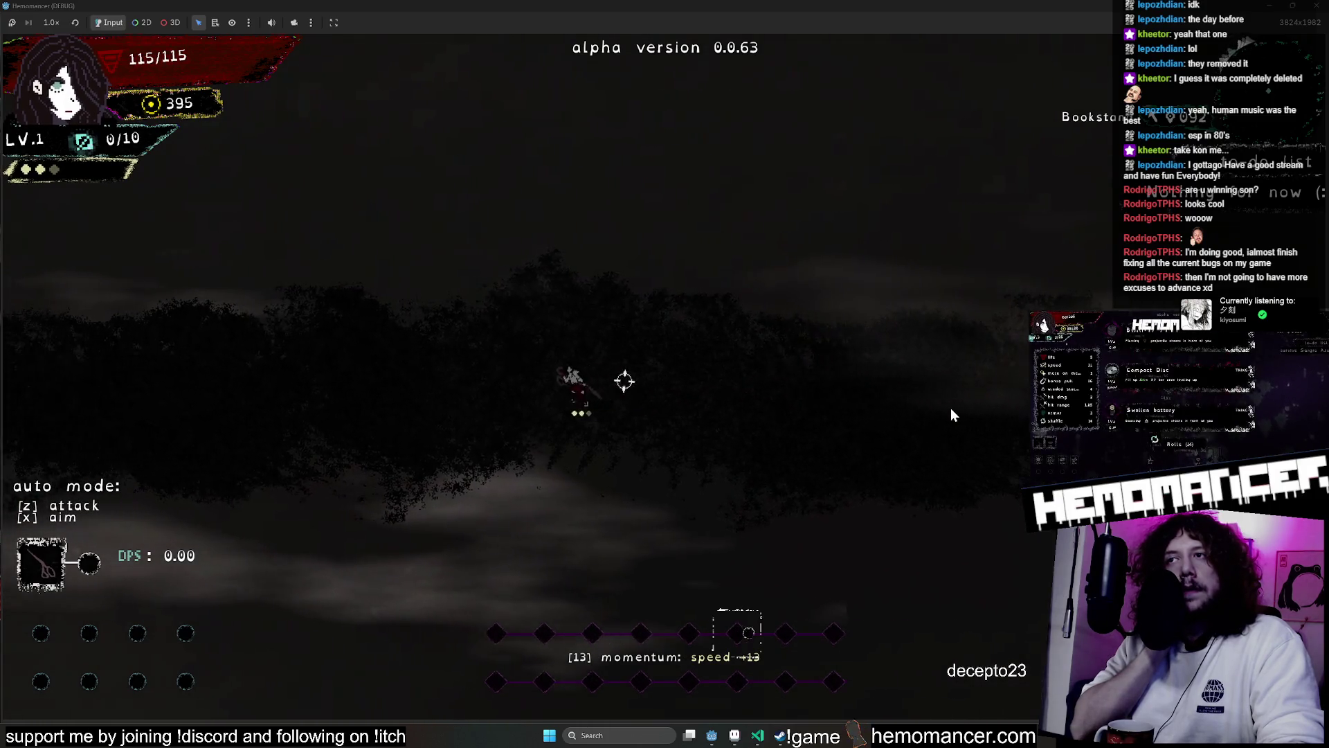
pyautogui.press('a')
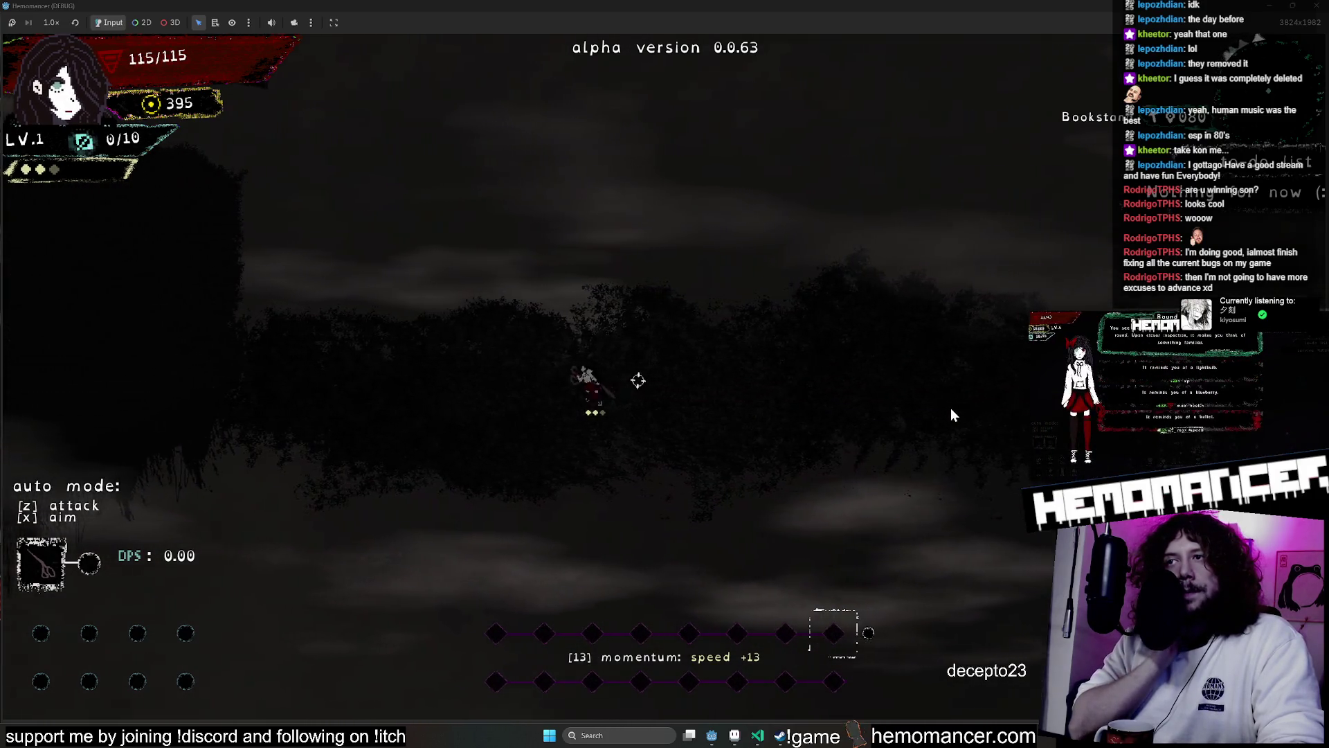
pyautogui.press('a')
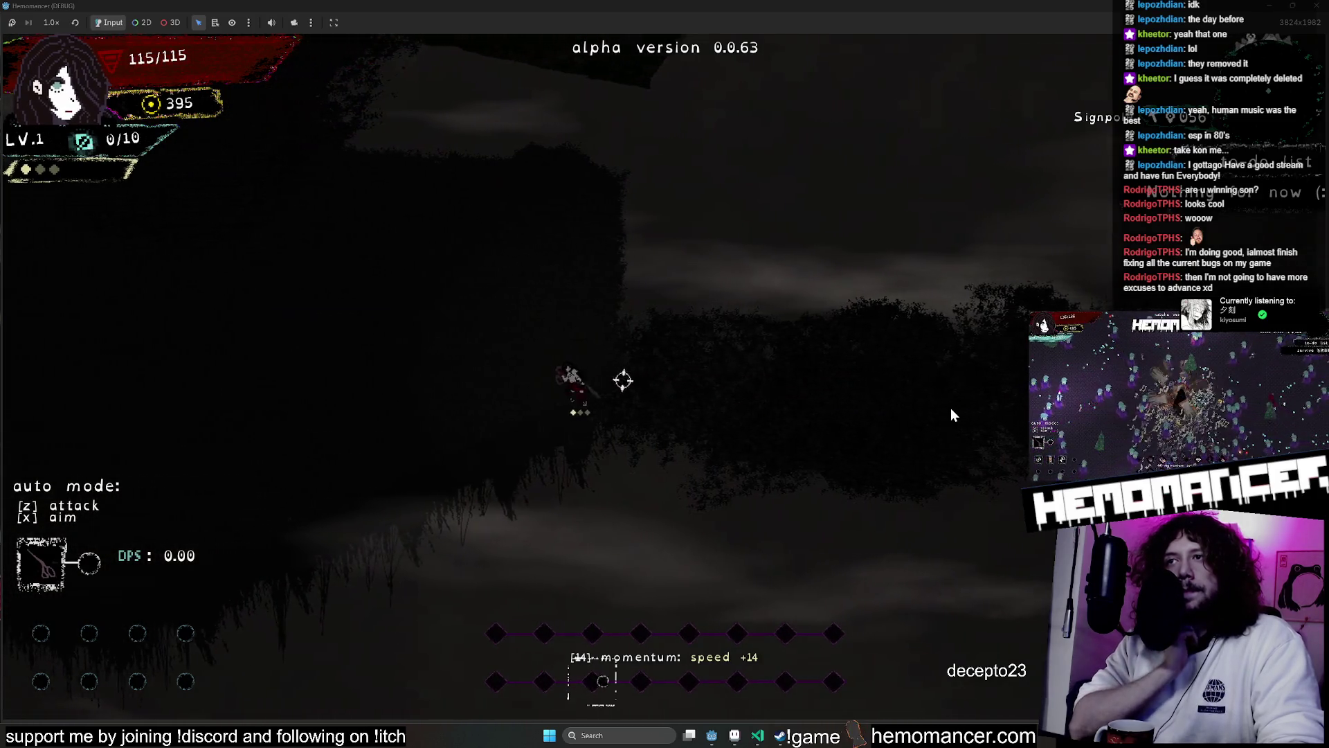
pyautogui.press('a')
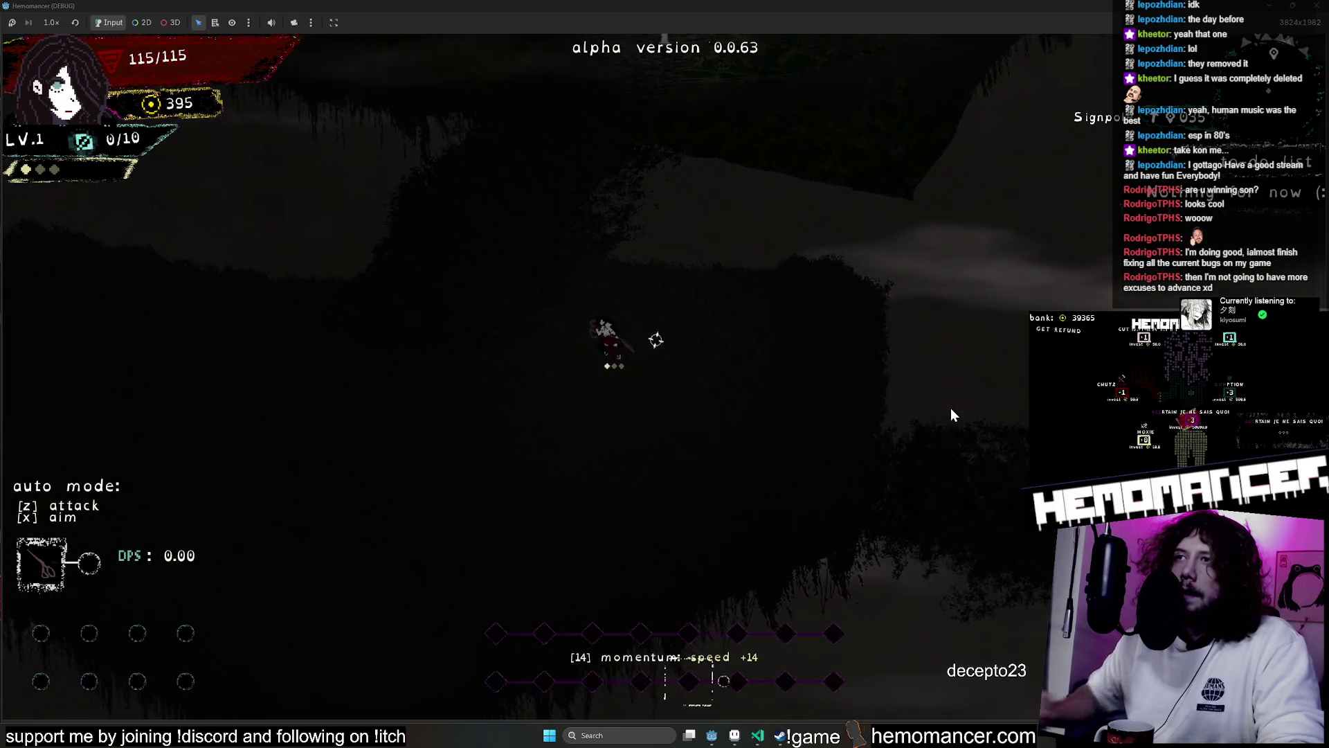
# Walk up past the furniture, right past the wardrobe, and climb the ramp into the fog
pyautogui.press('w')
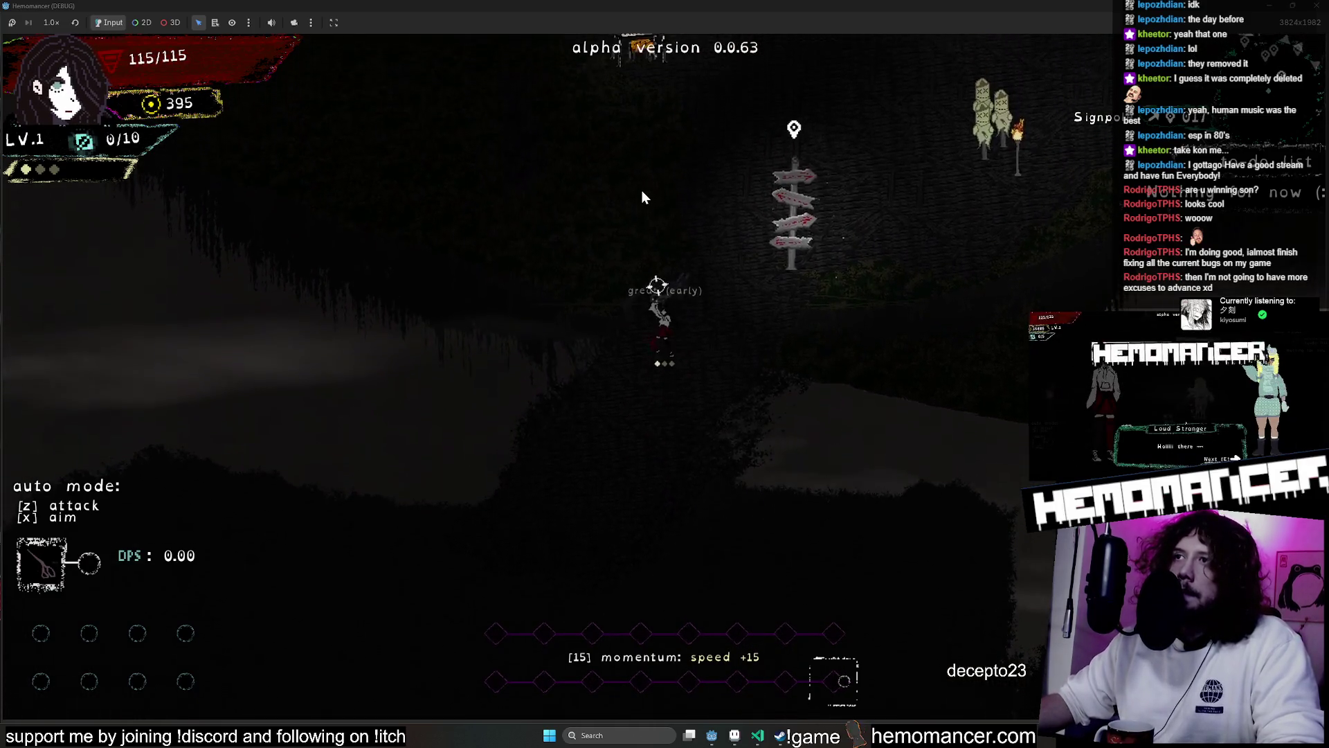
pyautogui.press('w')
pyautogui.press('a')
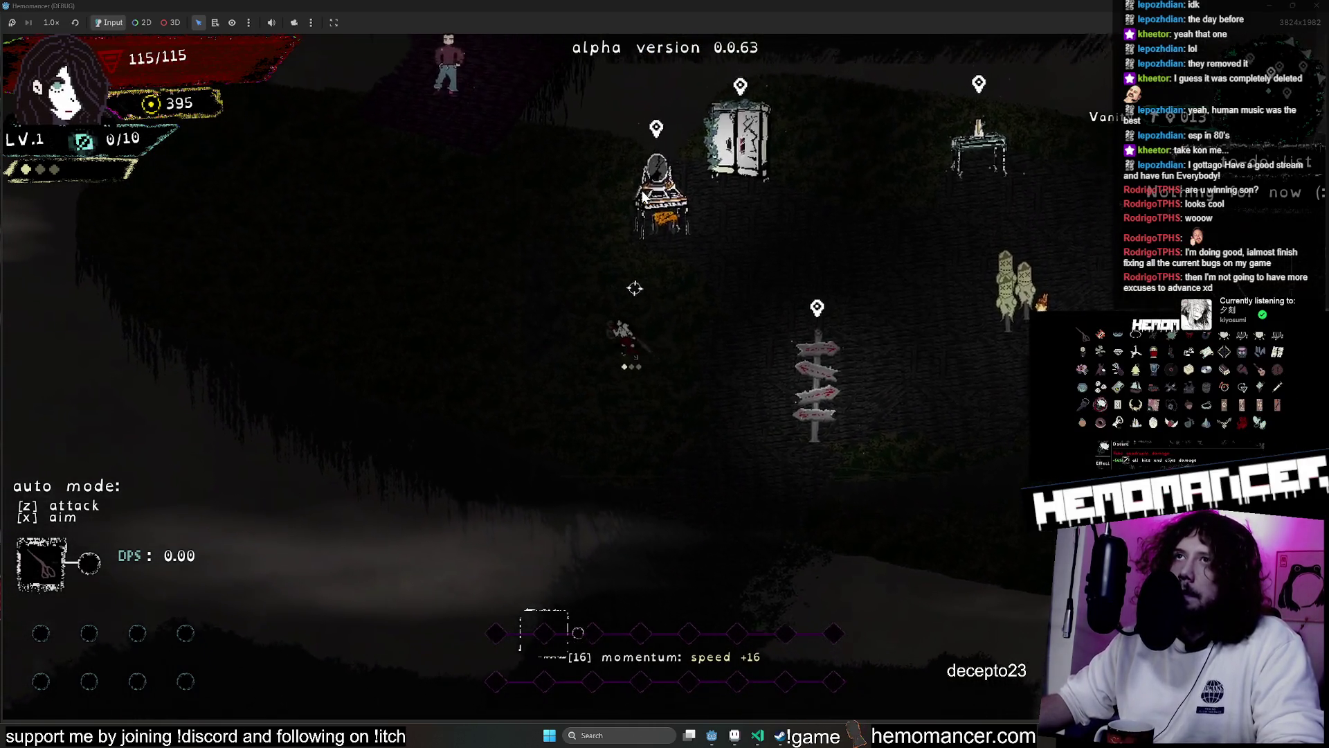
pyautogui.press('w')
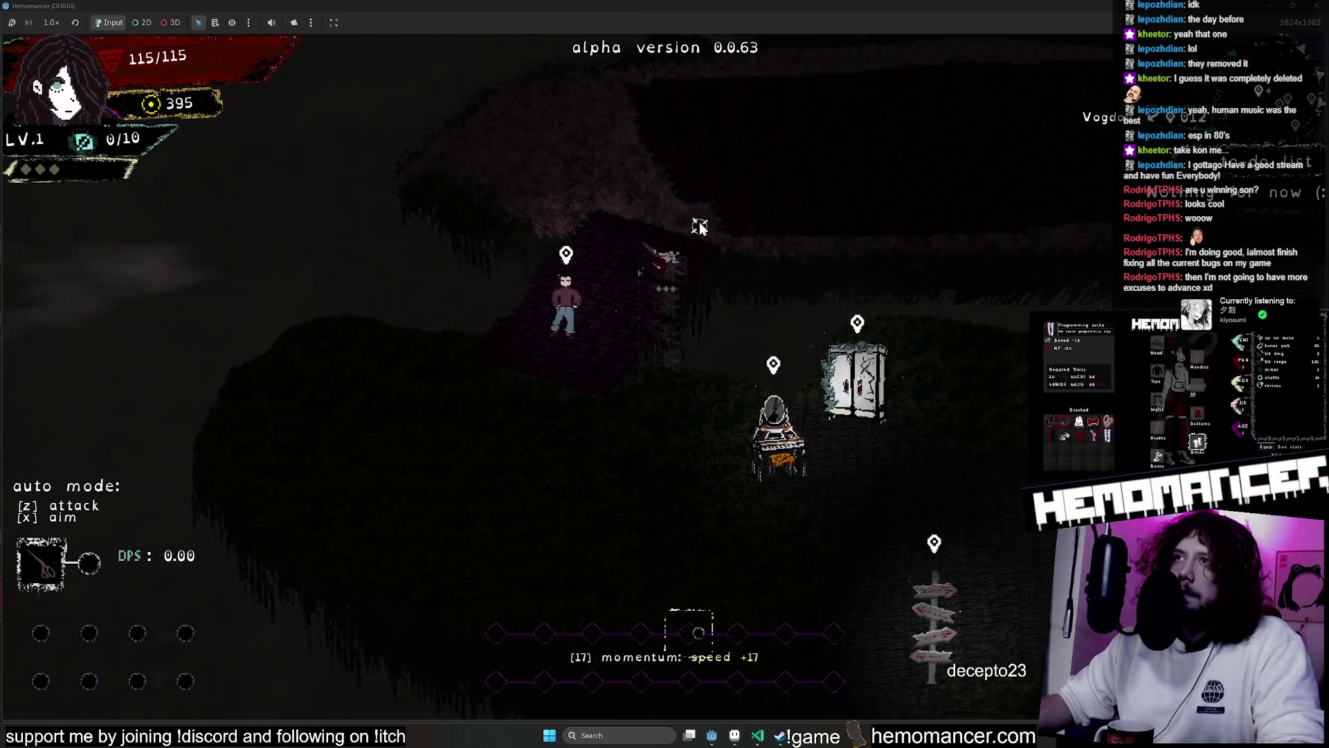
pyautogui.press('d')
pyautogui.press('d')
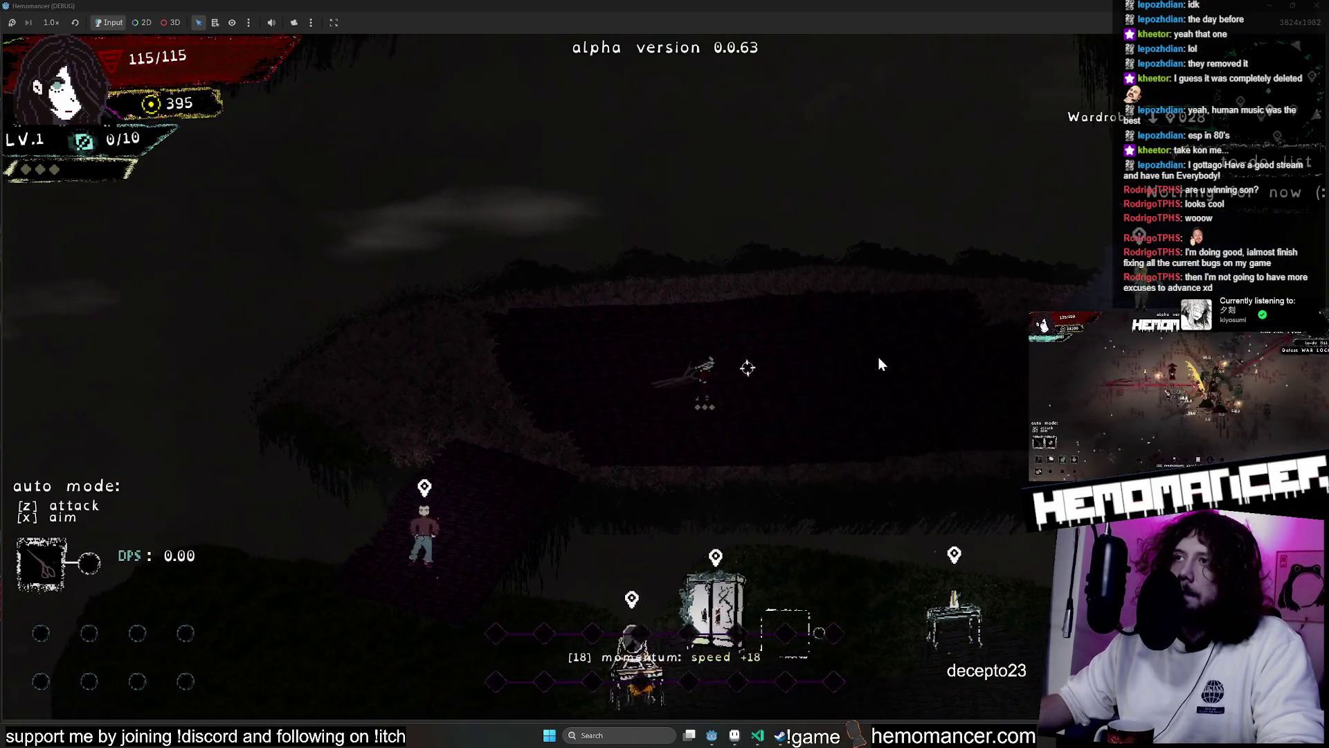
pyautogui.press('d')
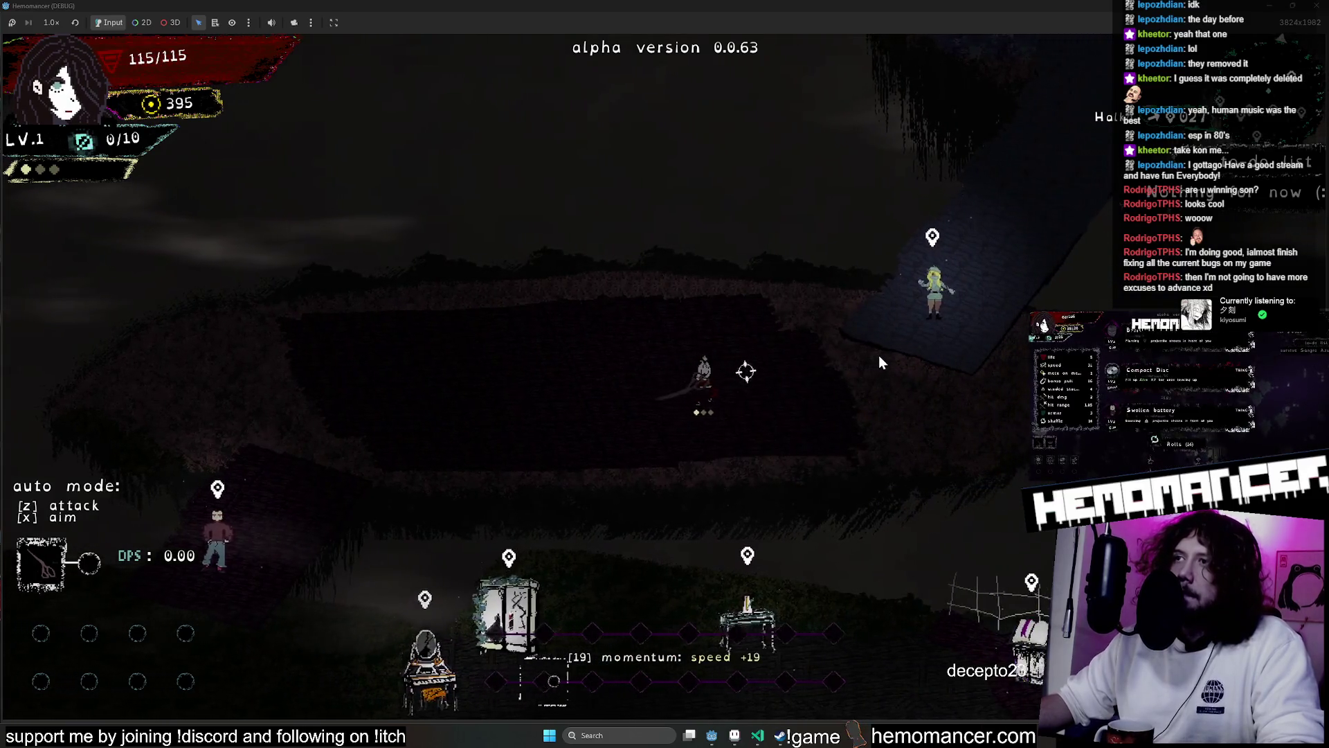
pyautogui.press('d')
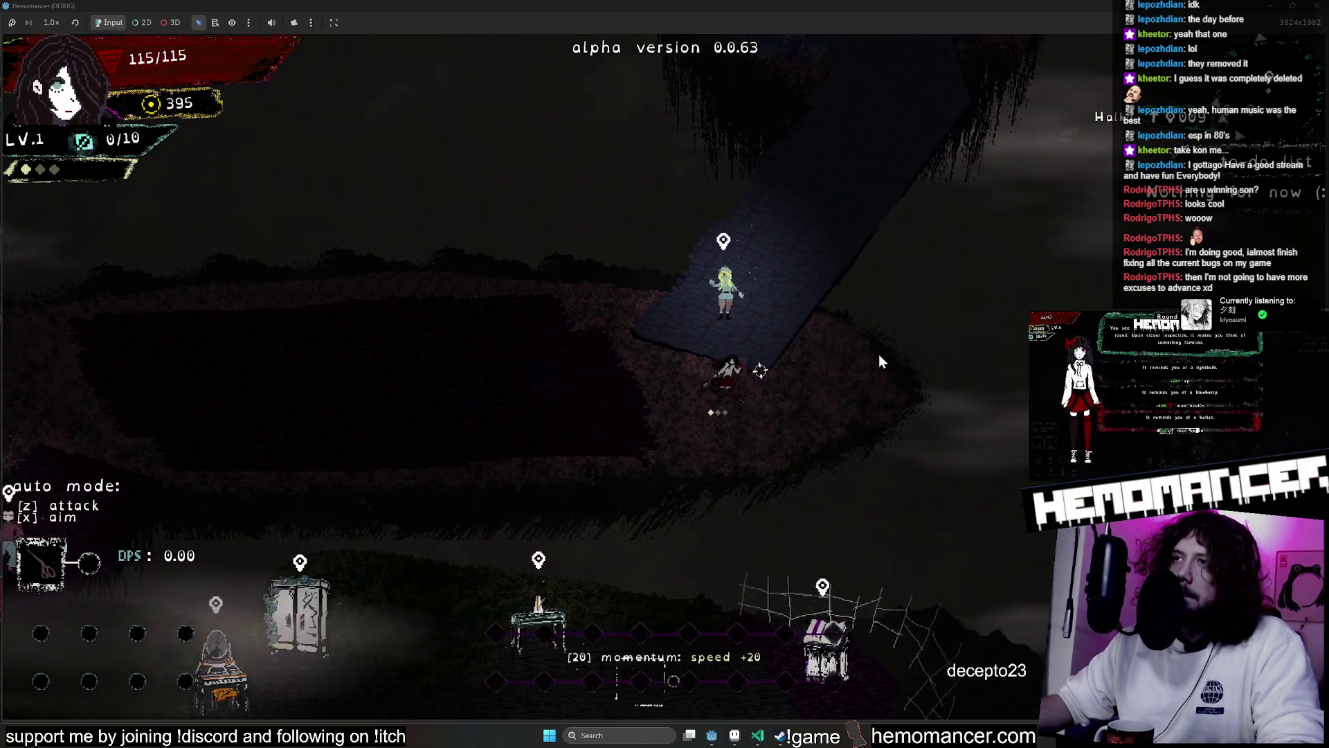
pyautogui.press('w')
pyautogui.press('w')
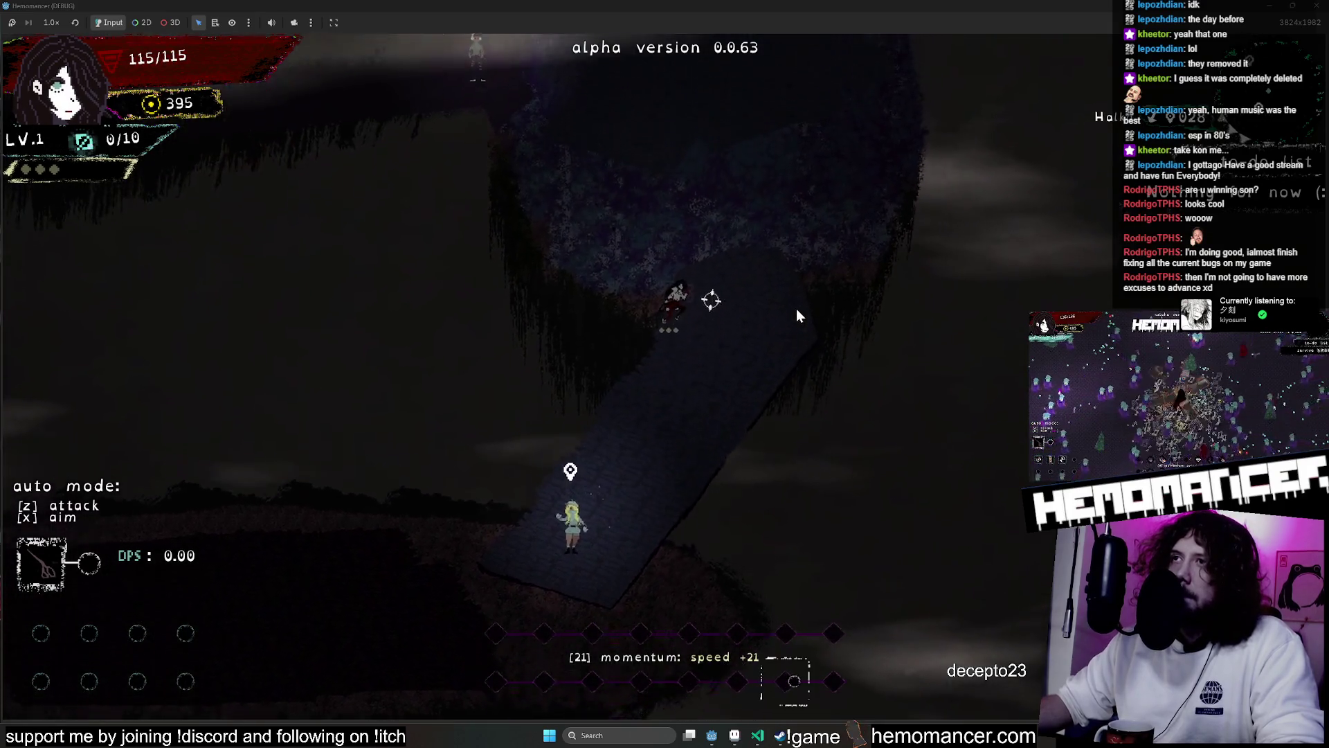
pyautogui.press('w')
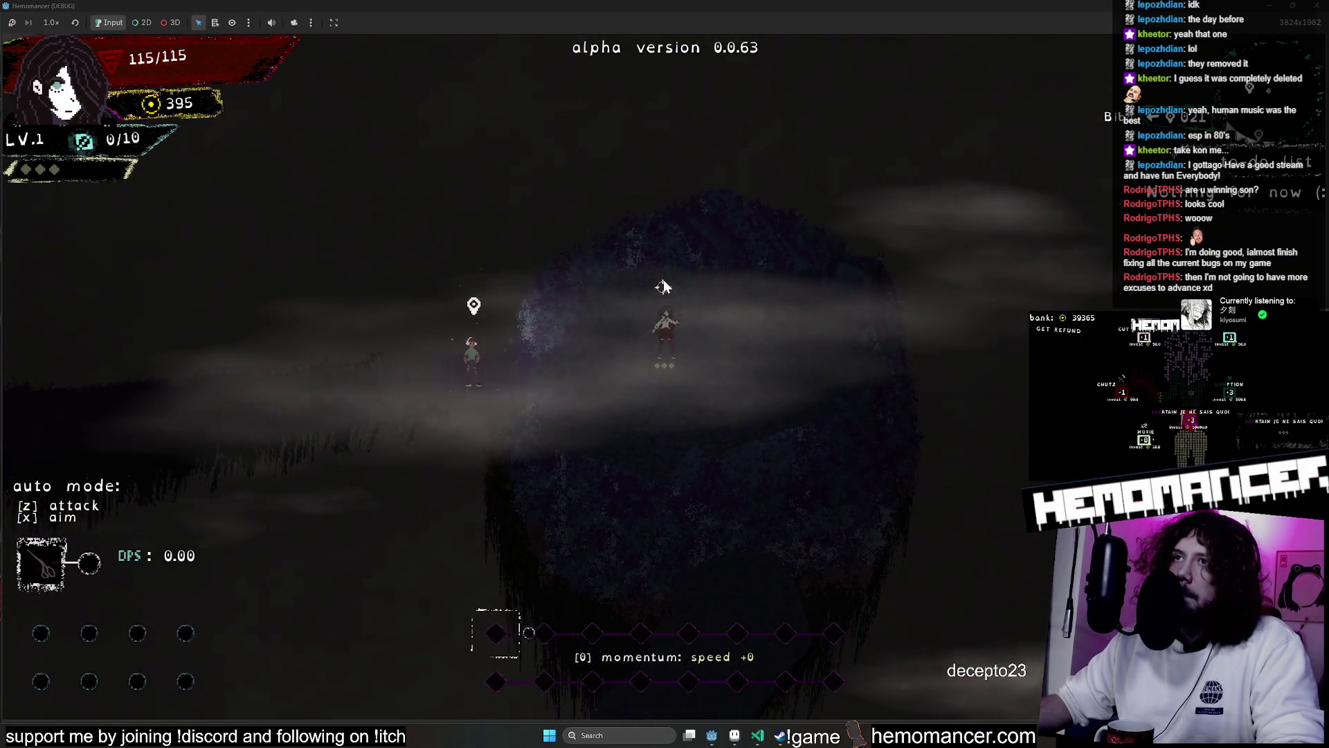
# Walk back down the ramp past the NPC toward the signpost, then stop the run with F8
pyautogui.press('d')
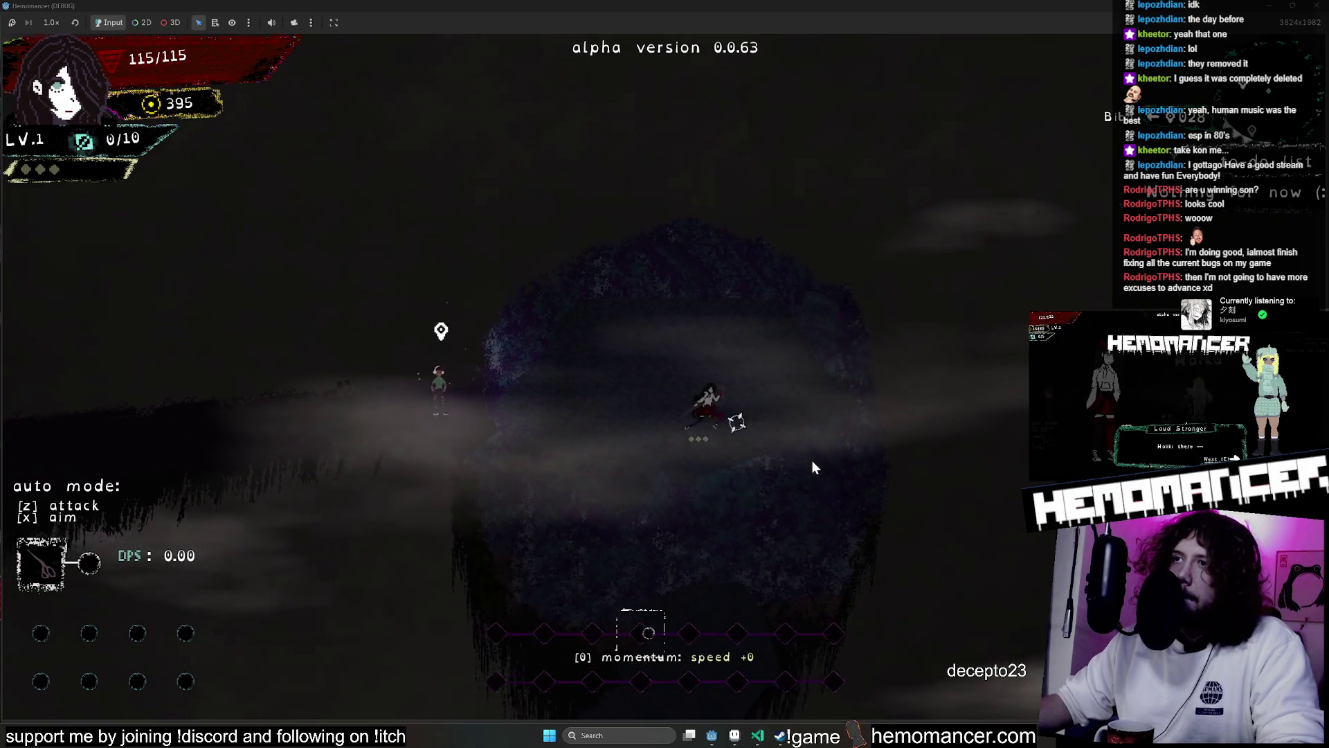
pyautogui.press('s')
pyautogui.press('s')
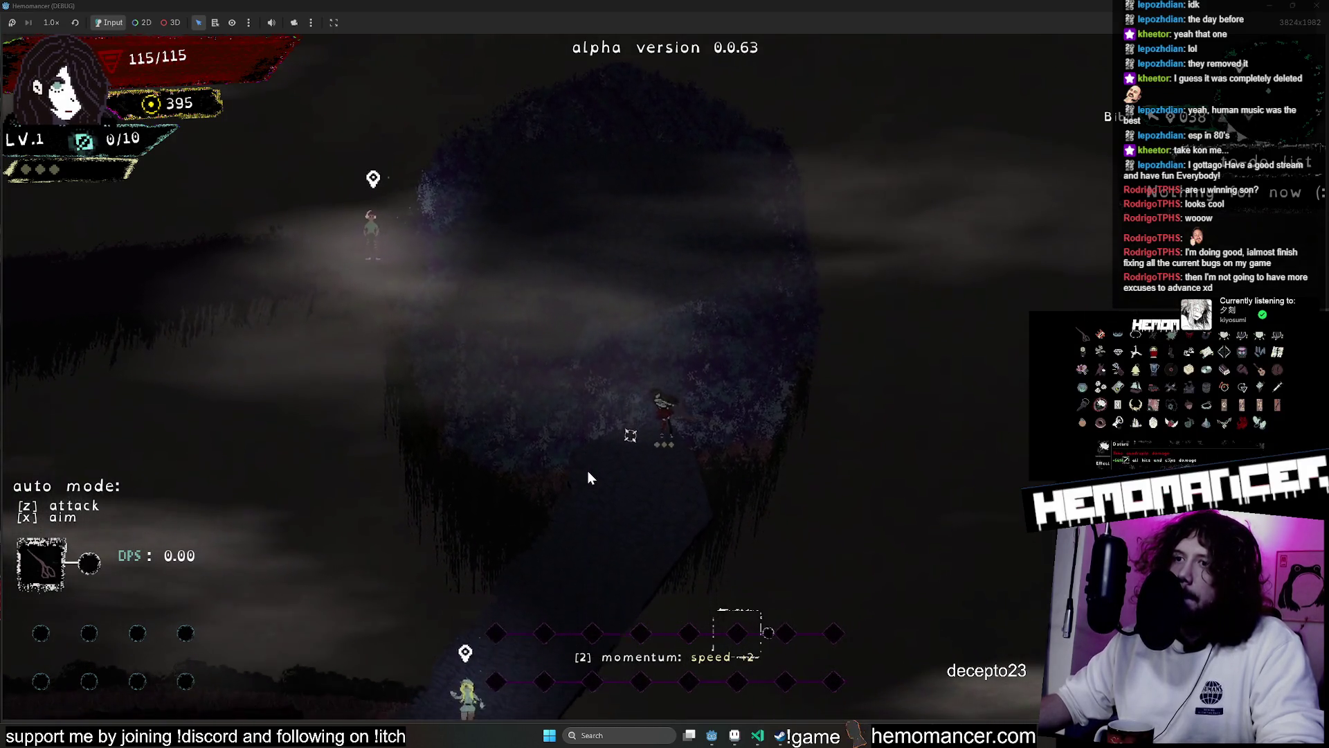
pyautogui.press('s')
pyautogui.press('a')
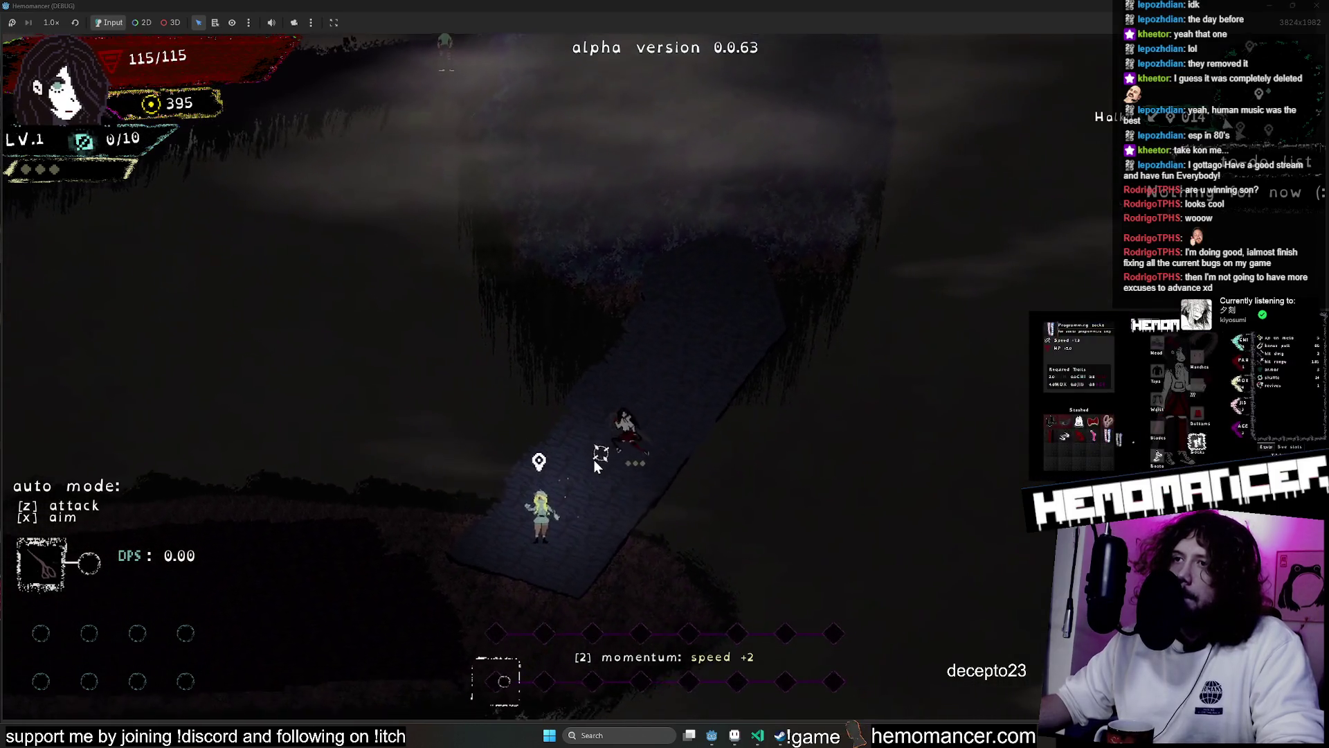
pyautogui.press('s')
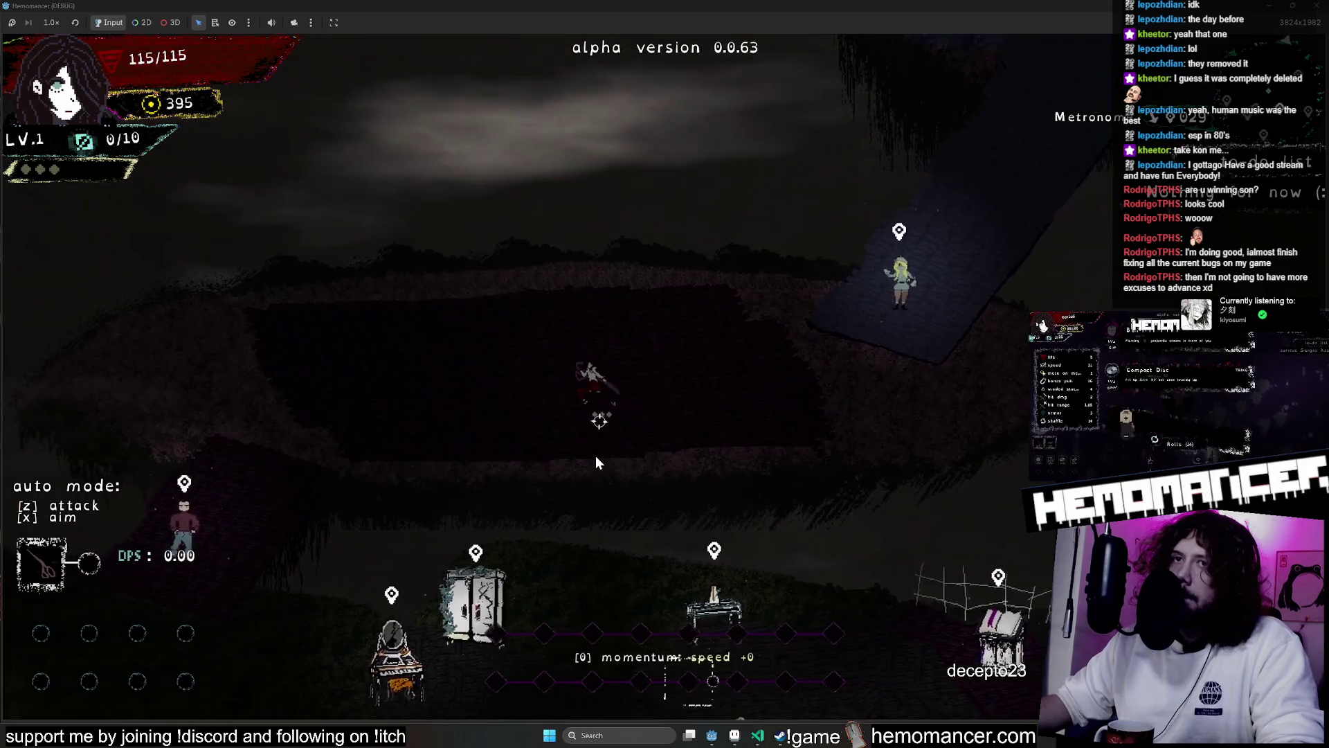
pyautogui.press('a')
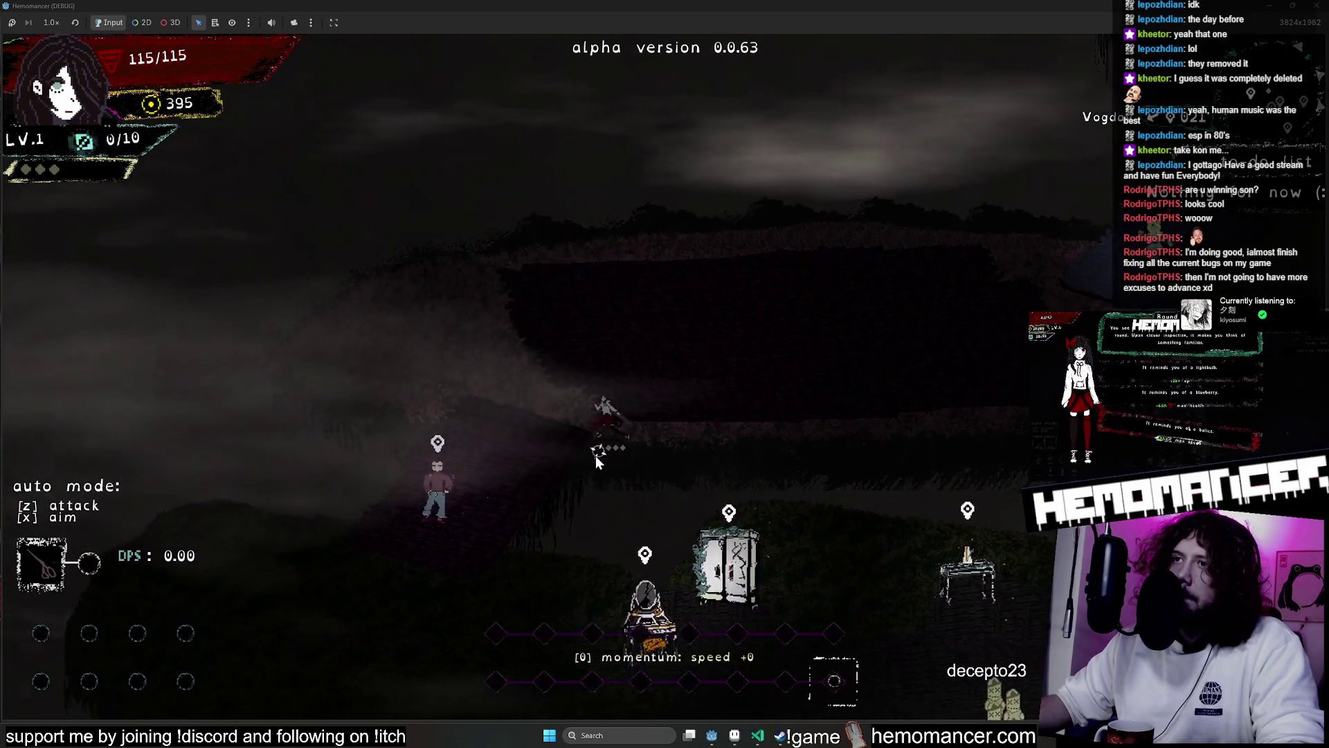
pyautogui.press('s')
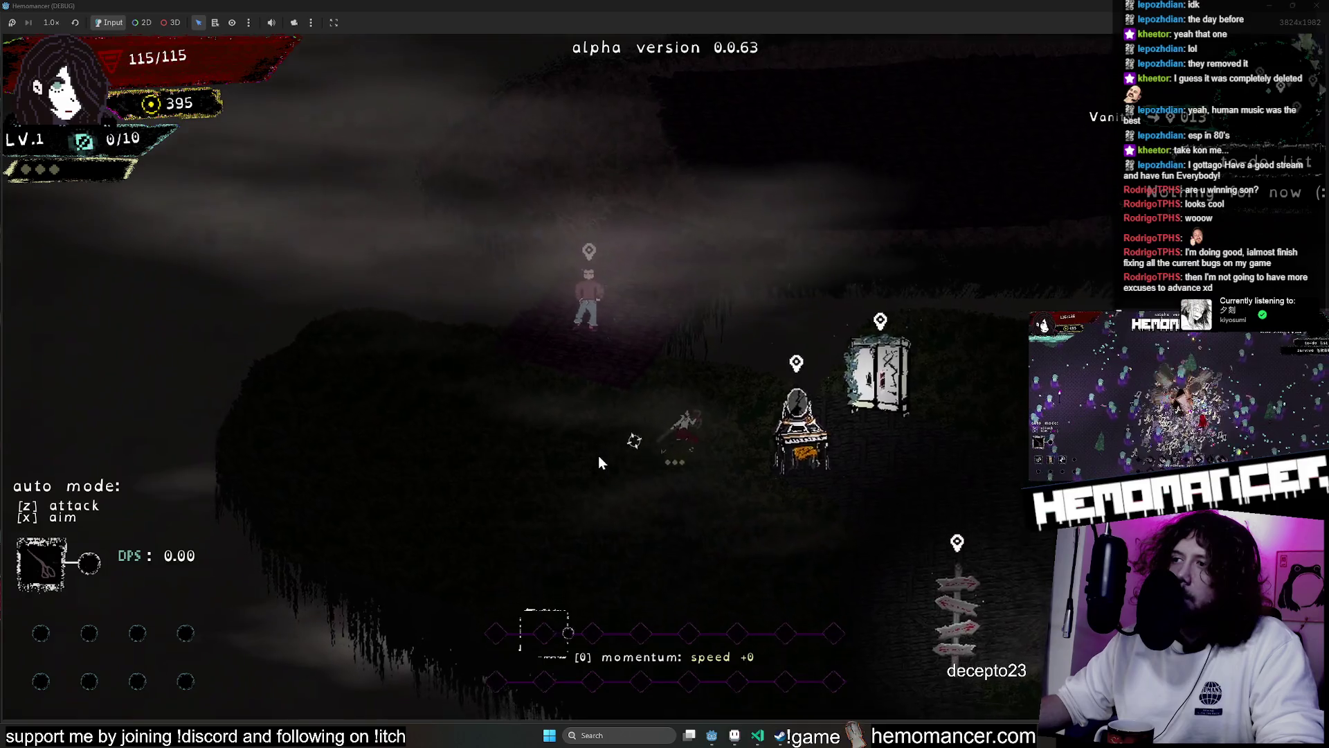
pyautogui.press('s')
pyautogui.press('d')
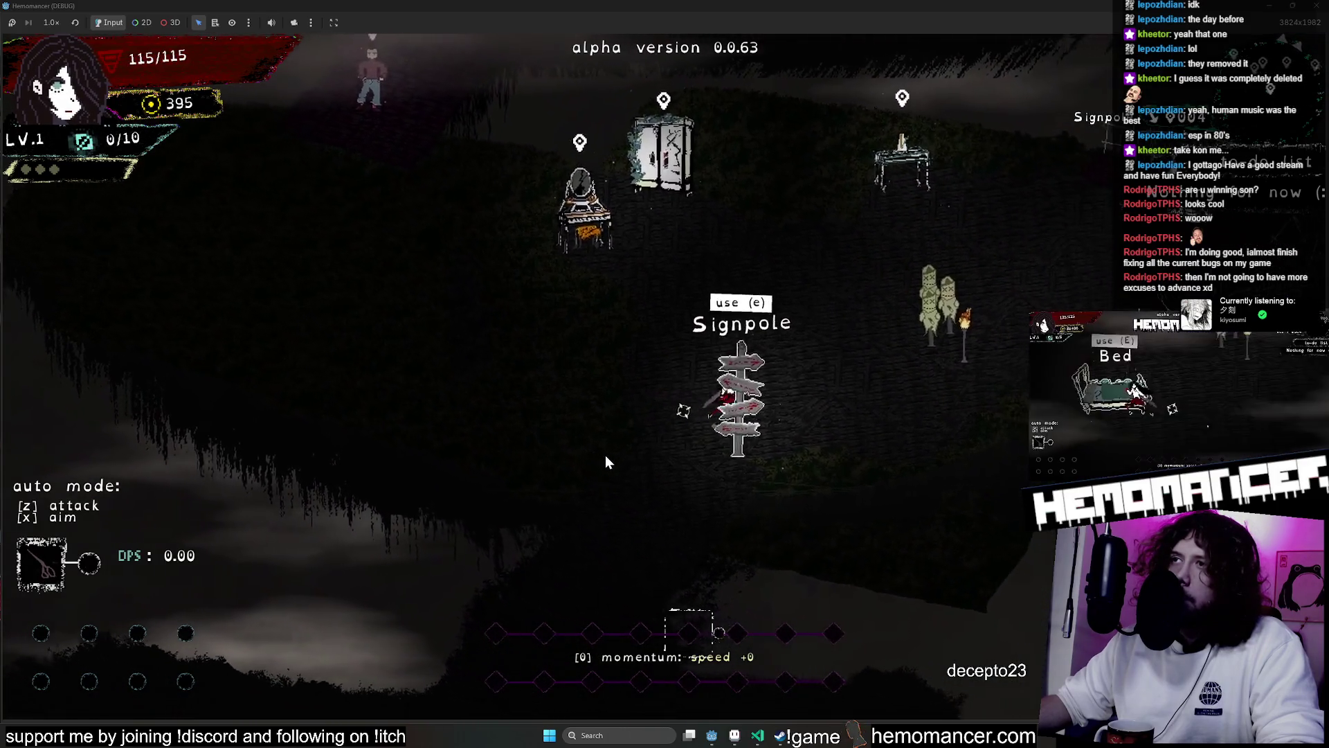
pyautogui.press('F8')
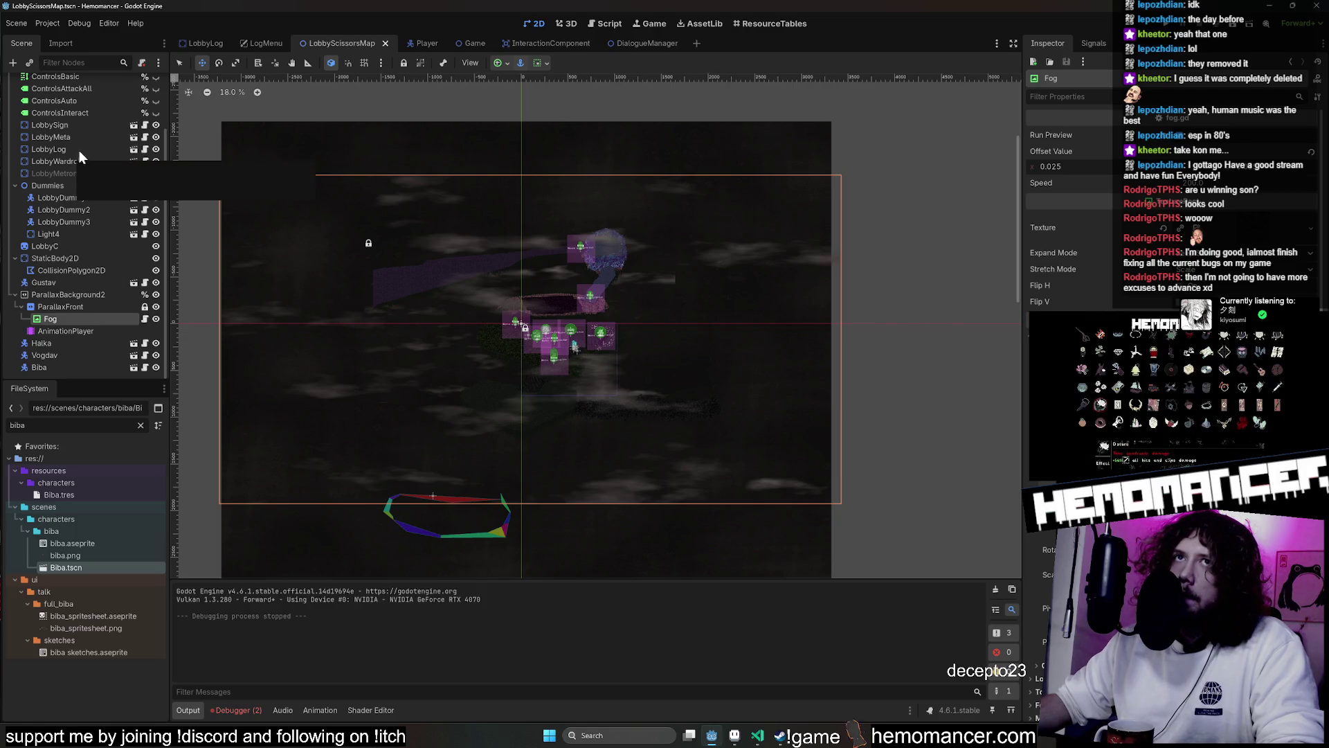
# Duplicate the LobbySign signpost into copies and move LobbySign4 lower down the map
pyautogui.click(178, 62)
pyautogui.scroll(3, 233, 228)
pyautogui.click(233, 228)
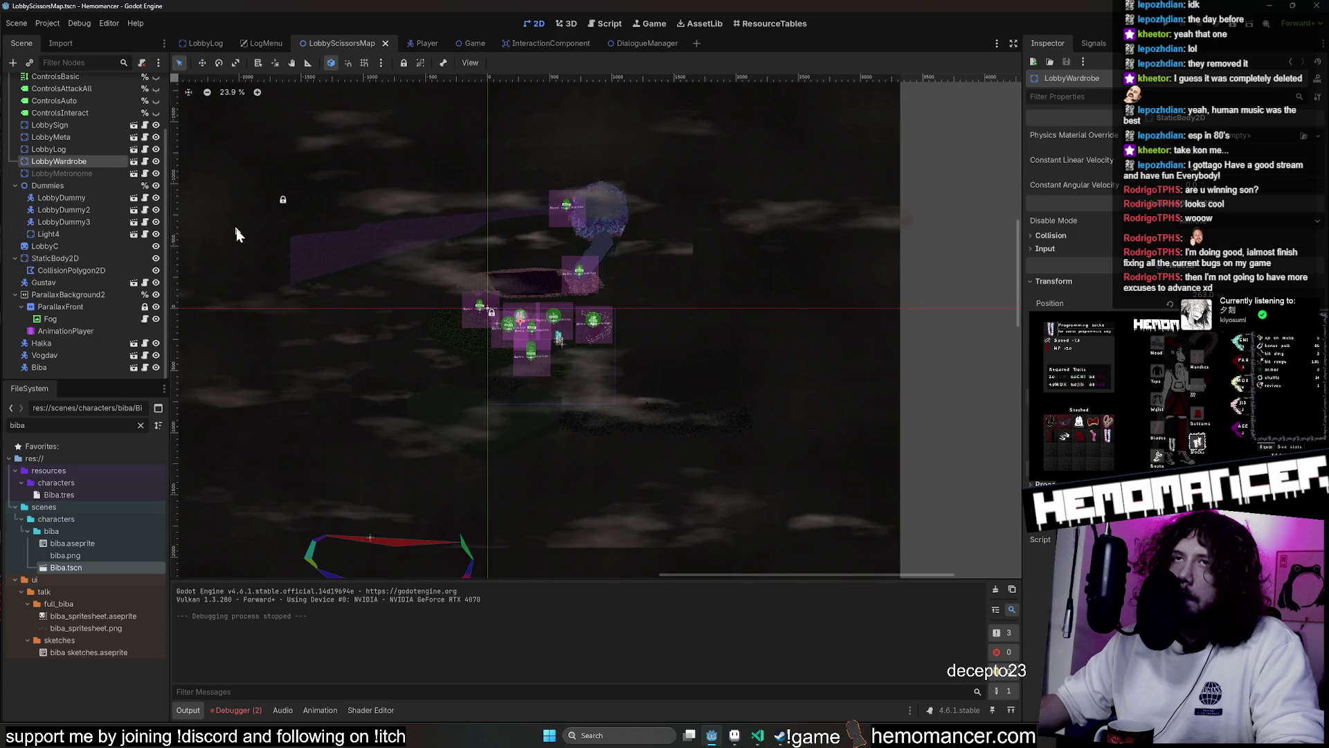
pyautogui.scroll(8, 516, 355)
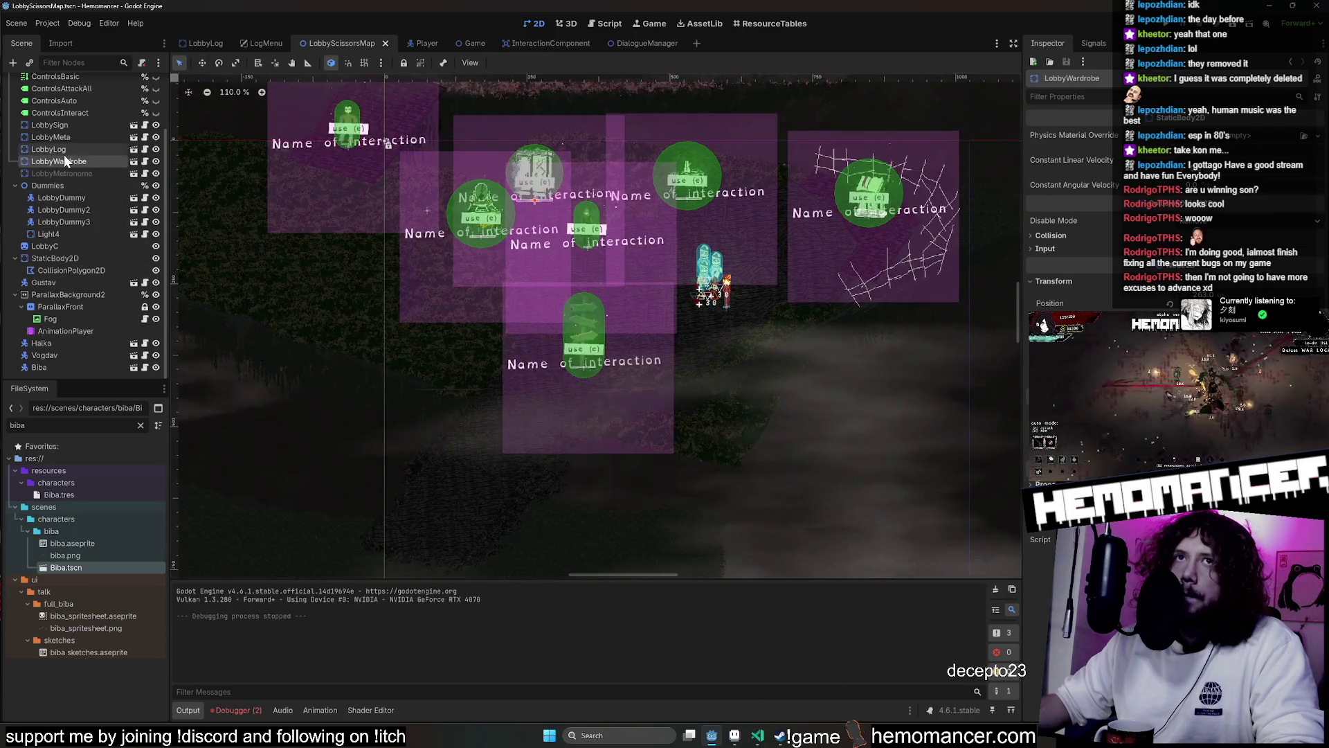
pyautogui.hotkey('ctrl', 'd')
pyautogui.hotkey('ctrl', 'd')
pyautogui.hotkey('ctrl', 'd')
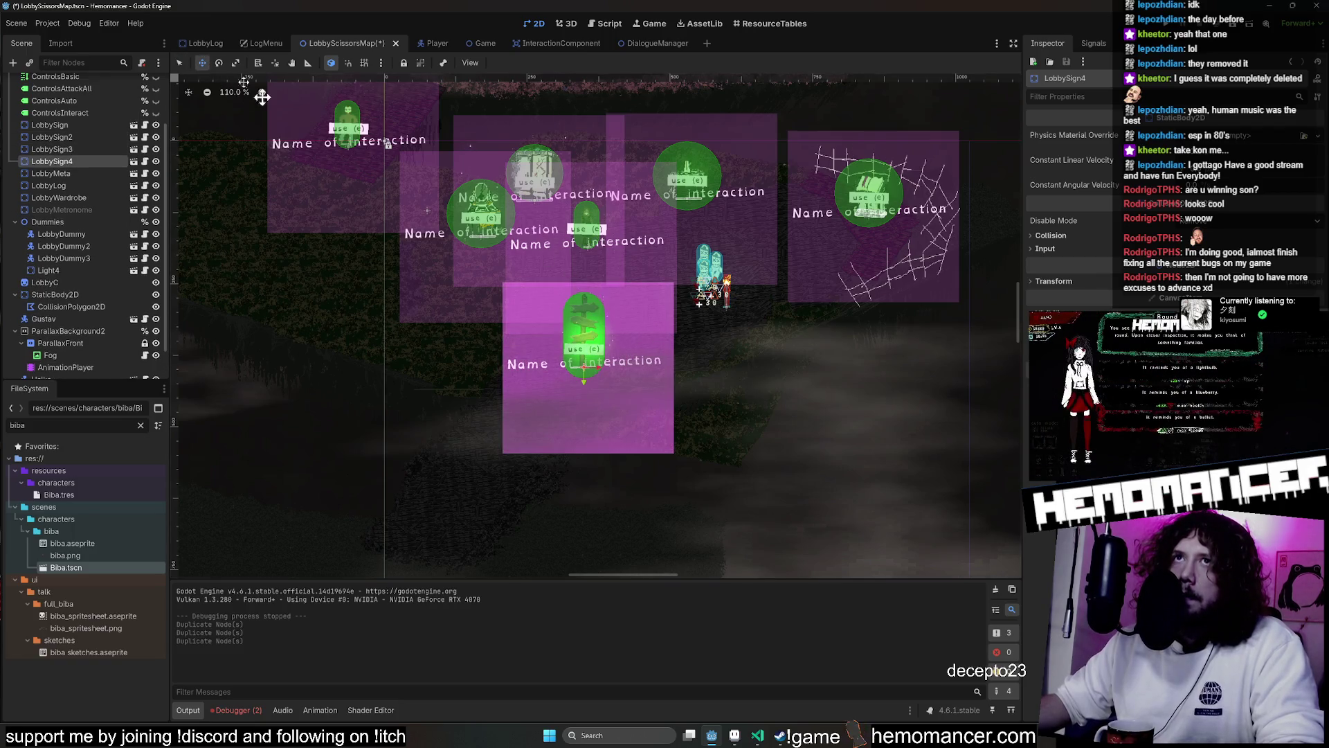
pyautogui.moveTo(584, 374); pyautogui.dragTo(653, 475)
pyautogui.scroll(-2, 691, 270)
pyautogui.moveTo(464, 263)
pyautogui.mouseDown()
pyautogui.moveTo(563, 309)
pyautogui.moveTo(671, 334)
pyautogui.moveTo(623, 359)
pyautogui.moveTo(863, 347)
pyautogui.mouseUp()
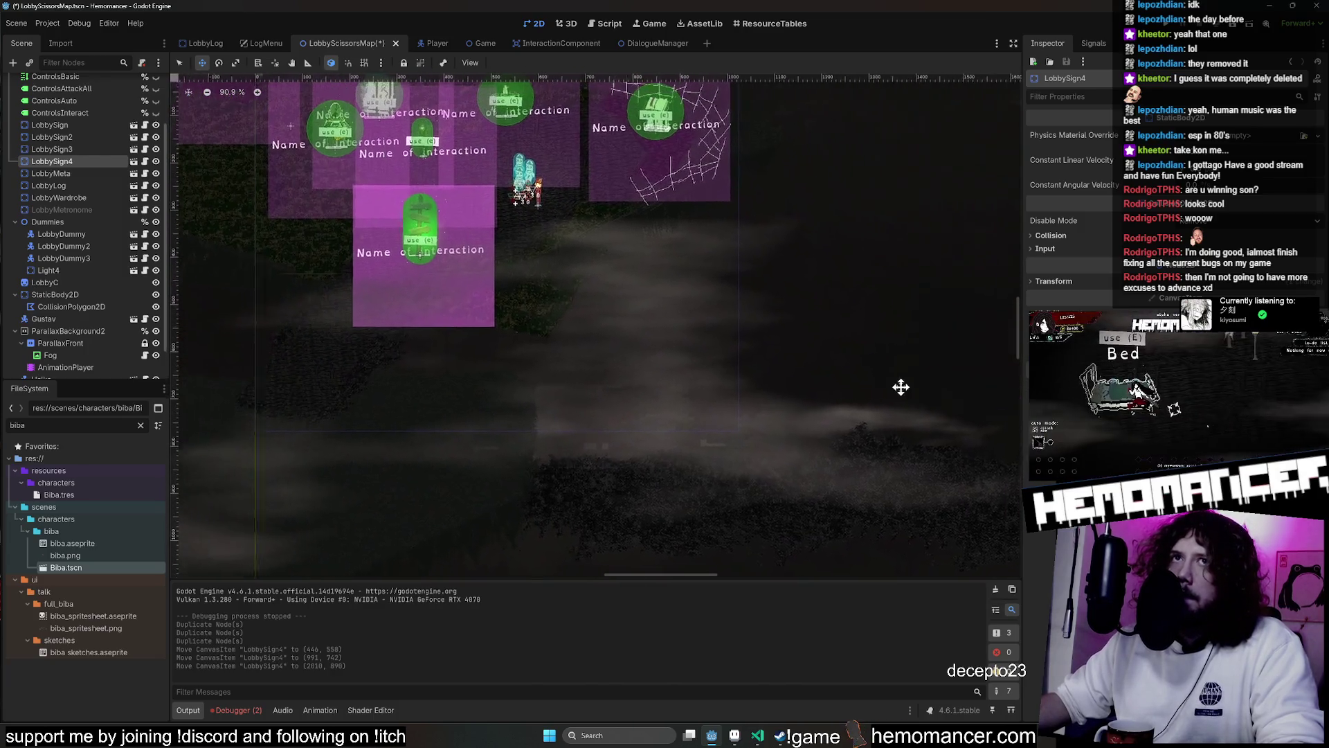
# Move LobbySign3 down and to the left, and LobbySign2 up toward the top area
pyautogui.click(104, 151)
pyautogui.moveTo(788, 206)
pyautogui.mouseDown()
pyautogui.moveTo(588, 460)
pyautogui.moveTo(518, 473)
pyautogui.mouseUp()
pyautogui.click(83, 137)
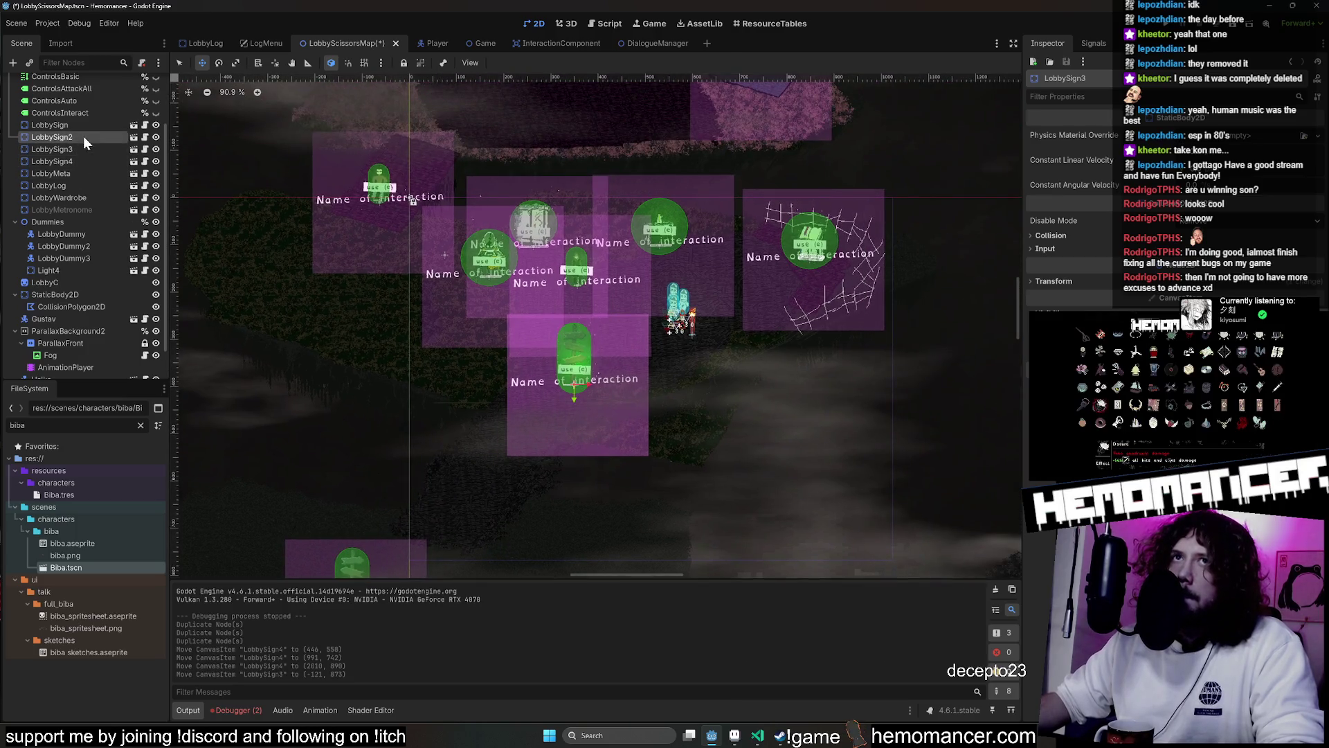
pyautogui.moveTo(533, 526)
pyautogui.mouseDown()
pyautogui.moveTo(603, 216)
pyautogui.moveTo(565, 137)
pyautogui.mouseUp()
# Duplicate the signpost into LobbySign5 and move it up and to the right
pyautogui.hotkey('ctrl', 'd')
pyautogui.scroll(5, 619, 317)
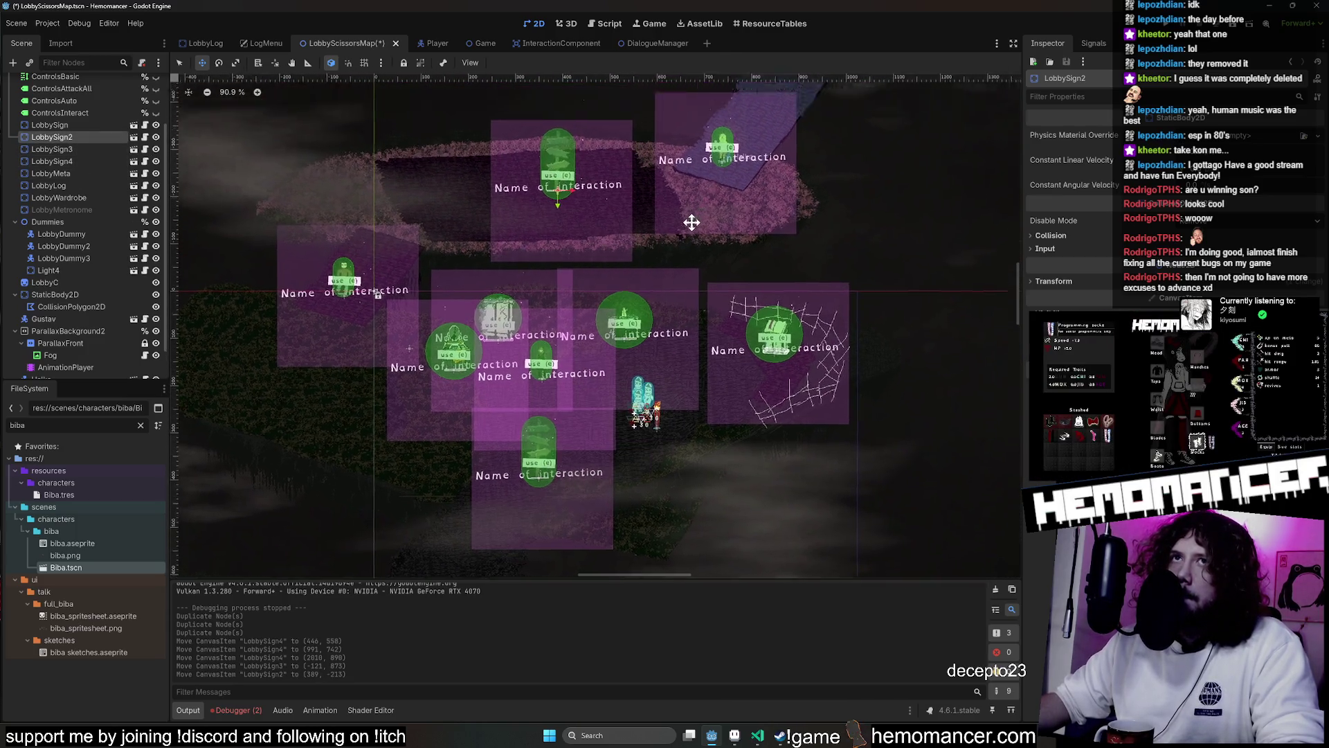
pyautogui.moveTo(523, 334); pyautogui.dragTo(623, 208)
pyautogui.scroll(5, 623, 208)
pyautogui.moveTo(558, 424)
pyautogui.mouseDown()
pyautogui.moveTo(700, 238)
pyautogui.moveTo(700, 290)
pyautogui.moveTo(341, 376)
pyautogui.mouseUp()
# Duplicate LobbySign5 into LobbySign6, place it far left, then save and run with F5
pyautogui.hotkey('ctrl', 'd')
pyautogui.hscroll(-5, 342, 377)
pyautogui.moveTo(750, 320)
pyautogui.mouseDown()
pyautogui.moveTo(400, 347)
pyautogui.moveTo(736, 321)
pyautogui.moveTo(448, 336)
pyautogui.moveTo(467, 336)
pyautogui.mouseUp()
pyautogui.hscroll(-5, 401, 347)
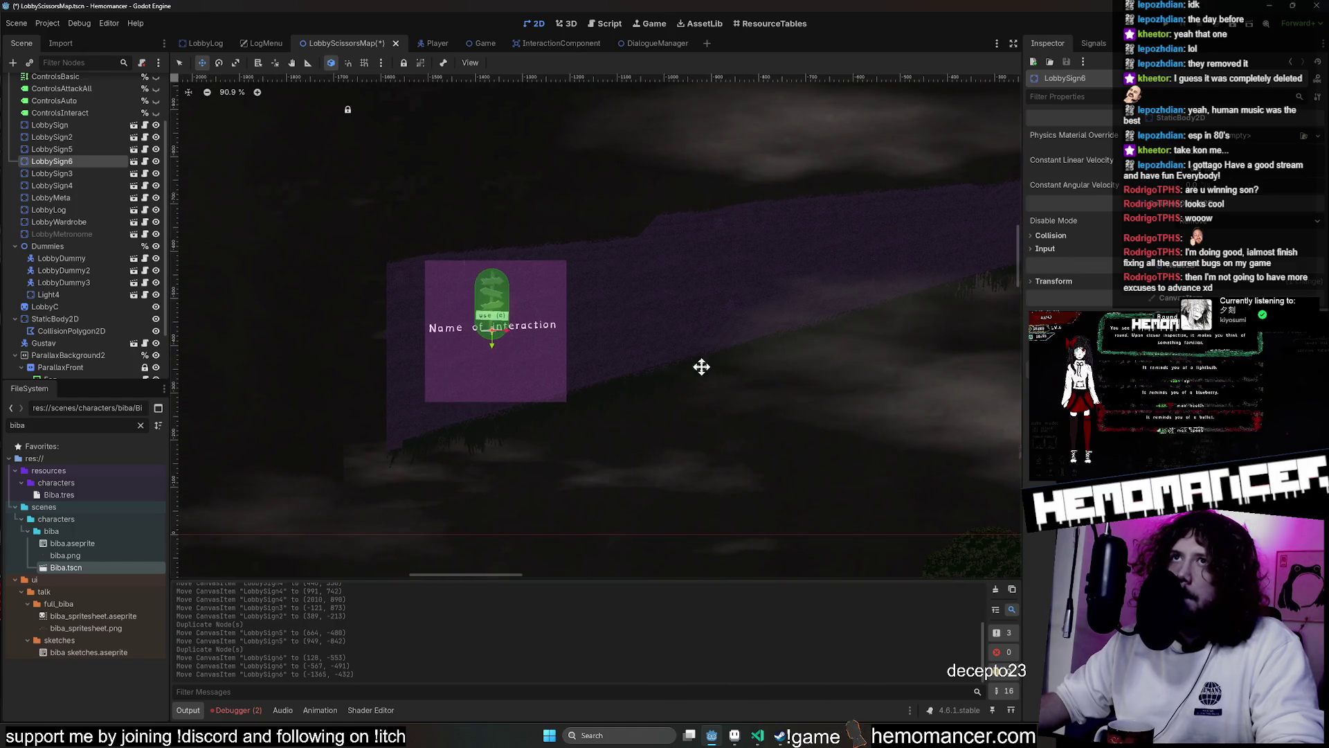
pyautogui.hscroll(2, 615, 379)
pyautogui.press('F5')
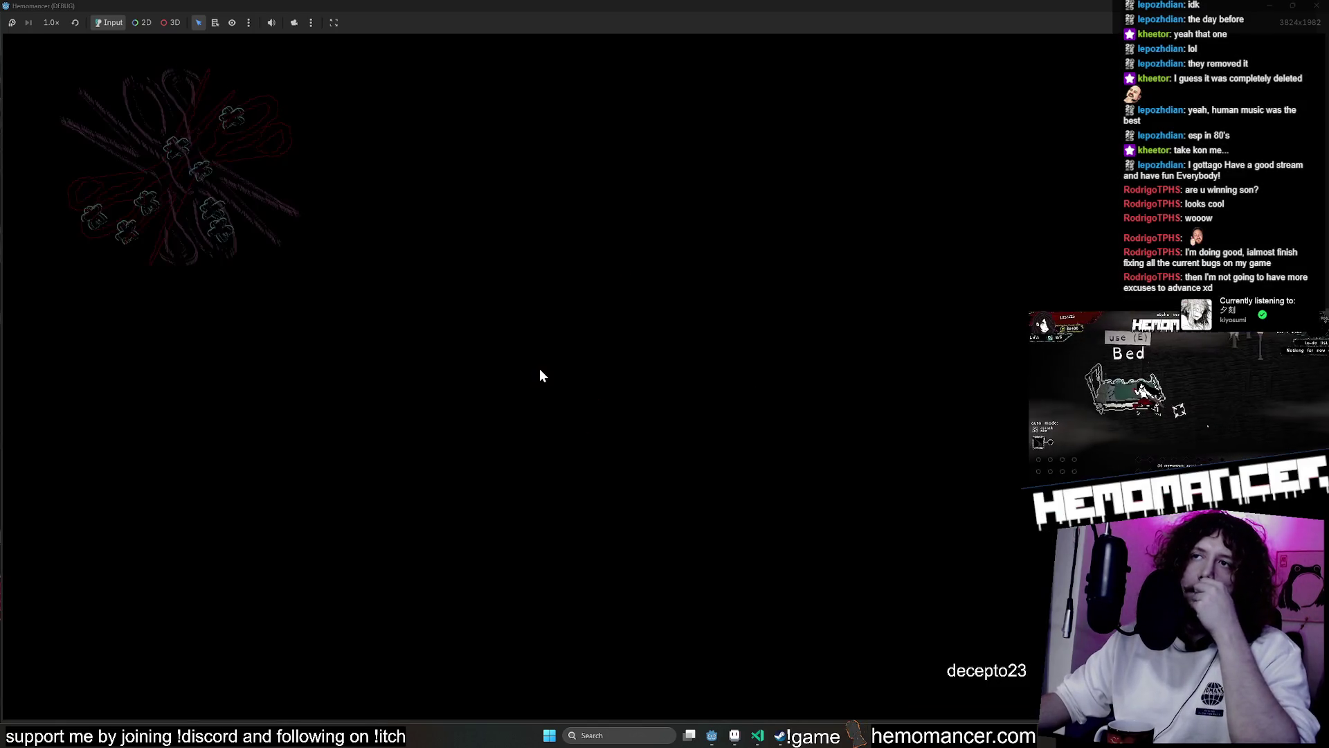
# Start the game, walk right through the fog to a signpost, and open then close its Travel menu
pyautogui.click(519, 350)
pyautogui.press('Down')
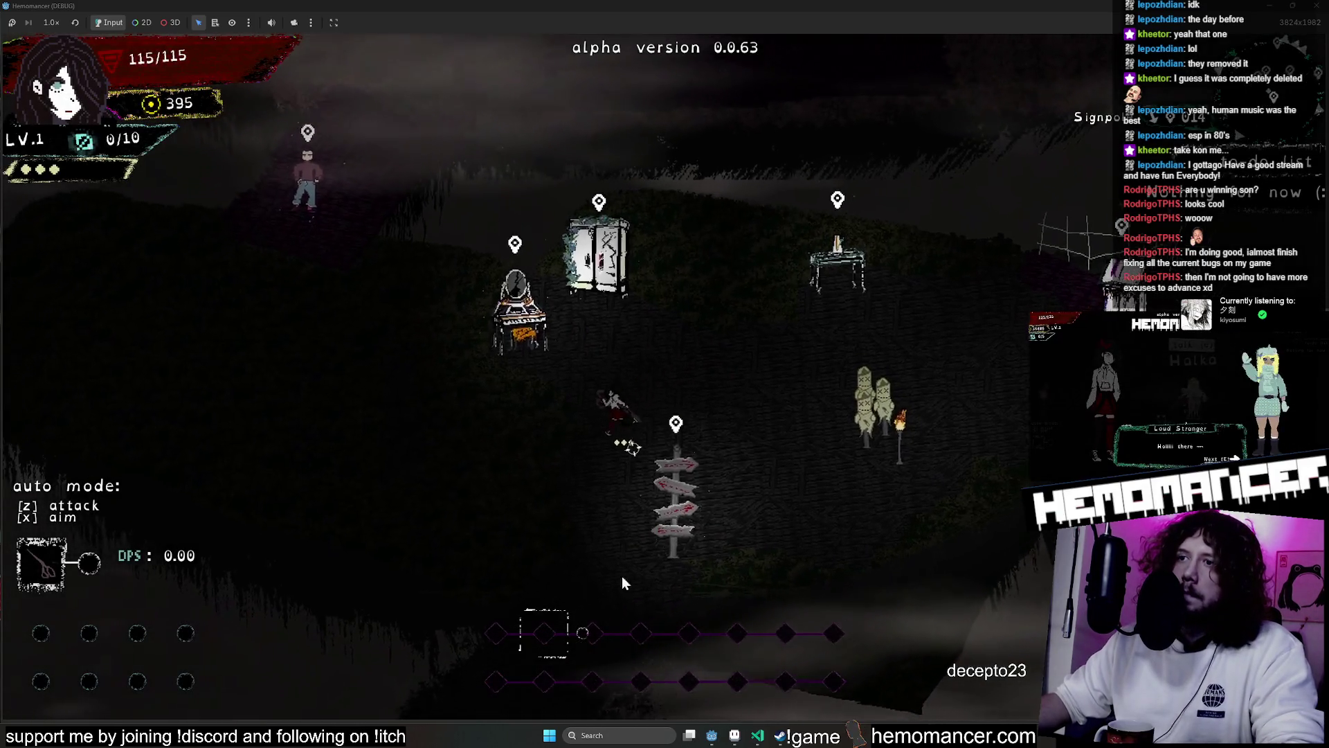
pyautogui.press('Right')
pyautogui.press('Right')
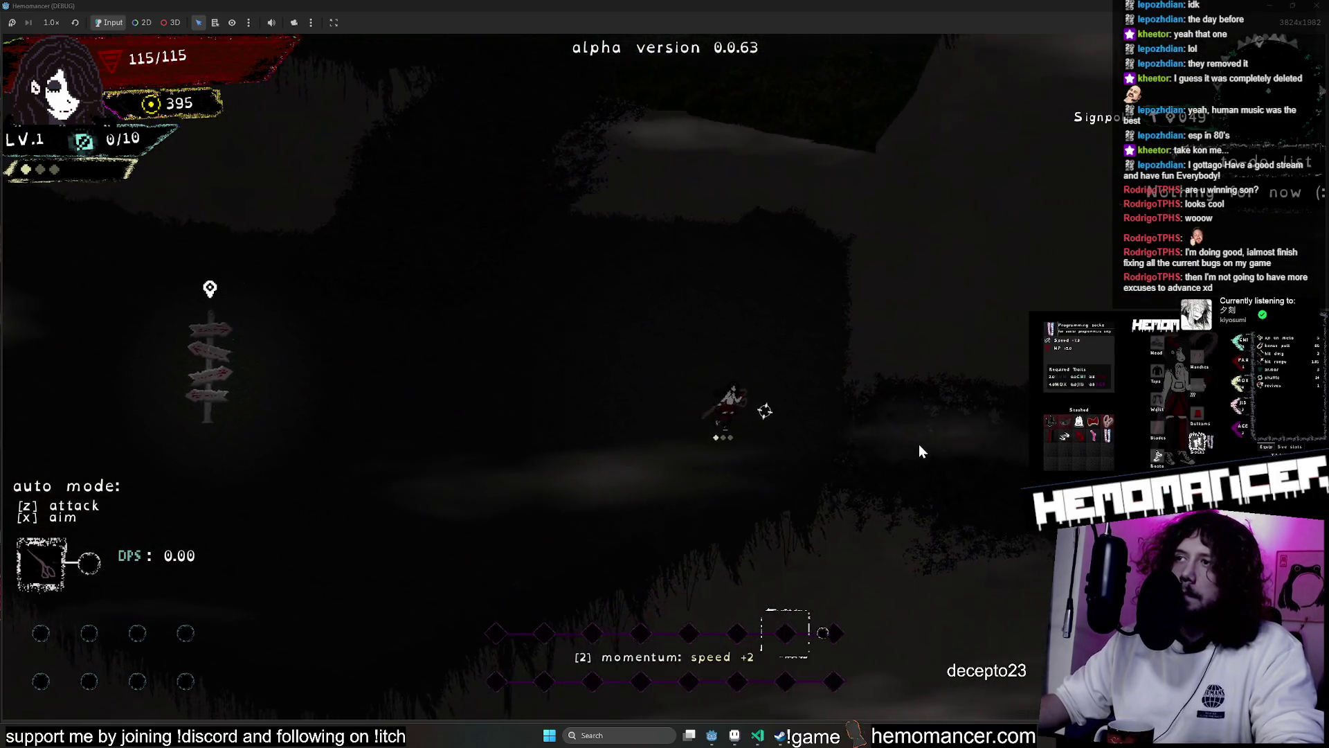
pyautogui.press('Right')
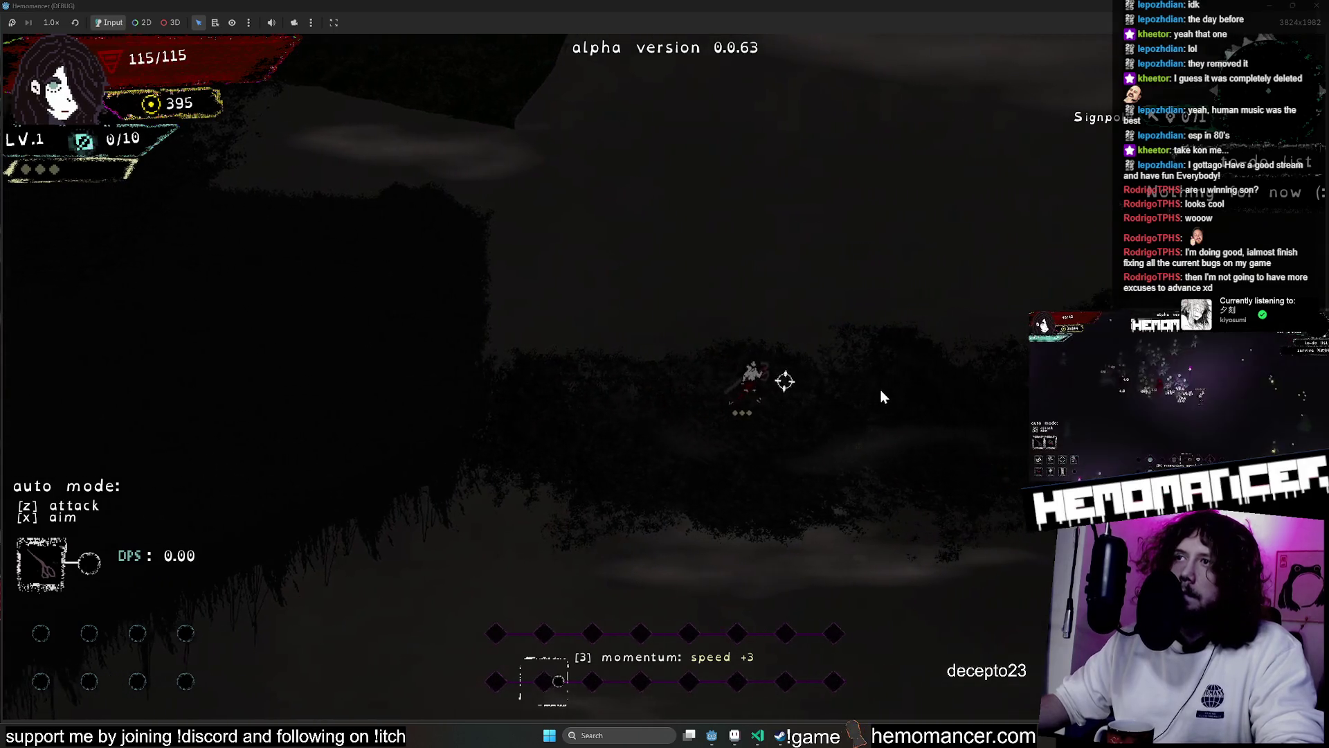
pyautogui.press('Right')
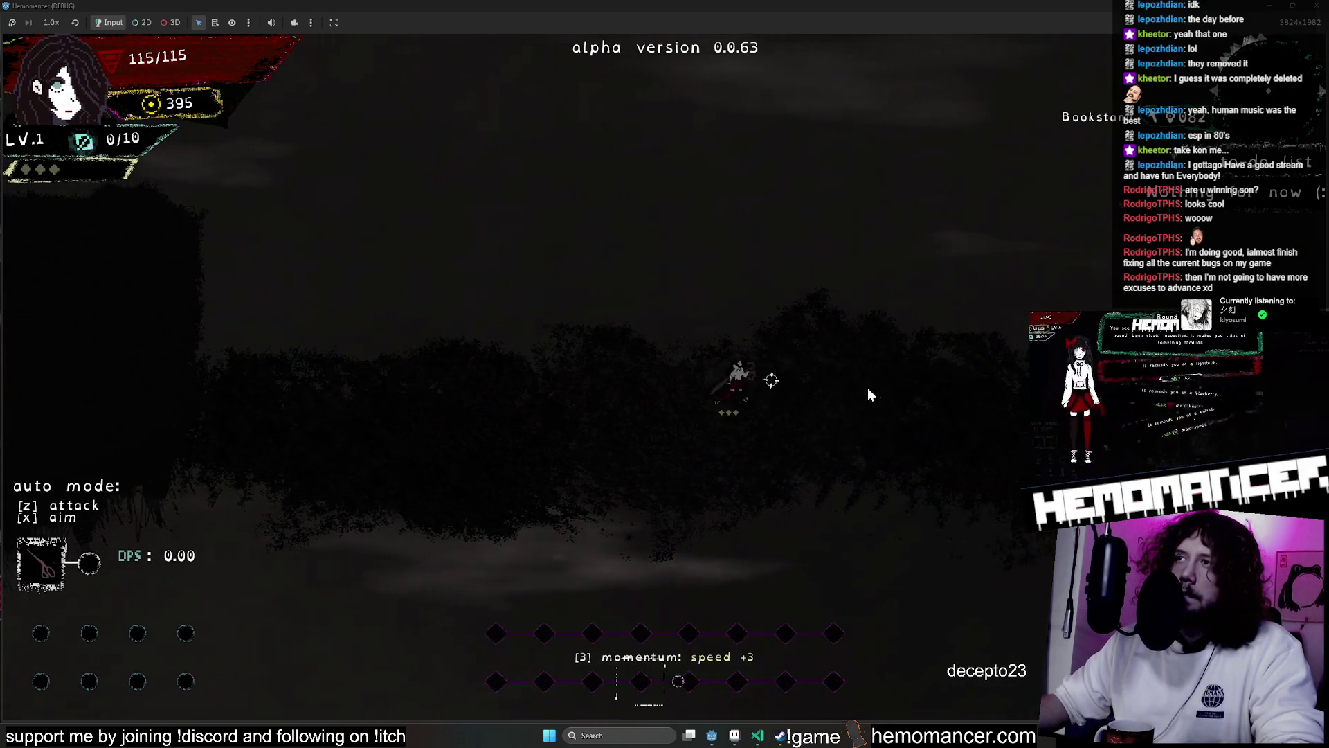
pyautogui.press('Right')
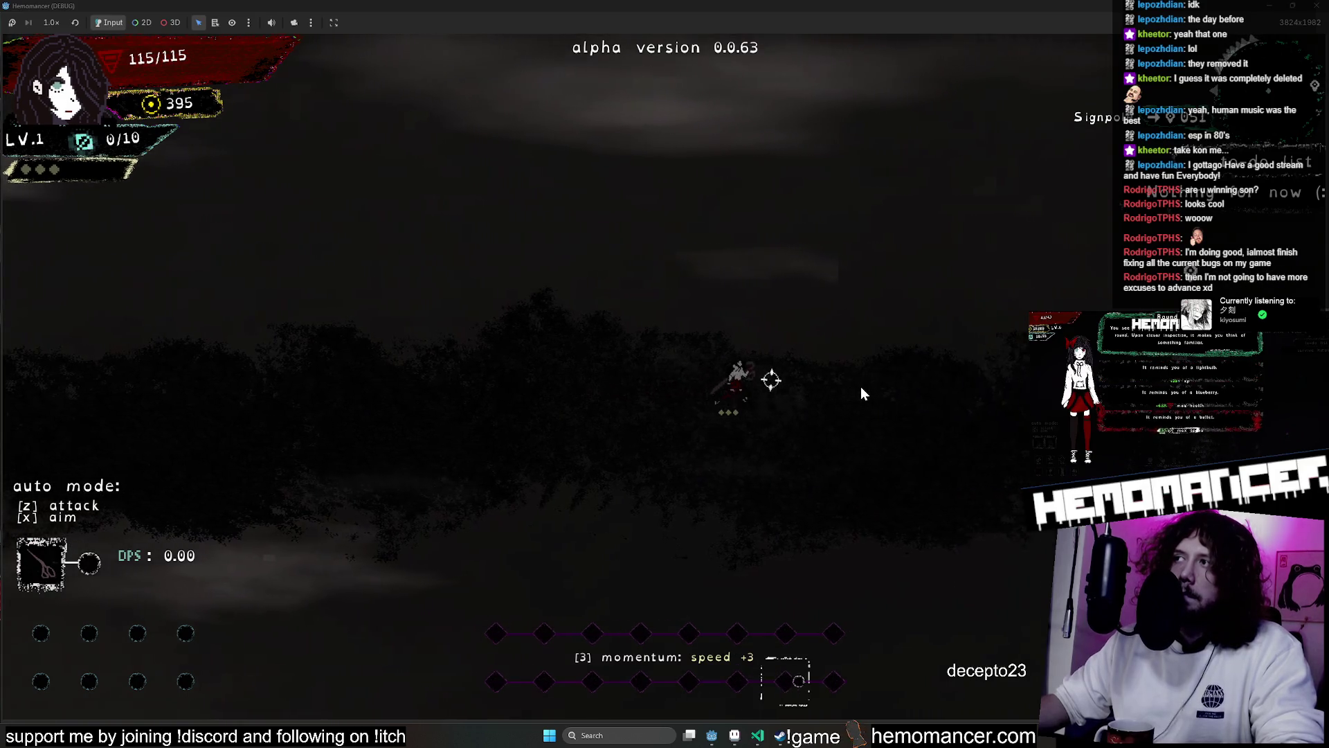
pyautogui.press('Right')
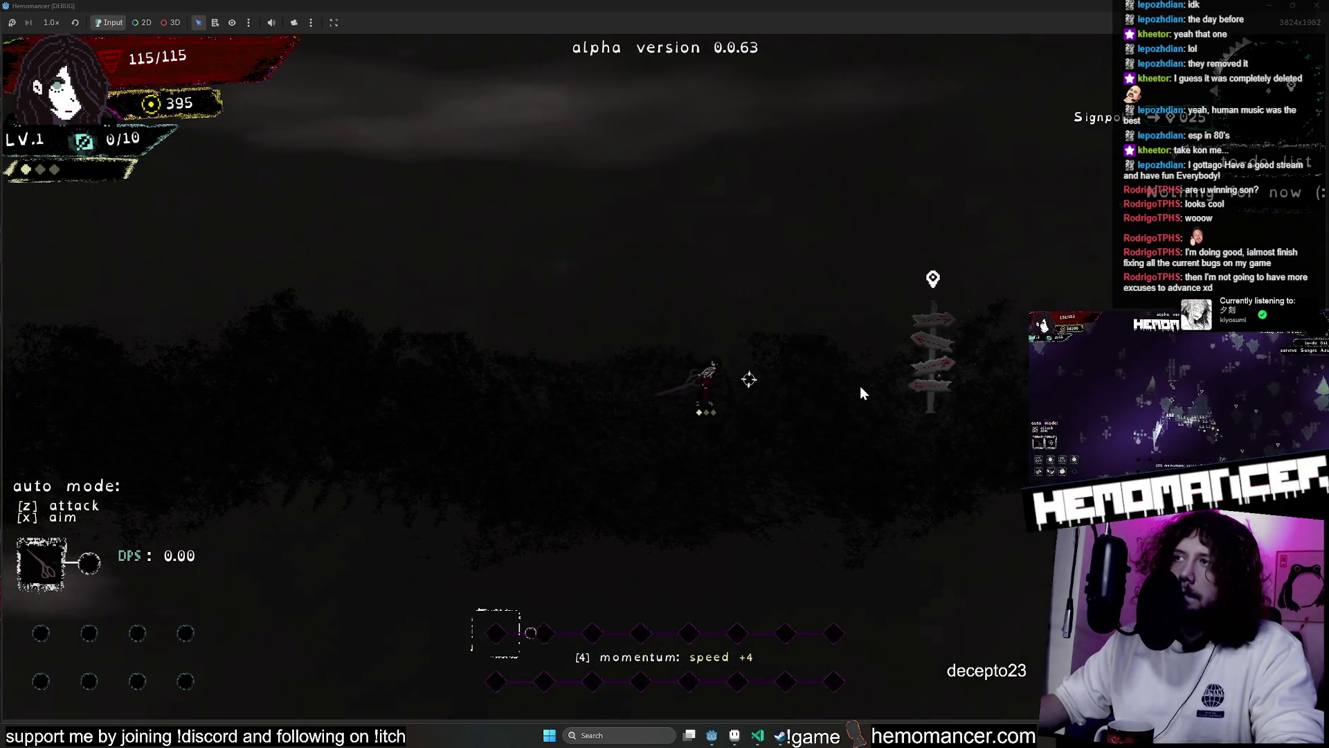
pyautogui.press('e')
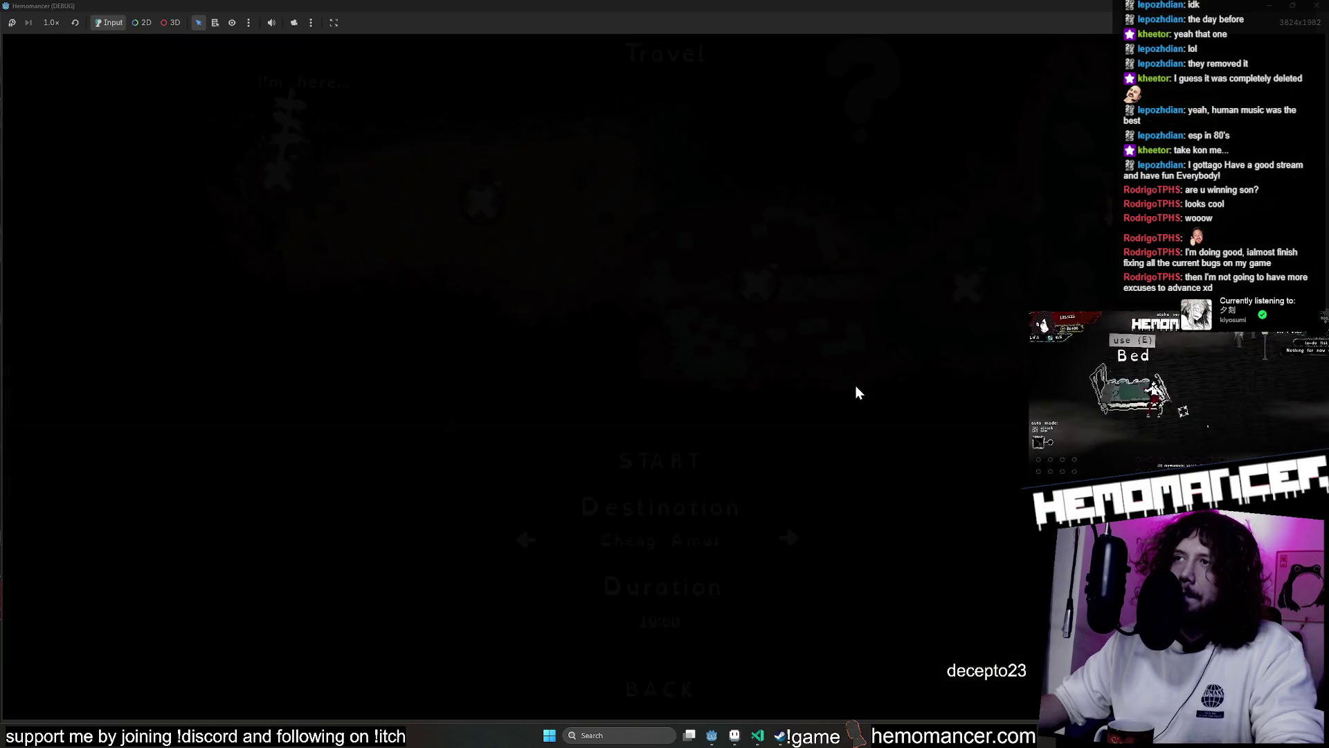
pyautogui.click(671, 689)
# Walk back left past the other signposts, then head up-right to the signpole
pyautogui.press('Left')
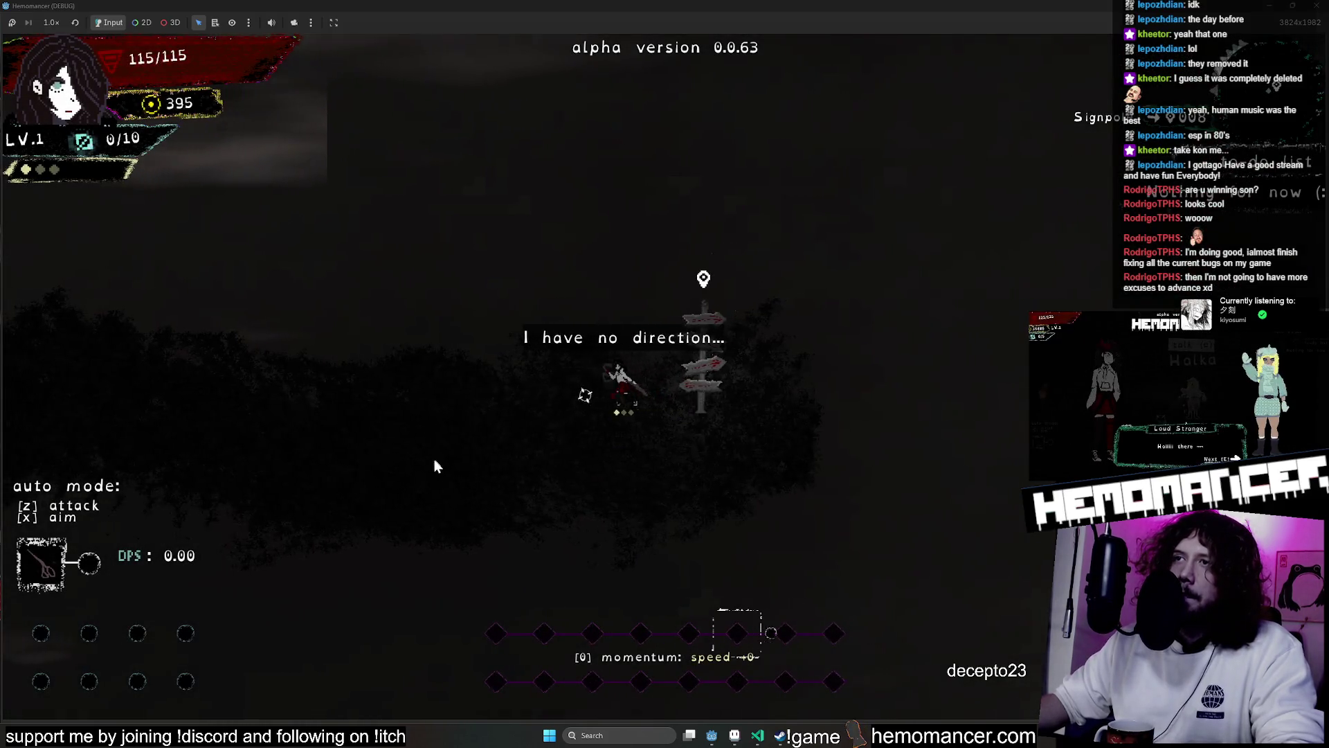
pyautogui.press('Left')
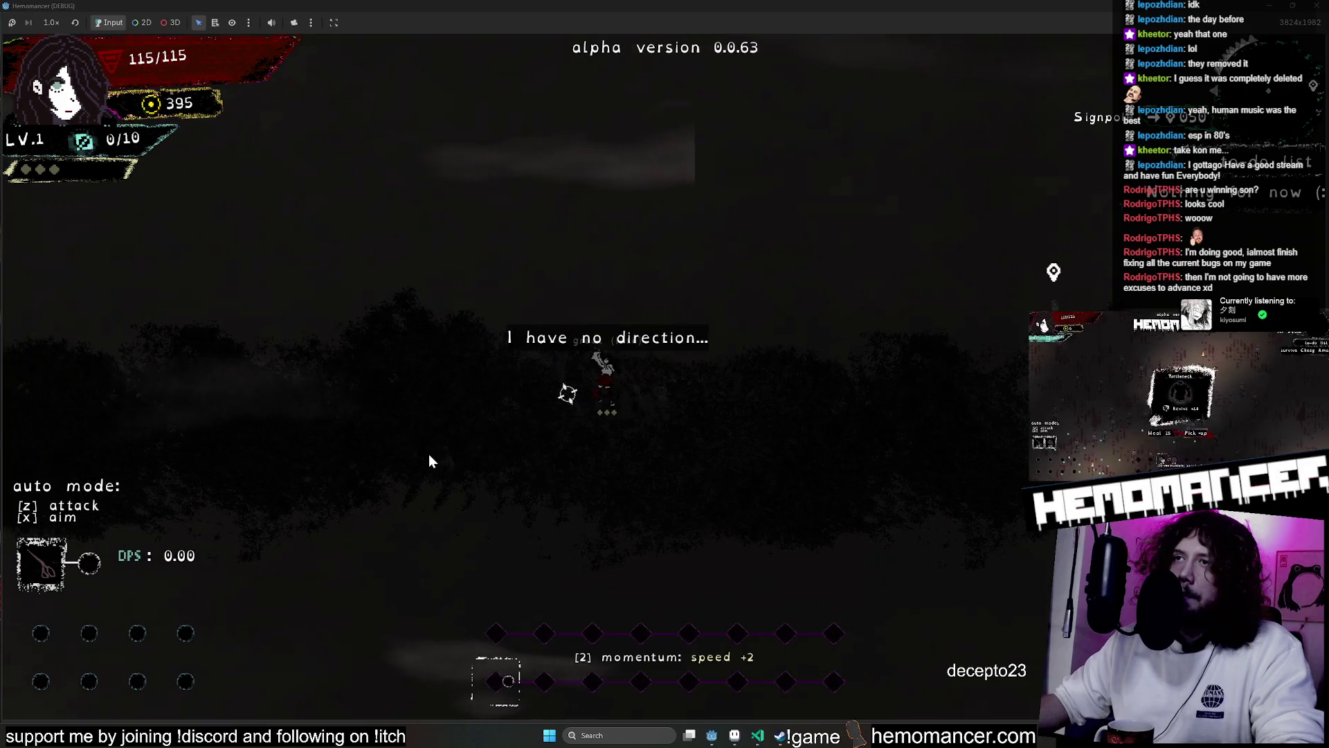
pyautogui.press('Left')
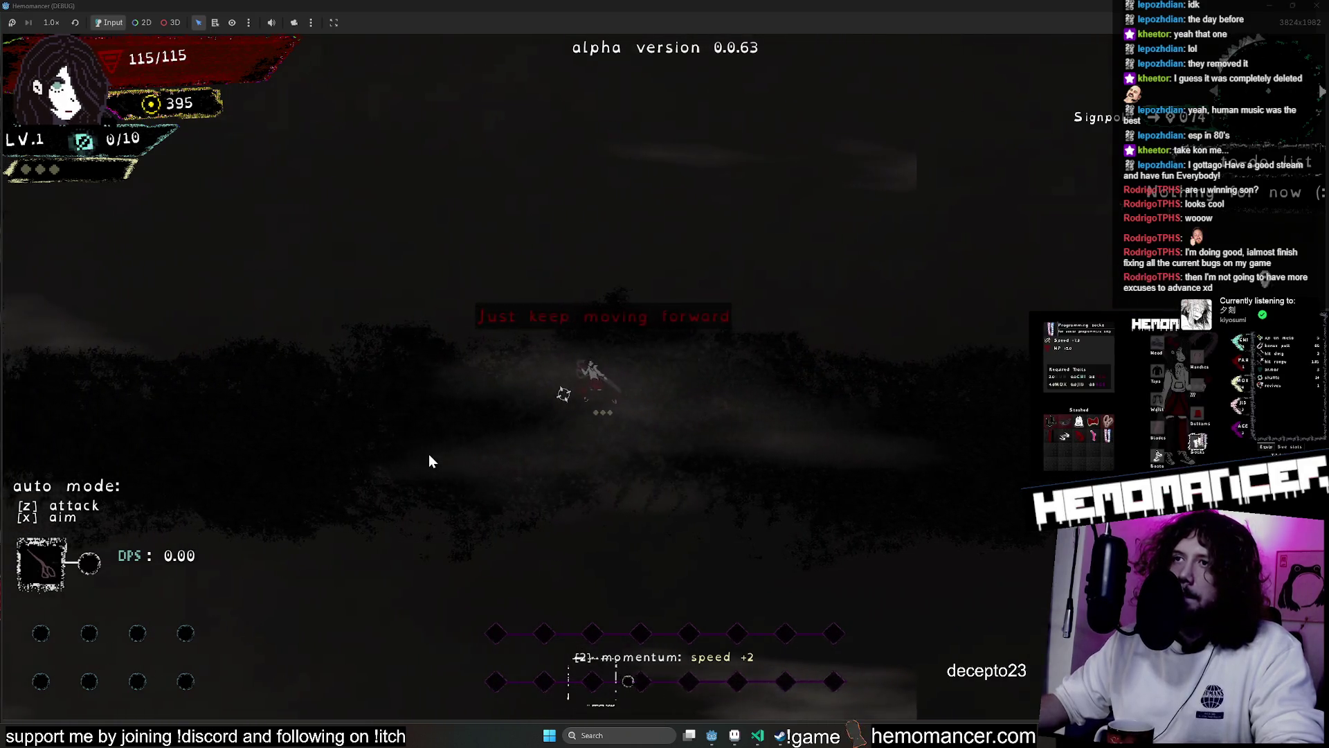
pyautogui.press('Left')
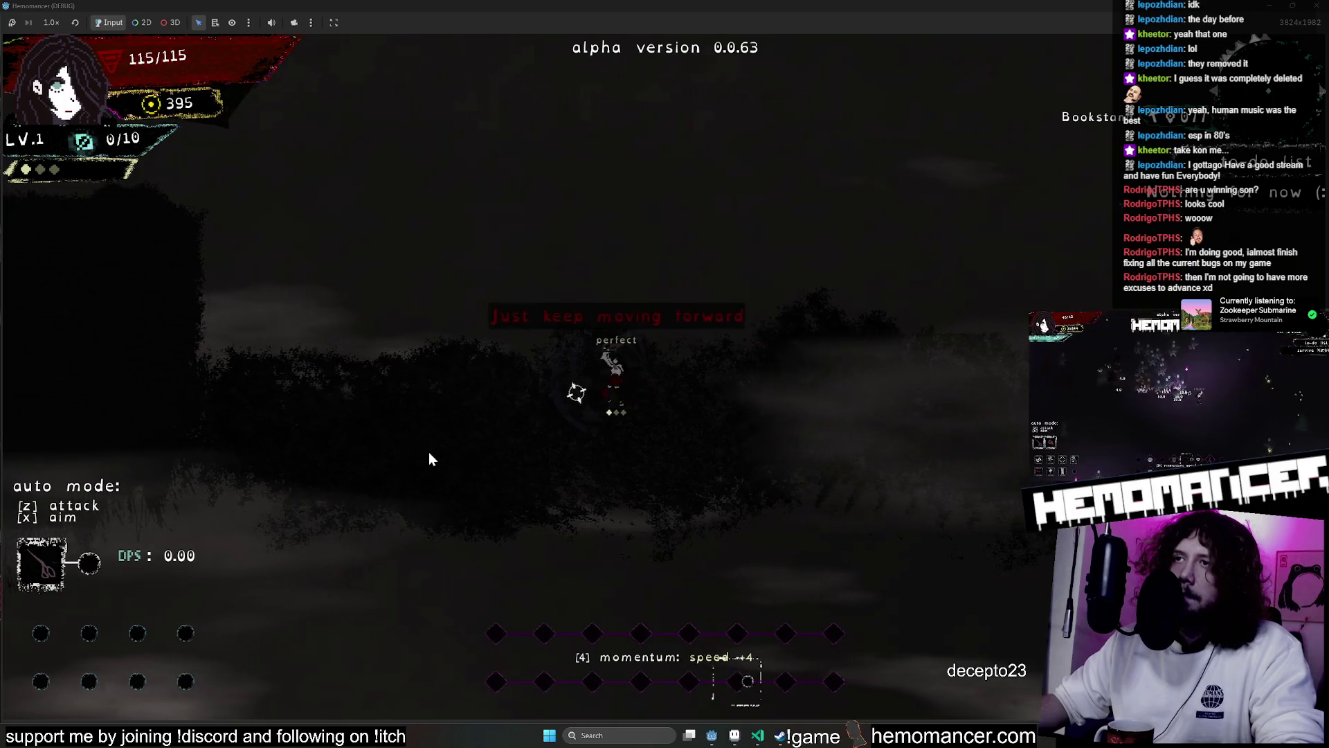
pyautogui.press('Left')
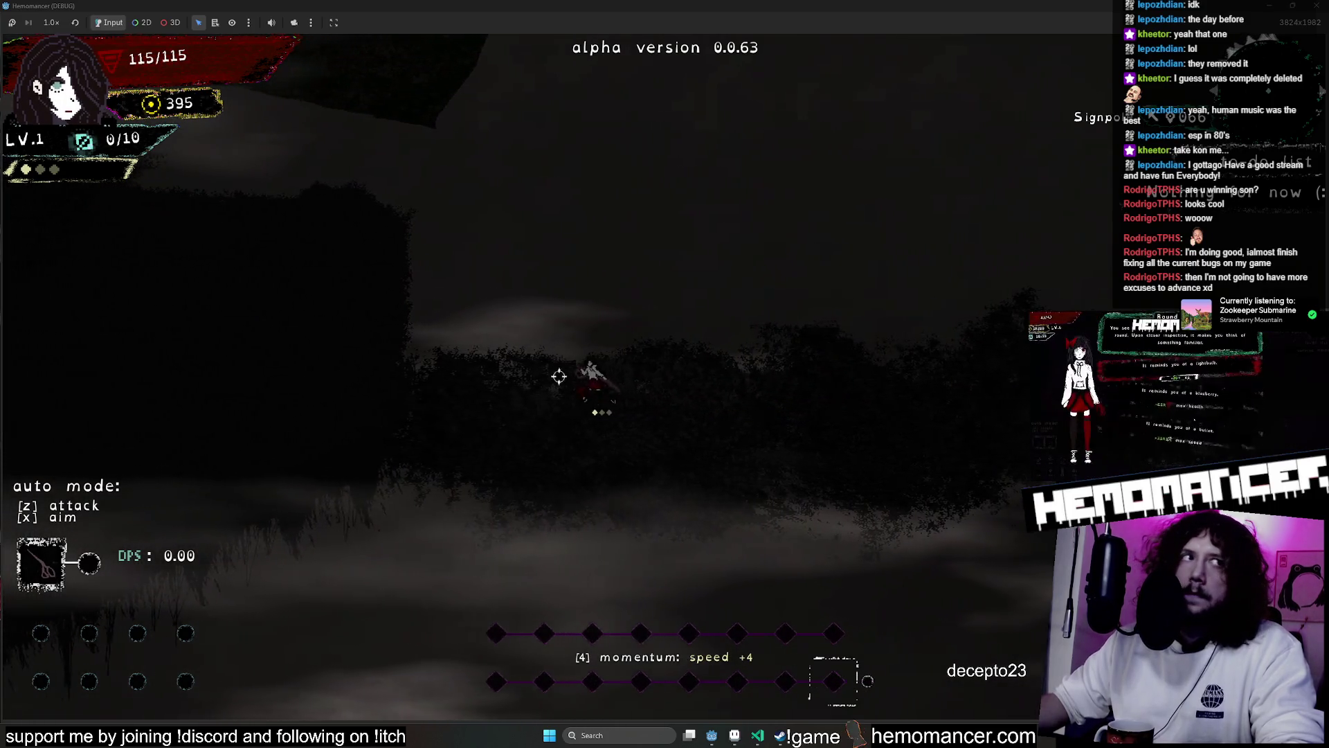
pyautogui.press('Left')
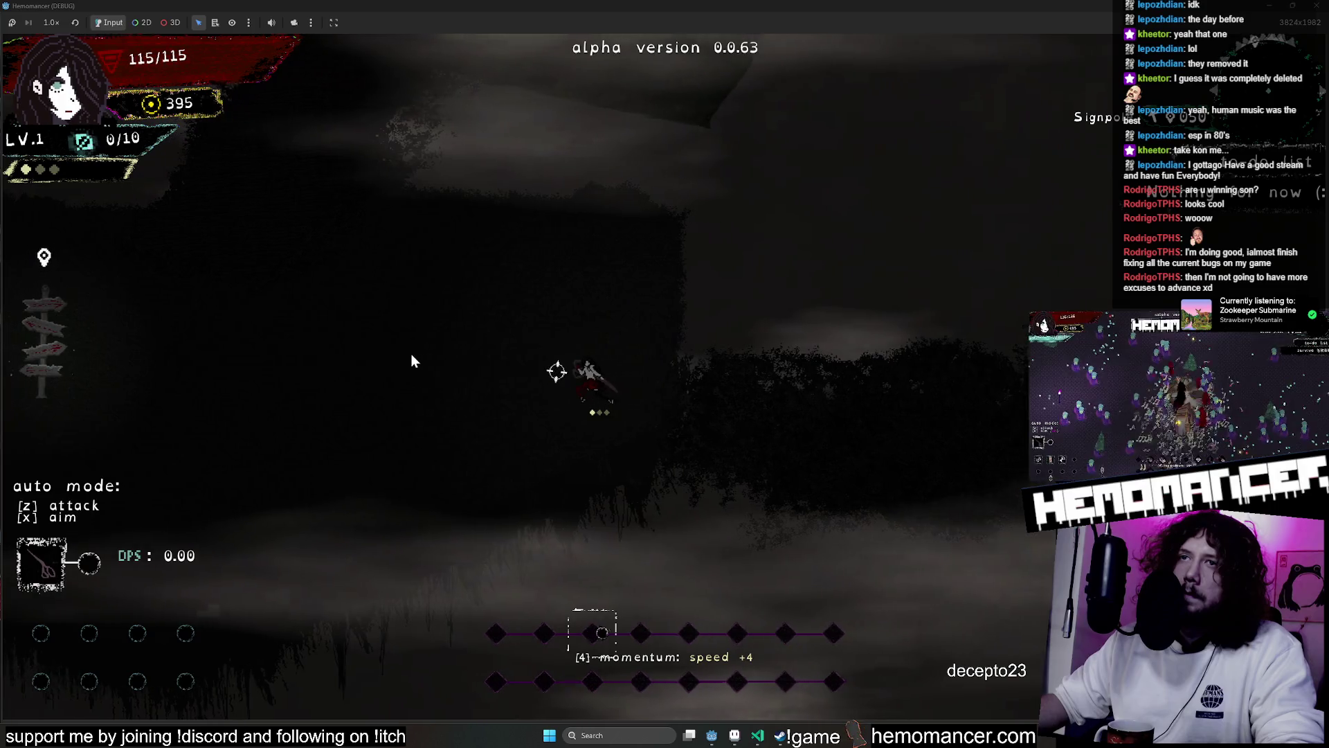
pyautogui.press('Left')
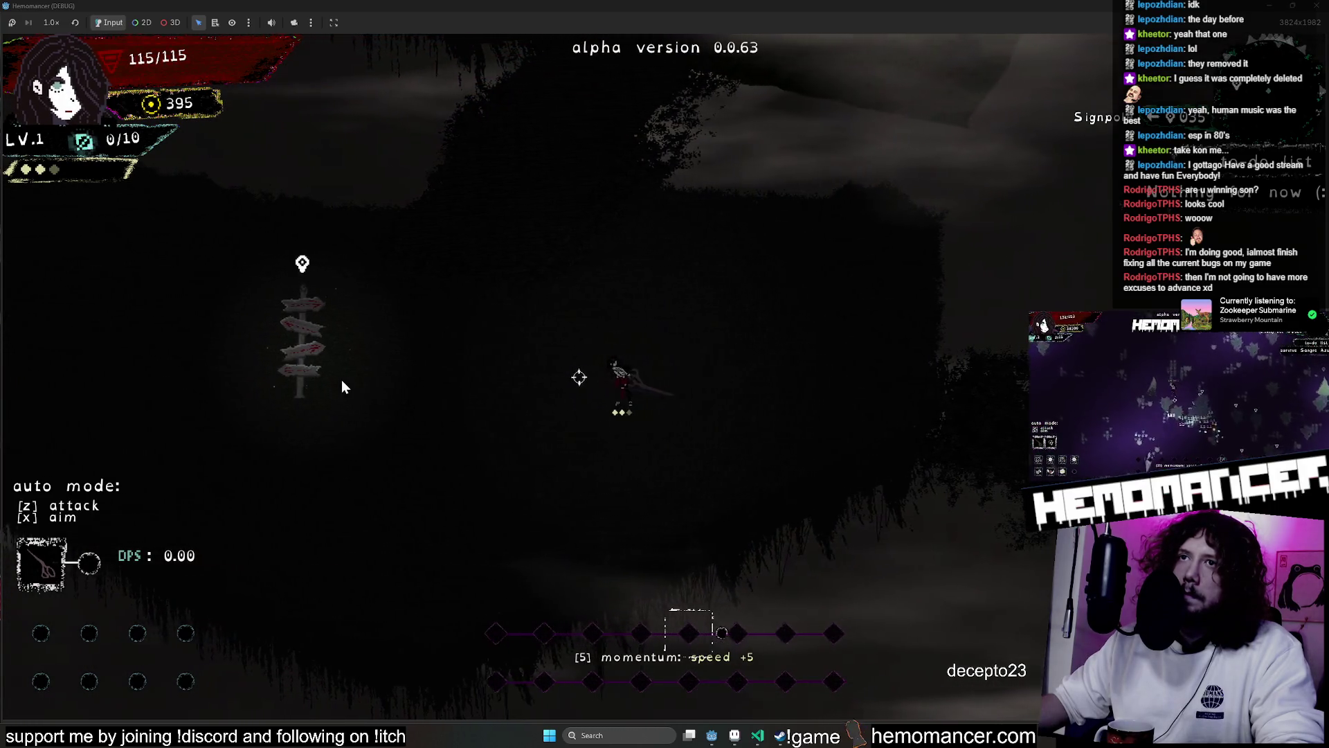
pyautogui.press('Left')
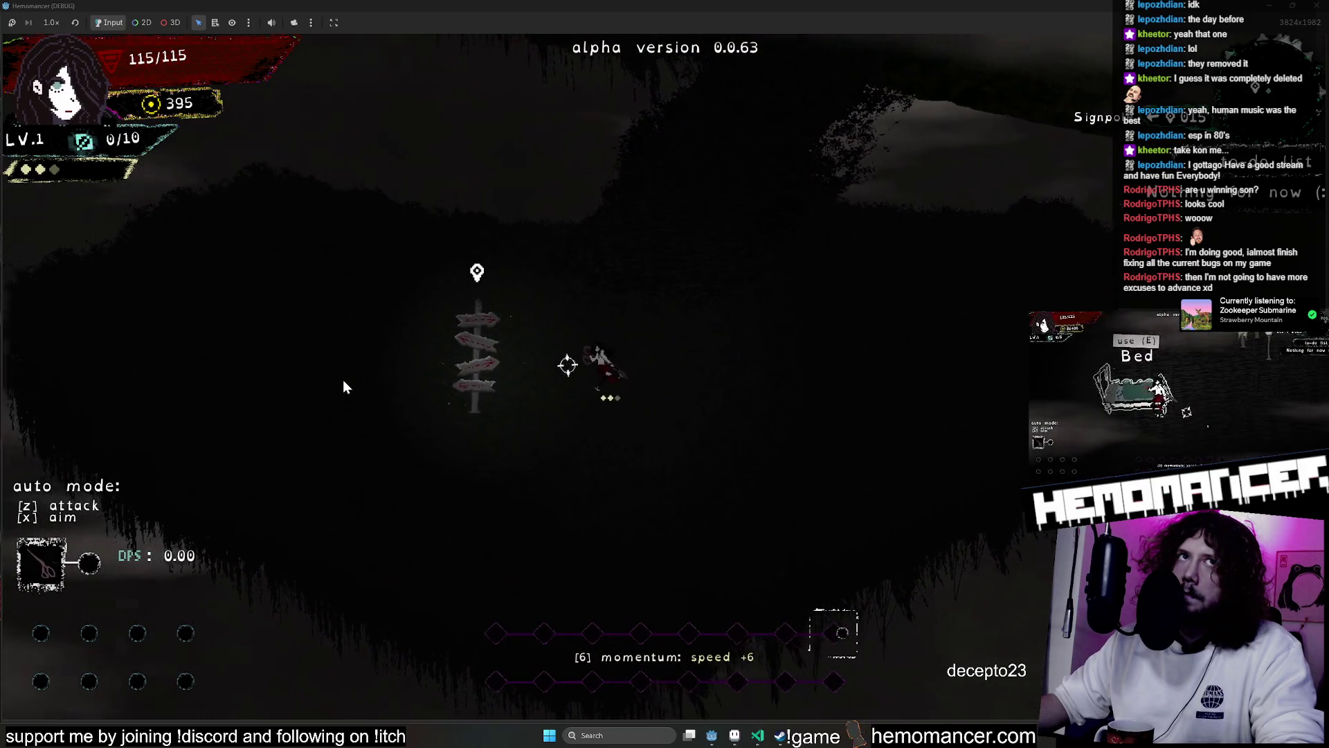
pyautogui.press('Up')
pyautogui.press('Right')
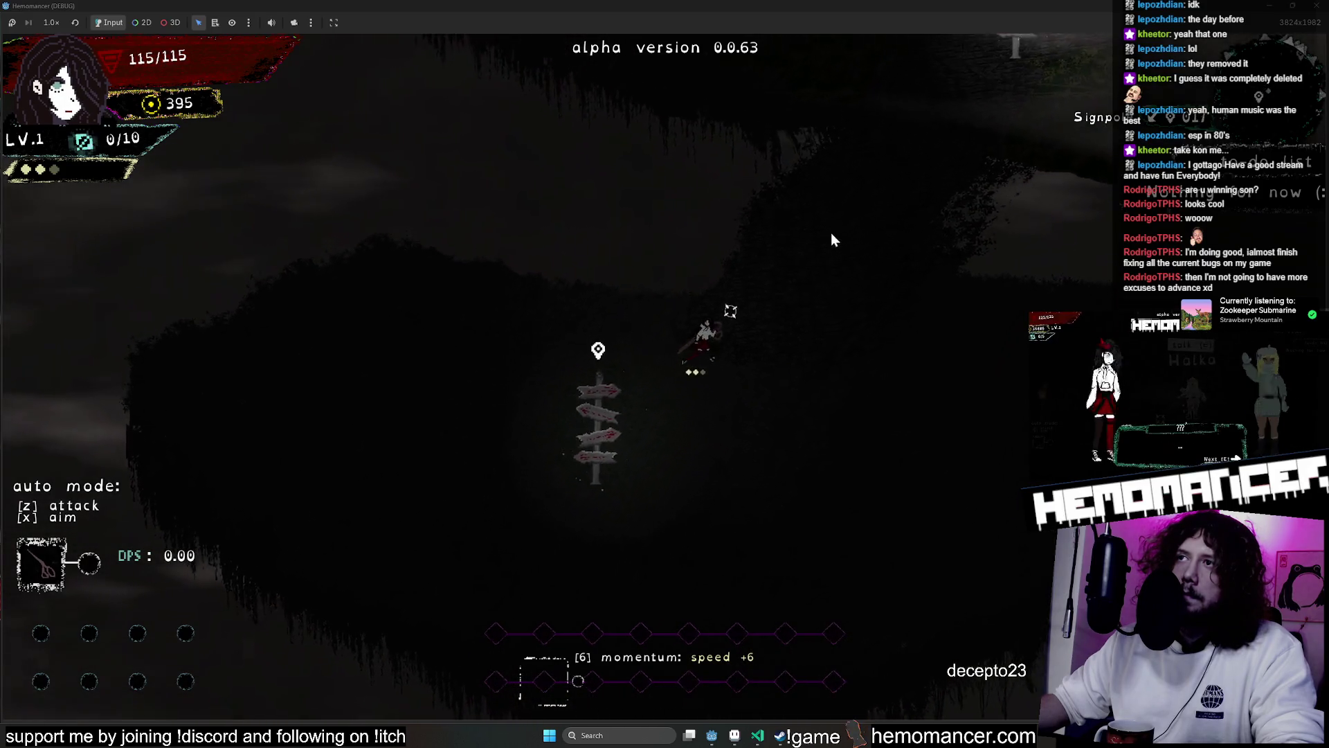
pyautogui.press('Up')
pyautogui.press('Right')
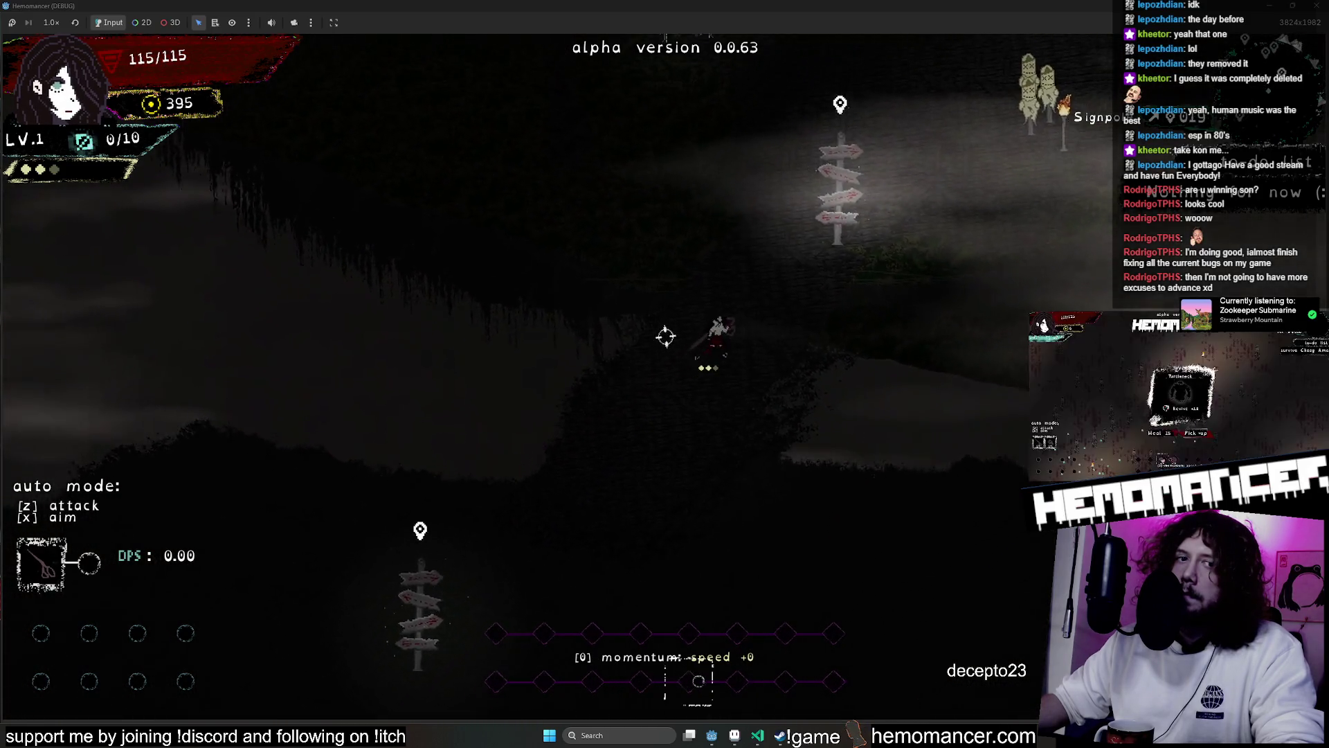
# Walk past the signpole, hit the training dummies, visit the Bookstand, then head left toward the Wardrobe
pyautogui.press('Up')
pyautogui.press('Right')
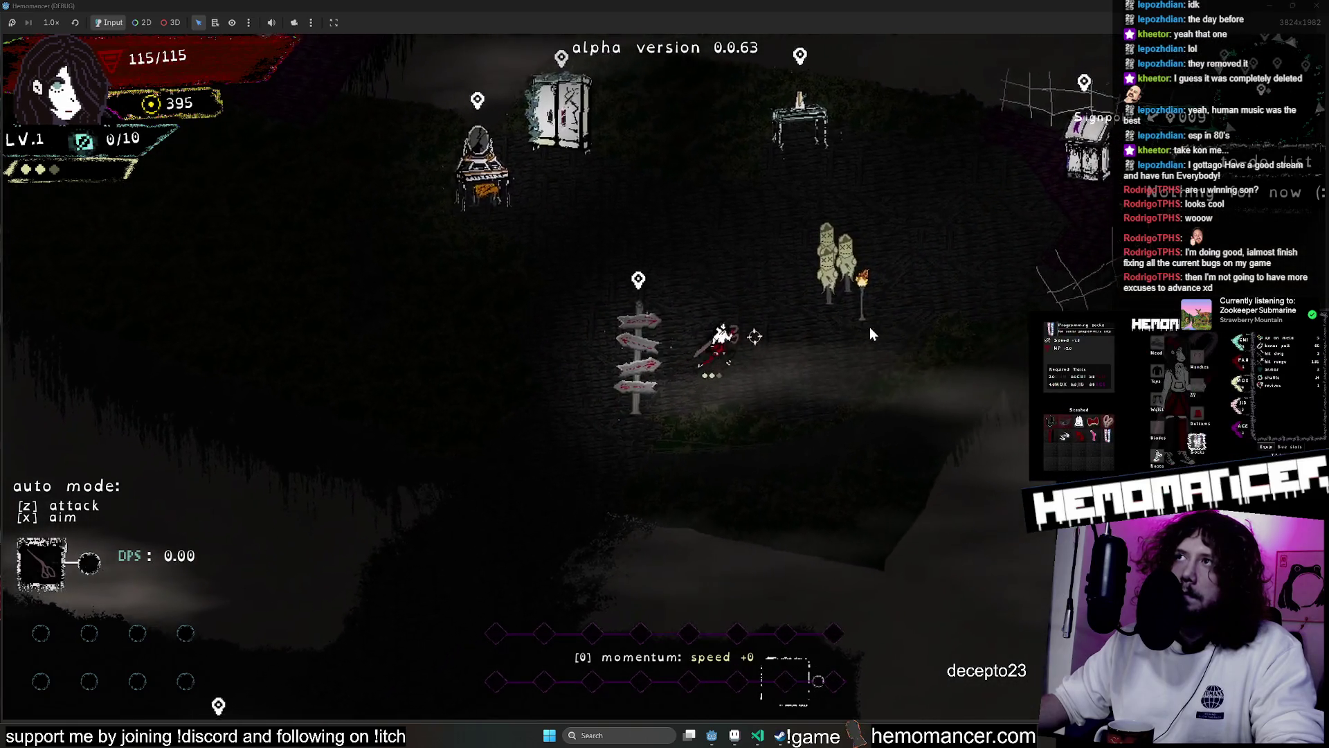
pyautogui.press('Up')
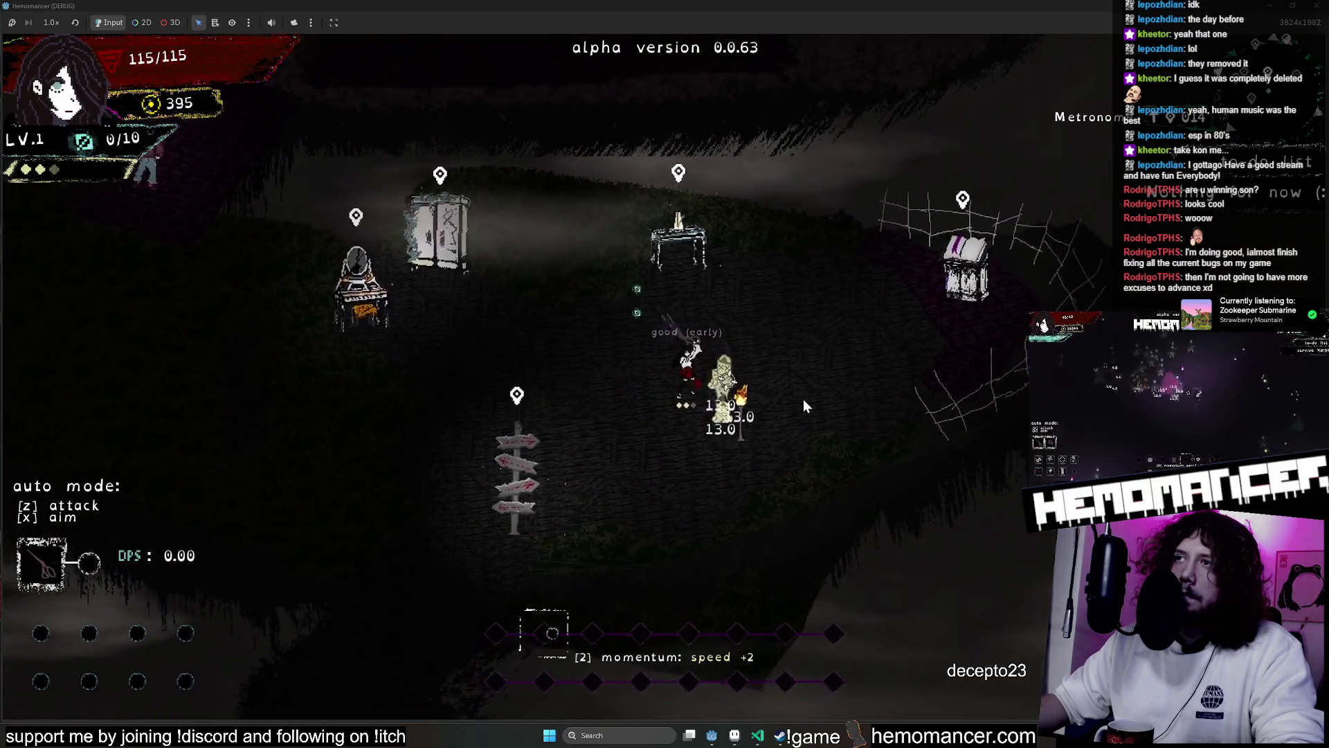
pyautogui.press('Right')
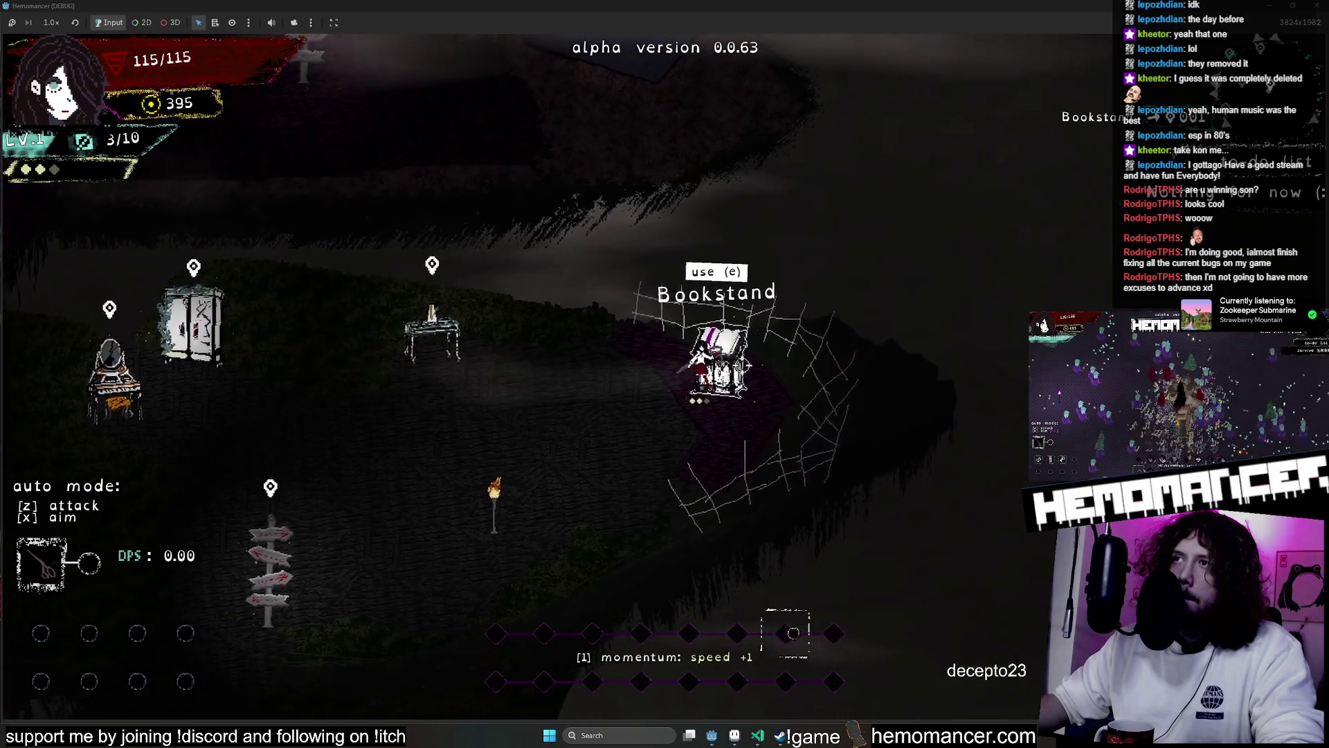
pyautogui.press('Left')
pyautogui.press('Left')
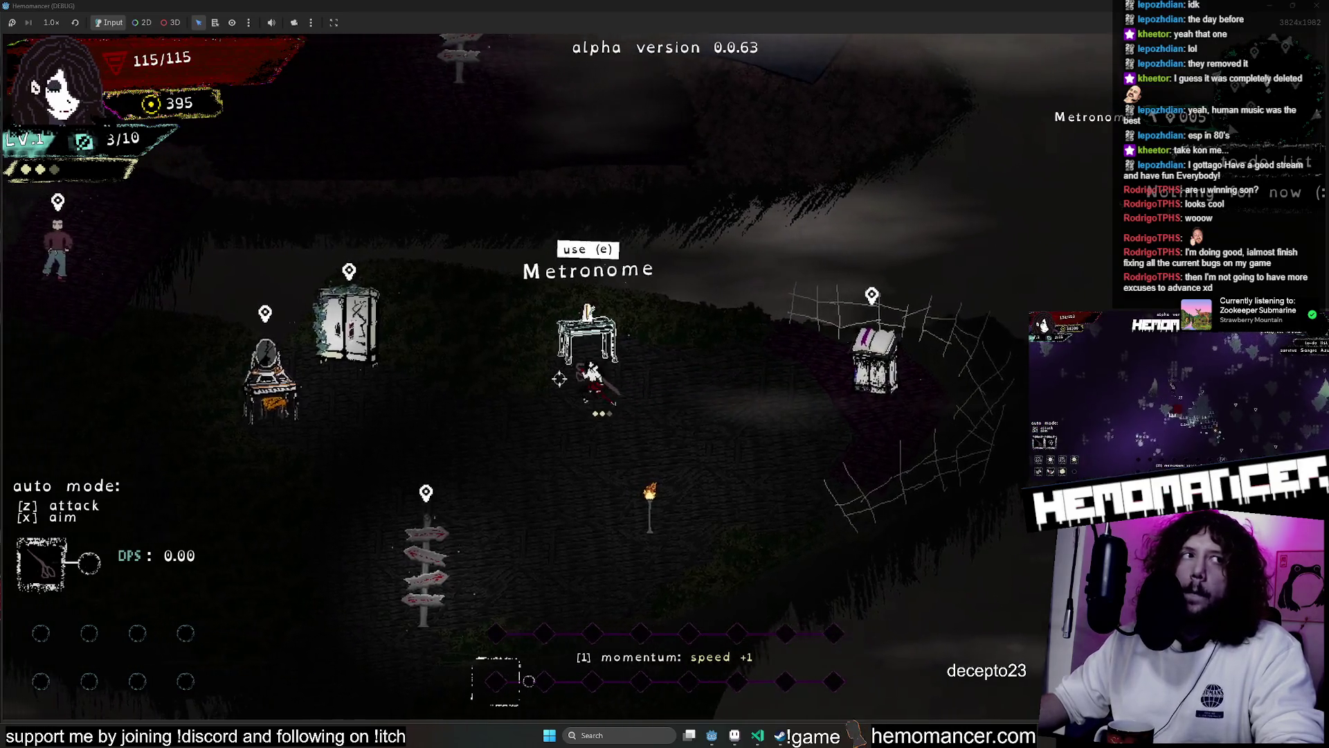
pyautogui.press('Left')
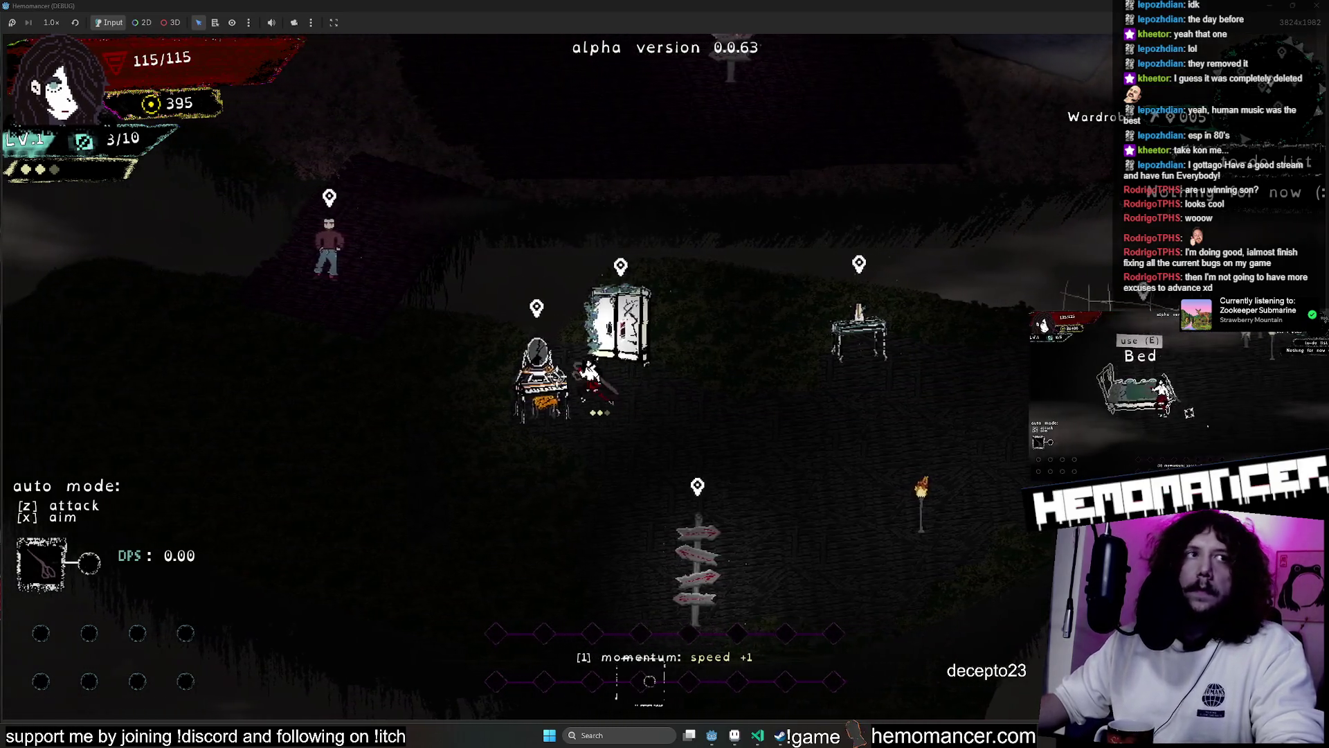
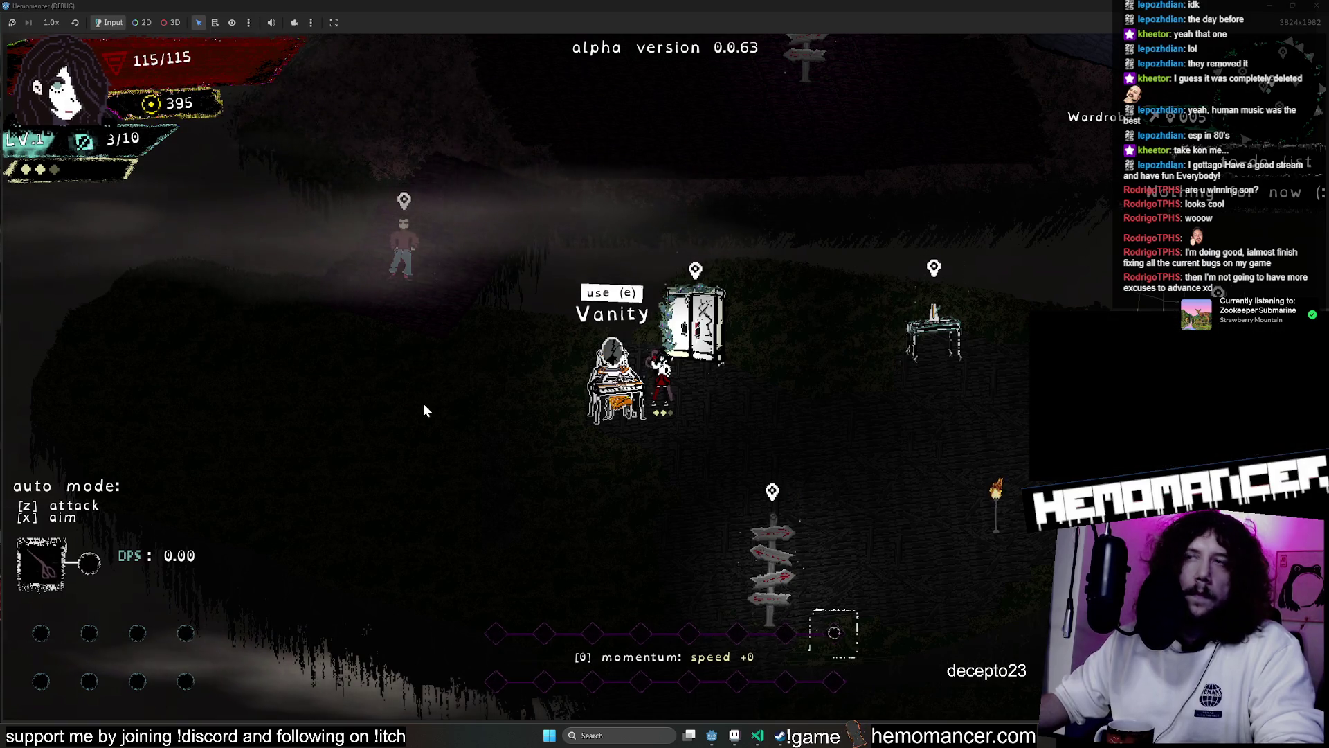
# Walk the character left and up through the lobby, then pause and switch to Aseprite
pyautogui.press('a')
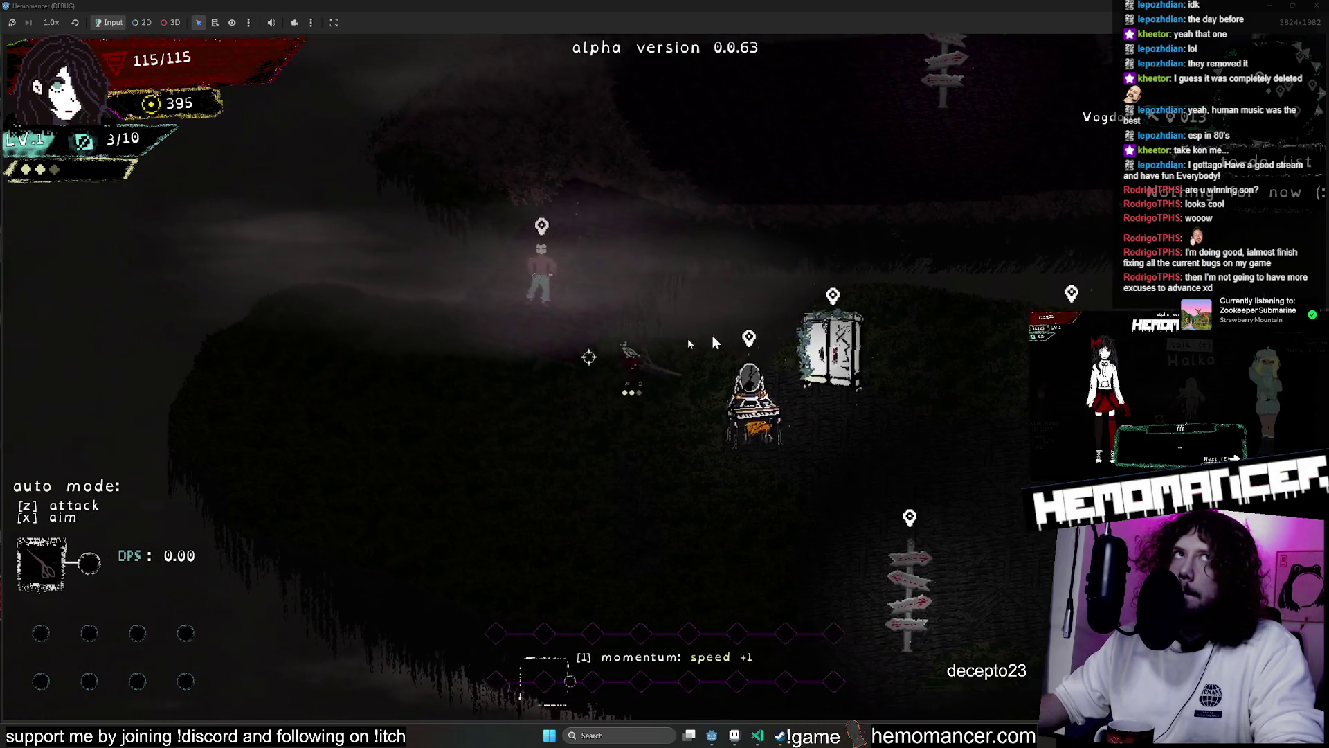
pyautogui.press('w')
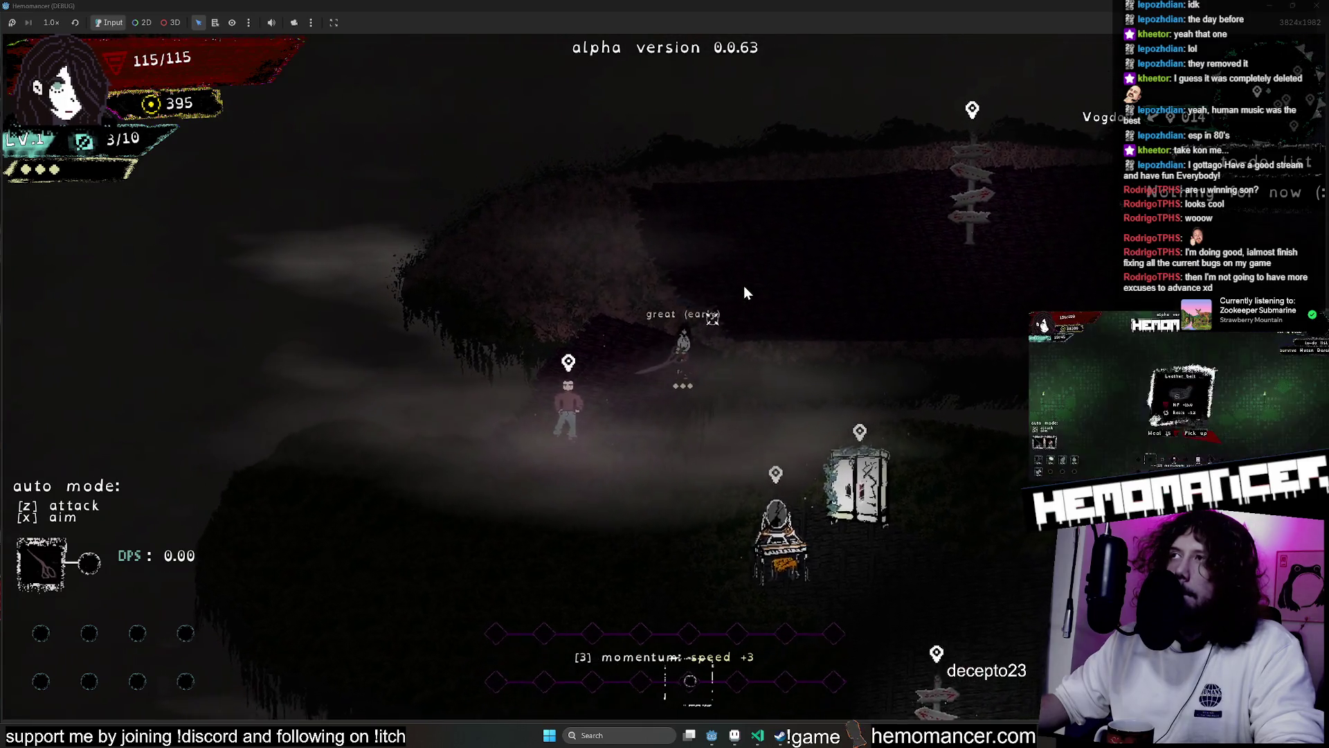
pyautogui.hotkey('alt', 'Tab')
pyautogui.scroll(-4, 683, 531)
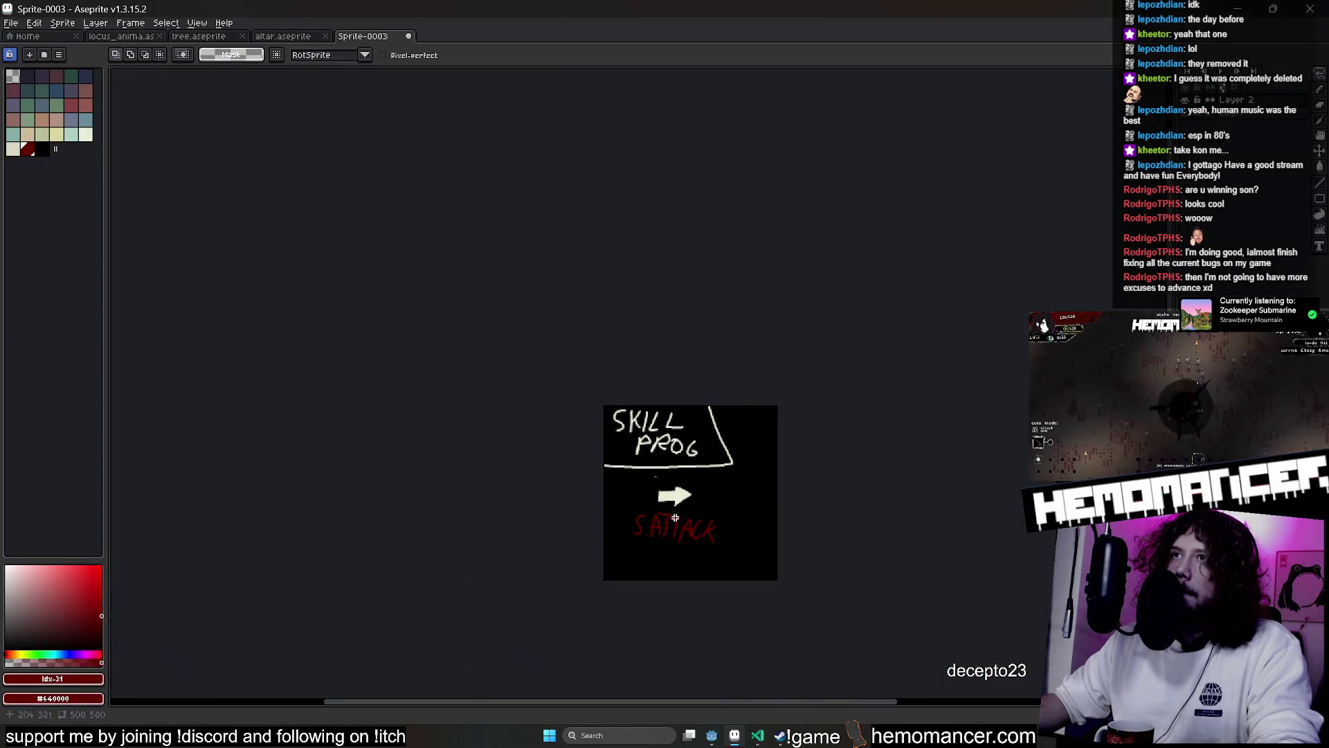
# Switch to the locus_anima.aseprite file and bring the whole map into view
pyautogui.click(121, 36)
pyautogui.scroll(4, 617, 321)
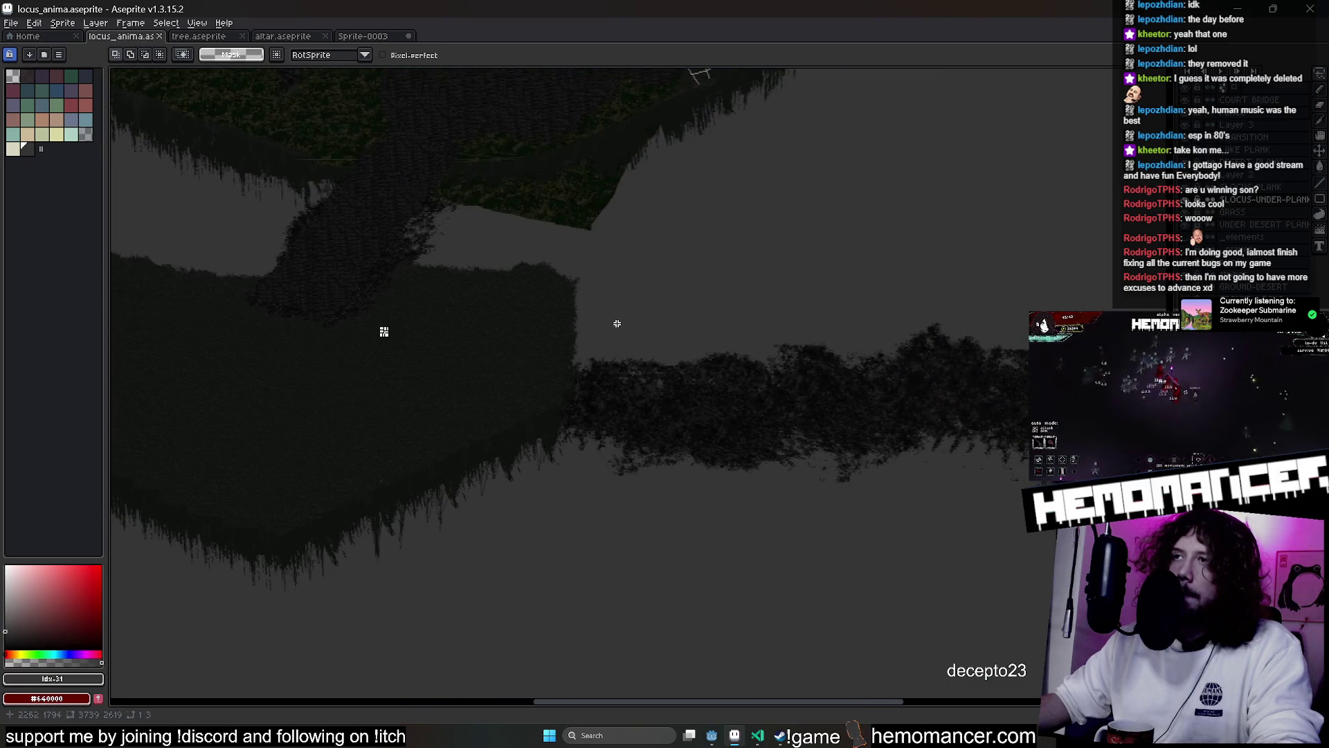
pyautogui.scroll(-5, 747, 459)
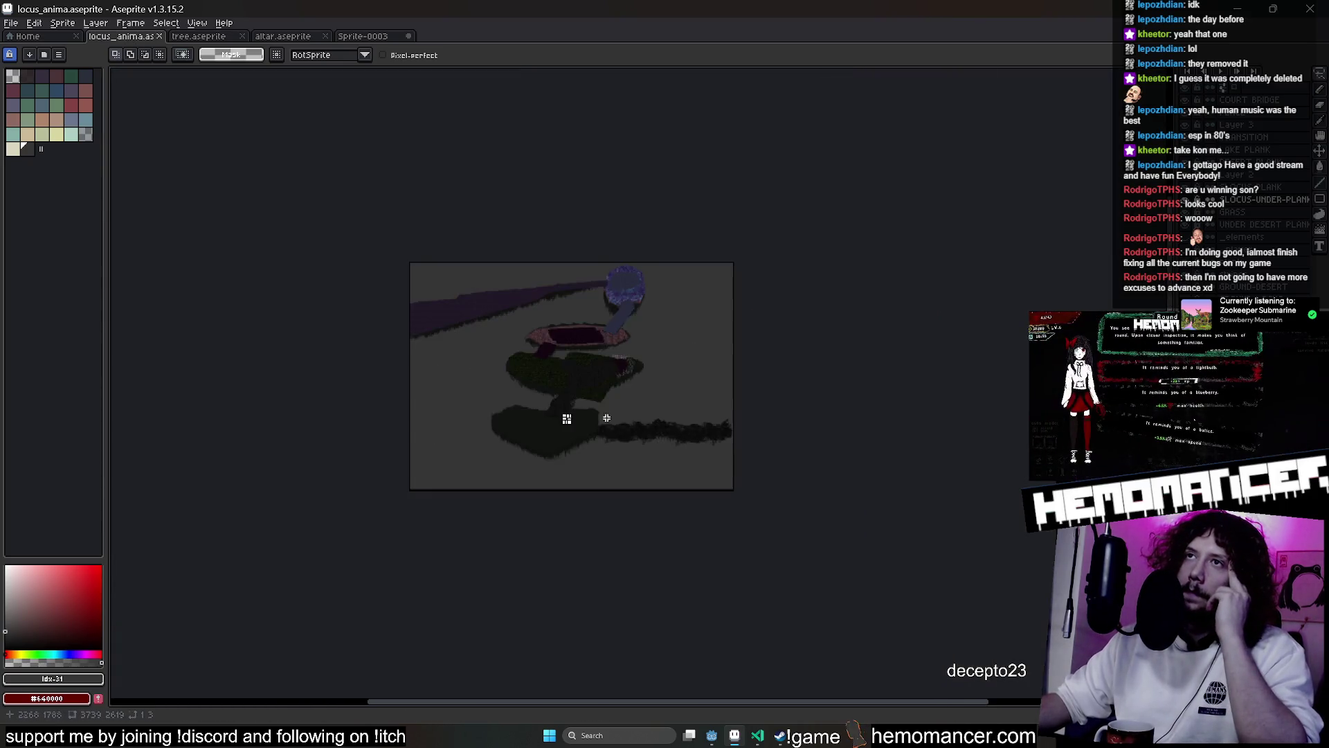
pyautogui.scroll(2, 692, 457)
pyautogui.moveTo(795, 470); pyautogui.dragTo(685, 426)
pyautogui.scroll(1, 678, 468)
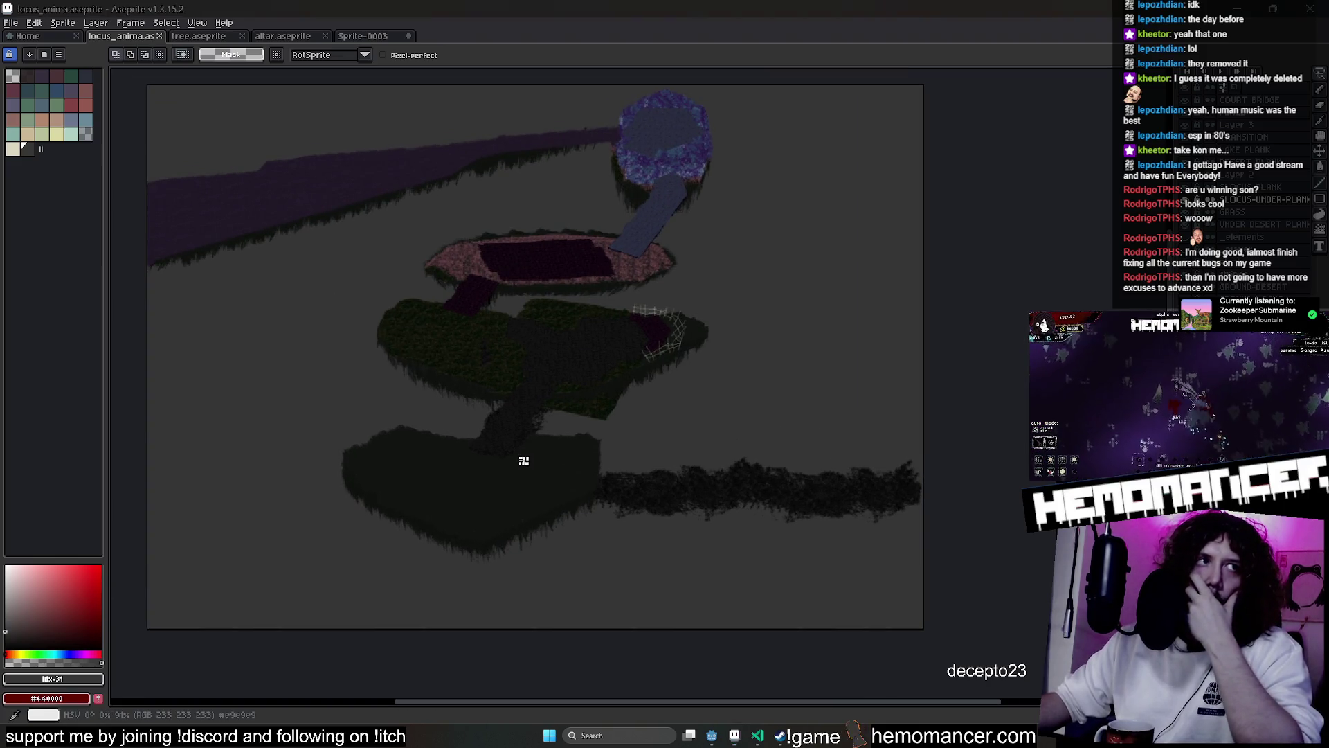
# Set Canvas Size borders to 500px on all four sides, giving a 4739×3619 canvas
pyautogui.click(95, 22)
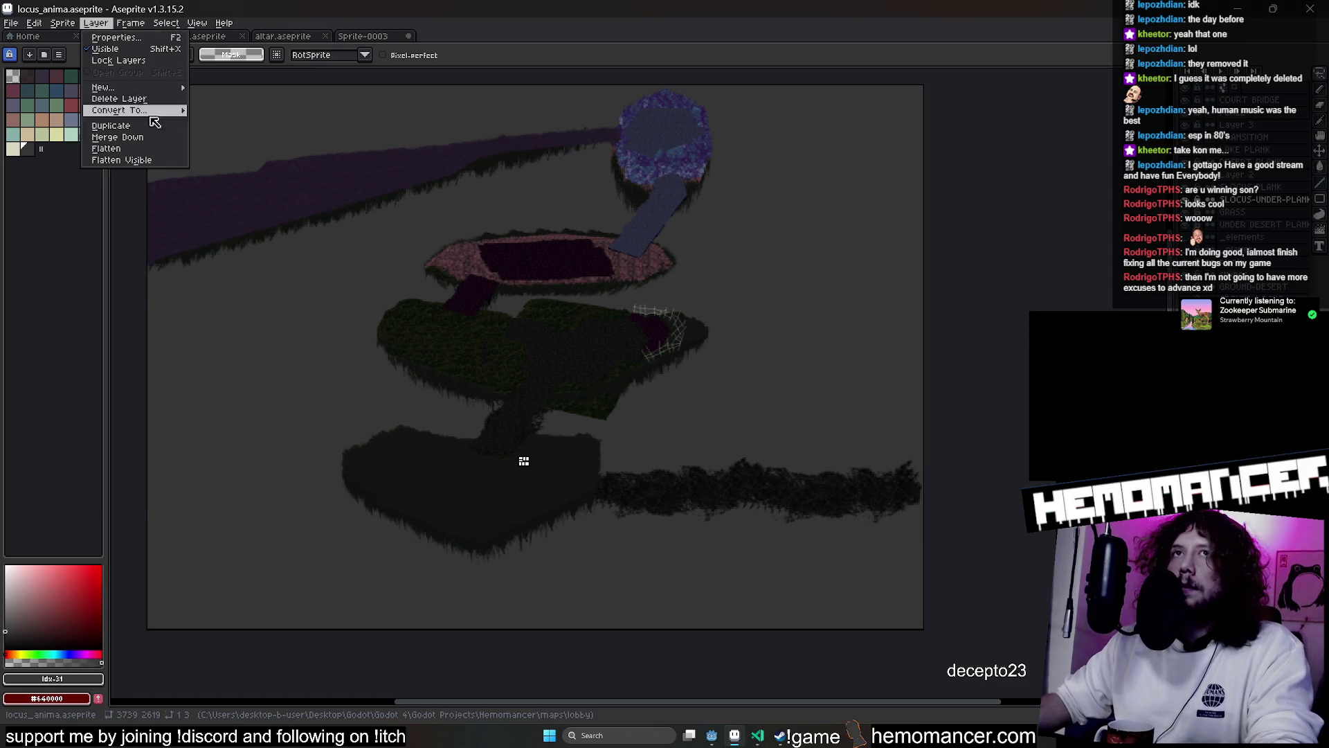
pyautogui.moveTo(67, 27)
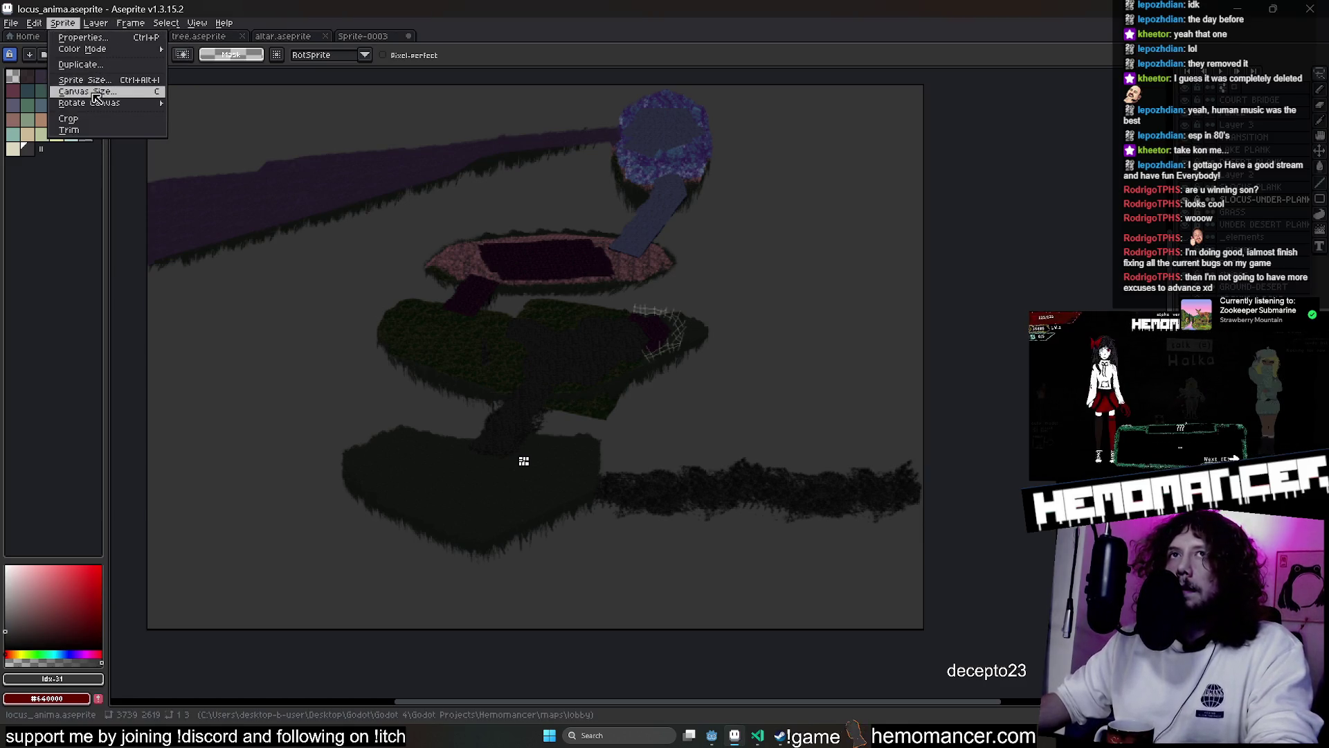
pyautogui.click(96, 96)
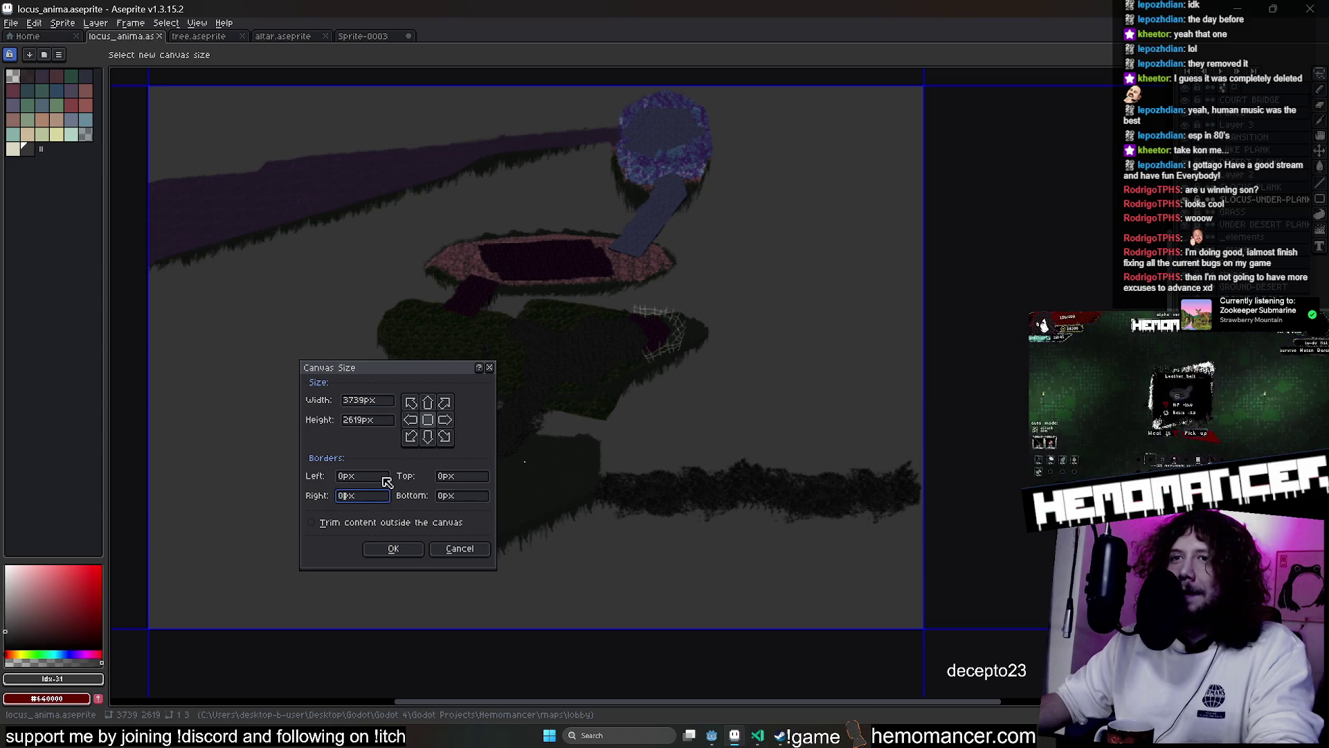
pyautogui.write('00')
pyautogui.press('Tab')
pyautogui.write('500')
pyautogui.press('Tab')
pyautogui.write('500')
pyautogui.press('Tab')
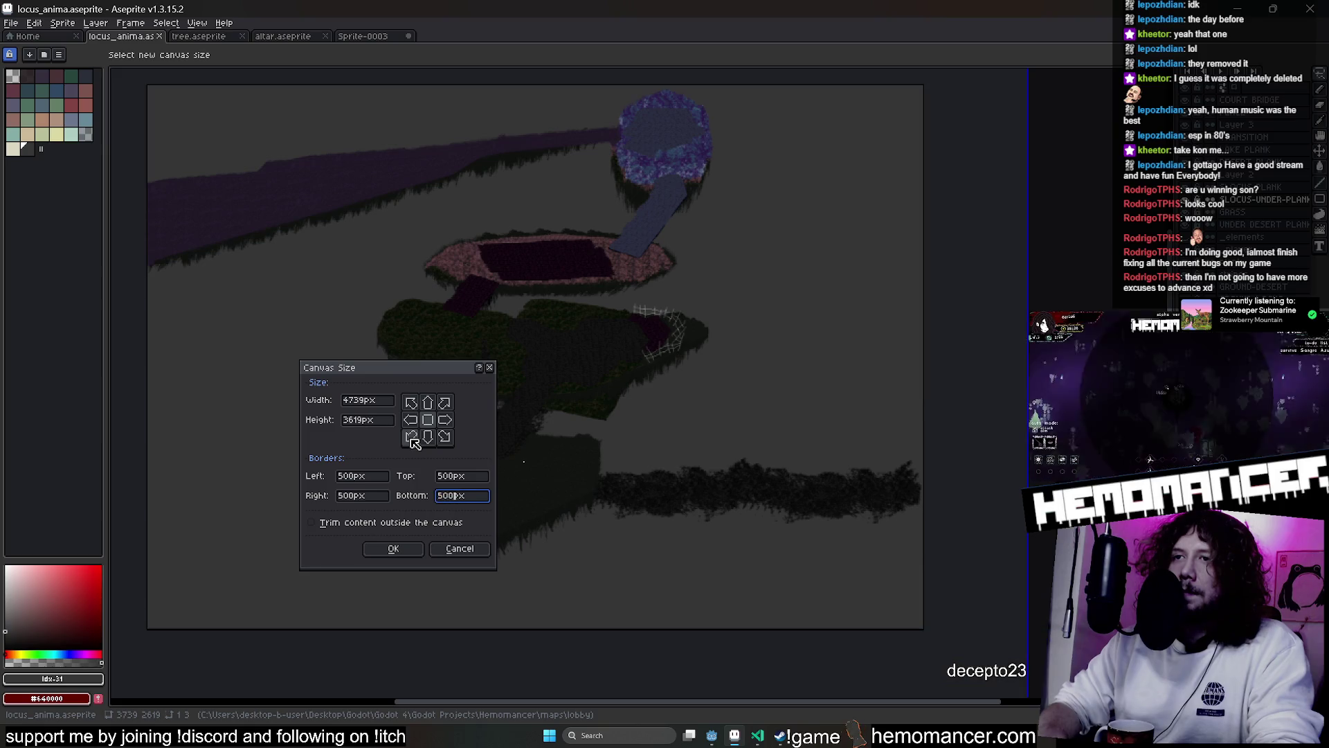
pyautogui.press('Return')
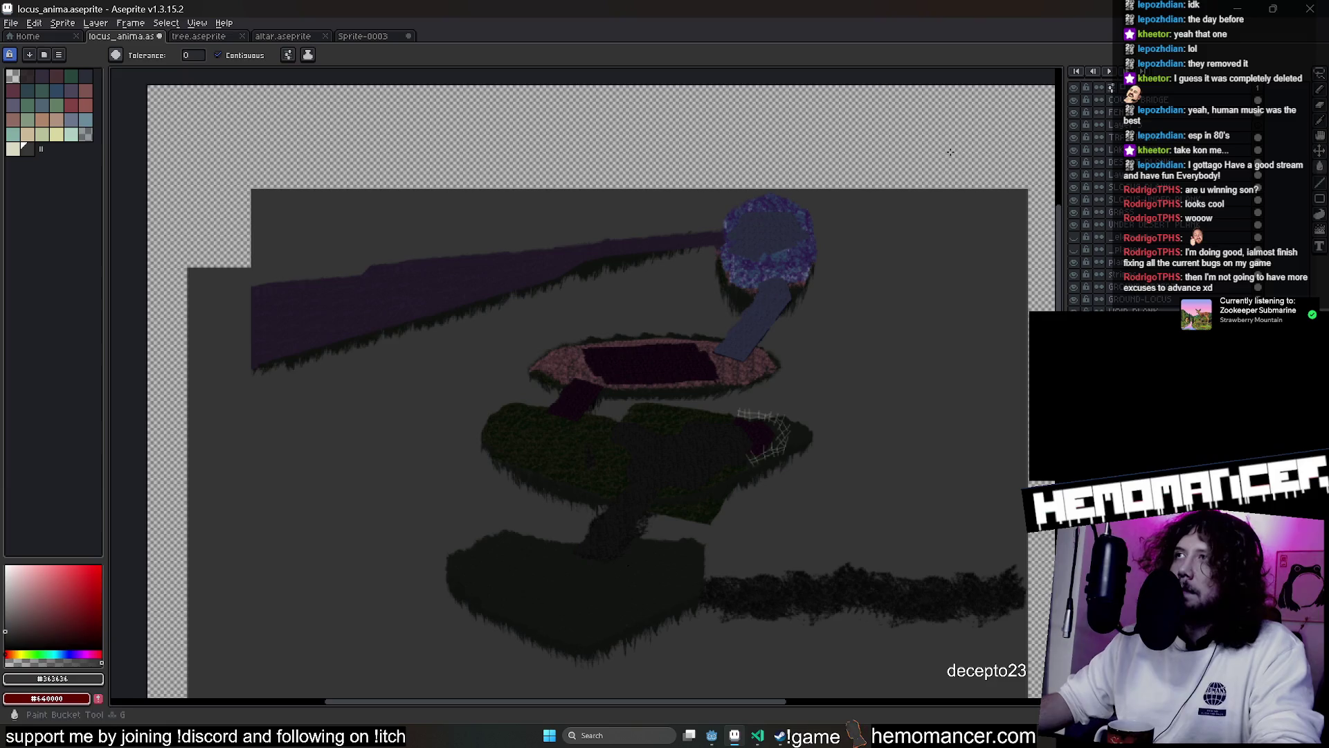
# Try a dark grey #363636 Paint Bucket fill on the enlarged map, then undo it
pyautogui.scroll(5, 972, 176)
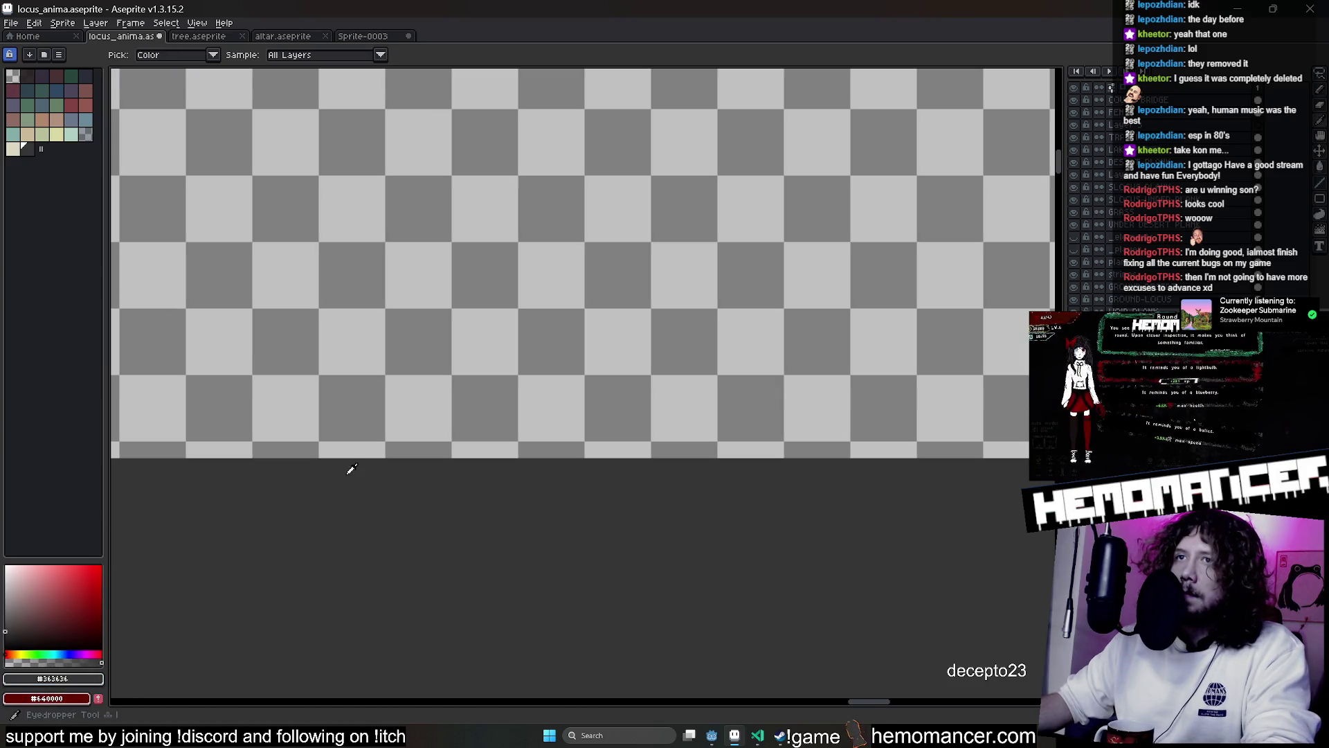
pyautogui.scroll(4, 351, 469)
pyautogui.press('b')
pyautogui.press('g')
pyautogui.click(530, 372)
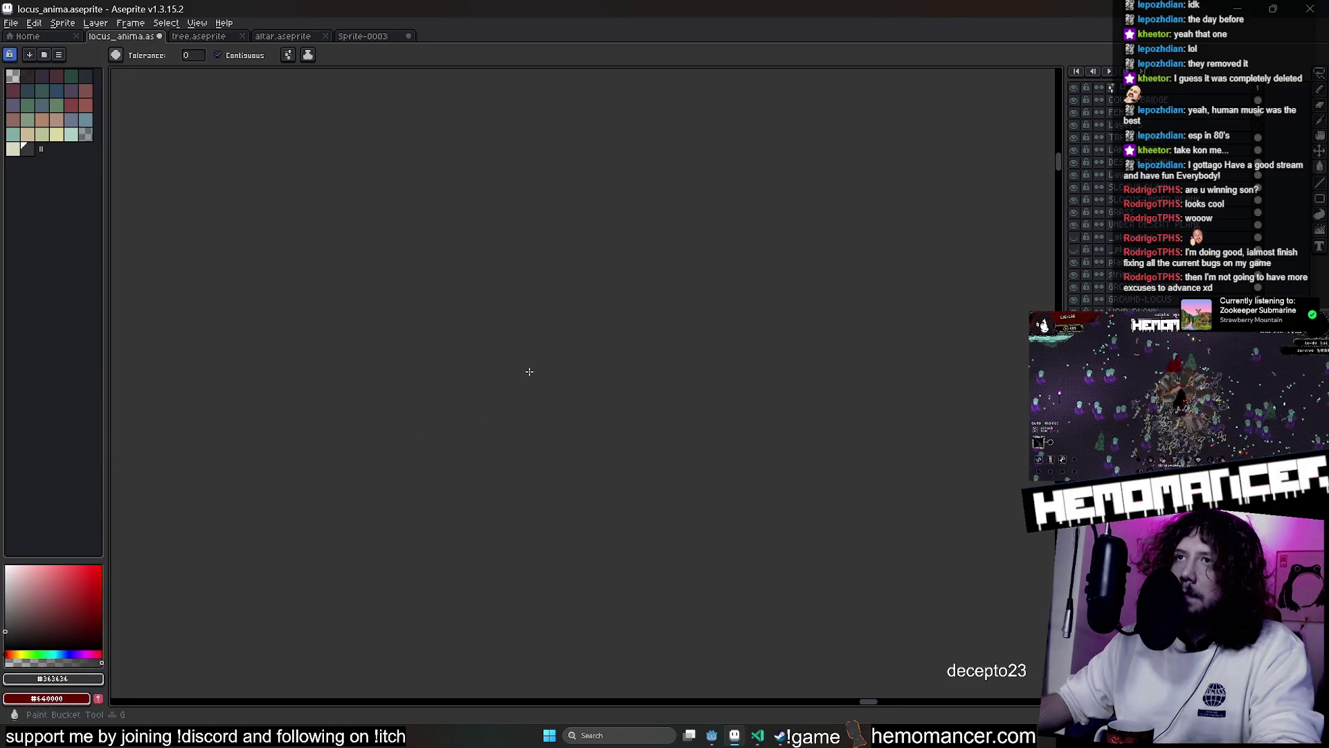
pyautogui.hotkey('ctrl', 'z')
pyautogui.scroll(-3, 617, 326)
pyautogui.scroll(2, 591, 357)
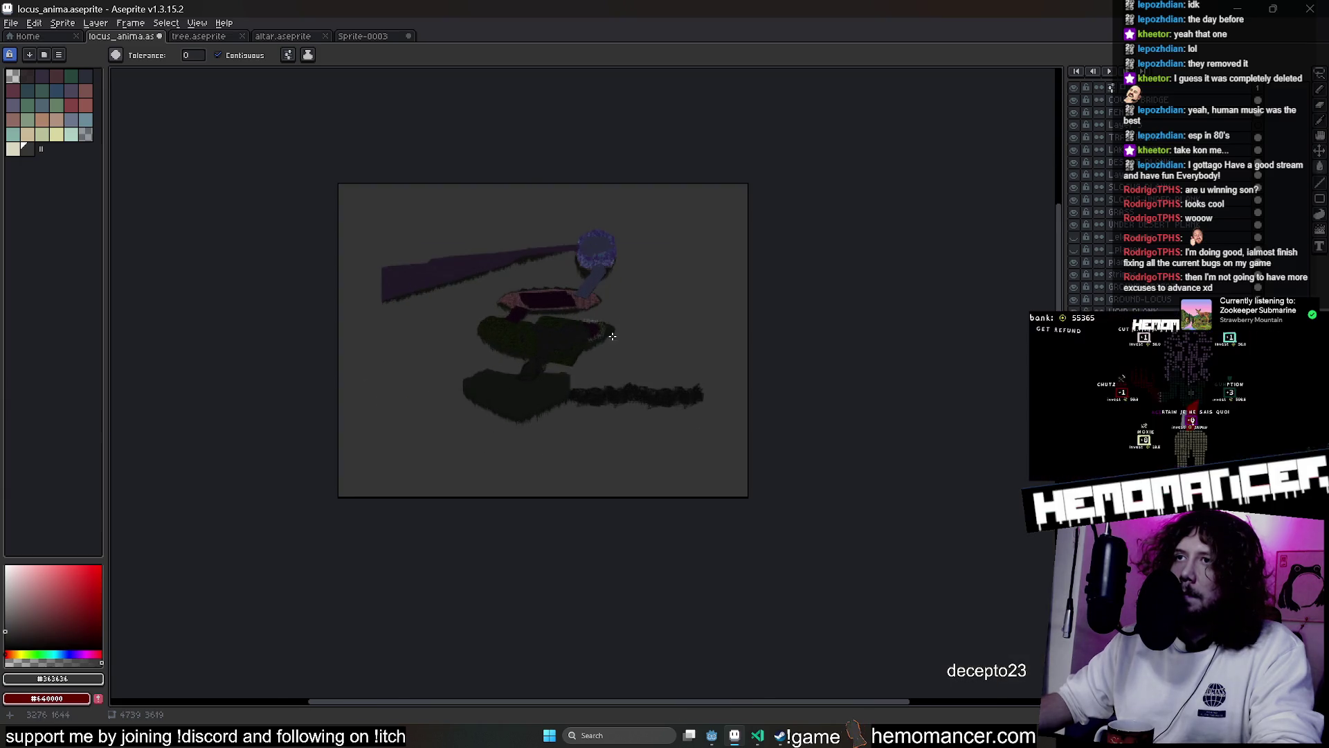
pyautogui.scroll(1, 591, 357)
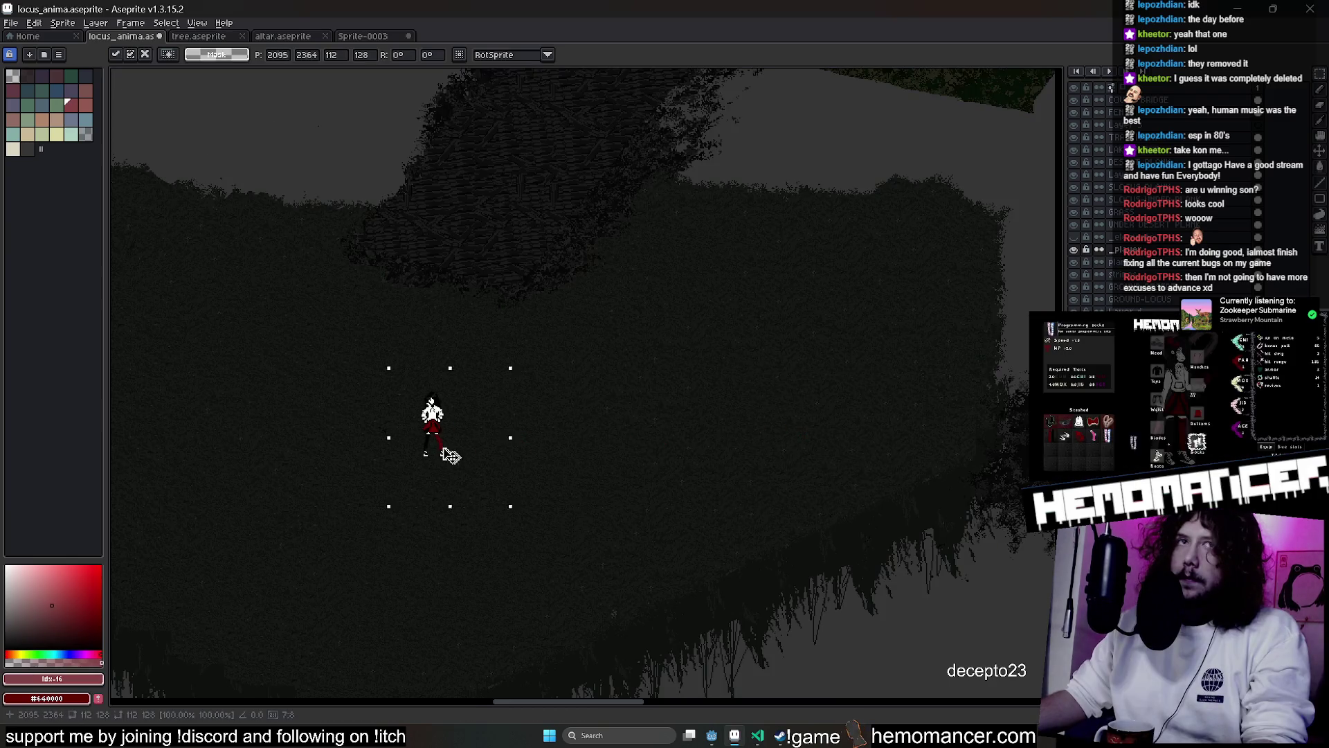
# Drag the character figure out to the map's left edge, then back into view
pyautogui.moveTo(427, 451)
pyautogui.mouseDown()
pyautogui.moveTo(633, 454)
pyautogui.moveTo(484, 451)
pyautogui.mouseUp()
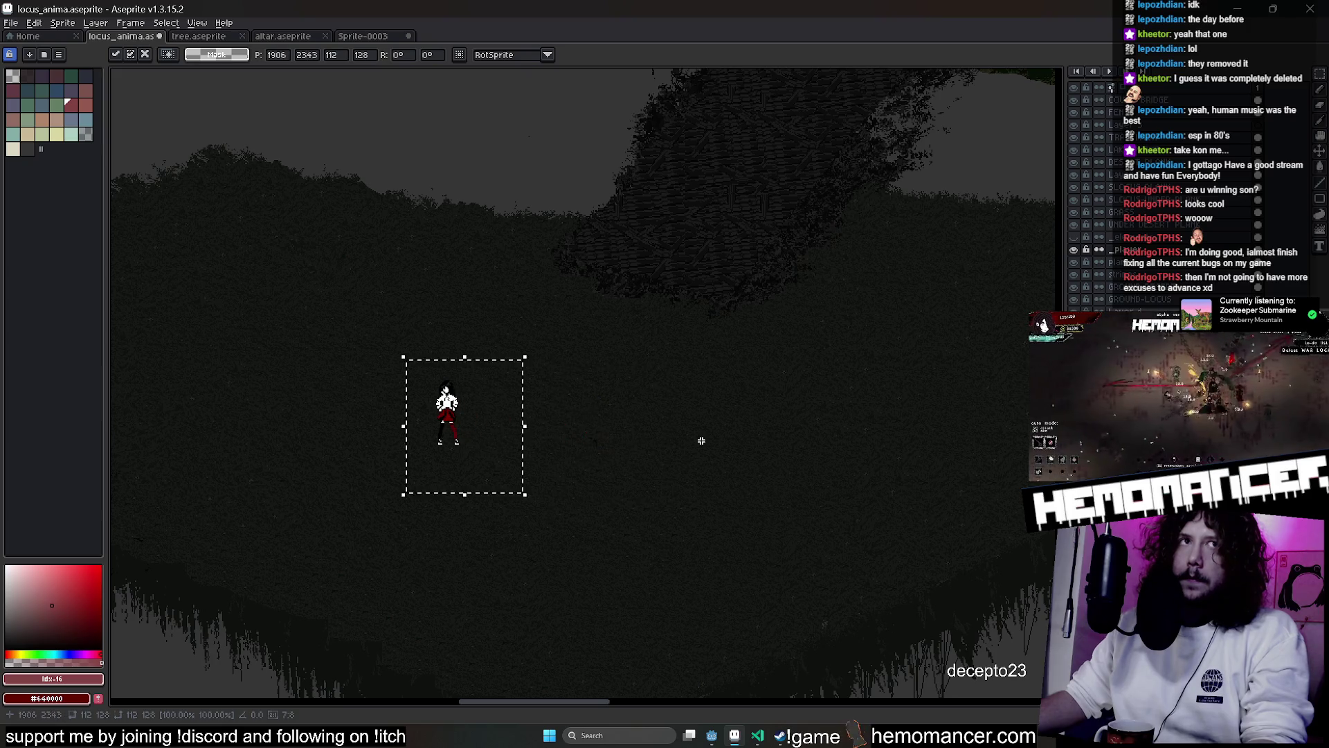
pyautogui.hotkey('ctrl', 'd')
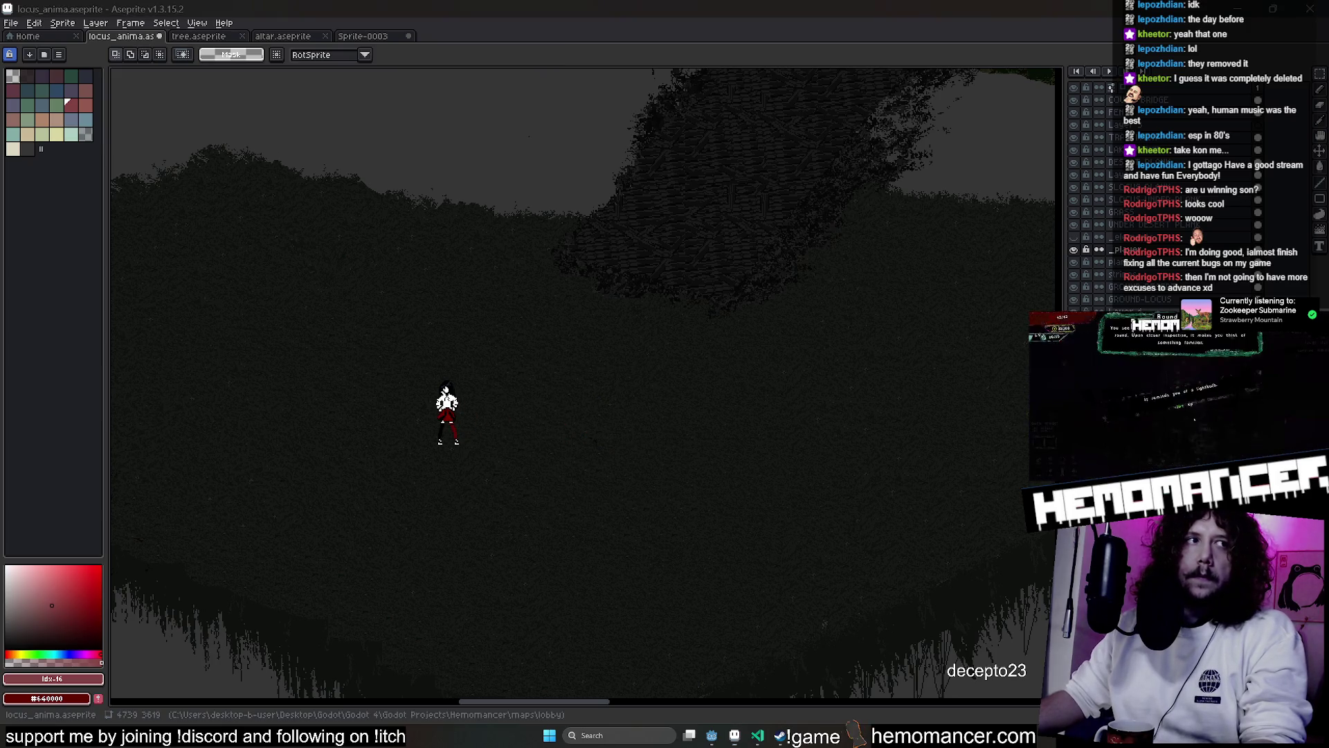
pyautogui.moveTo(351, 353); pyautogui.dragTo(537, 523)
pyautogui.moveTo(541, 440)
pyautogui.mouseDown()
pyautogui.moveTo(335, 436)
pyautogui.moveTo(773, 471)
pyautogui.mouseUp()
pyautogui.moveTo(666, 484)
pyautogui.mouseDown()
pyautogui.moveTo(326, 496)
pyautogui.moveTo(813, 461)
pyautogui.moveTo(493, 445)
pyautogui.moveTo(1033, 483)
pyautogui.mouseUp()
pyautogui.moveTo(391, 476)
pyautogui.mouseDown()
pyautogui.moveTo(664, 435)
pyautogui.moveTo(263, 460)
pyautogui.moveTo(859, 455)
pyautogui.mouseUp()
pyautogui.moveTo(582, 457); pyautogui.dragTo(686, 454)
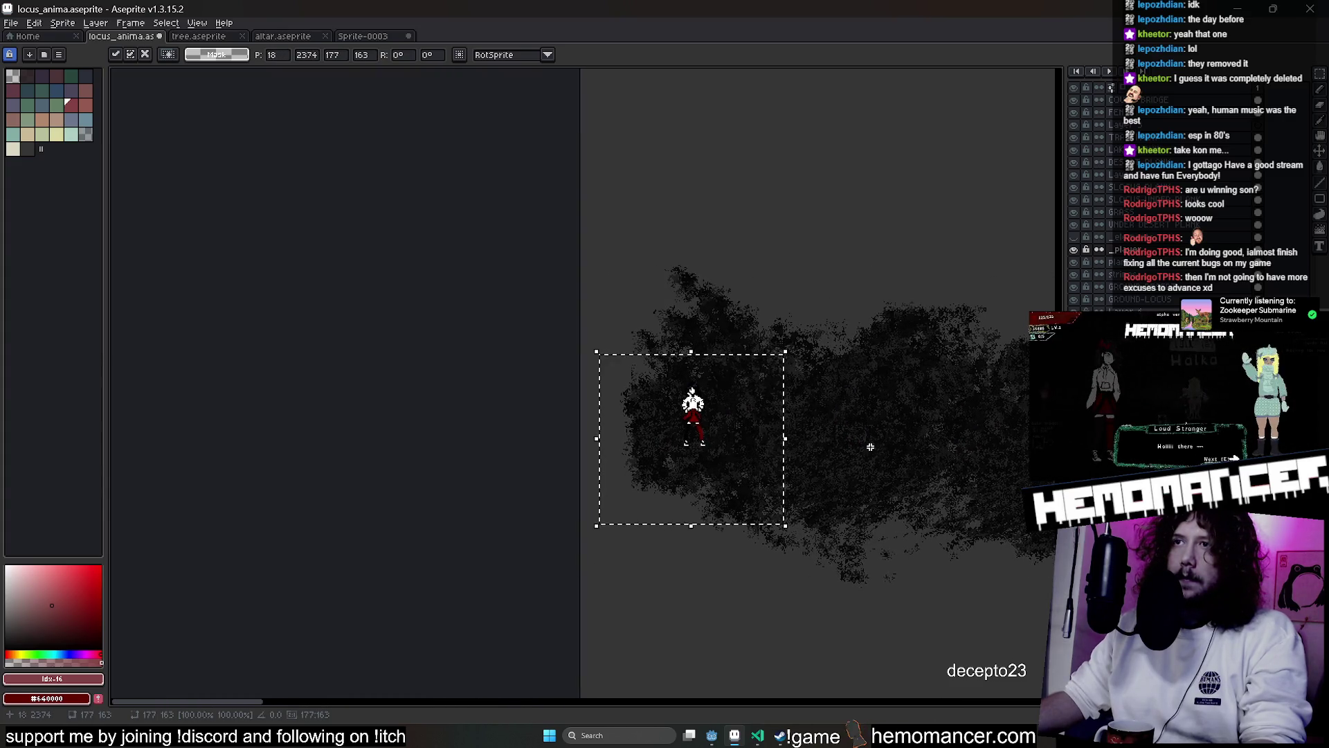
pyautogui.scroll(2, 675, 436)
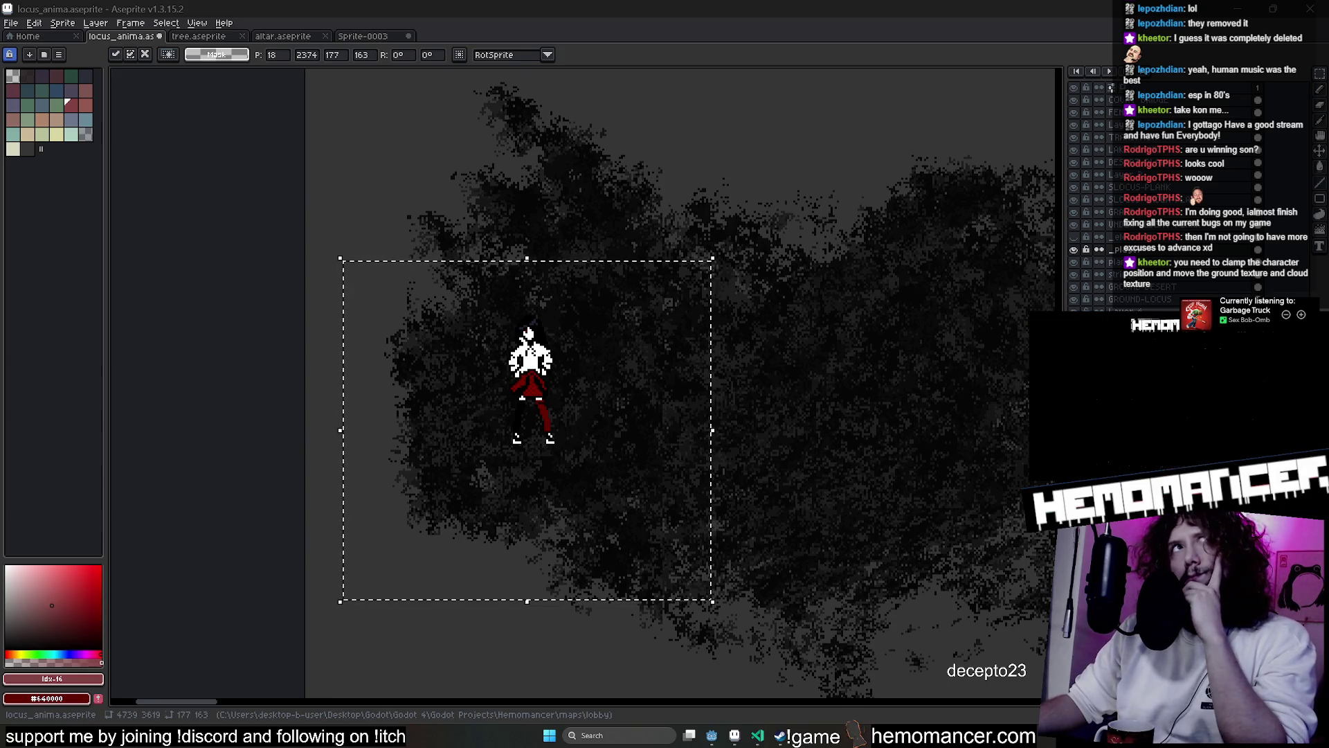
# Move the character onto the right foliage strip, commit it, then select and cut it out
pyautogui.scroll(-3, 884, 322)
pyautogui.moveTo(882, 347); pyautogui.dragTo(378, 386)
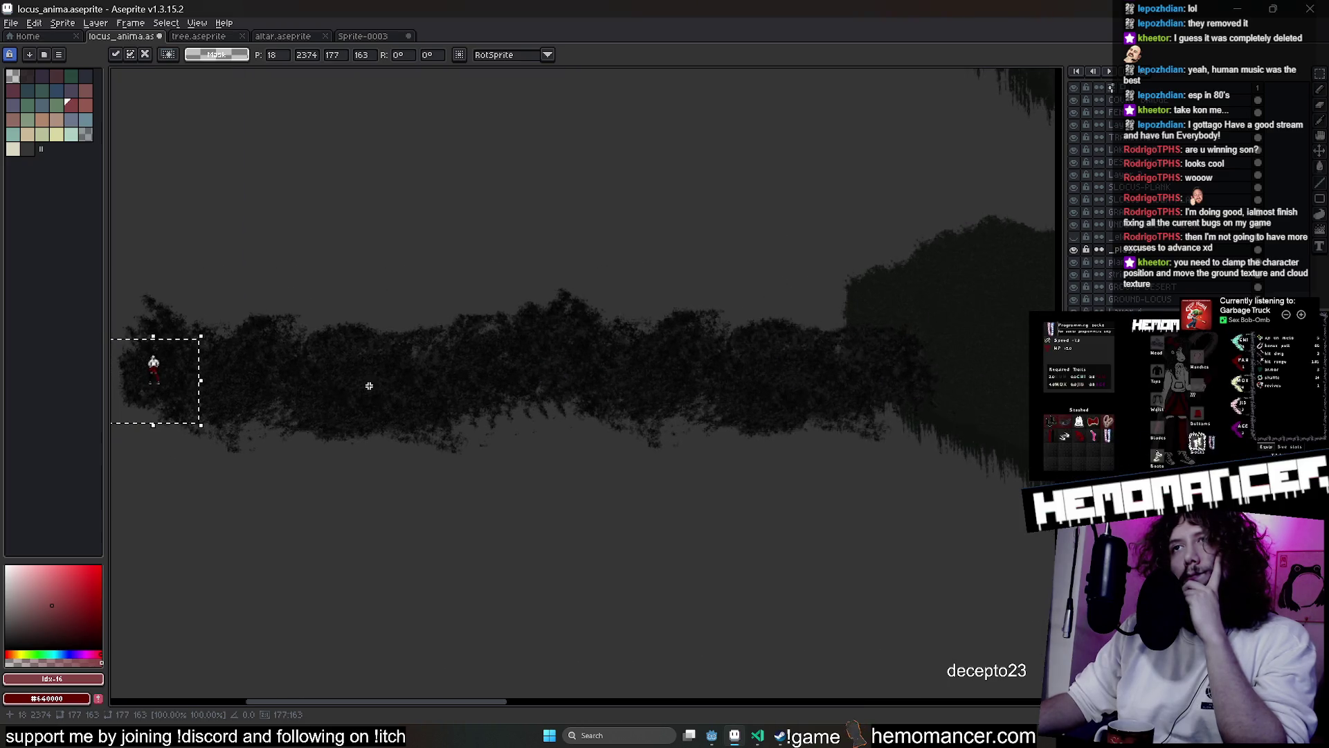
pyautogui.moveTo(191, 386); pyautogui.dragTo(977, 371)
pyautogui.moveTo(899, 469); pyautogui.dragTo(238, 526)
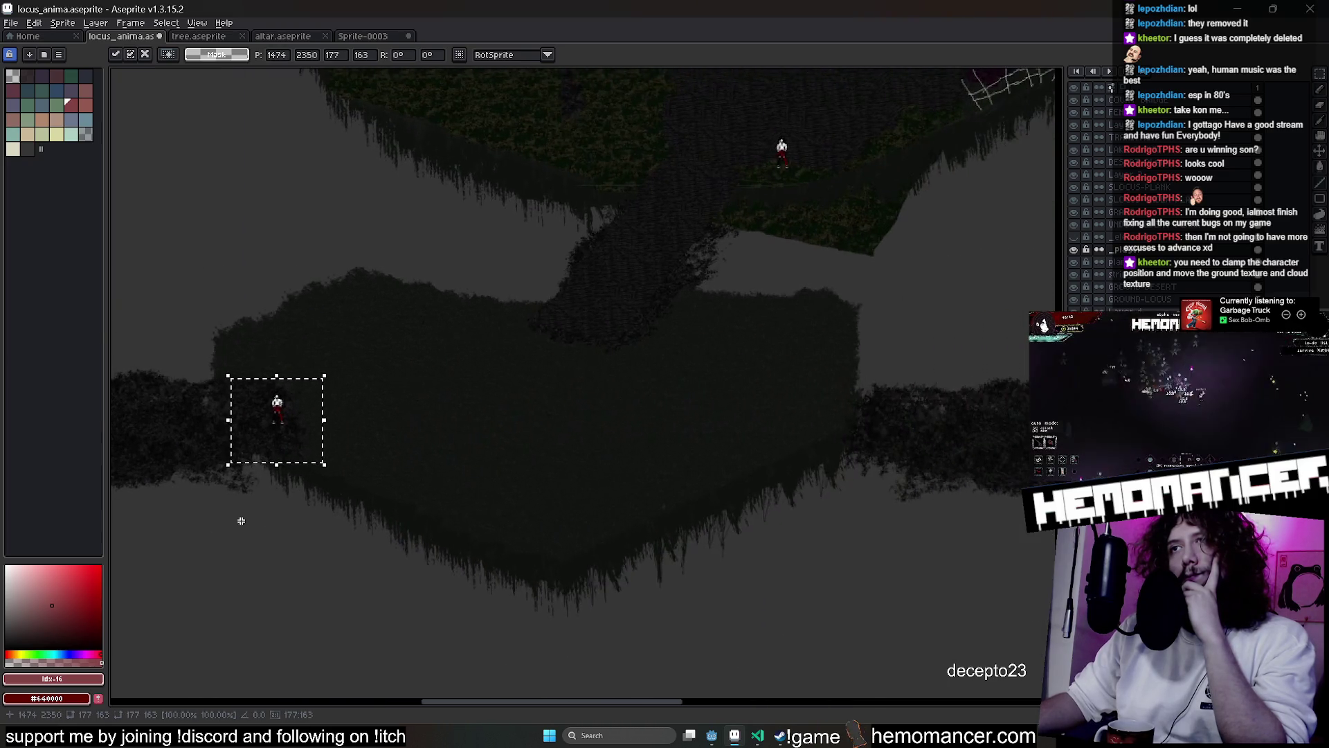
pyautogui.moveTo(295, 415)
pyautogui.mouseDown()
pyautogui.moveTo(919, 419)
pyautogui.moveTo(498, 439)
pyautogui.moveTo(753, 433)
pyautogui.mouseUp()
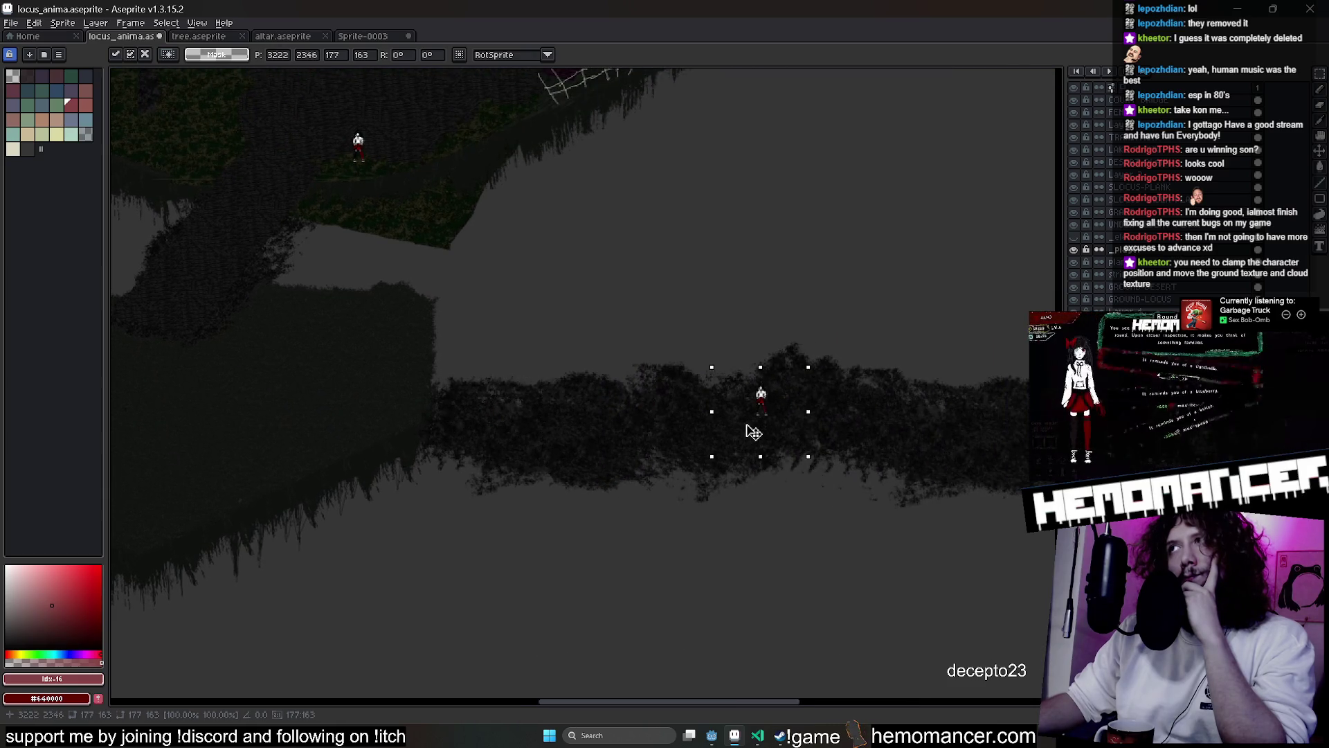
pyautogui.scroll(7, 652, 523)
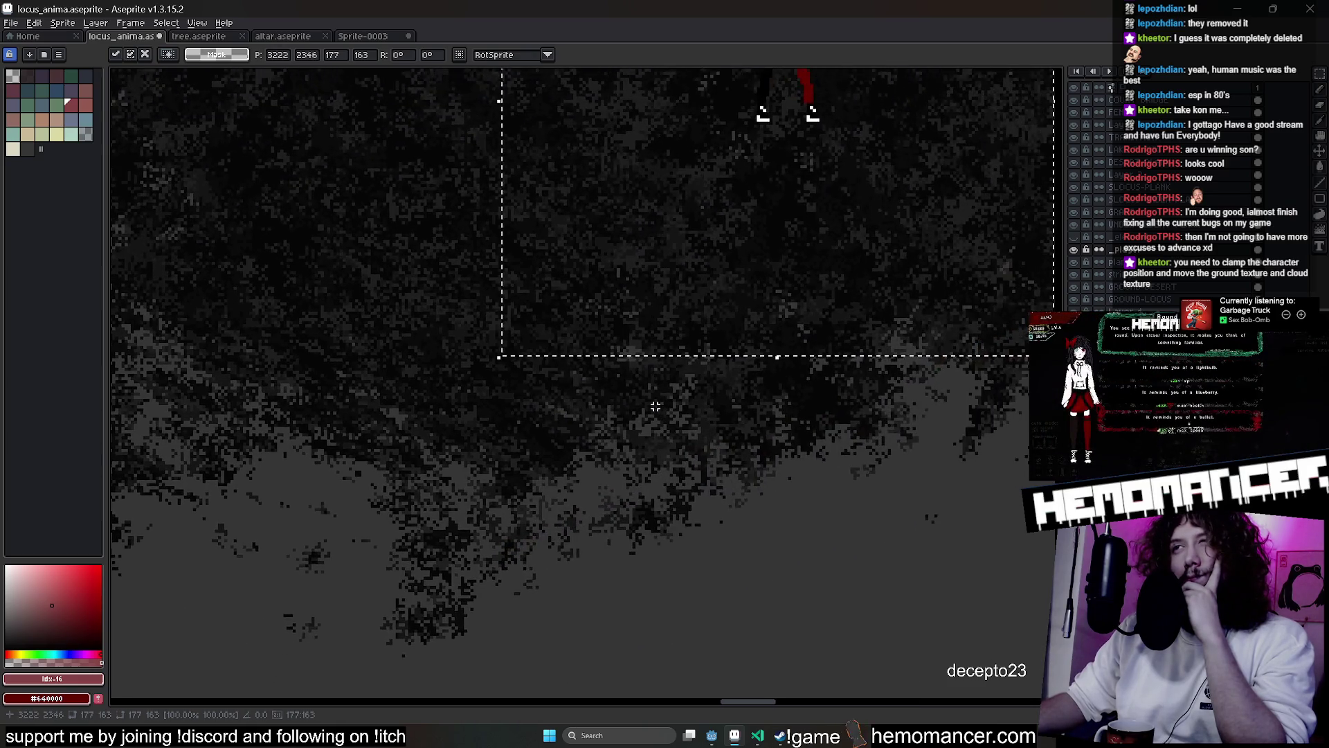
pyautogui.scroll(-1, 523, 630)
pyautogui.hscroll(3, 864, 468)
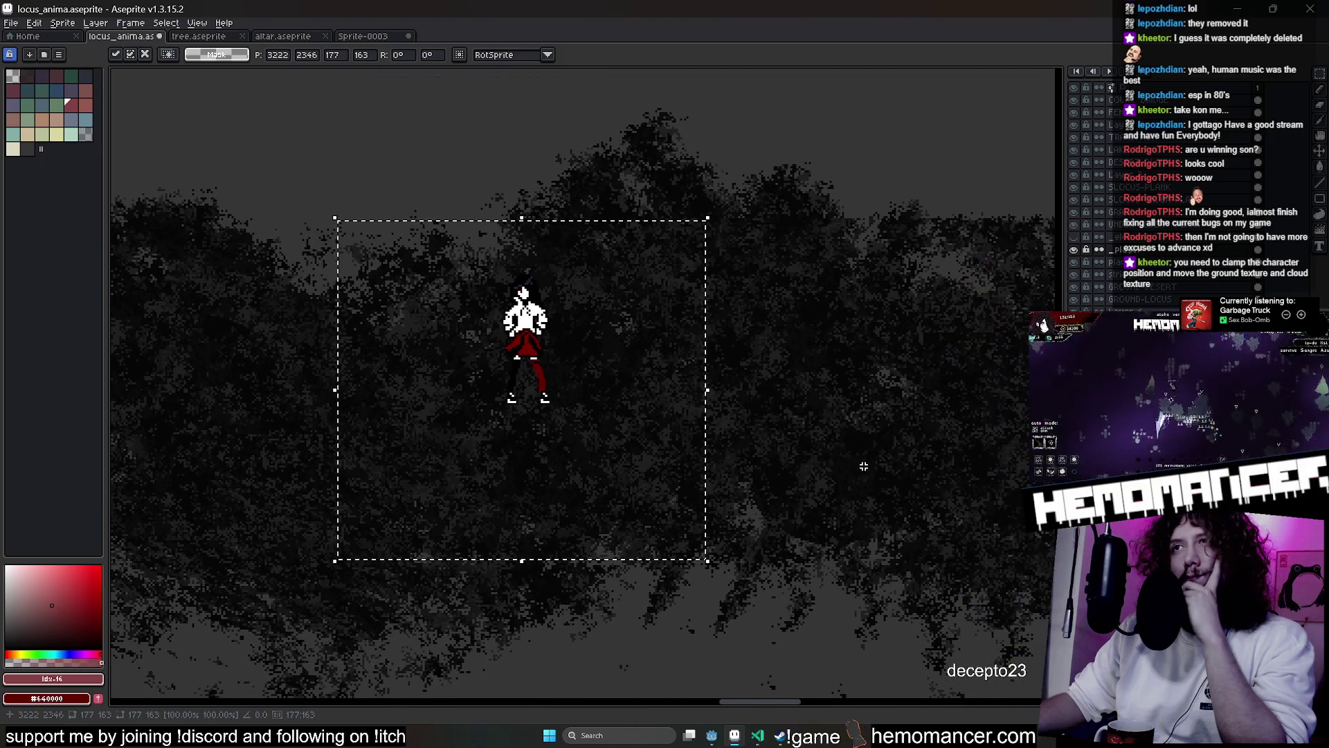
pyautogui.click(857, 454)
pyautogui.moveTo(699, 173)
pyautogui.mouseDown()
pyautogui.moveTo(389, 475)
pyautogui.moveTo(395, 564)
pyautogui.moveTo(391, 488)
pyautogui.mouseUp()
pyautogui.hotkey('ctrl', 'x')
# Return to the LobbyScissorsMap scene and start a debug run from the title menu
pyautogui.moveTo(712, 735)
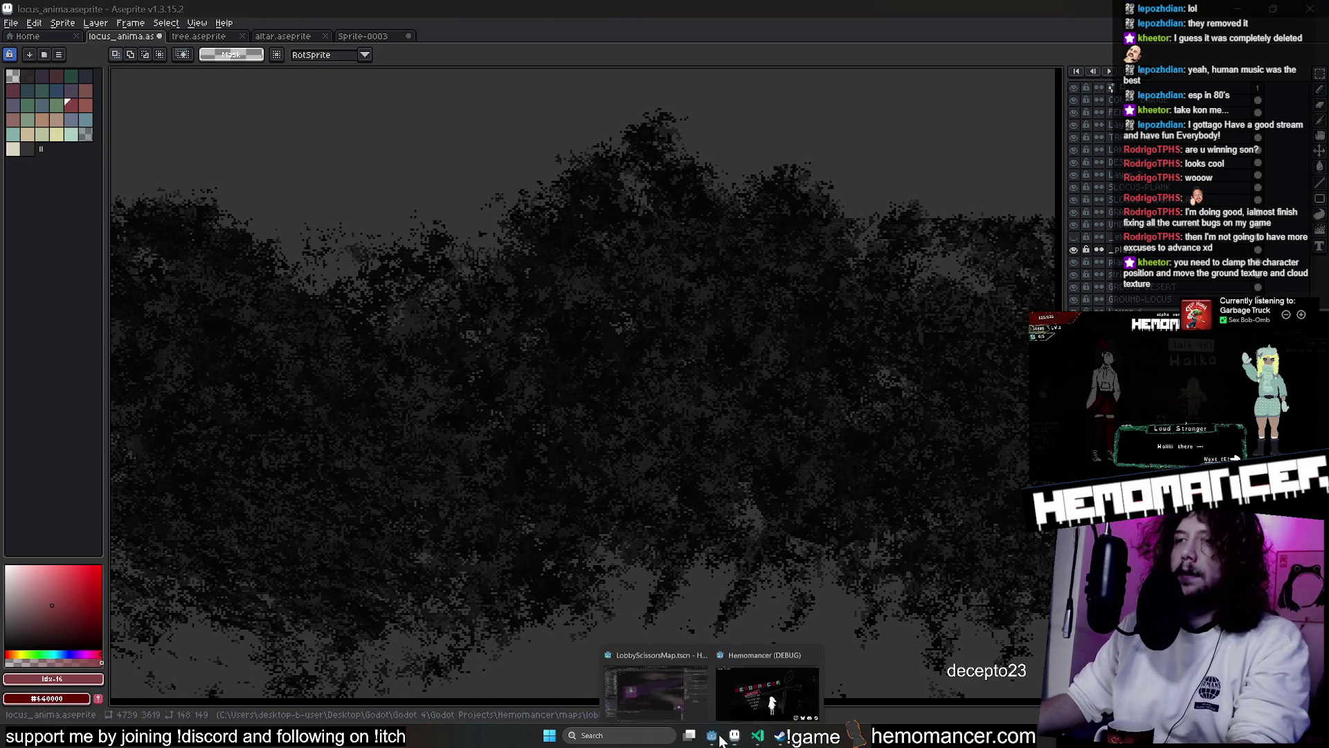
pyautogui.click(691, 680)
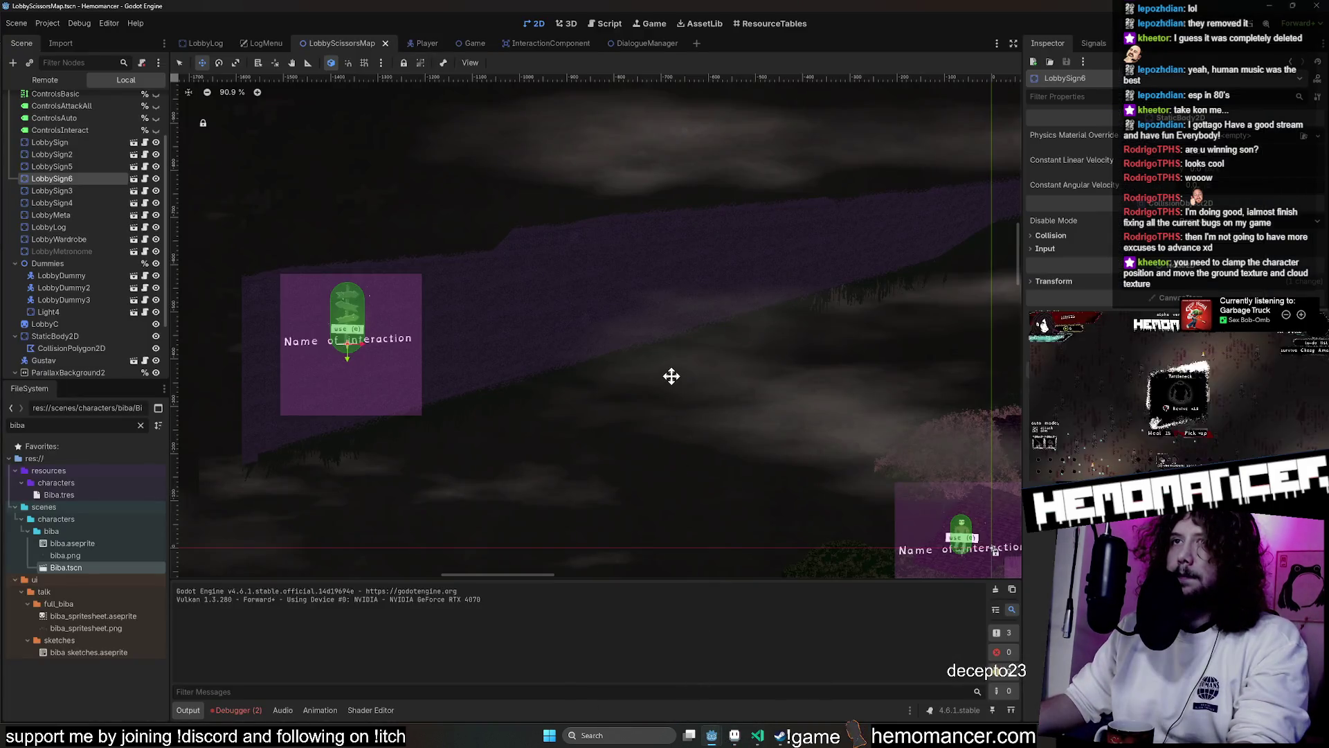
pyautogui.press('F5')
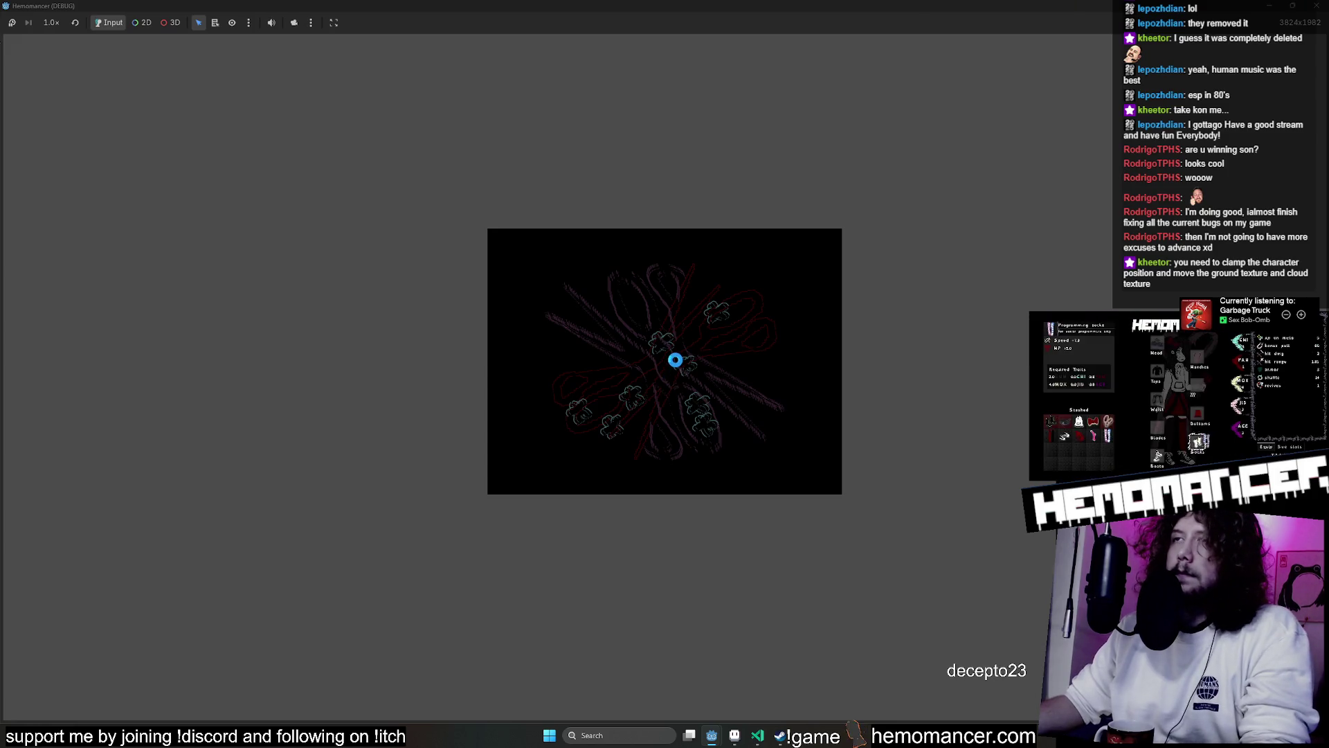
pyautogui.press('Return')
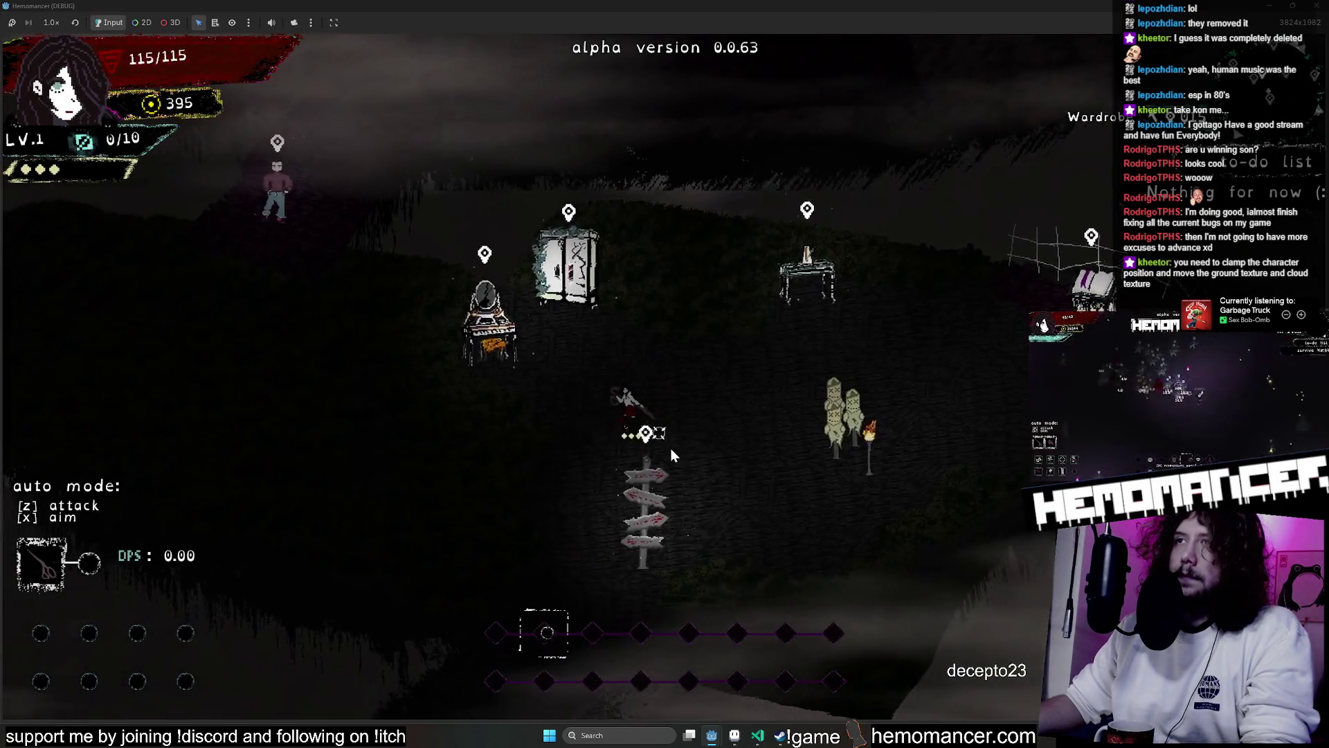
# Walk the character around the lobby, running right and left across it
pyautogui.press('s')
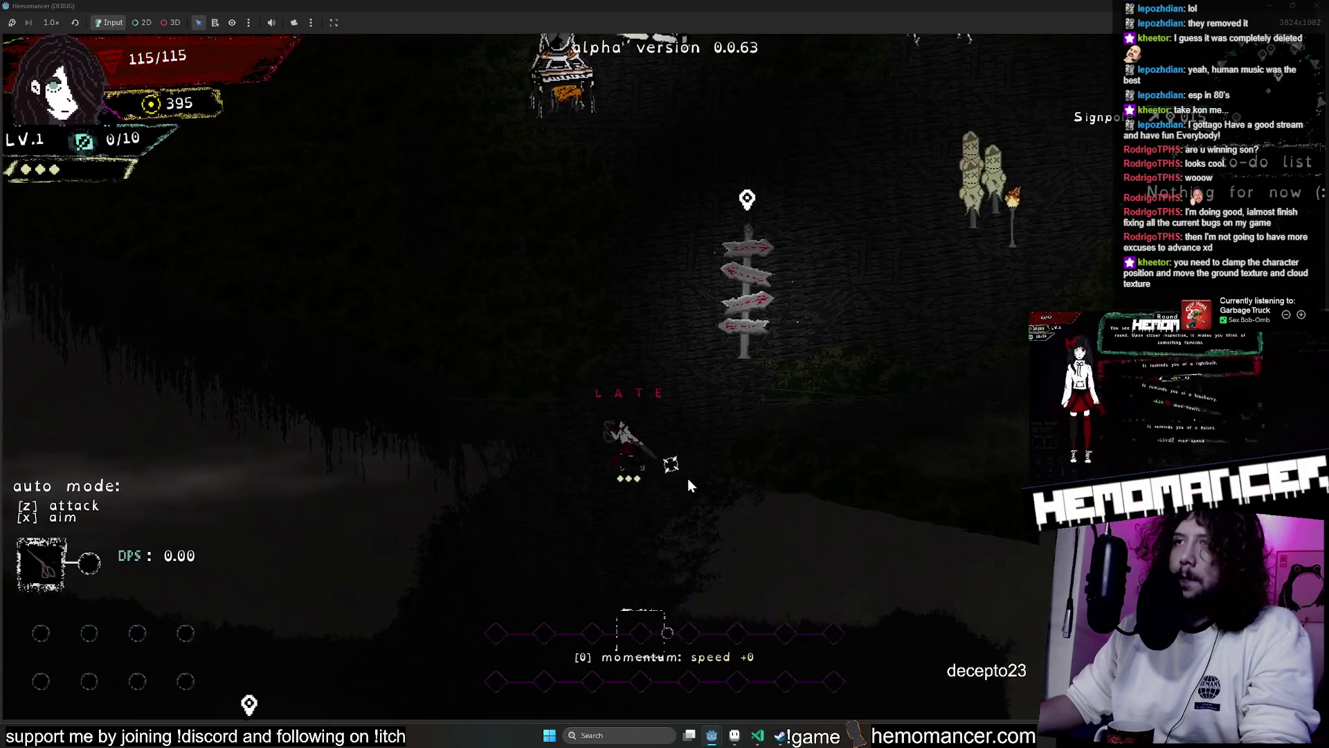
pyautogui.press('d')
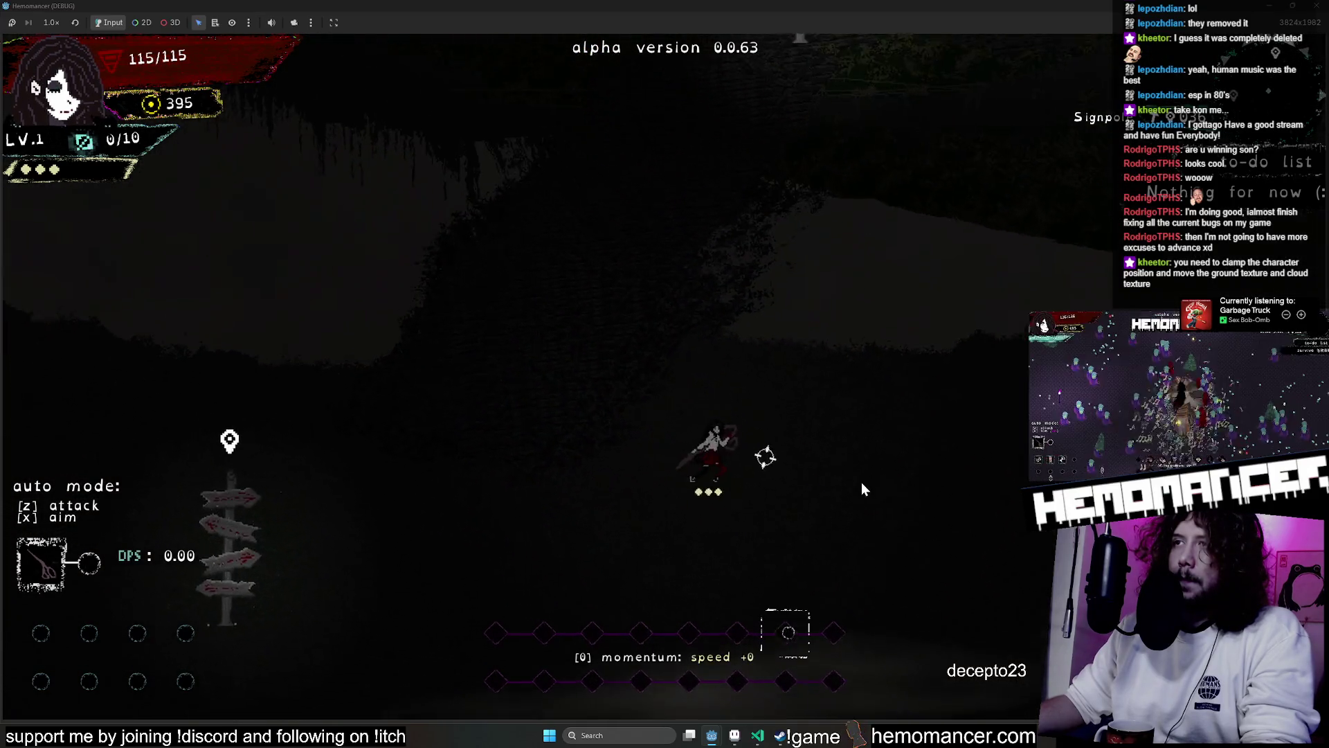
pyautogui.press('w')
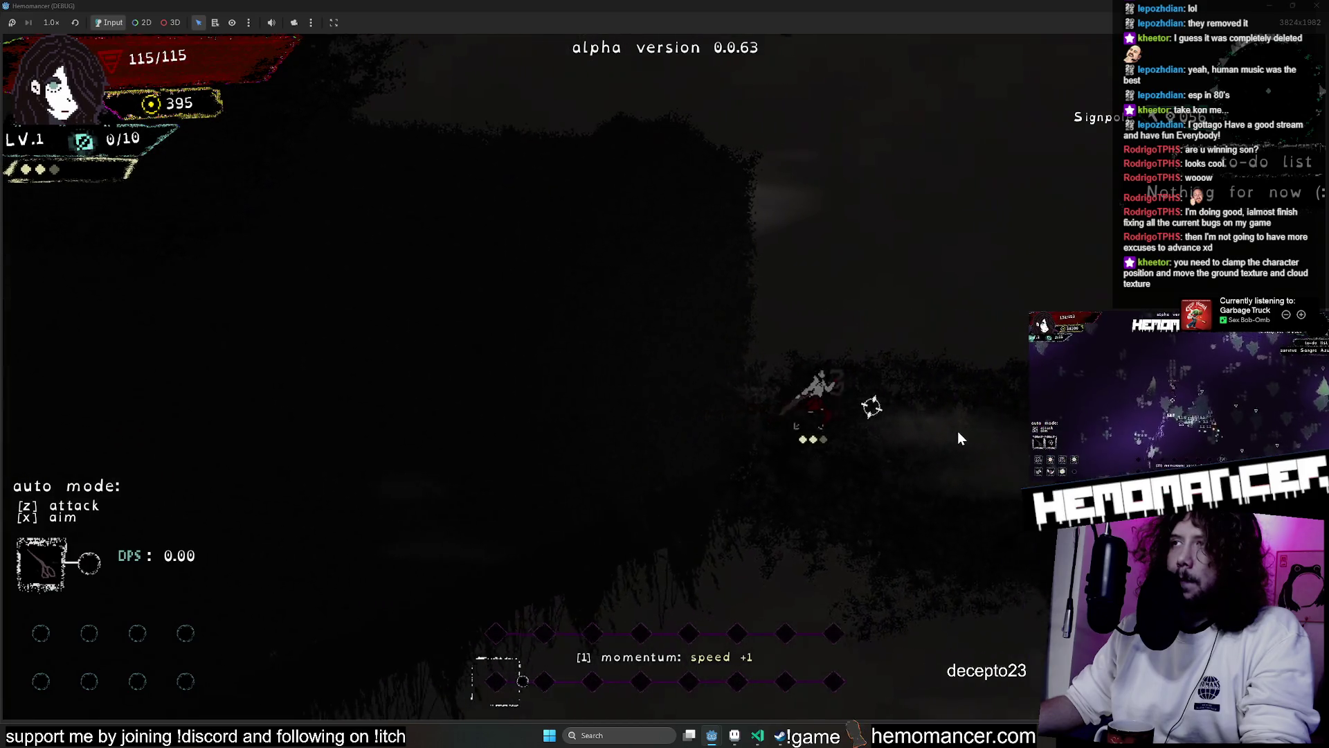
pyautogui.press('d')
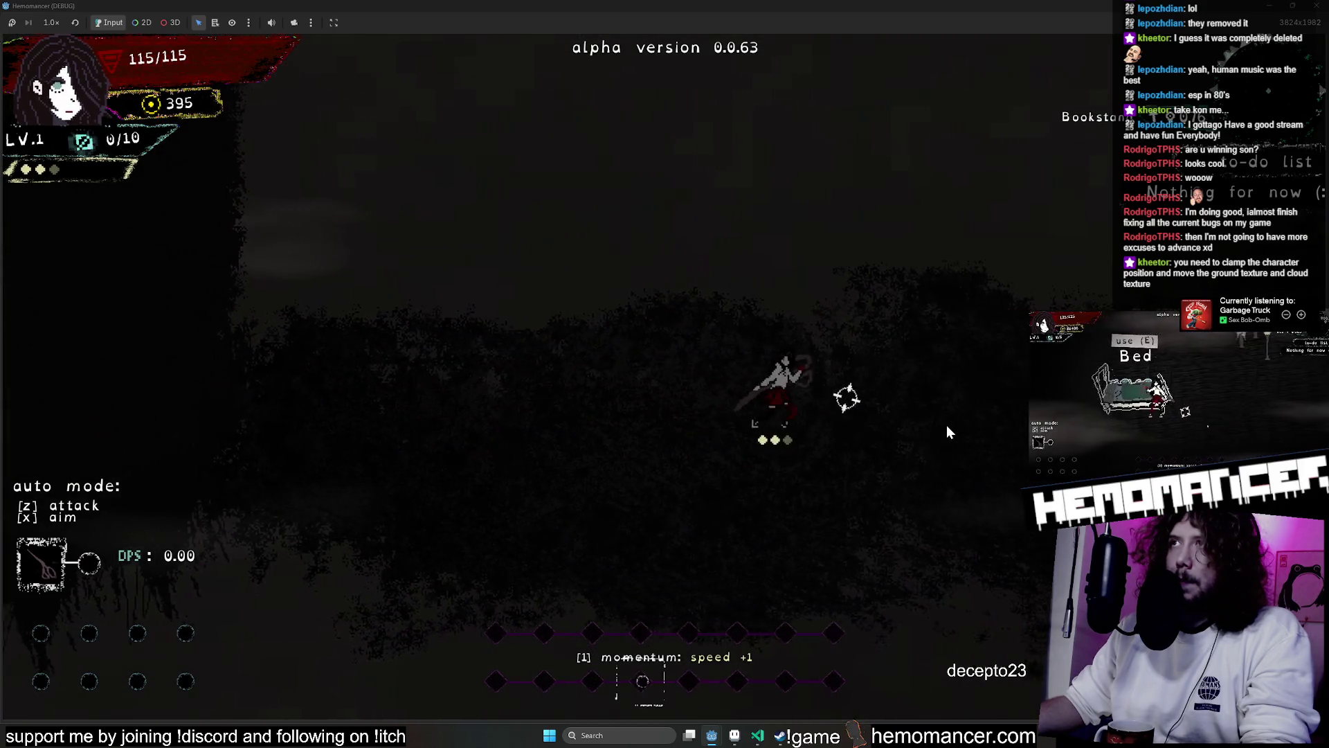
pyautogui.press('d')
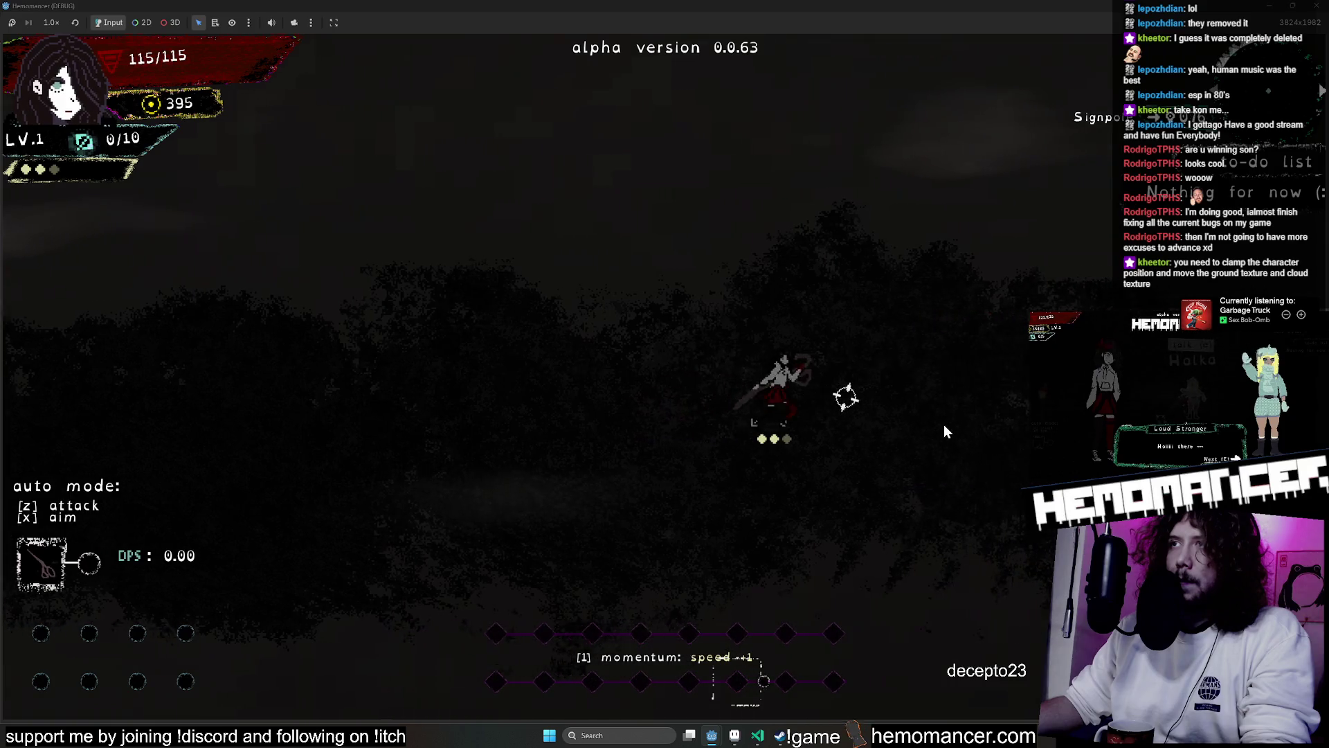
pyautogui.press('a')
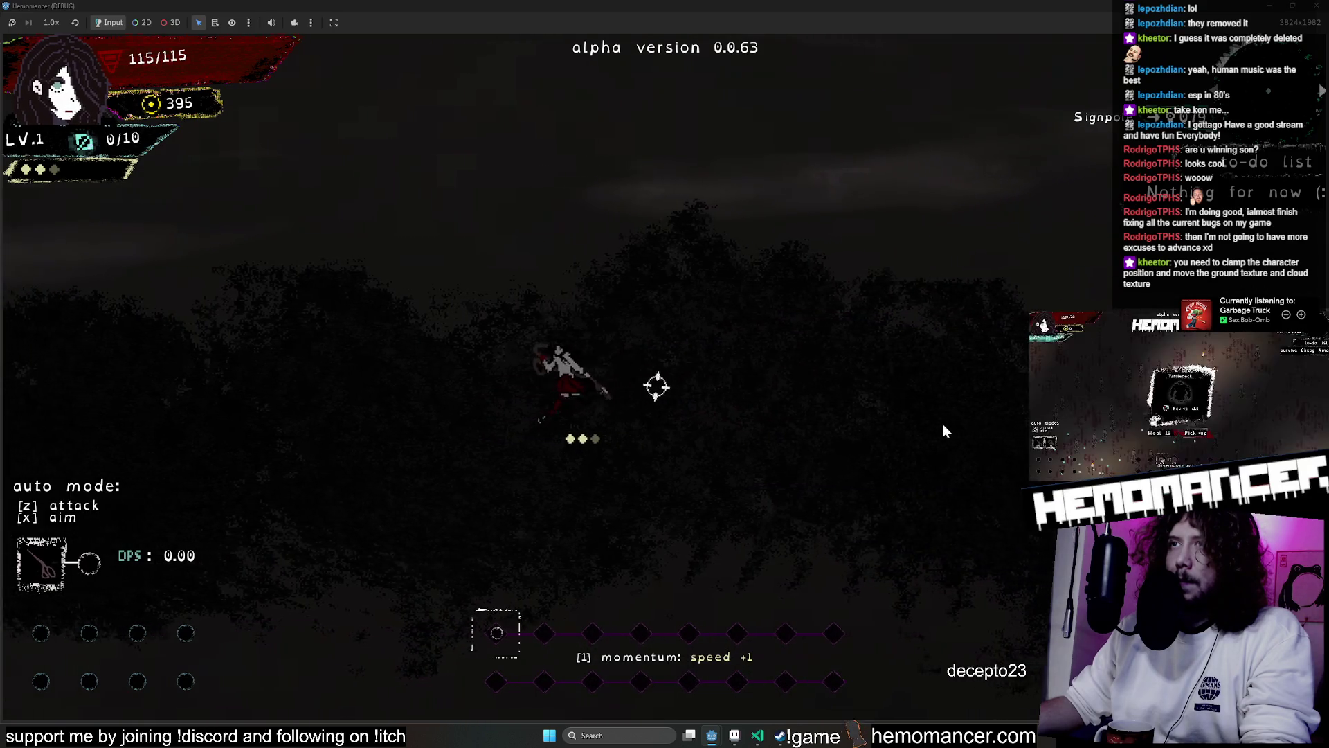
pyautogui.press('d')
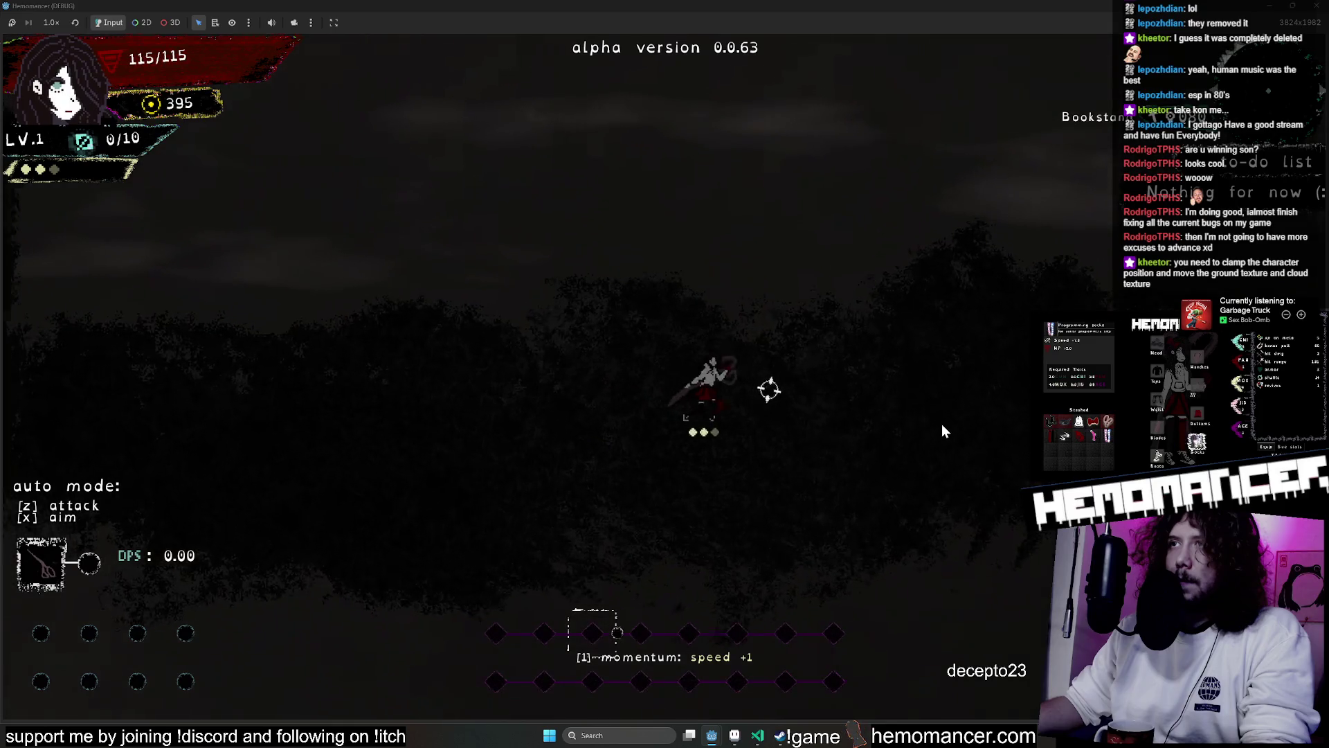
pyautogui.press('d')
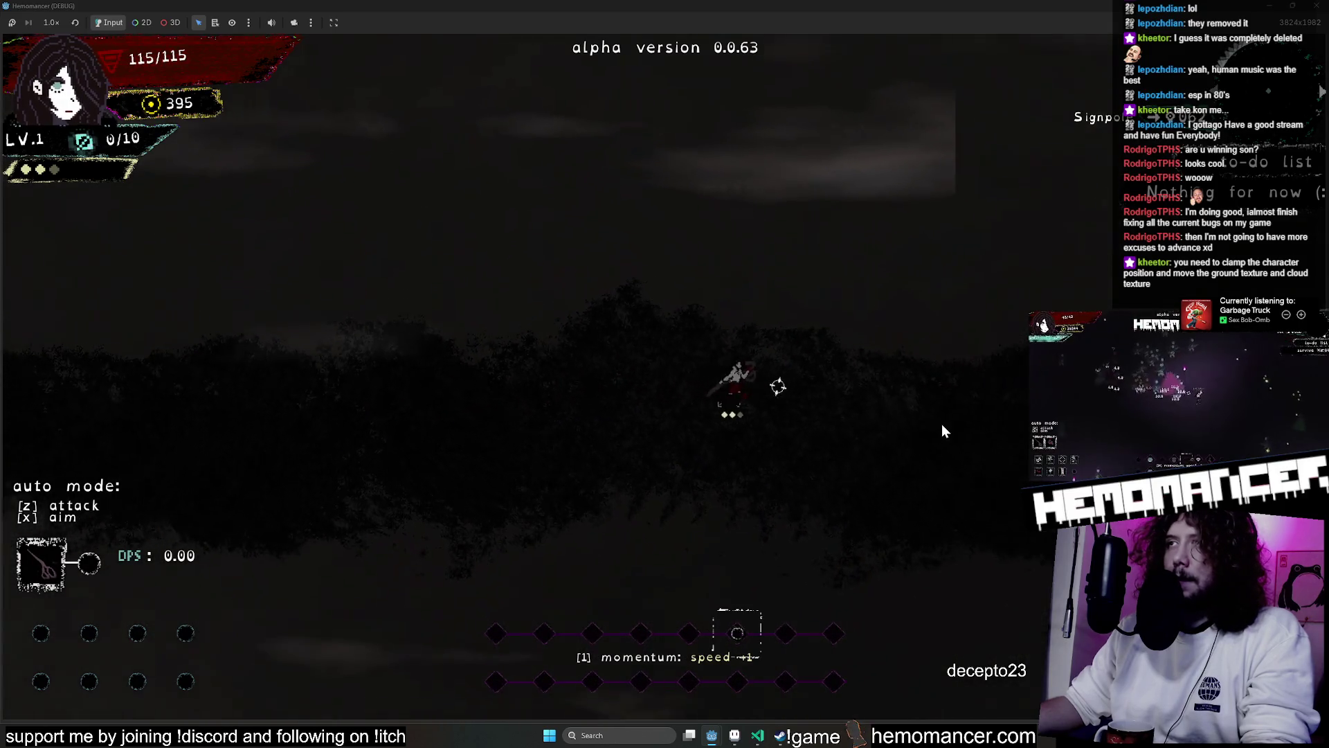
pyautogui.press('a')
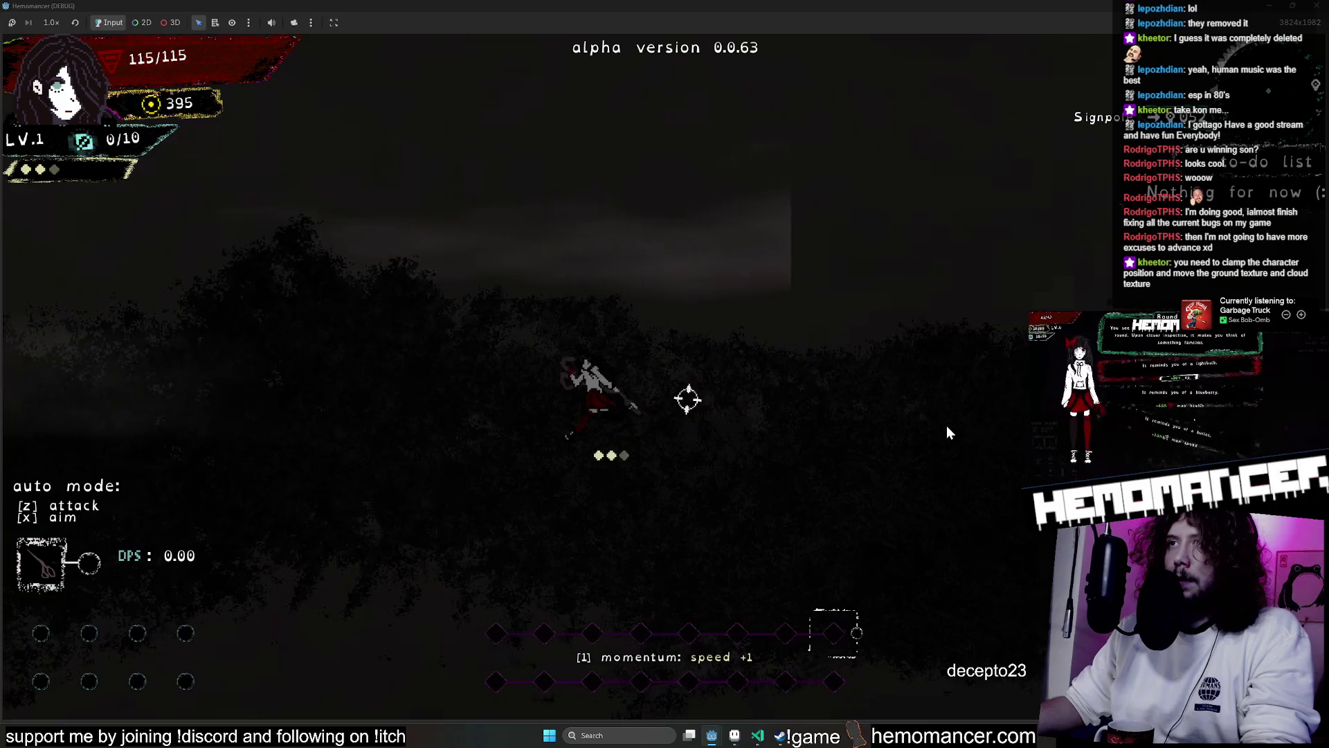
pyautogui.press('d')
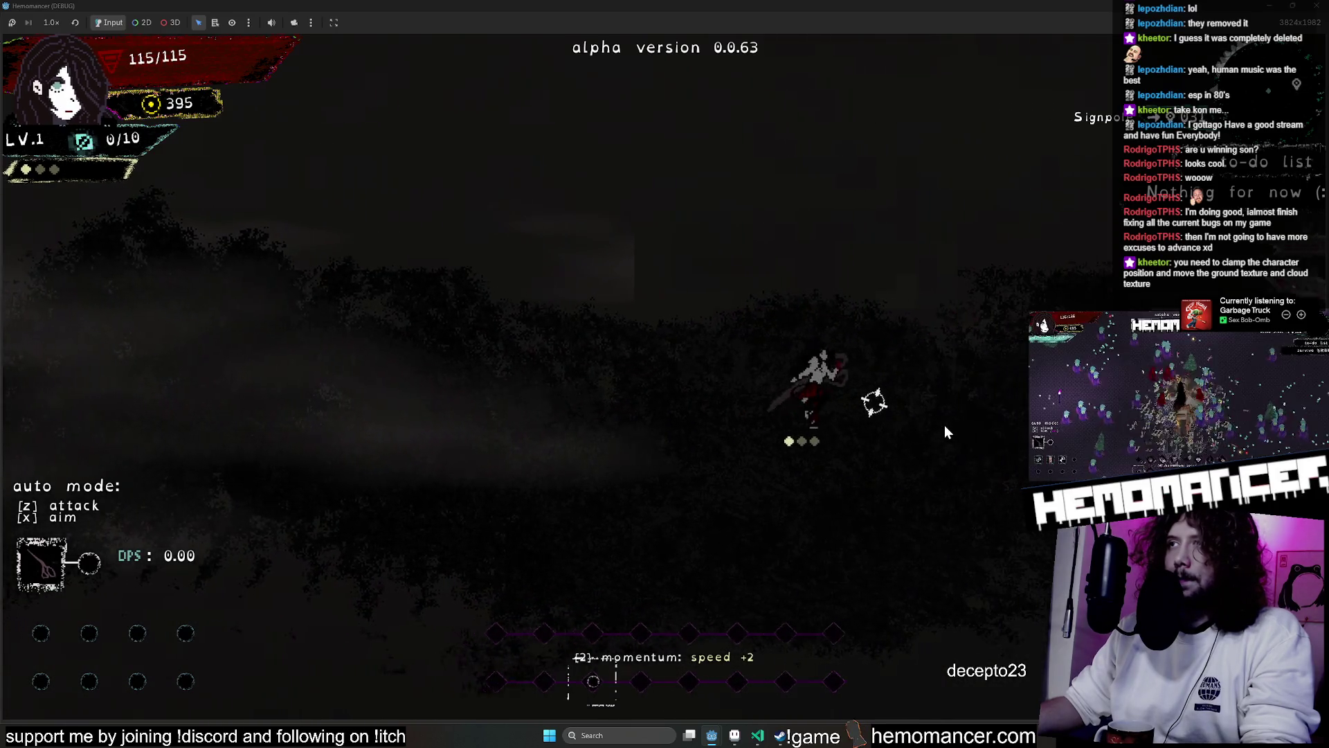
# Run left past the Signpost and back right on the beat, raising momentum to +10
pyautogui.press('a')
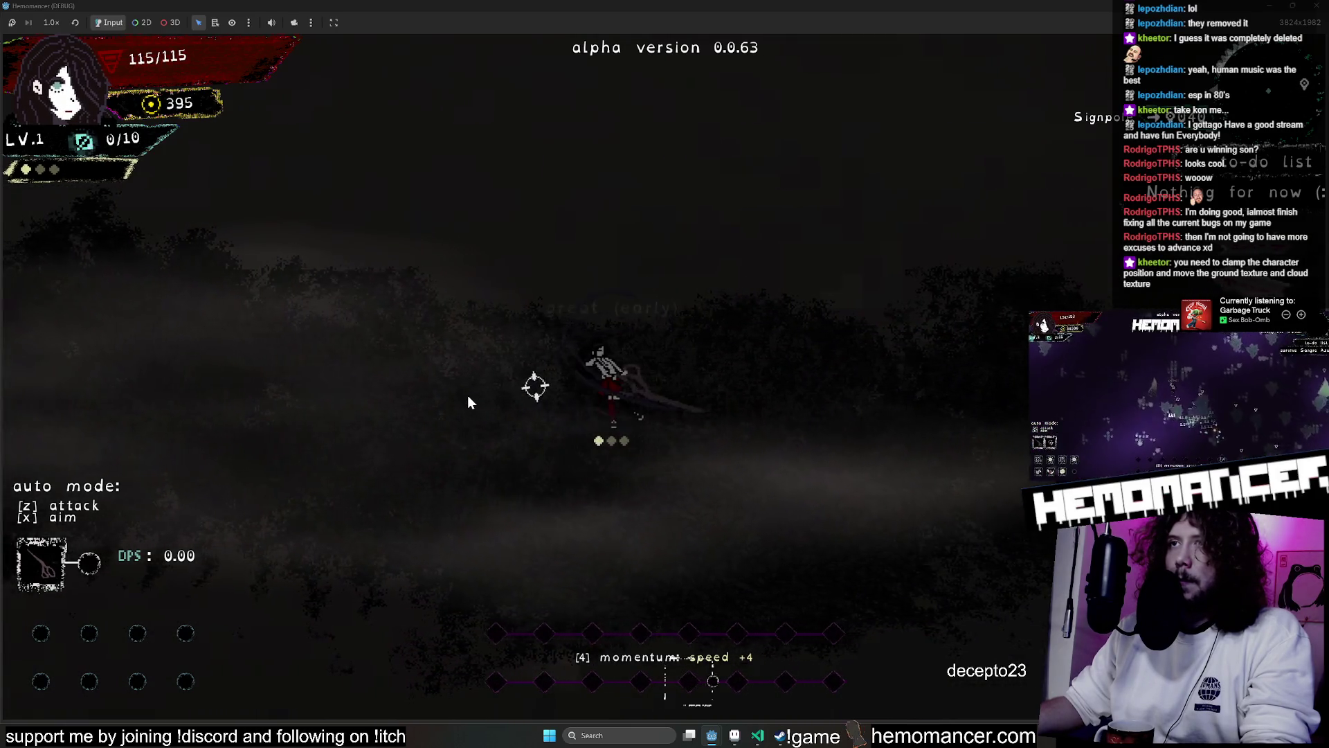
pyautogui.press('a')
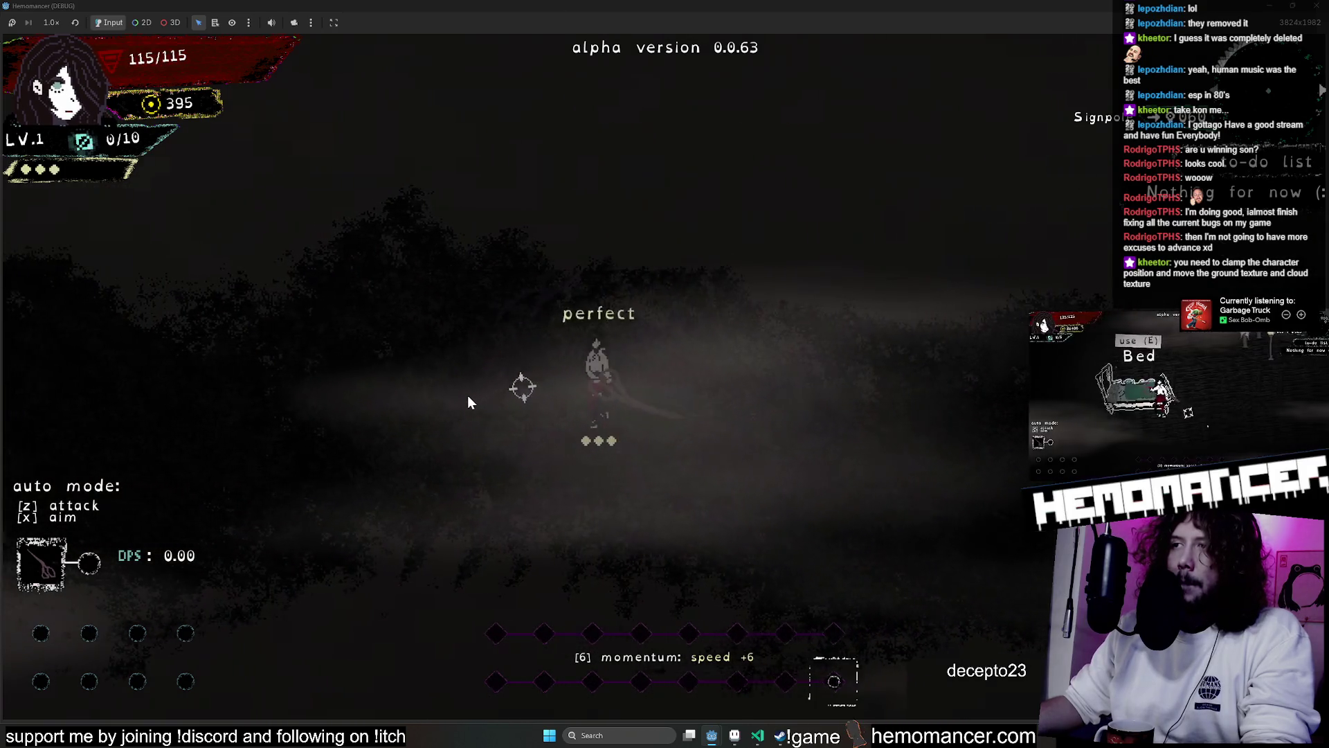
pyautogui.press('a')
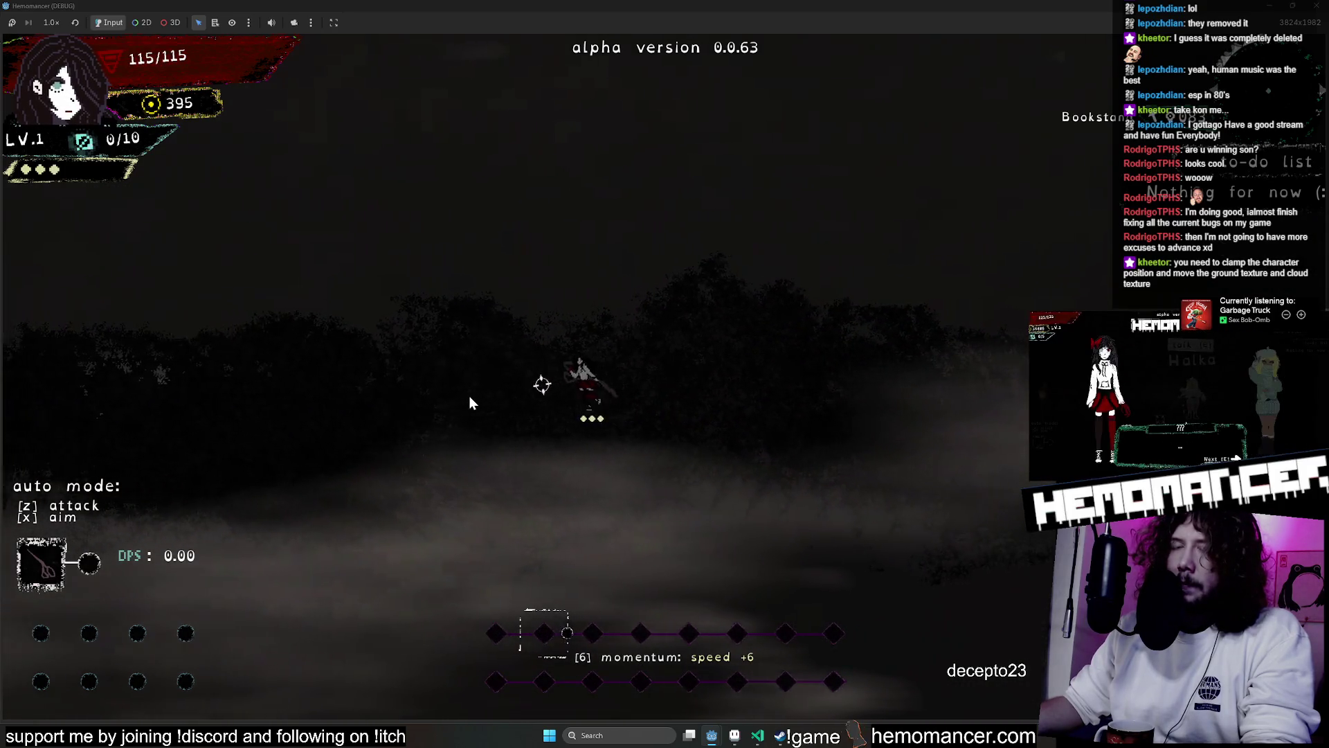
pyautogui.press('a')
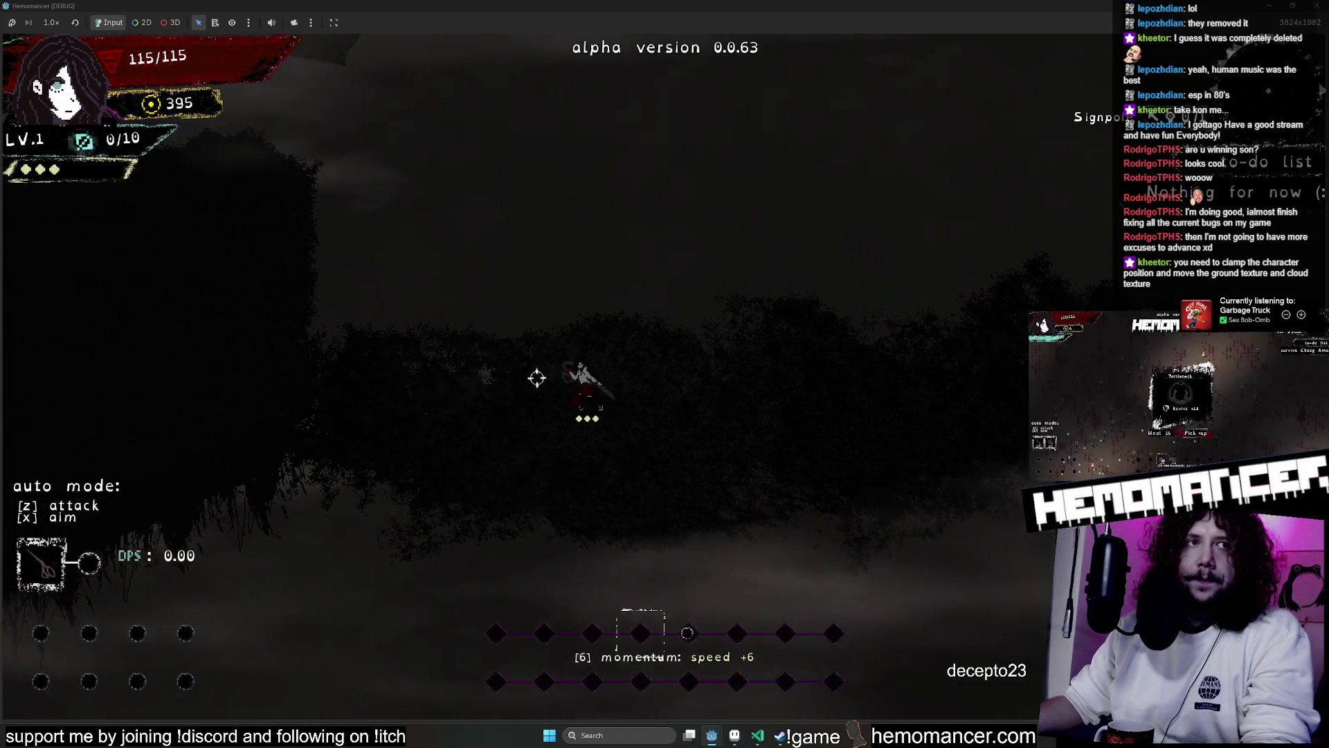
pyautogui.press('a')
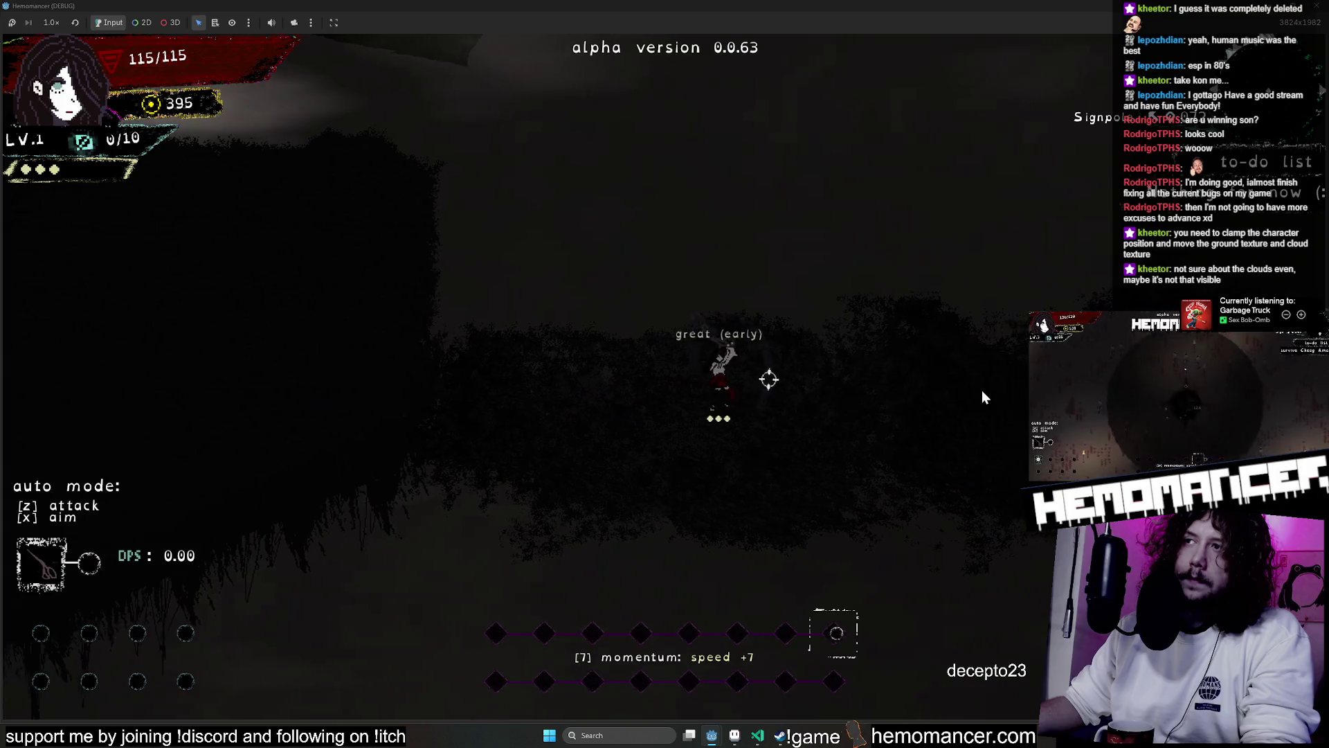
pyautogui.press('a')
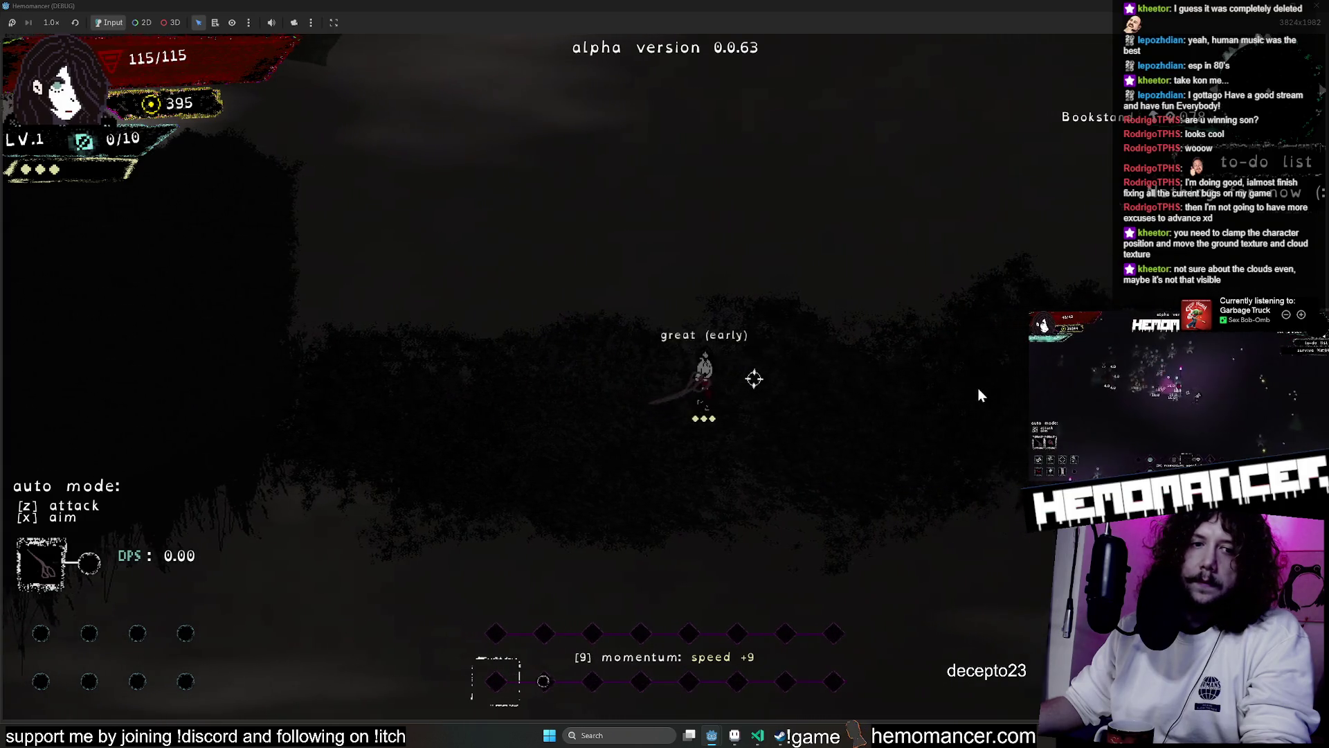
pyautogui.press('d')
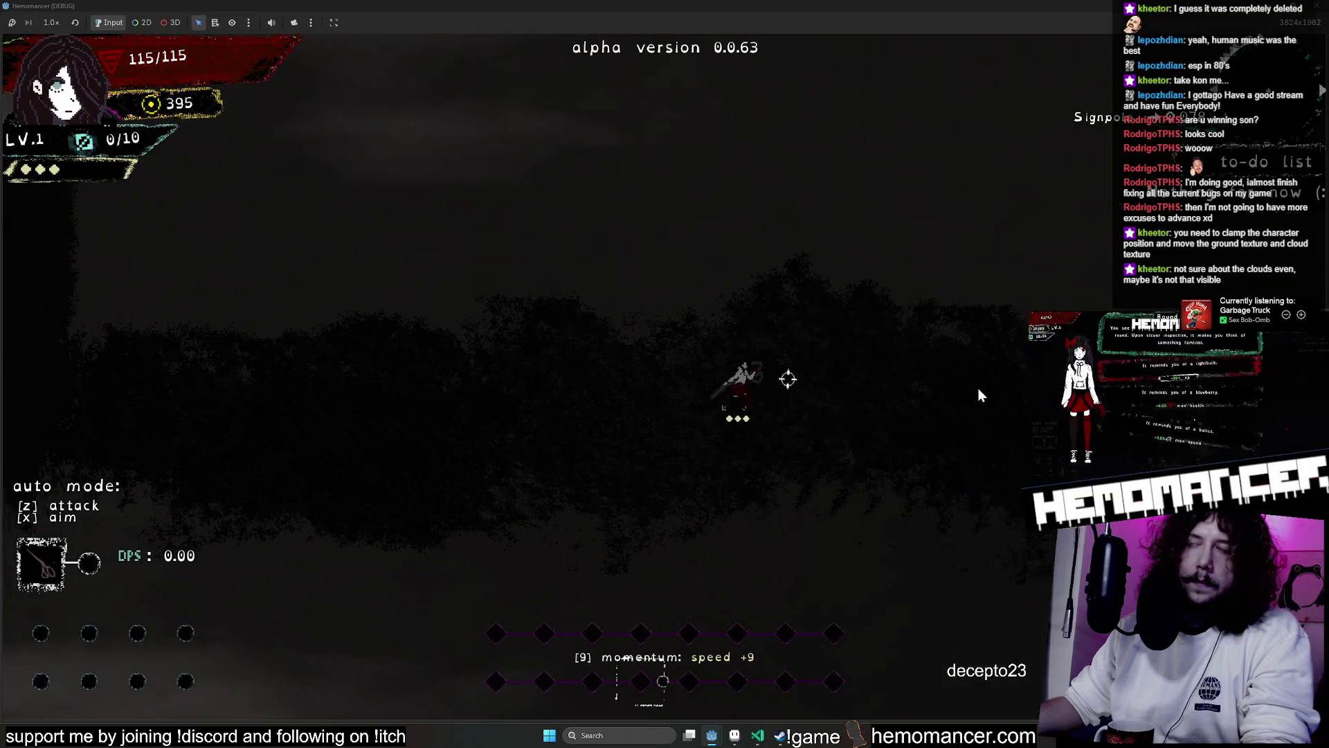
pyautogui.press('d')
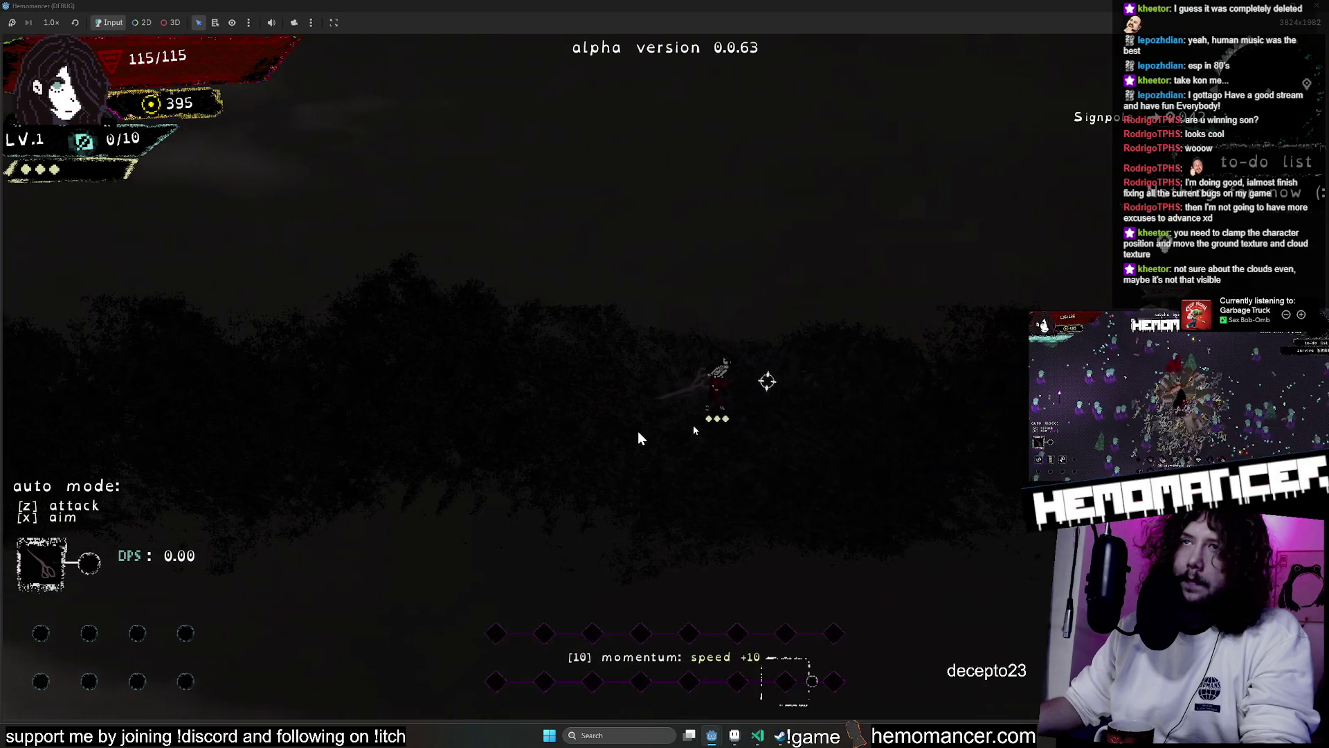
# Keep stepping left on the beat to push momentum to +14, then close the game
pyautogui.press('a')
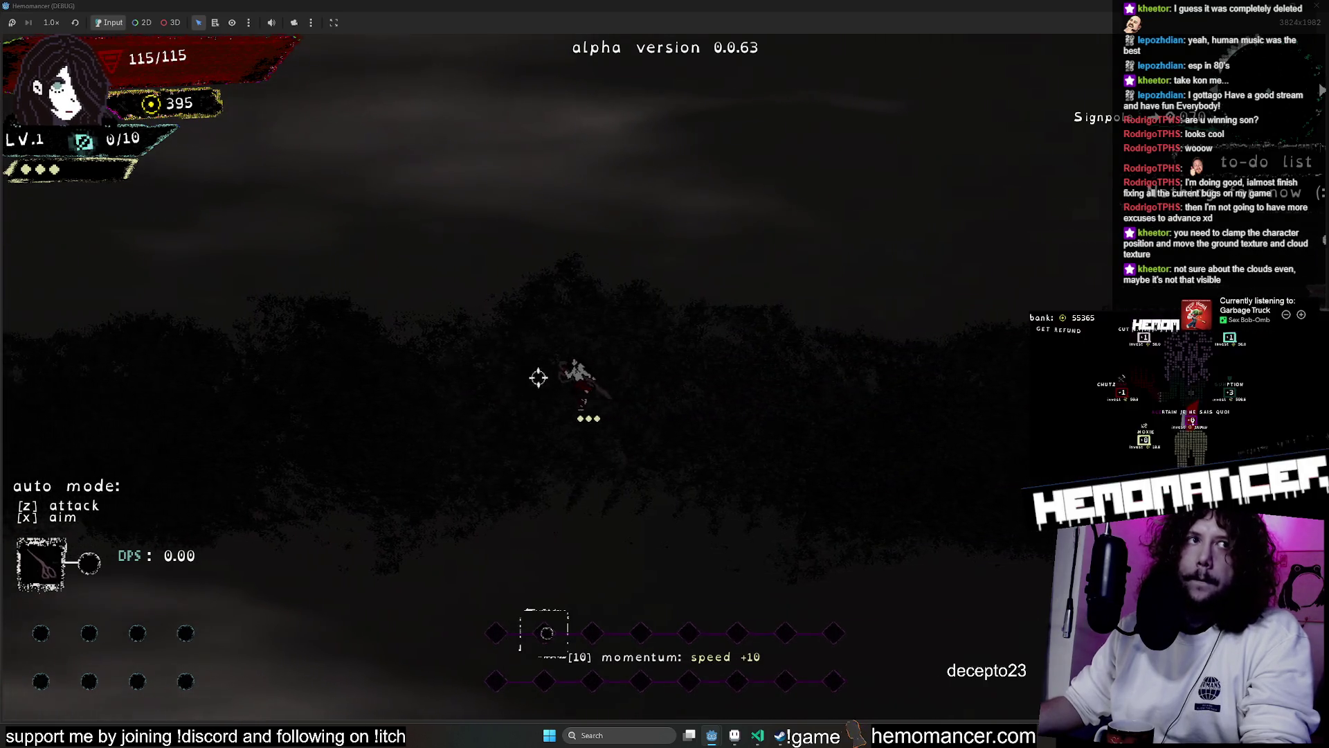
pyautogui.press('a')
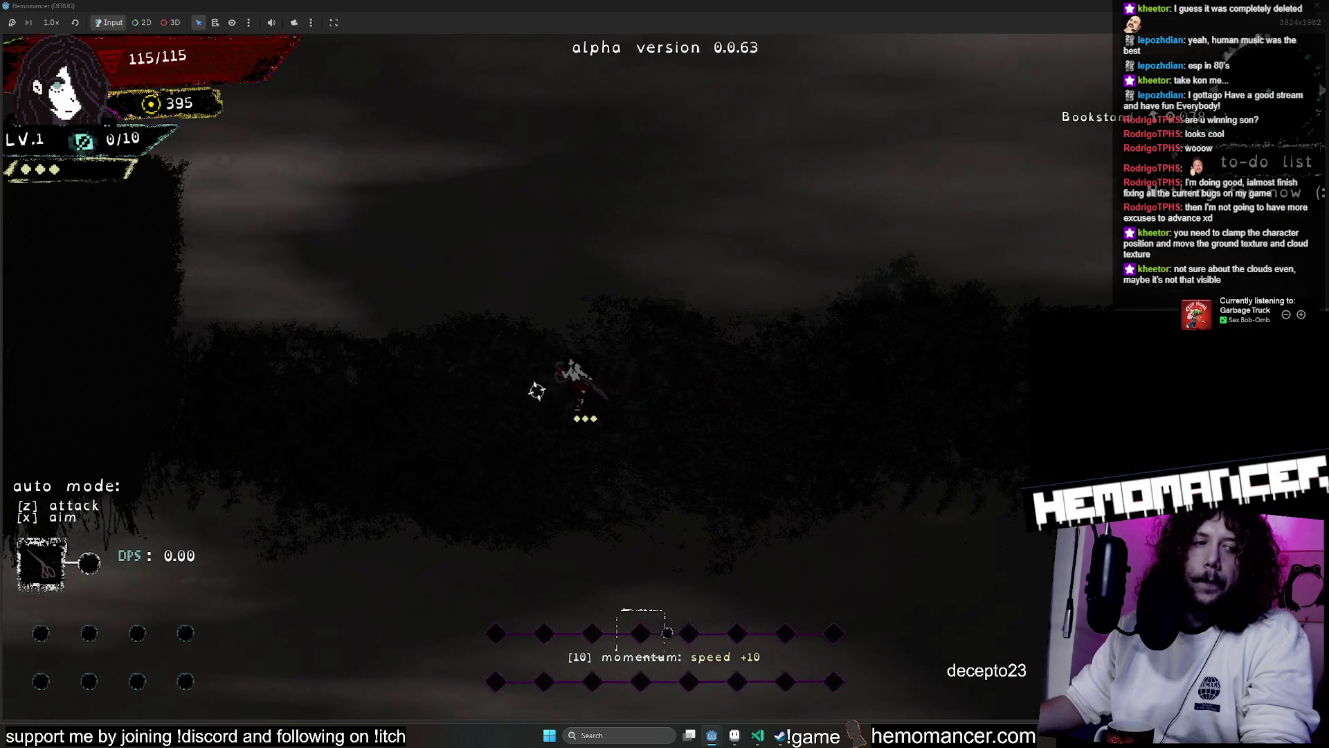
pyautogui.press('a')
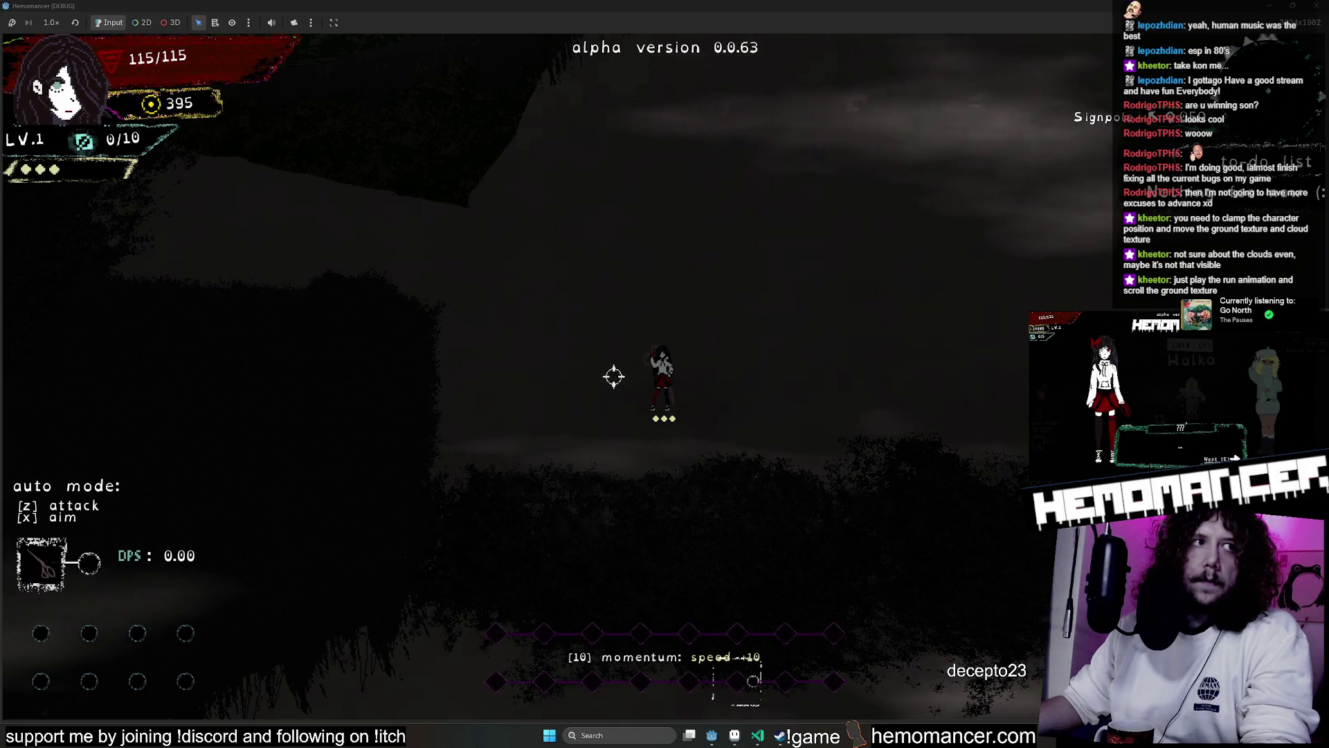
pyautogui.press('a')
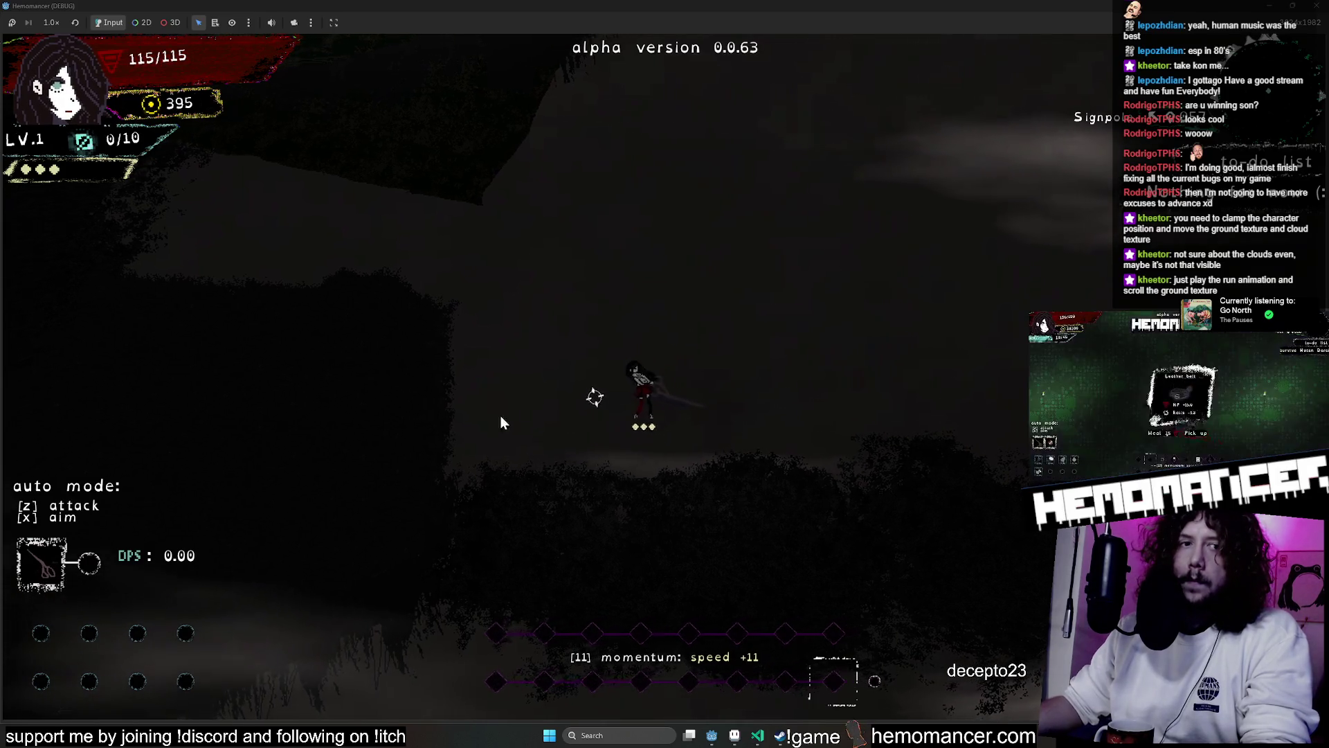
pyautogui.press('a')
pyautogui.press('a')
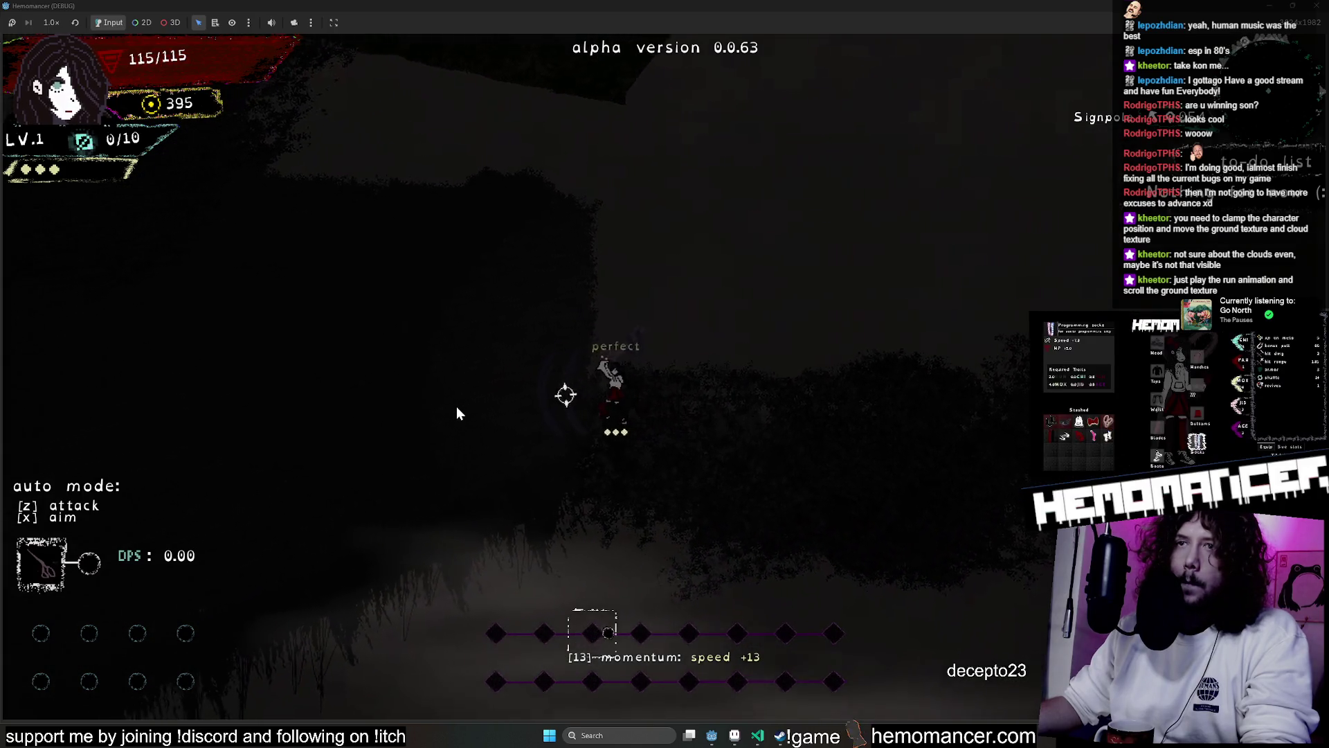
pyautogui.press('a')
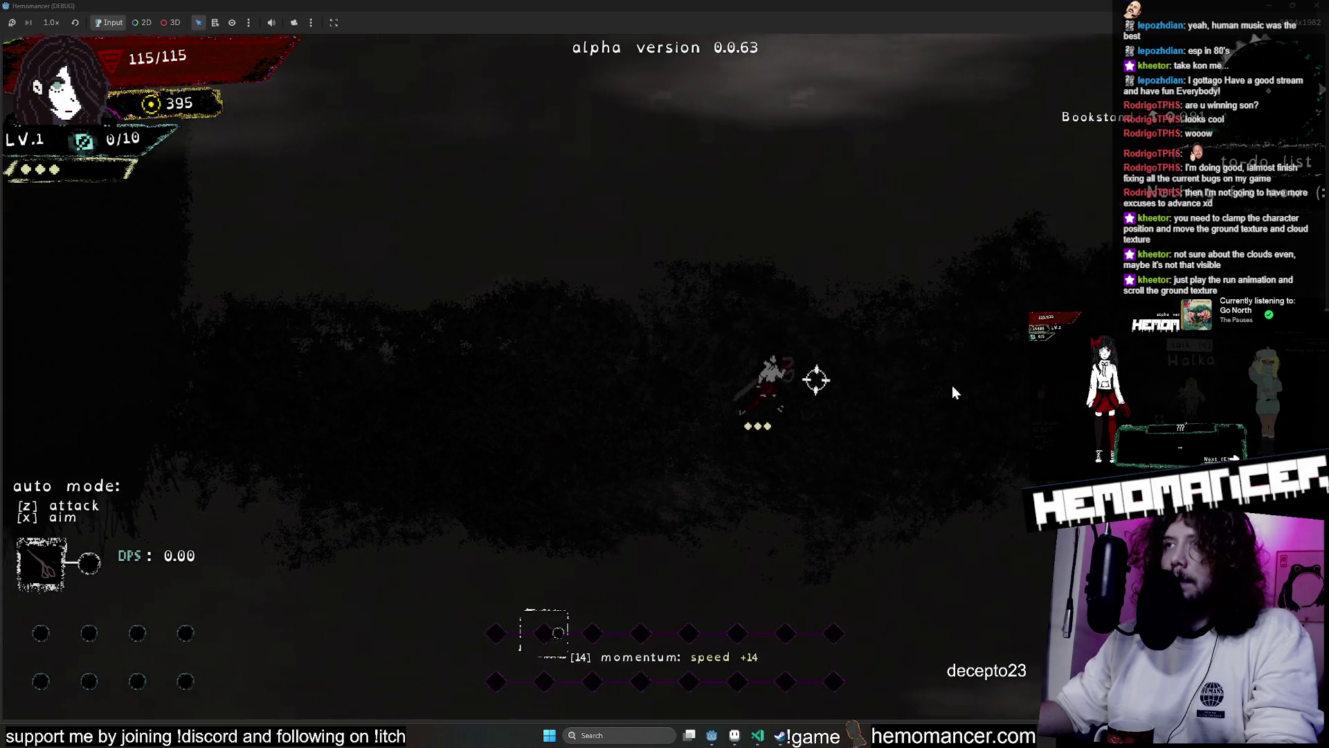
pyautogui.click(1317, 6)
# Zoom and pan around the LobbyScissorsMap layout, then switch to the Player scene
pyautogui.scroll(-3, 585, 291)
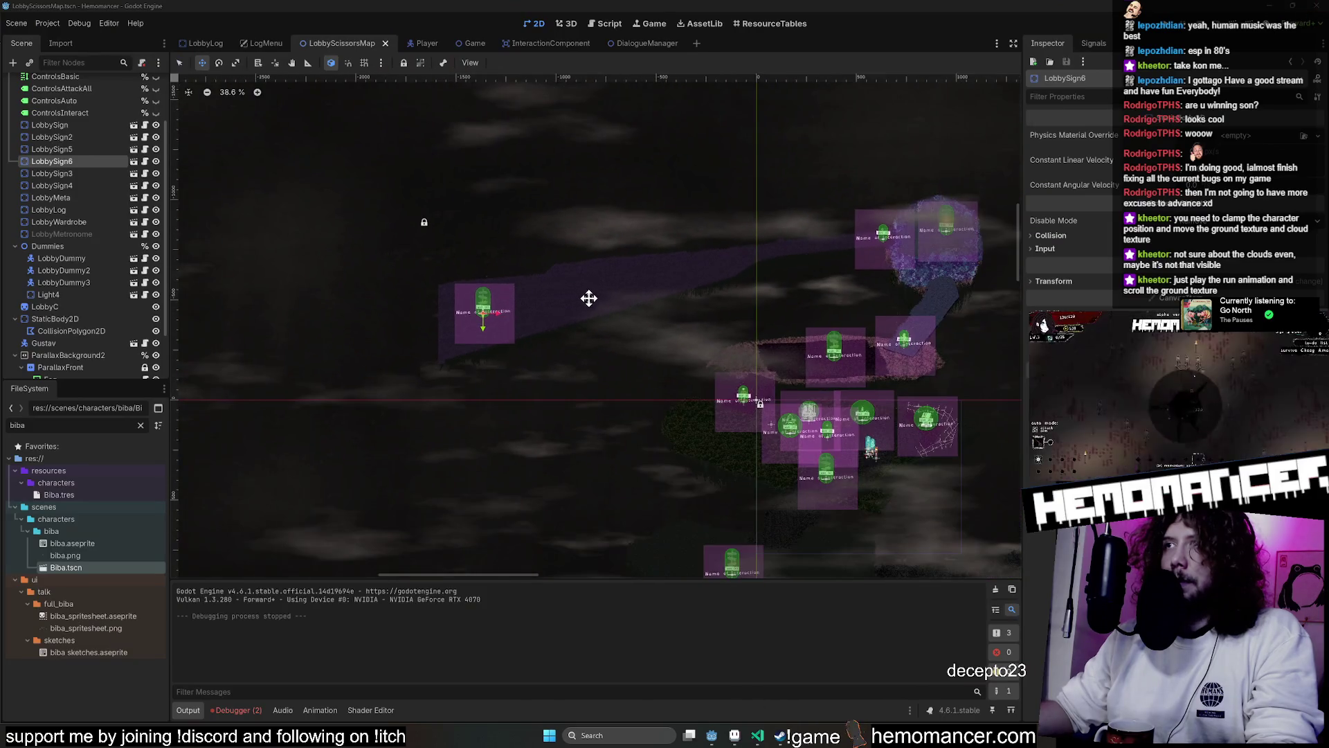
pyautogui.scroll(2, 806, 472)
pyautogui.scroll(-1, 519, 368)
pyautogui.scroll(1, 259, 273)
pyautogui.scroll(3, 103, 291)
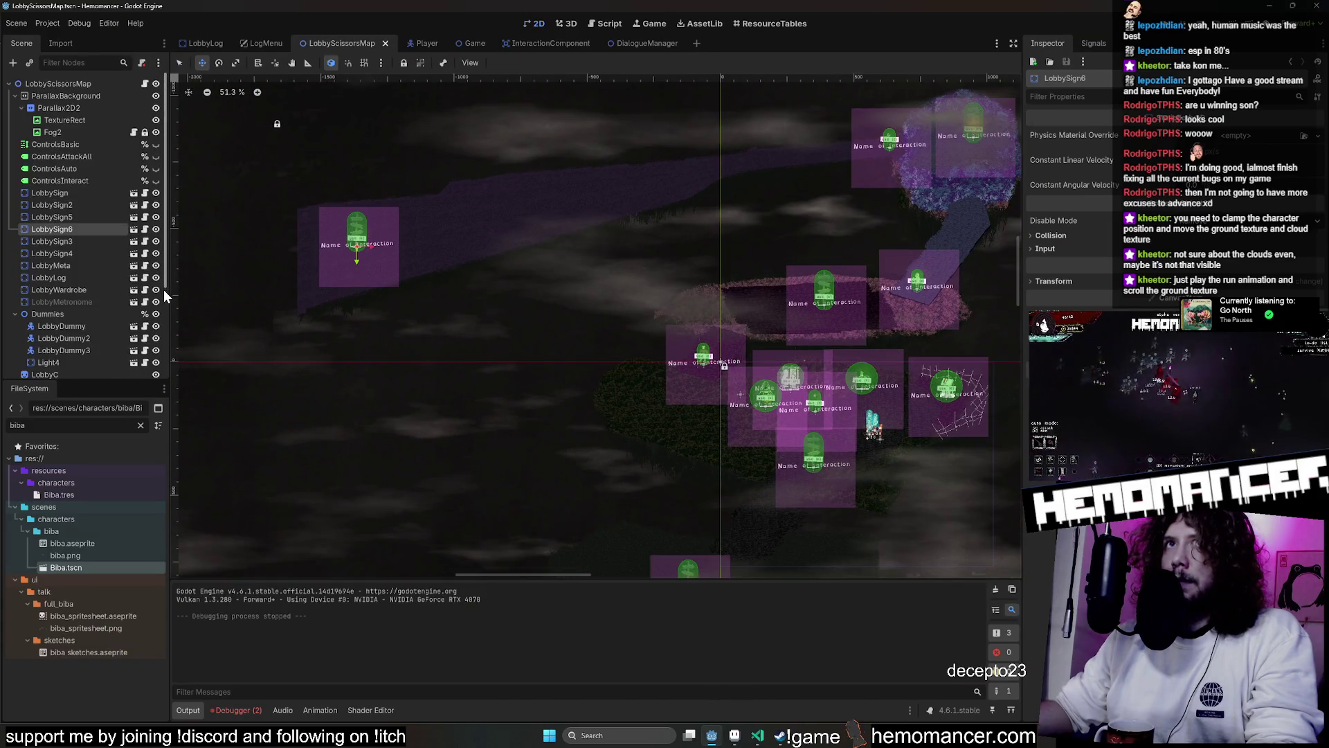
pyautogui.scroll(-5, 623, 457)
pyautogui.scroll(2, 665, 513)
pyautogui.scroll(-3, 658, 489)
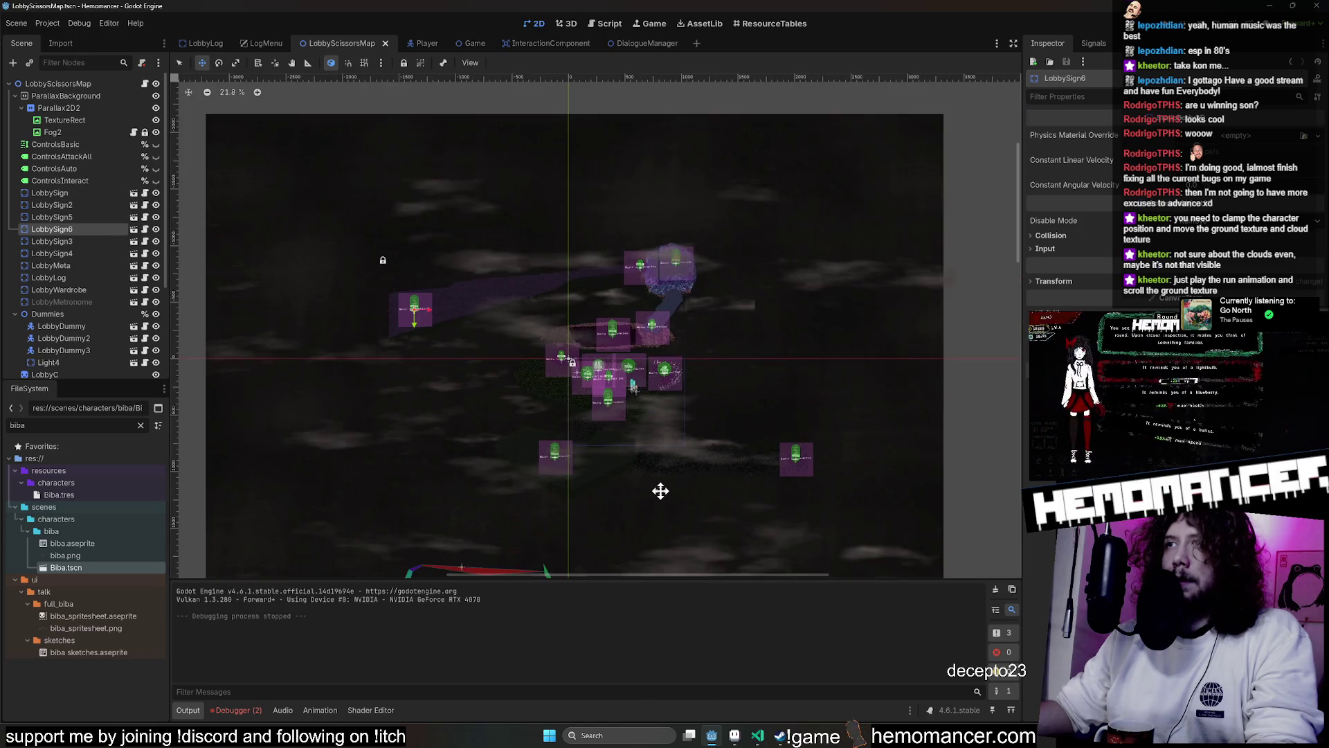
pyautogui.scroll(-1, 833, 480)
pyautogui.scroll(6, 587, 383)
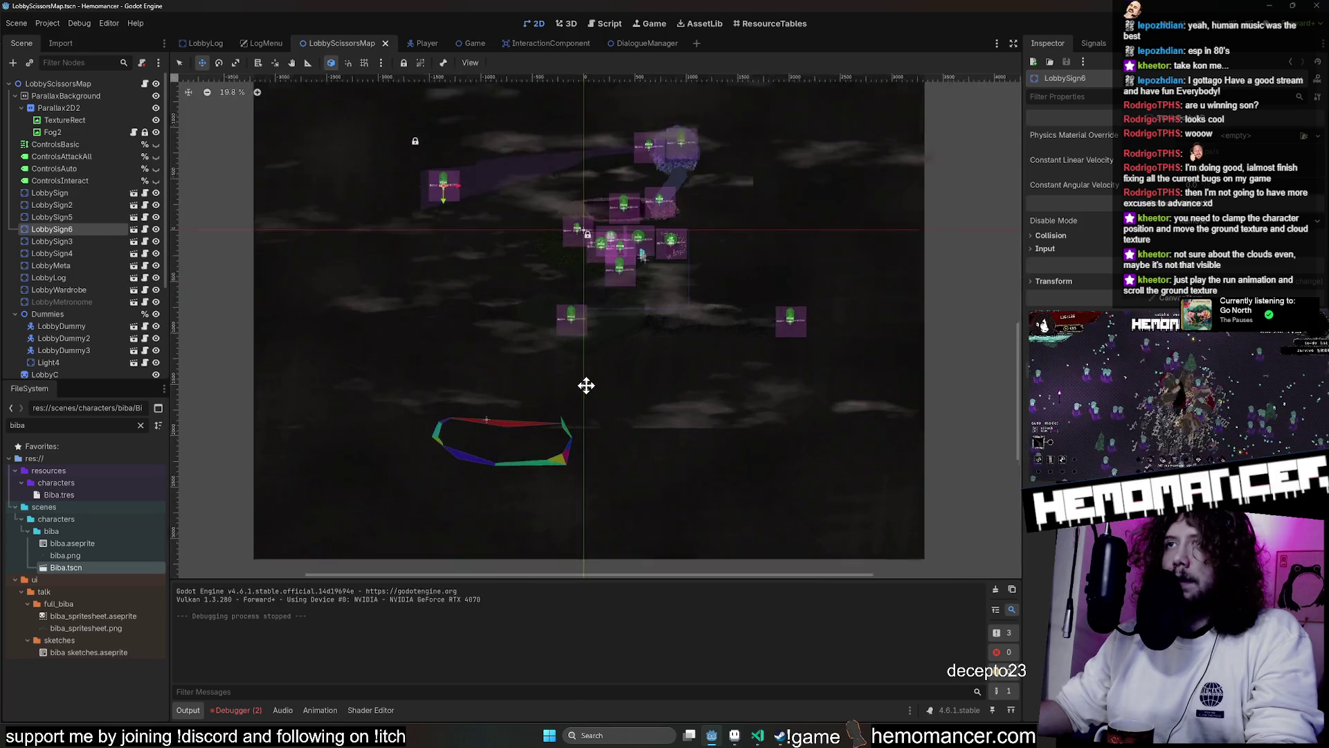
pyautogui.moveTo(615, 346); pyautogui.dragTo(598, 368)
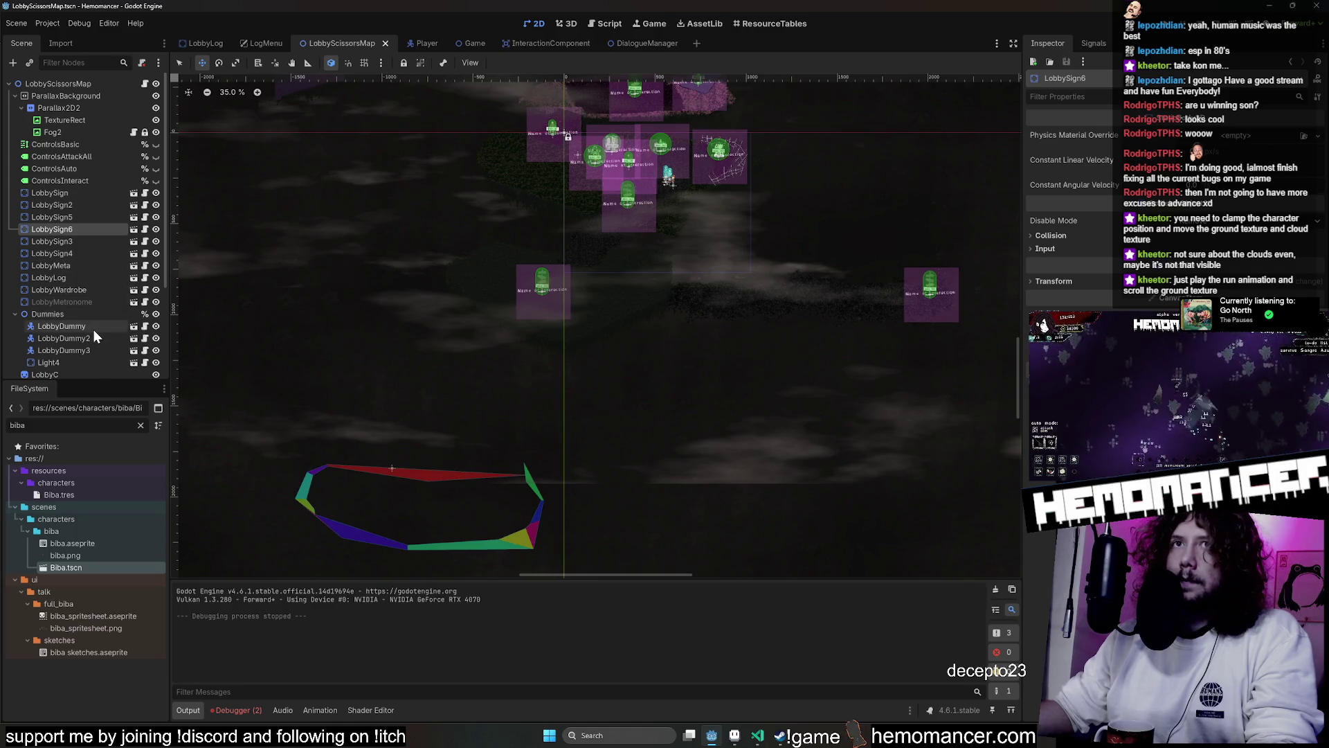
pyautogui.scroll(-4, 94, 329)
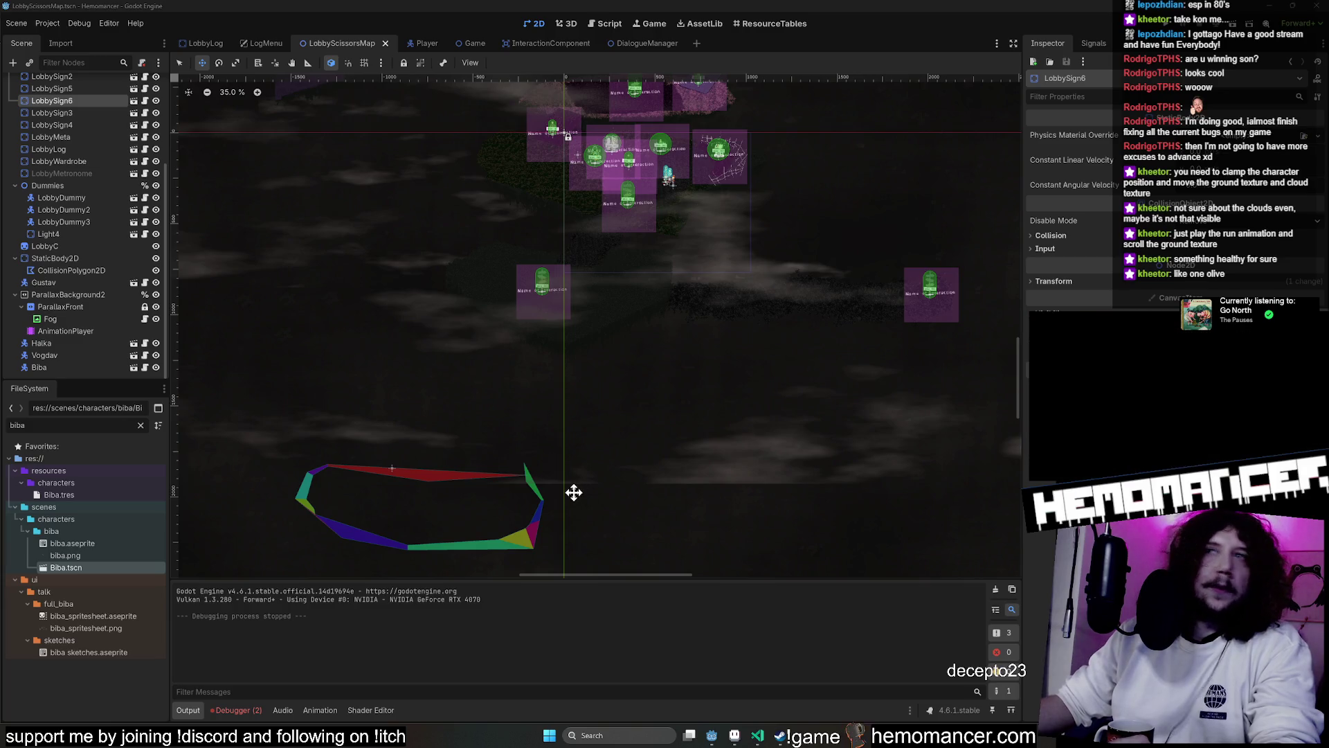
pyautogui.click(424, 50)
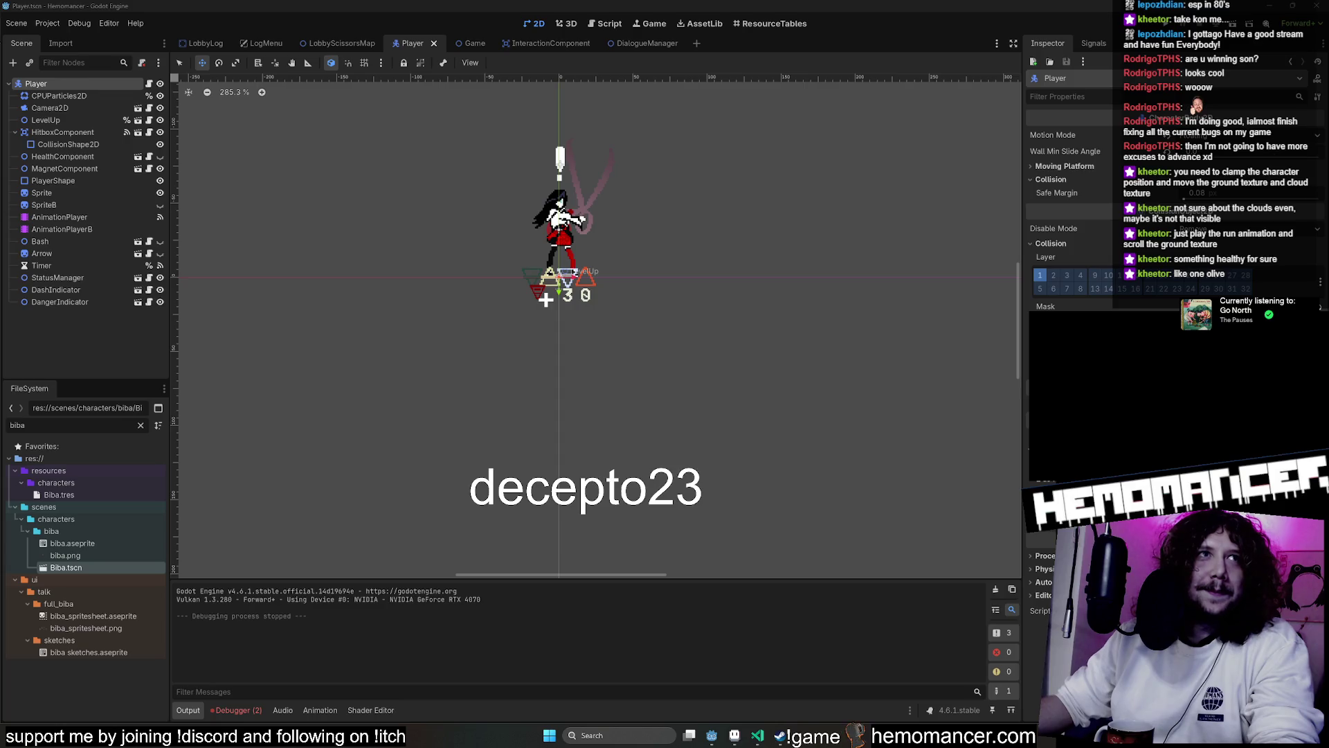
# Replace the overlay text with 'remind me to stop stream at 22:00 (need to go to shop for food)' and confirm
pyautogui.doubleClick(659, 257)
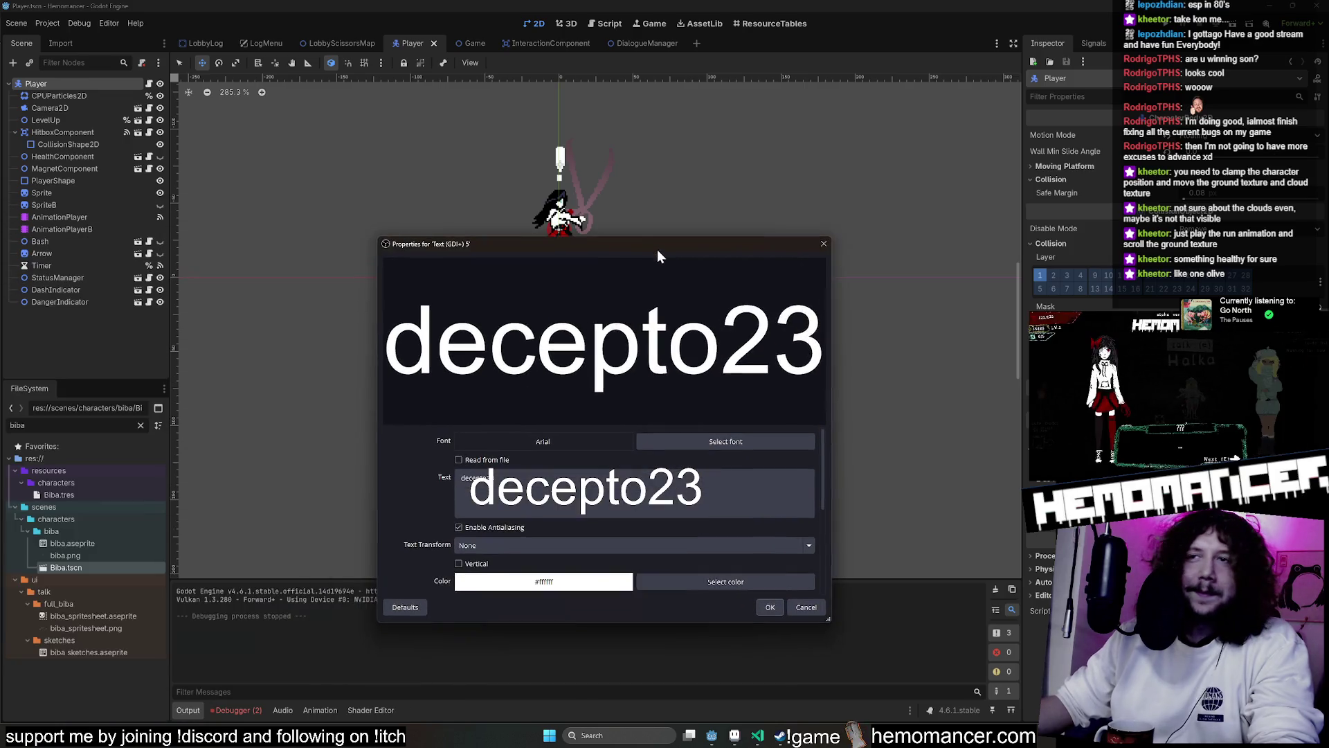
pyautogui.click(545, 473)
pyautogui.hotkey('ctrl', 'a')
pyautogui.write('remind')
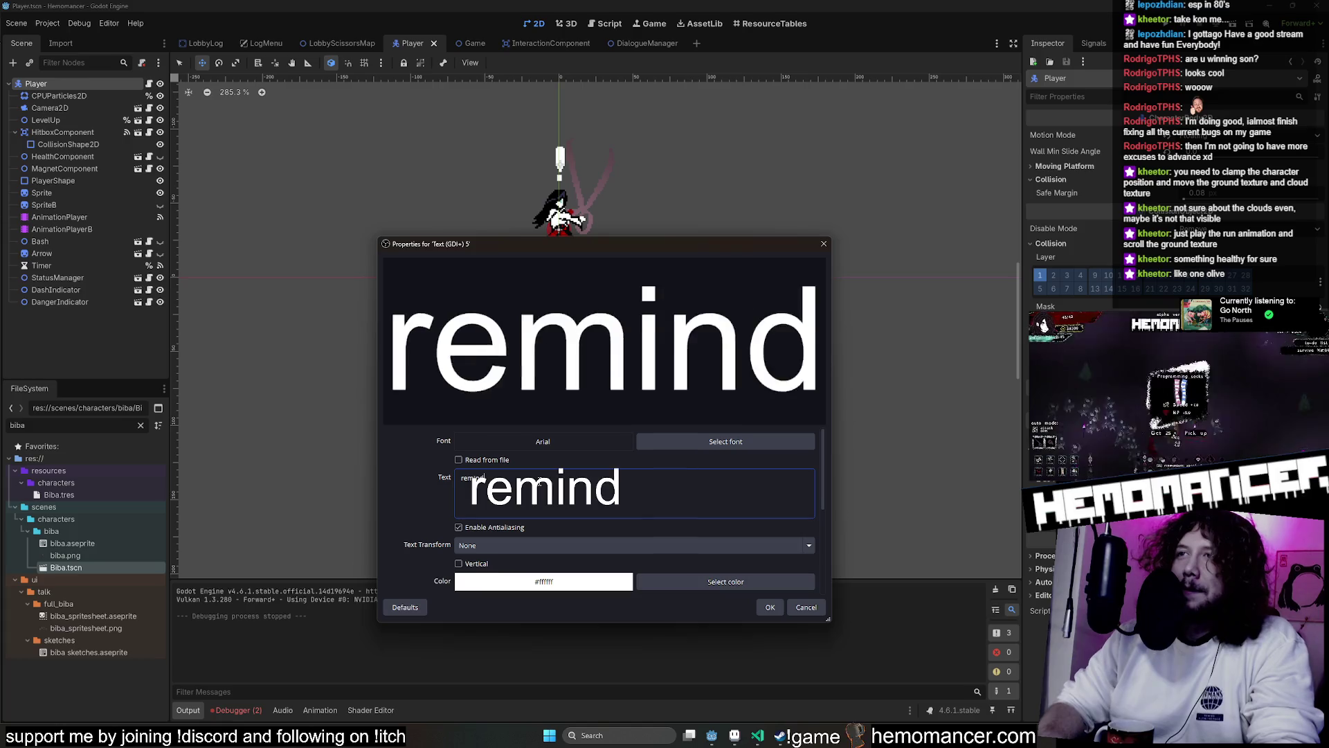
pyautogui.write(' me to')
pyautogui.write(' t')
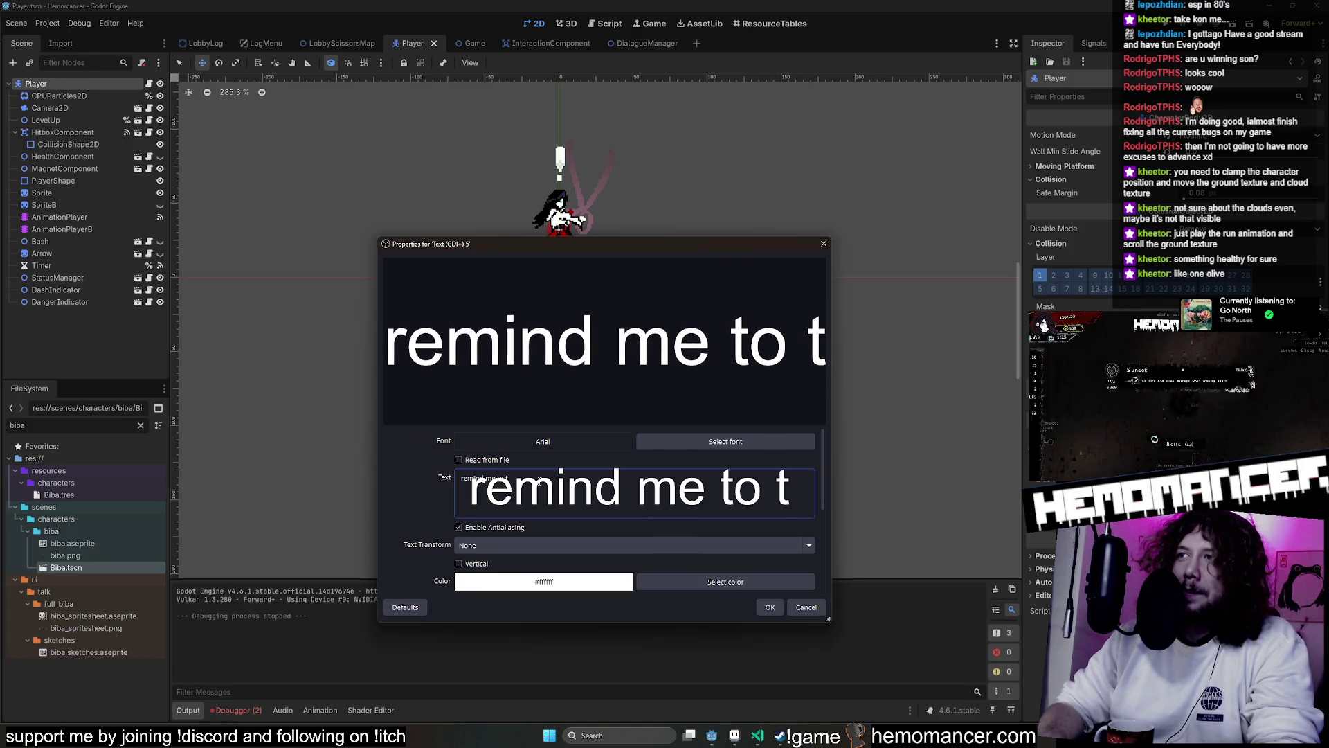
pyautogui.press('BackSpace')
pyautogui.write('stop stream at 2')
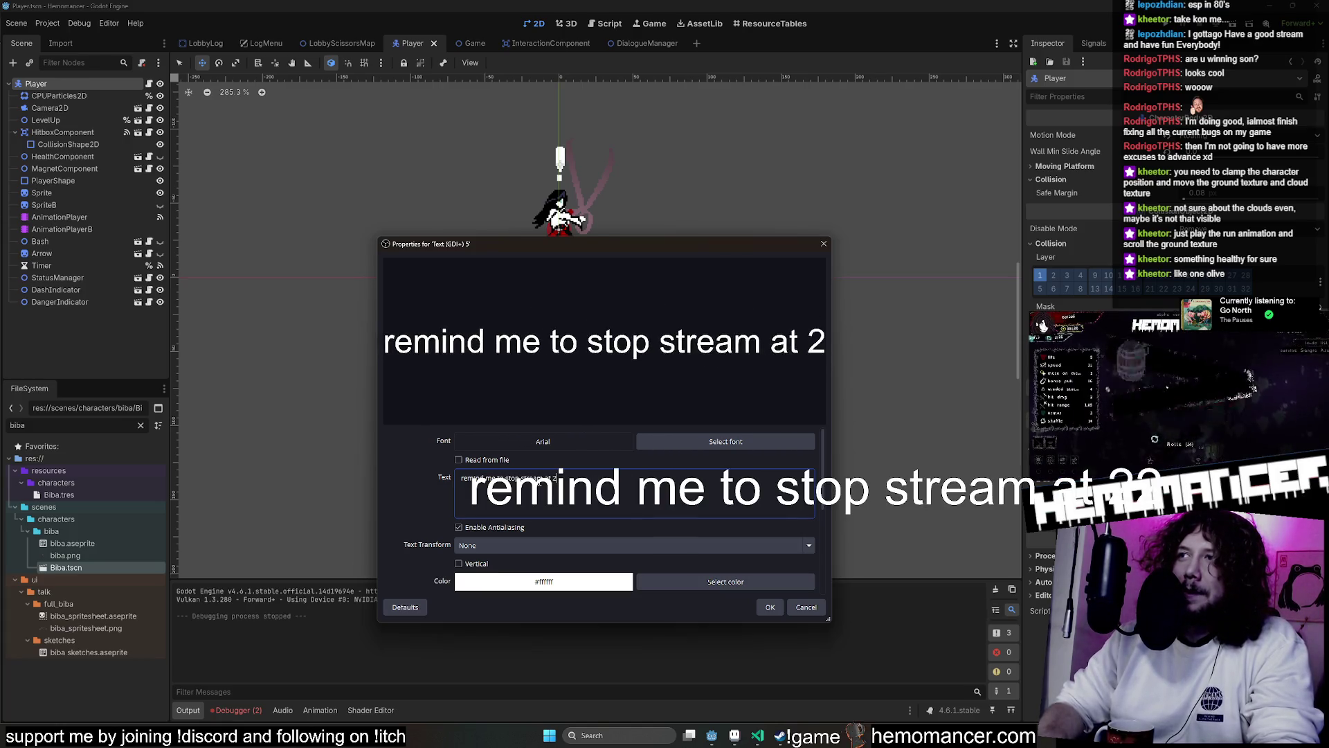
pyautogui.write('2:00 (need')
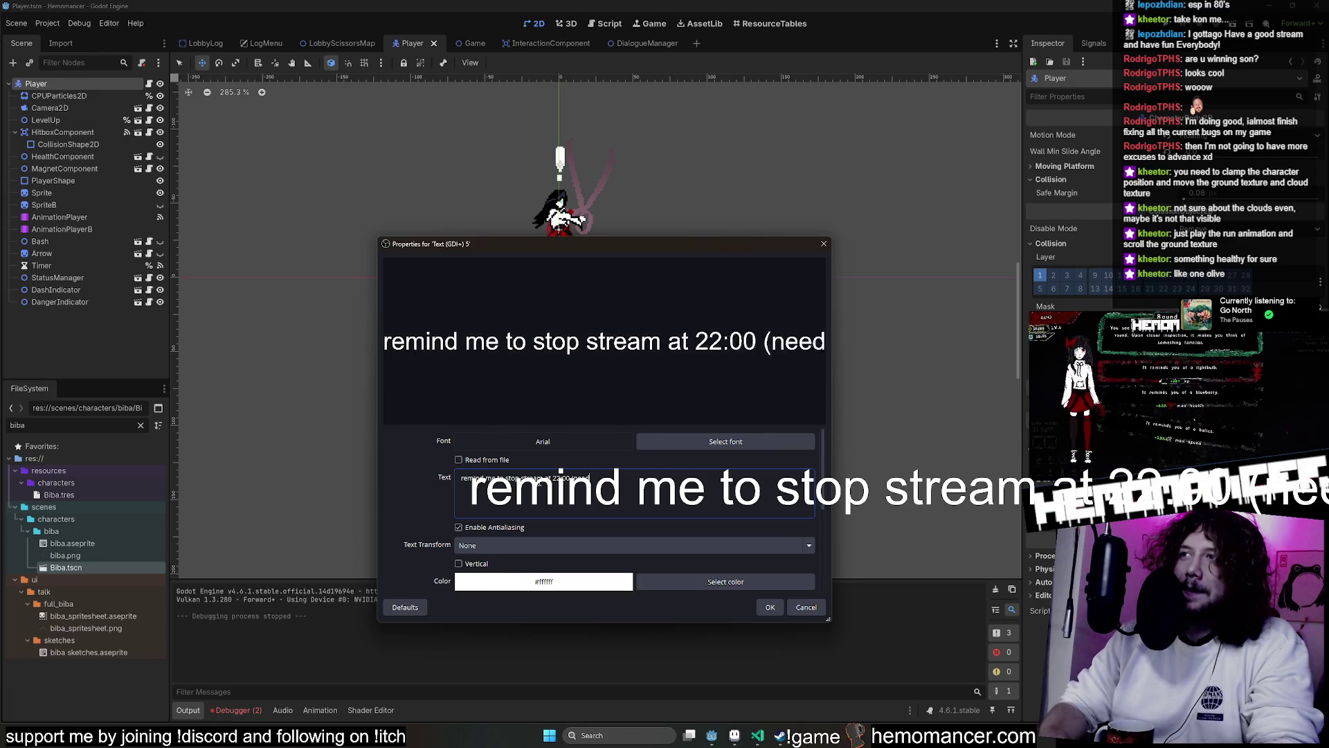
pyautogui.write(' to go to shop) for fgoo')
pyautogui.press('BackSpace')
pyautogui.press('BackSpace')
pyautogui.write('ood')
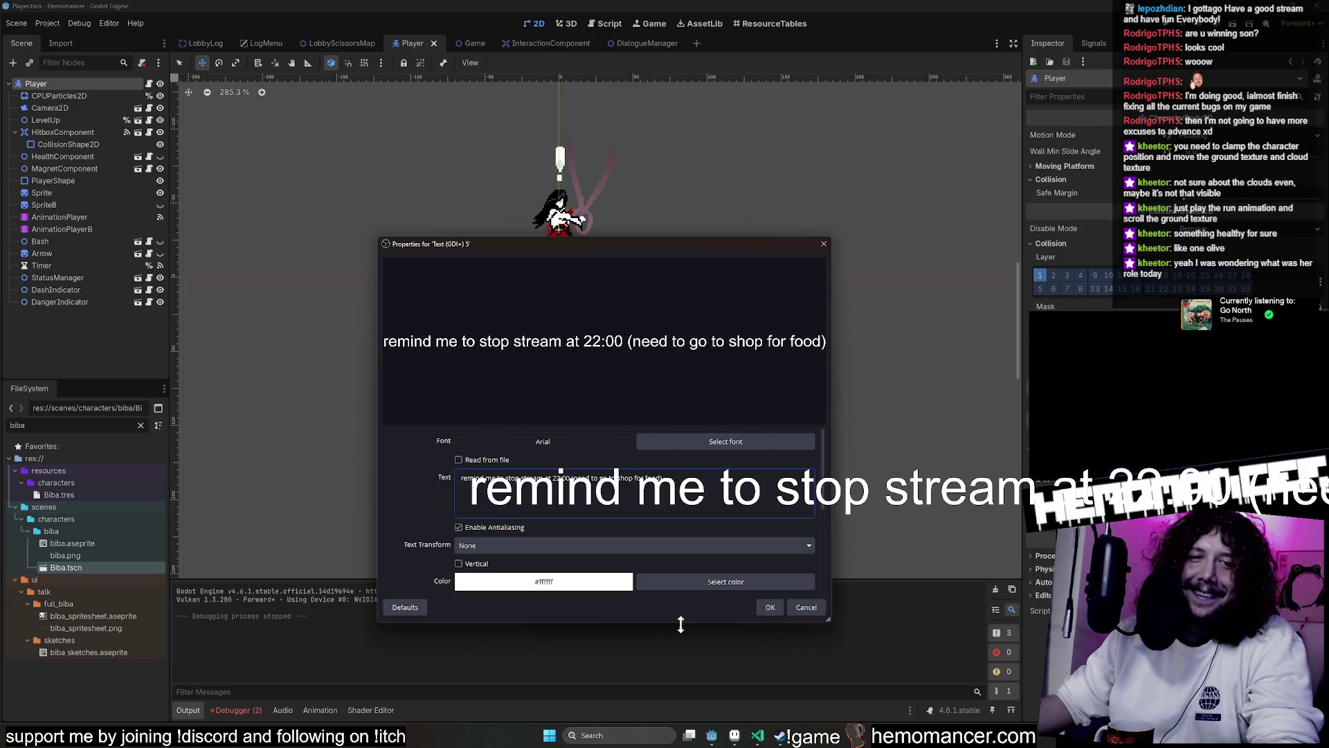
pyautogui.click(769, 608)
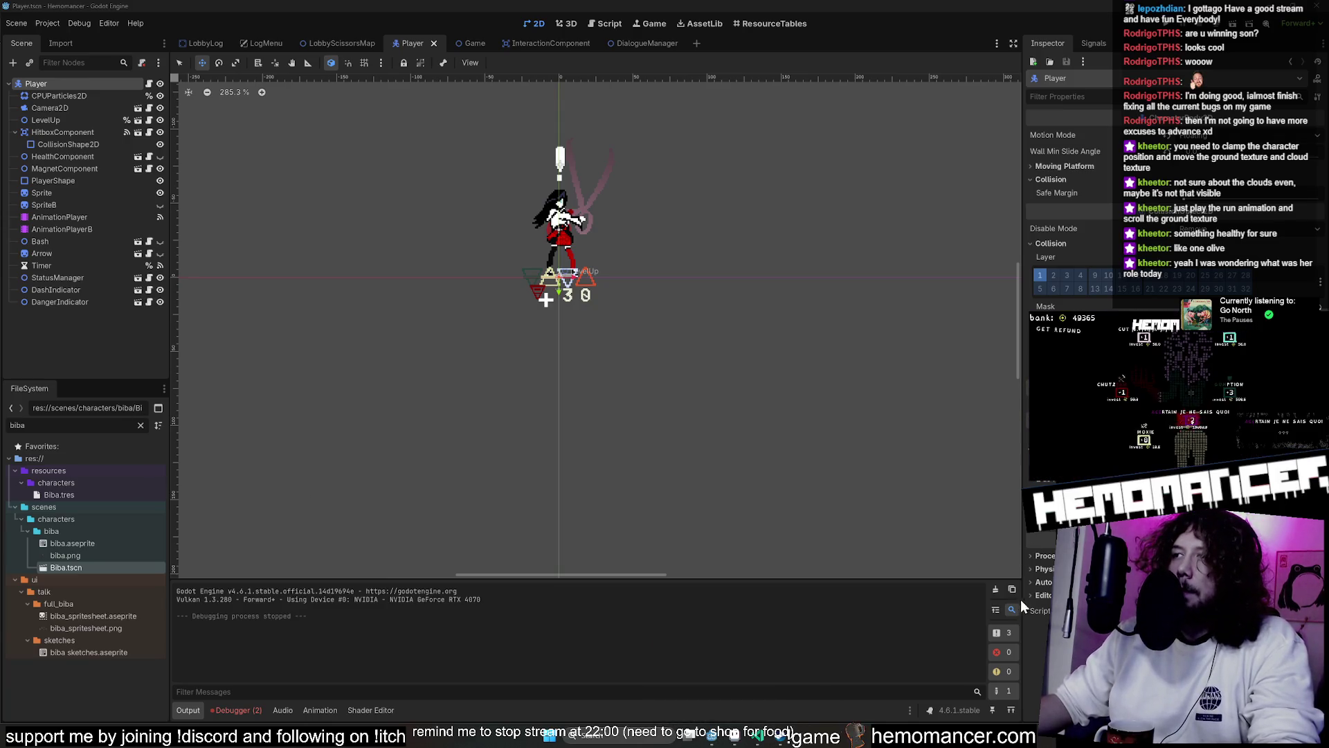
# Switch from Godot to the locus_anima map open in Aseprite
pyautogui.click(732, 741)
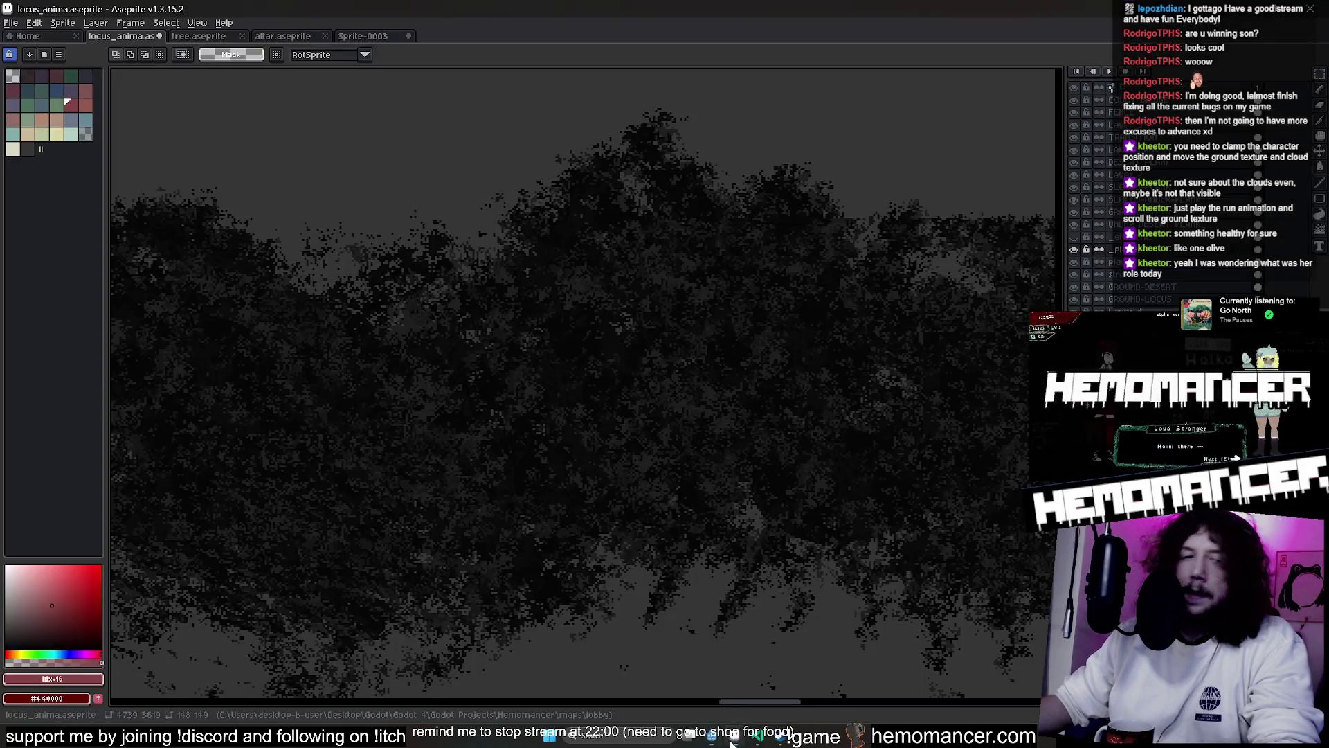
# Select the character on the upper ground and drop a copy lower down
pyautogui.scroll(-3, 704, 596)
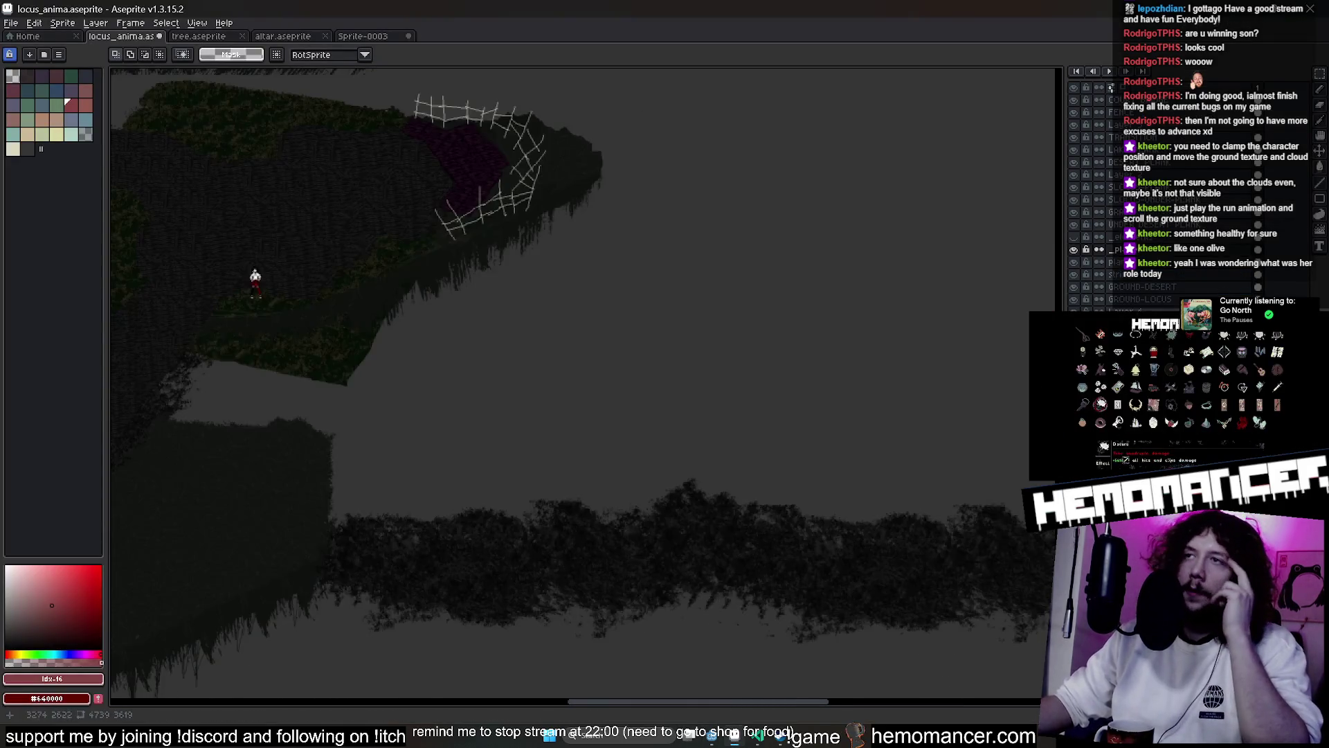
pyautogui.moveTo(677, 567); pyautogui.dragTo(614, 511)
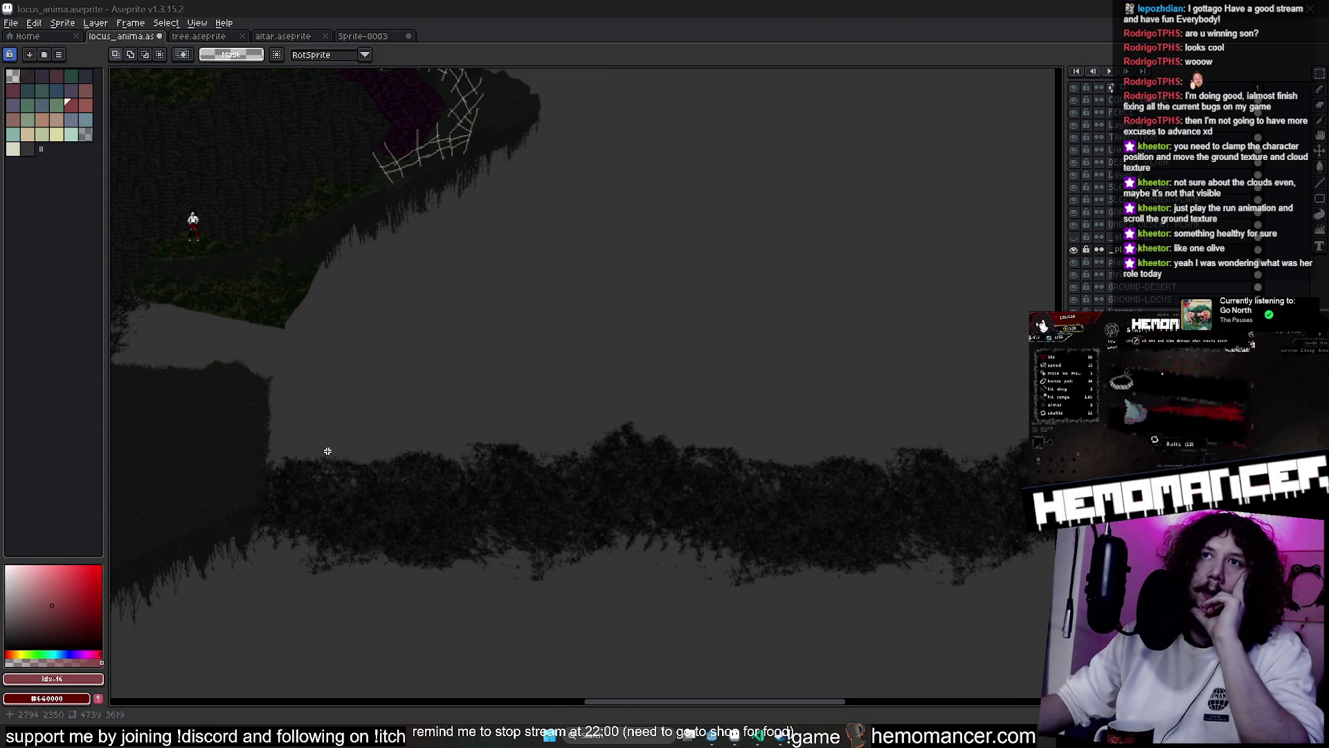
pyautogui.moveTo(362, 351); pyautogui.dragTo(667, 472)
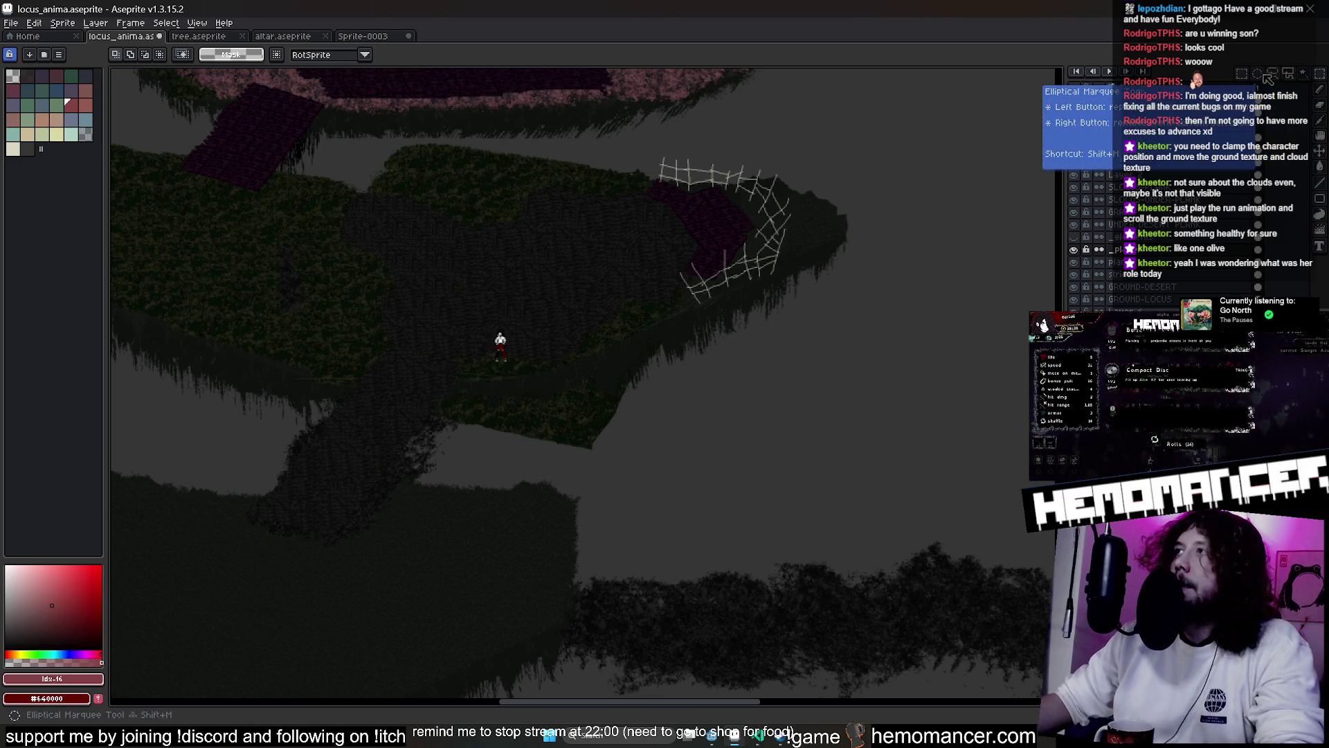
pyautogui.moveTo(389, 263); pyautogui.dragTo(608, 434)
pyautogui.moveTo(547, 377); pyautogui.dragTo(720, 596)
pyautogui.scroll(-3, 720, 596)
pyautogui.scroll(5, 437, 386)
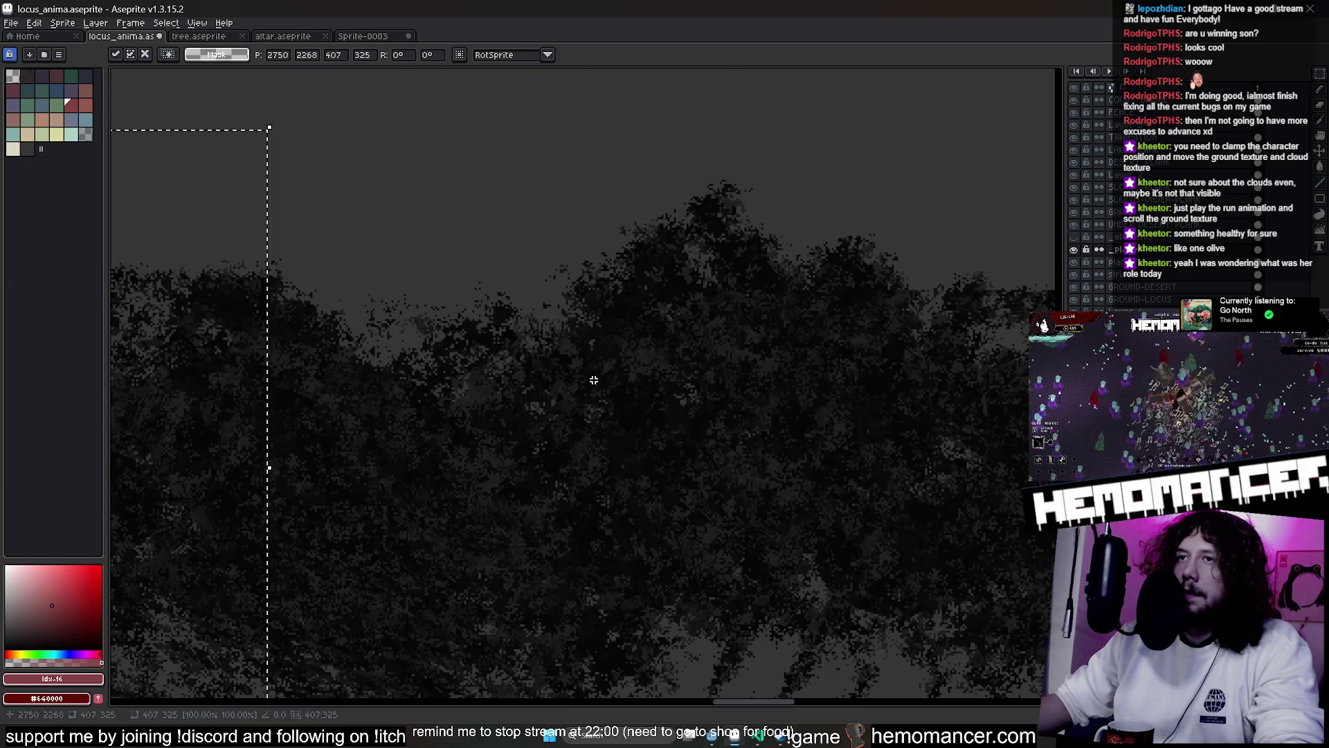
# Slide the copy right along the lower foliage strip to 3032, 2252 and deselect
pyautogui.moveTo(201, 433)
pyautogui.mouseDown()
pyautogui.moveTo(505, 445)
pyautogui.moveTo(780, 401)
pyautogui.mouseUp()
pyautogui.scroll(-5, 755, 402)
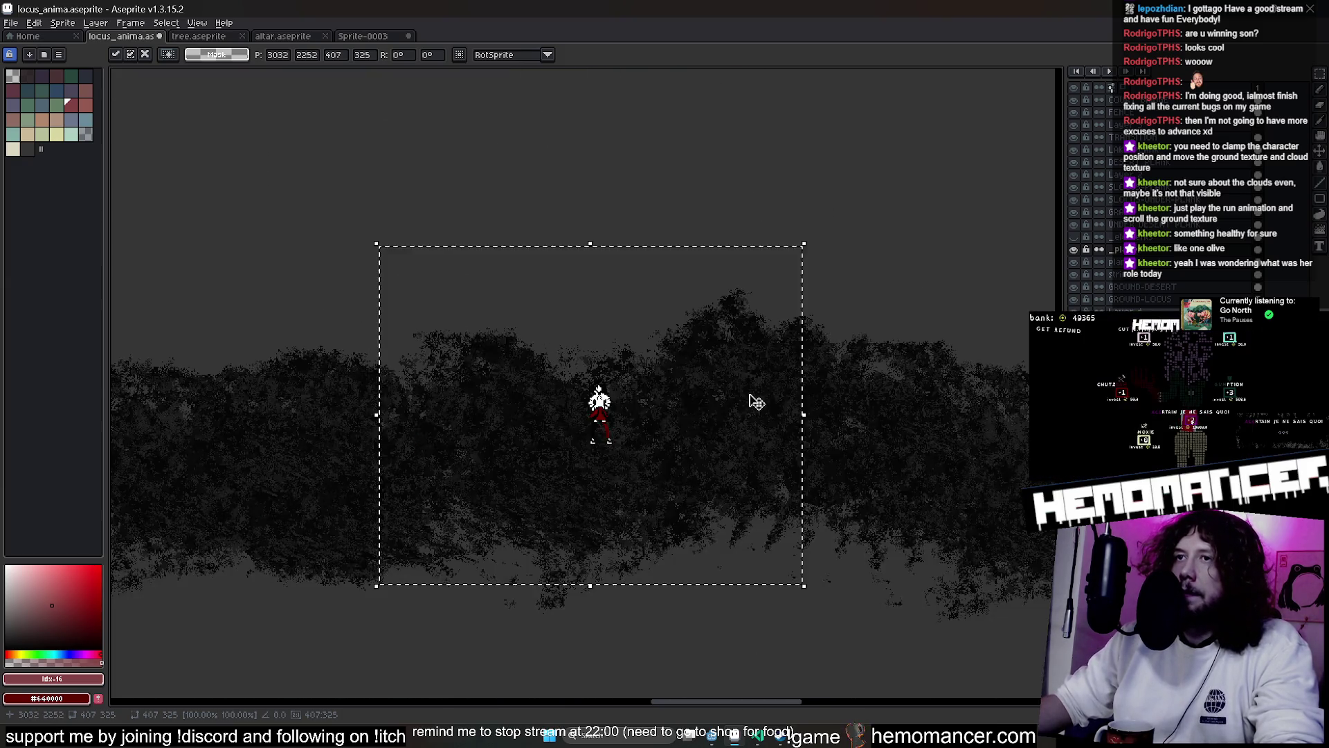
pyautogui.scroll(1, 754, 341)
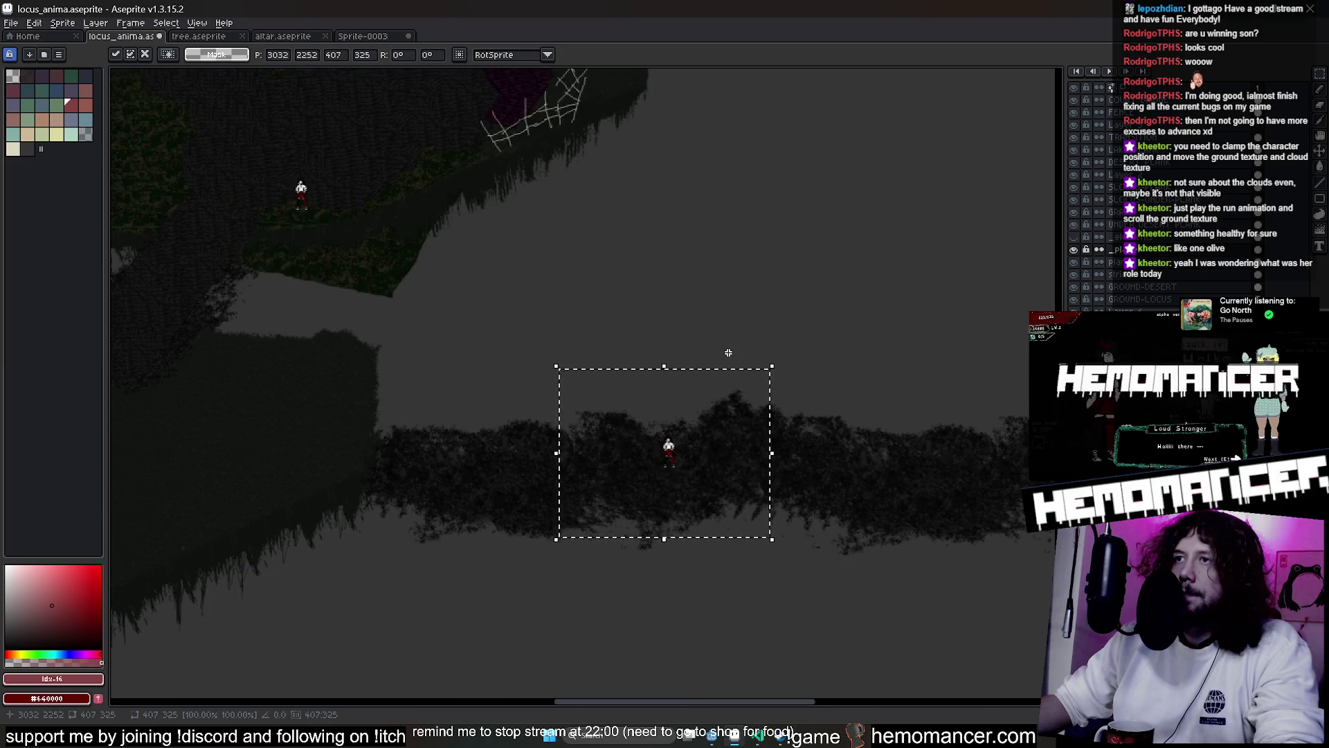
pyautogui.scroll(1, 727, 353)
pyautogui.scroll(-2, 672, 451)
pyautogui.scroll(-1, 670, 436)
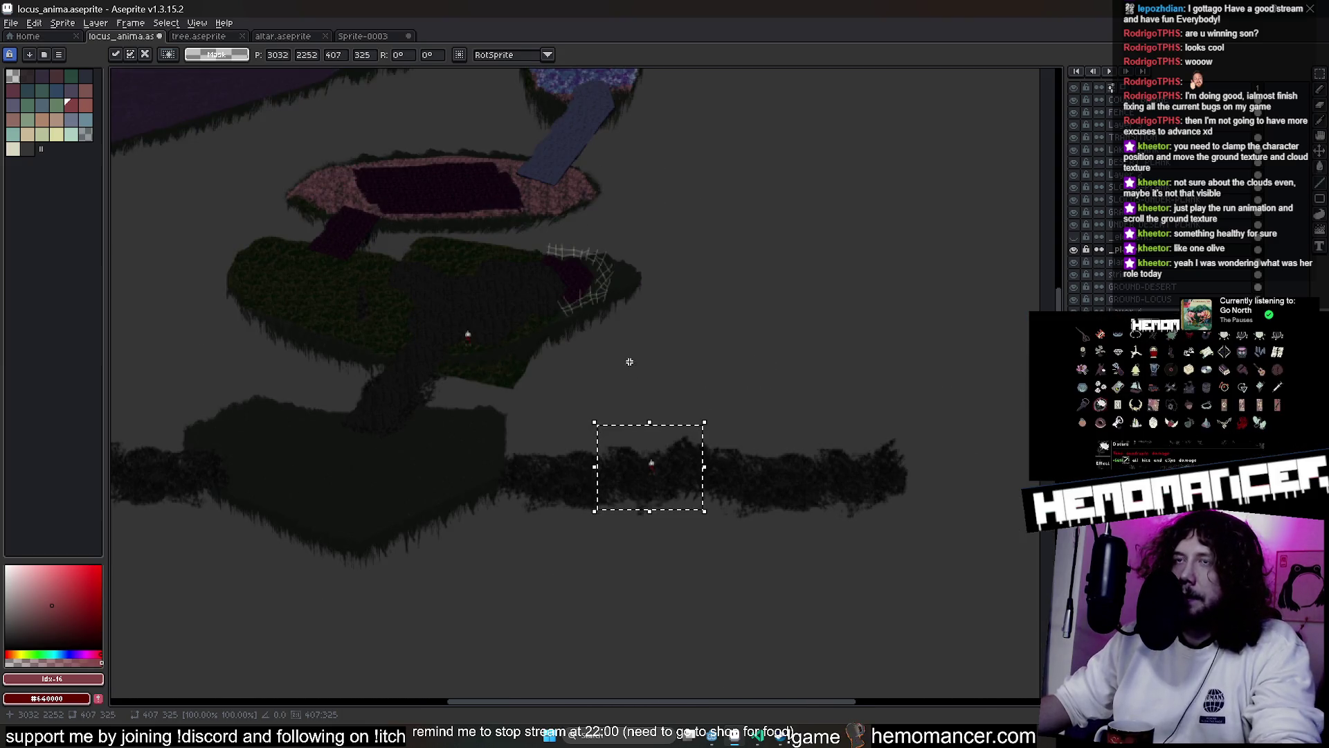
pyautogui.hotkey('ctrl', 'd')
# Pan the view and switch to the round Brush tool for light-blue painting
pyautogui.moveTo(597, 362); pyautogui.dragTo(652, 382)
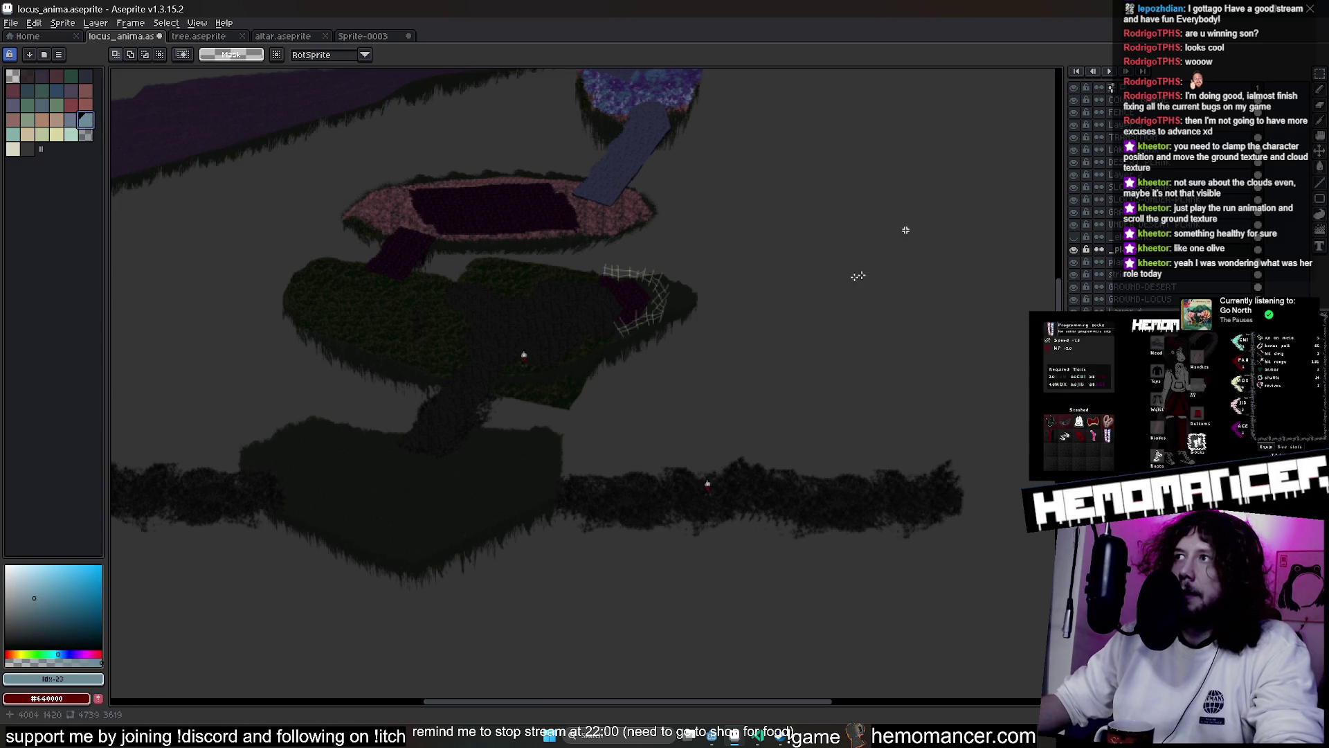
pyautogui.press('b')
pyautogui.scroll(-1, 599, 401)
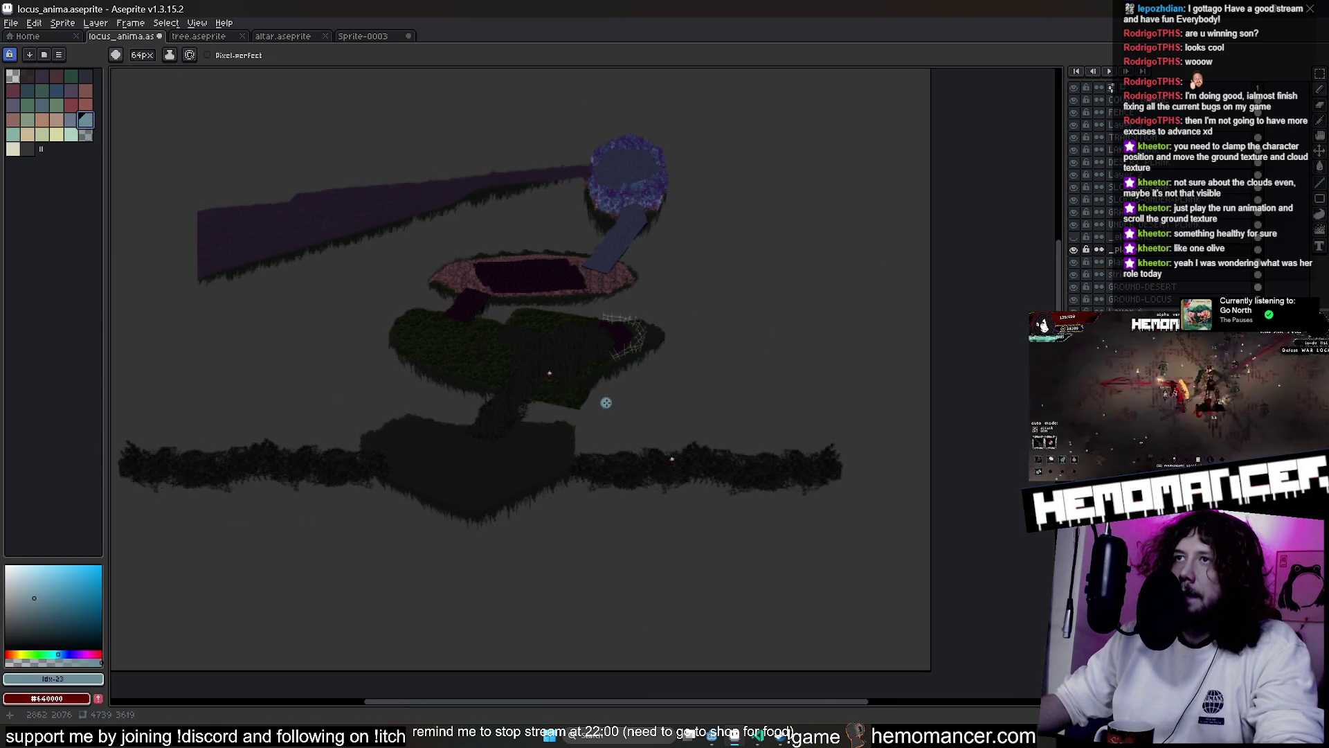
# Paint a 64px light-blue vertical stroke and a horizontal one along the lower ground strip
pyautogui.scroll(1, 626, 399)
pyautogui.scroll(-1, 650, 401)
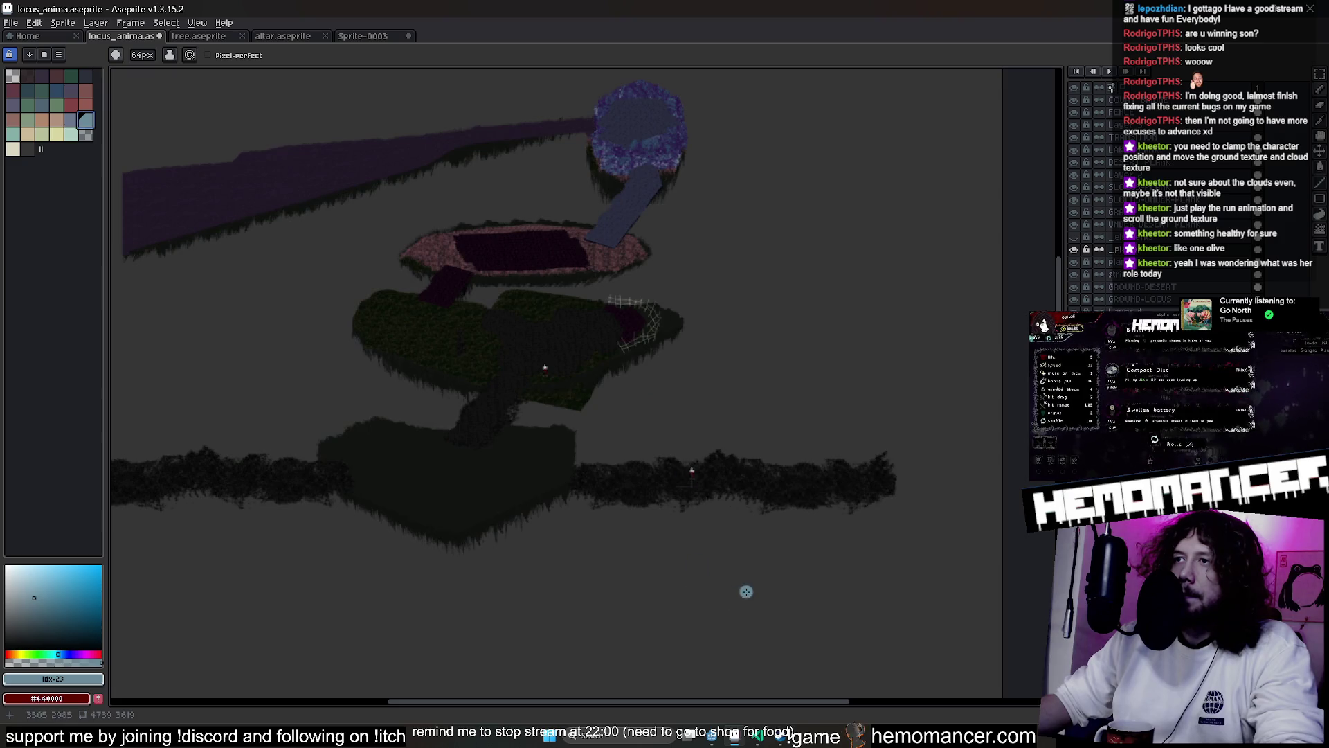
pyautogui.press('v')
pyautogui.press('b')
pyautogui.moveTo(727, 616); pyautogui.dragTo(720, 124)
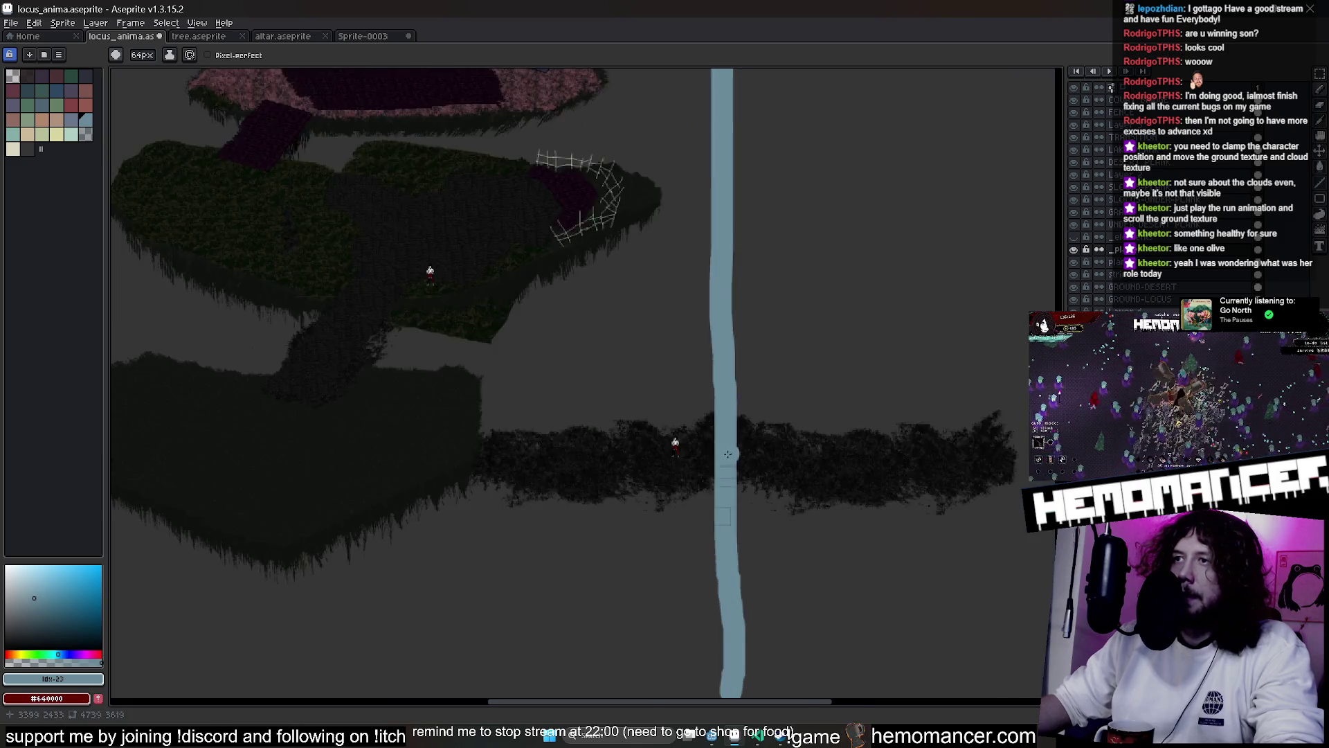
pyautogui.scroll(1, 717, 512)
pyautogui.scroll(1, 717, 468)
pyautogui.scroll(-2, 716, 468)
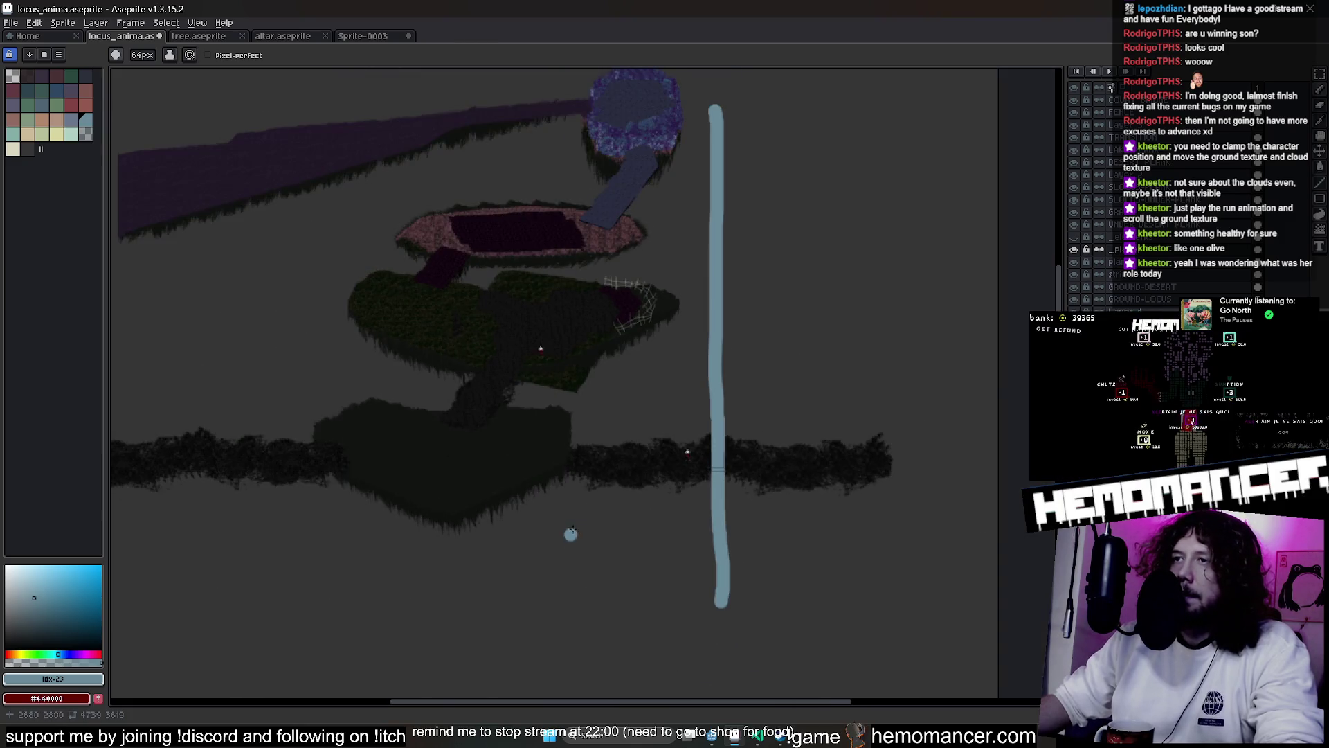
pyautogui.moveTo(401, 439); pyautogui.dragTo(954, 426)
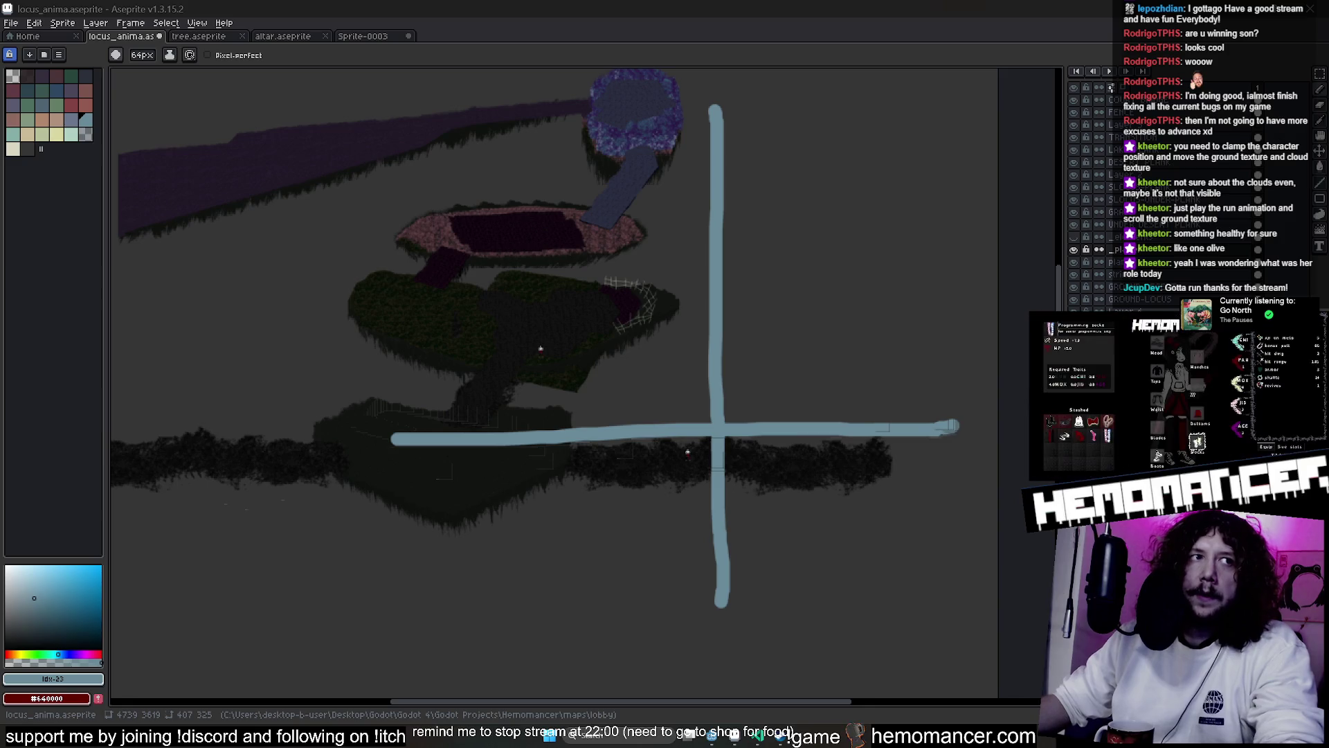
# Magic-wand select the whole blue cross, then clear the selection
pyautogui.scroll(2, 752, 477)
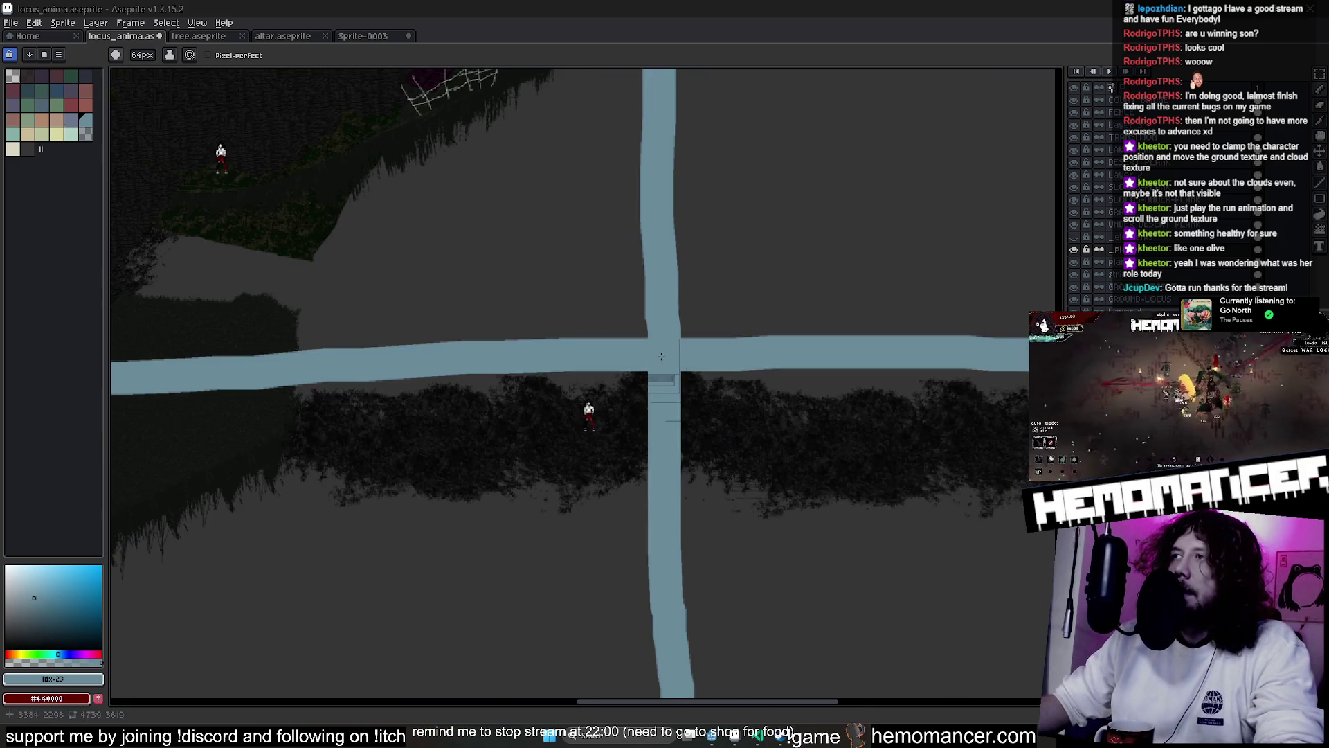
pyautogui.scroll(2, 665, 398)
pyautogui.press('w')
pyautogui.click(664, 308)
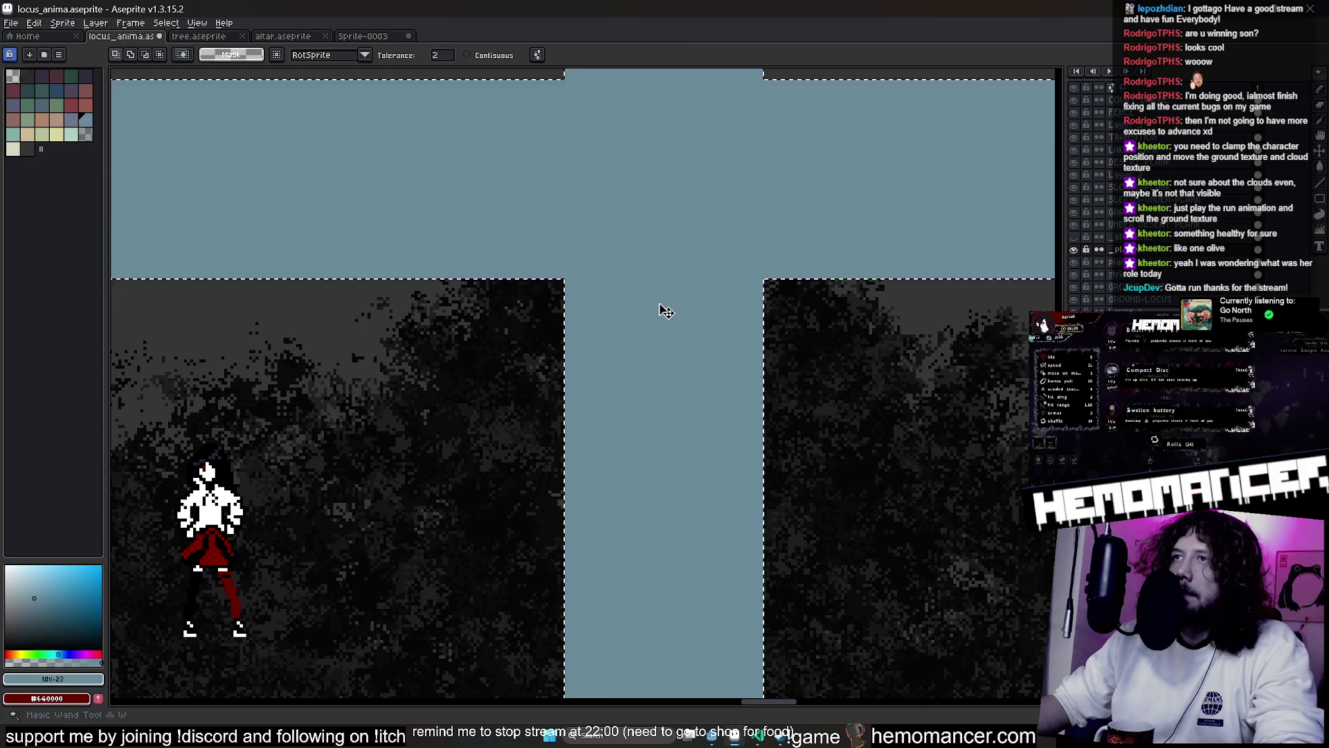
pyautogui.scroll(-2, 665, 309)
pyautogui.hotkey('ctrl', 'd')
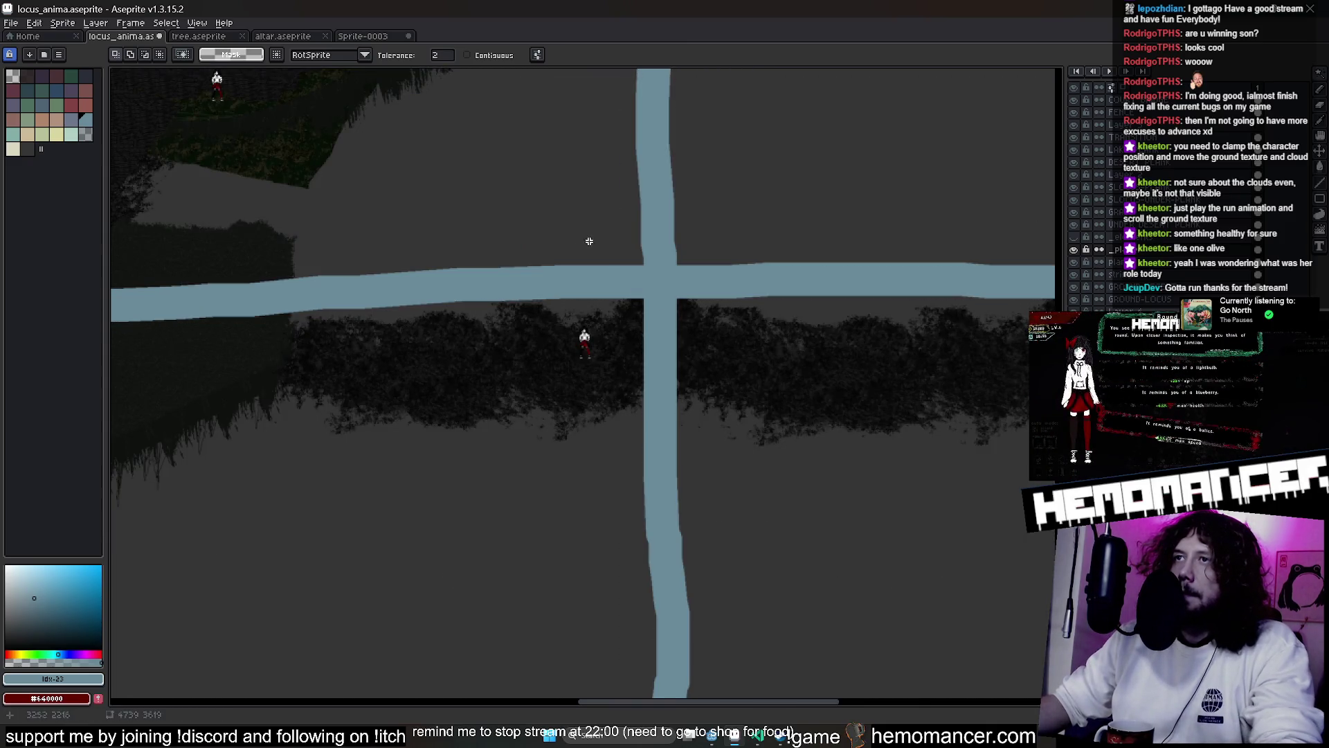
# Pick red, shrink the Pencil size, and draw a thin red line down toward the ground
pyautogui.click(71, 104)
pyautogui.press('b')
pyautogui.press('-')
pyautogui.press('-')
pyautogui.press('-')
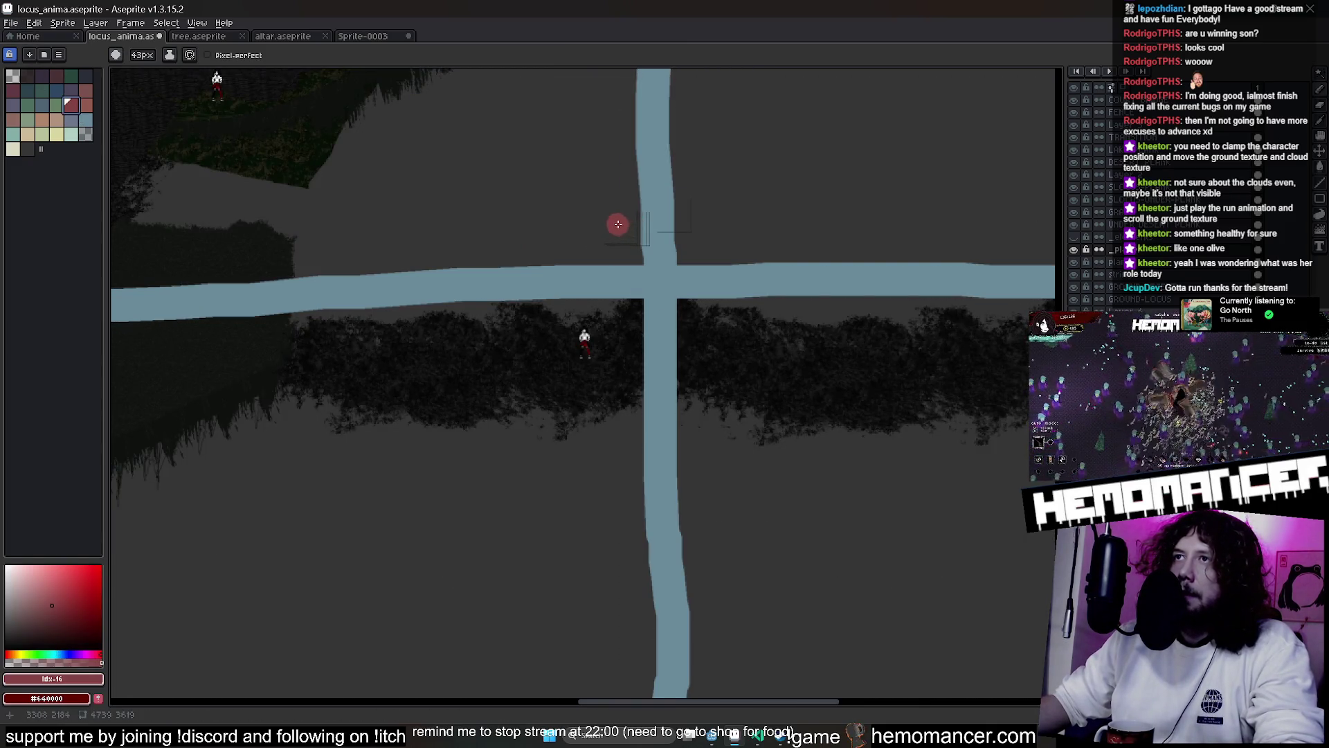
pyautogui.press('-')
pyautogui.press('-')
pyautogui.press('-')
pyautogui.press('-')
pyautogui.press('-')
pyautogui.press('-')
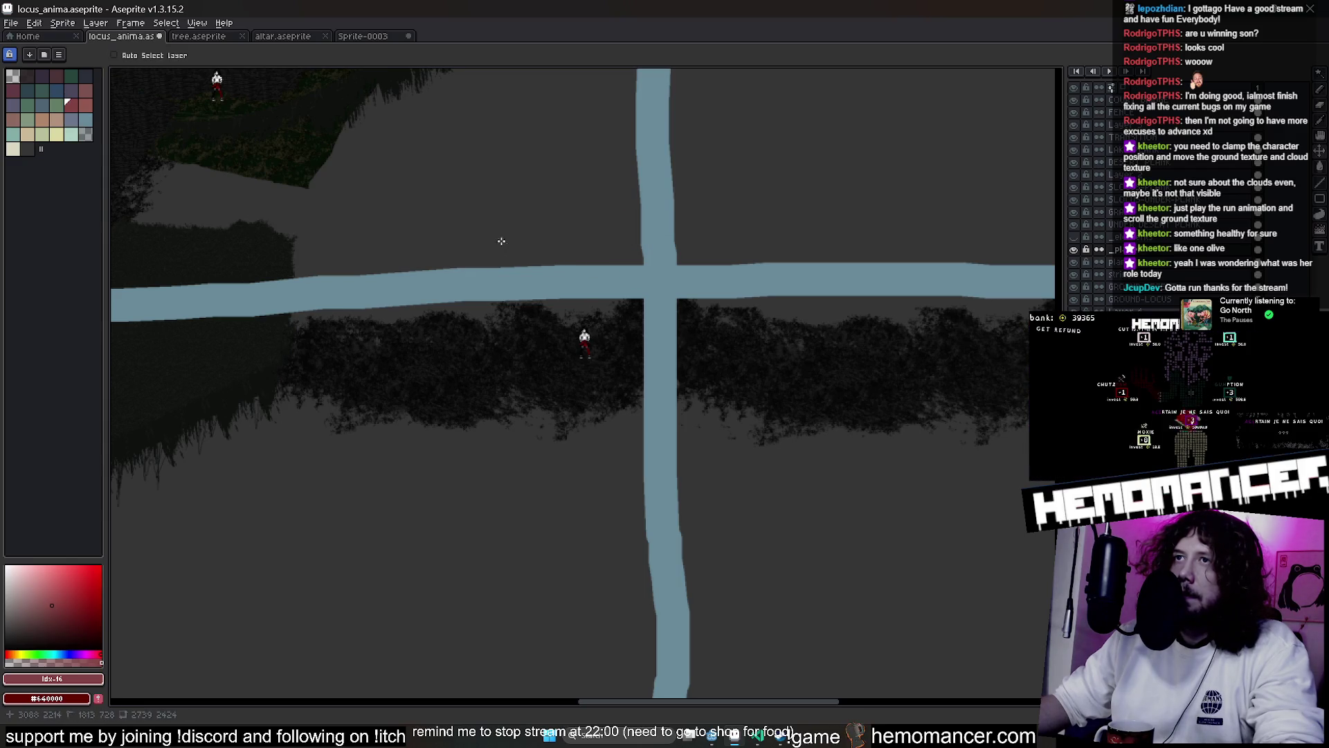
pyautogui.moveTo(460, 199); pyautogui.dragTo(469, 350)
# Redraw the red guide as thick 20px strokes, including a down arrow and a right-pointing arrow
pyautogui.hotkey('ctrl', 'z')
pyautogui.press('+')
pyautogui.press('+')
pyautogui.press('+')
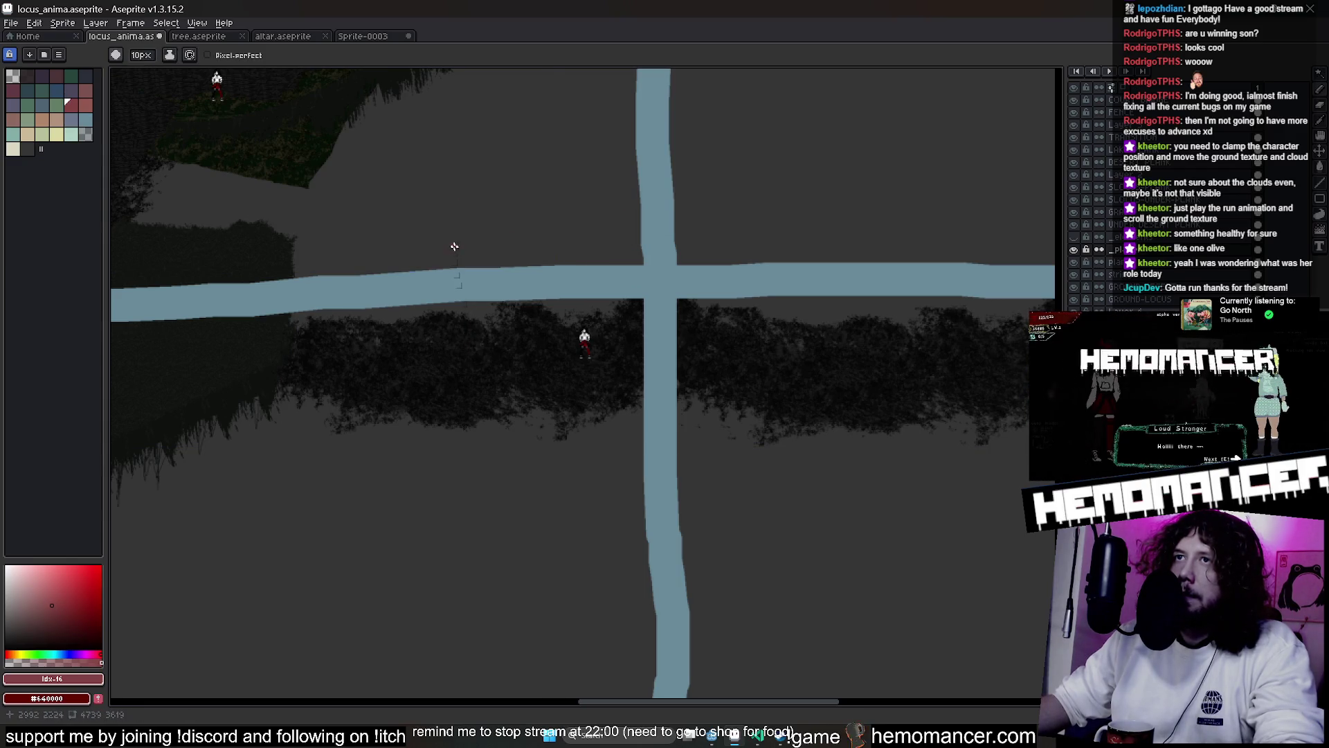
pyautogui.moveTo(447, 197)
pyautogui.mouseDown()
pyautogui.moveTo(445, 357)
pyautogui.moveTo(521, 310)
pyautogui.mouseUp()
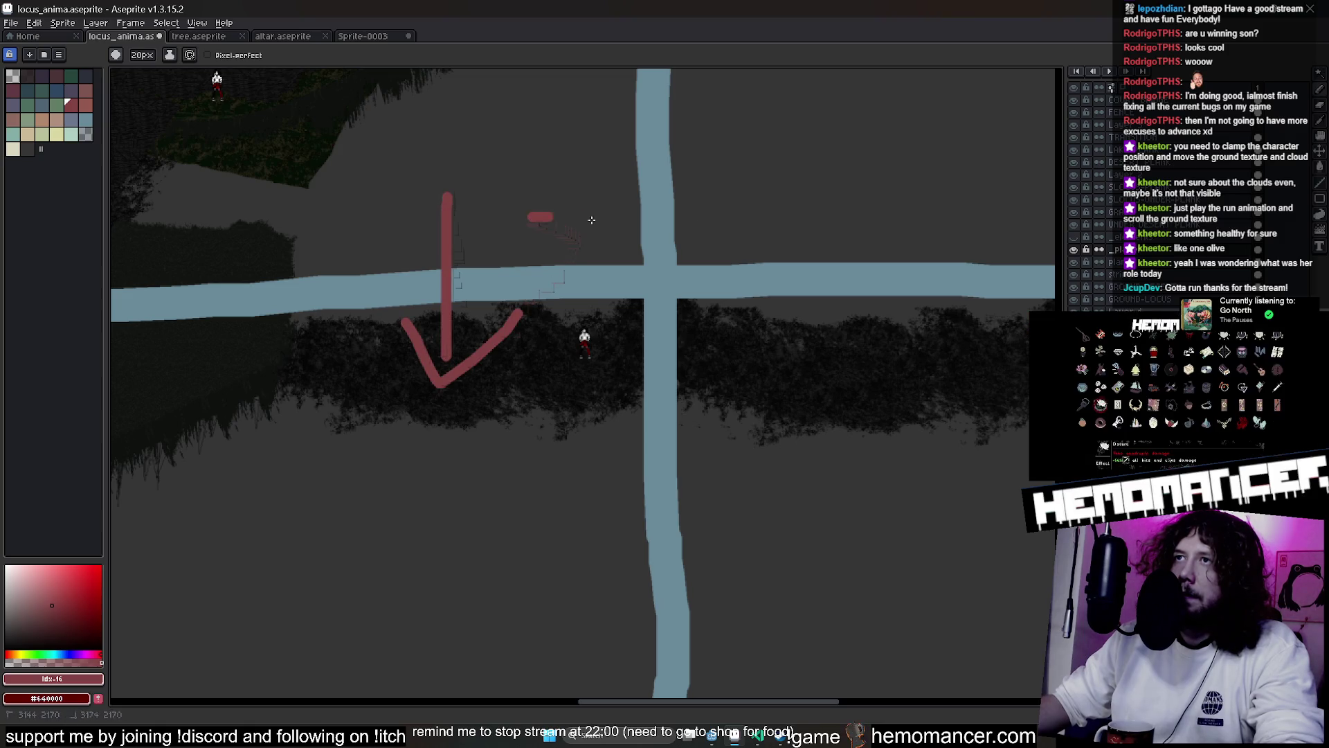
pyautogui.moveTo(530, 217); pyautogui.dragTo(779, 223)
pyautogui.moveTo(731, 168); pyautogui.dragTo(777, 284)
pyautogui.scroll(-2, 786, 282)
pyautogui.scroll(3, 794, 217)
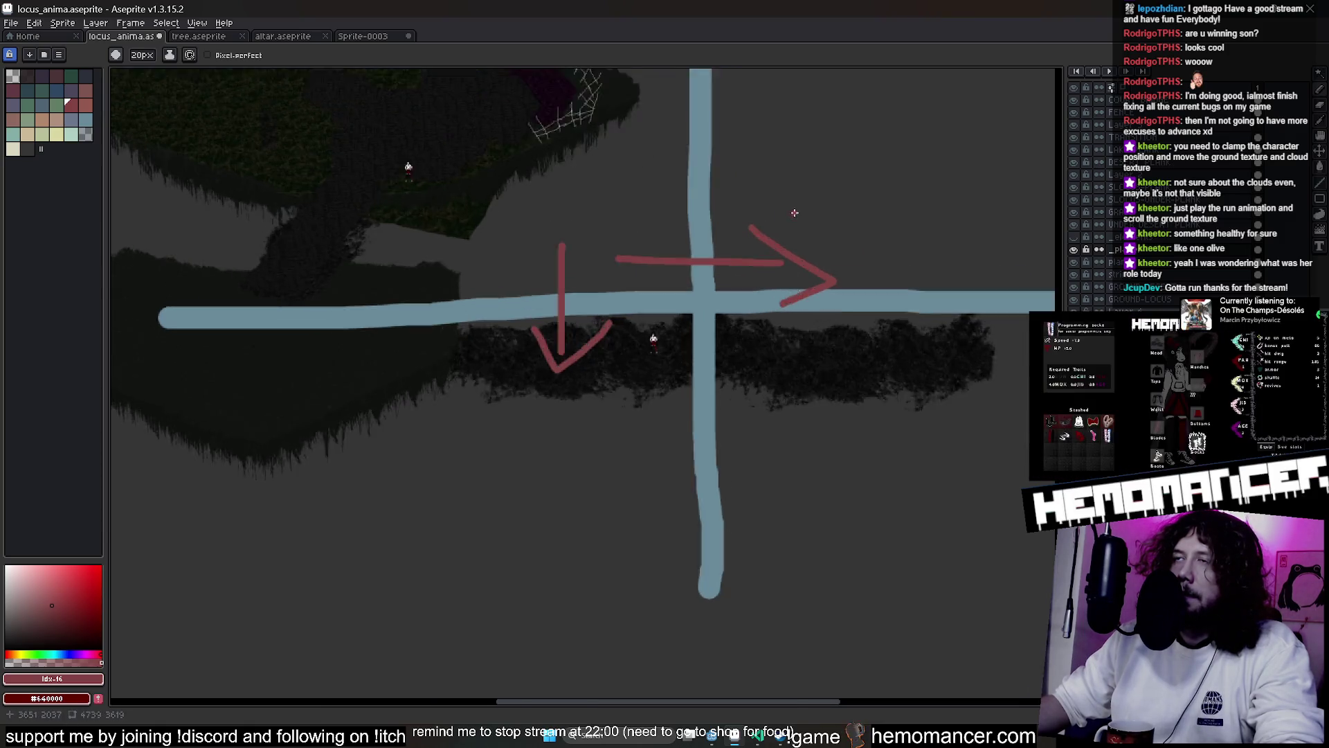
pyautogui.scroll(-1, 794, 216)
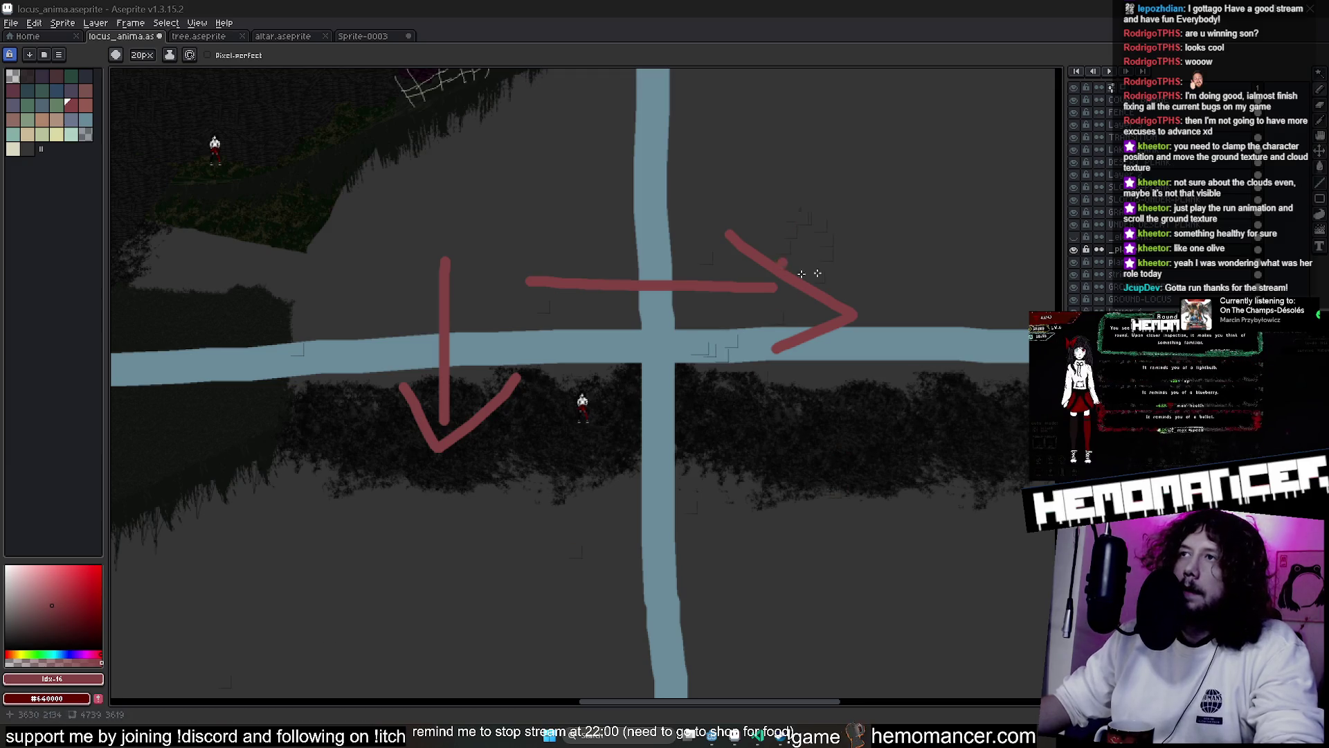
pyautogui.moveTo(656, 443)
pyautogui.mouseDown()
pyautogui.moveTo(466, 407)
pyautogui.moveTo(477, 337)
pyautogui.mouseUp()
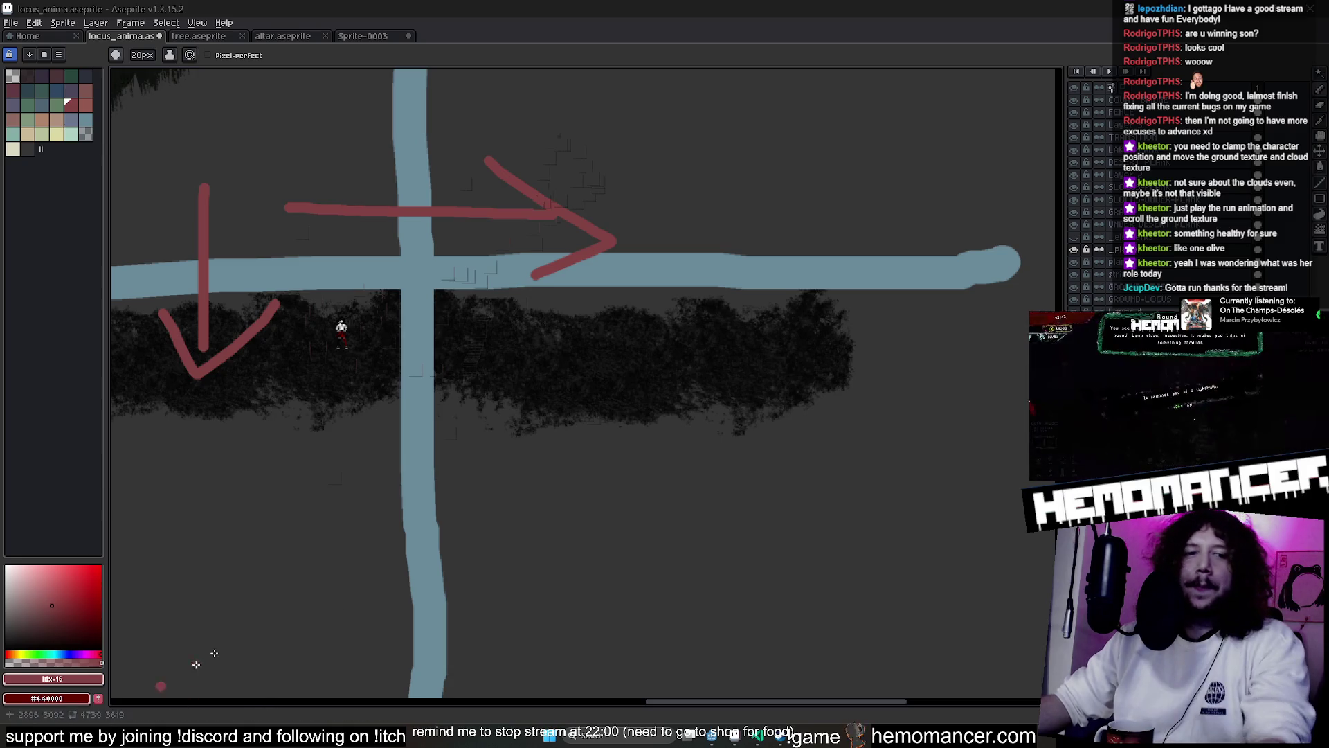
pyautogui.scroll(-2, 693, 297)
pyautogui.scroll(5, 693, 296)
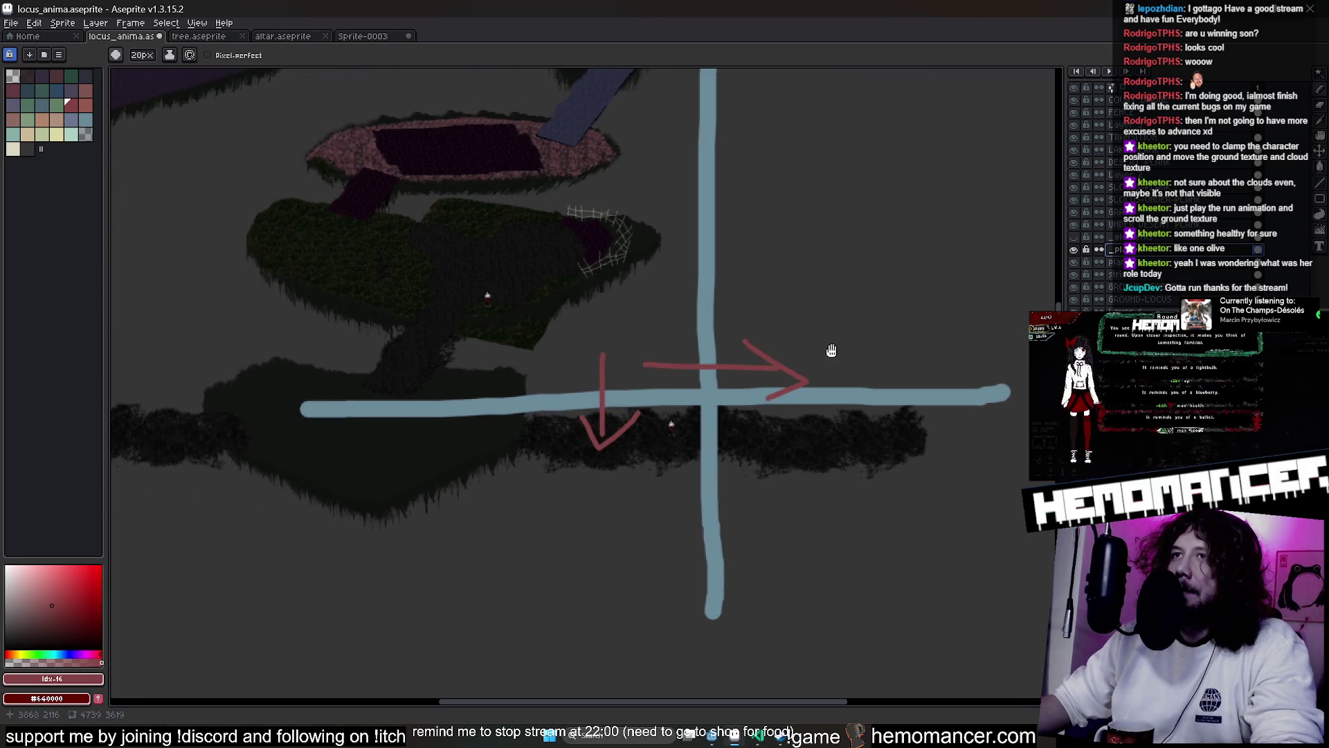
# With the Eraser, wipe out the upper part of the blue vertical guide line
pyautogui.press('e')
pyautogui.scroll(3, 691, 400)
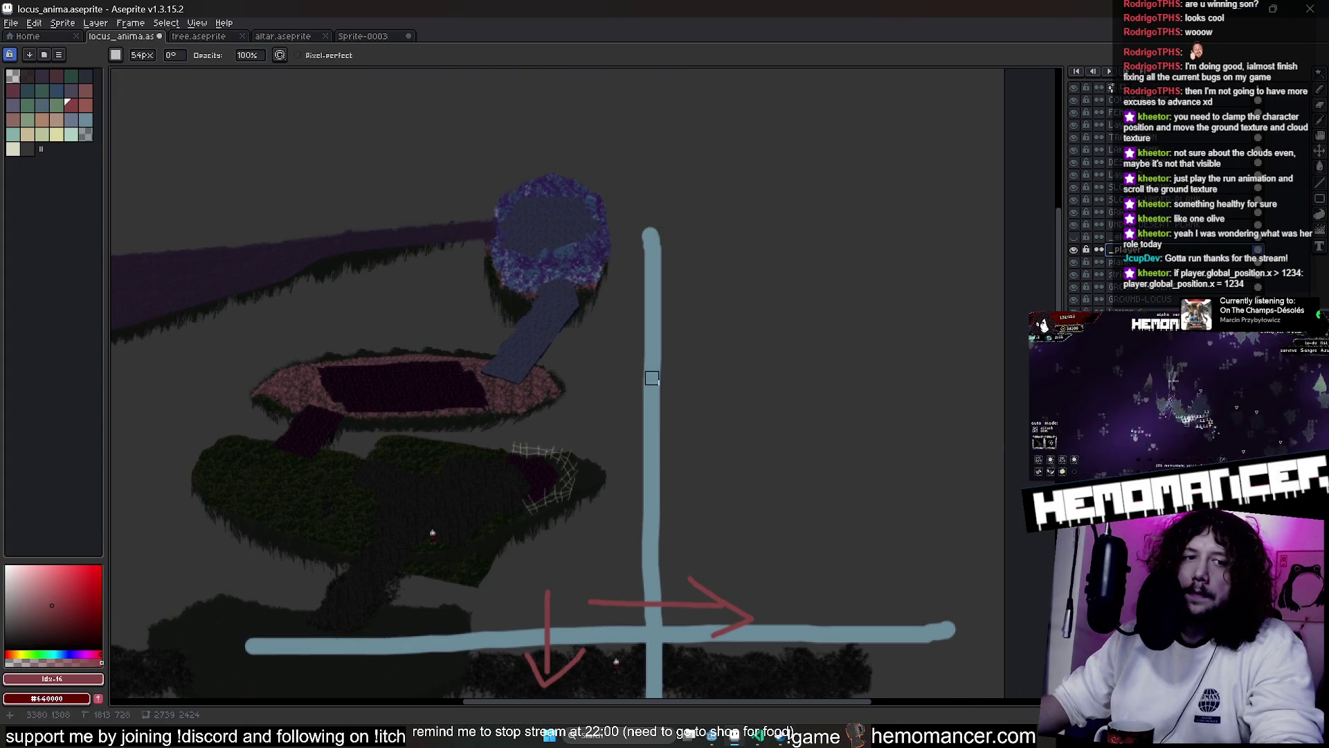
pyautogui.scroll(1, 643, 379)
pyautogui.moveTo(646, 183)
pyautogui.mouseDown()
pyautogui.moveTo(643, 421)
pyautogui.moveTo(641, 214)
pyautogui.moveTo(623, 550)
pyautogui.moveTo(674, 516)
pyautogui.moveTo(698, 452)
pyautogui.mouseUp()
pyautogui.scroll(-2, 680, 344)
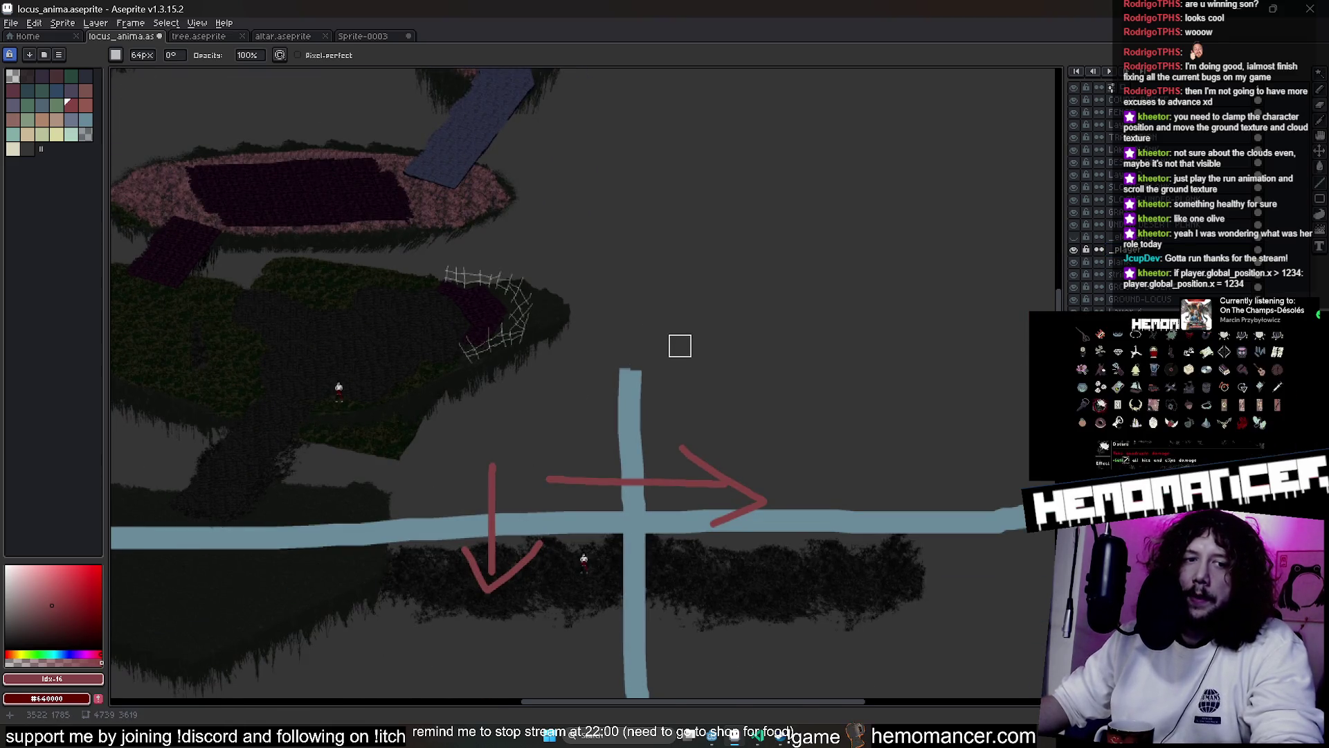
pyautogui.scroll(3, 678, 352)
pyautogui.moveTo(679, 352); pyautogui.dragTo(662, 199)
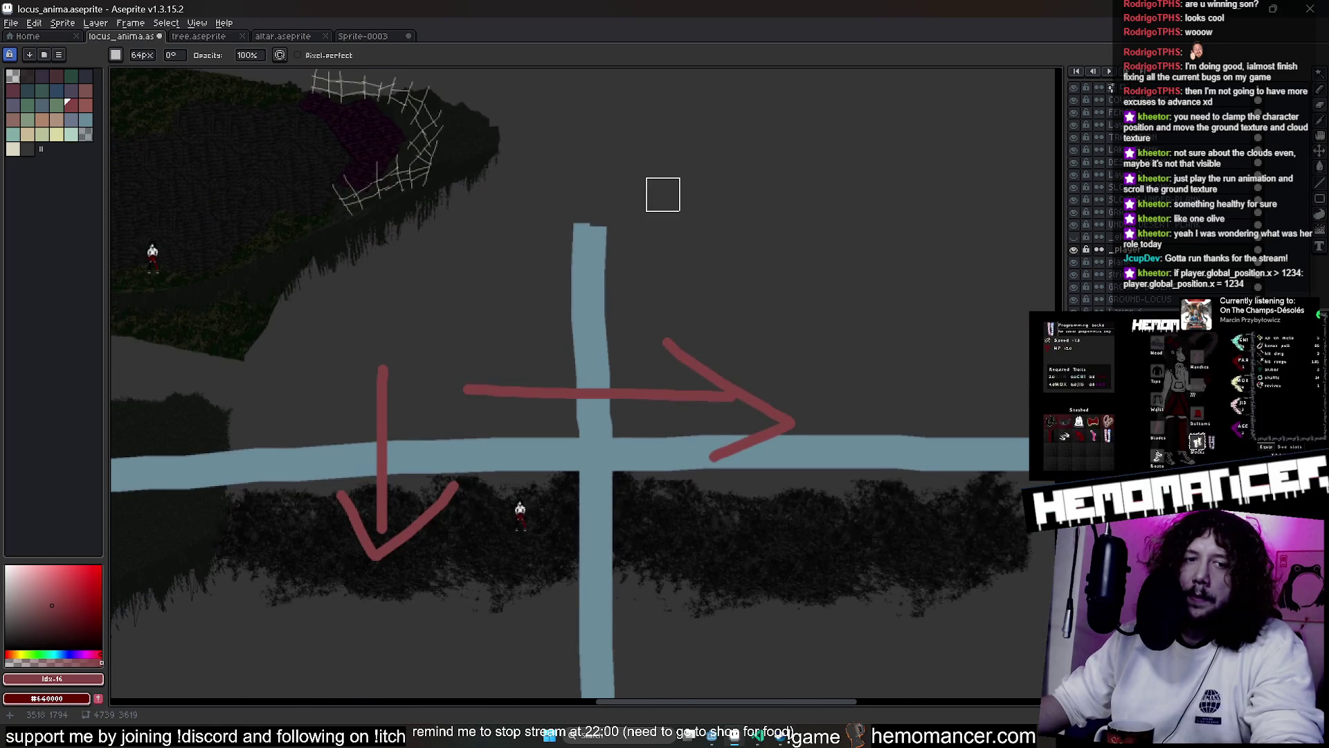
pyautogui.scroll(2, 660, 195)
pyautogui.moveTo(658, 247); pyautogui.dragTo(649, 222)
pyautogui.scroll(-1, 650, 222)
pyautogui.moveTo(554, 75)
pyautogui.mouseDown()
pyautogui.moveTo(558, 223)
pyautogui.moveTo(539, 325)
pyautogui.moveTo(588, 360)
pyautogui.mouseUp()
# Erase the left ends of the blue horizontal line and the red arrow's tail strokes
pyautogui.scroll(-1, 588, 360)
pyautogui.scroll(-2, 585, 367)
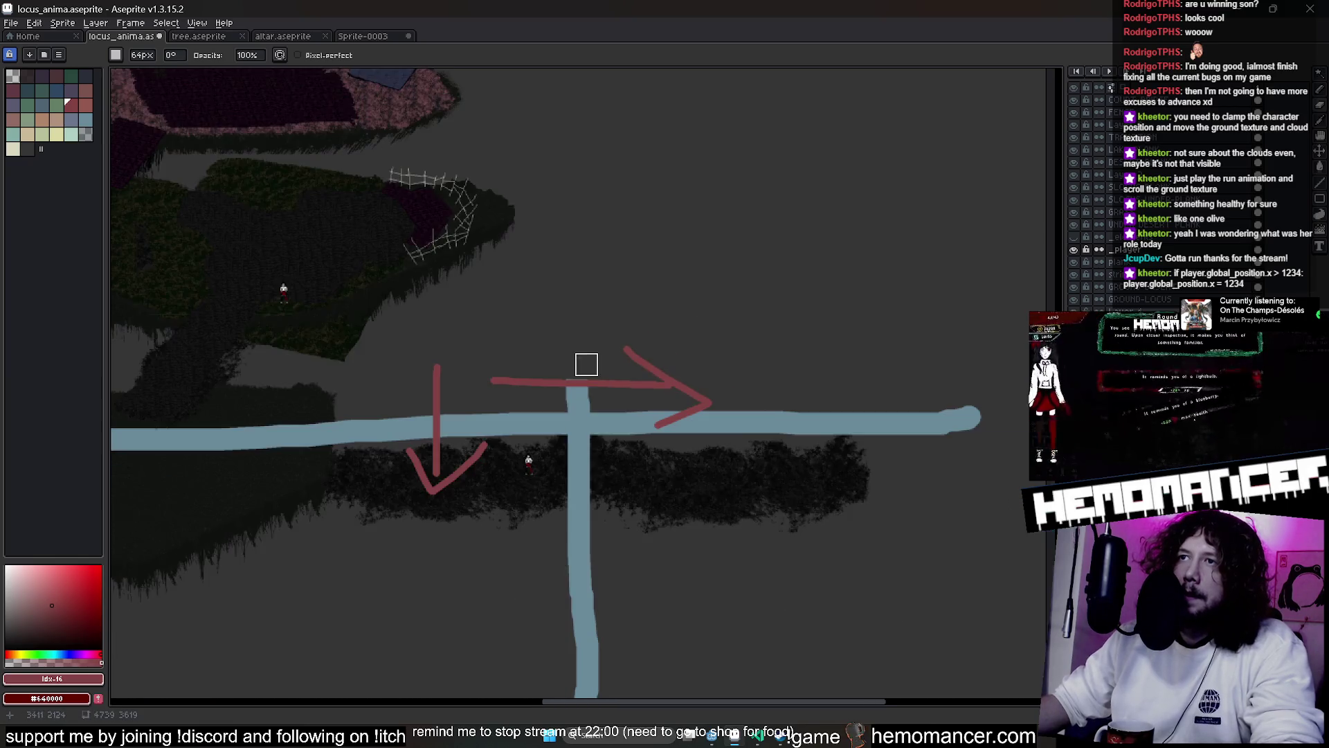
pyautogui.scroll(-1, 680, 305)
pyautogui.moveTo(294, 387); pyautogui.dragTo(346, 386)
pyautogui.moveTo(366, 423); pyautogui.dragTo(541, 346)
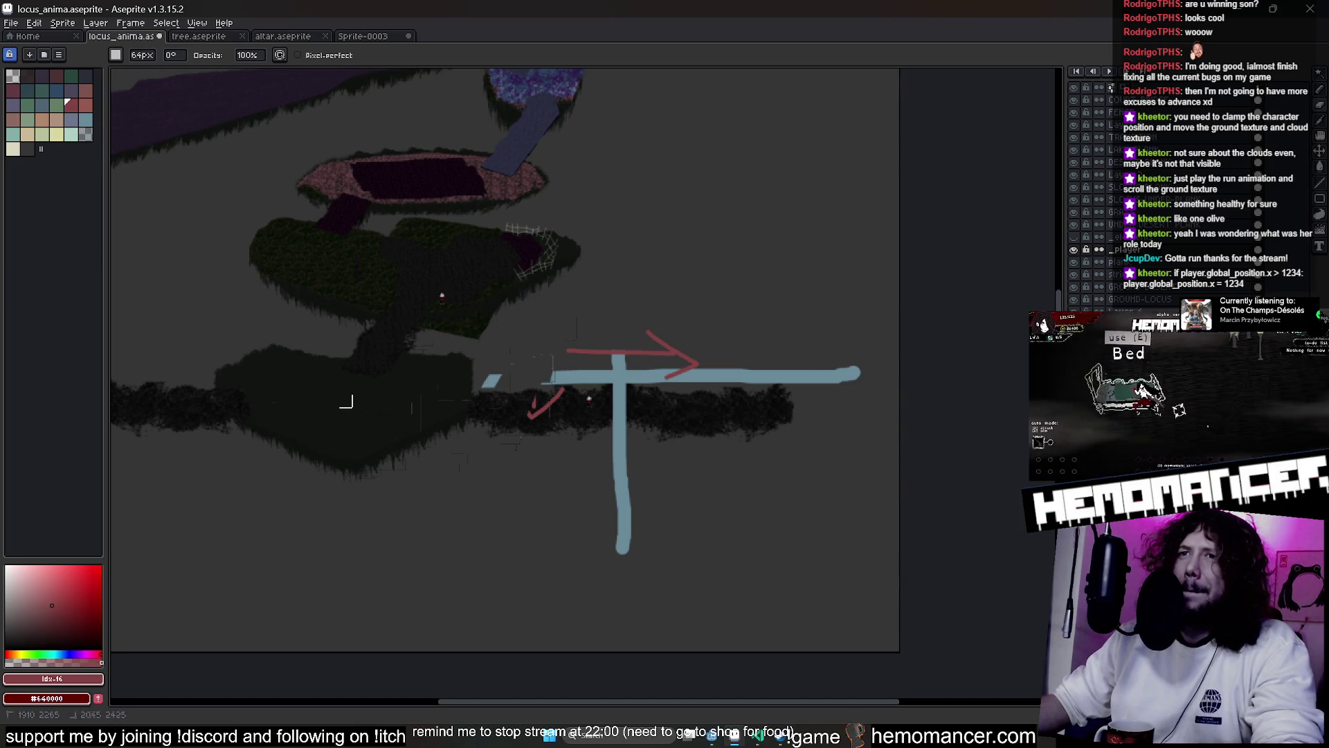
pyautogui.moveTo(484, 383); pyautogui.dragTo(504, 382)
pyautogui.scroll(3, 554, 415)
pyautogui.moveTo(514, 437)
pyautogui.mouseDown()
pyautogui.moveTo(448, 464)
pyautogui.moveTo(582, 350)
pyautogui.moveTo(647, 167)
pyautogui.mouseUp()
pyautogui.moveTo(585, 288)
pyautogui.mouseDown()
pyautogui.moveTo(730, 249)
pyautogui.moveTo(489, 276)
pyautogui.mouseUp()
# Magic Wand-select and delete the remaining blue cross and red arrow, then save locus_anima.aseprite
pyautogui.press('w')
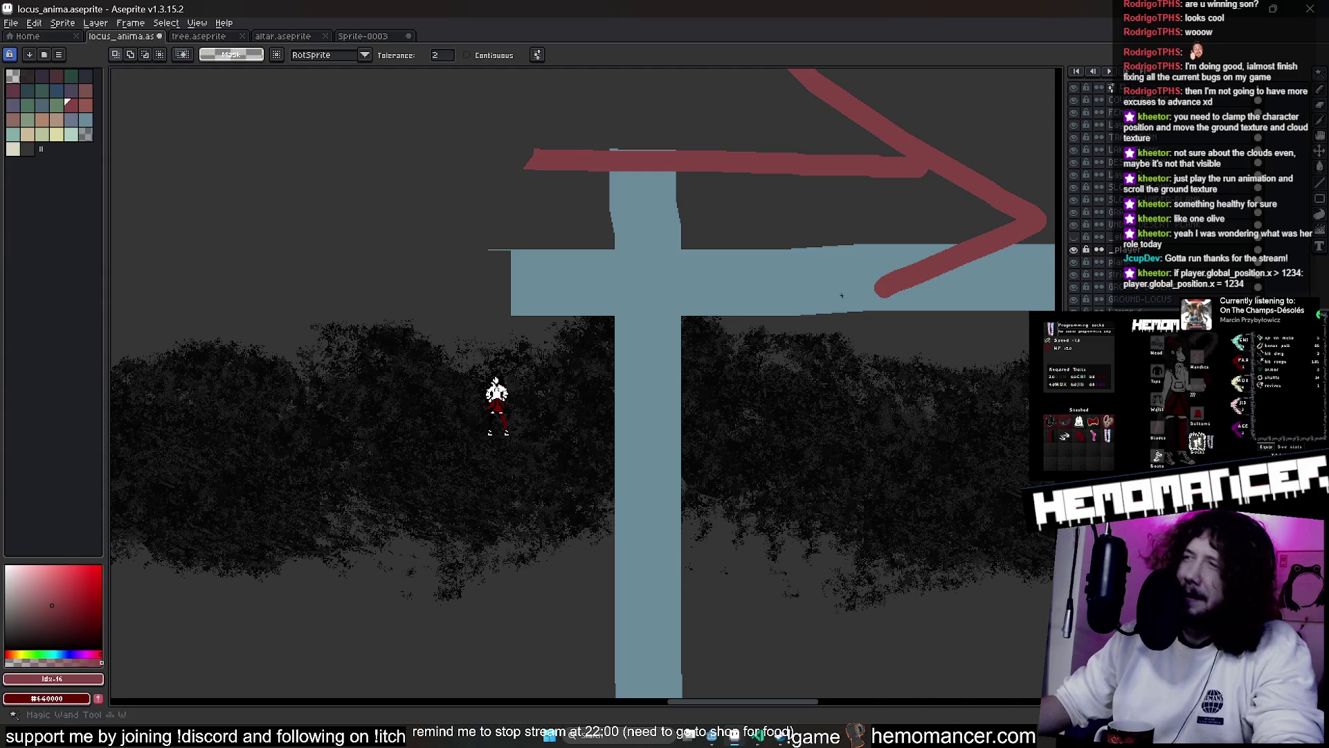
pyautogui.click(682, 298)
pyautogui.press('Delete')
pyautogui.click(528, 354)
pyautogui.press('Delete')
pyautogui.hotkey('ctrl', 's')
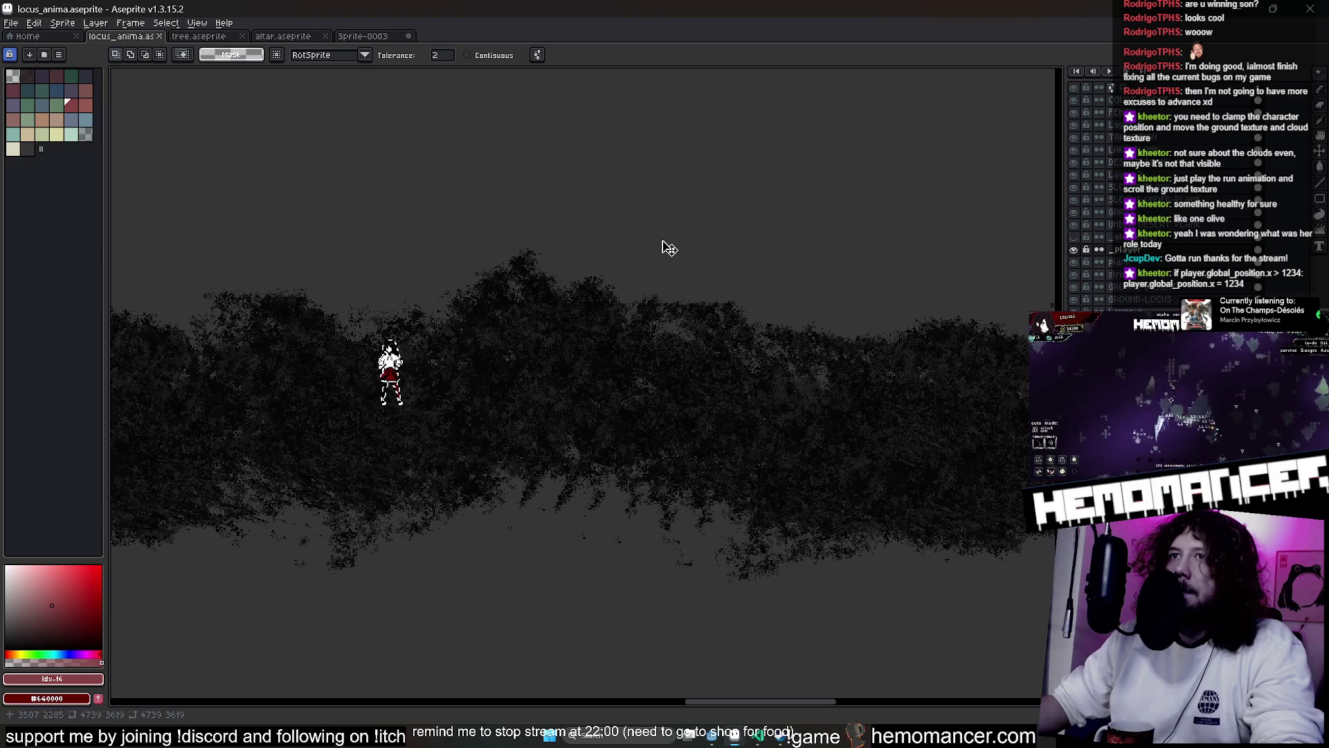
# Move the character sprite off the ground band, then minimize Aseprite
pyautogui.scroll(-2, 602, 210)
pyautogui.moveTo(603, 211)
pyautogui.mouseDown()
pyautogui.moveTo(825, 516)
pyautogui.moveTo(720, 347)
pyautogui.mouseUp()
pyautogui.scroll(4, 576, 613)
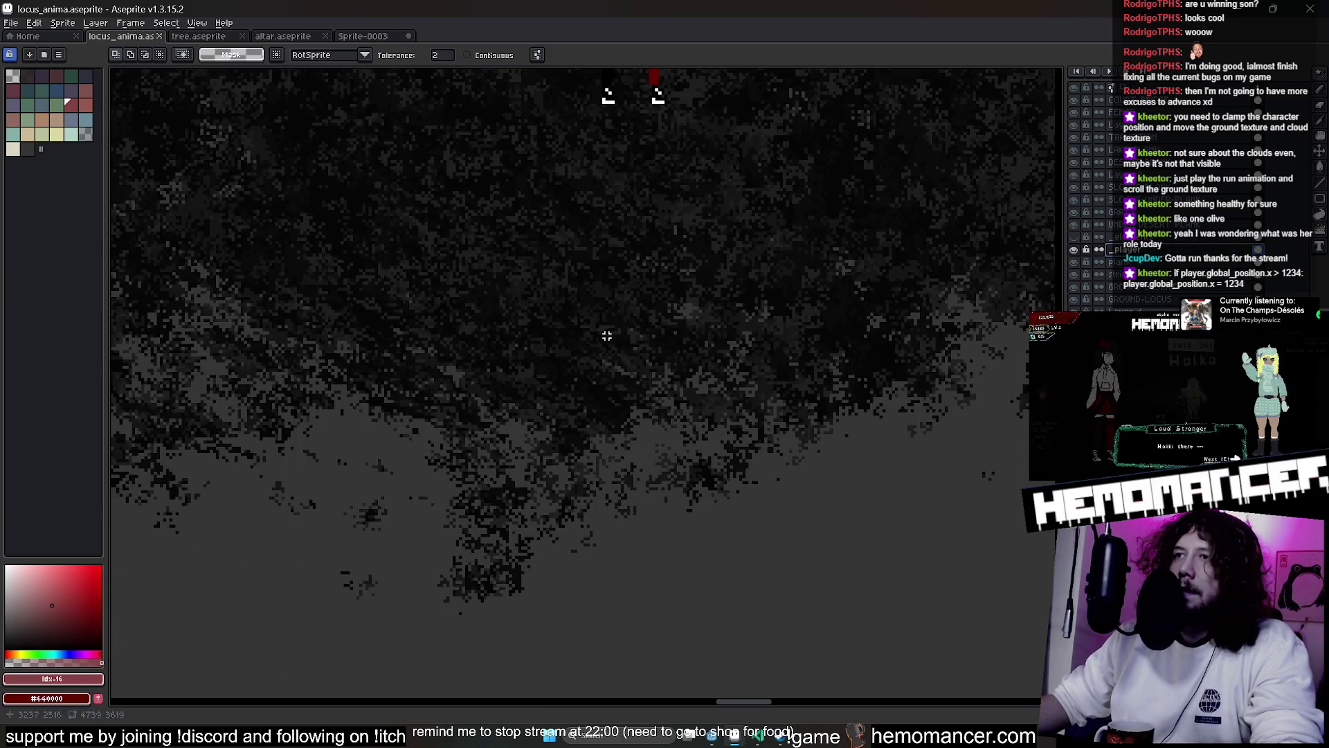
pyautogui.press('v')
pyautogui.moveTo(650, 290); pyautogui.dragTo(644, 385)
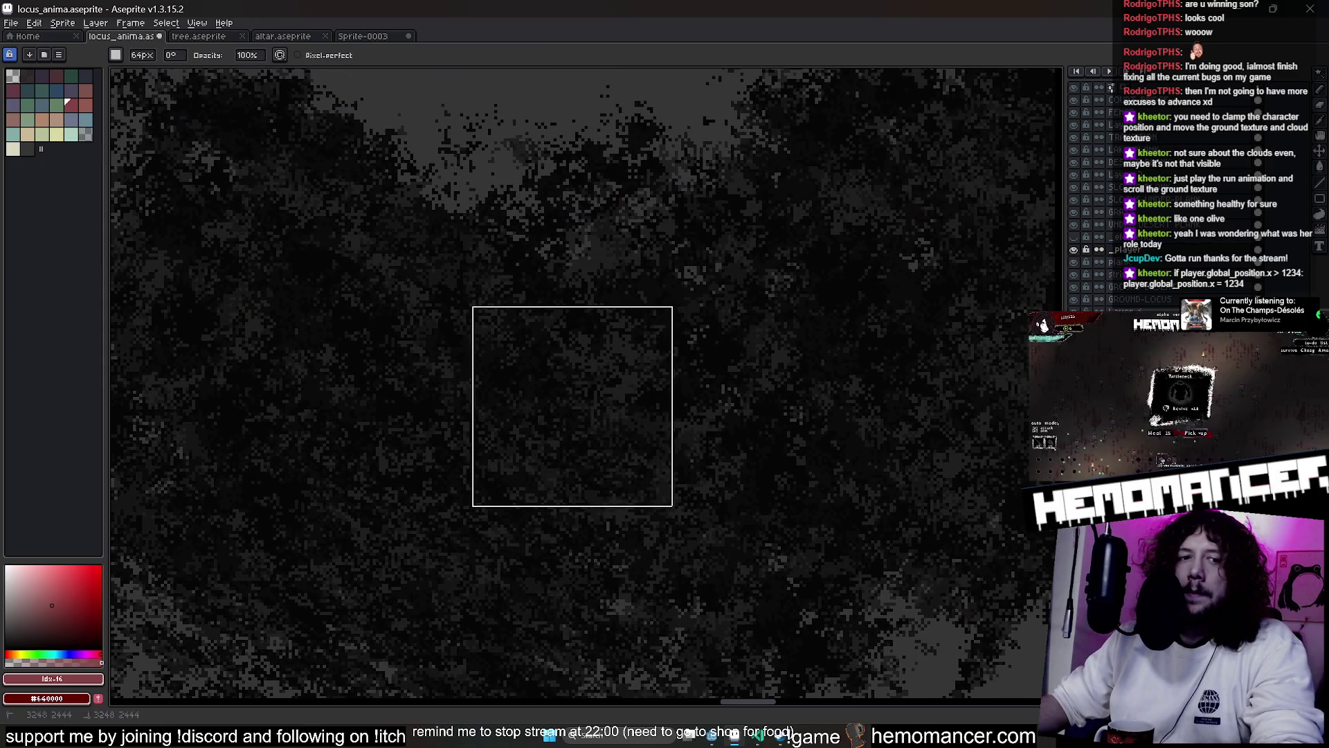
pyautogui.rightClick(644, 385)
pyautogui.press('b')
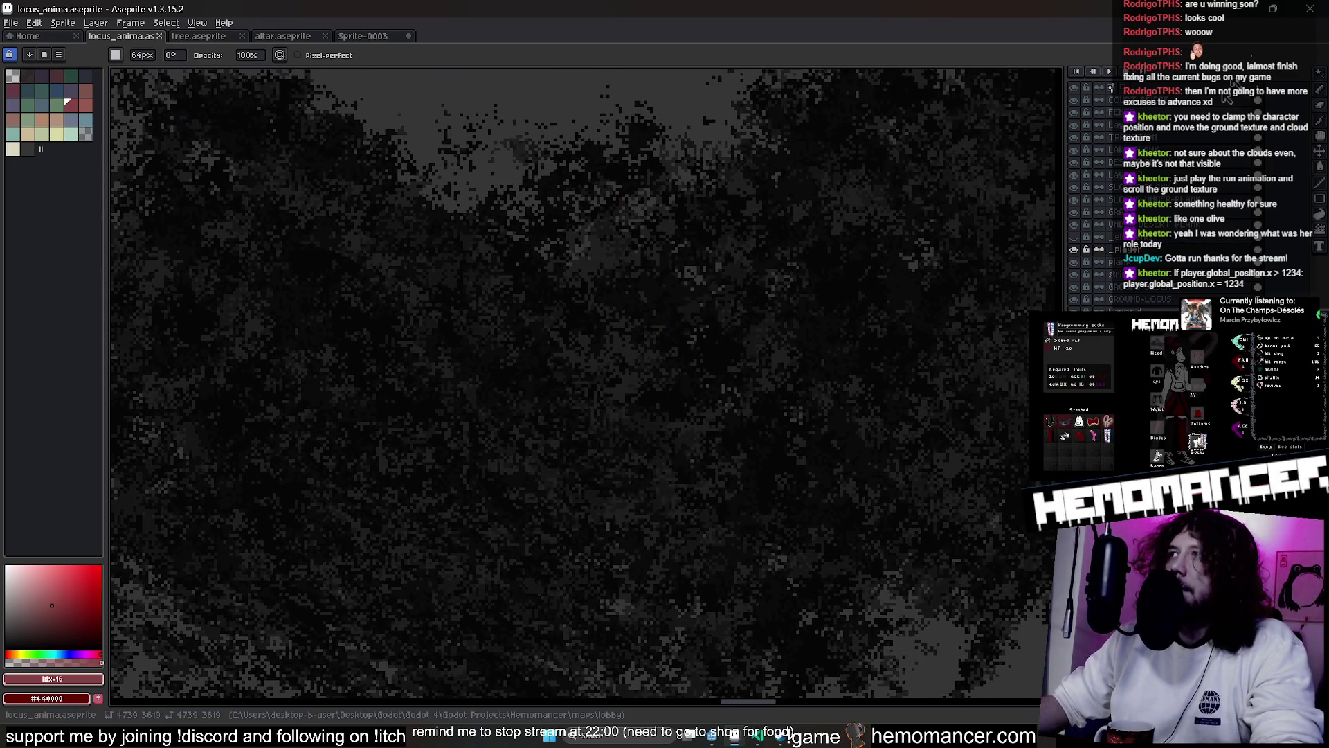
pyautogui.click(1255, 9)
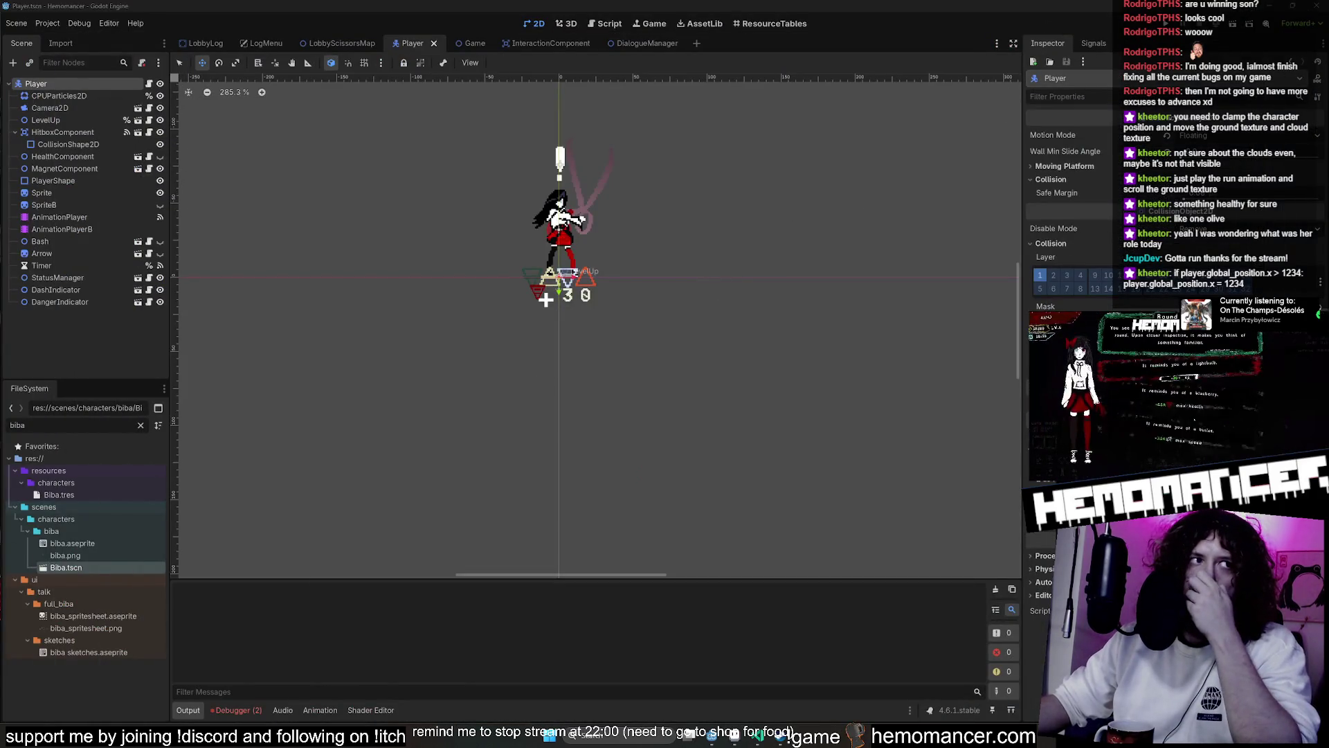
# Switch to the Select tool, select the LevelUp node, and open the Player's player.gd script
pyautogui.click(181, 62)
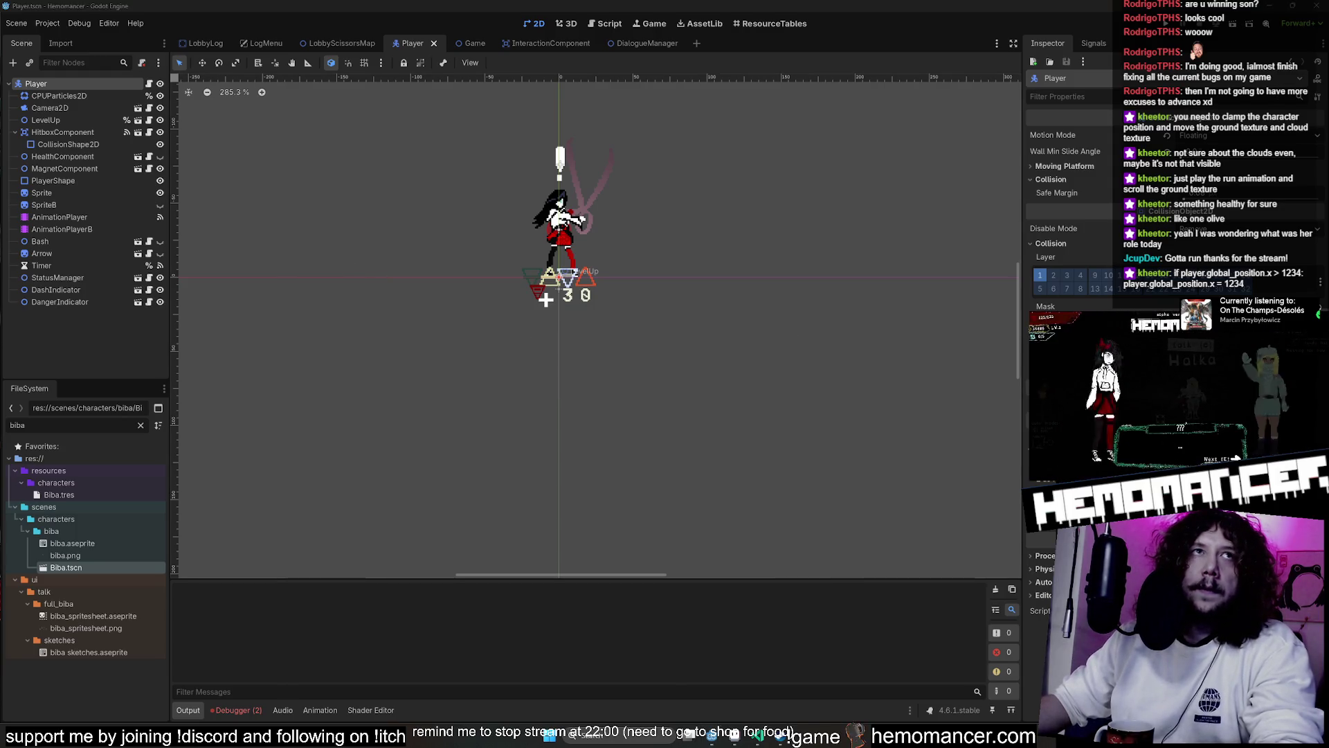
pyautogui.click(368, 217)
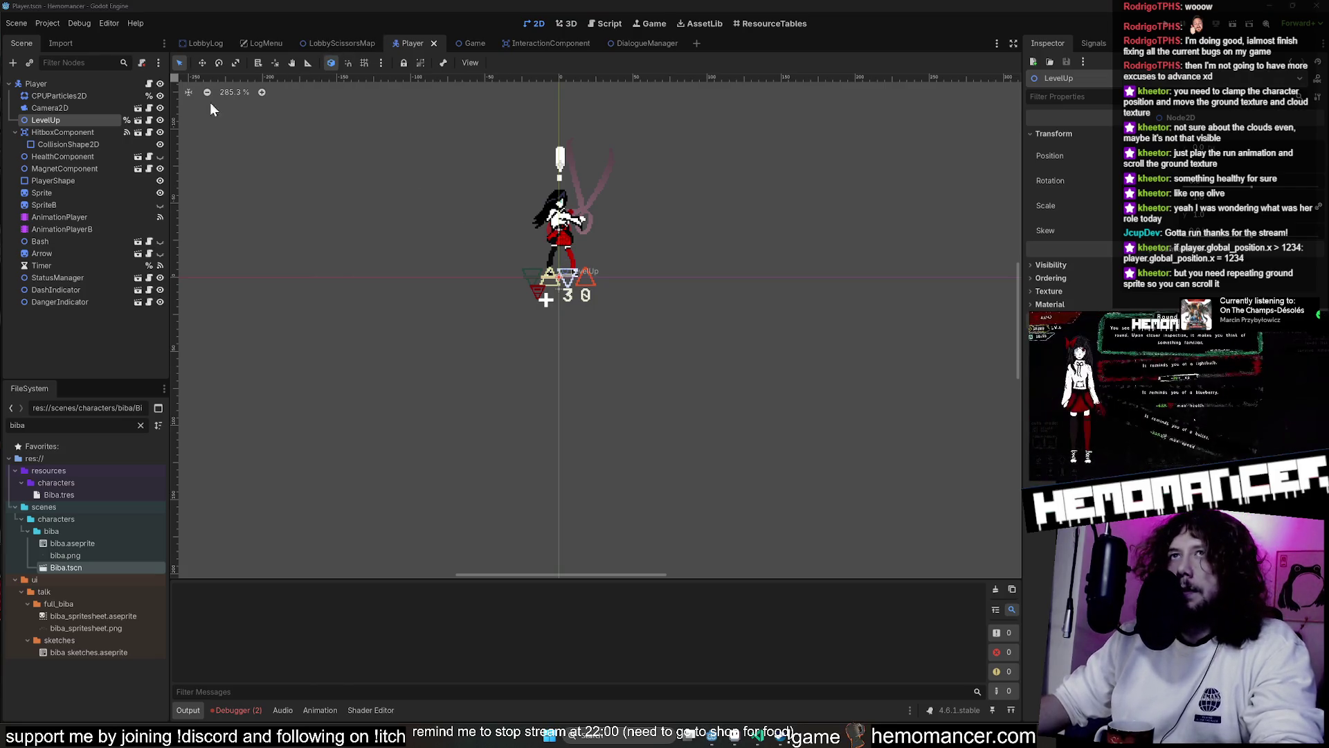
pyautogui.click(149, 84)
pyautogui.scroll(-1, 556, 199)
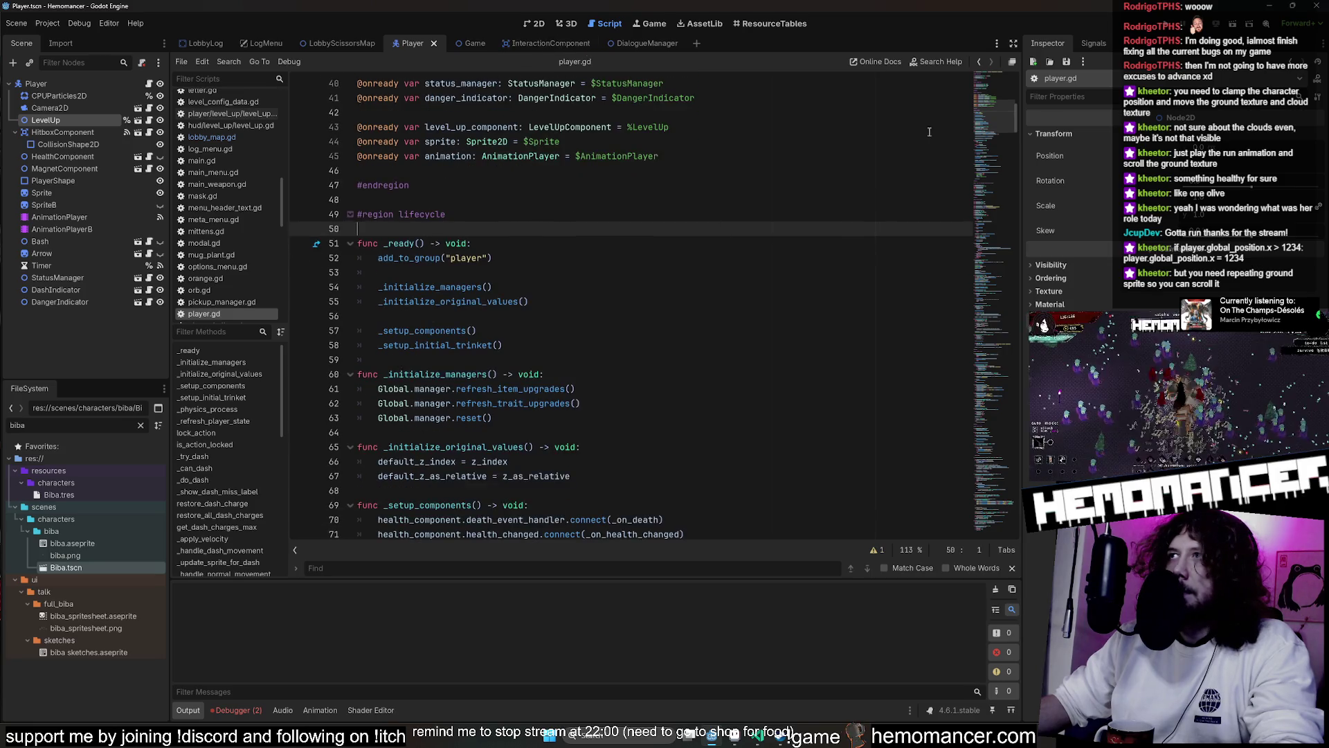
# Scroll player.gd to line 319's walking animation code, then switch to the LobbyScissorsMap scene tab
pyautogui.moveTo(993, 111); pyautogui.dragTo(968, 306)
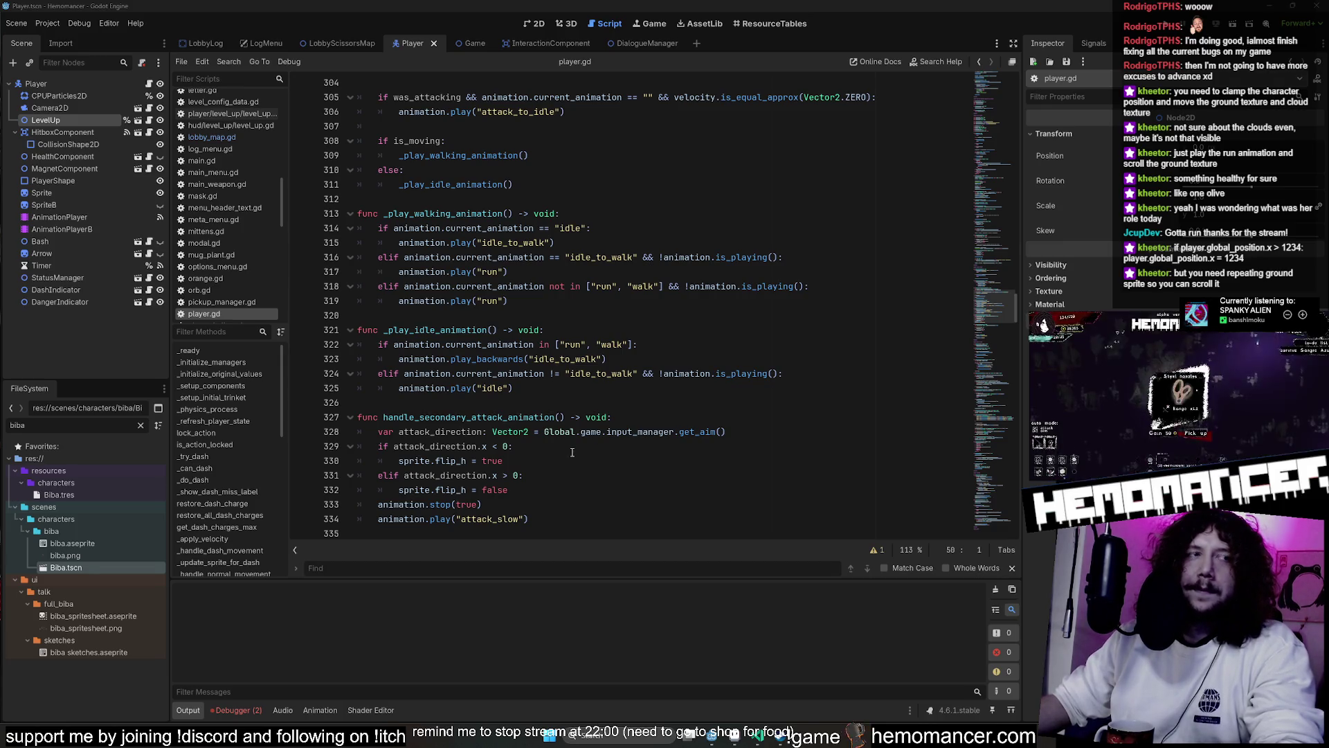
pyautogui.click(540, 302)
pyautogui.scroll(3, 485, 284)
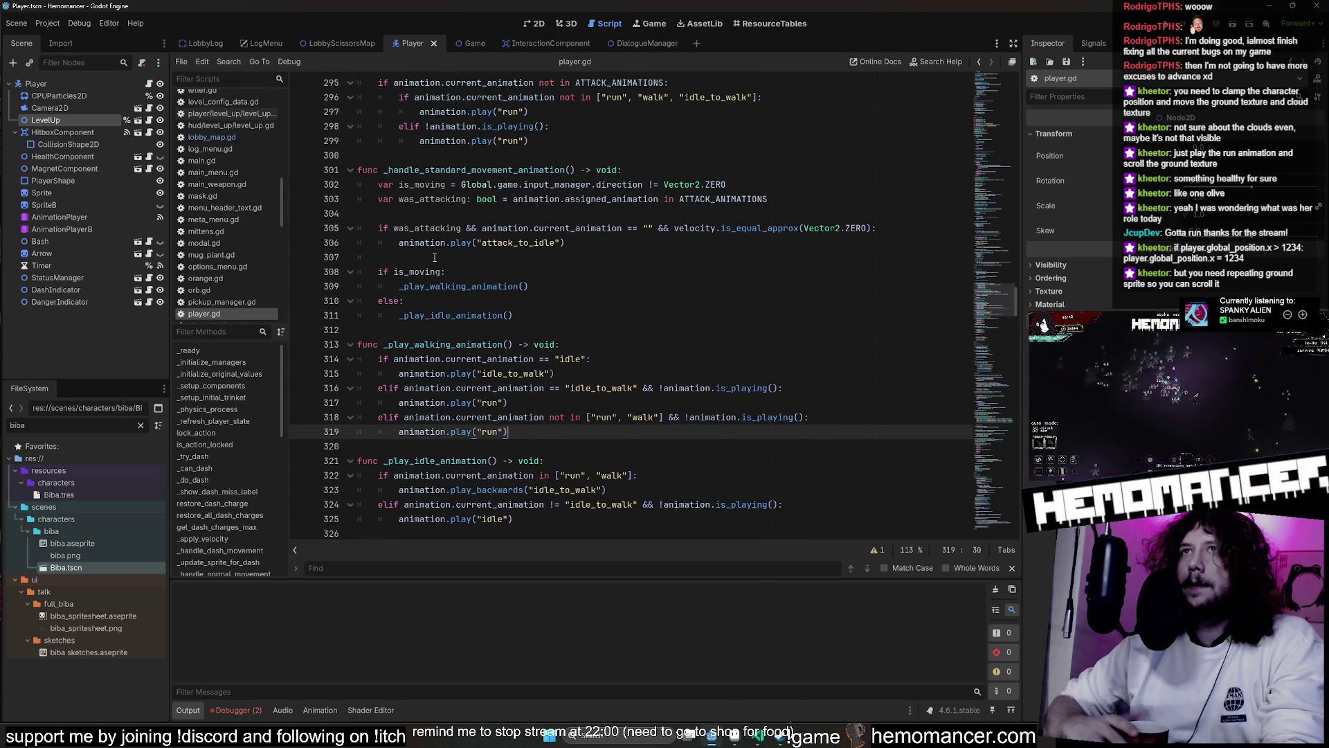
pyautogui.click(341, 44)
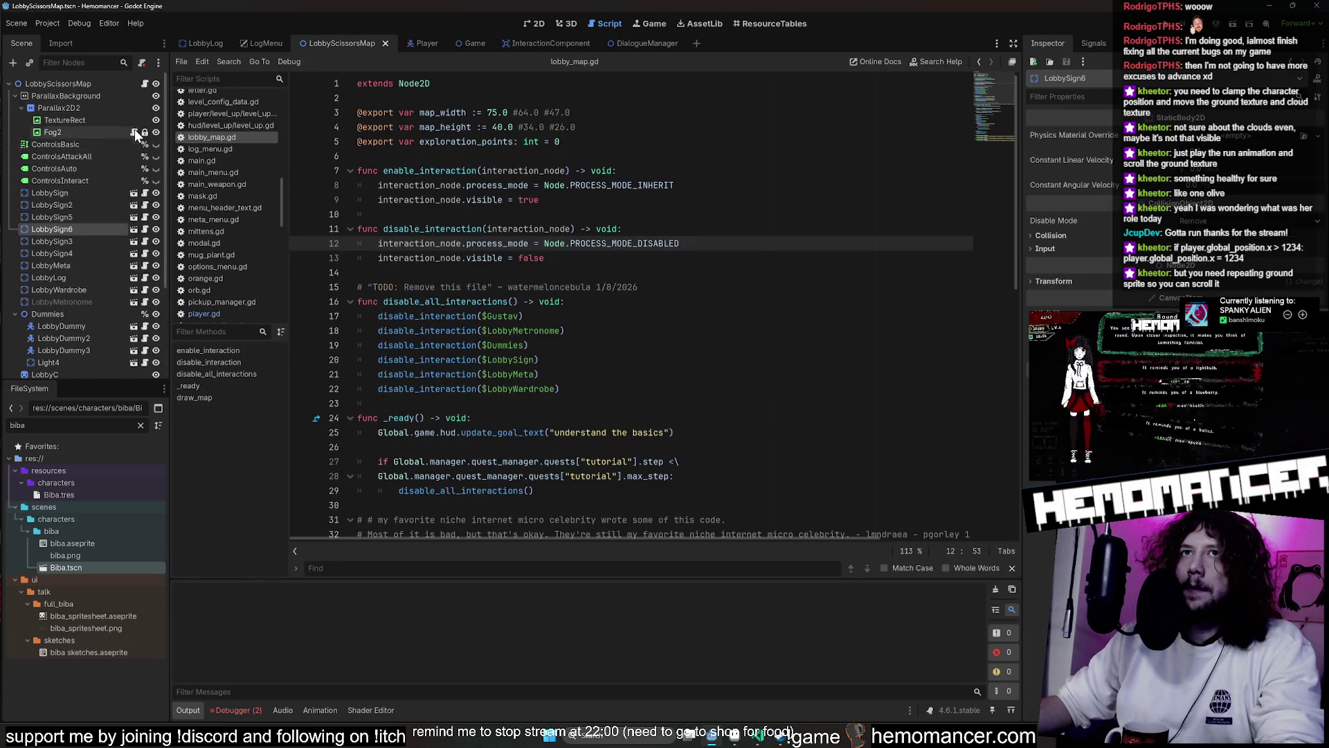
pyautogui.scroll(-10, 494, 296)
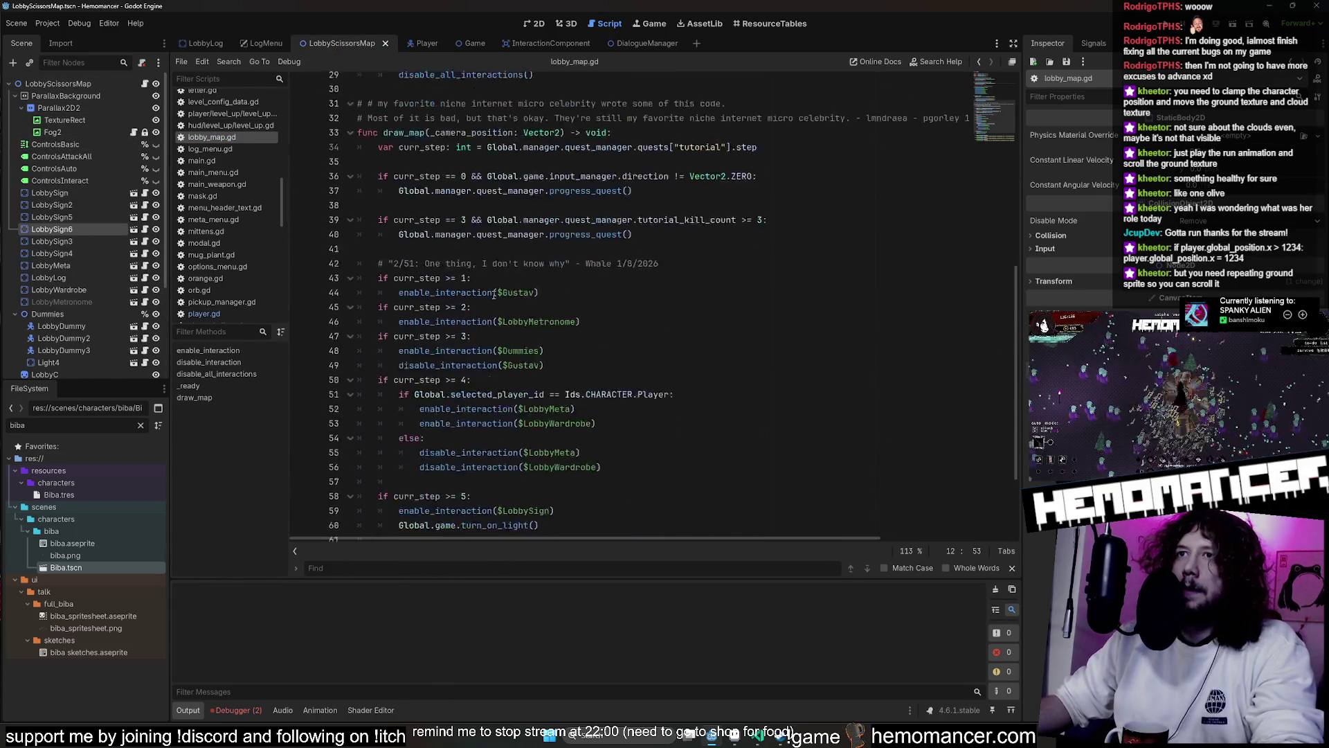
pyautogui.scroll(9, 494, 296)
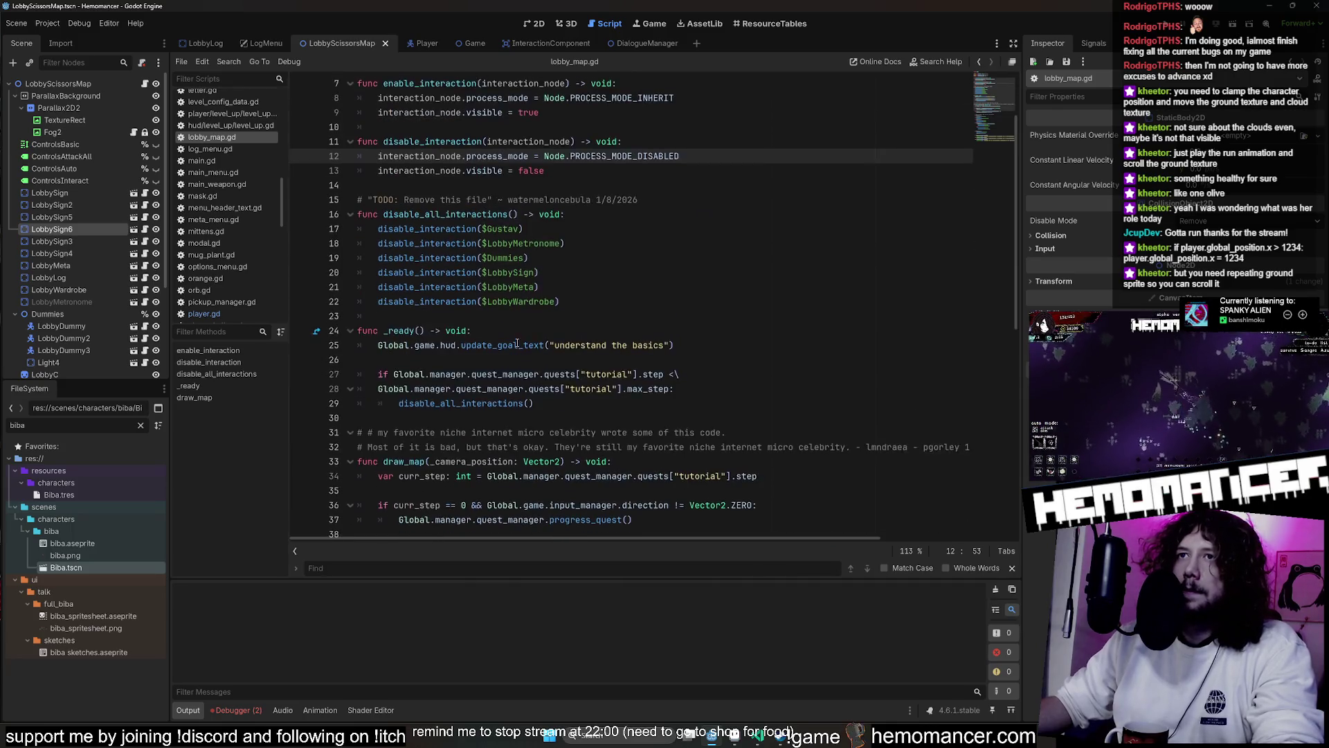
pyautogui.scroll(-10, 515, 335)
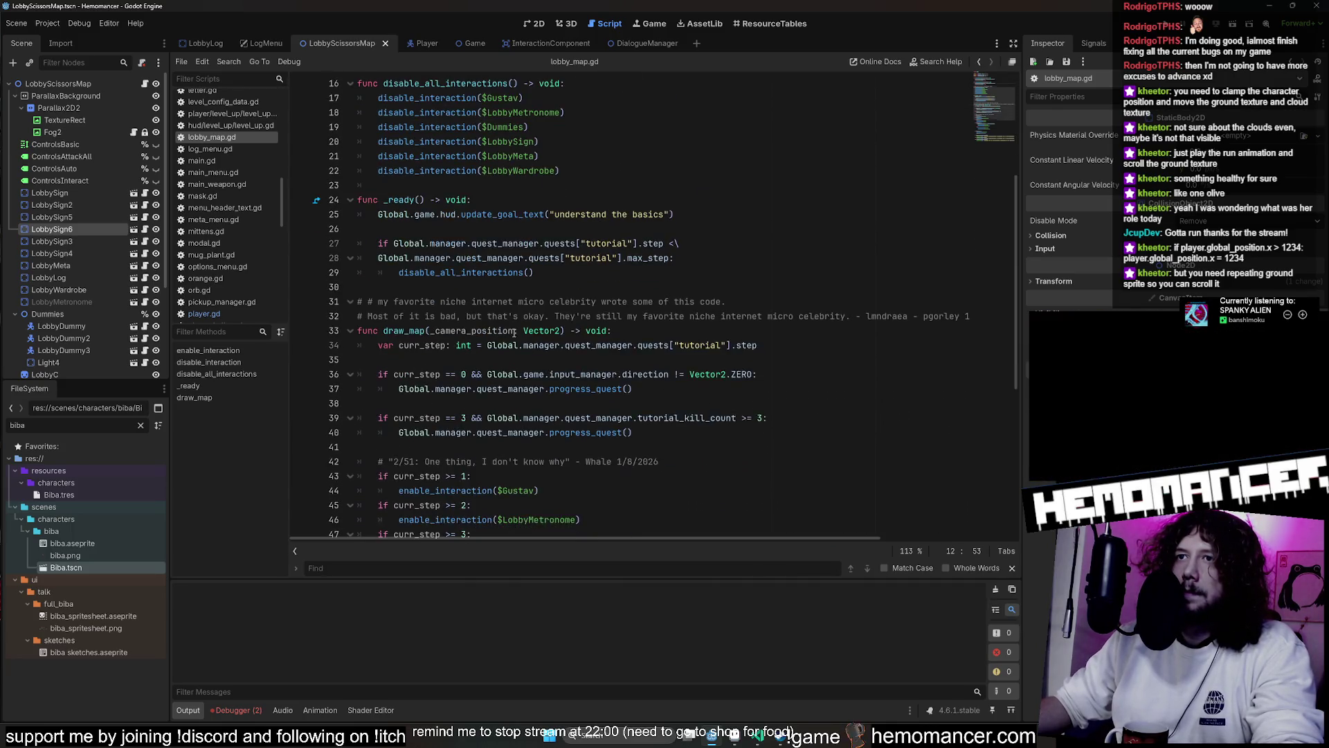
pyautogui.scroll(9, 515, 333)
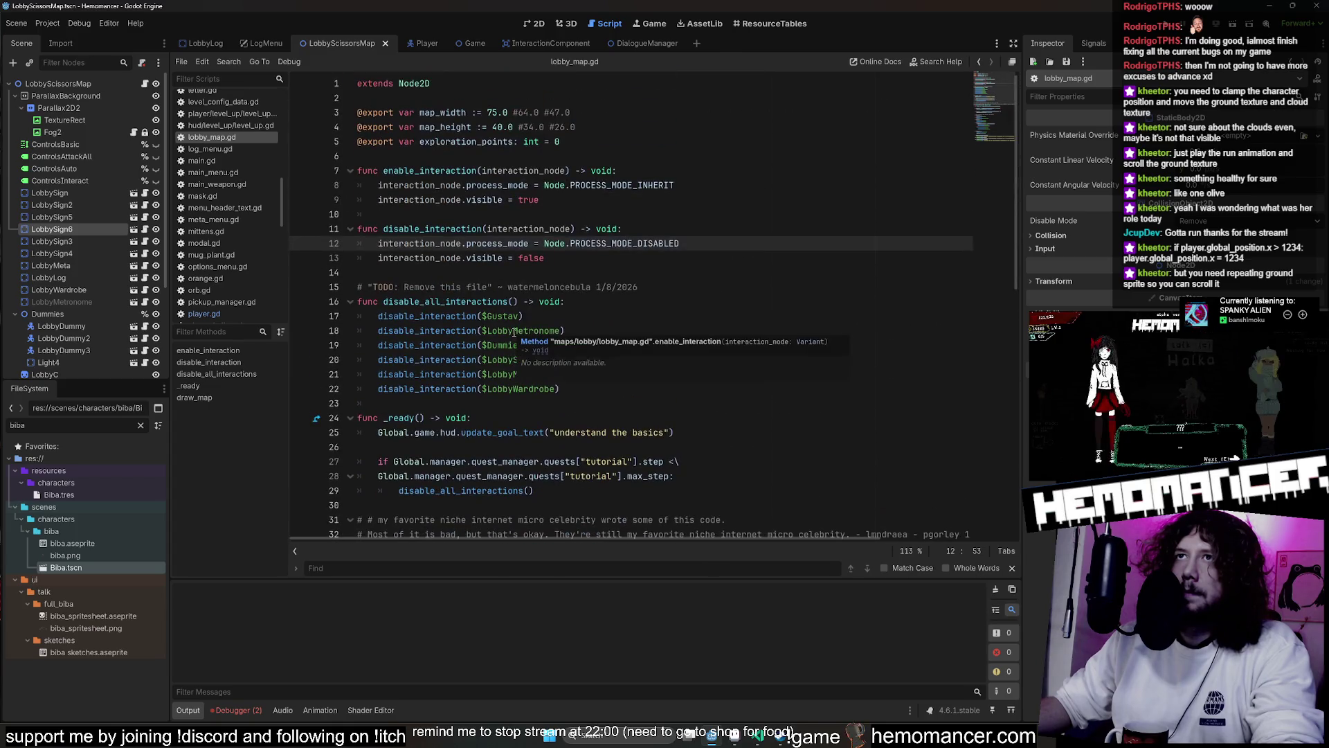
pyautogui.scroll(1, 515, 120)
pyautogui.scroll(-1, 515, 236)
pyautogui.click(594, 316)
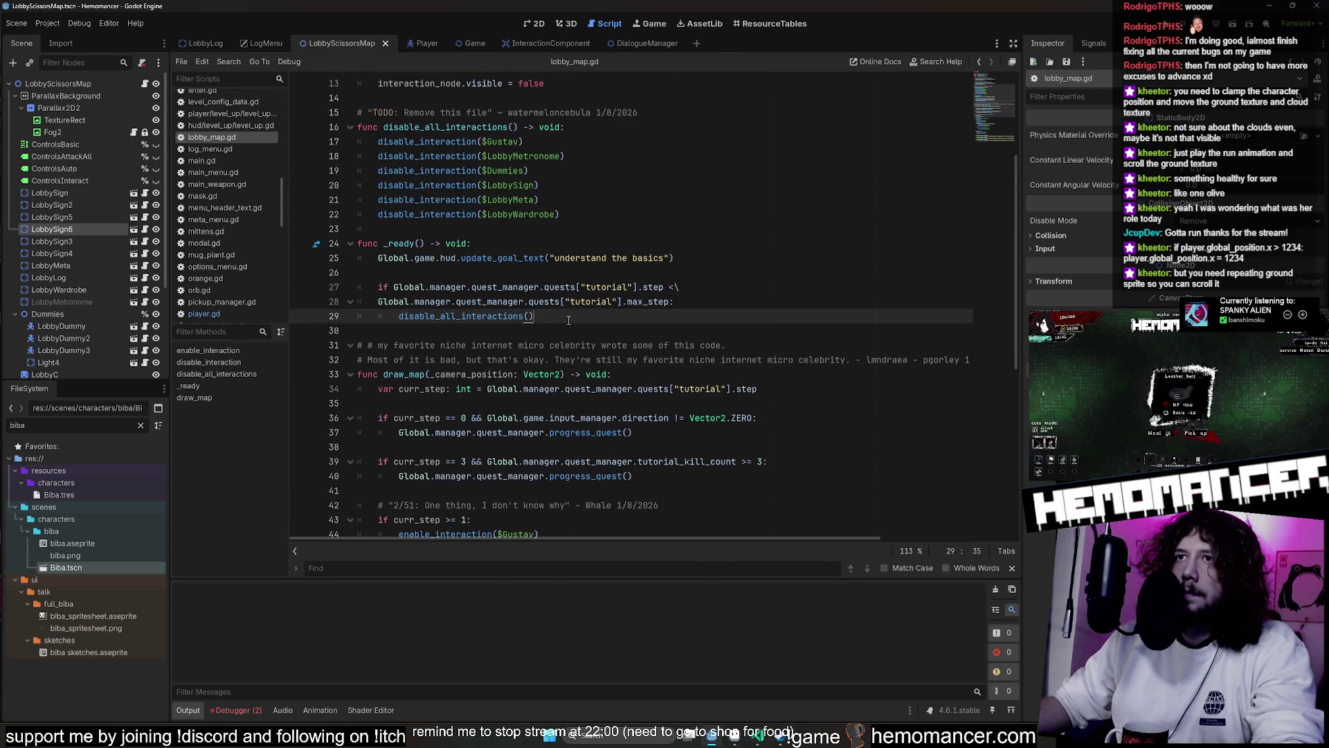
# Write a new function stub after _ready with a -> void return type and a pass body
pyautogui.press('Return')
pyautogui.press('Return')
pyautogui.press('BackSpace')
pyautogui.write('unc')
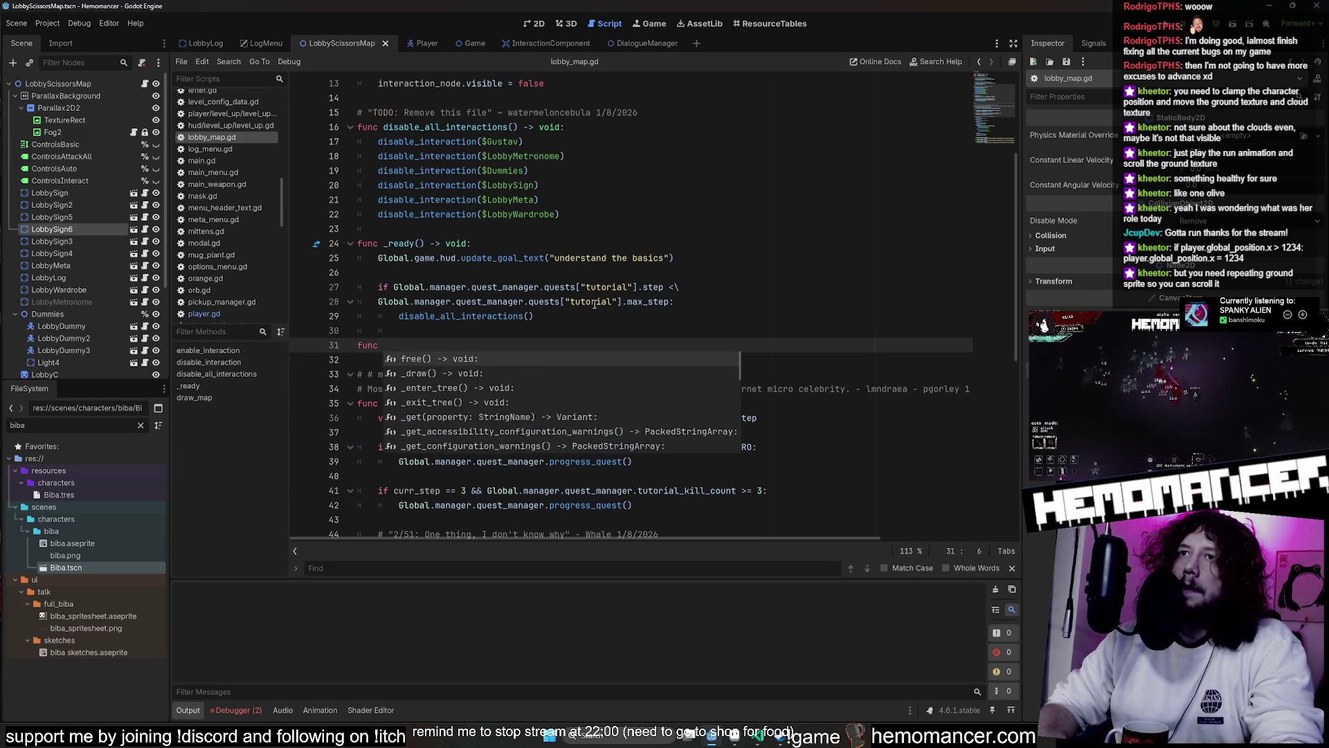
pyautogui.press('BackSpace')
pyautogui.write('stop_player(')
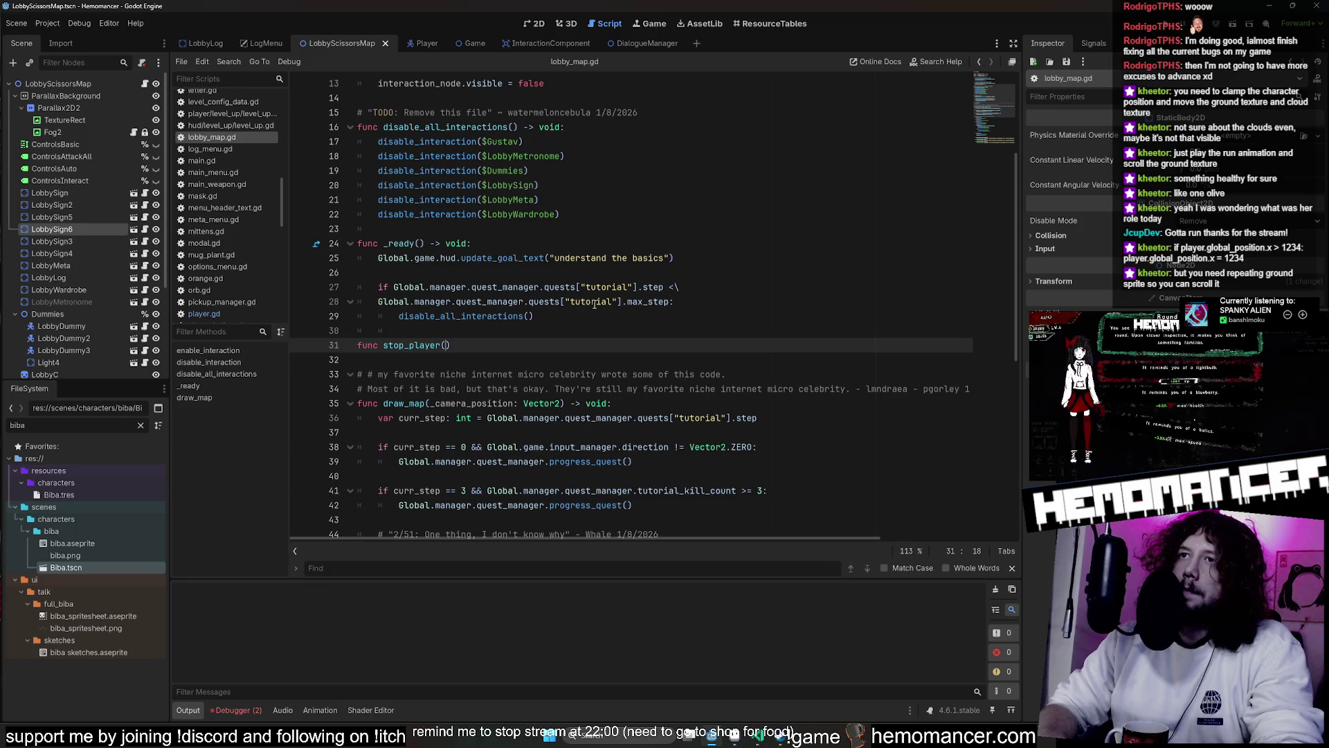
pyautogui.press('BackSpace')
pyautogui.press('BackSpace')
pyautogui.press('BackSpace')
pyautogui.write('entrap_player() -> ovi')
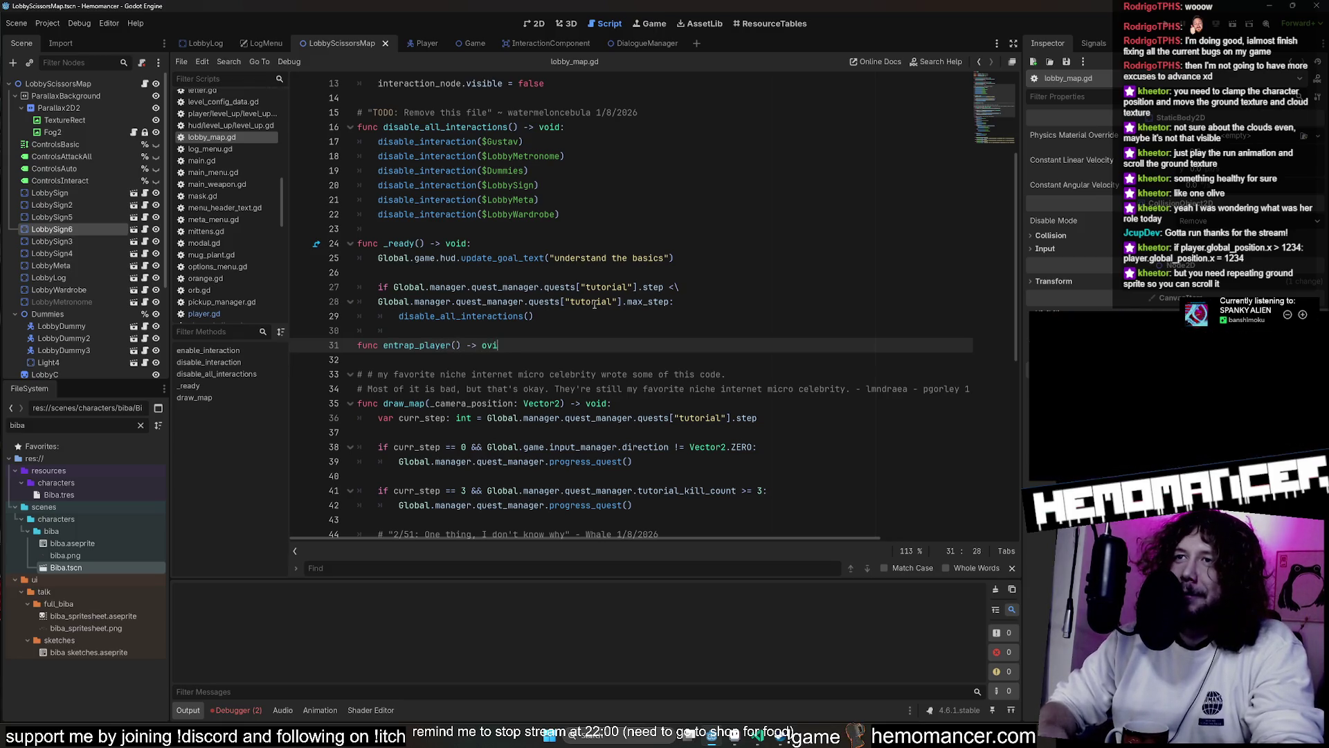
pyautogui.press('BackSpace')
pyautogui.press('BackSpace')
pyautogui.press('BackSpace')
pyautogui.write('d:')
pyautogui.press('Return')
pyautogui.write('pass')
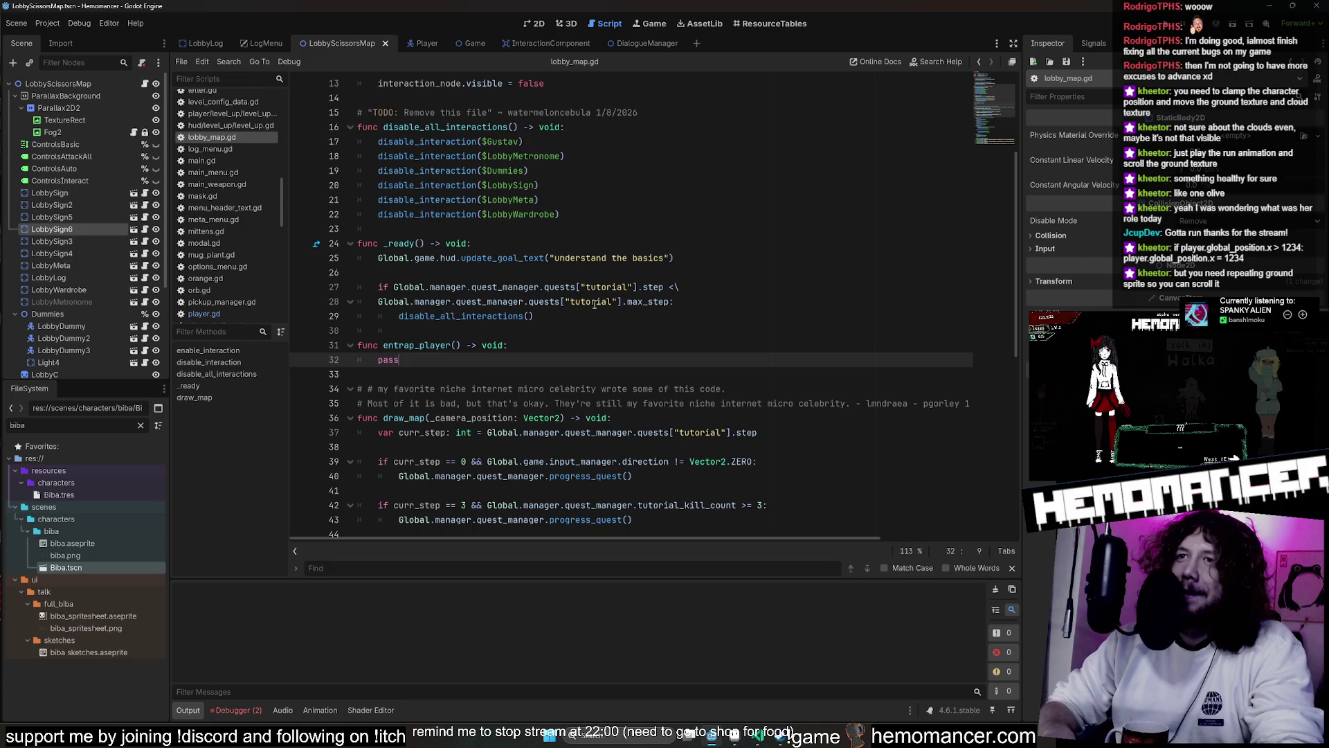
# Rename the function to enforce_world_boundary and save lobby_map.gd
pyautogui.press('Up')
pyautogui.press('Left')
pyautogui.press('Left')
pyautogui.press('Delete')
pyautogui.press('Delete')
pyautogui.press('Delete')
pyautogui.write('restrict')
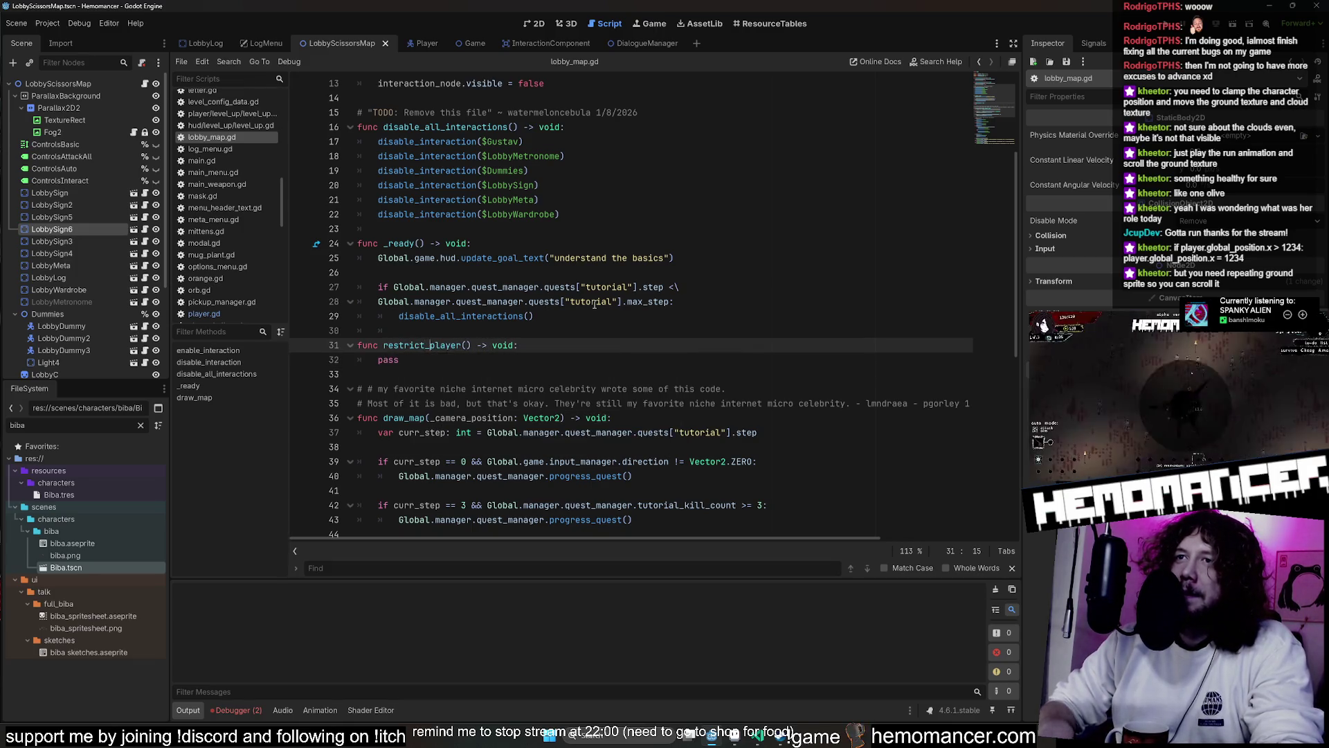
pyautogui.press('Delete')
pyautogui.press('Delete')
pyautogui.press('Delete')
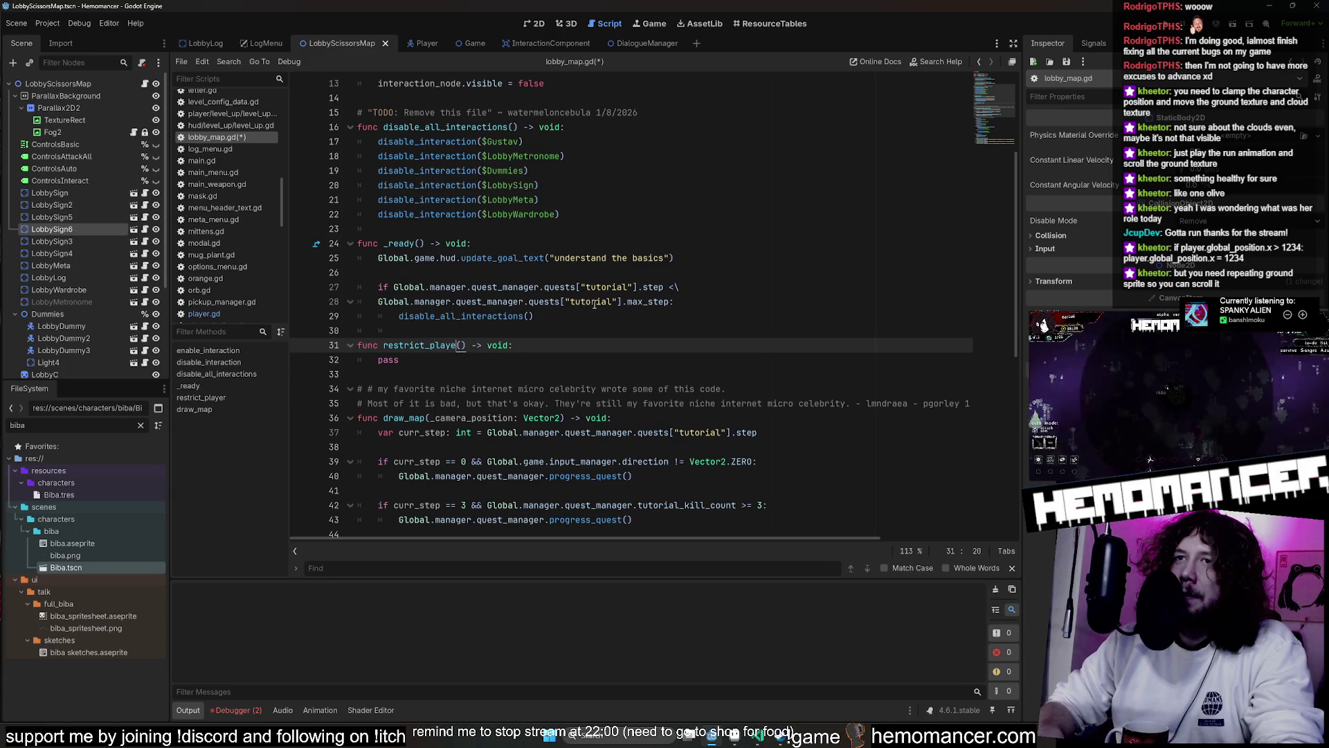
pyautogui.press('BackSpace')
pyautogui.press('BackSpace')
pyautogui.press('BackSpace')
pyautogui.write('nforce_world_b')
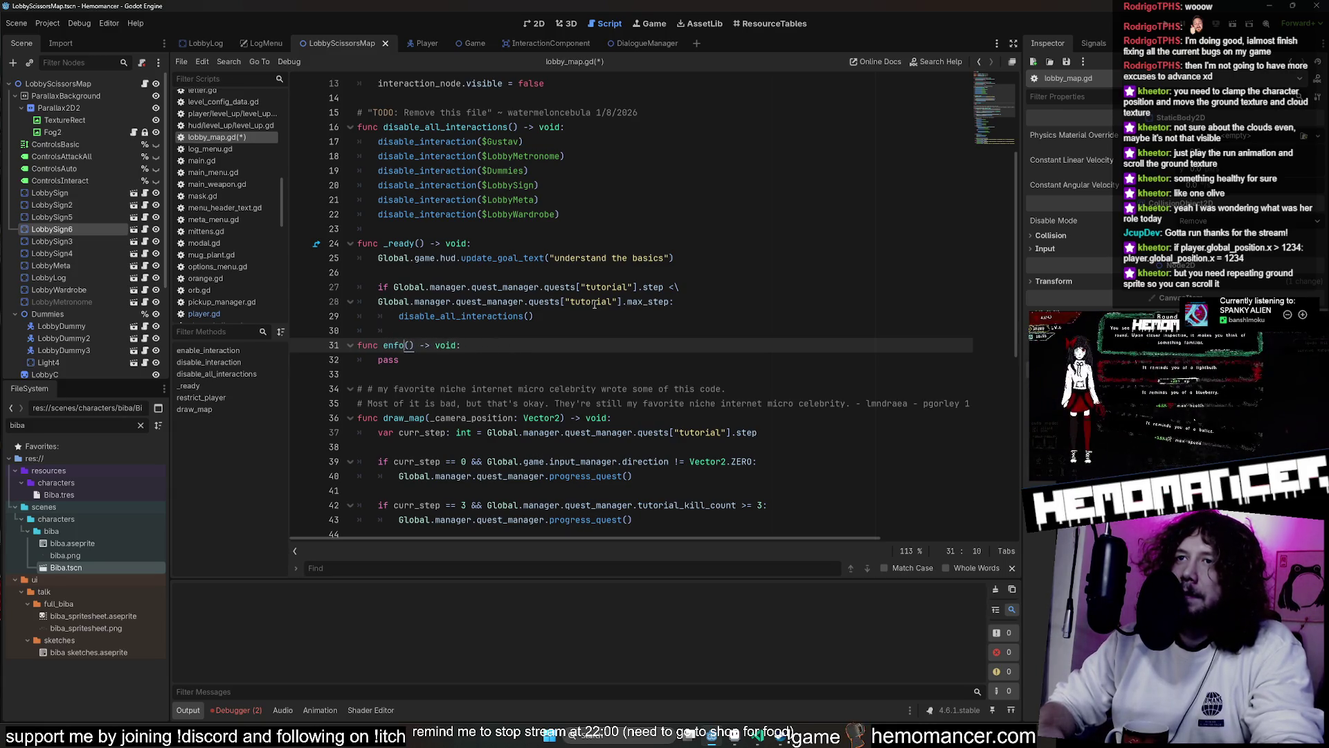
pyautogui.write('ound')
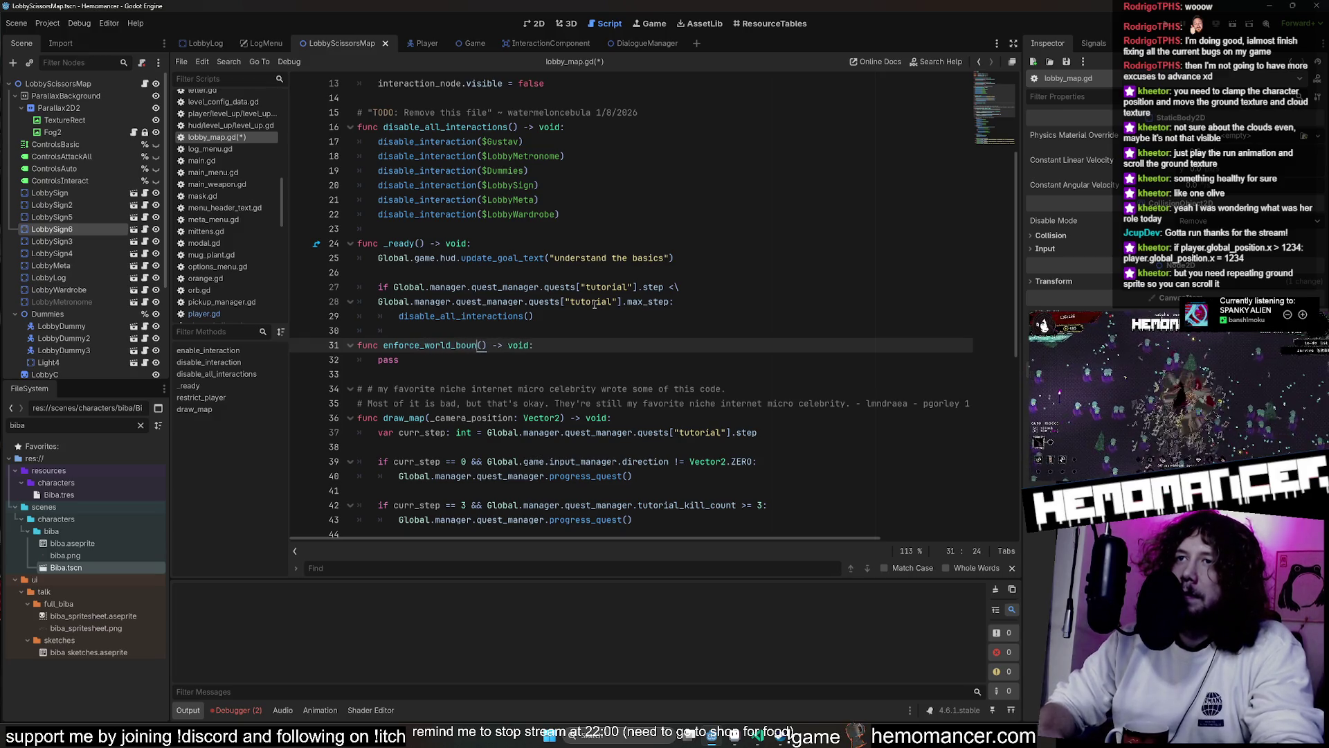
pyautogui.write('ary eg')
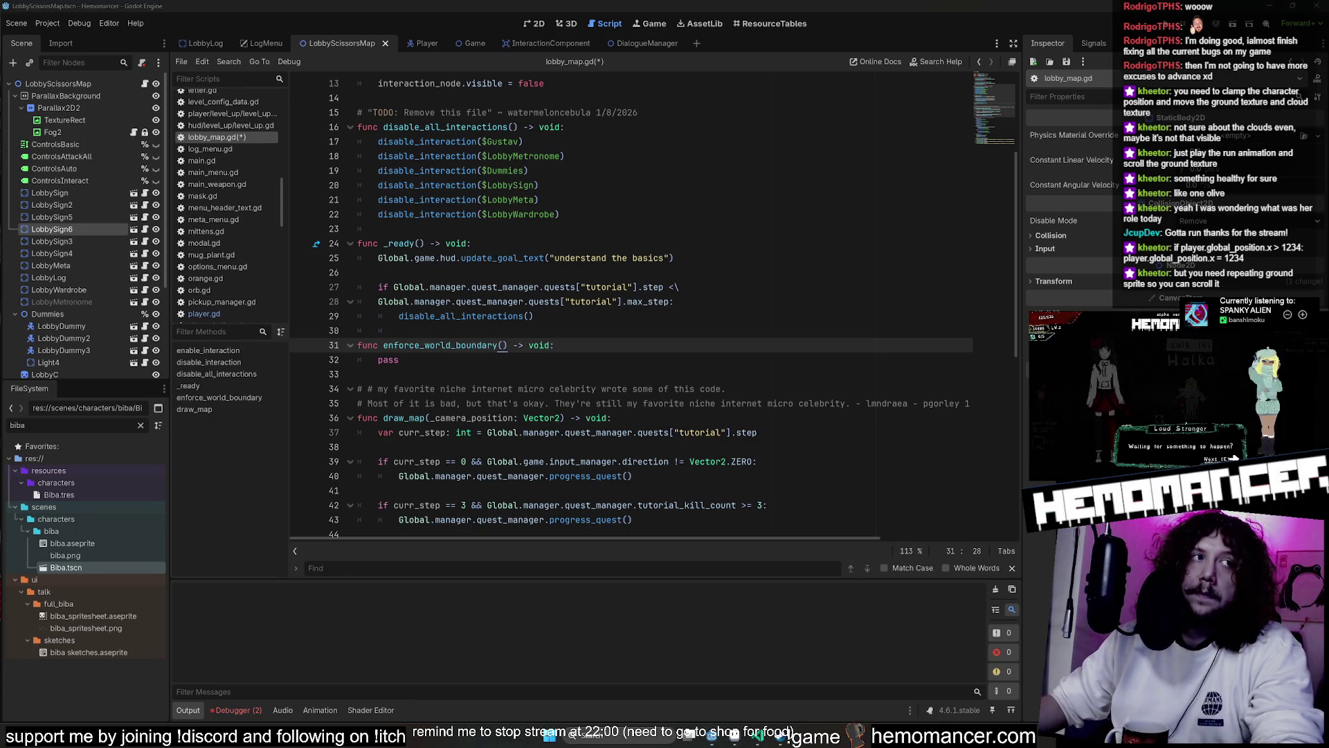
pyautogui.hotkey('ctrl', 's')
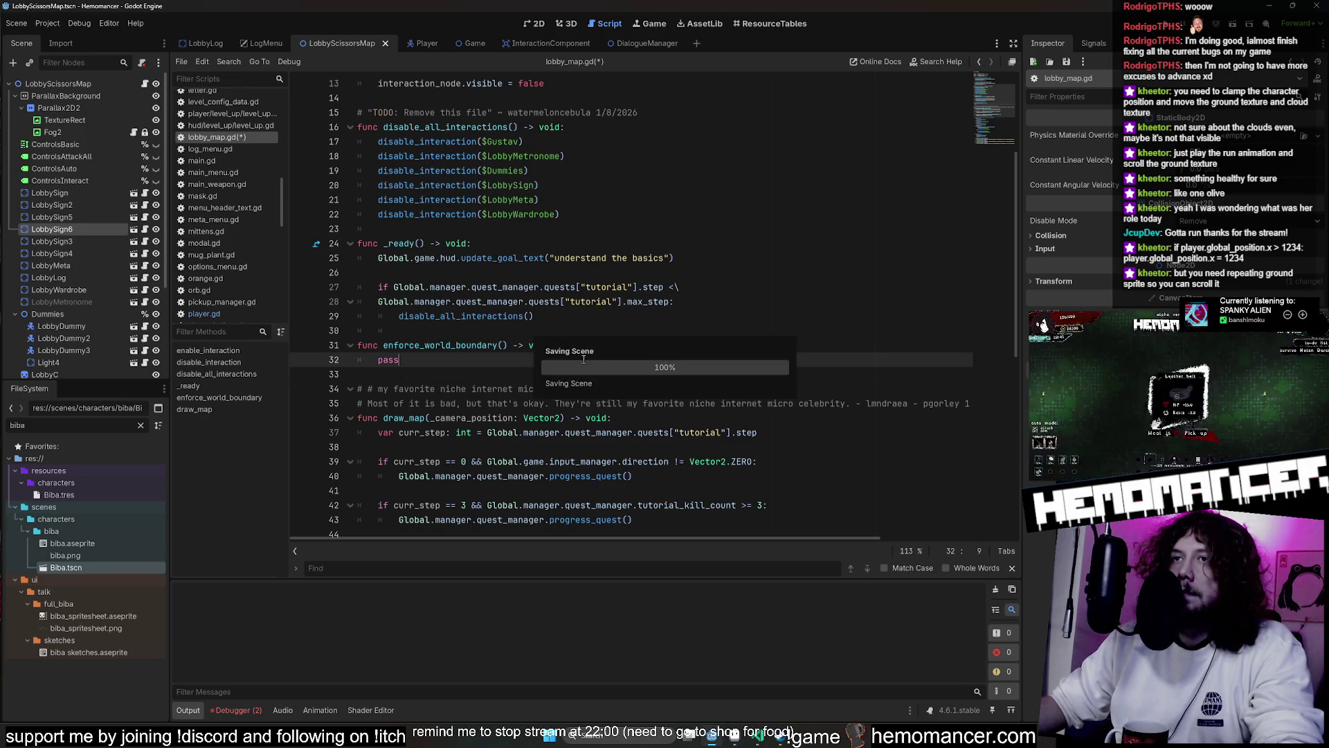
# In enforce_world_boundary, start an if statement on game.player.global_position
pyautogui.click(474, 348)
pyautogui.click(615, 345)
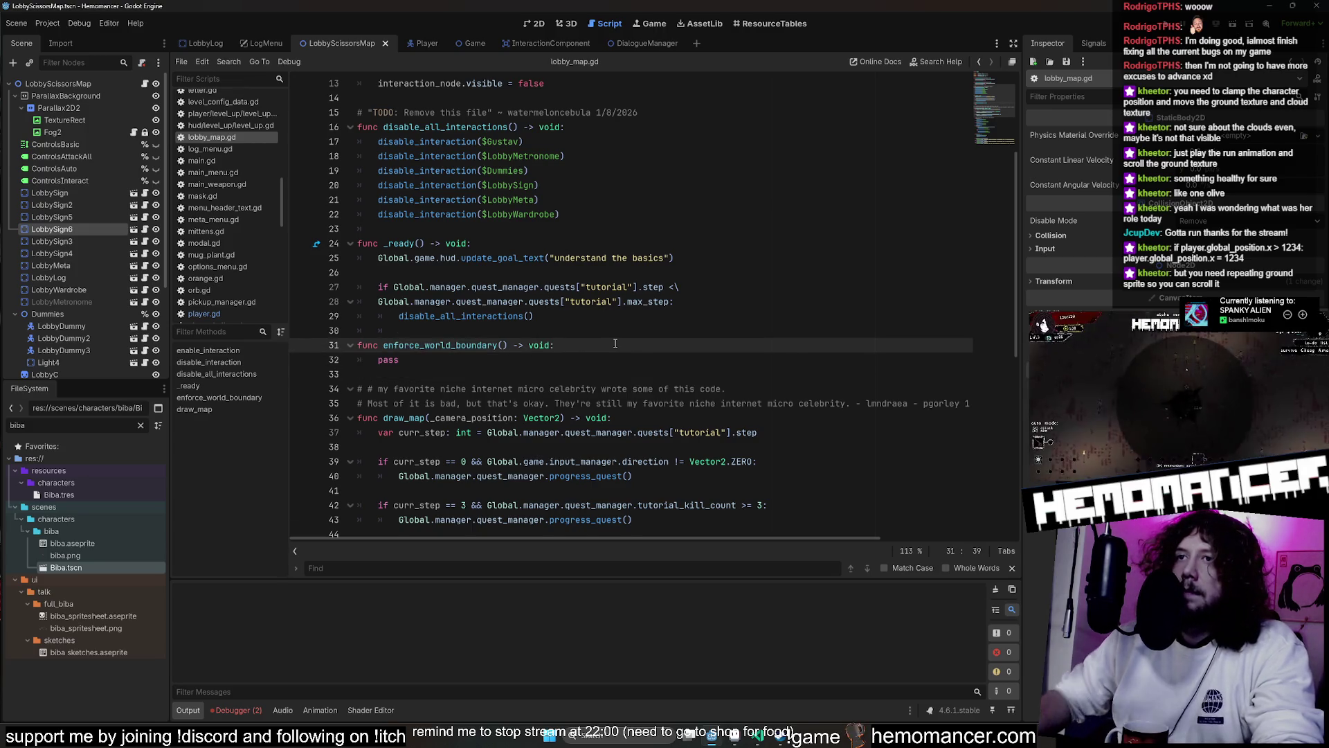
pyautogui.press('Return')
pyautogui.press('Return')
pyautogui.press('Return')
pyautogui.press('Up')
pyautogui.write('if (')
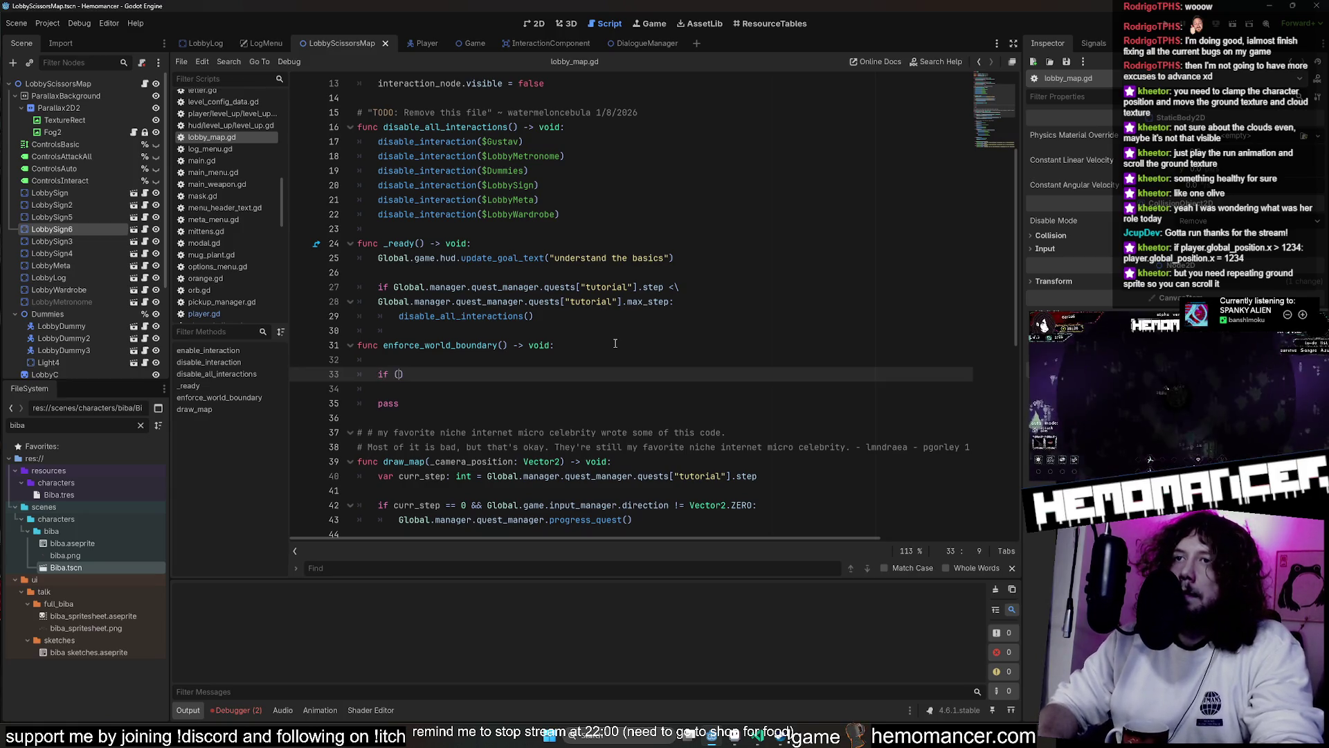
pyautogui.write('game.pl')
pyautogui.press('Return')
pyautogui.write(',.glo')
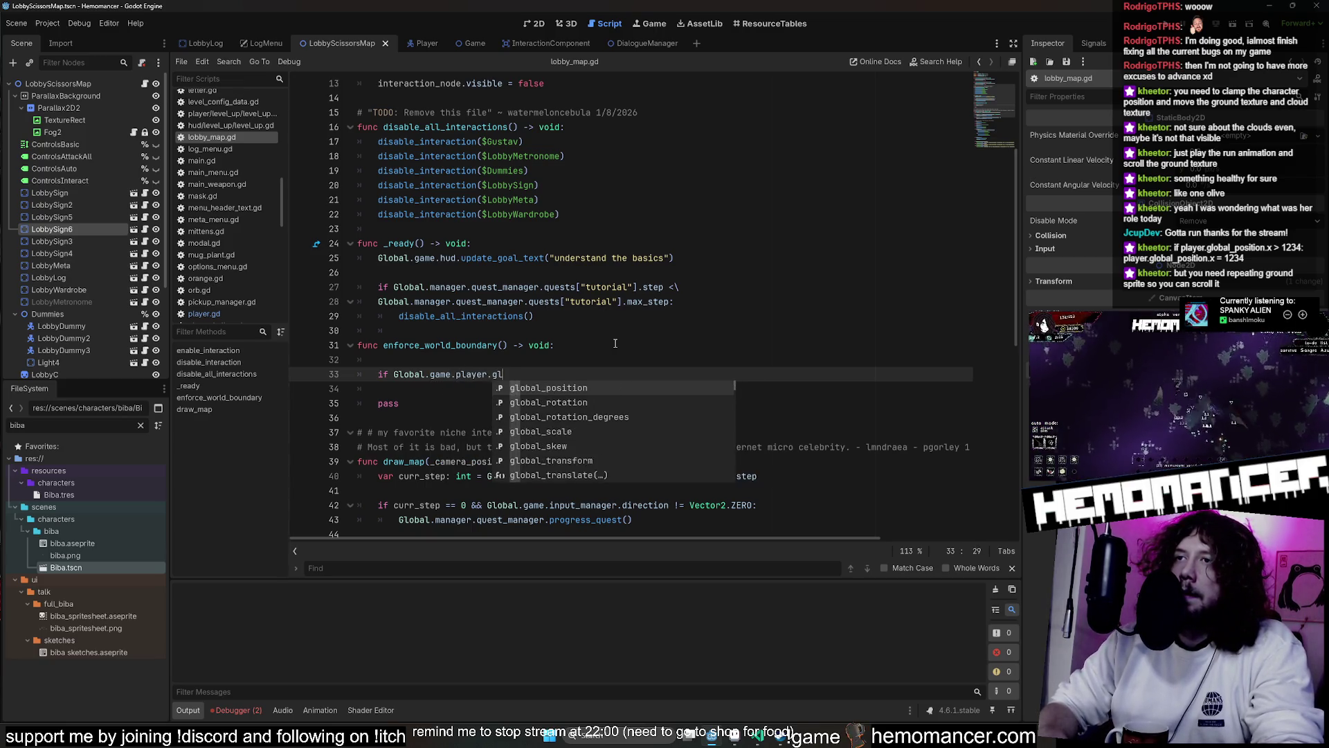
pyautogui.press('Return')
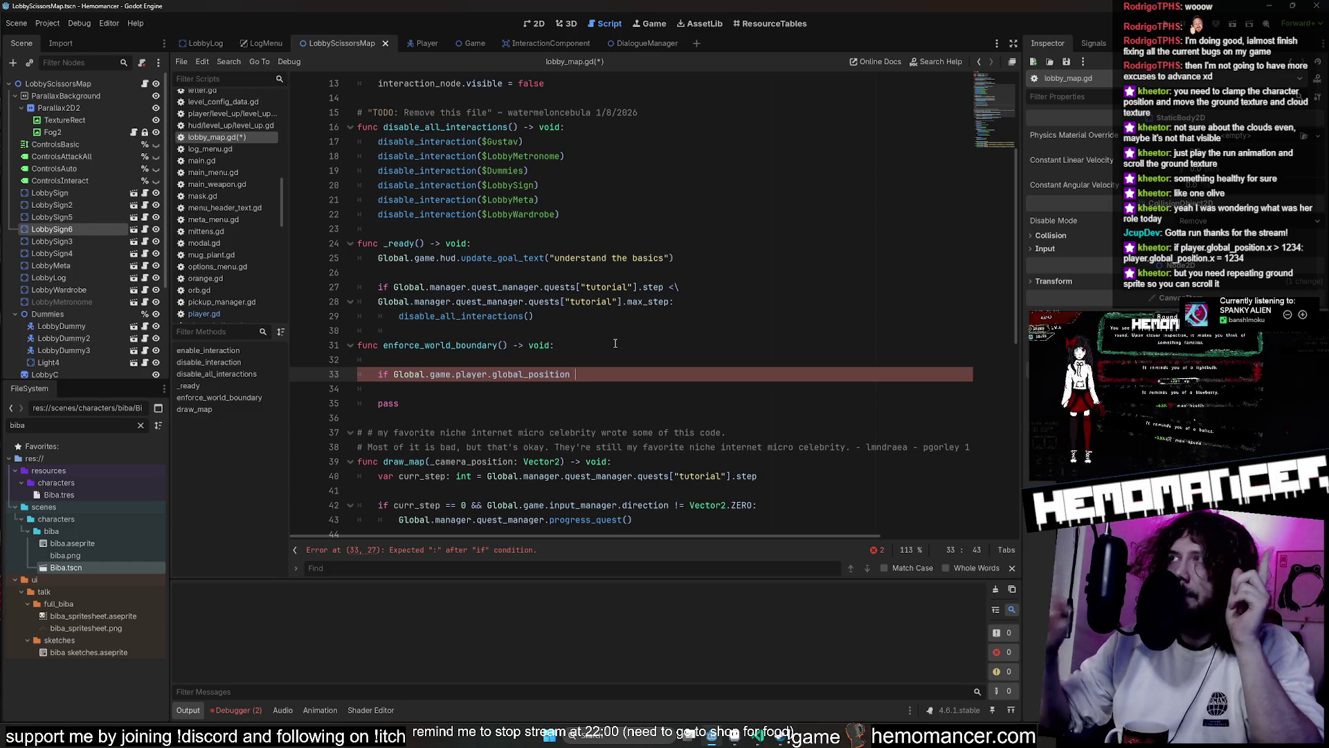
# Complete the comparison as >= Vector2, then show the lobby scene's 2D view
pyautogui.write(':')
pyautogui.press('BackSpace')
pyautogui.write('= ')
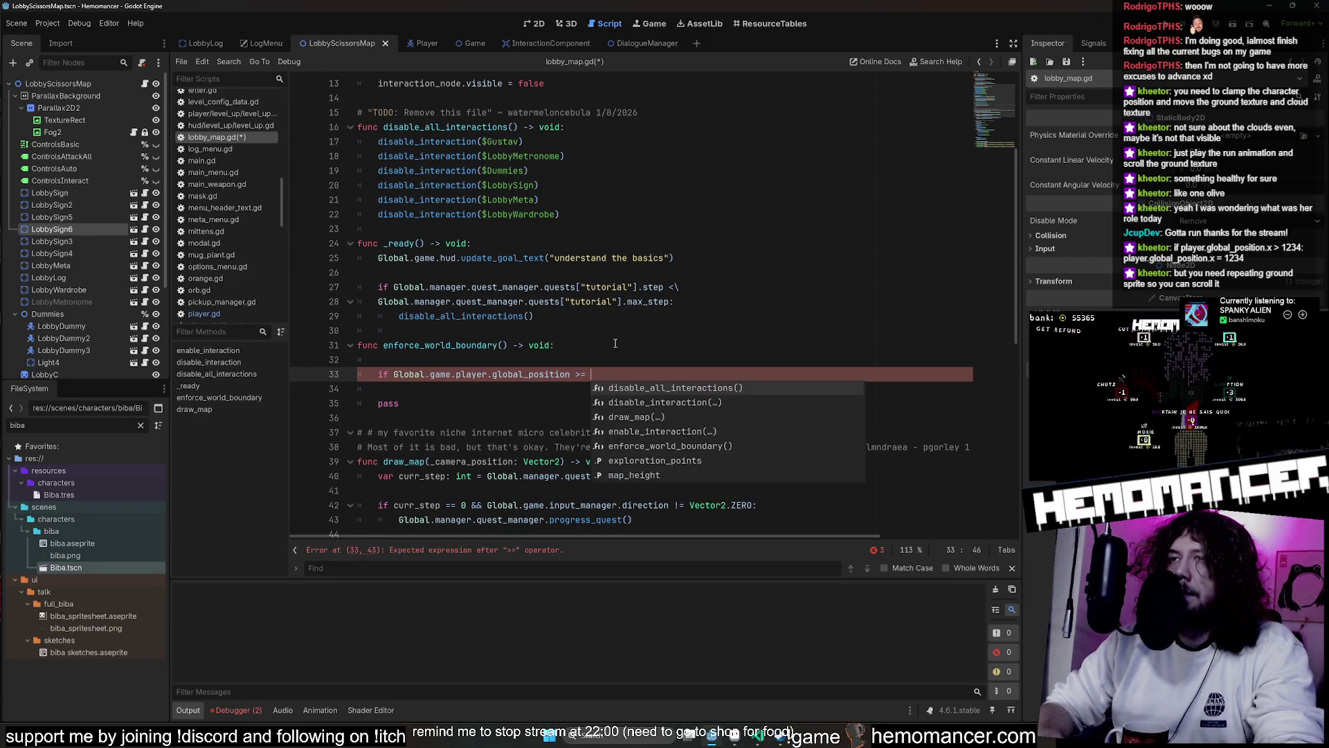
pyautogui.write('Vecto')
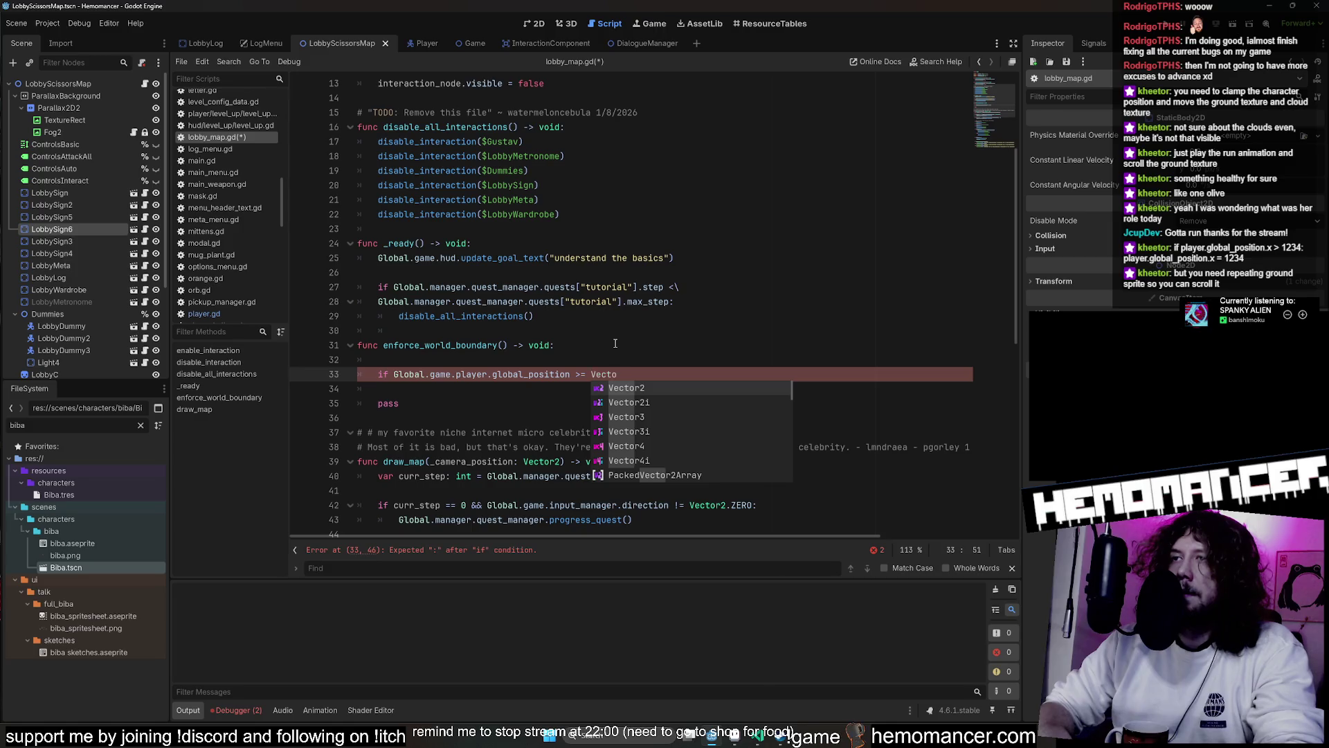
pyautogui.press('Return')
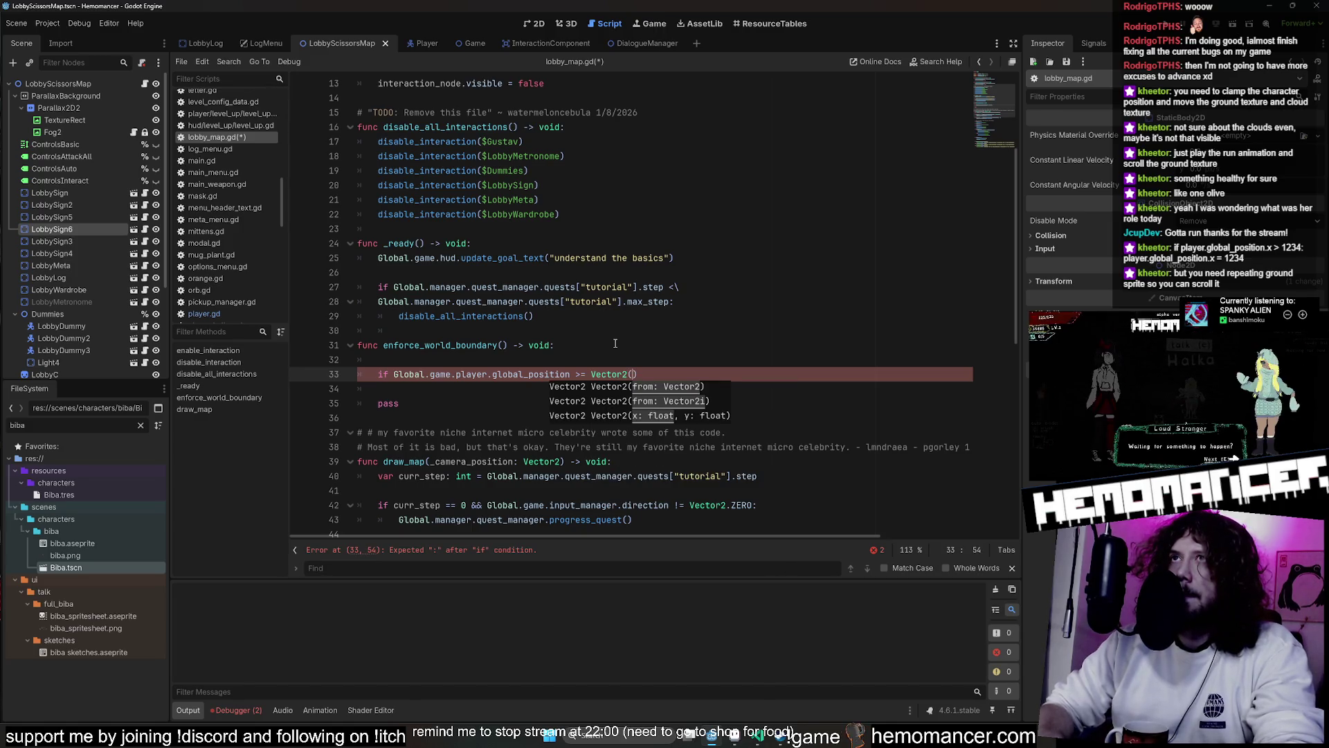
pyautogui.click(535, 23)
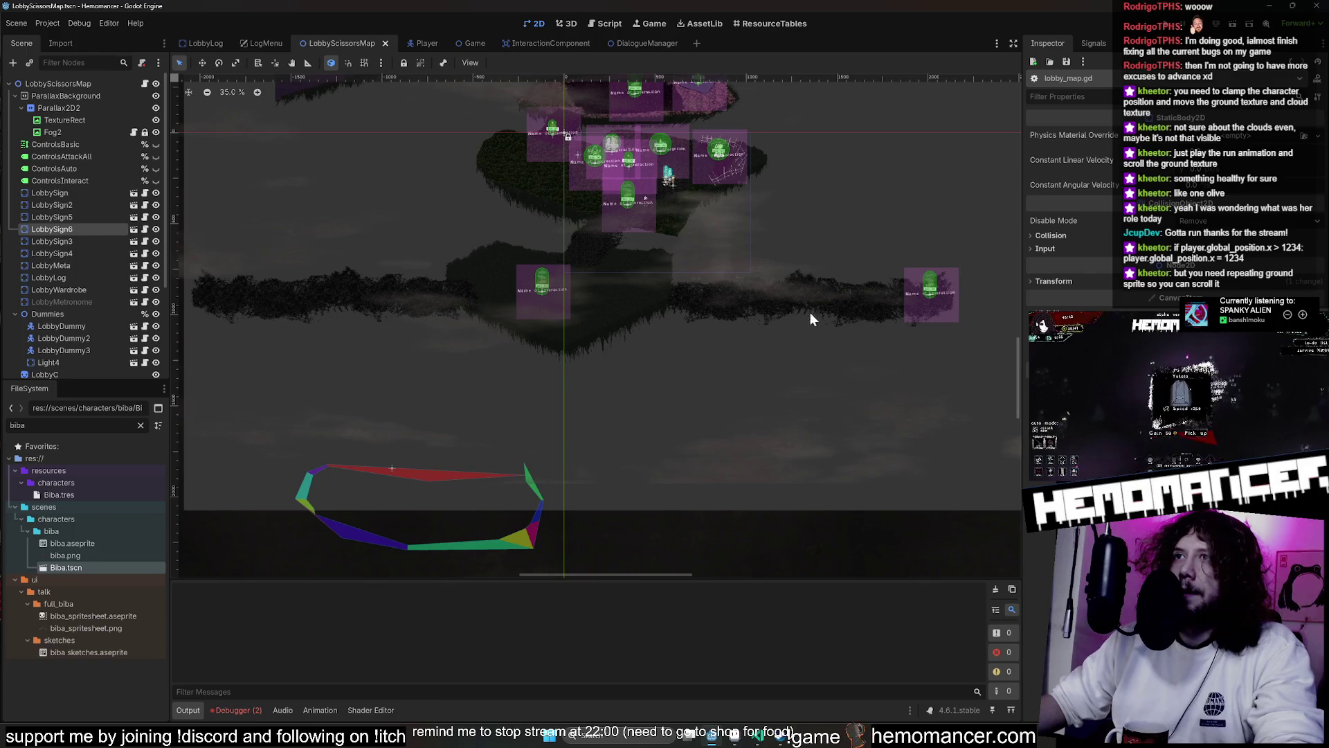
pyautogui.click(873, 314)
pyautogui.moveTo(854, 285)
pyautogui.mouseDown()
pyautogui.moveTo(664, 359)
pyautogui.moveTo(705, 447)
pyautogui.mouseUp()
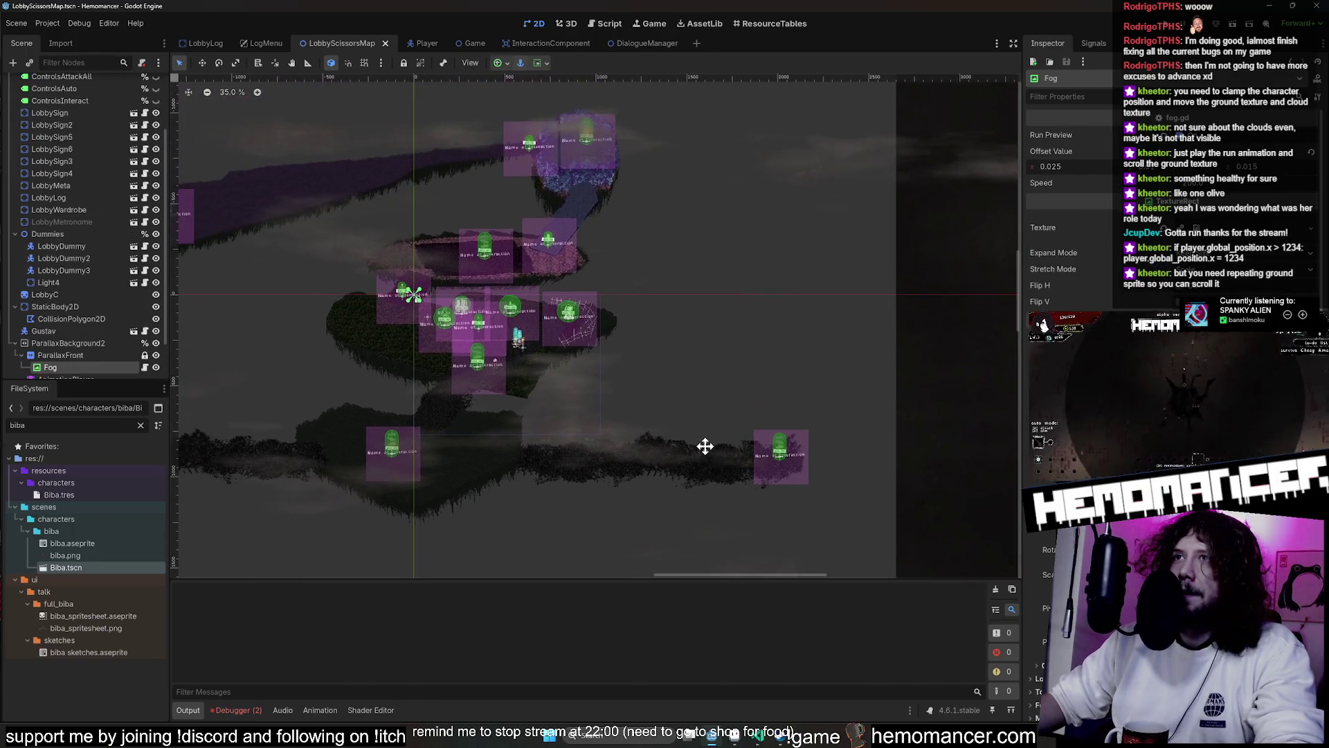
pyautogui.scroll(5, 751, 437)
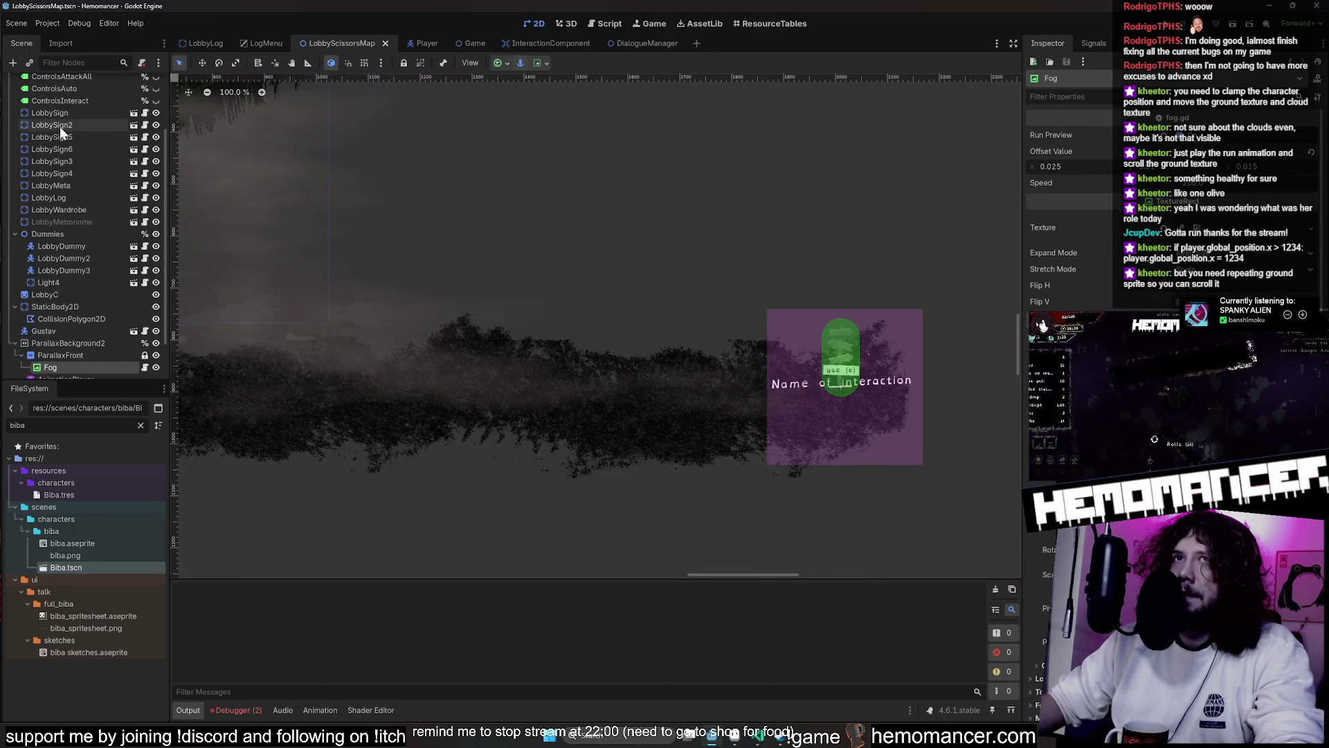
pyautogui.click(55, 186)
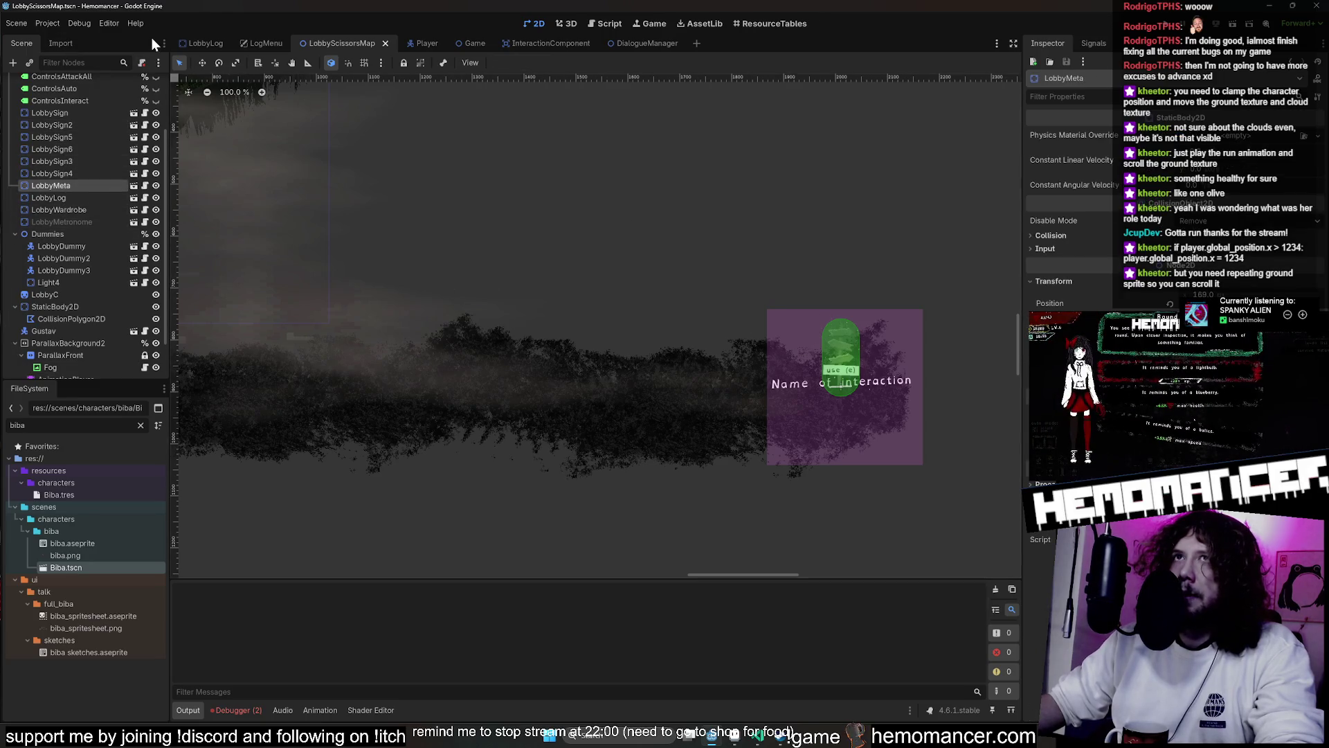
pyautogui.click(217, 63)
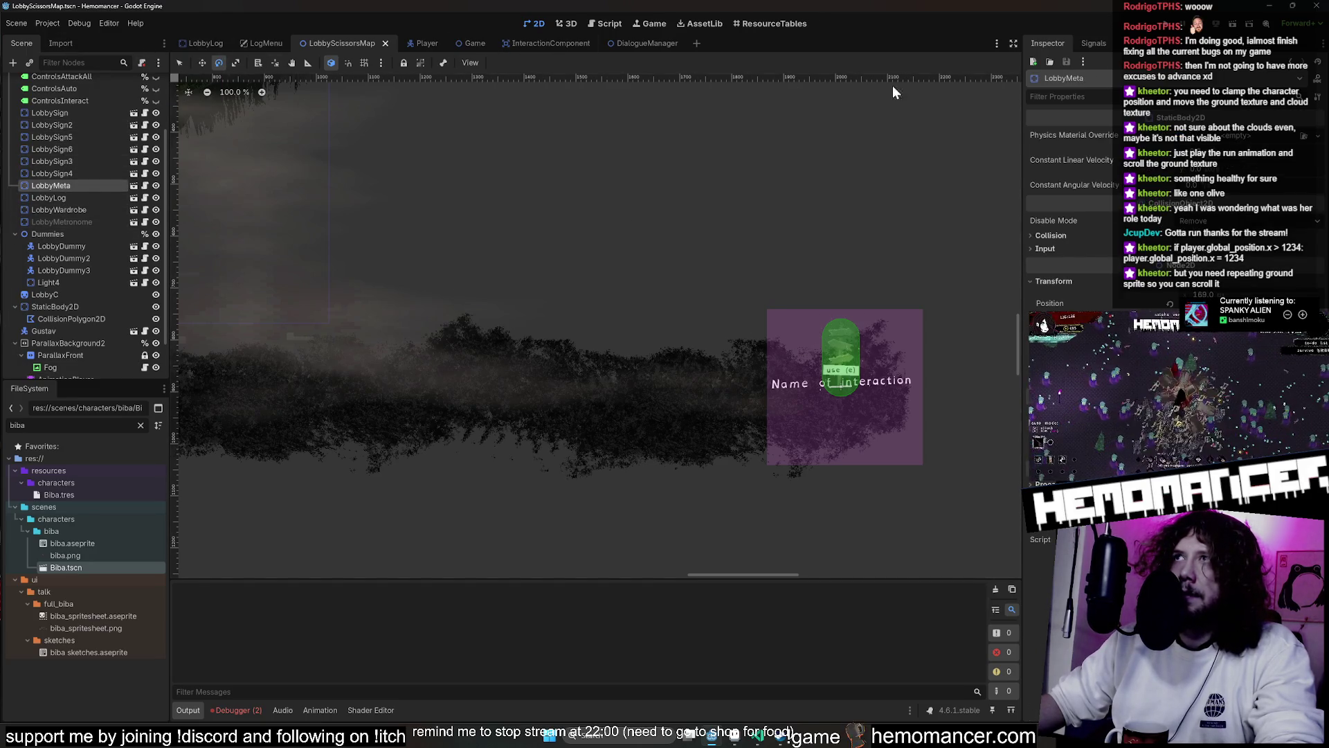
pyautogui.click(174, 61)
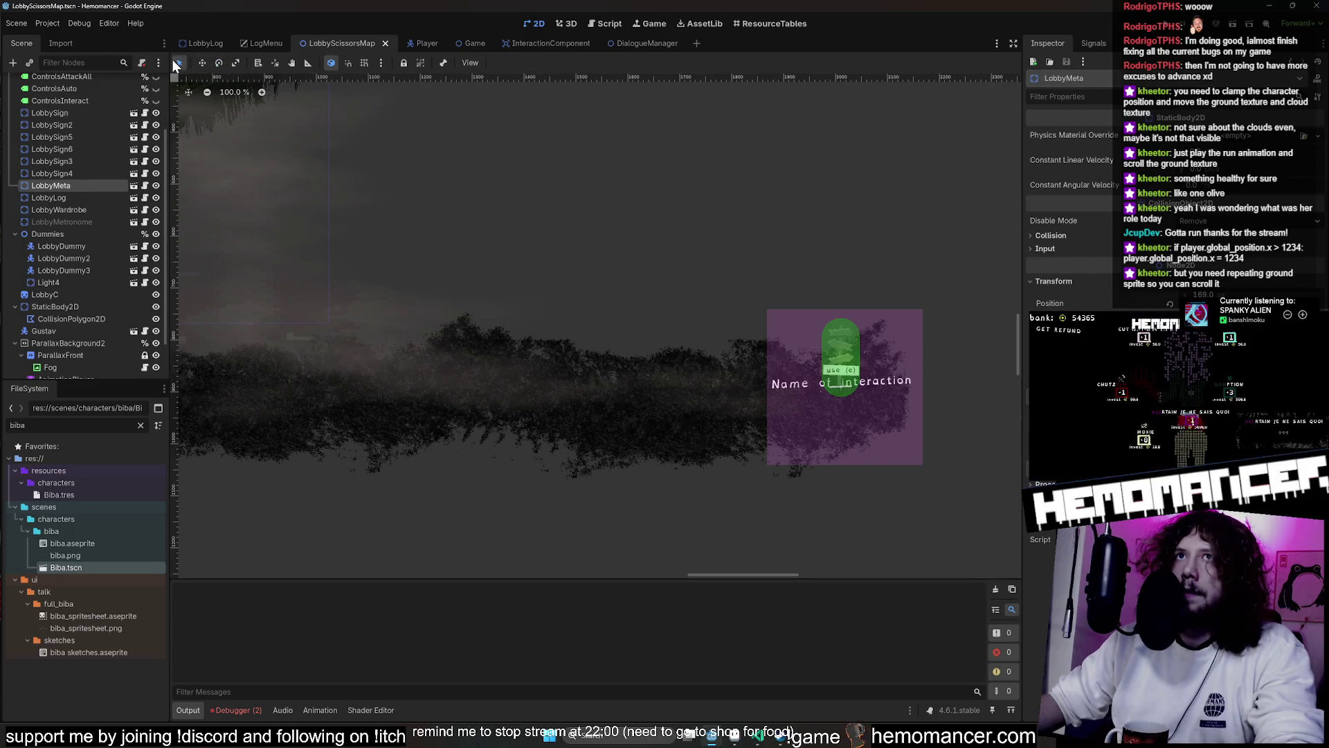
pyautogui.moveTo(754, 303); pyautogui.dragTo(944, 442)
pyautogui.hotkey('ctrl', 'z')
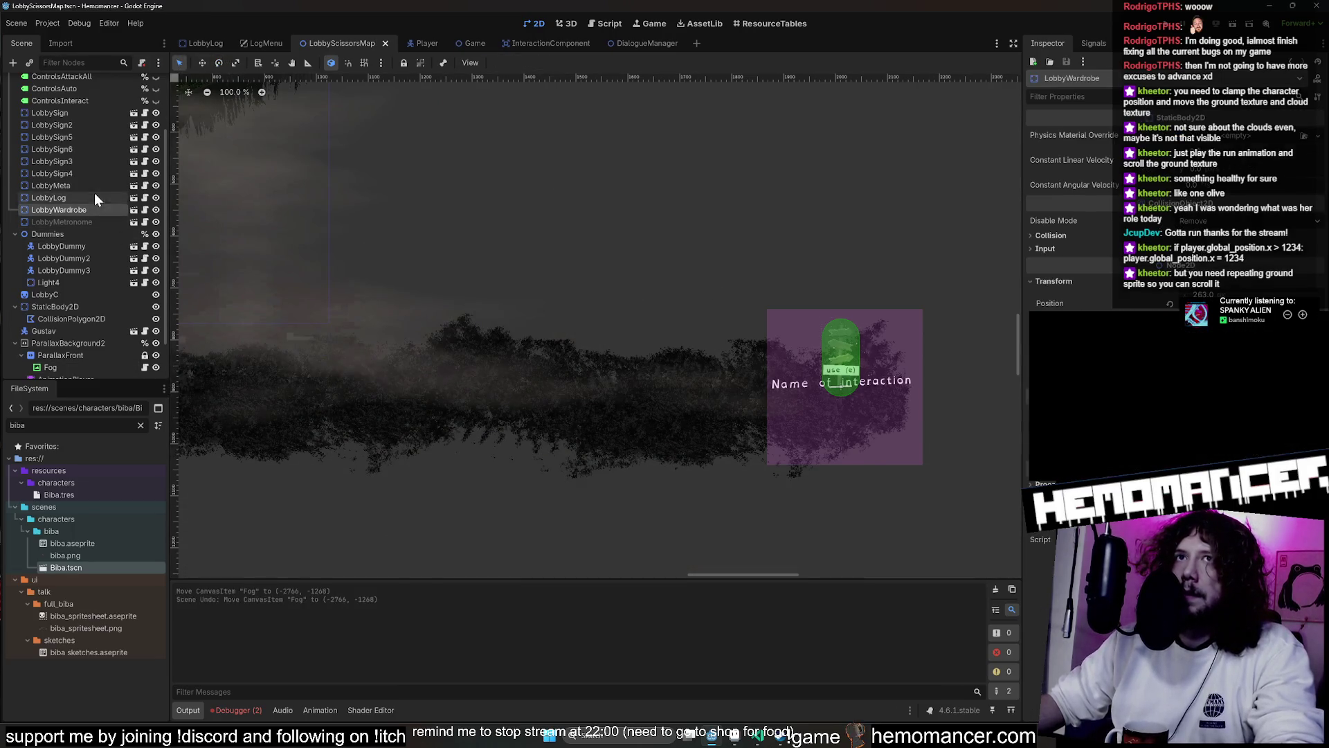
pyautogui.click(88, 129)
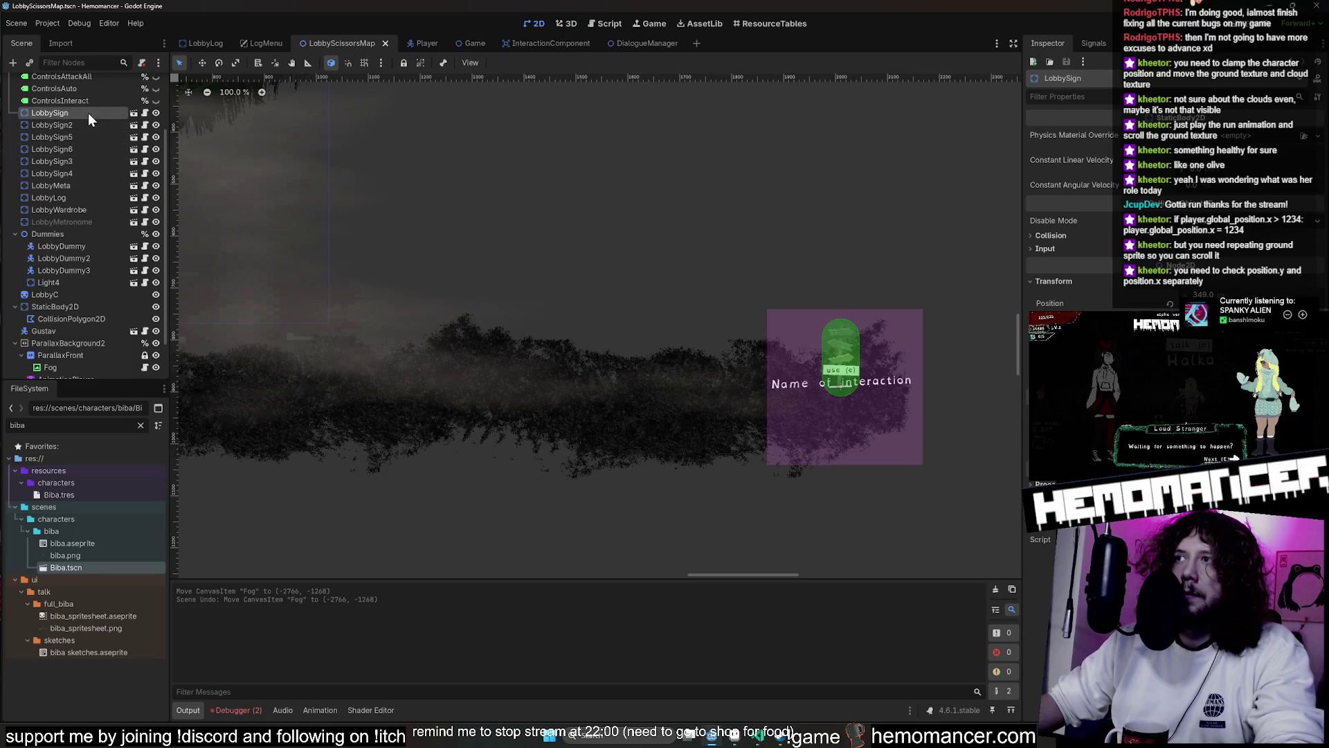
pyautogui.click(70, 170)
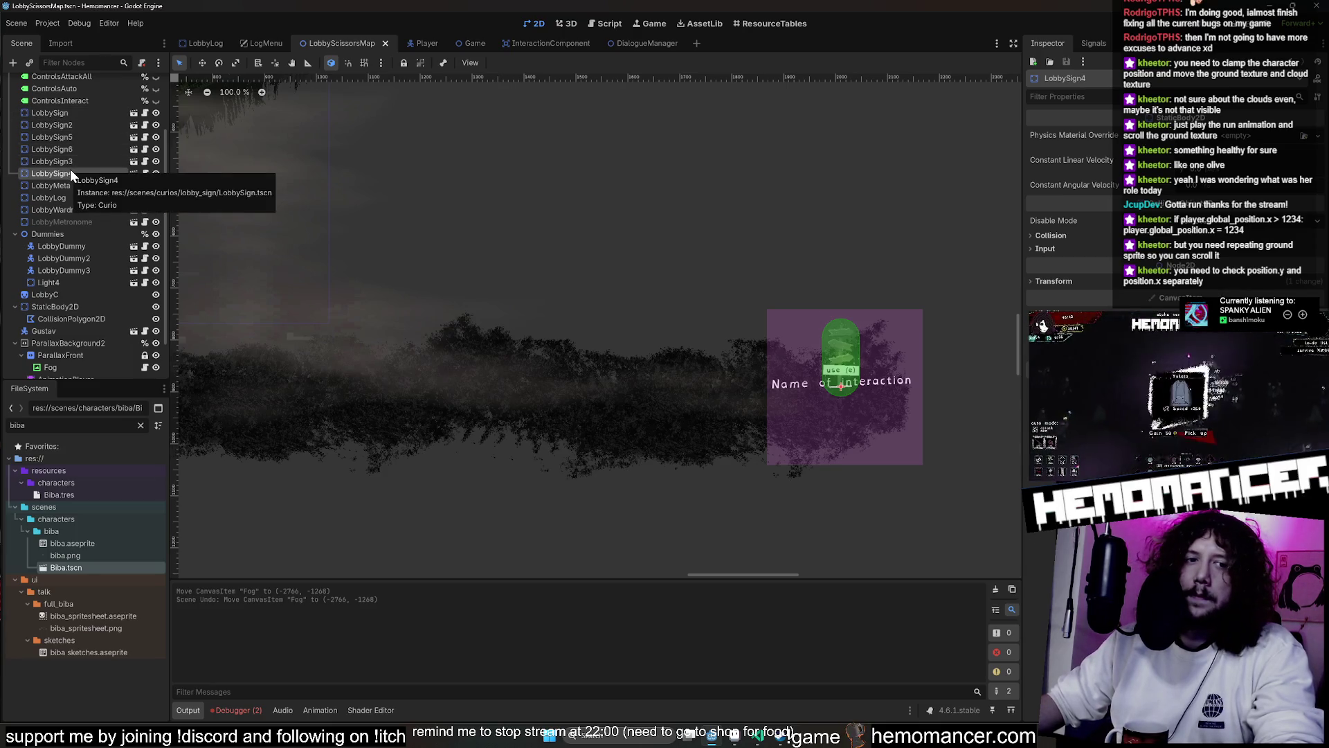
pyautogui.click(67, 209)
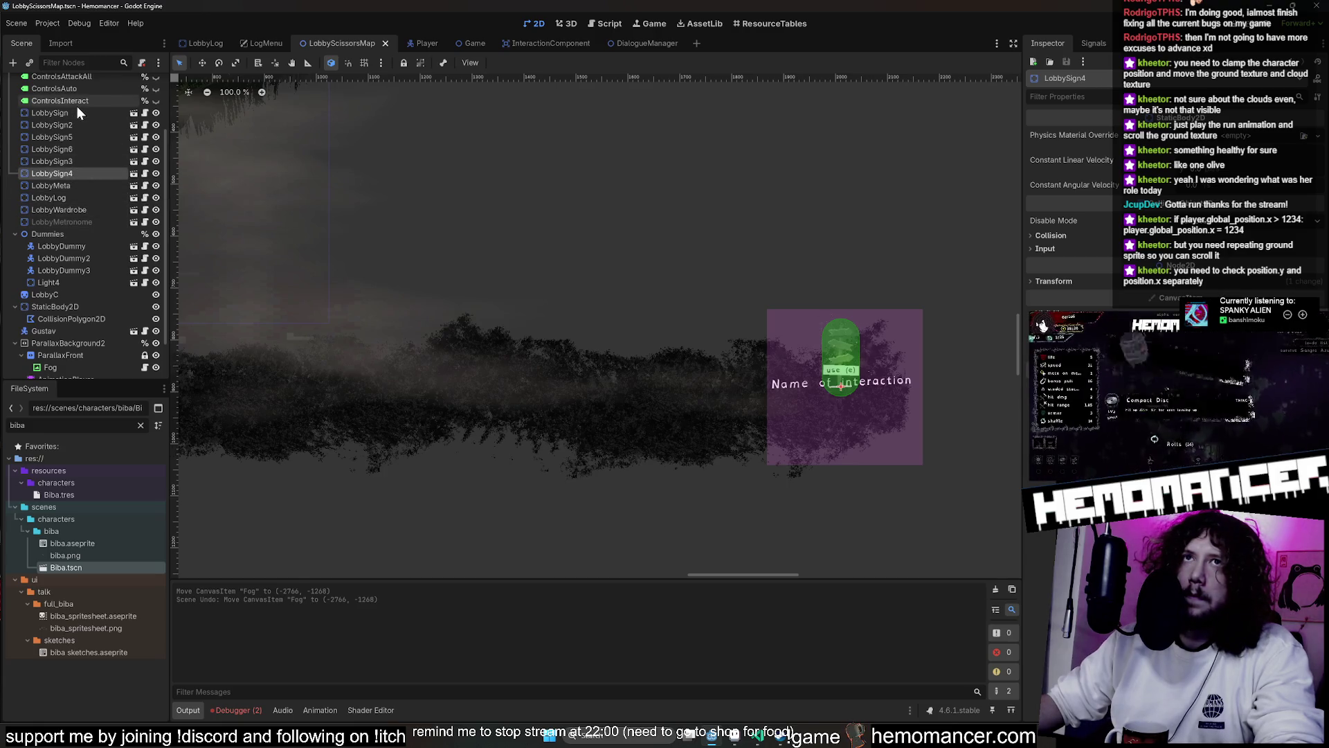
pyautogui.click(72, 137)
pyautogui.click(67, 173)
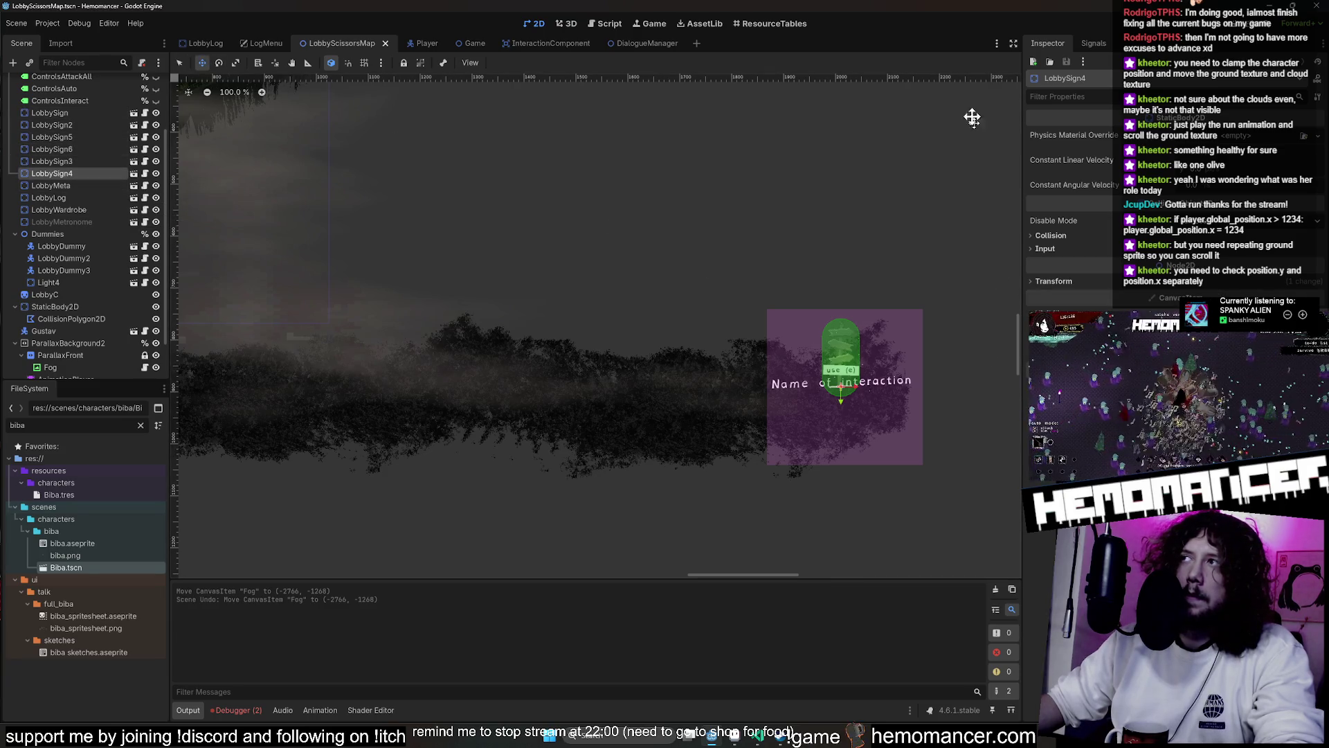
pyautogui.click(1125, 282)
pyautogui.moveTo(848, 351)
pyautogui.mouseDown()
pyautogui.moveTo(380, 344)
pyautogui.moveTo(330, 318)
pyautogui.moveTo(329, 297)
pyautogui.moveTo(389, 359)
pyautogui.moveTo(391, 342)
pyautogui.mouseUp()
pyautogui.hscroll(-8, 704, 291)
pyautogui.moveTo(668, 365); pyautogui.dragTo(643, 365)
pyautogui.moveTo(656, 363)
pyautogui.mouseDown()
pyautogui.moveTo(771, 361)
pyautogui.moveTo(700, 358)
pyautogui.moveTo(716, 359)
pyautogui.mouseUp()
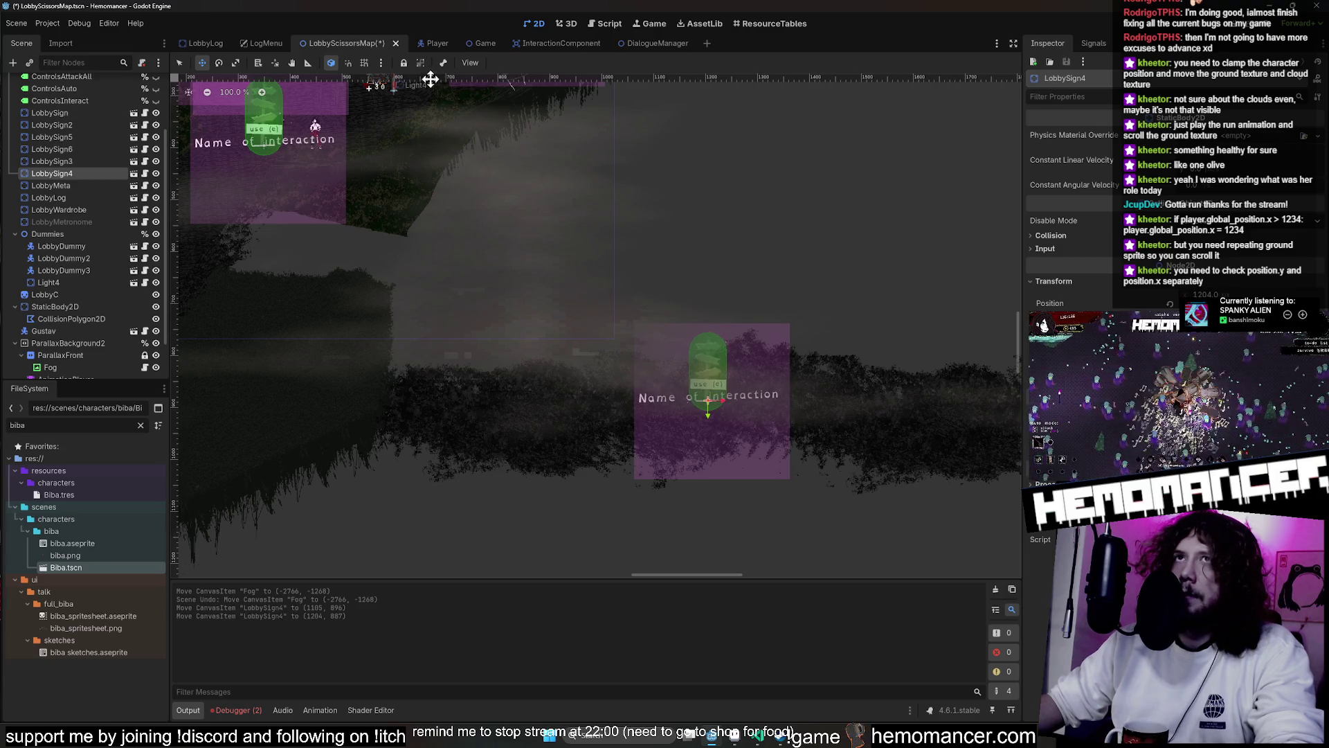
pyautogui.moveTo(776, 378)
pyautogui.mouseDown()
pyautogui.moveTo(766, 295)
pyautogui.moveTo(761, 387)
pyautogui.mouseUp()
pyautogui.hotkey('ctrl', 'z')
pyautogui.hotkey('ctrl', 'z')
pyautogui.hotkey('ctrl', 'z')
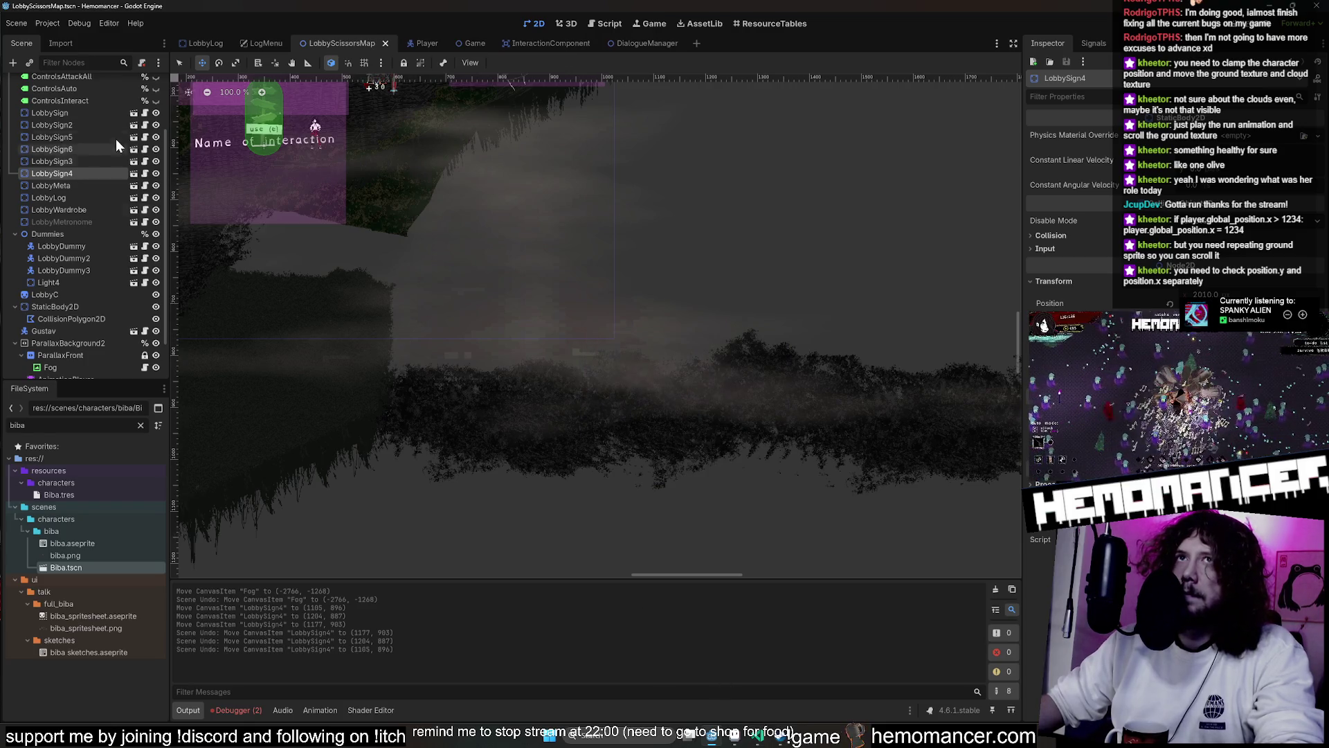
pyautogui.scroll(3, 118, 139)
# Back in lobby_map.gd, fill the condition with 1200 and 750 and compare global_position.x
pyautogui.click(146, 83)
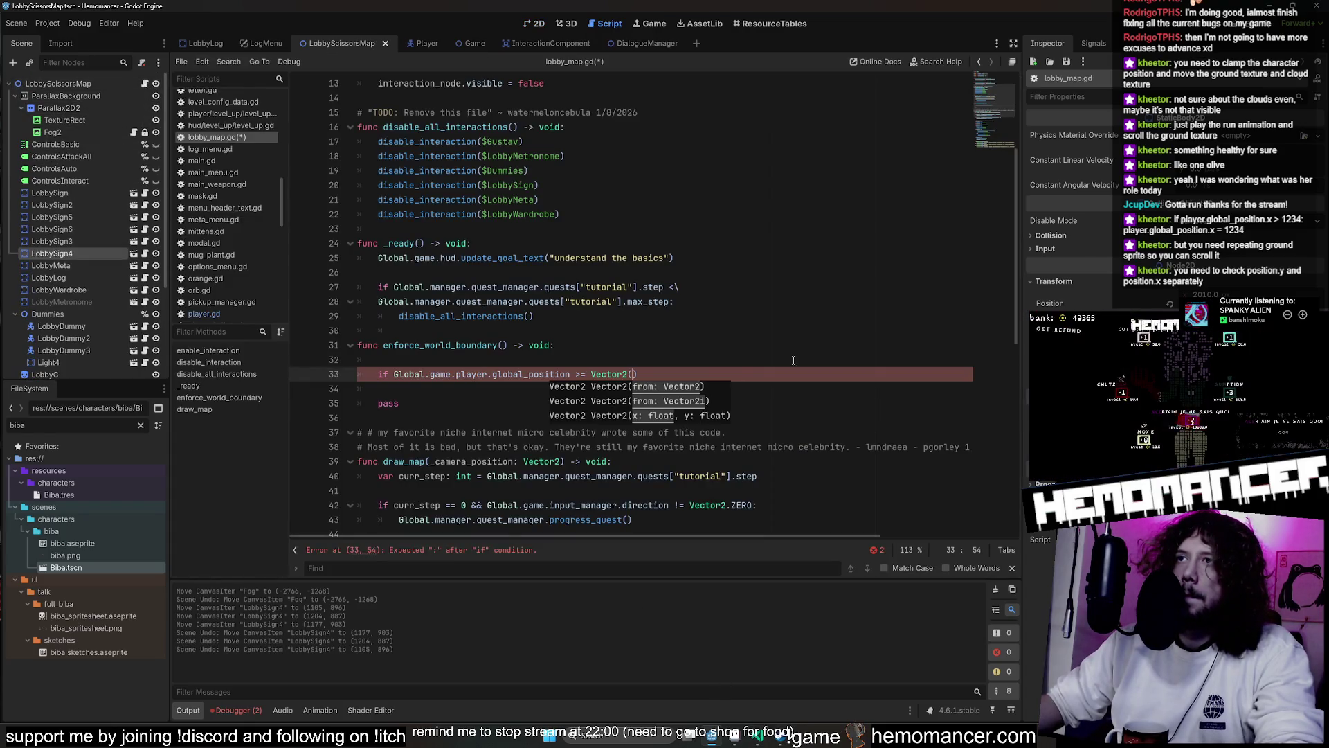
pyautogui.write('1200,')
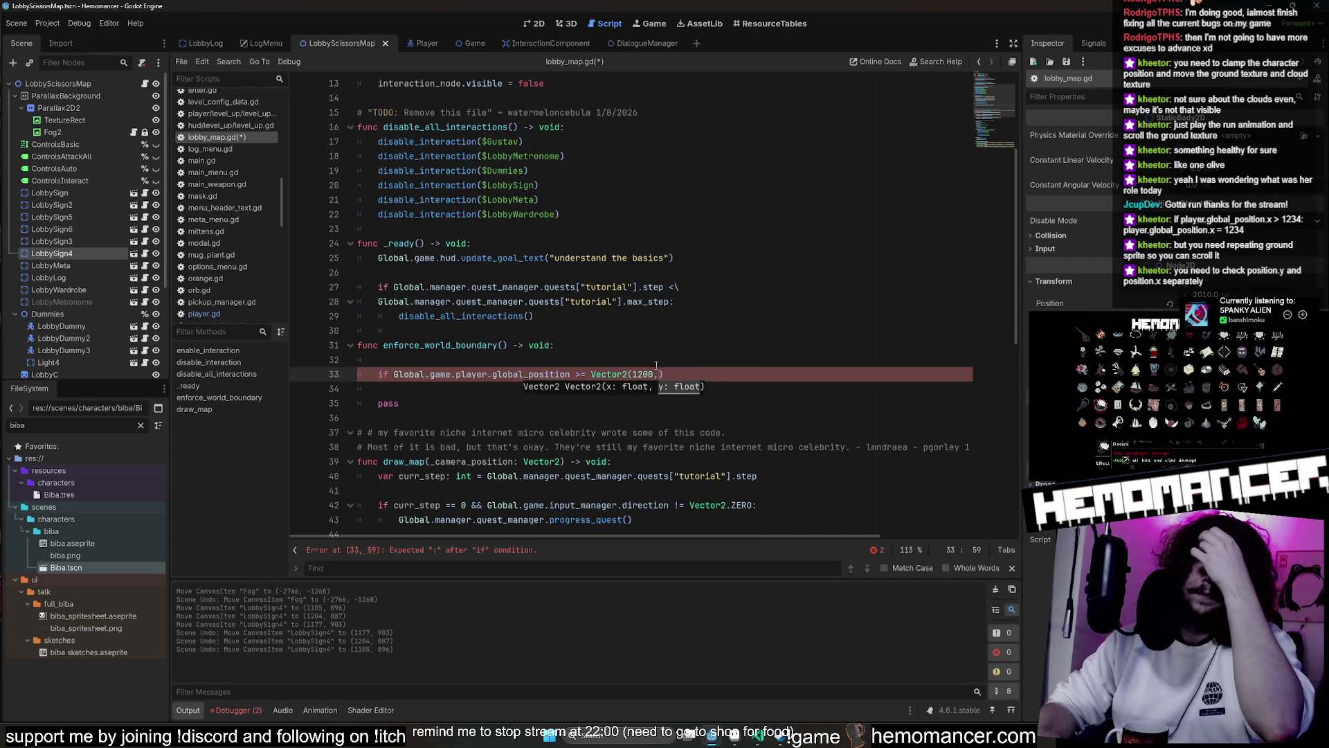
pyautogui.write(' 6')
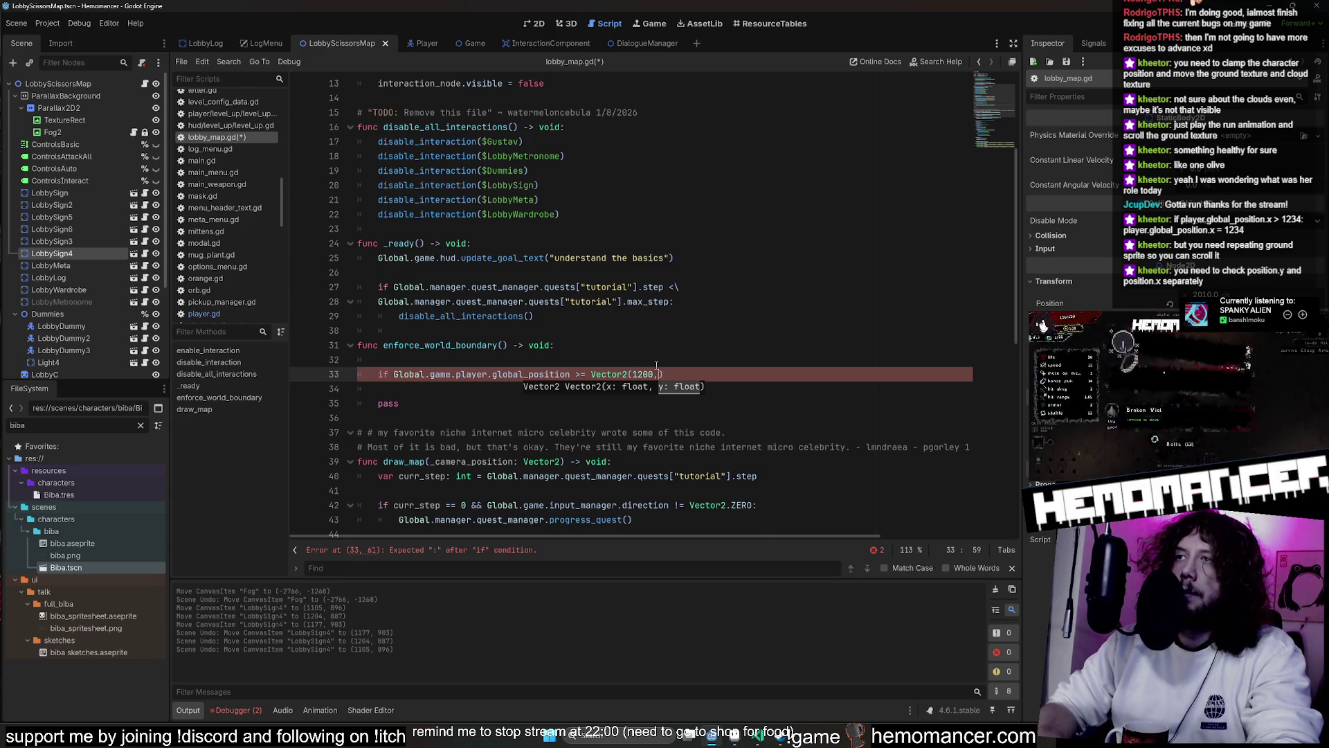
pyautogui.write(' 750')
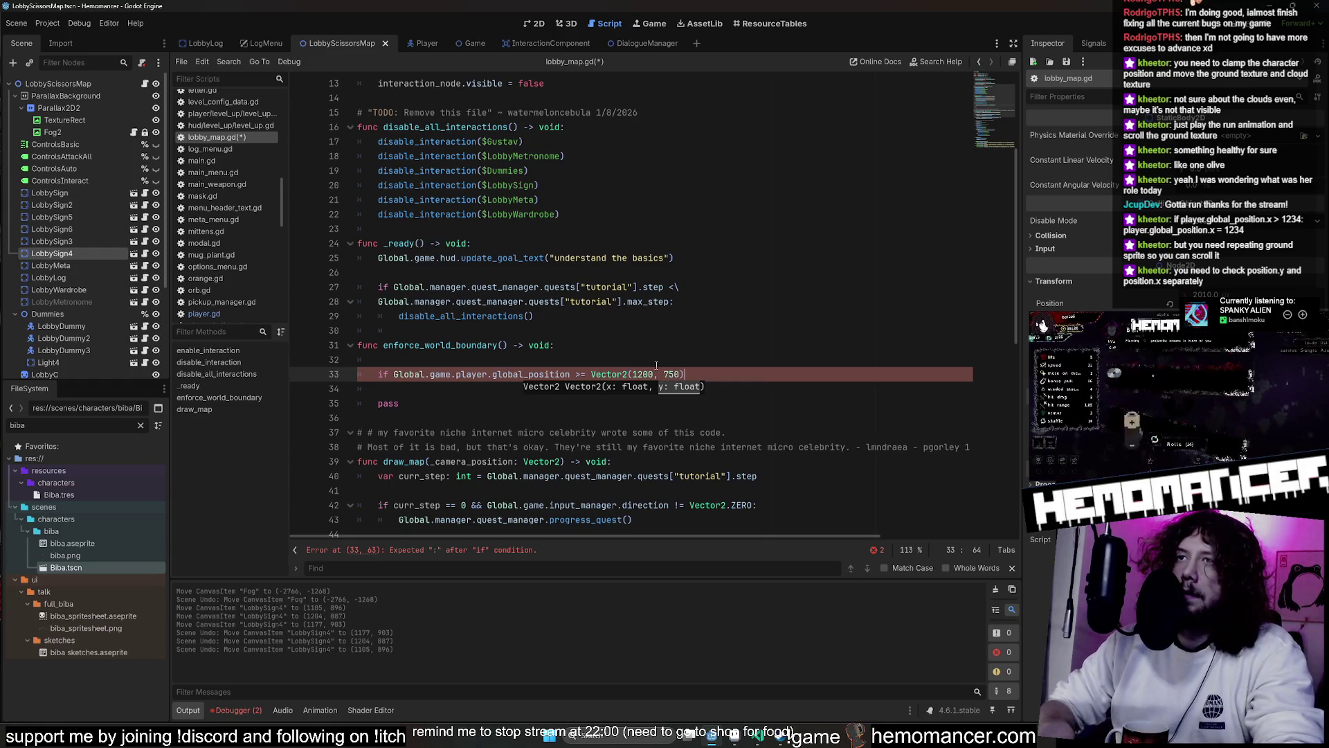
pyautogui.write(':')
pyautogui.press('Down')
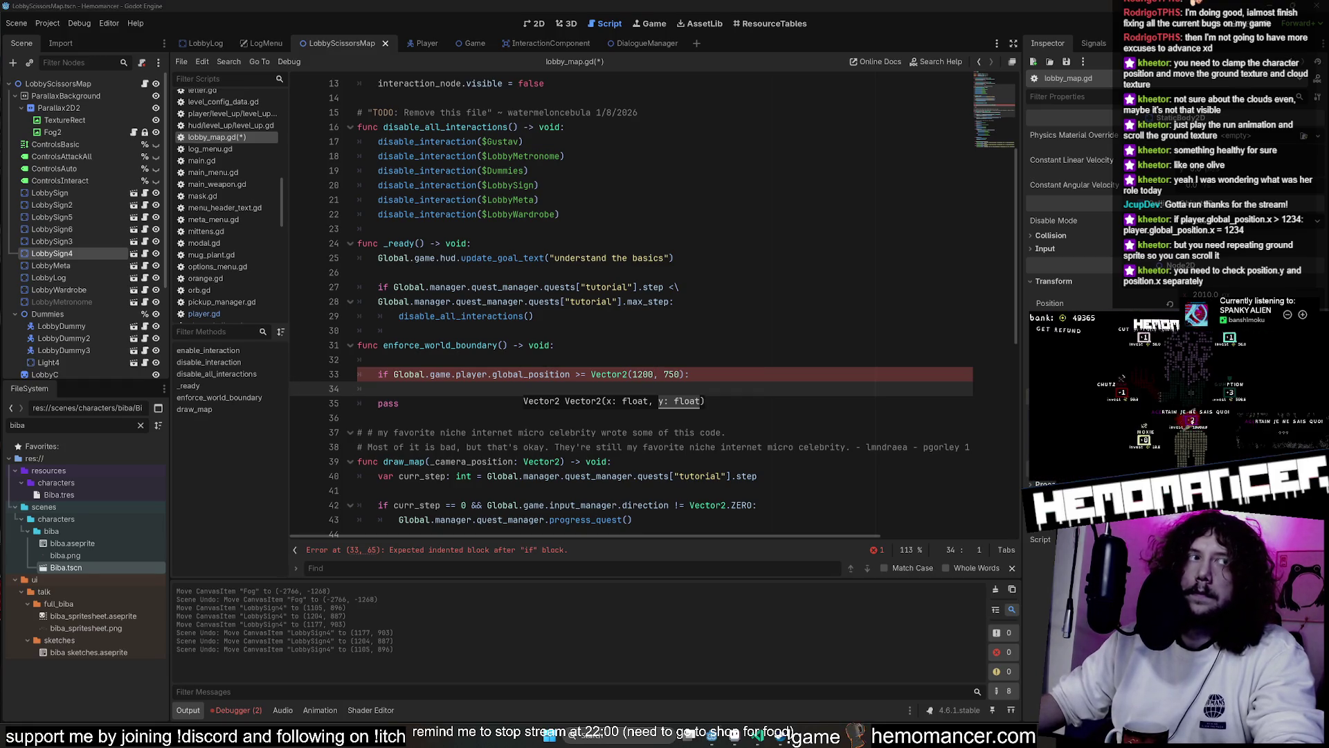
pyautogui.click(684, 374)
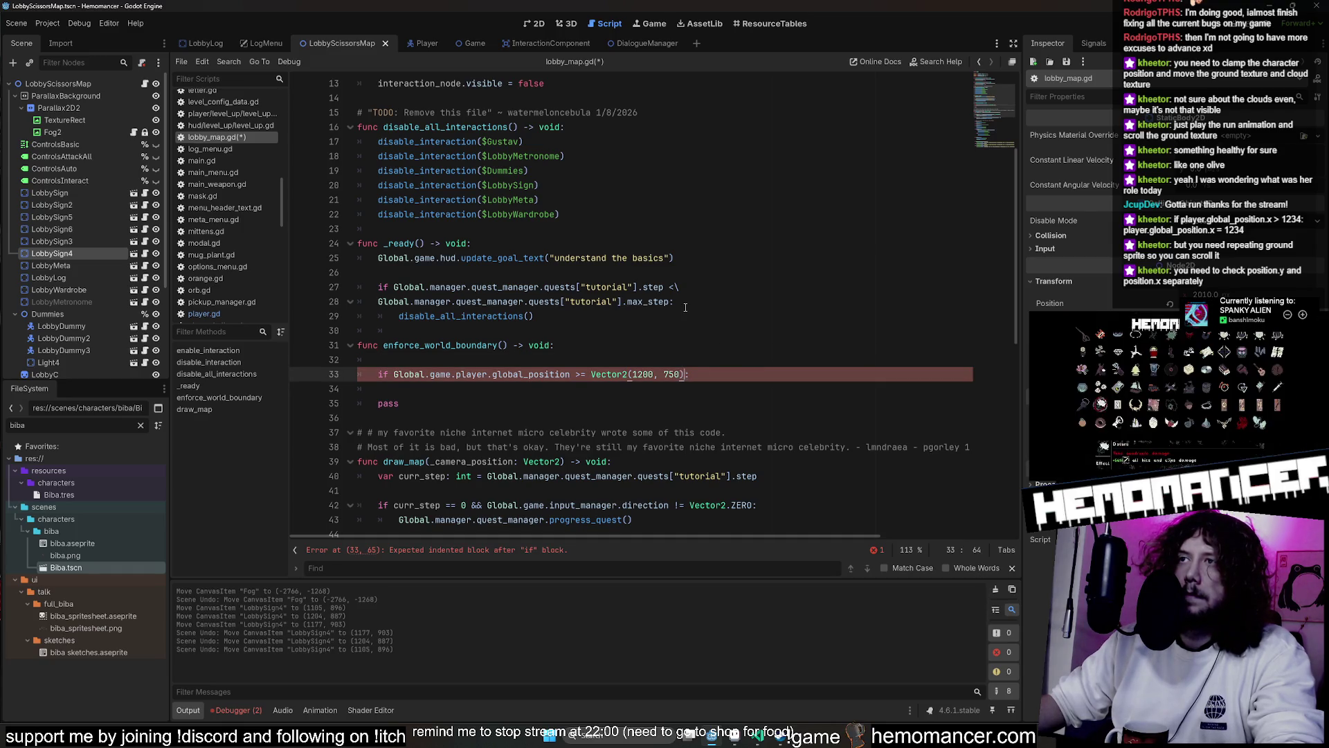
pyautogui.click(562, 287)
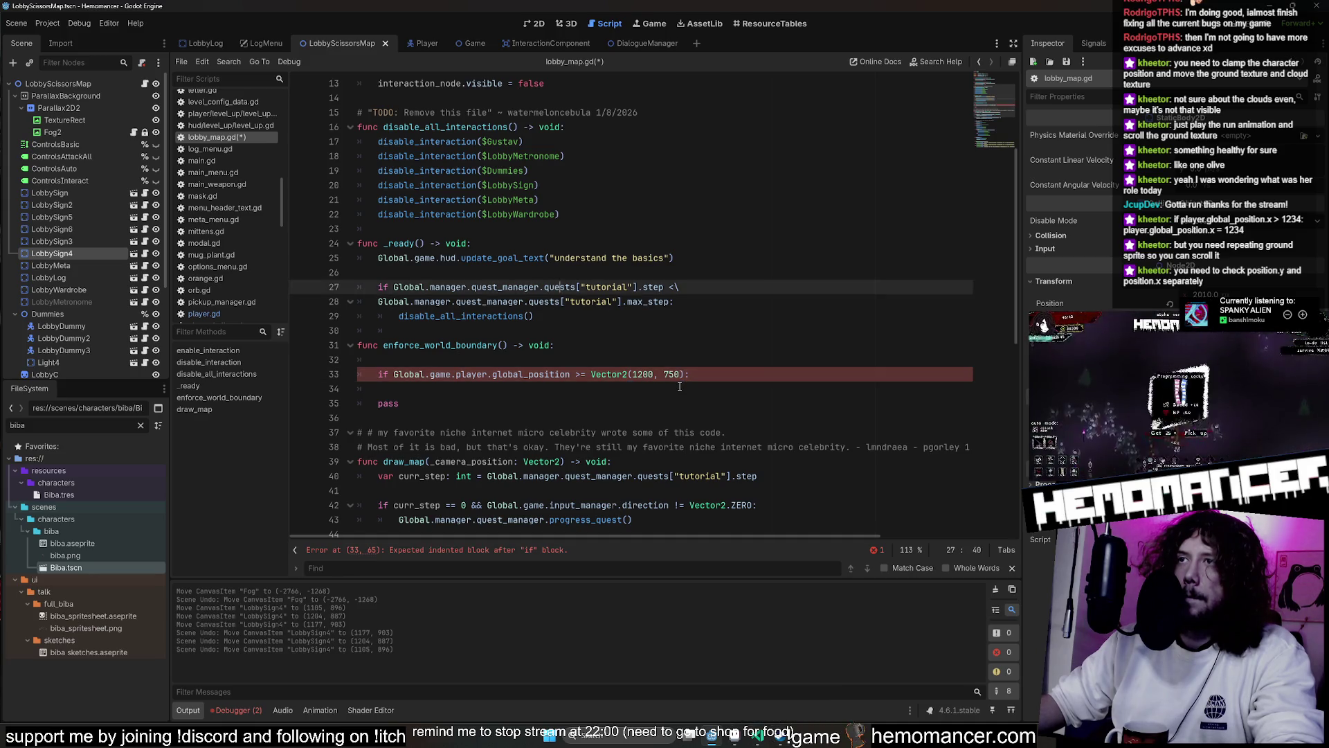
pyautogui.click(572, 374)
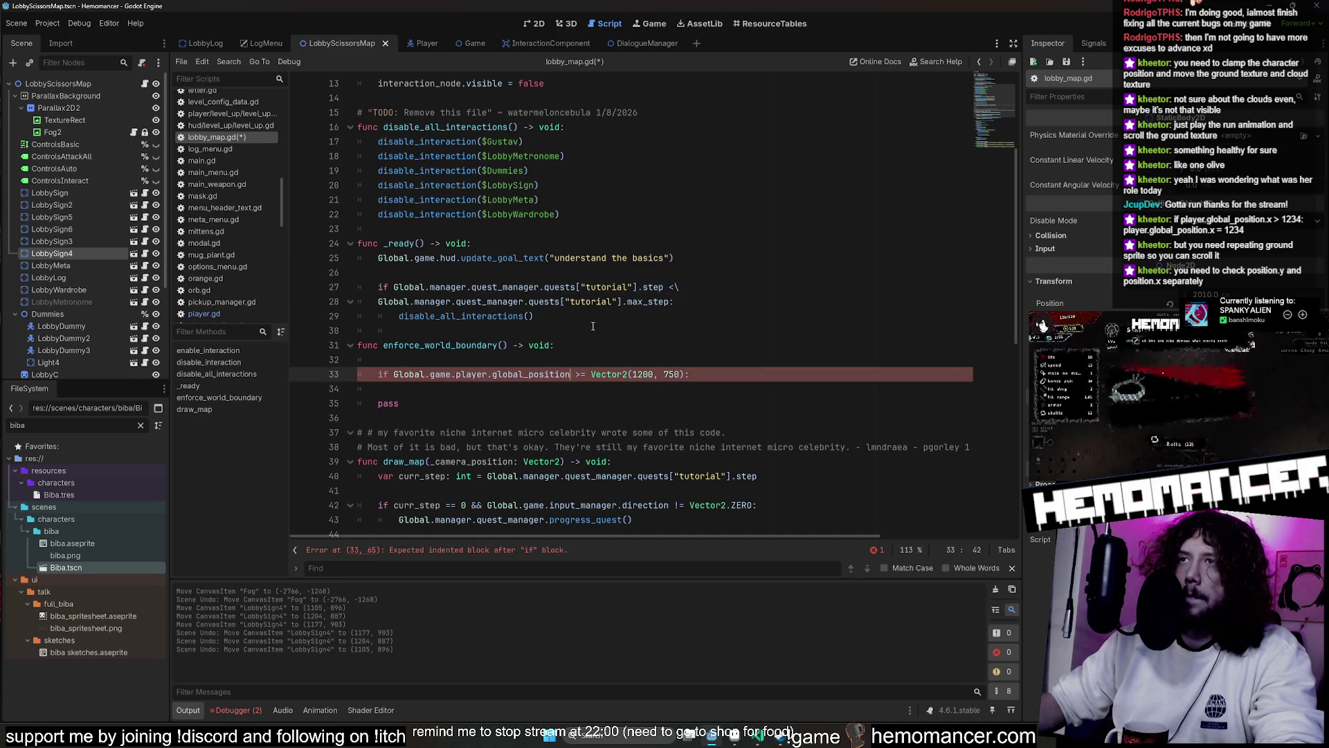
pyautogui.write('.x')
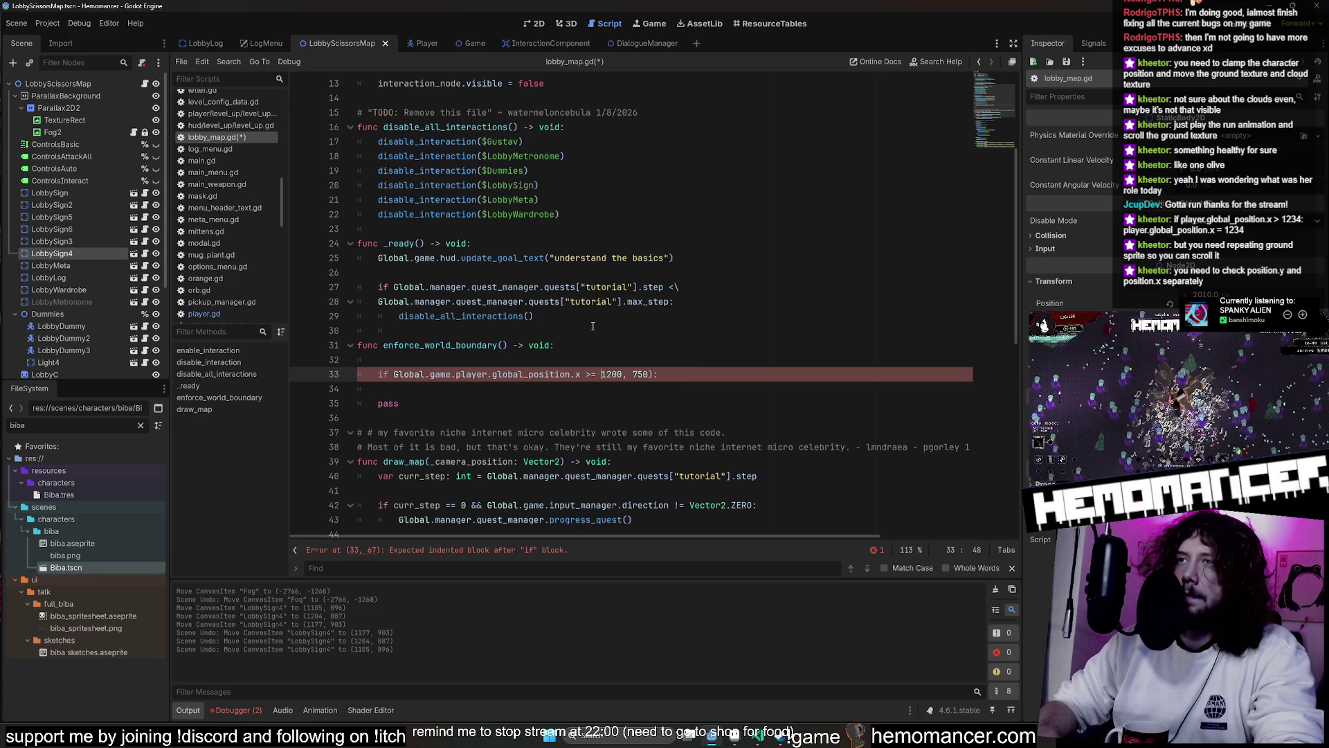
# Join a second pasted position comparison with && so y is checked against 750
pyautogui.press('Right')
pyautogui.press('Right')
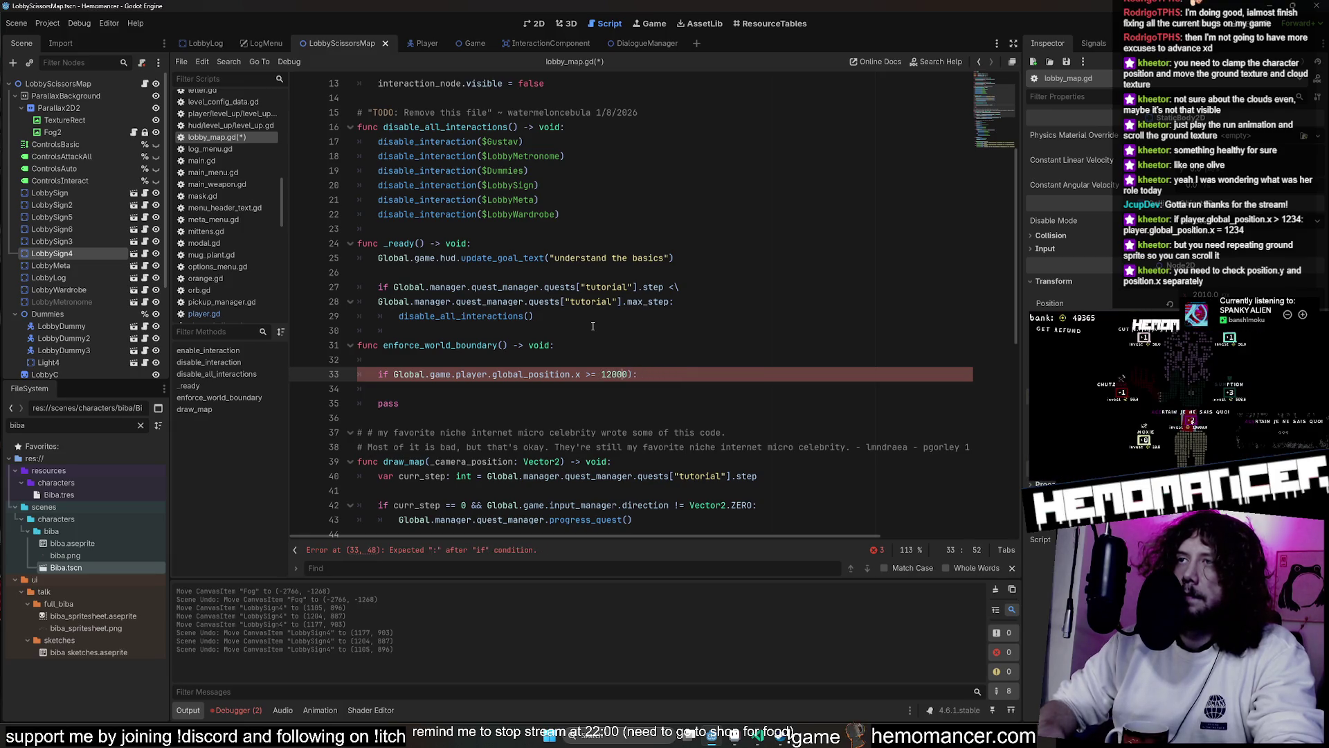
pyautogui.press('Down')
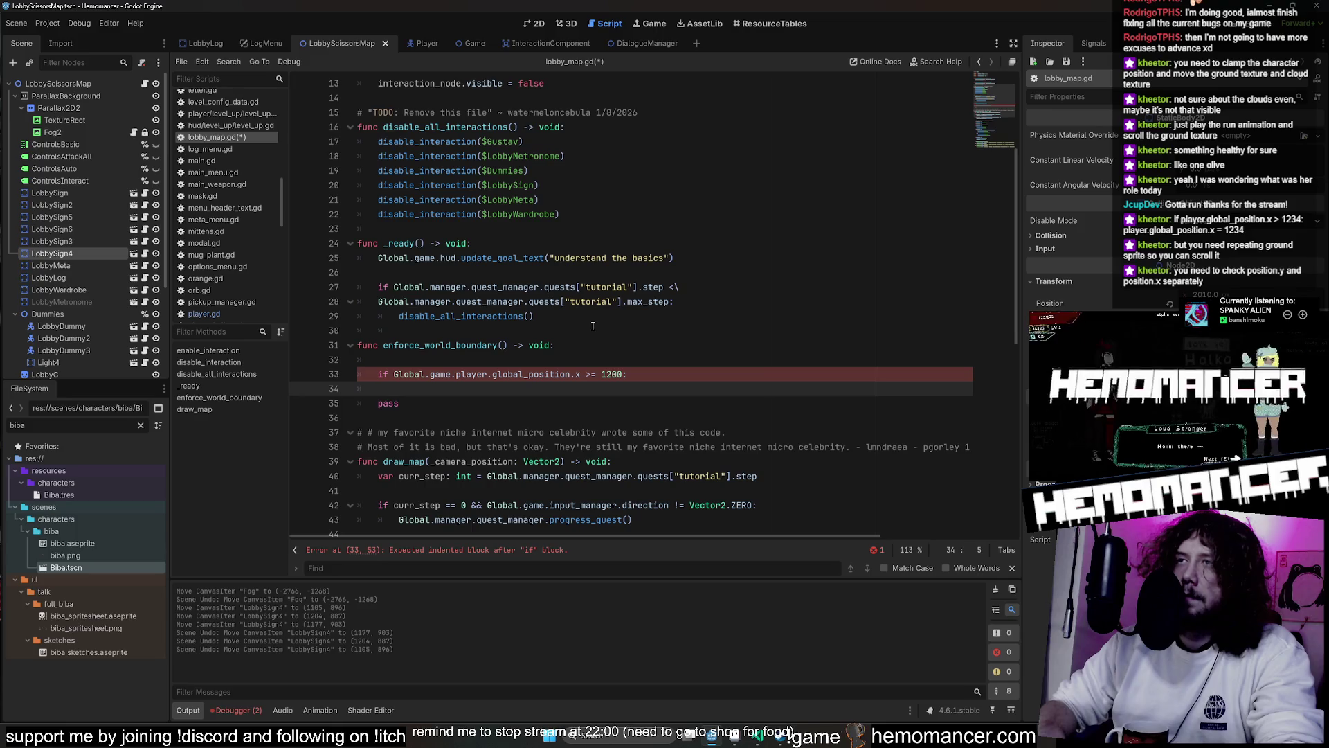
pyautogui.press('Up')
pyautogui.press('End')
pyautogui.press('Right')
pyautogui.write('&&')
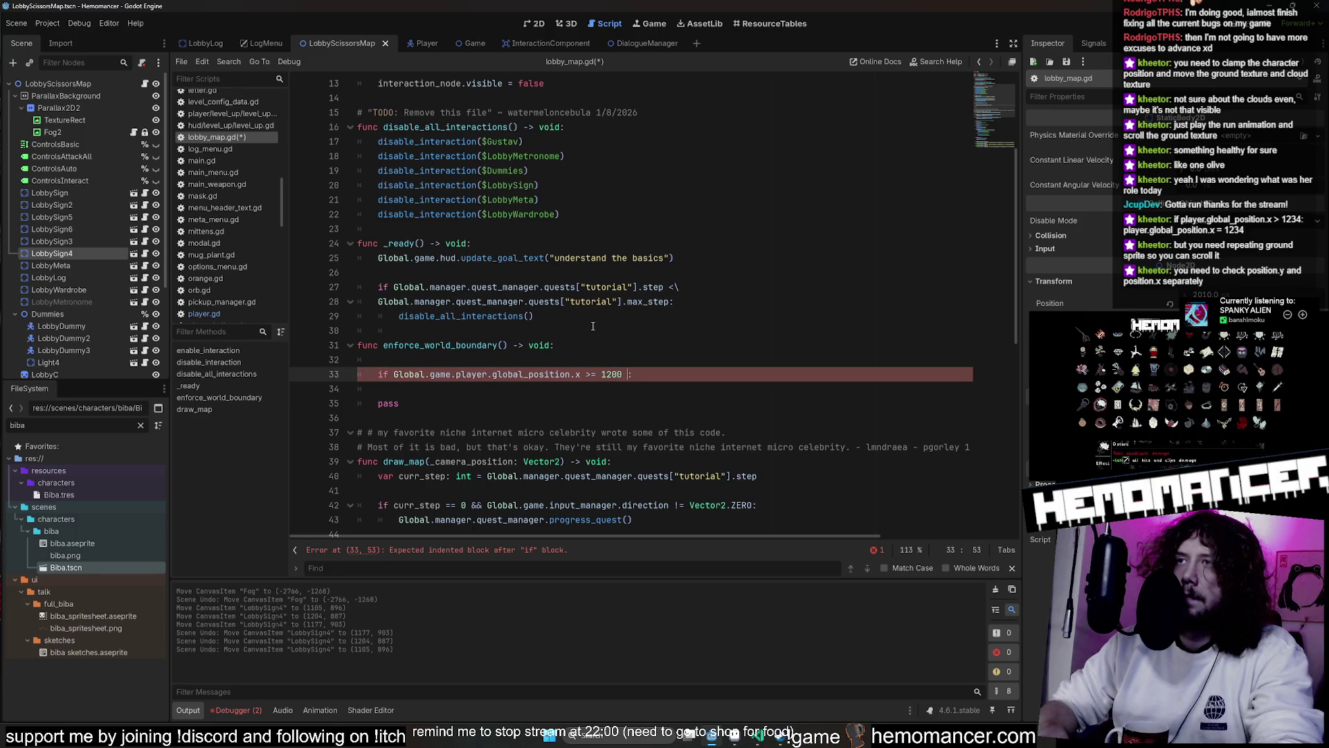
pyautogui.press('Left')
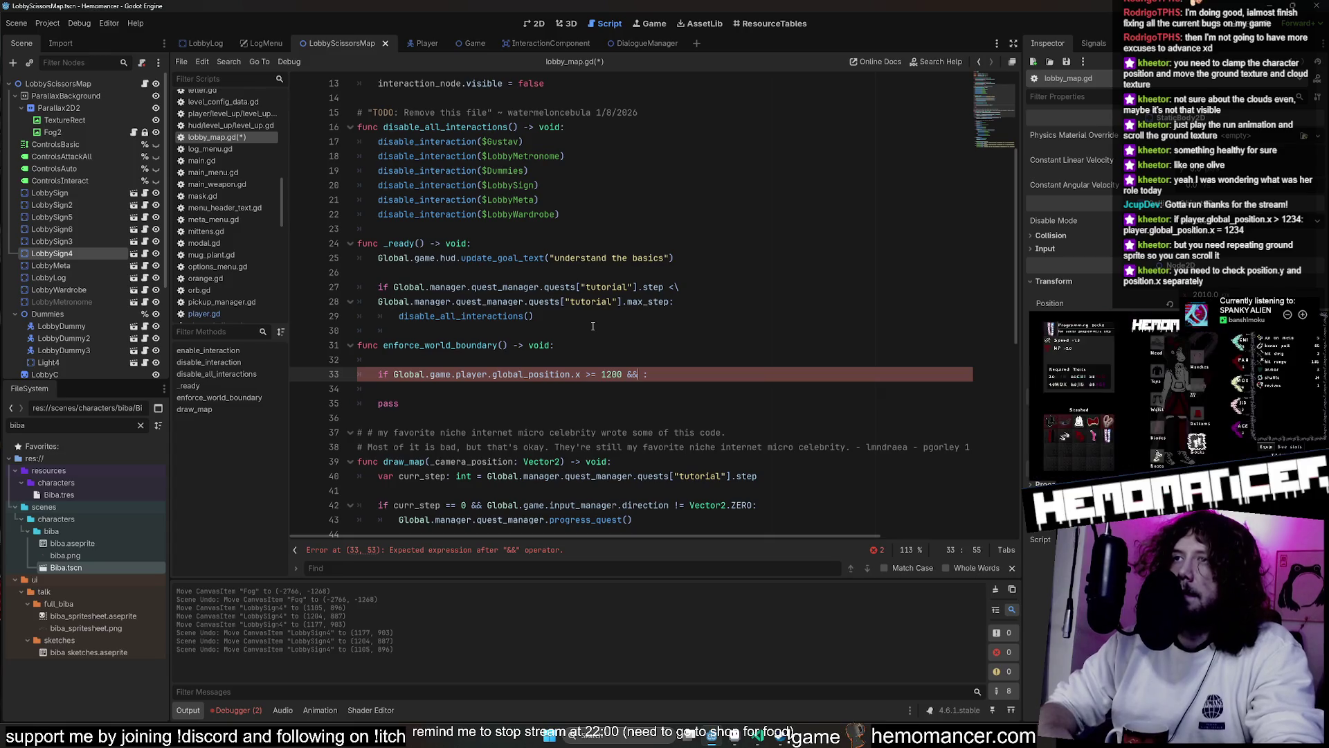
pyautogui.hotkey('shift', 'Left')
pyautogui.hotkey('shift', 'Left')
pyautogui.hotkey('shift', 'Left')
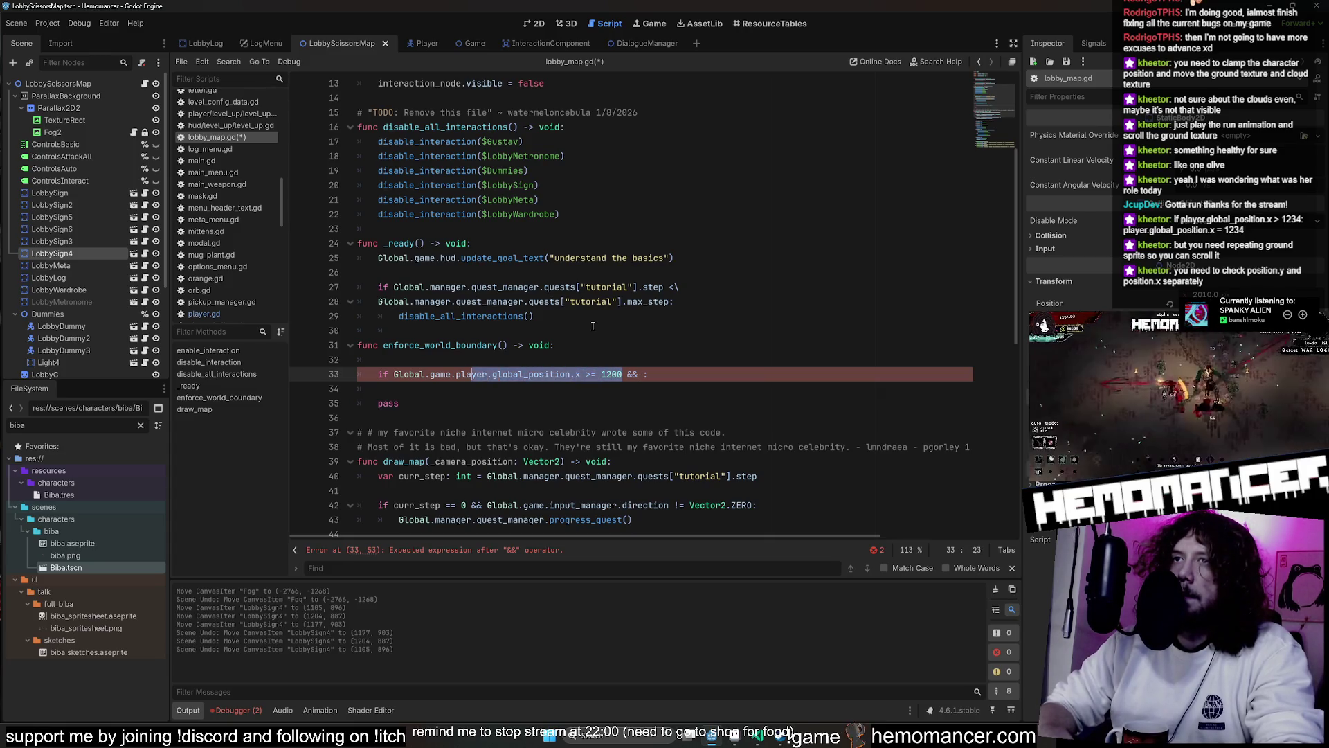
pyautogui.press('Right')
pyautogui.press('Right')
pyautogui.press('Right')
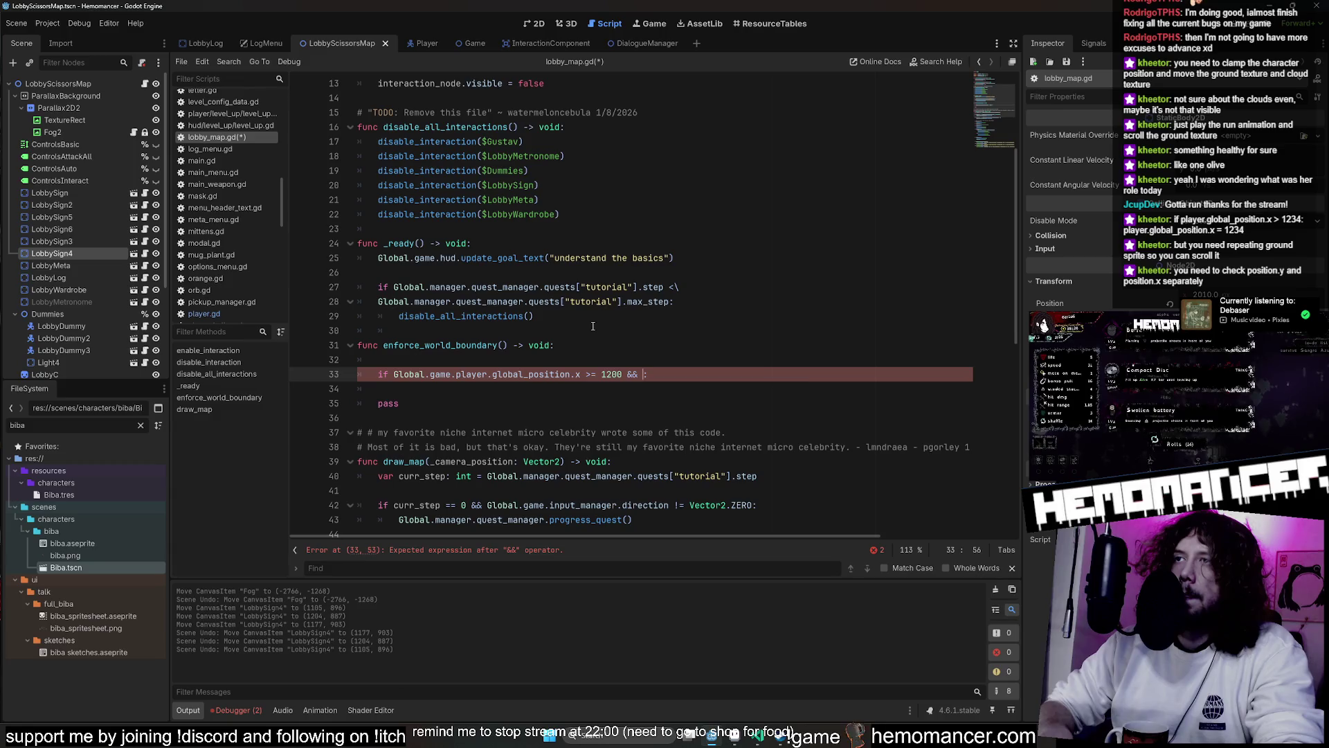
pyautogui.write('Global.game.player.global_position.x >= 1200')
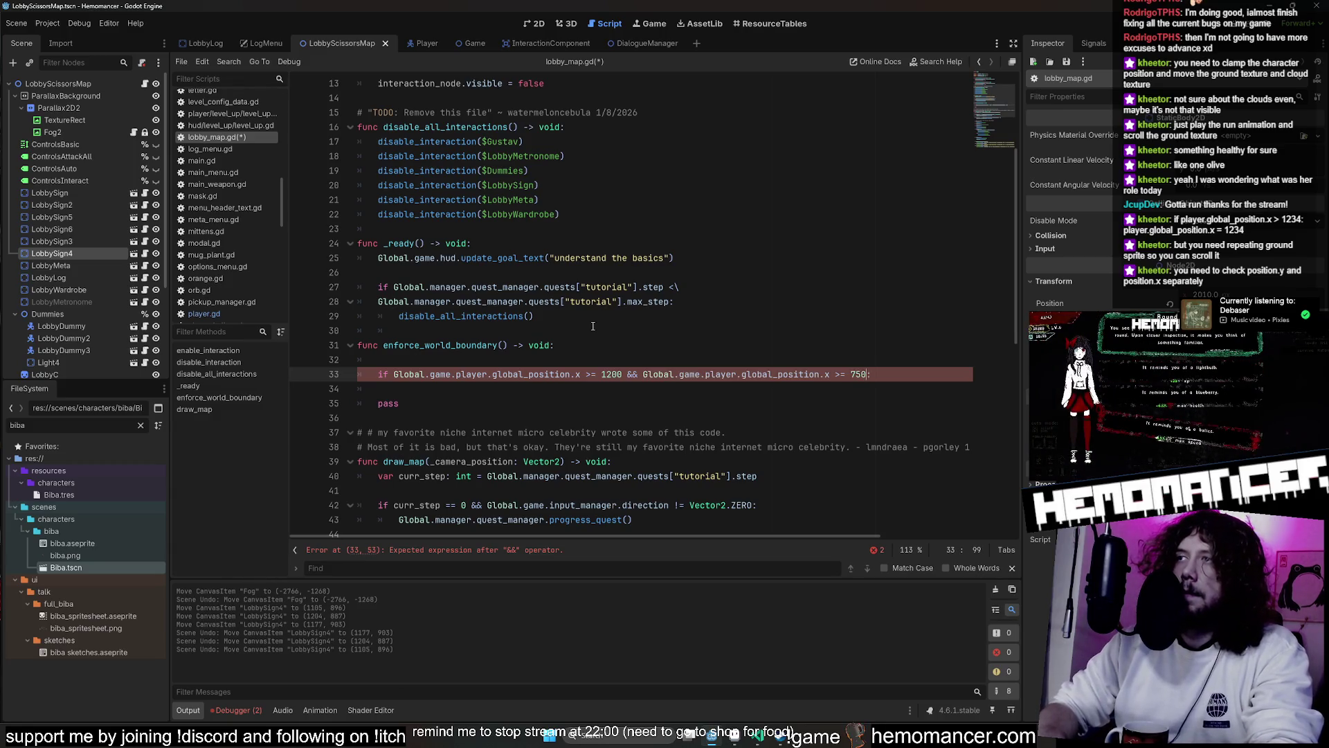
pyautogui.press('Left')
pyautogui.press('Left')
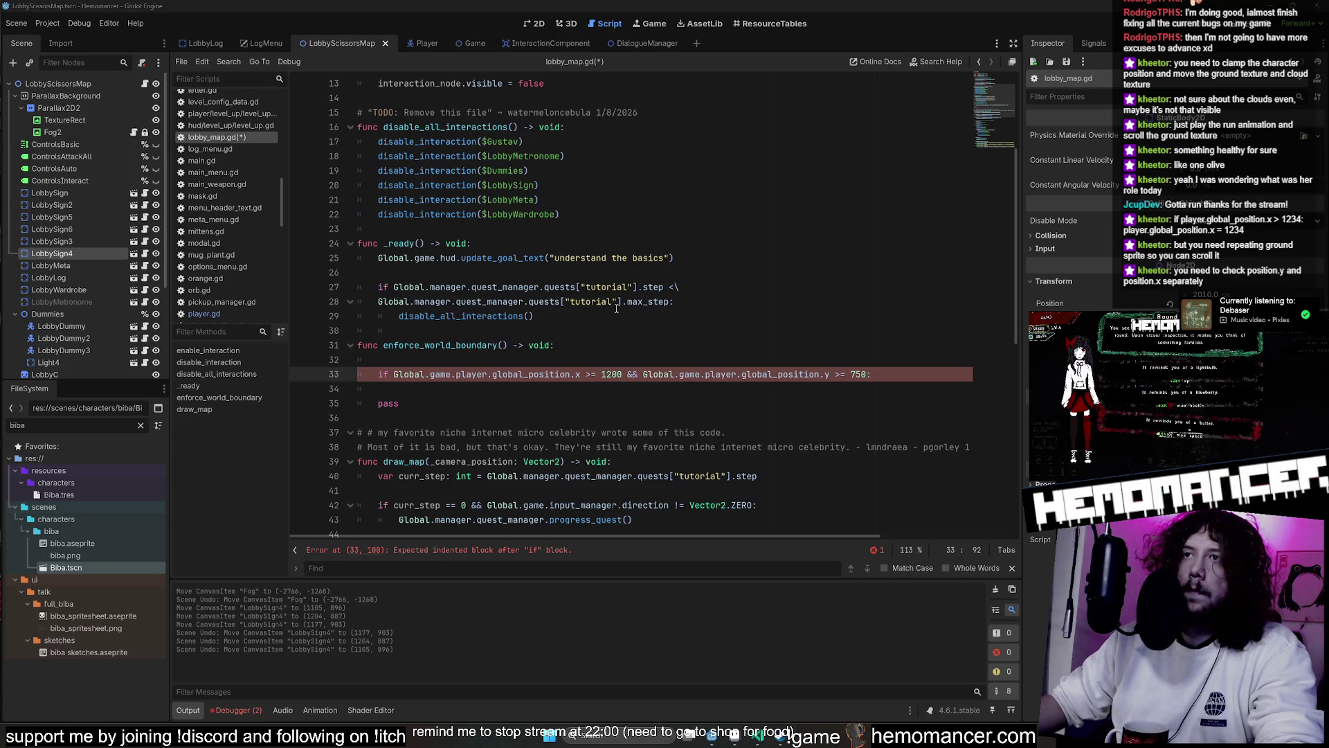
pyautogui.click(595, 401)
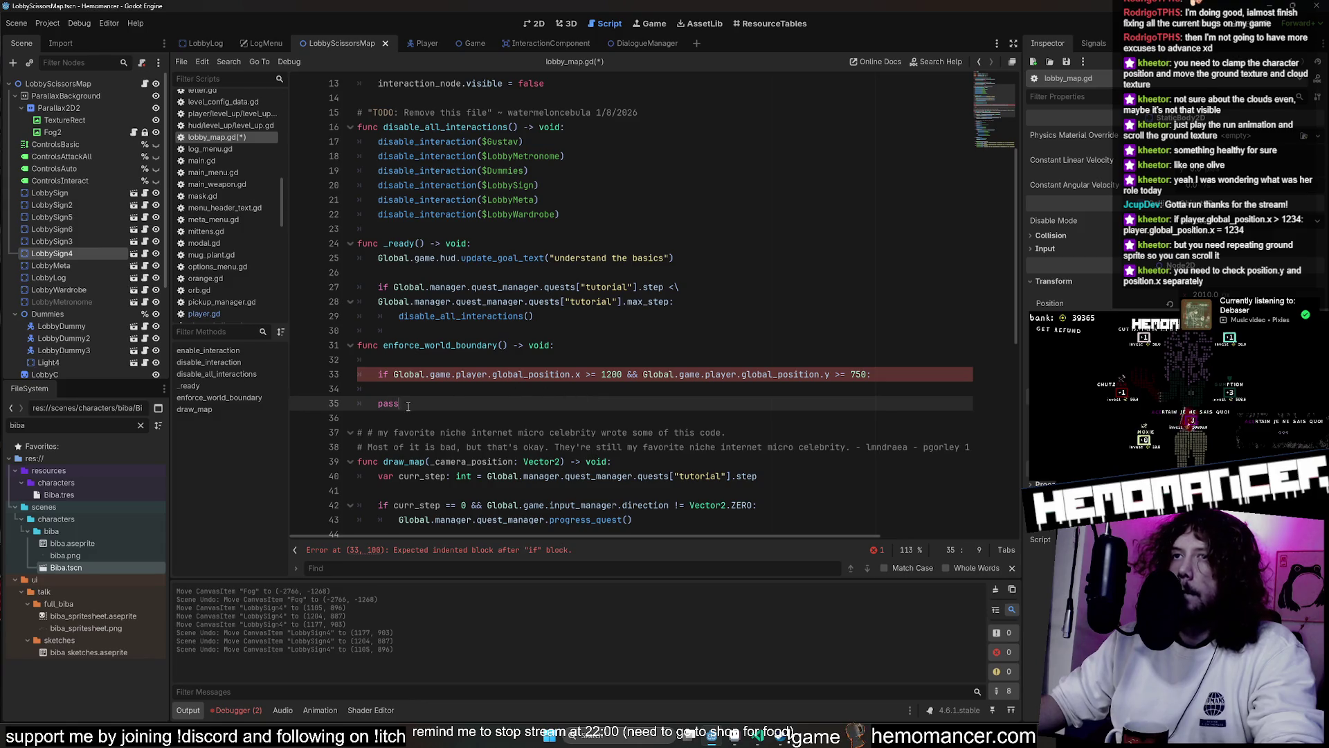
# Indent the if body and paste the player position expression in place of pass
pyautogui.press('BackSpace')
pyautogui.press('BackSpace')
pyautogui.press('Tab')
pyautogui.moveTo(393, 374); pyautogui.dragTo(576, 374)
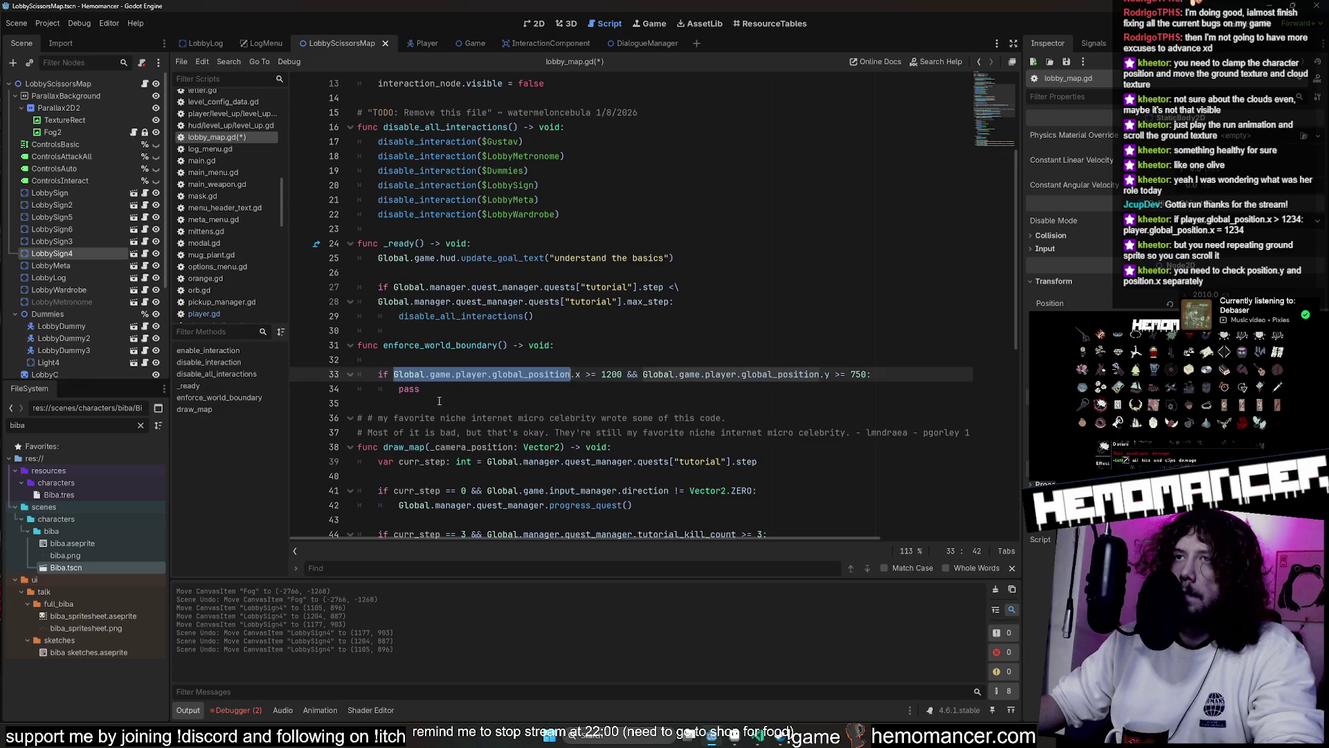
pyautogui.hotkey('ctrl', 'c')
pyautogui.doubleClick(409, 389)
pyautogui.hotkey('ctrl', 'v')
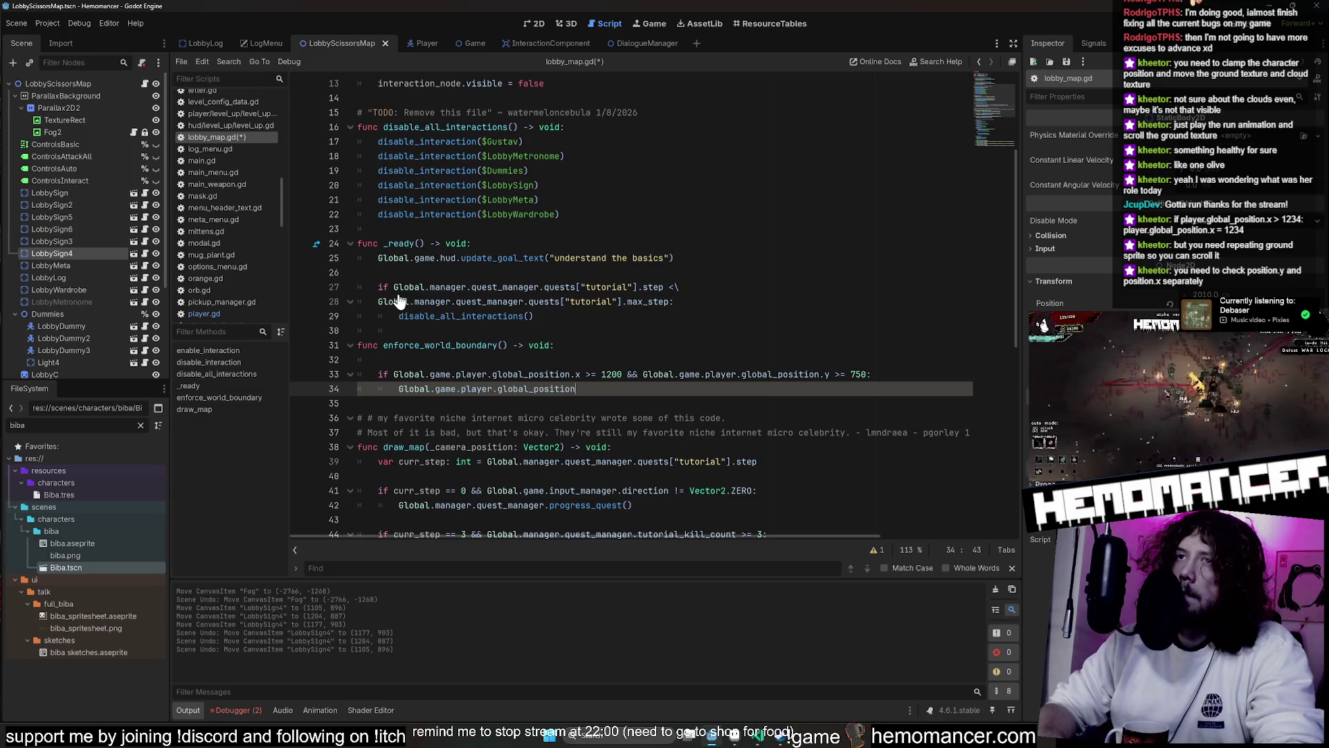
# Remove the empty line, write print("HELLO") as the if body, and save lobby_map.gd
pyautogui.press('Up')
pyautogui.press('Up')
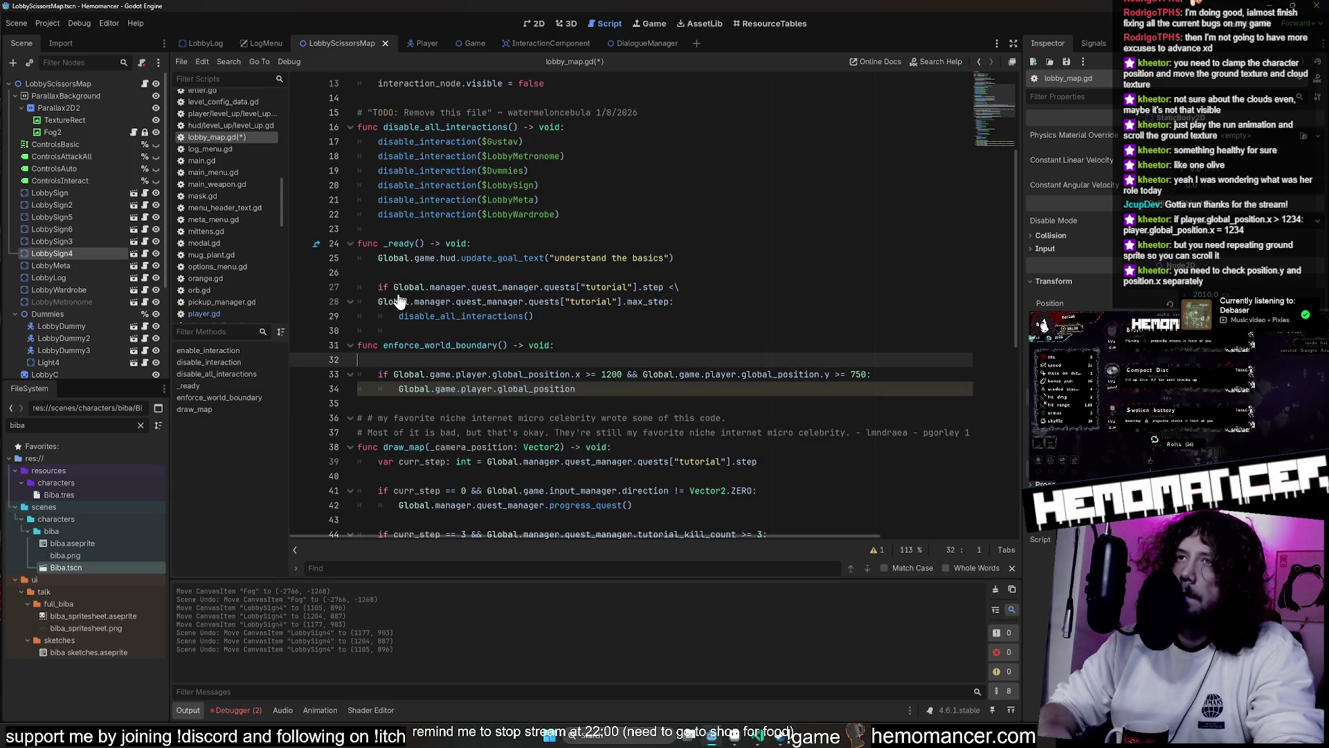
pyautogui.press('BackSpace')
pyautogui.press('Down')
pyautogui.press('Down')
pyautogui.press('Down')
pyautogui.press('Up')
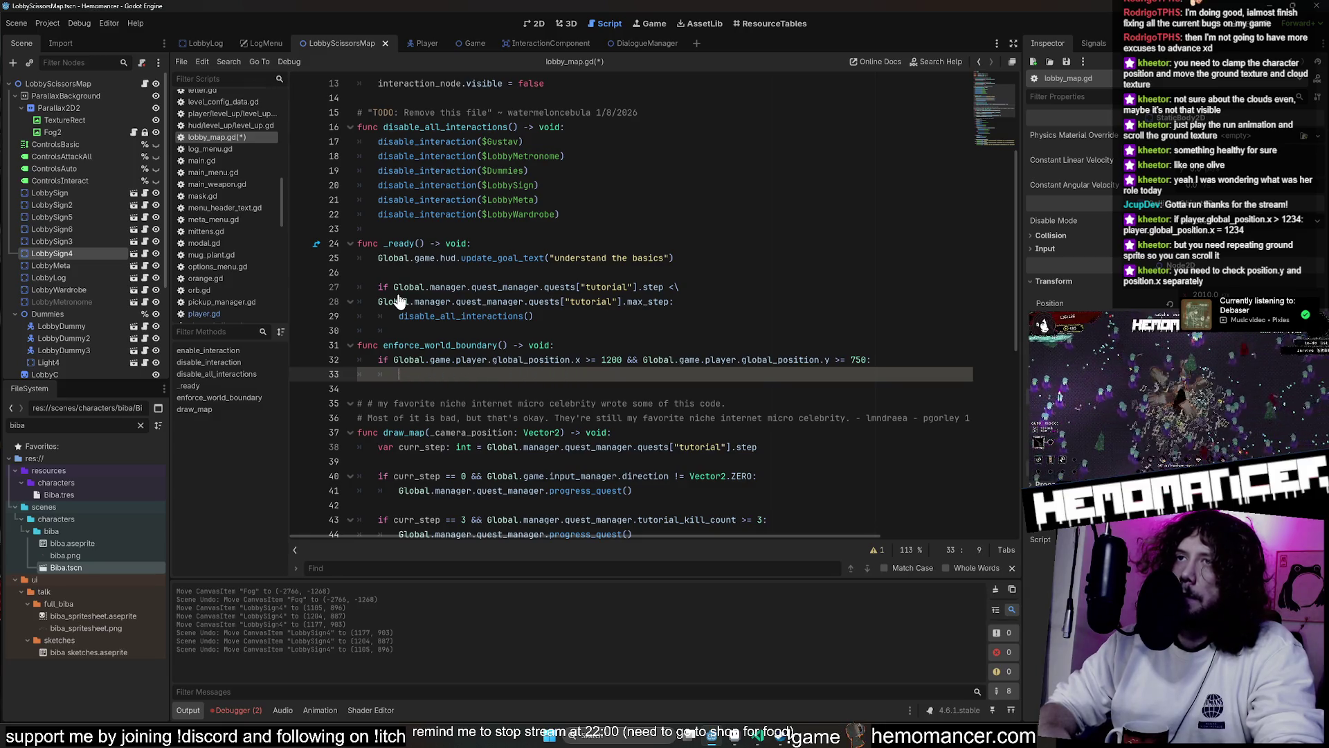
pyautogui.write('[')
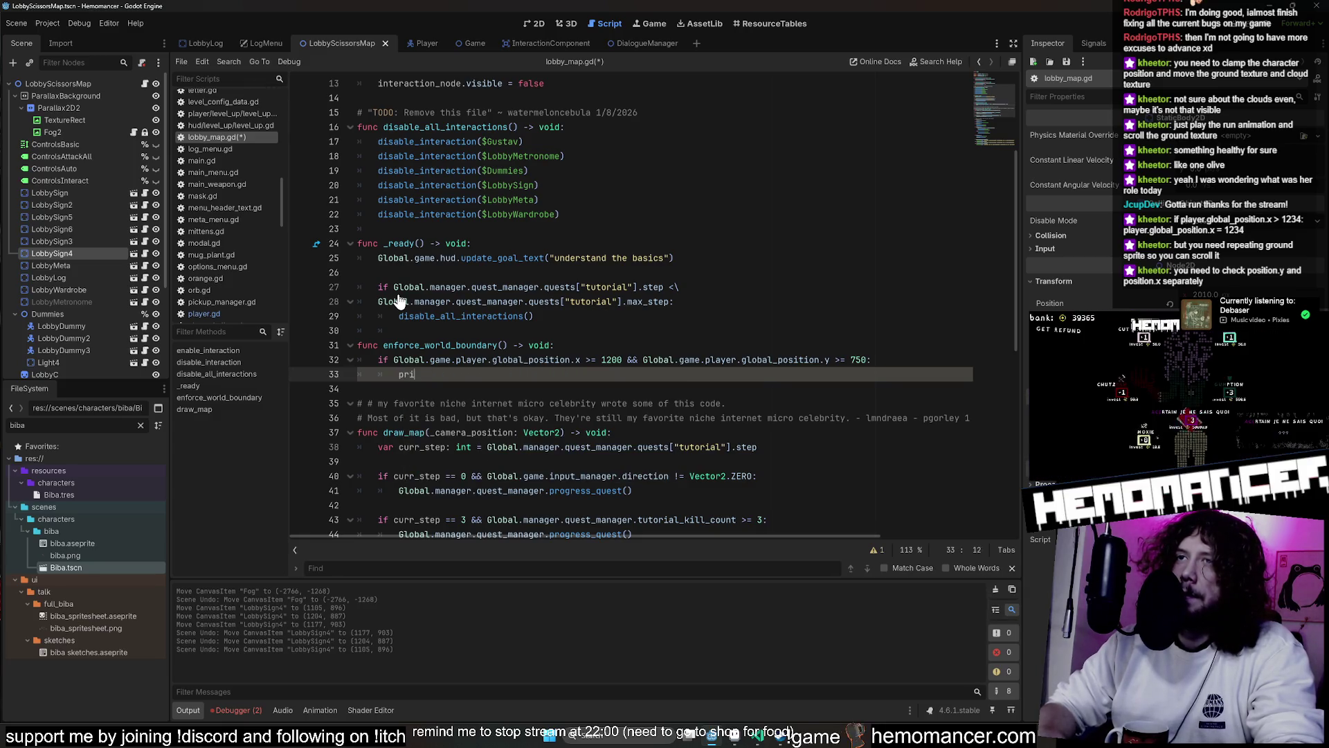
pyautogui.write('nt("HELLO')
pyautogui.hotkey('ctrl', 's')
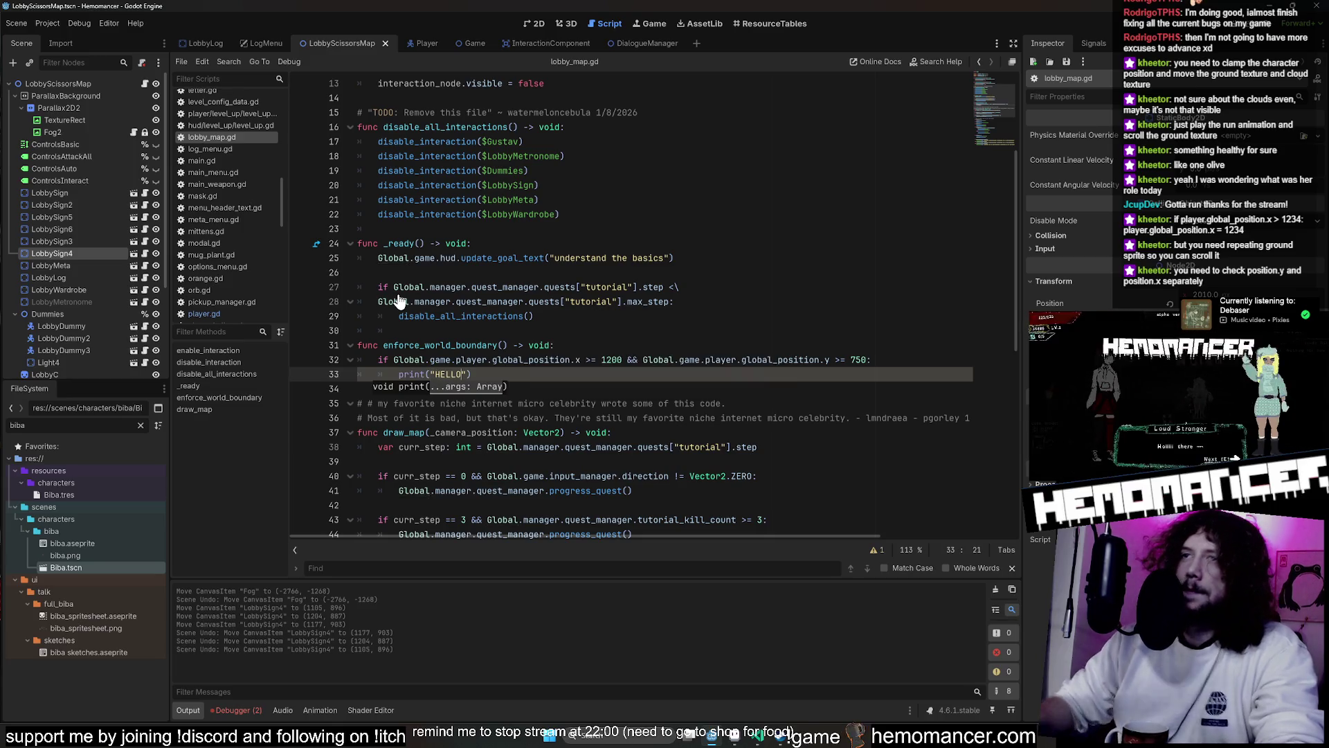
# Select the enforce_world_boundary() name and scroll through the surrounding code
pyautogui.moveTo(509, 345); pyautogui.dragTo(383, 345)
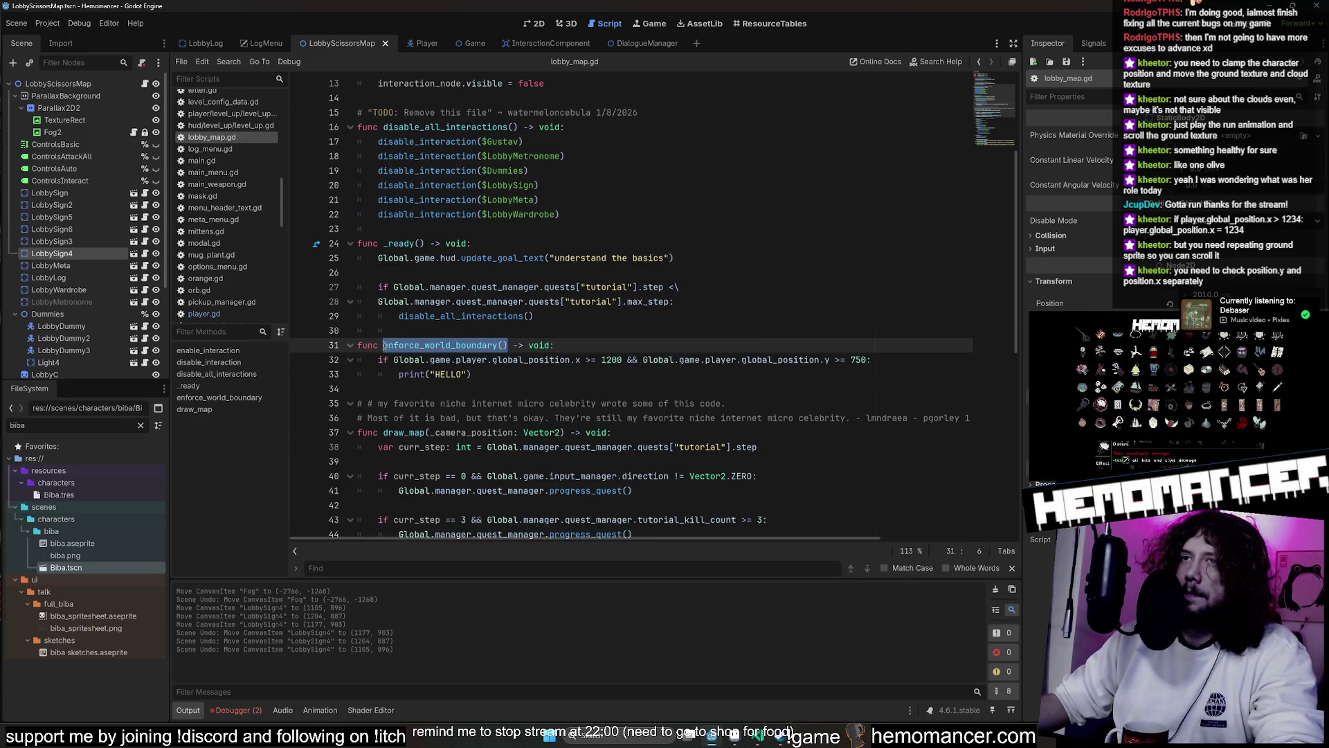
pyautogui.scroll(4, 610, 229)
pyautogui.scroll(-12, 595, 232)
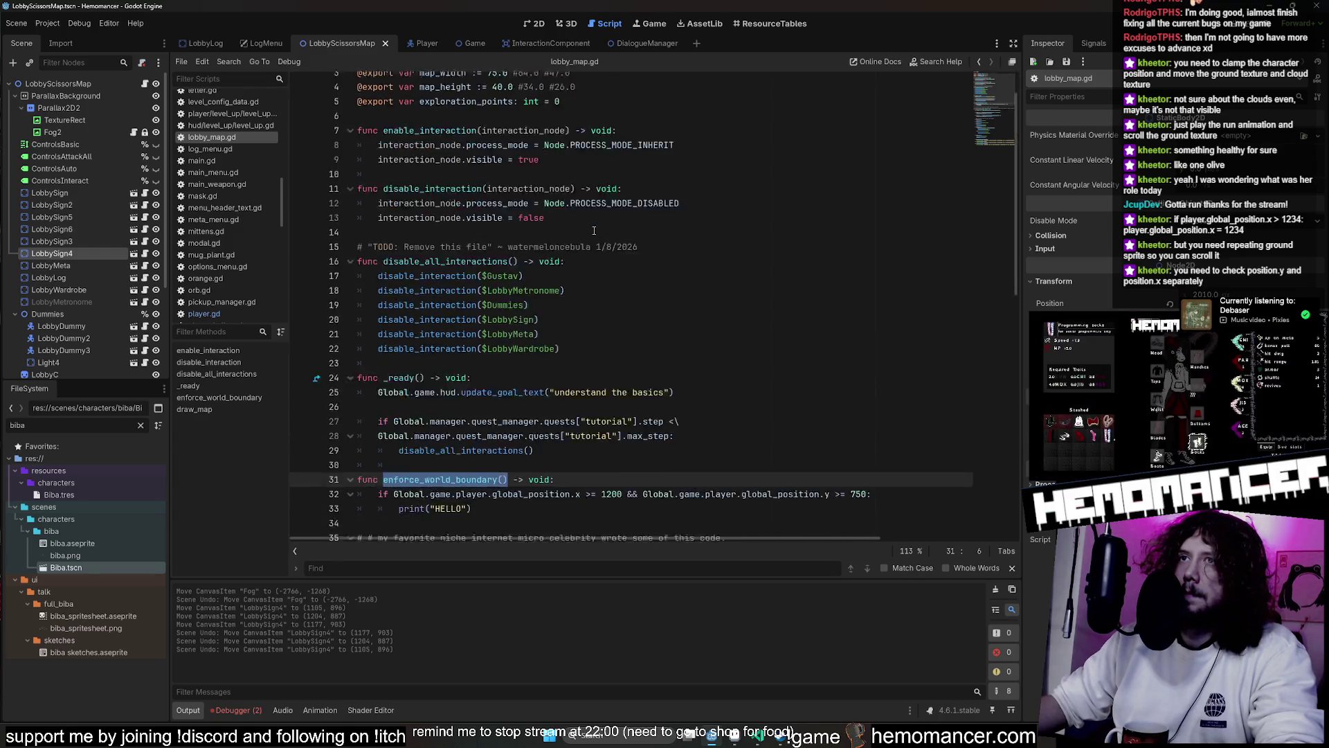
pyautogui.scroll(4, 594, 226)
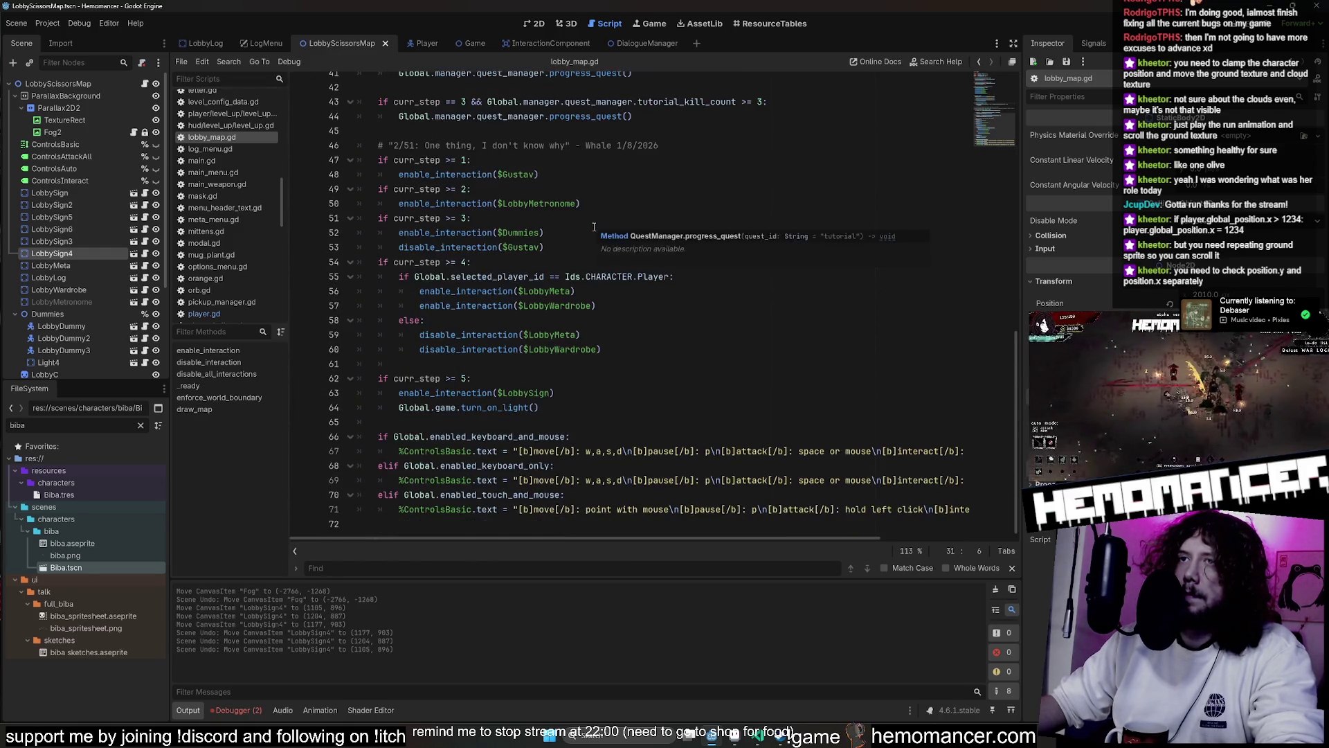
pyautogui.scroll(-3, 594, 226)
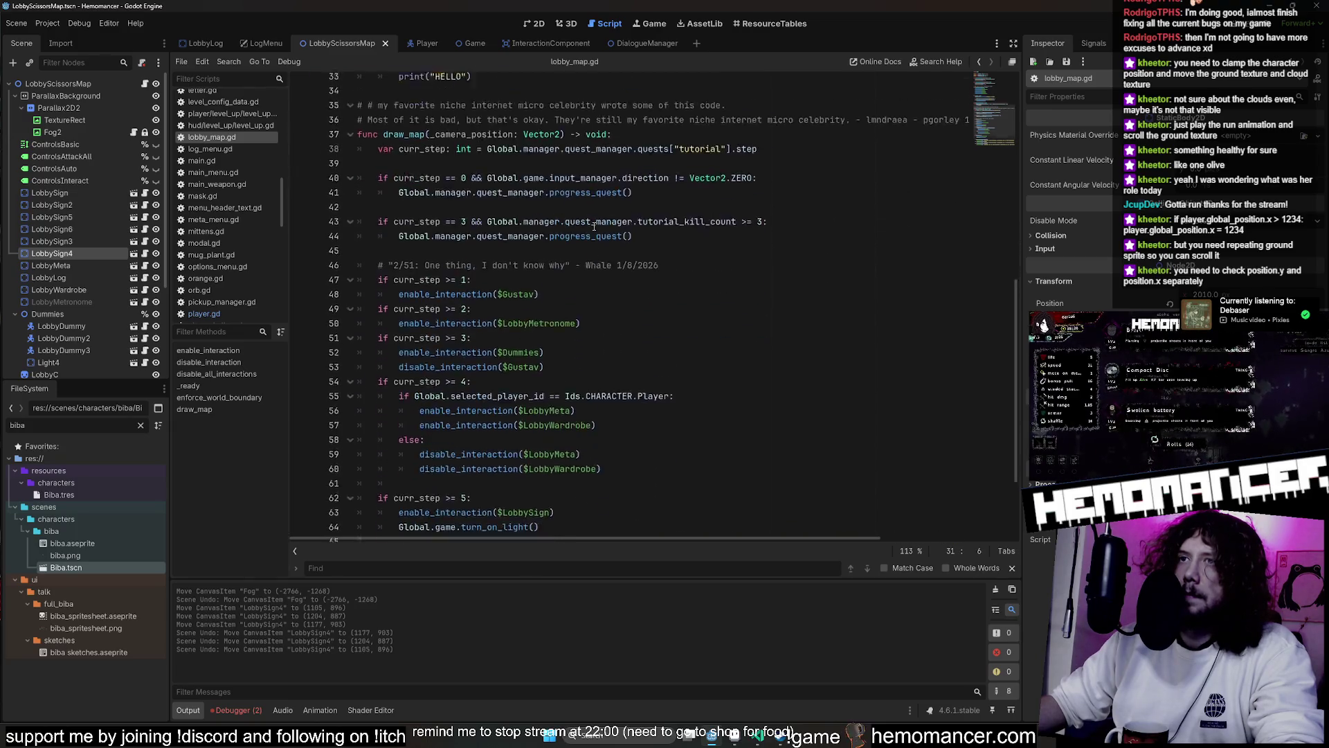
pyautogui.scroll(10, 582, 229)
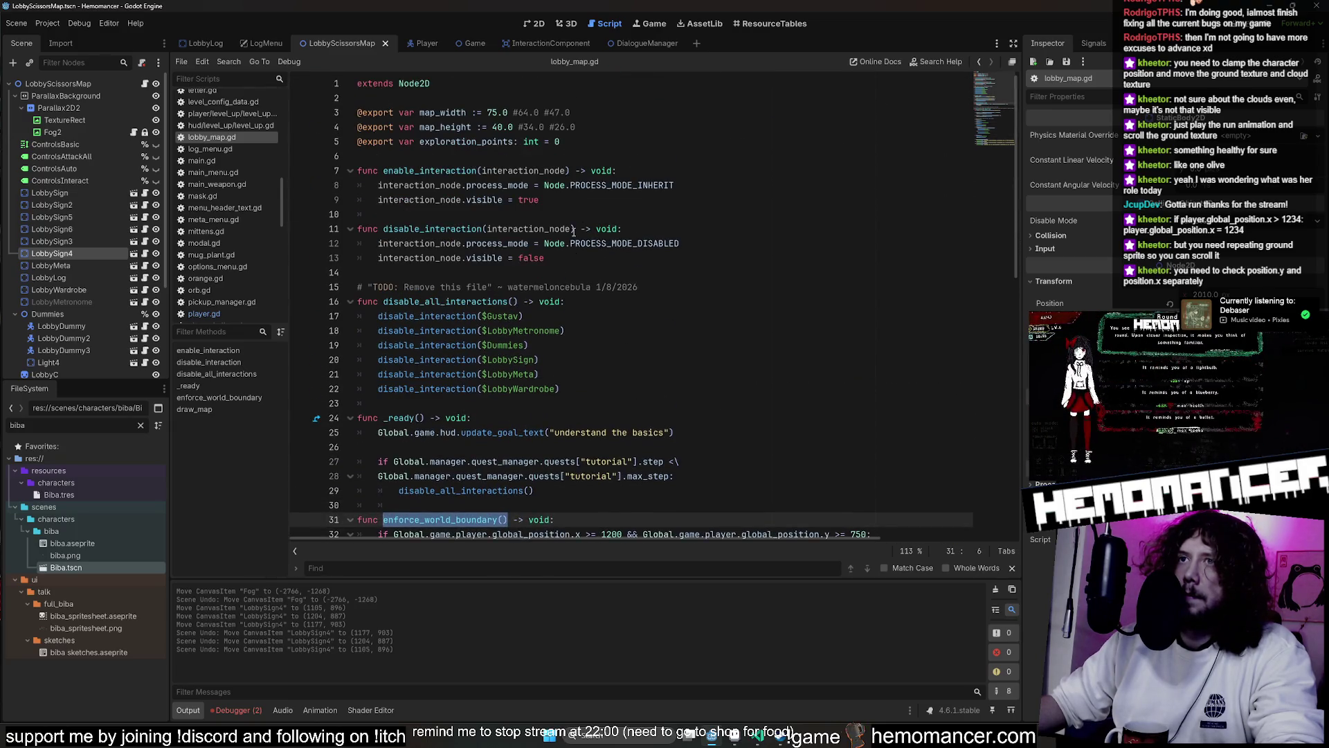
pyautogui.scroll(-4, 574, 232)
# Above enforce_world_boundary, write the header func _process(_delta: float) -> void:
pyautogui.click(581, 322)
pyautogui.press('Return')
pyautogui.press('Return')
pyautogui.write('func _pr')
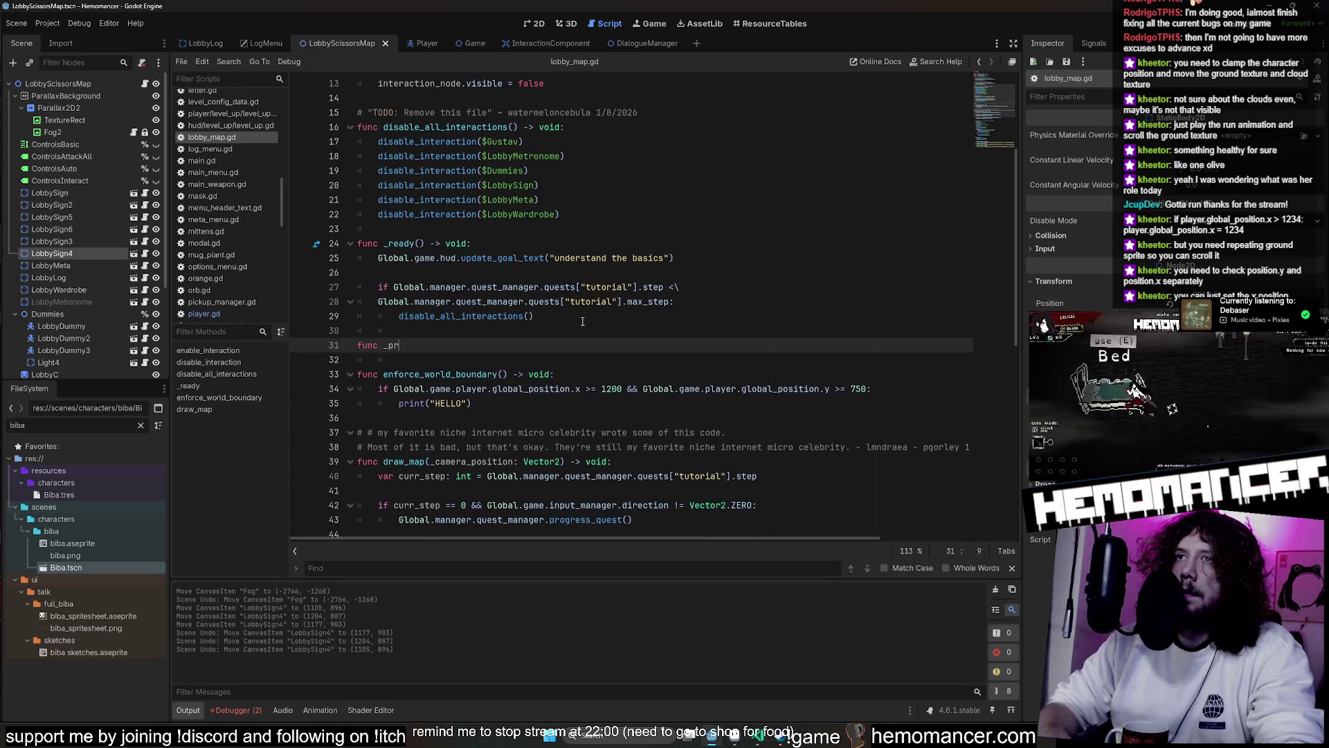
pyautogui.write('ocess')
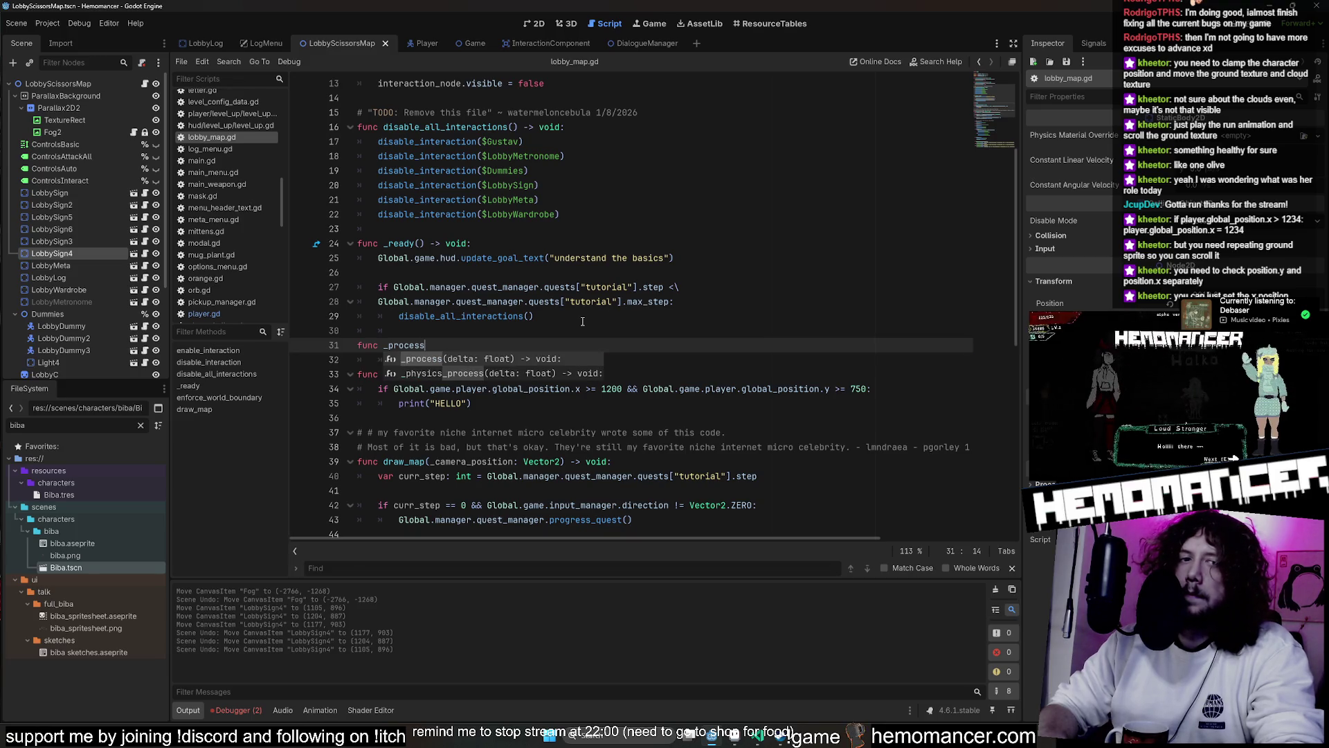
pyautogui.write('() -')
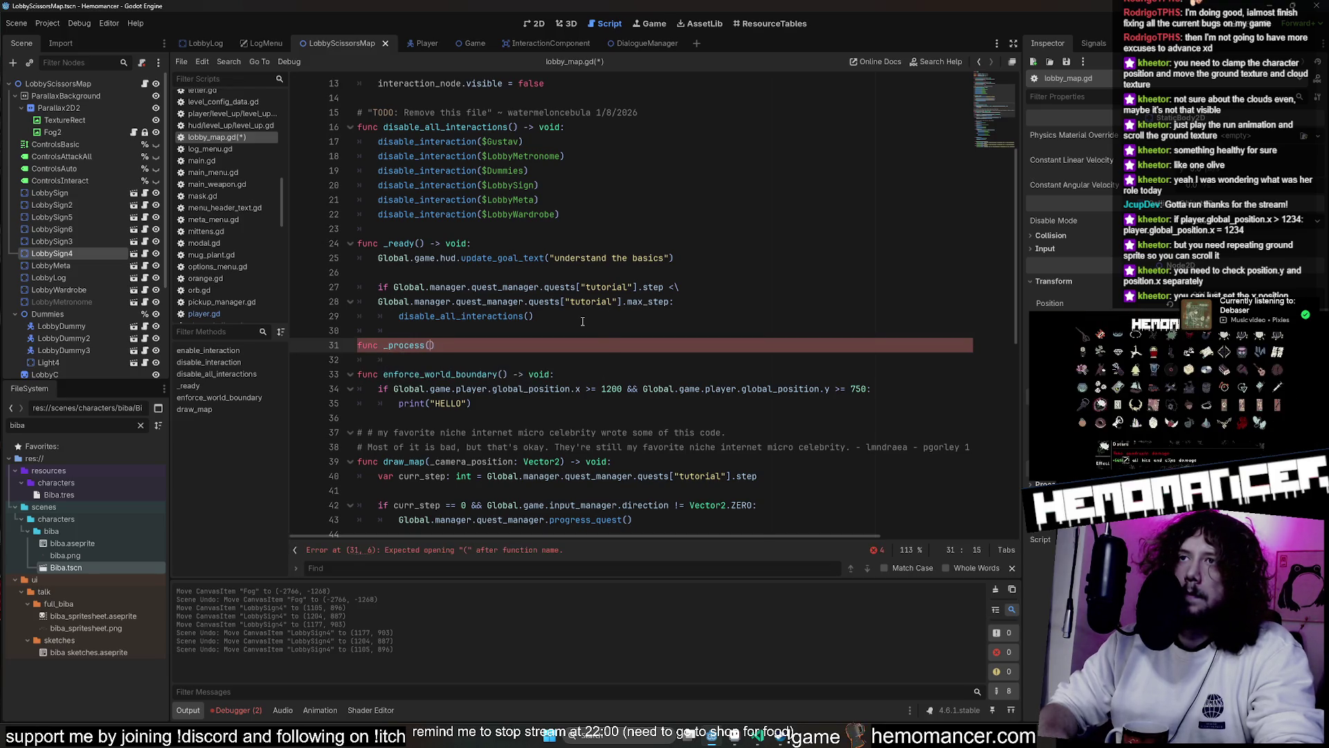
pyautogui.press('BackSpace')
pyautogui.press('BackSpace')
pyautogui.write('void:')
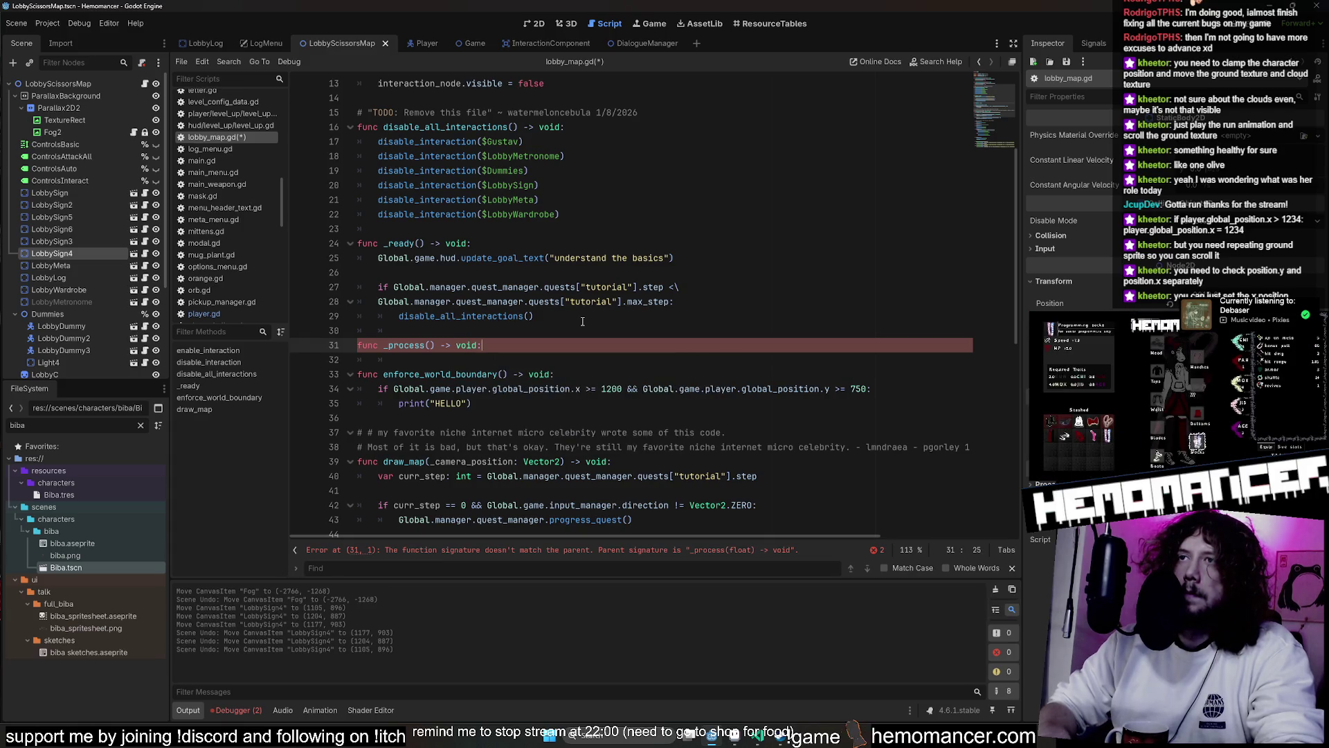
pyautogui.press('Return')
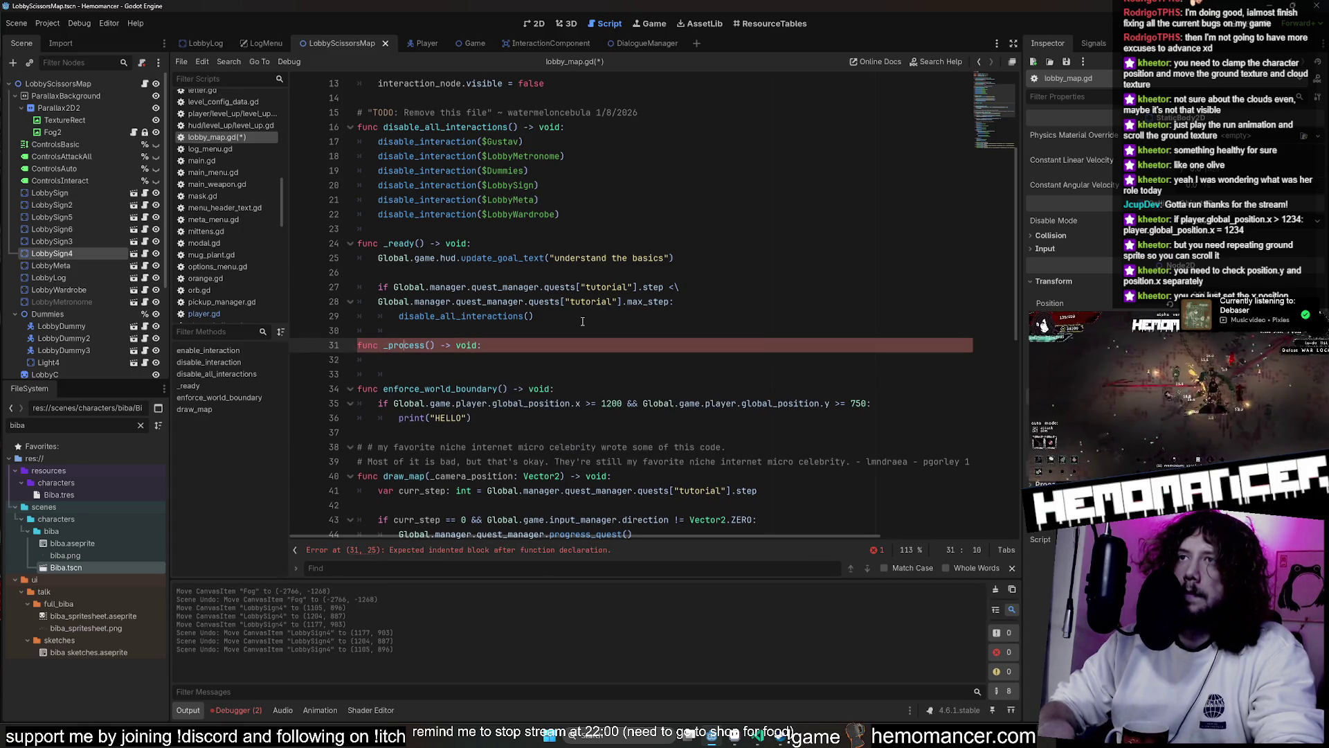
pyautogui.write('_de')
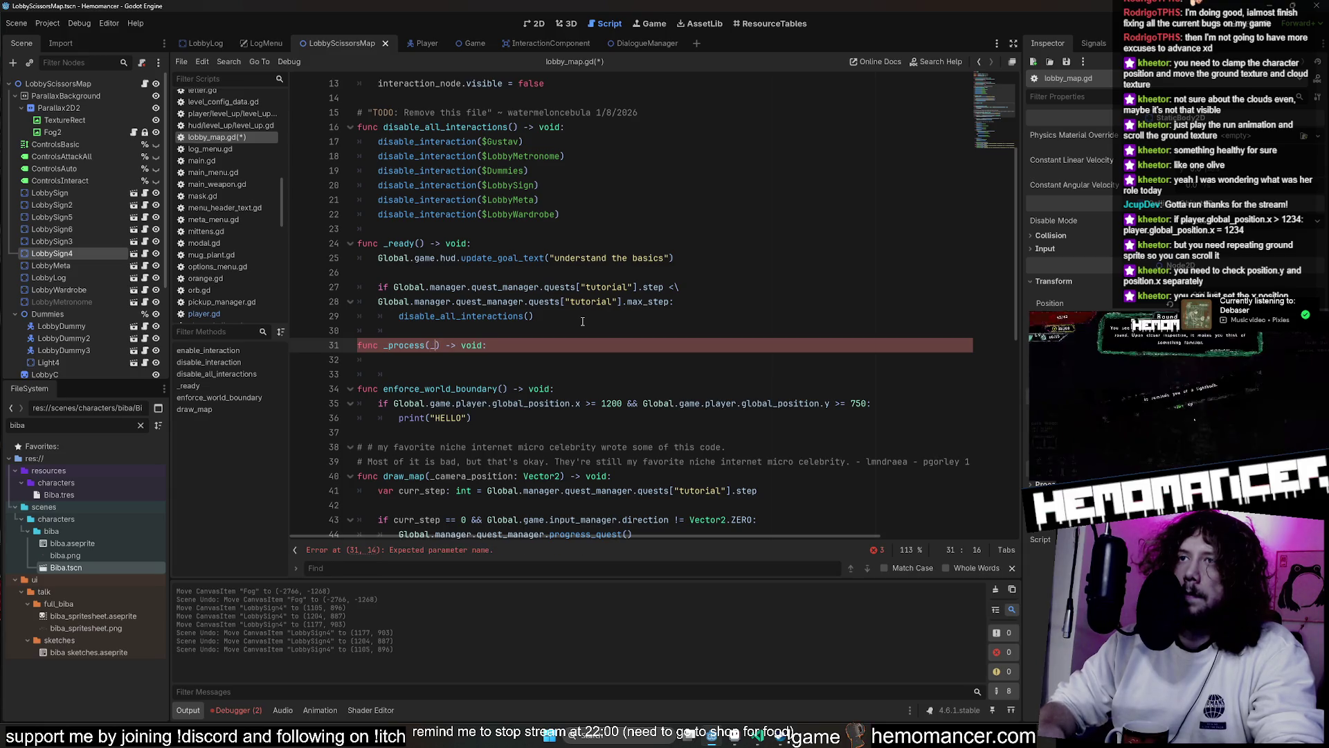
pyautogui.write('lta: float')
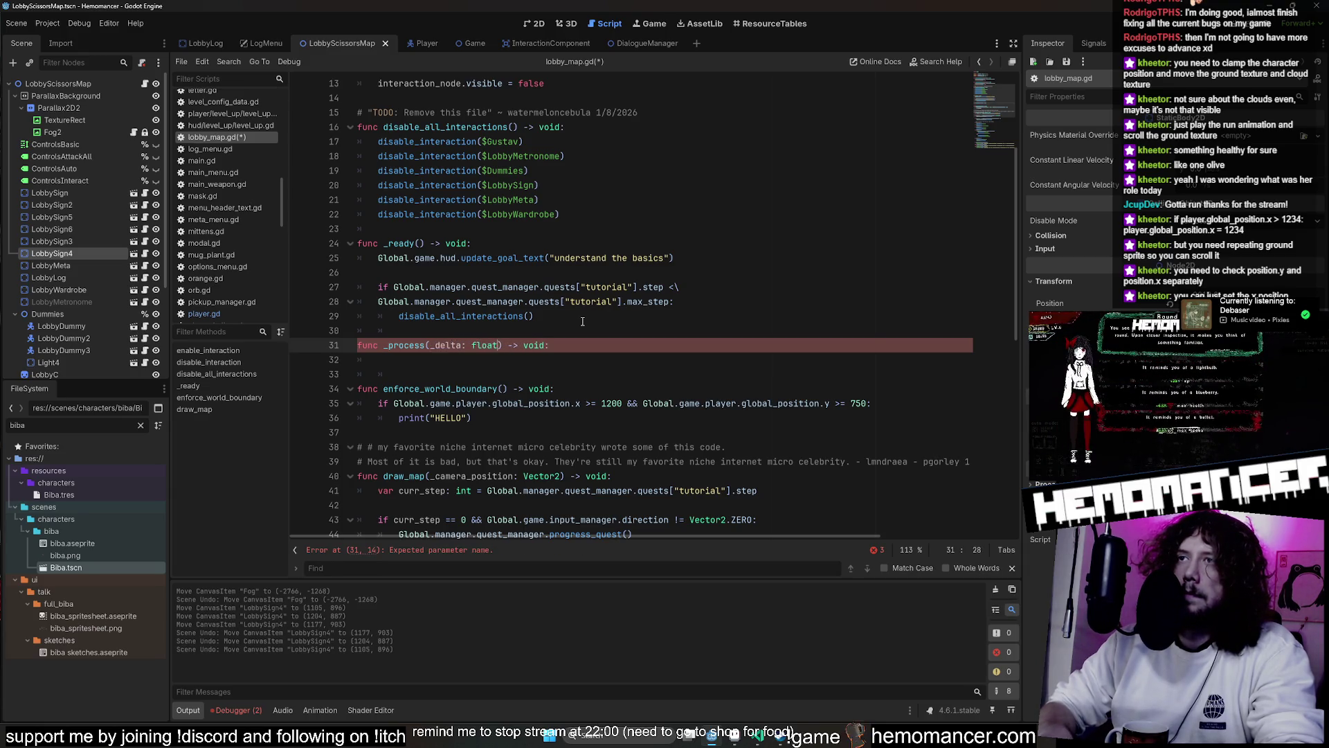
# Copy enforce_world_boundary() into the _process body and save the script
pyautogui.click(583, 321)
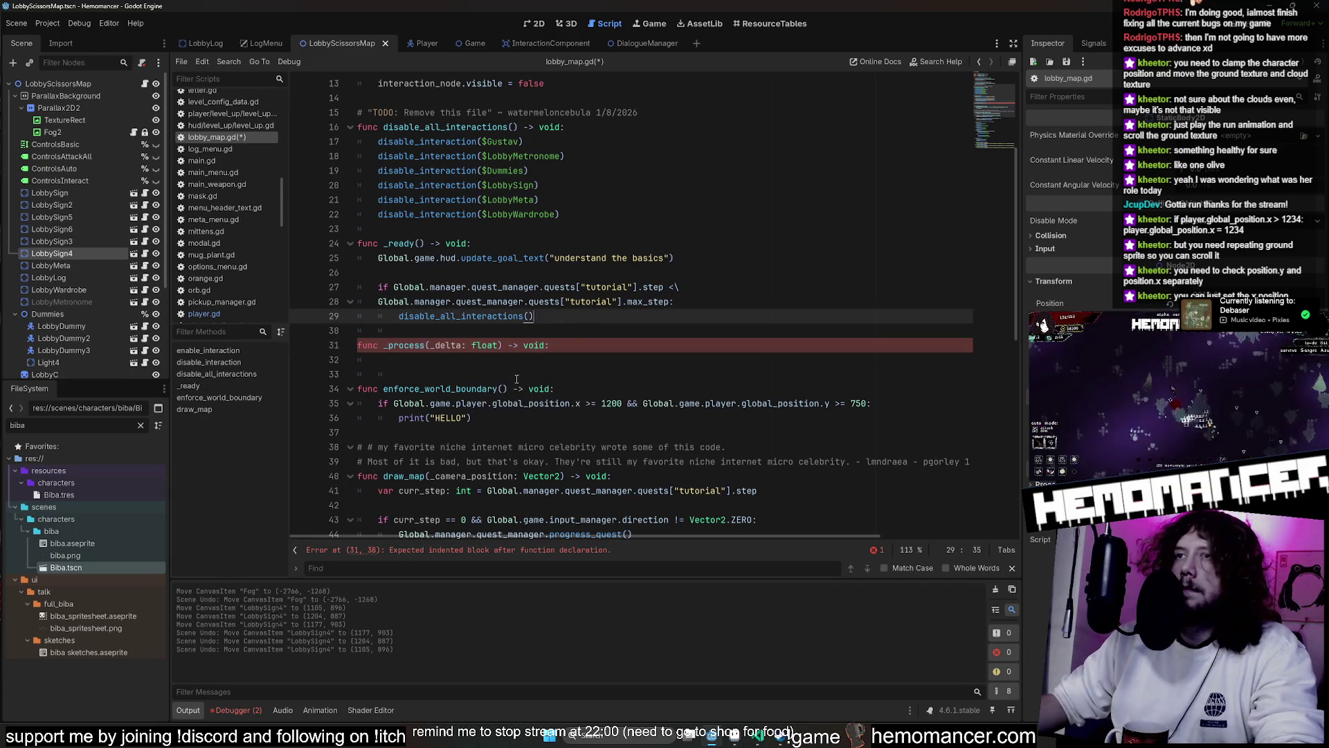
pyautogui.moveTo(511, 389); pyautogui.dragTo(387, 388)
pyautogui.hotkey('ctrl', 'c')
pyautogui.click(565, 360)
pyautogui.hotkey('ctrl', 'v')
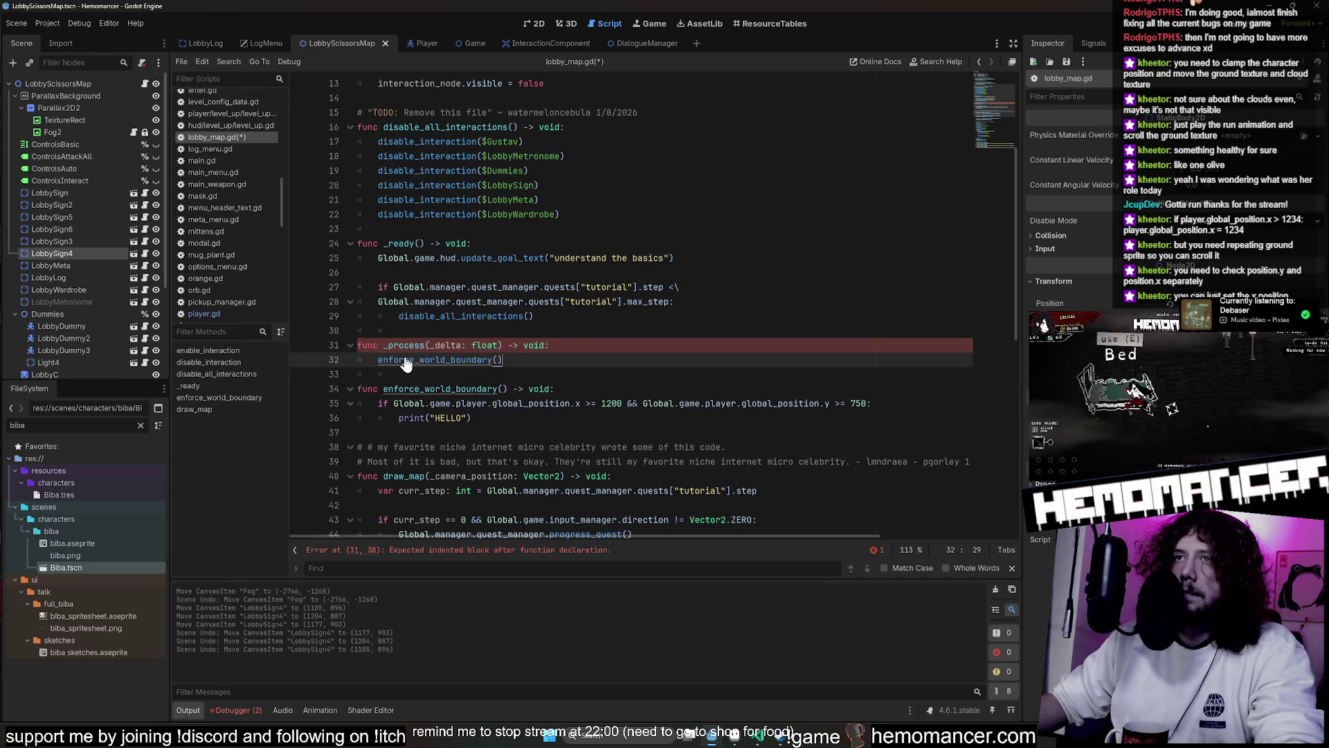
pyautogui.hotkey('ctrl', 's')
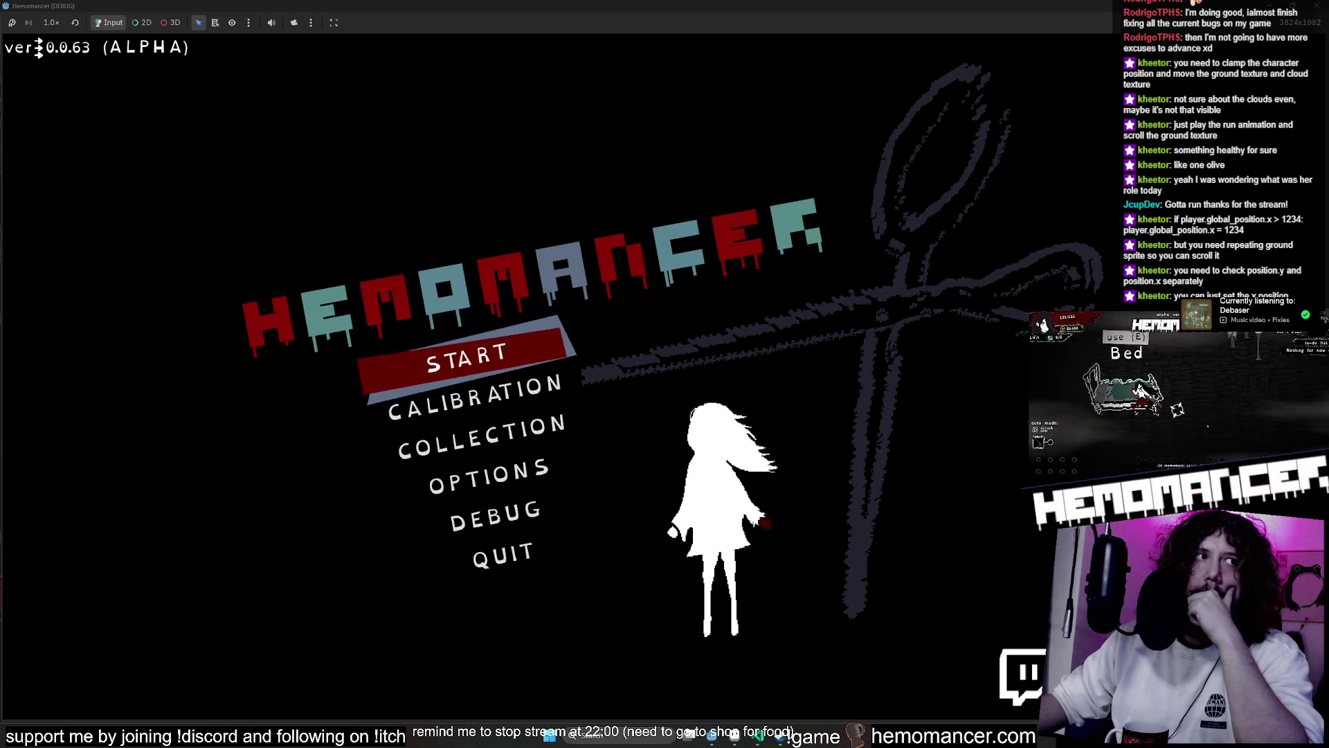
# Start the game from the main menu and enlarge its window over the editor
pyautogui.click(483, 368)
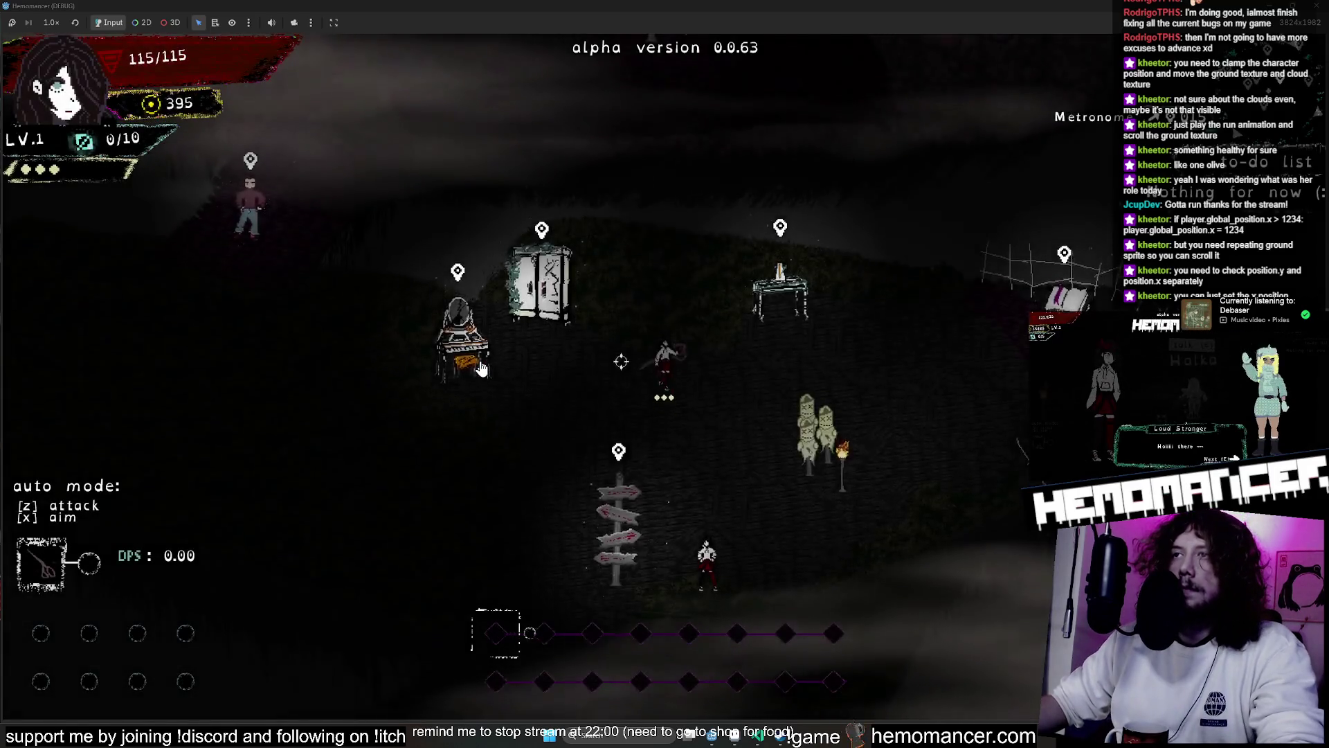
pyautogui.press('F11')
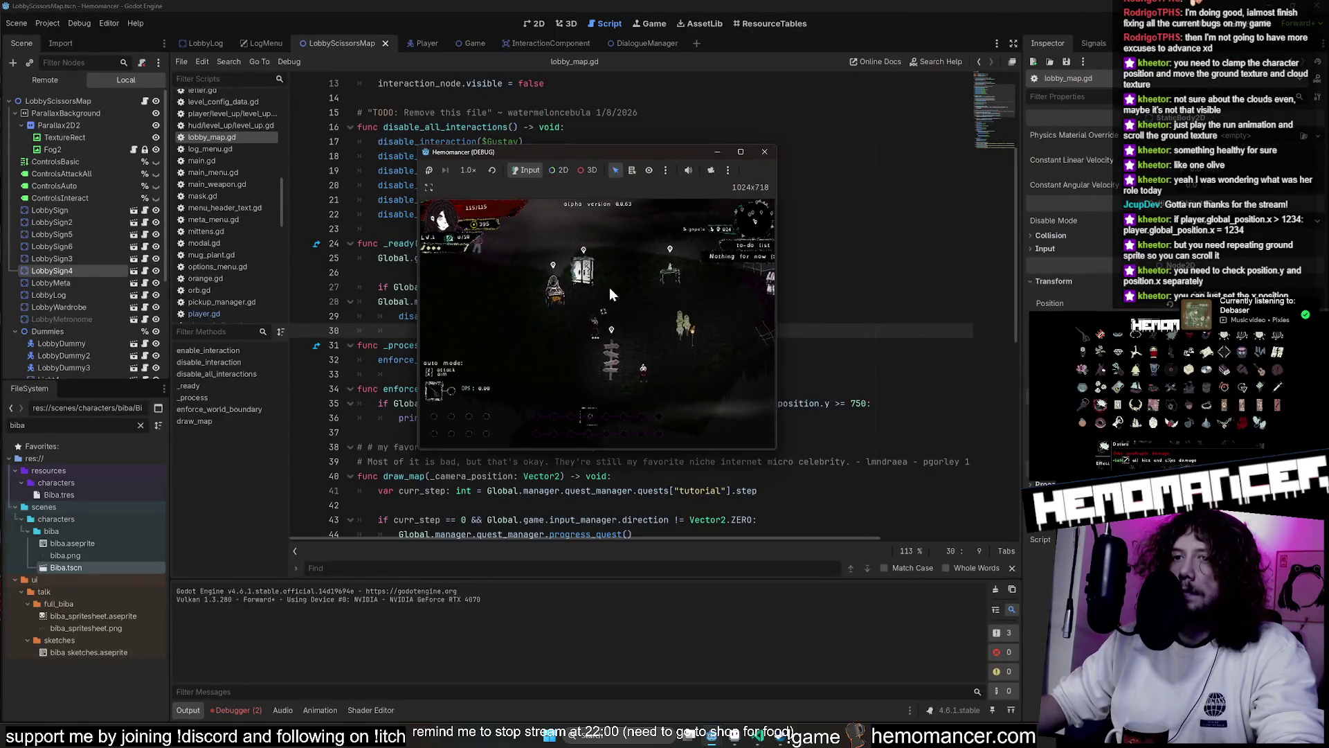
pyautogui.moveTo(775, 448); pyautogui.dragTo(983, 566)
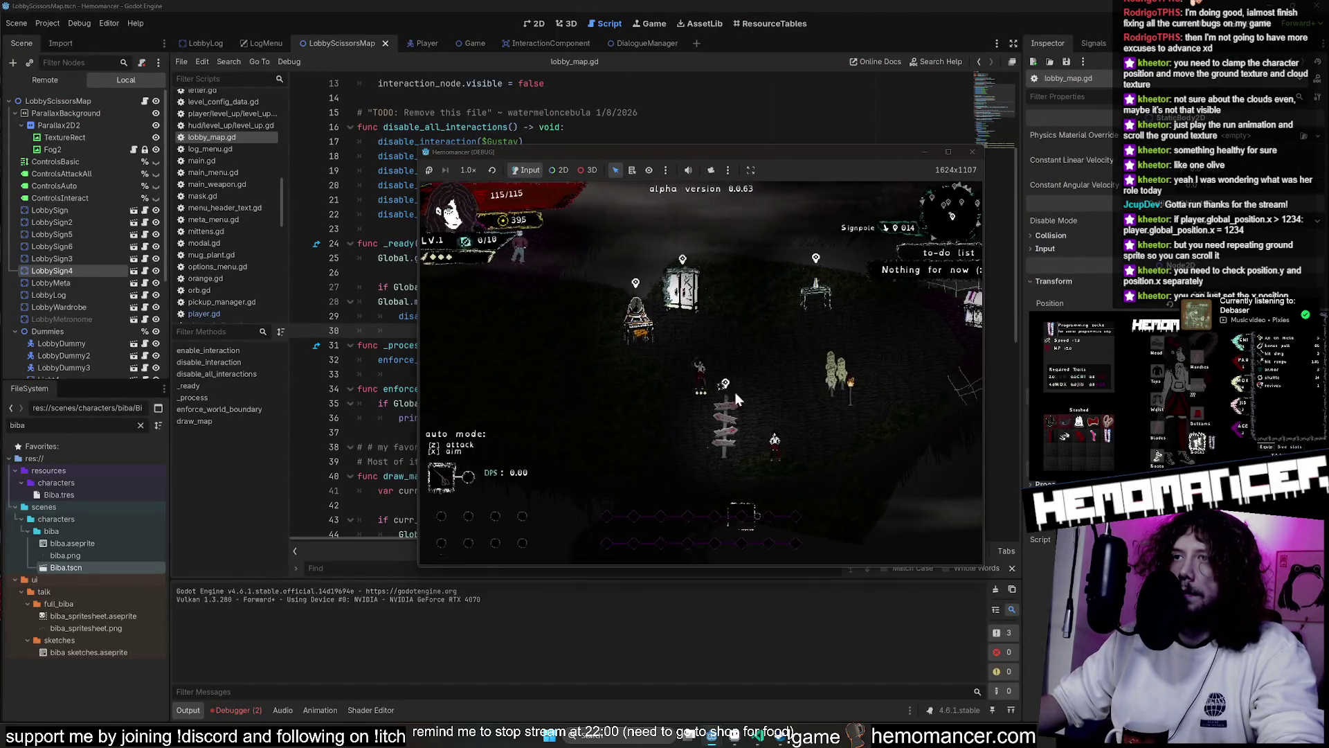
pyautogui.moveTo(423, 140); pyautogui.dragTo(271, 44)
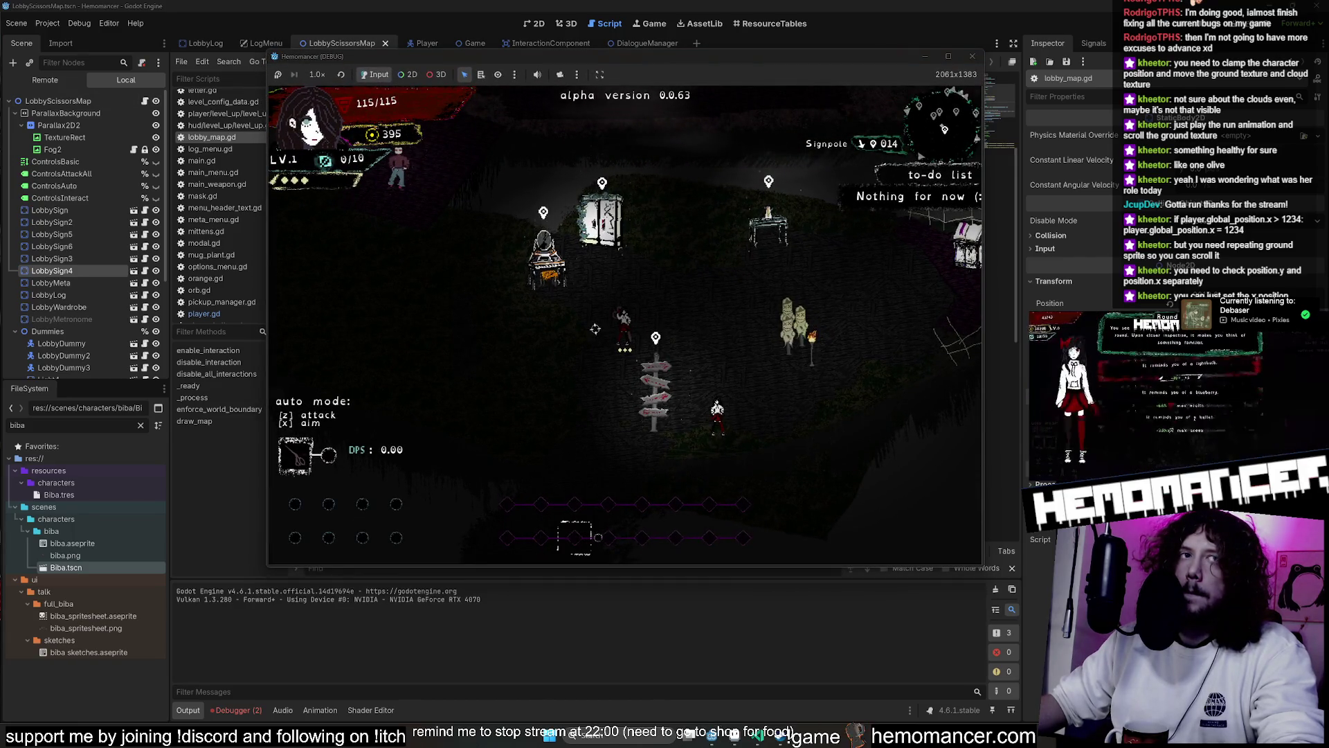
# Walk the player right past the 1200 x limit to trigger the HELLO boundary print
pyautogui.press('s')
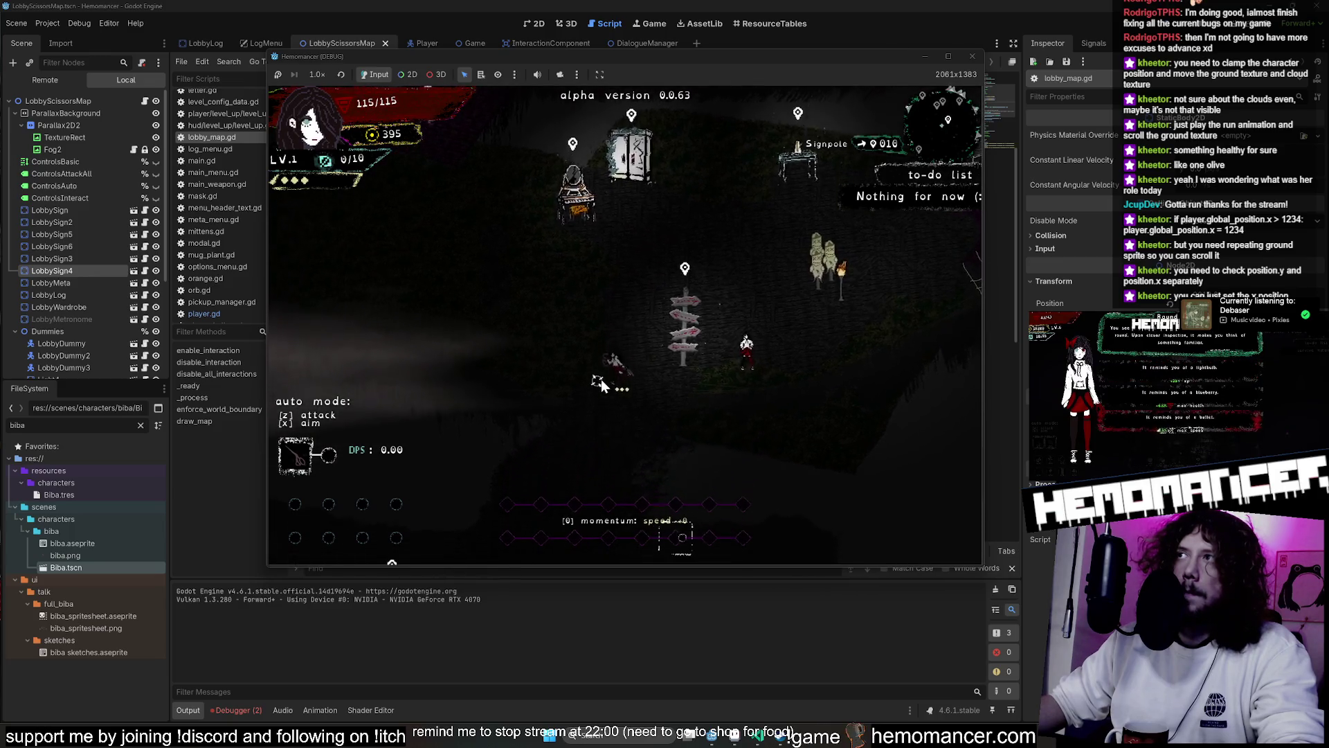
pyautogui.press('w')
pyautogui.press('d')
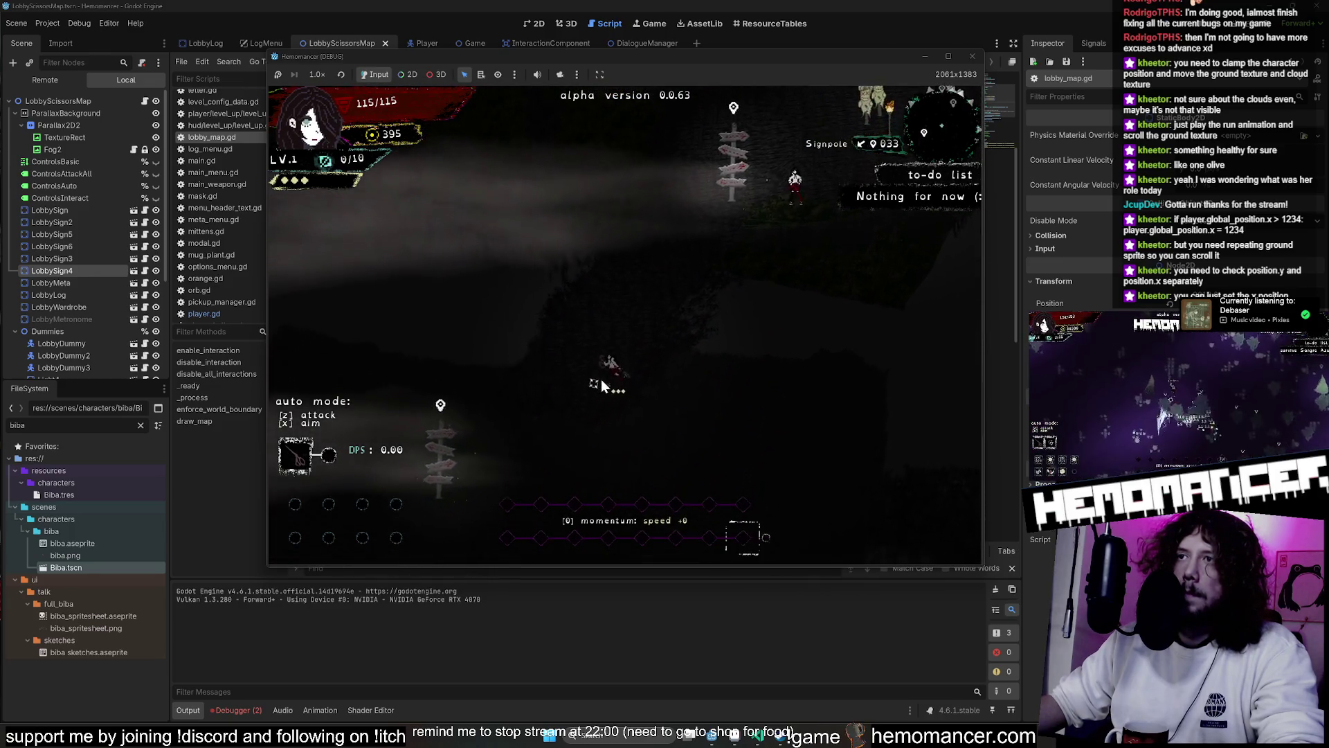
pyautogui.press('s')
pyautogui.press('d')
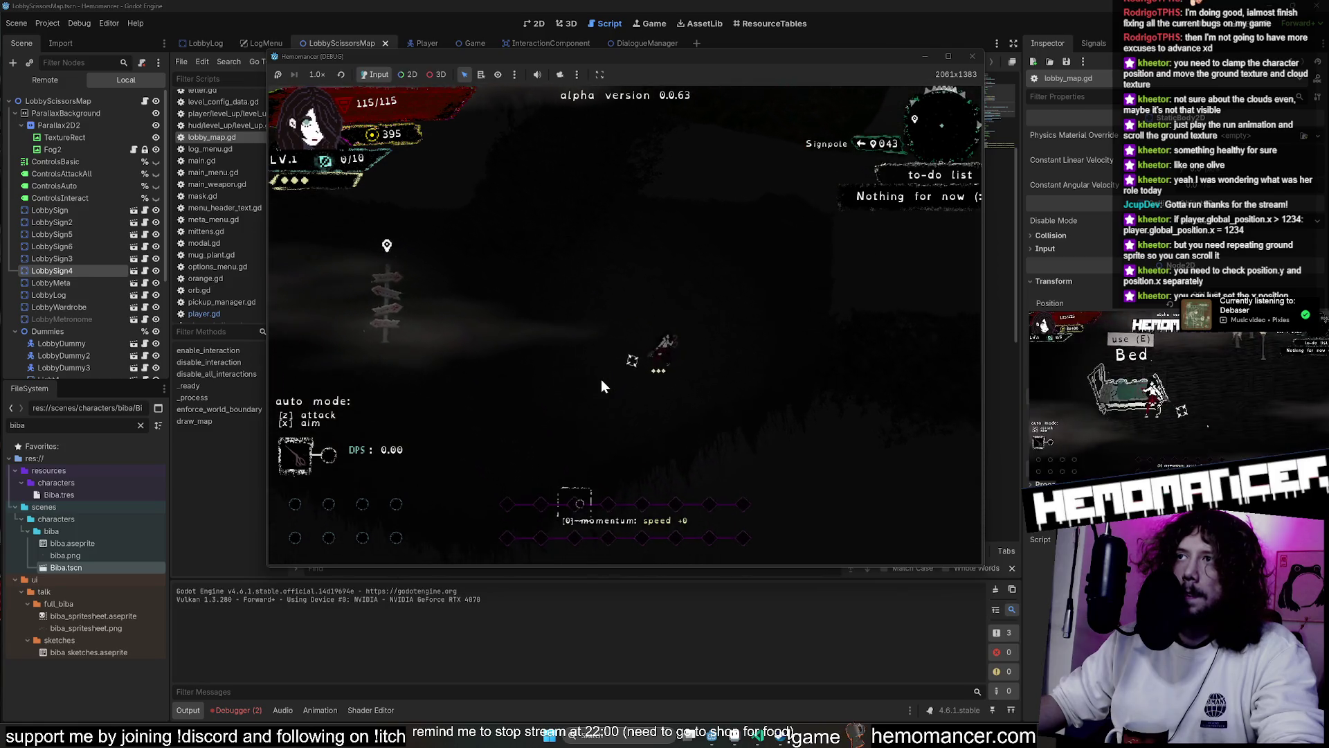
pyautogui.press('d')
pyautogui.press('s')
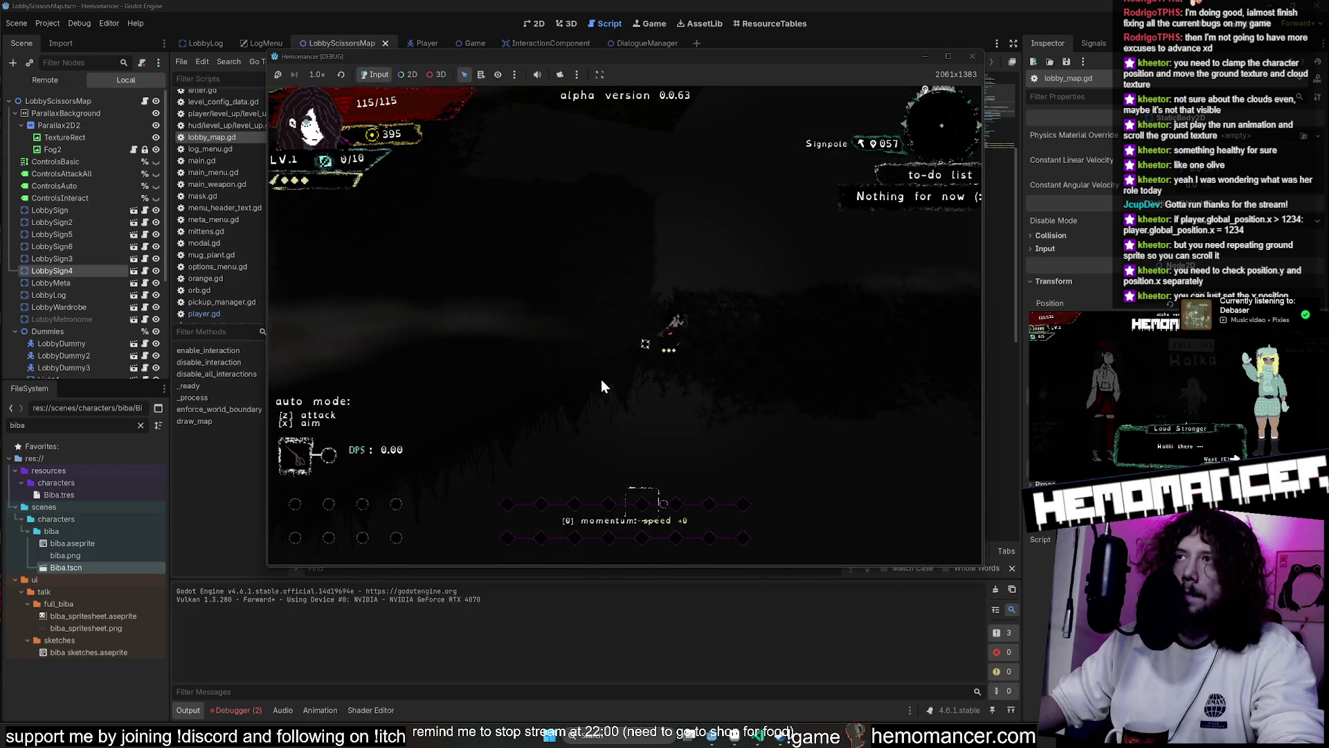
pyautogui.press('d')
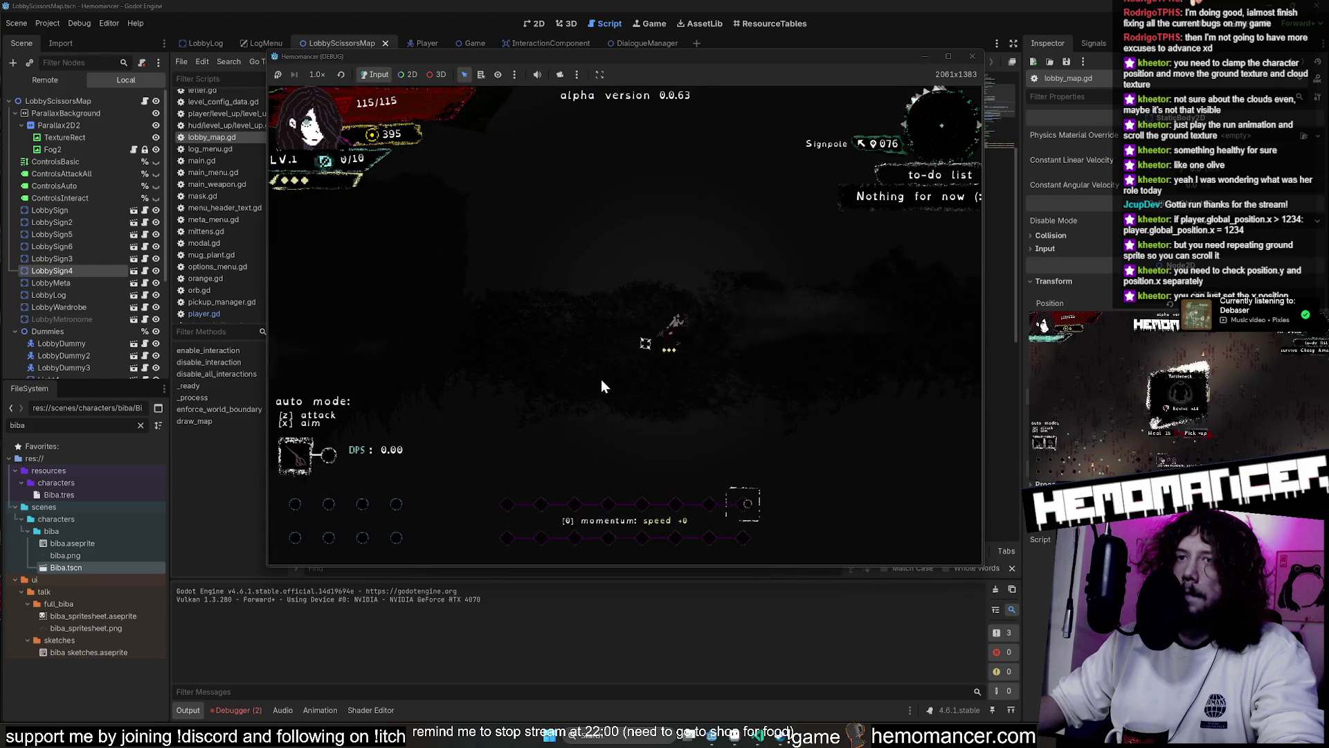
pyautogui.press('d')
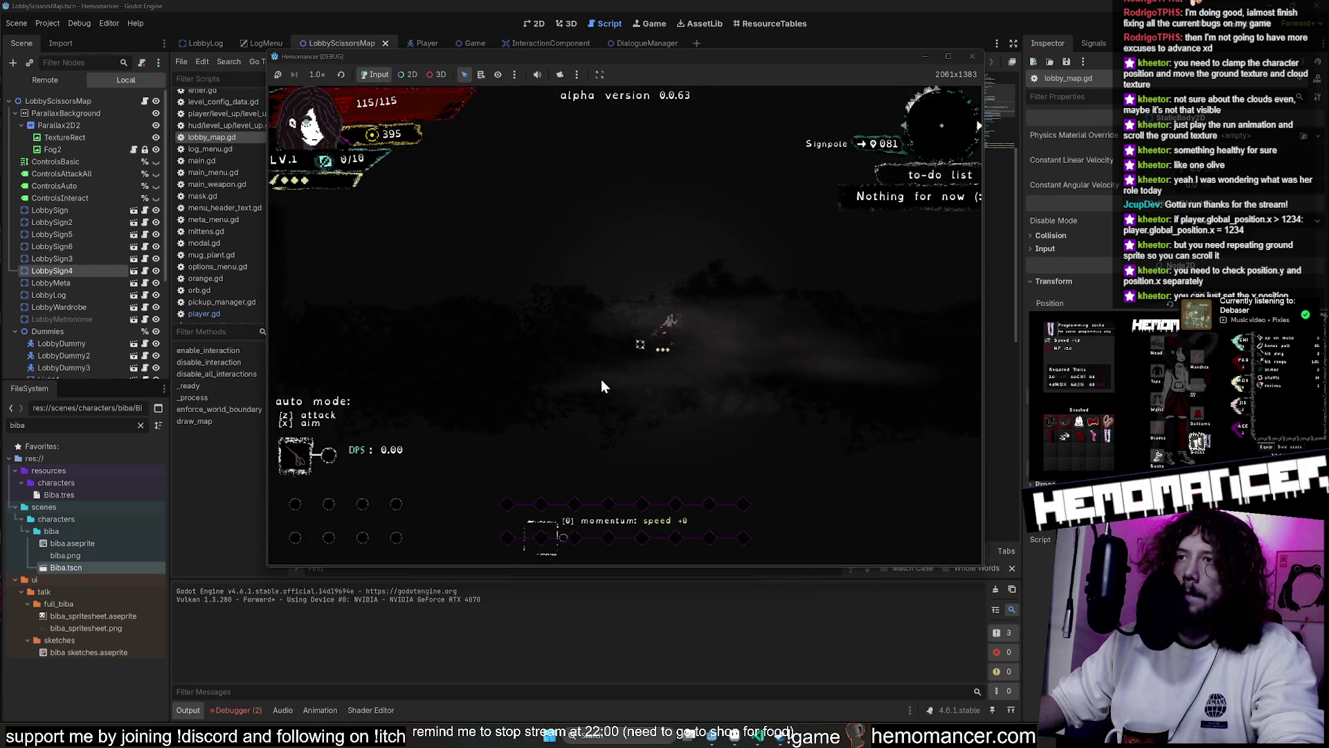
# Walk the character around the lobby trees and signpole, then stop the run
pyautogui.press('a')
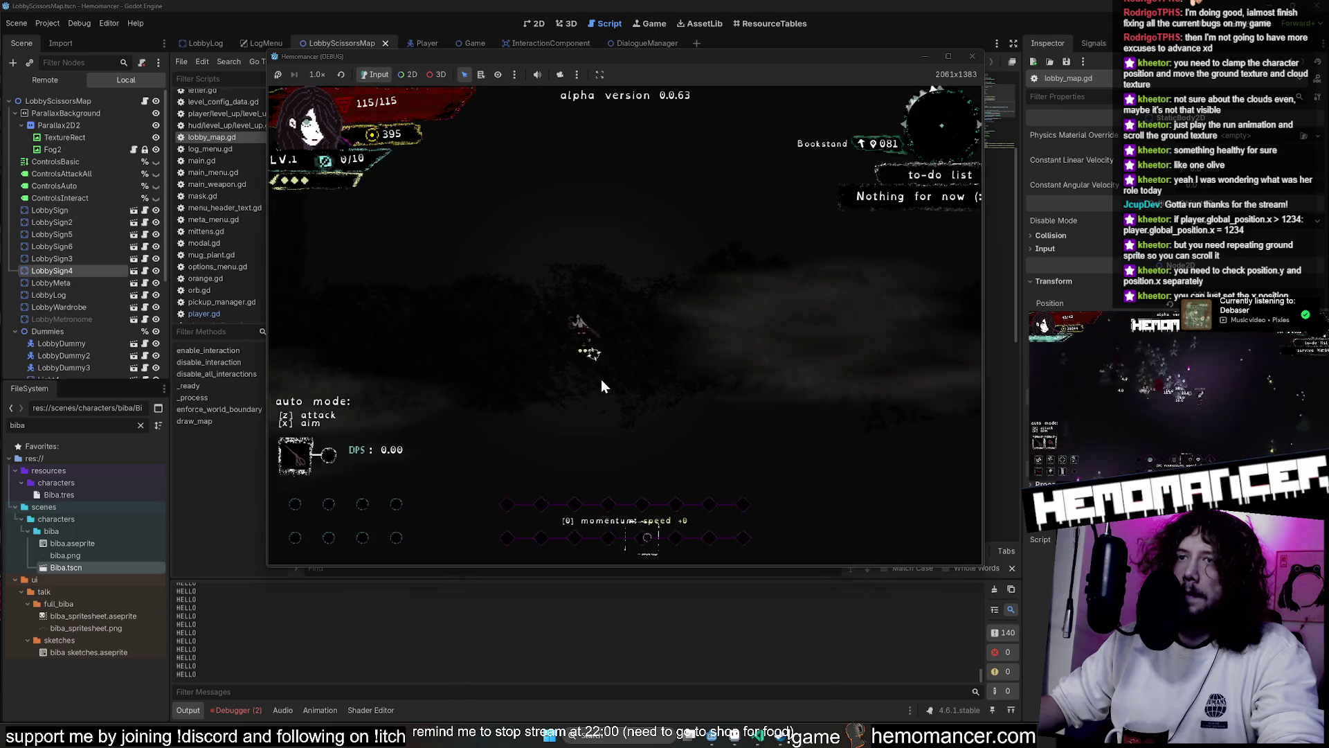
pyautogui.press('d')
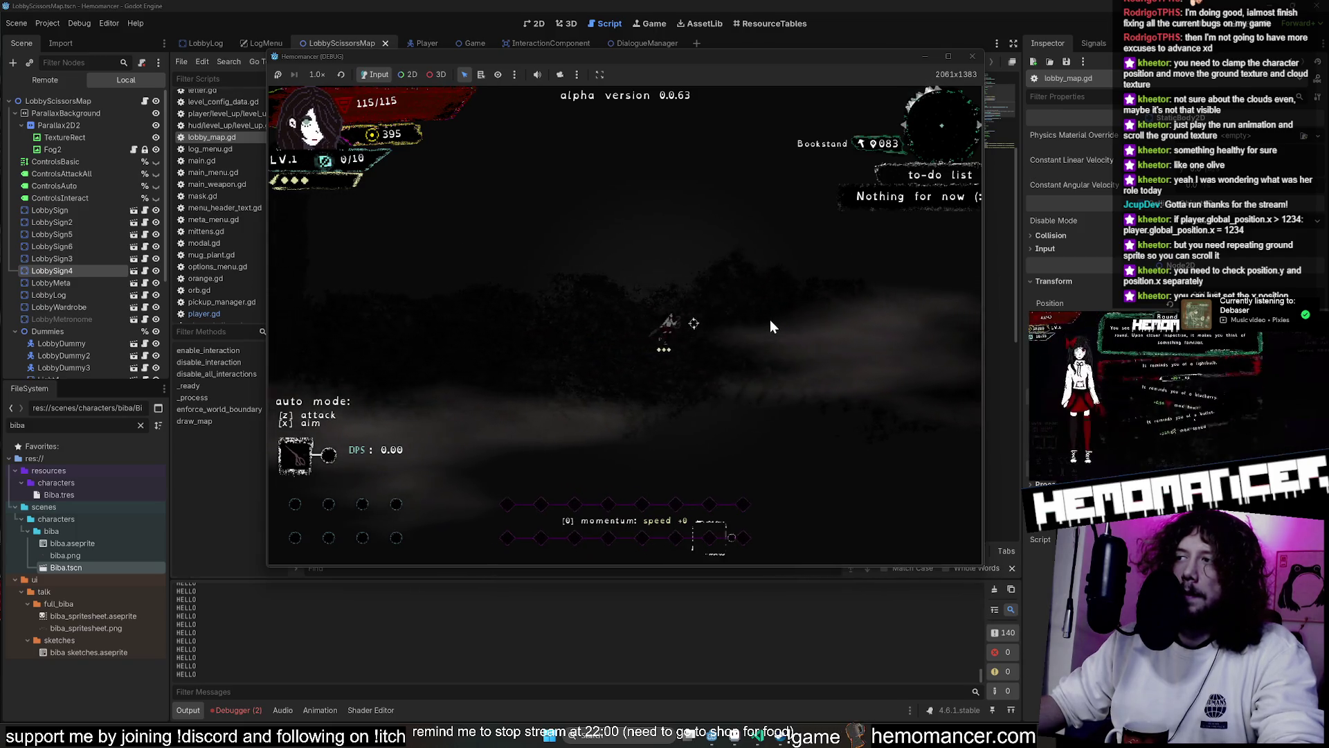
pyautogui.press('a')
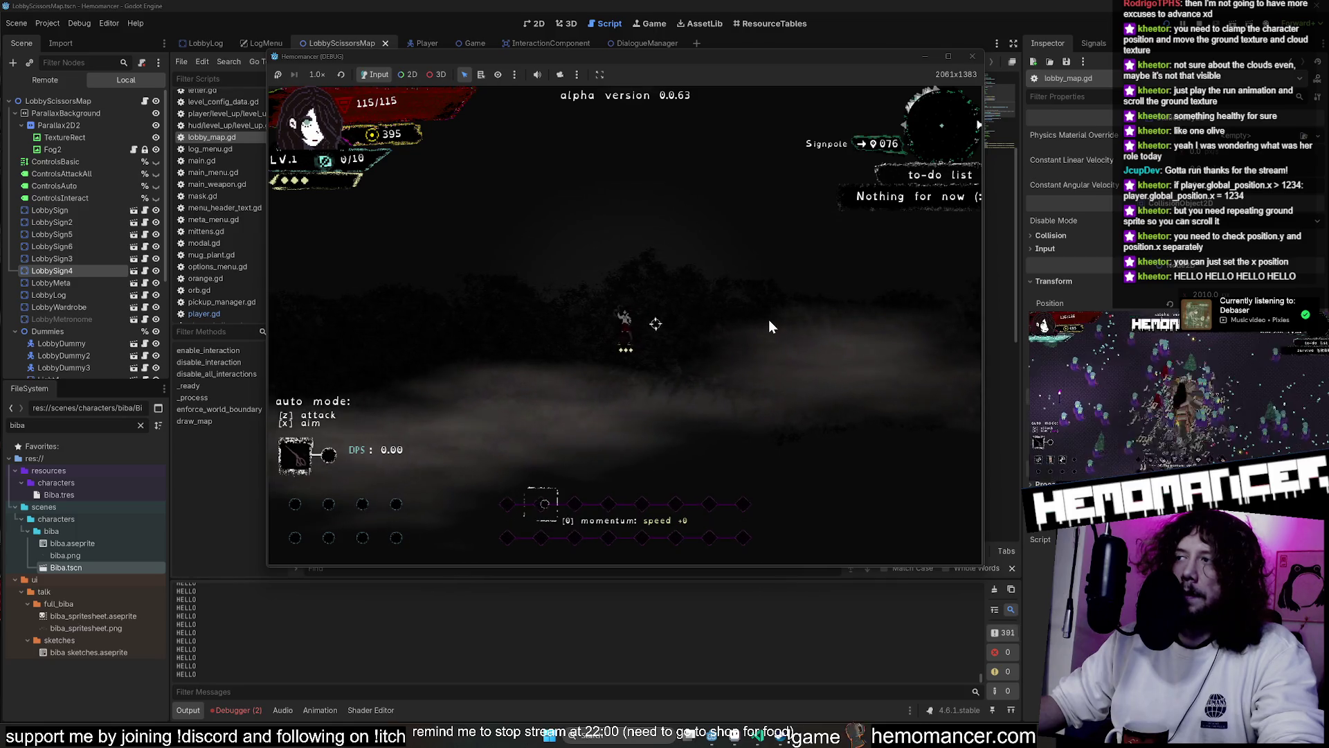
pyautogui.press('w')
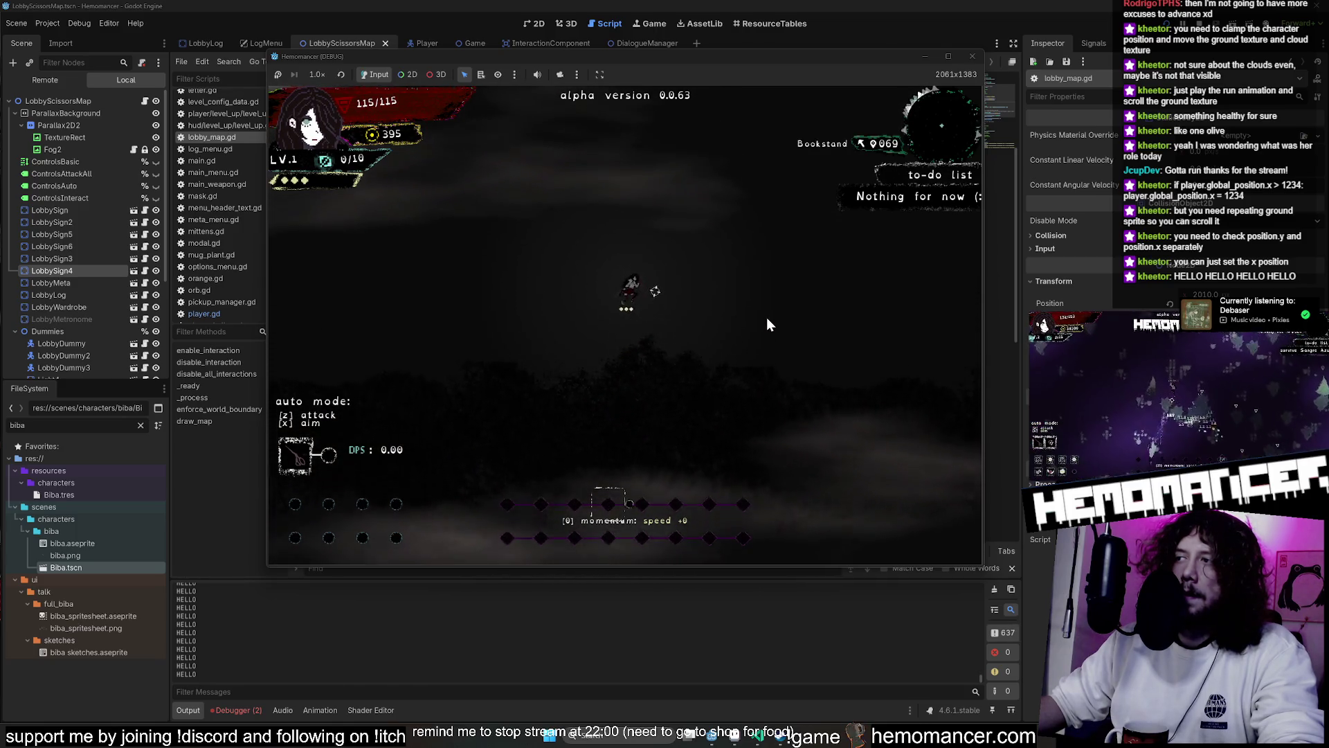
pyautogui.press('s')
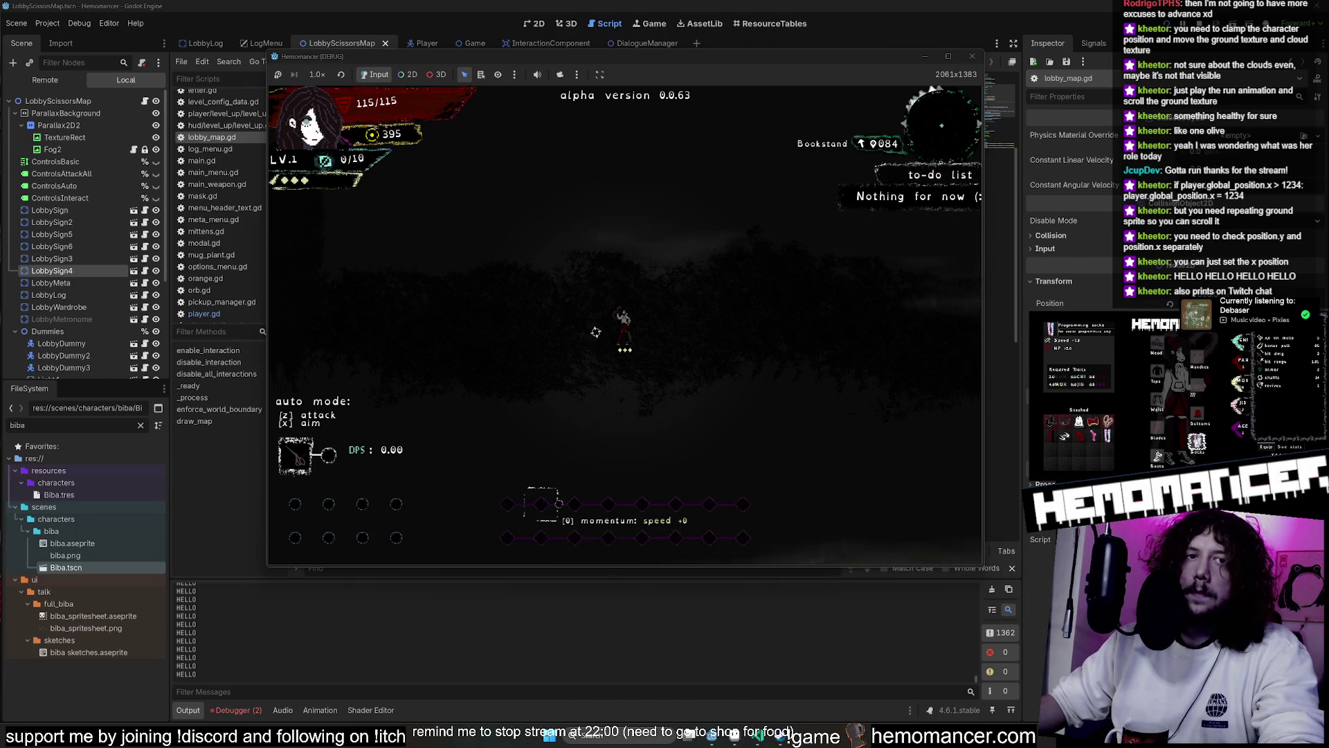
pyautogui.press('Left')
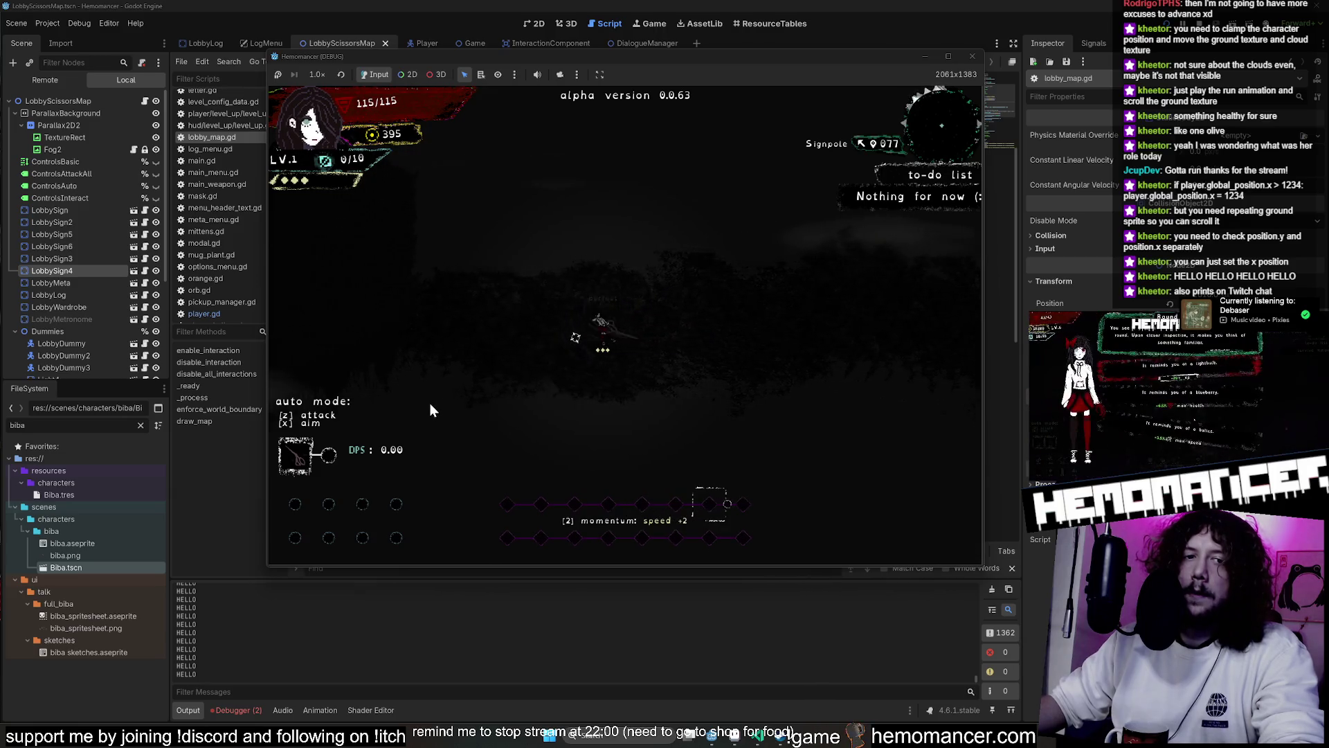
pyautogui.press('Left')
pyautogui.press('Right')
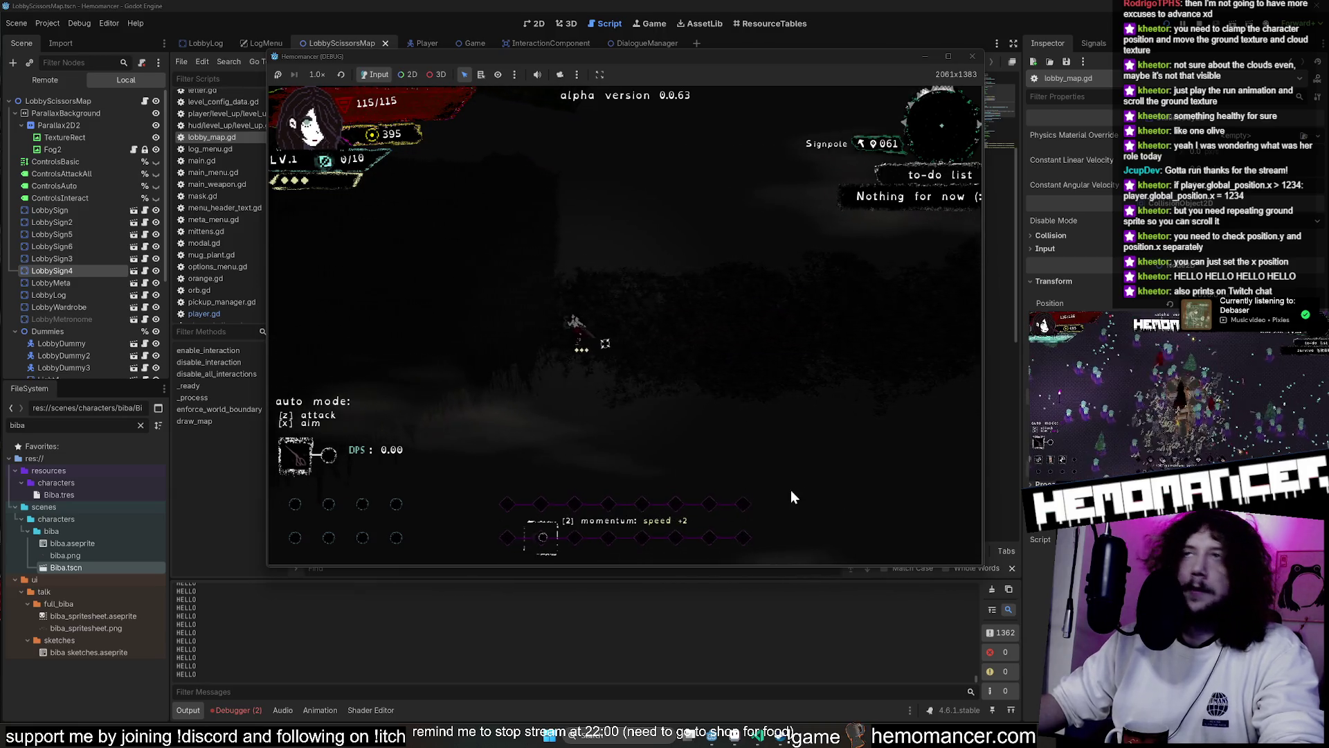
pyautogui.click(974, 58)
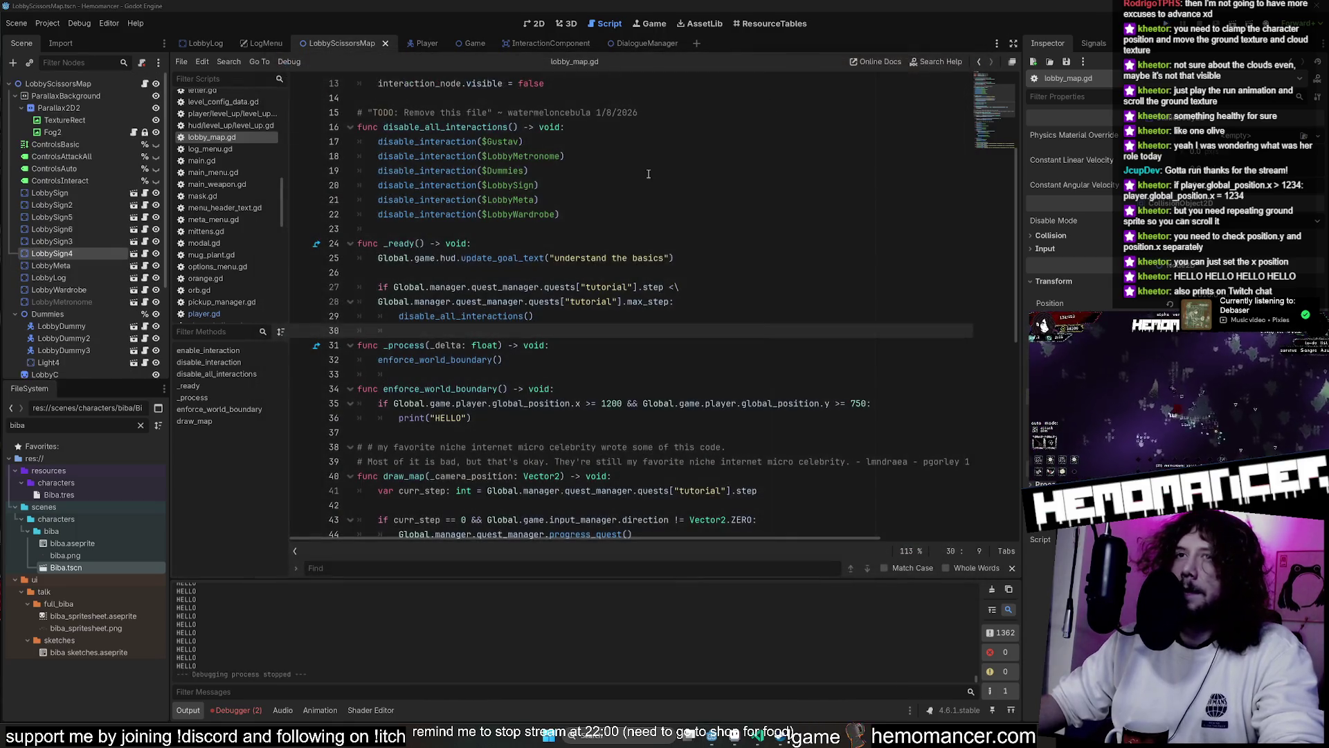
# Replace the HELLO print on line 36 with an assignment to the player's global_position, and save
pyautogui.moveTo(486, 418)
pyautogui.mouseDown()
pyautogui.moveTo(399, 420)
pyautogui.moveTo(393, 403)
pyautogui.moveTo(467, 419)
pyautogui.mouseUp()
pyautogui.click(571, 403)
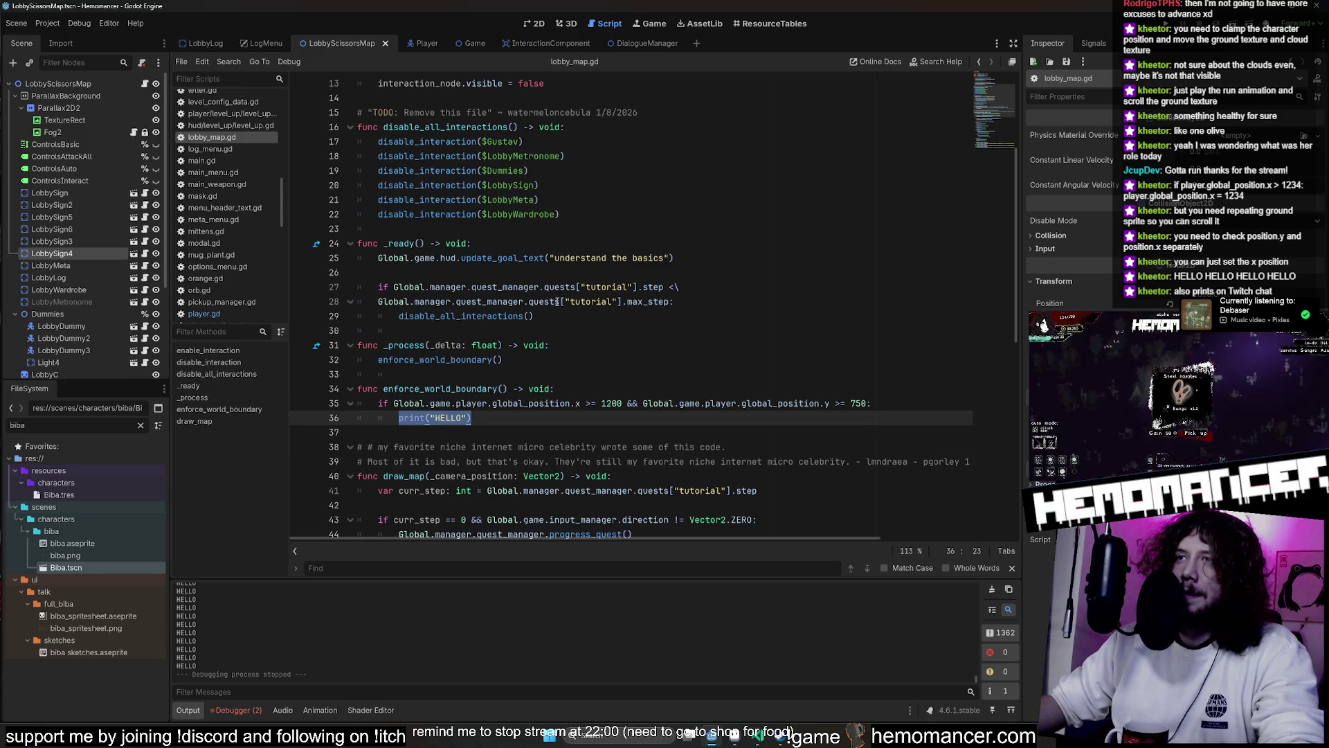
pyautogui.scroll(-2, 558, 297)
pyautogui.write('Global.game.player.global_position')
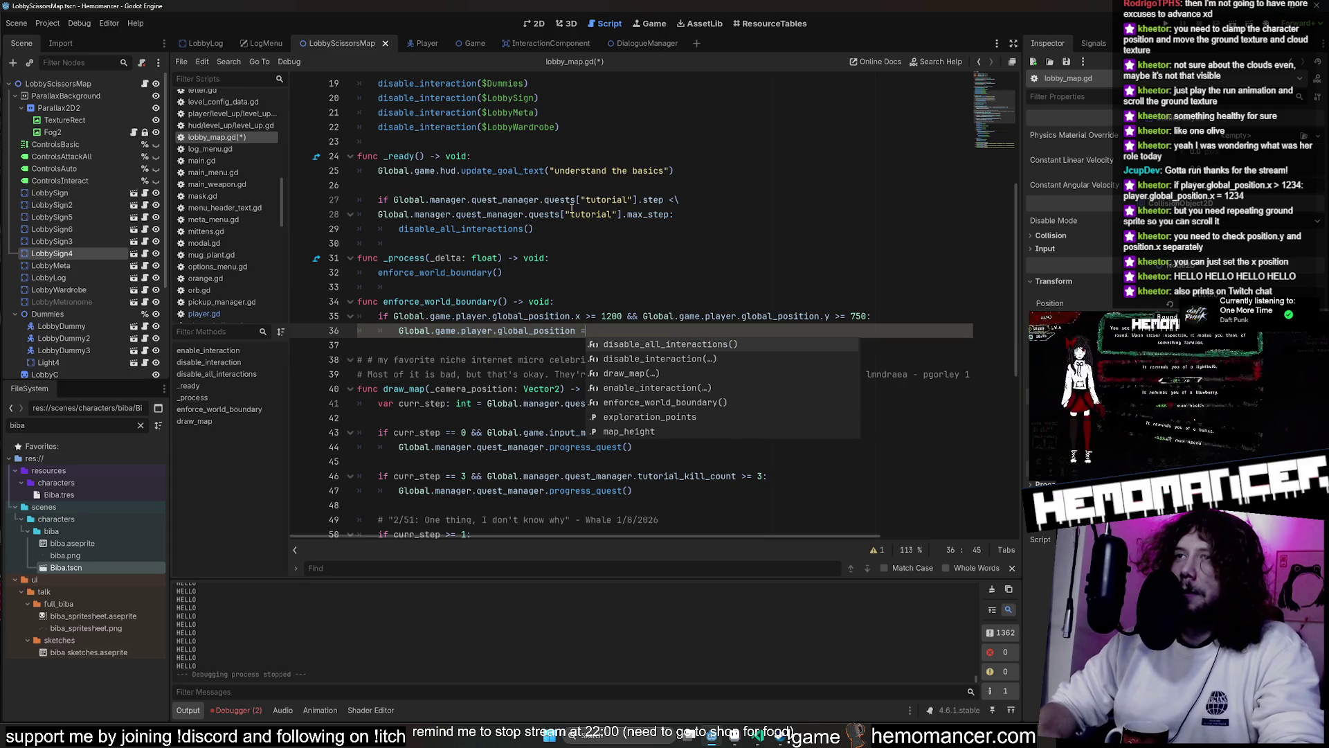
pyautogui.press('Left')
pyautogui.press('Left')
pyautogui.hotkey('shift', 'Left')
pyautogui.hotkey('shift', 'Left')
pyautogui.hotkey('shift', 'Left')
pyautogui.press('Left')
pyautogui.press('Left')
pyautogui.press('Left')
pyautogui.press('End')
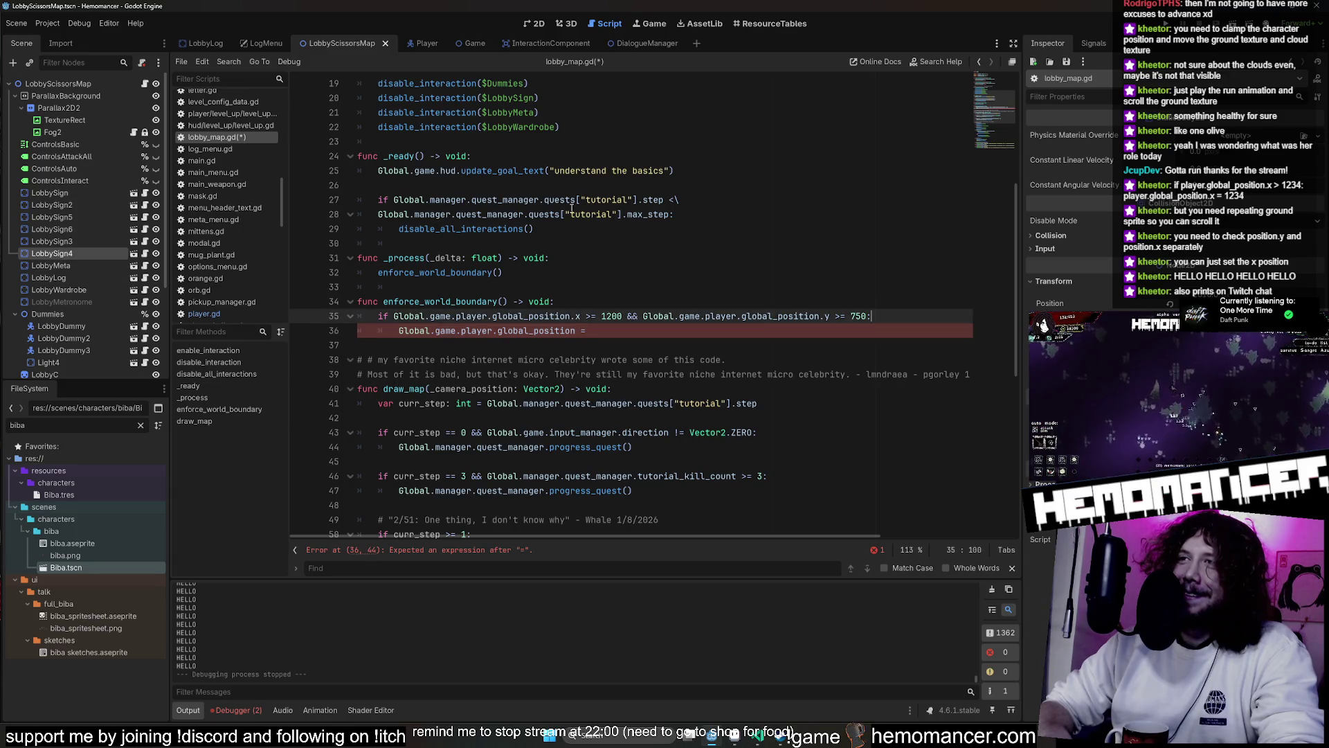
pyautogui.write('Global.game.player.global_position')
pyautogui.hotkey('ctrl', 's')
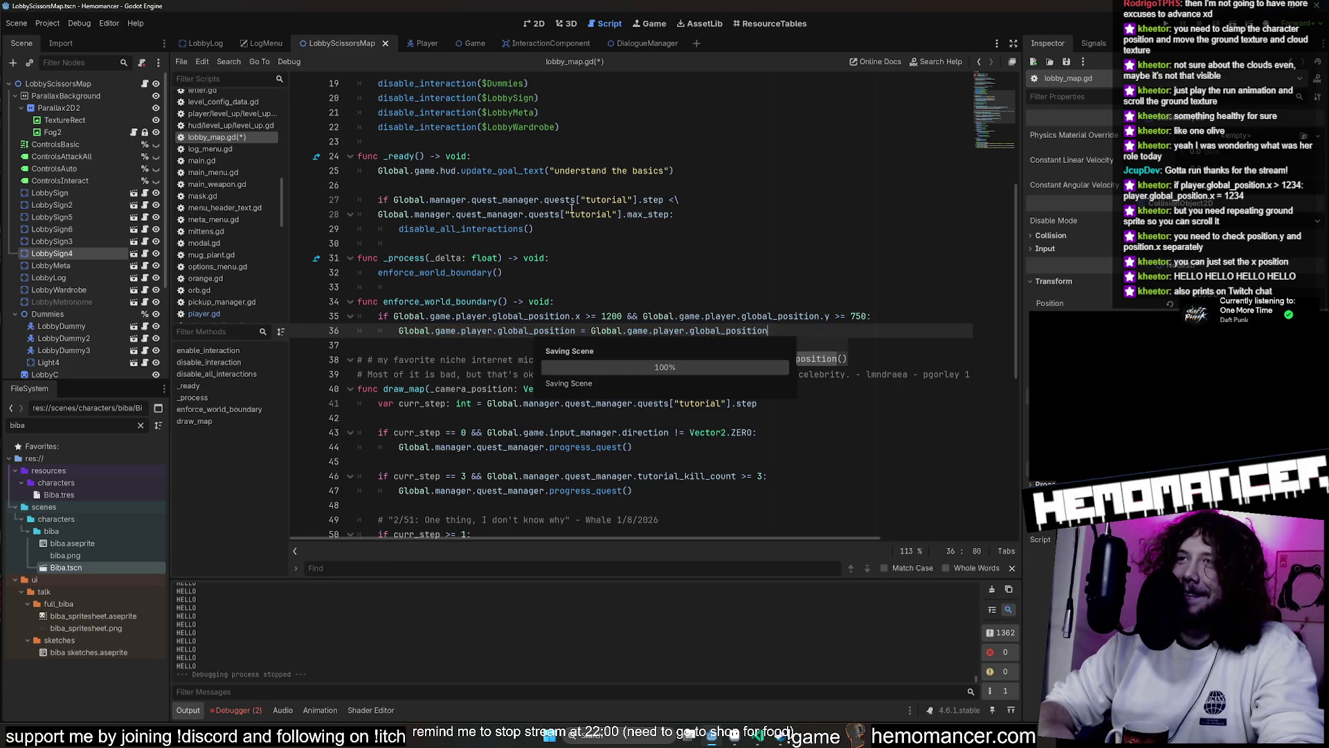
# Assign Vector2(1200,750) to the player's global_position and launch the game with F5
pyautogui.click(642, 274)
pyautogui.scroll(1, 623, 274)
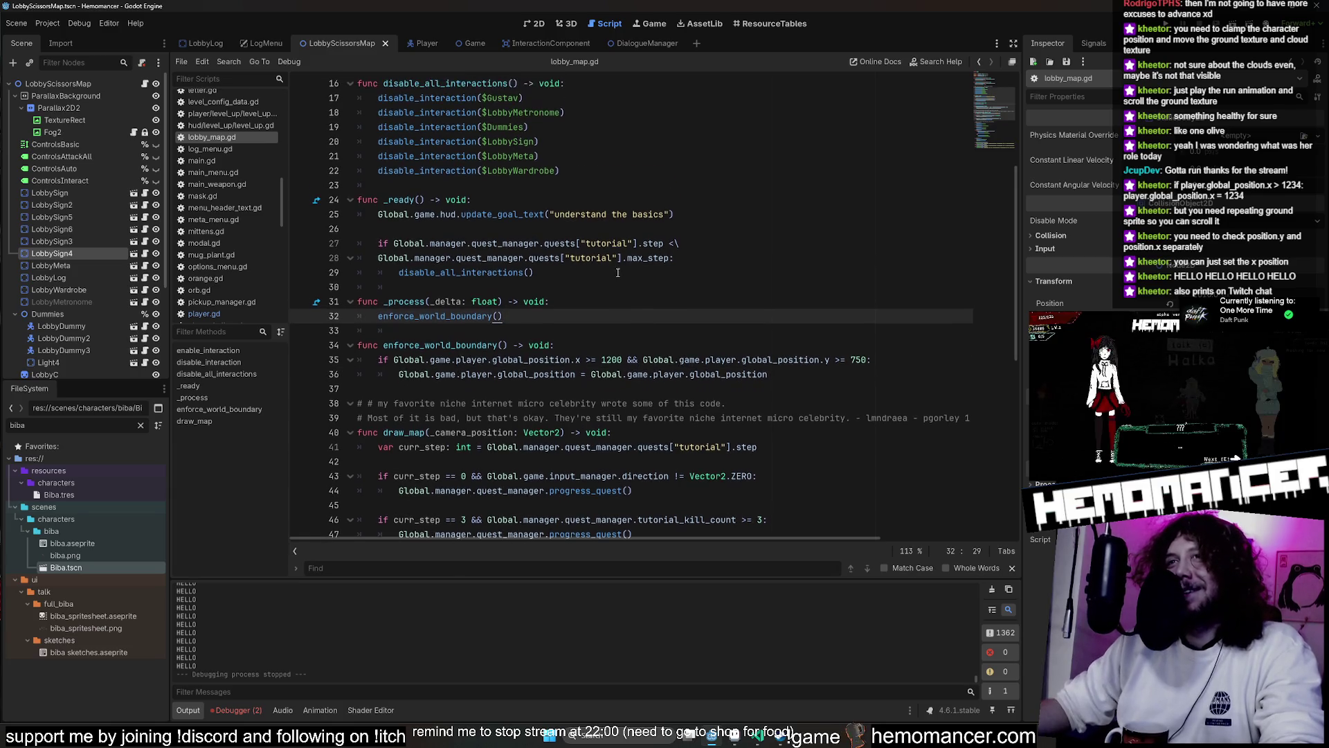
pyautogui.scroll(5, 588, 288)
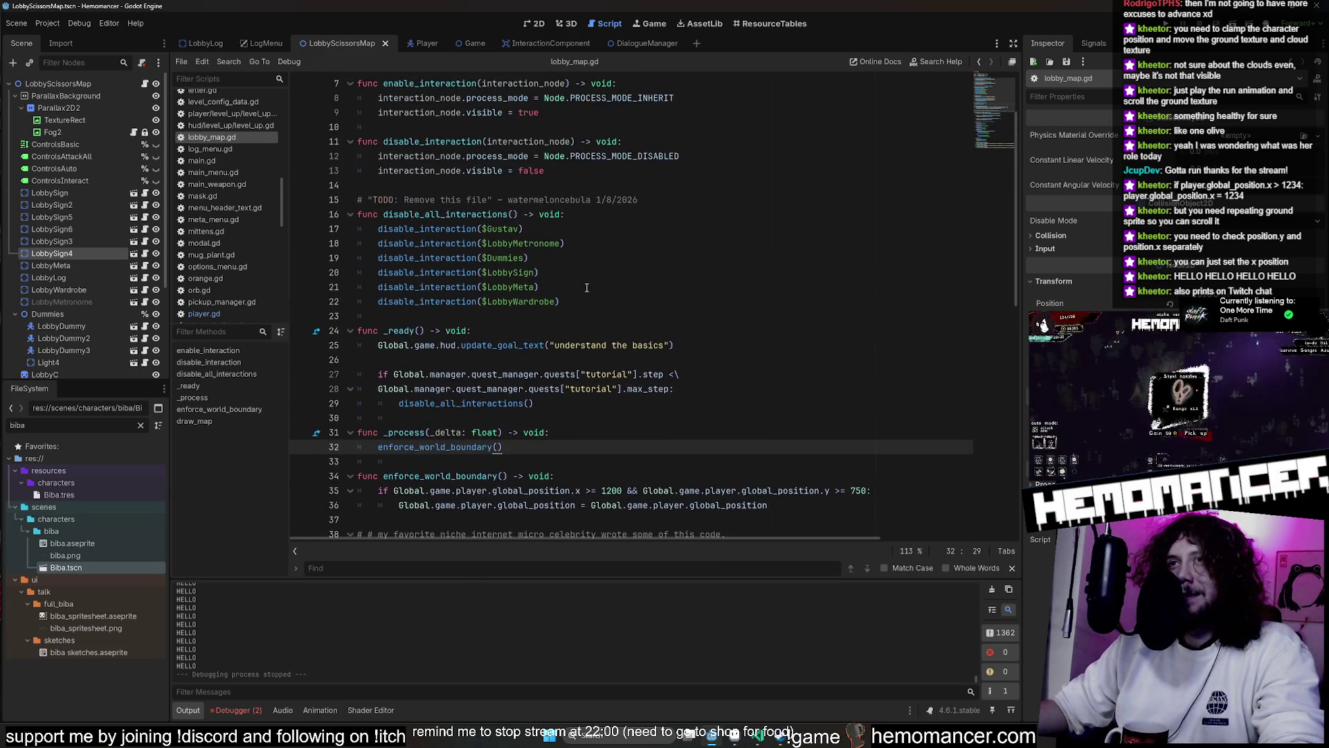
pyautogui.scroll(-5, 582, 282)
pyautogui.scroll(5, 581, 283)
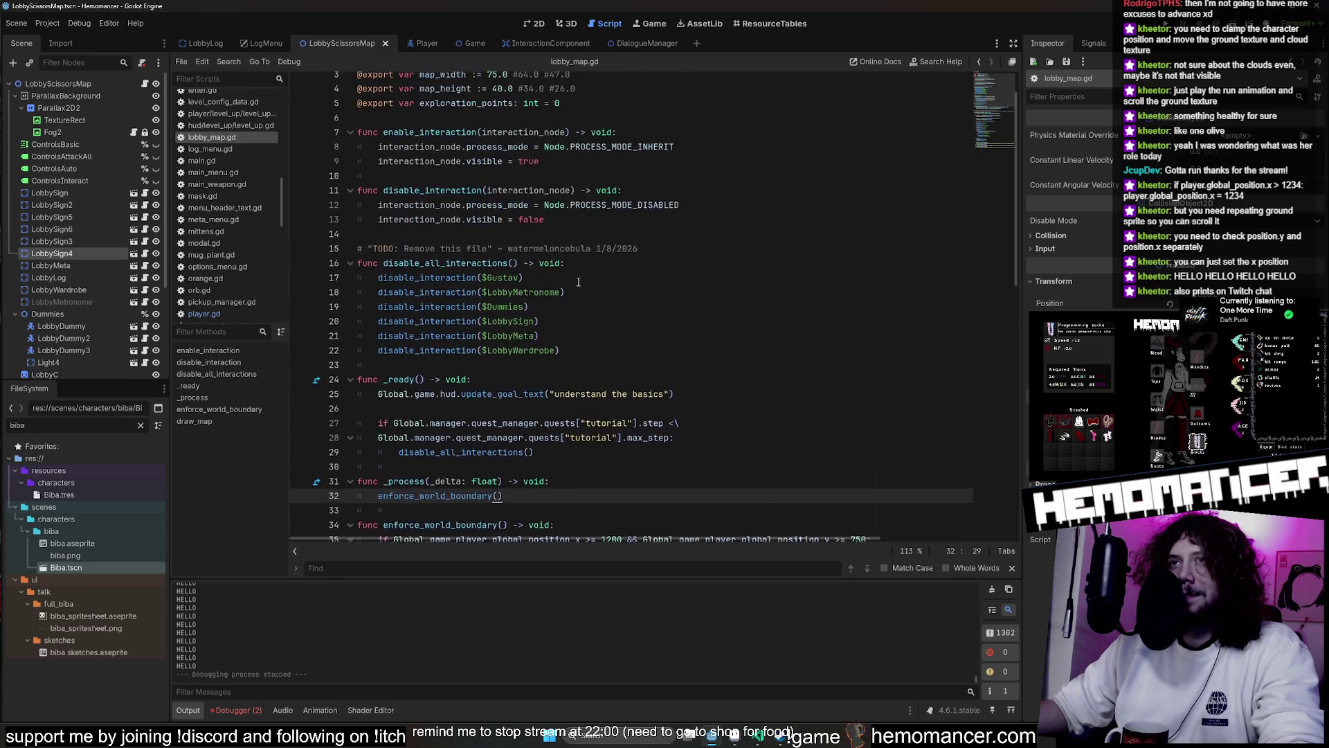
pyautogui.scroll(-4, 541, 285)
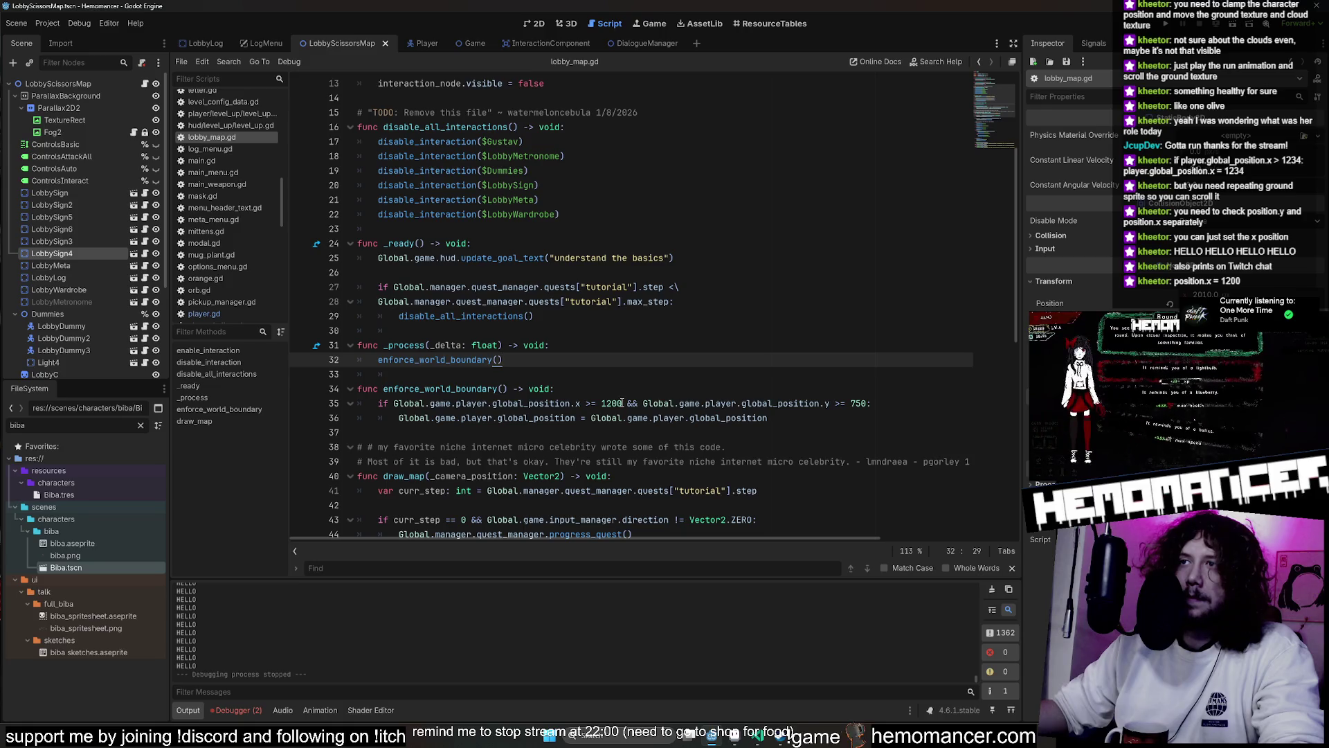
pyautogui.moveTo(623, 403); pyautogui.dragTo(608, 403)
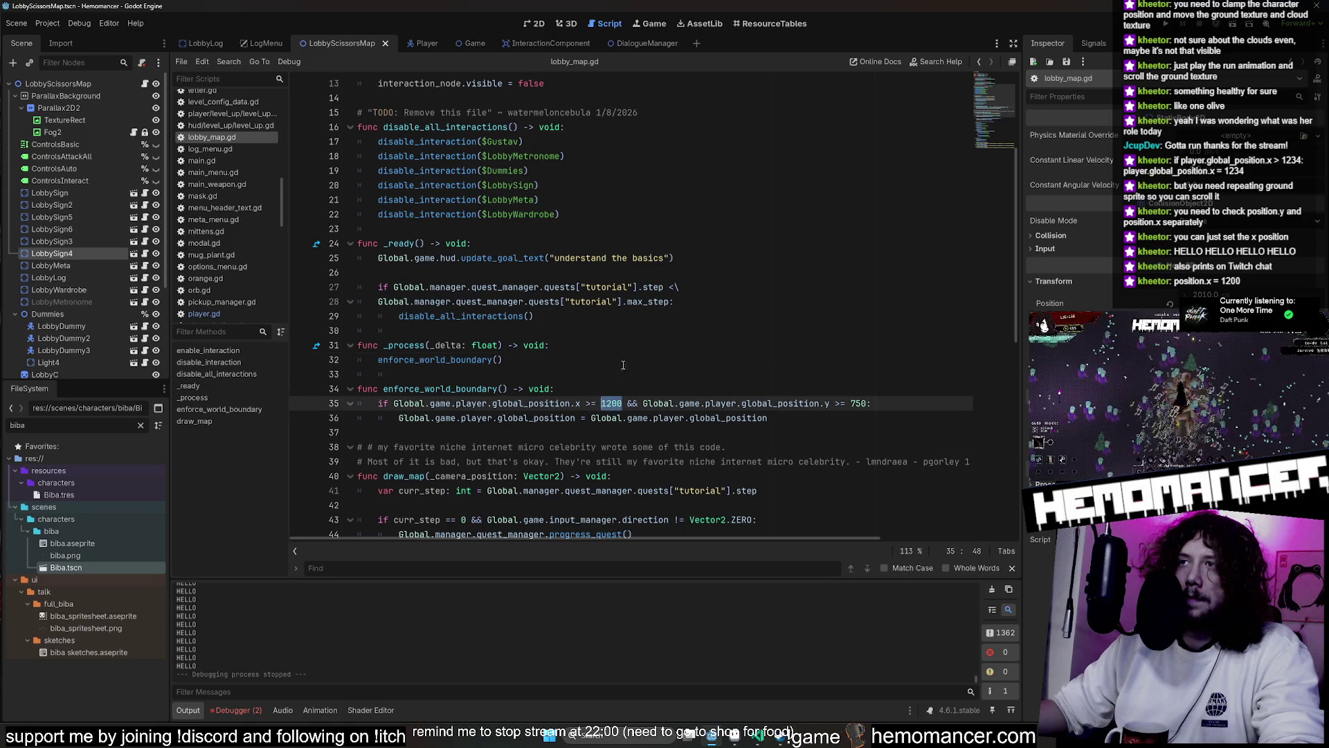
pyautogui.scroll(-1, 622, 367)
pyautogui.moveTo(594, 374); pyautogui.dragTo(808, 374)
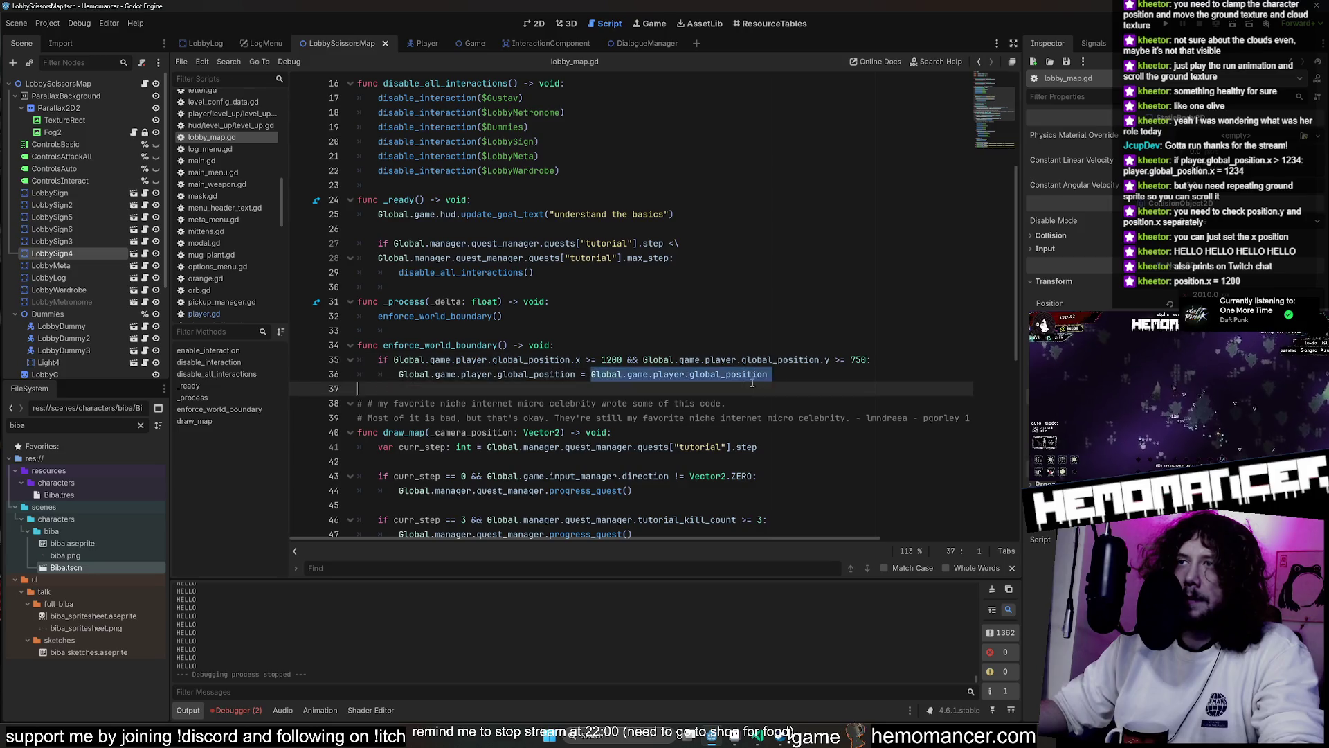
pyautogui.write('Vector2')
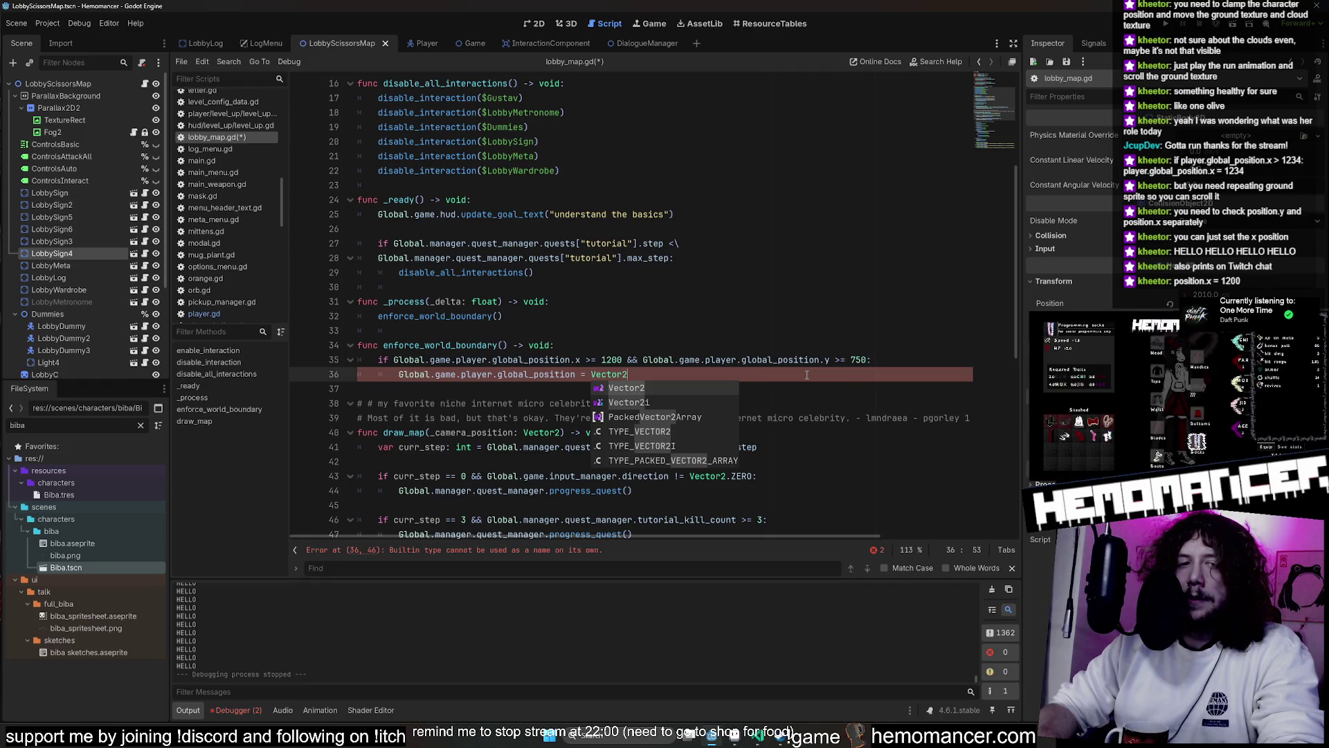
pyautogui.write('(1200,')
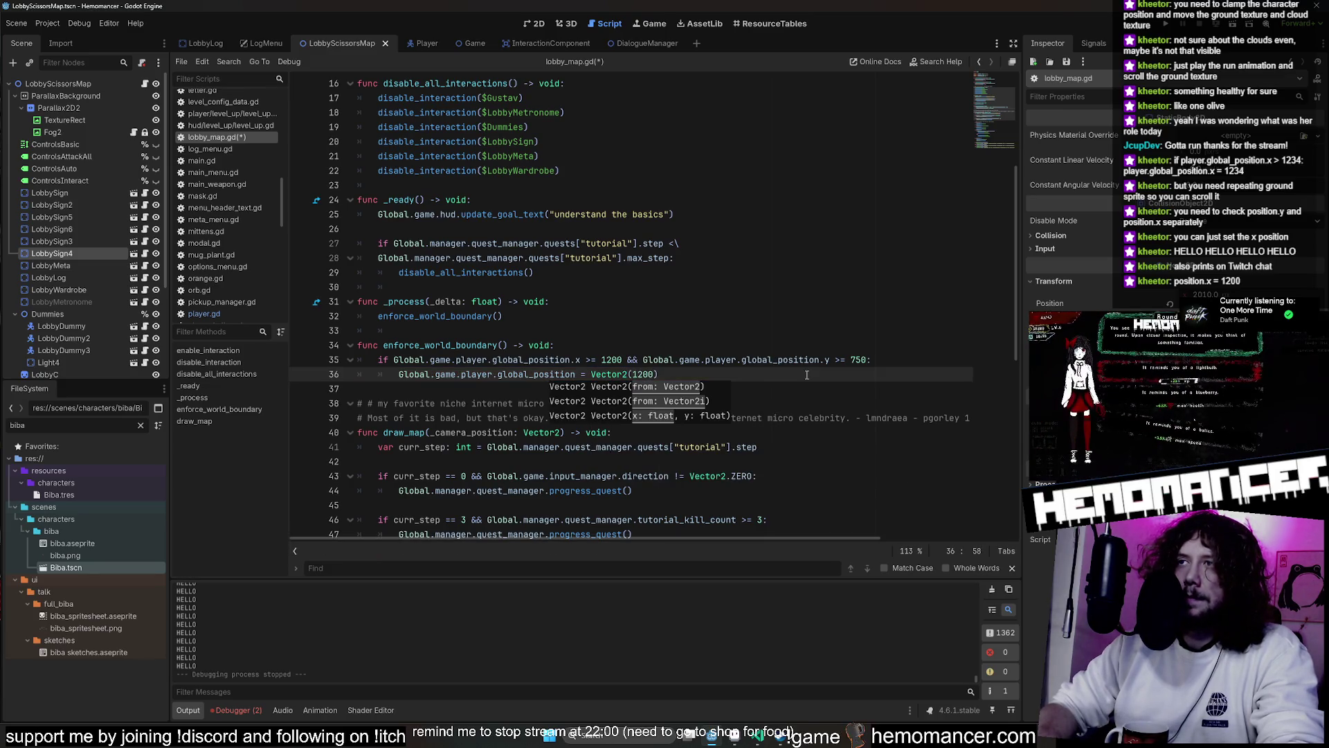
pyautogui.write('750')
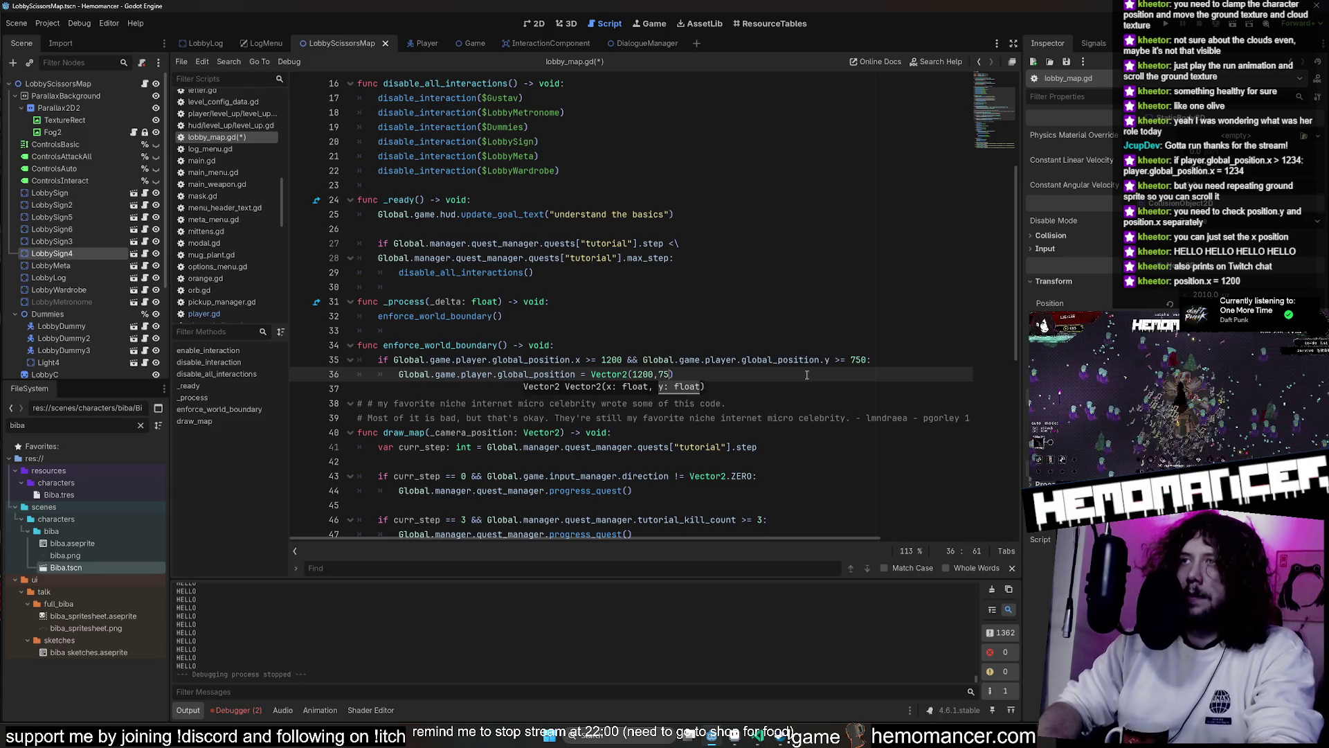
pyautogui.click(790, 331)
pyautogui.press('F5')
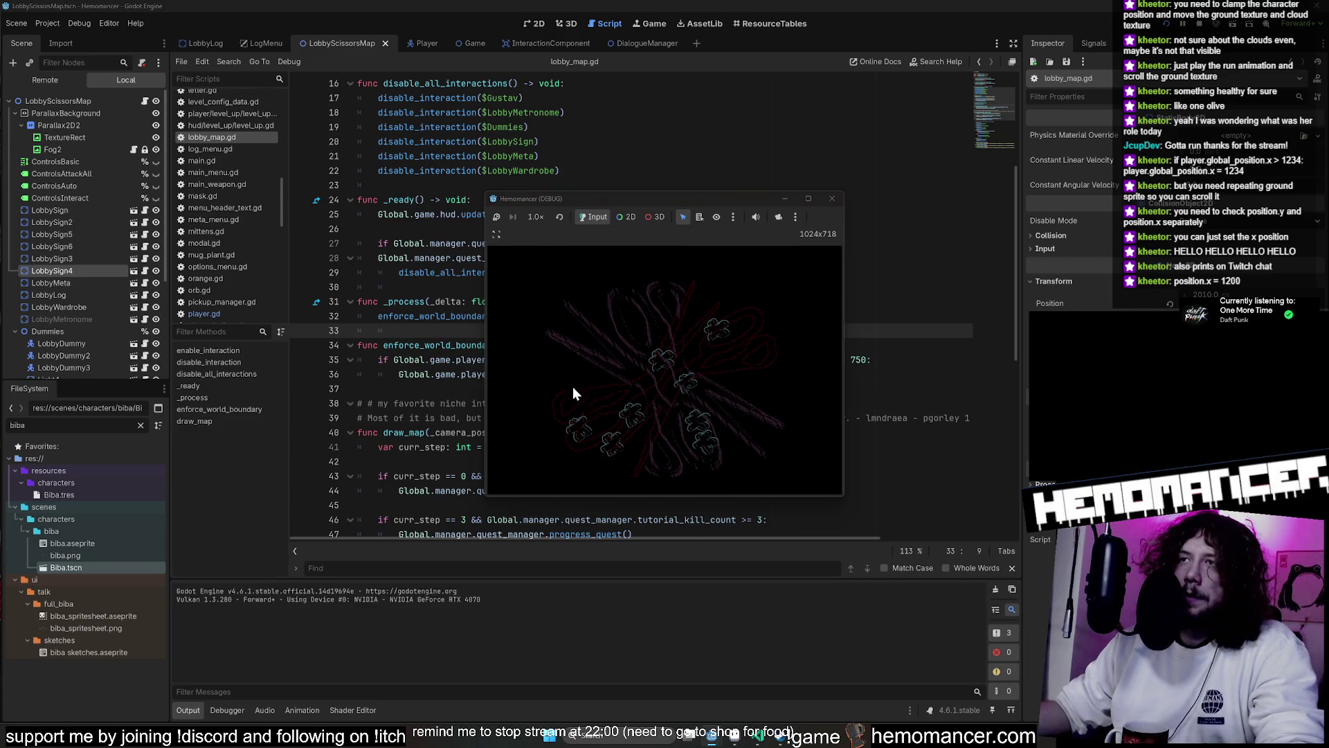
# Start the game into the lobby, maximize it, and run the character toward the boundary
pyautogui.click(581, 381)
pyautogui.click(808, 199)
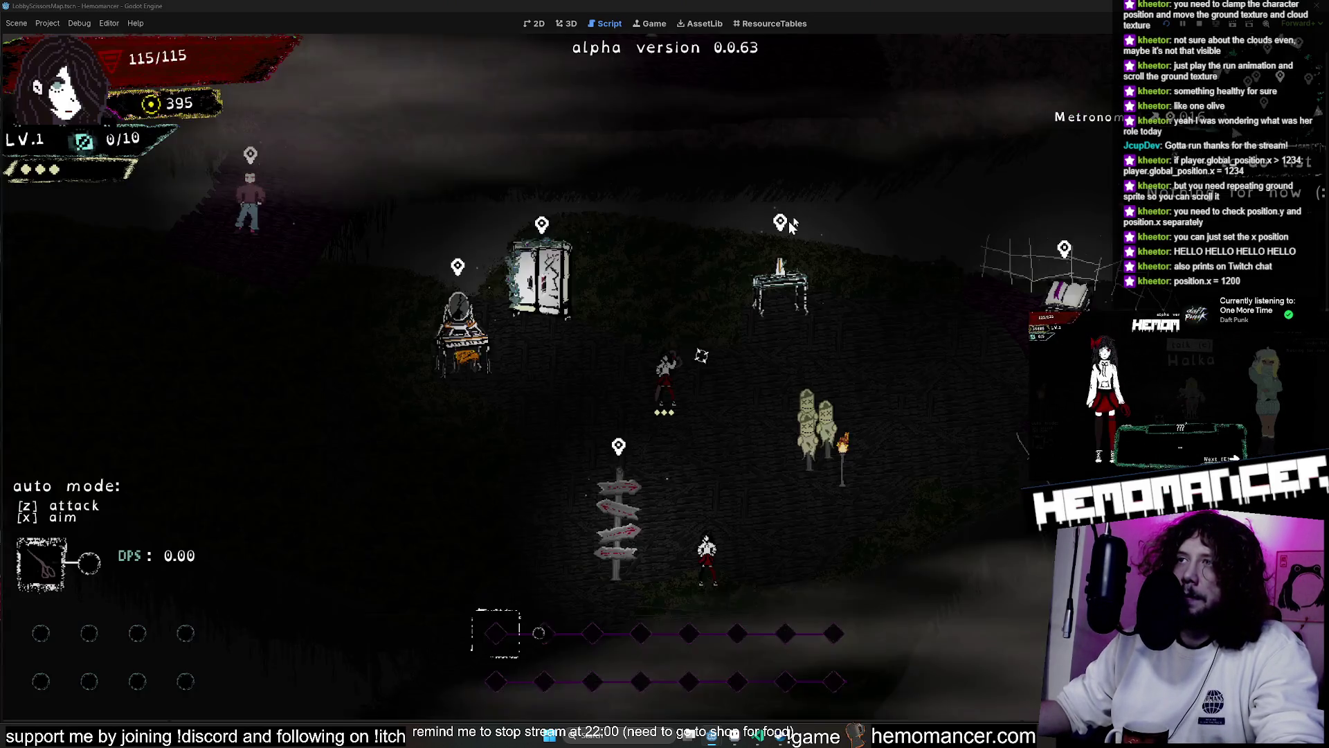
pyautogui.press('Down')
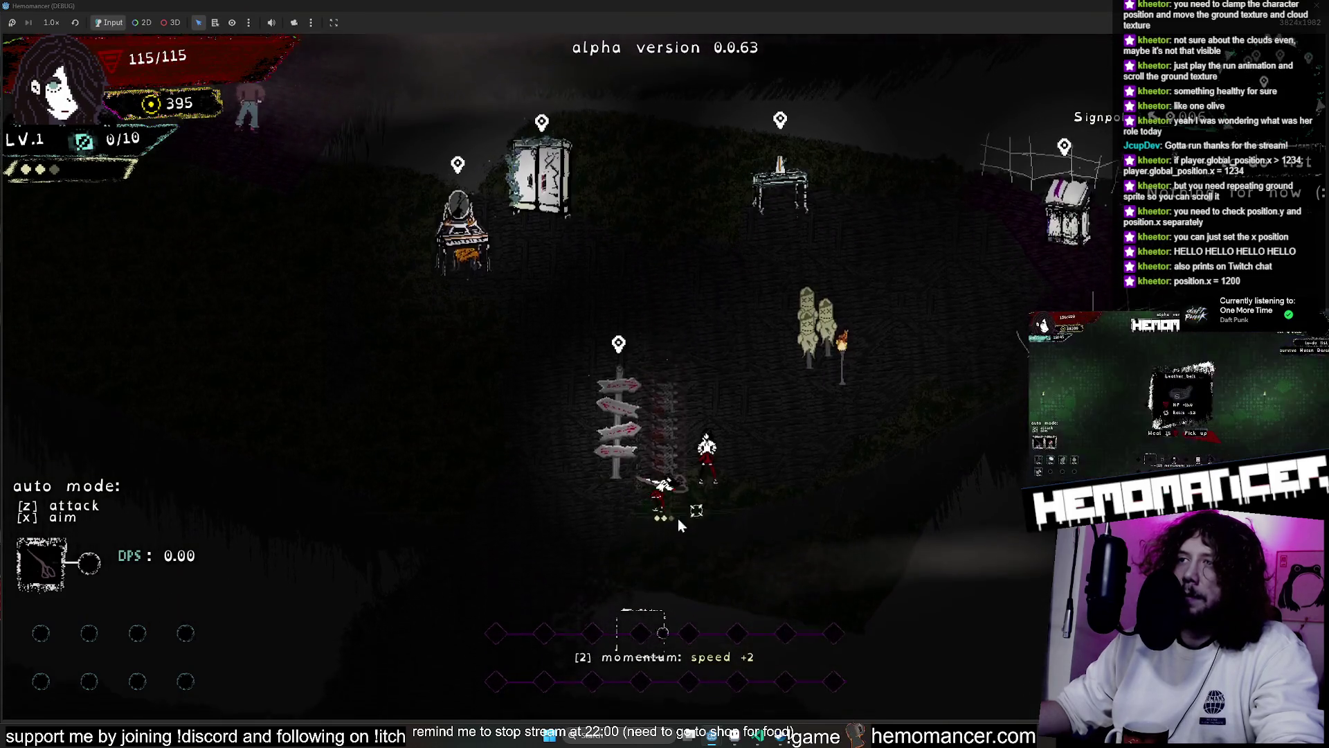
pyautogui.press('Down')
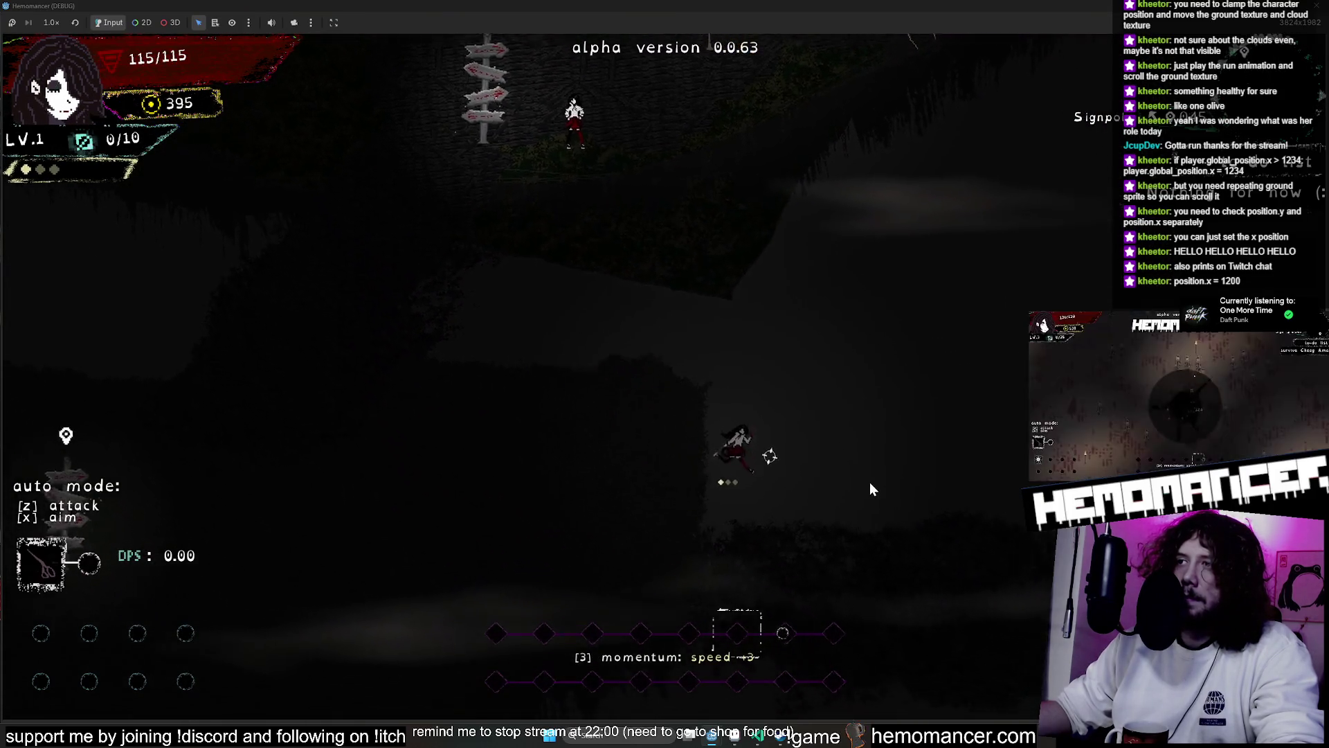
pyautogui.press('Up')
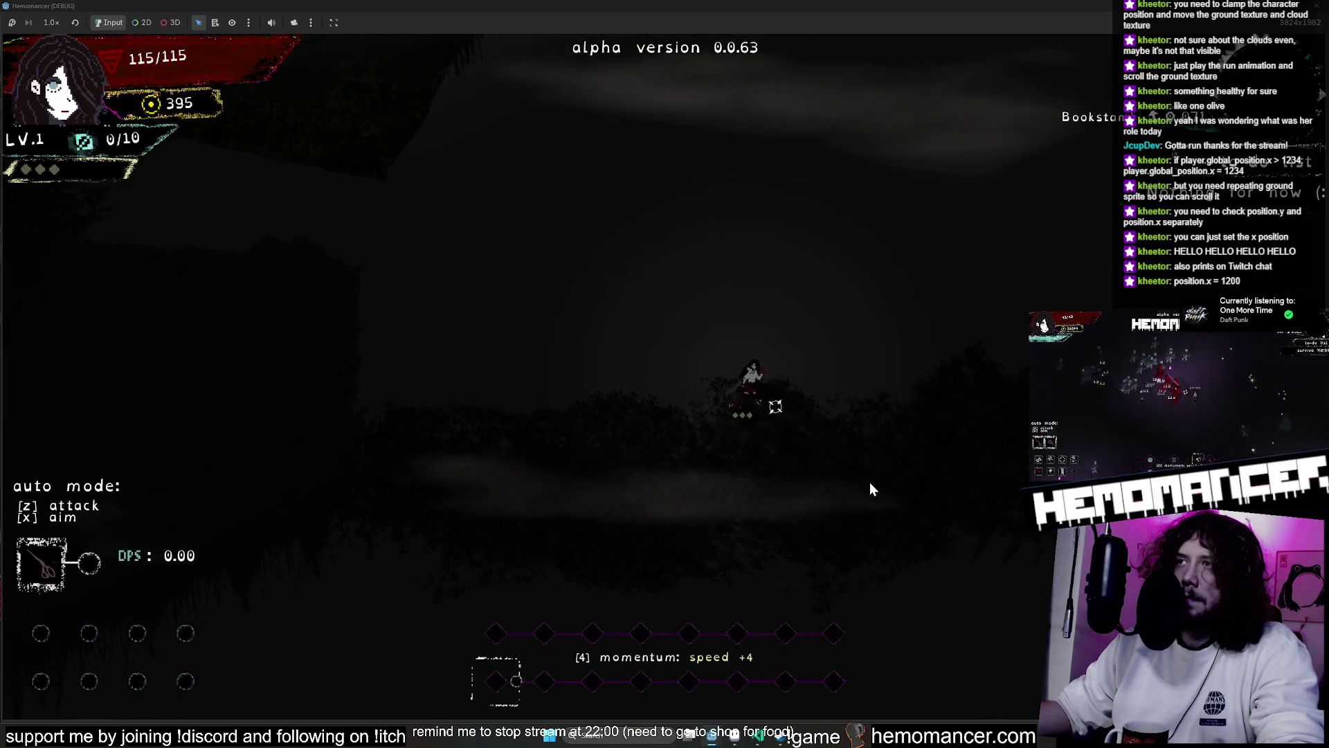
pyautogui.press('Left')
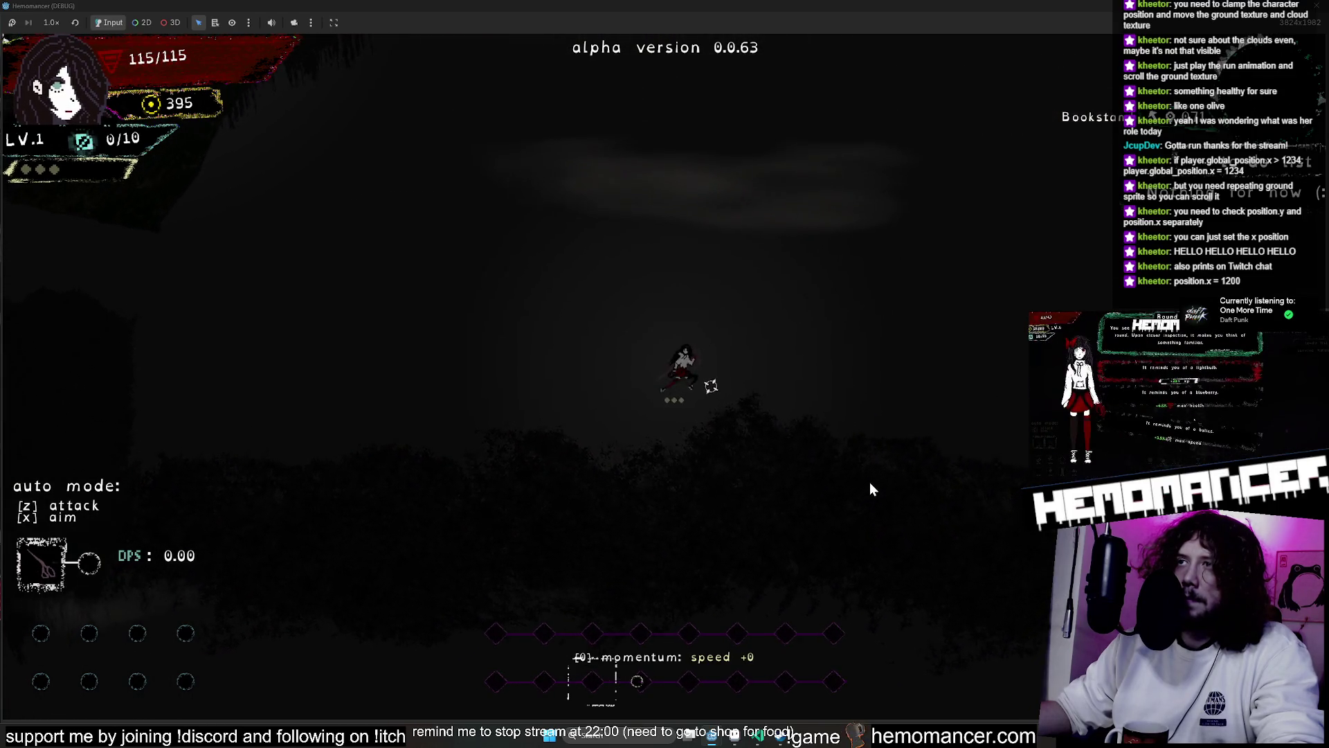
# Move the character around the boundary area to test it, then close the game
pyautogui.press('Down')
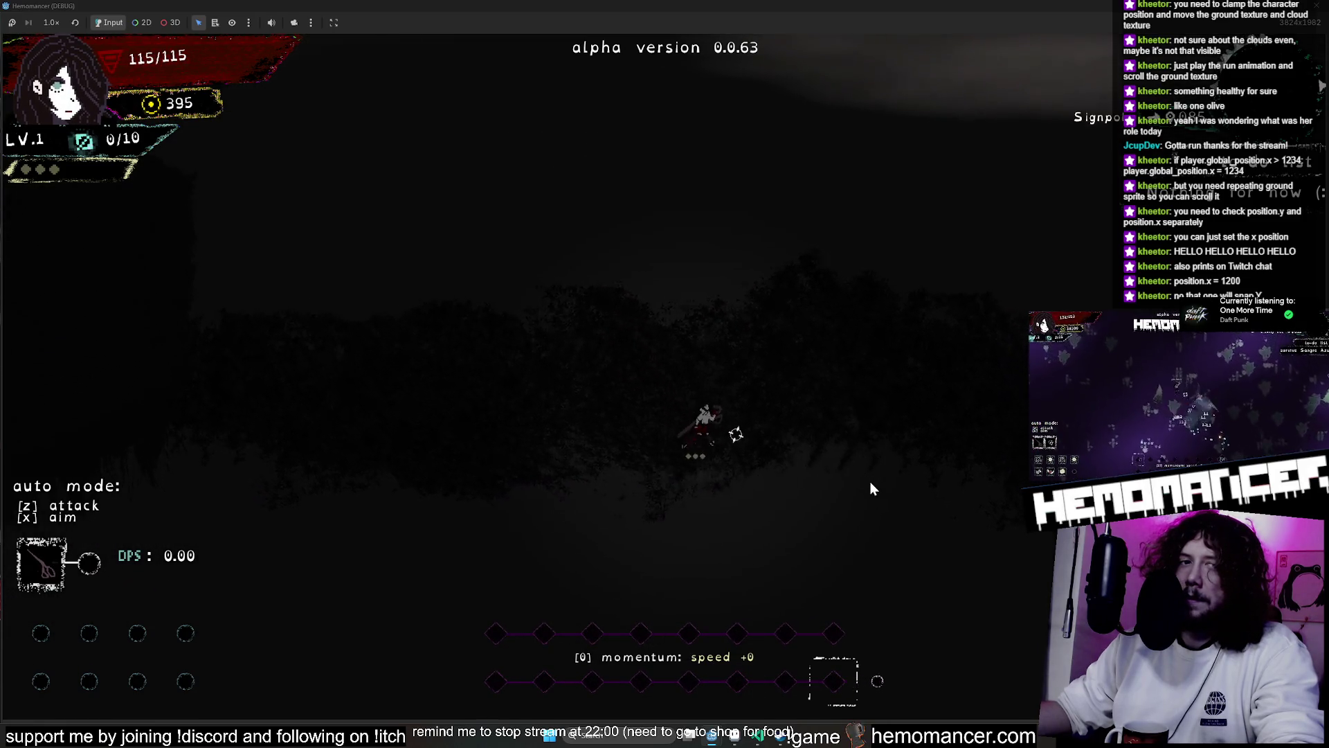
pyautogui.press('Up')
pyautogui.press('Down')
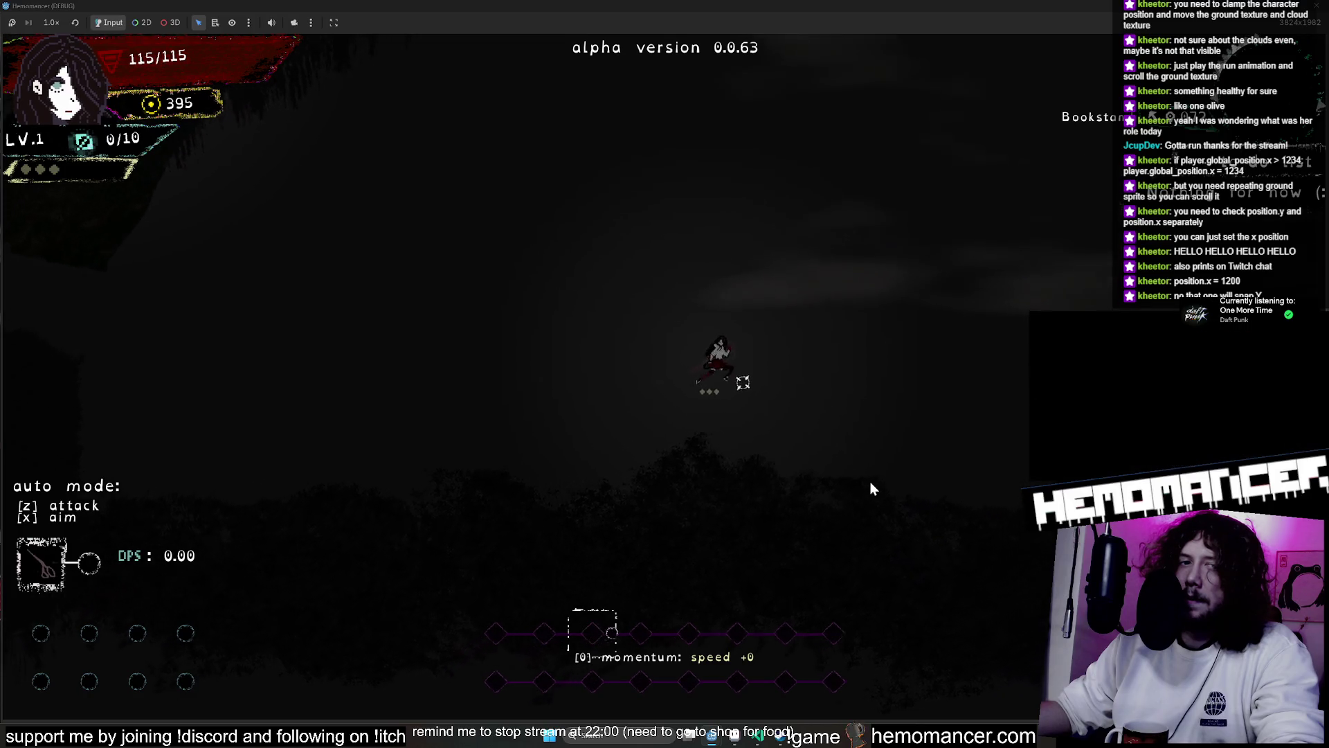
pyautogui.press('Left')
pyautogui.press('Right')
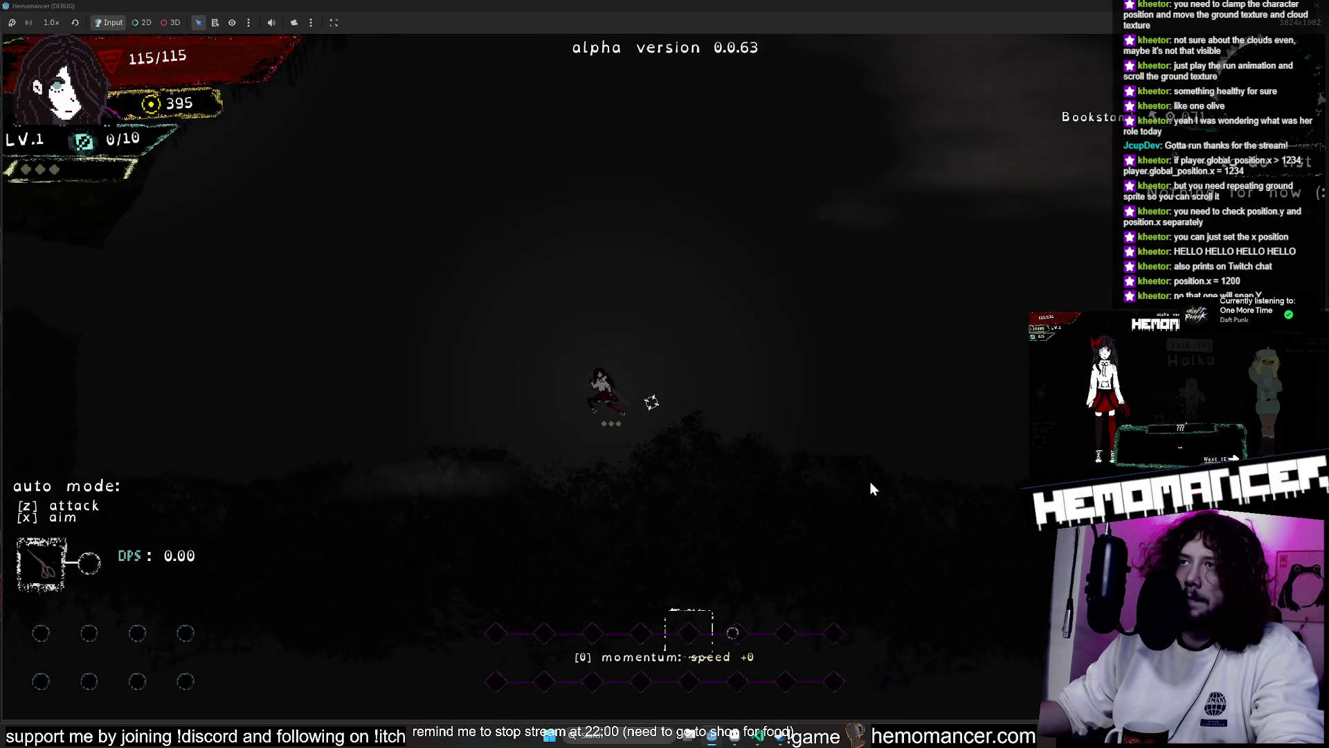
pyautogui.press('Up')
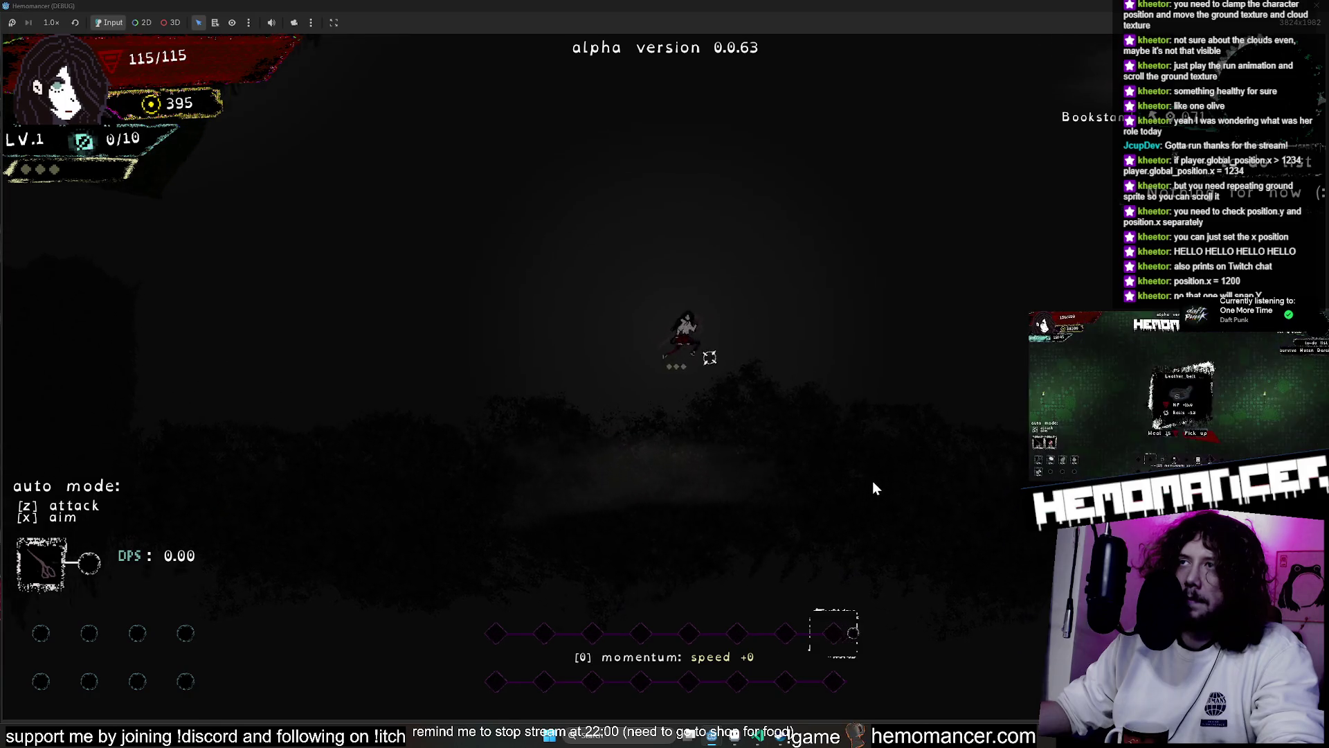
pyautogui.press('Left')
pyautogui.press('Right')
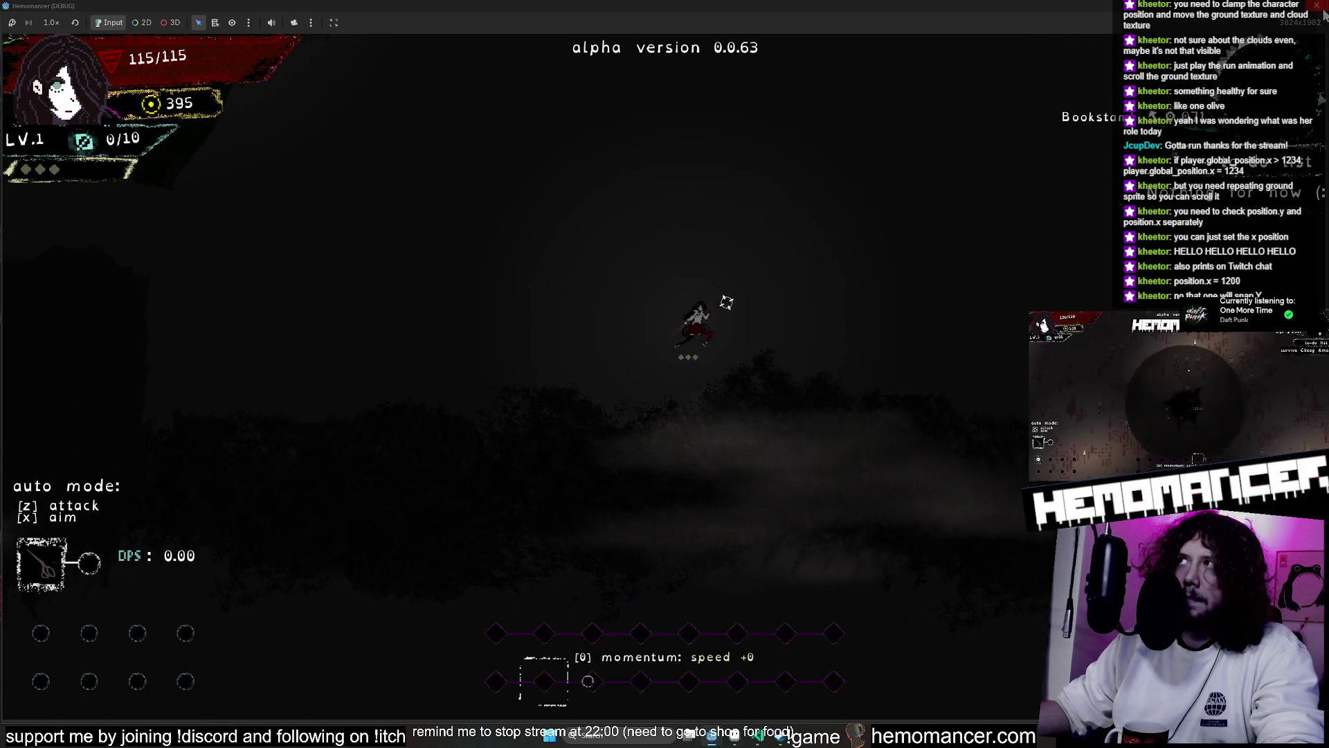
pyautogui.click(1318, 6)
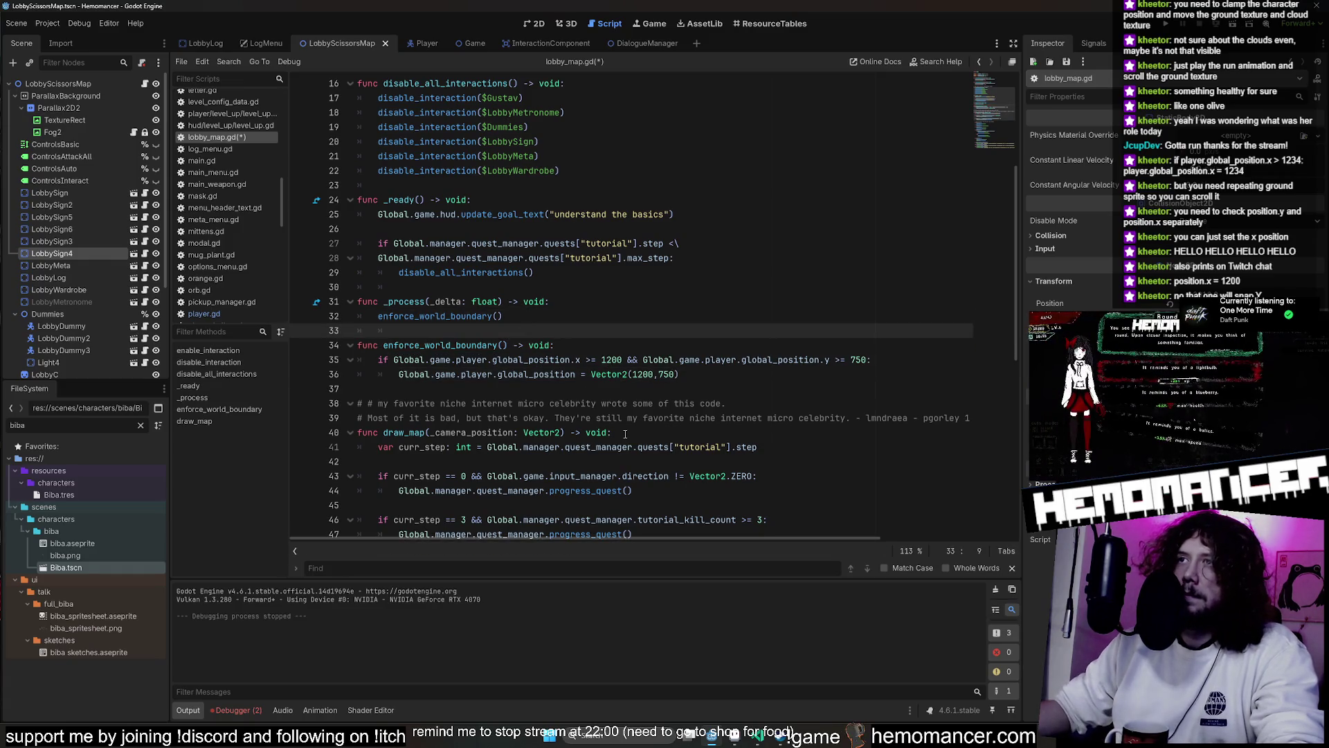
# Try splitting the boundary condition onto two lines, then rejoin it and save lobby_map.gd
pyautogui.hotkey('ctrl', 's')
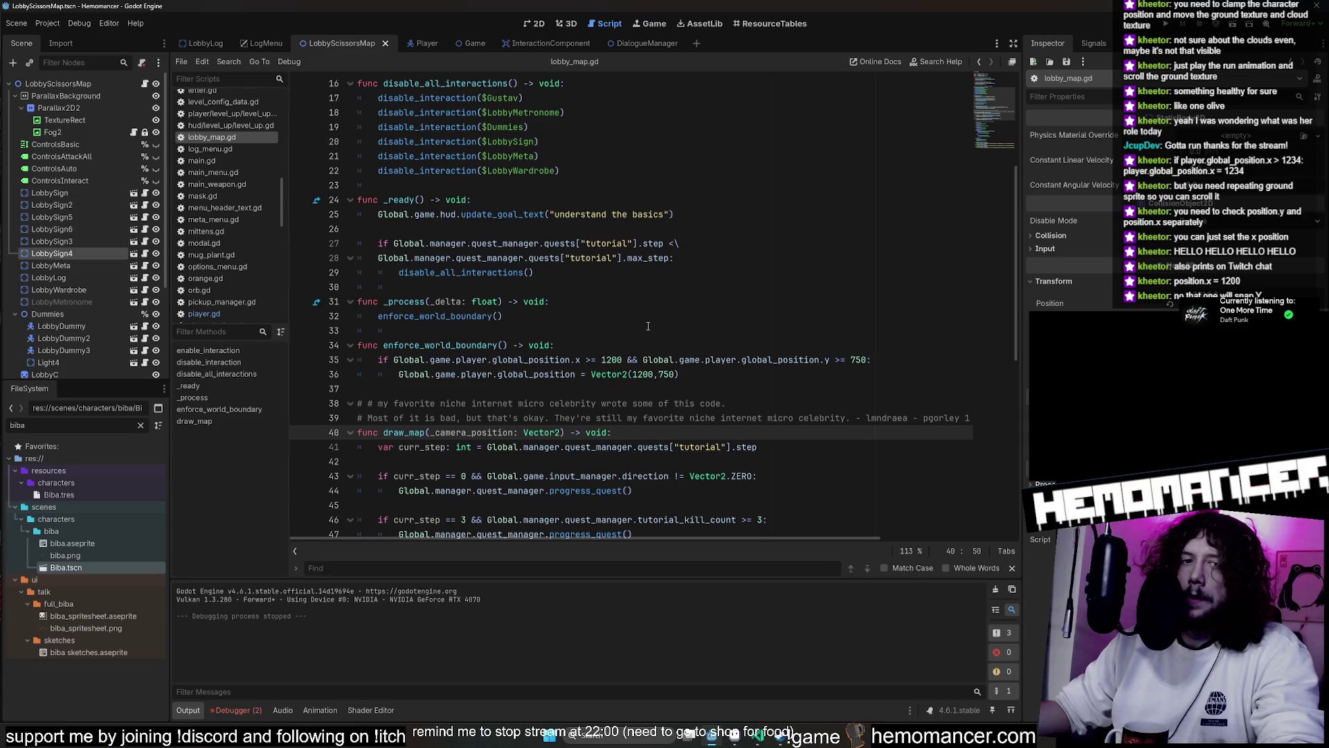
pyautogui.click(624, 359)
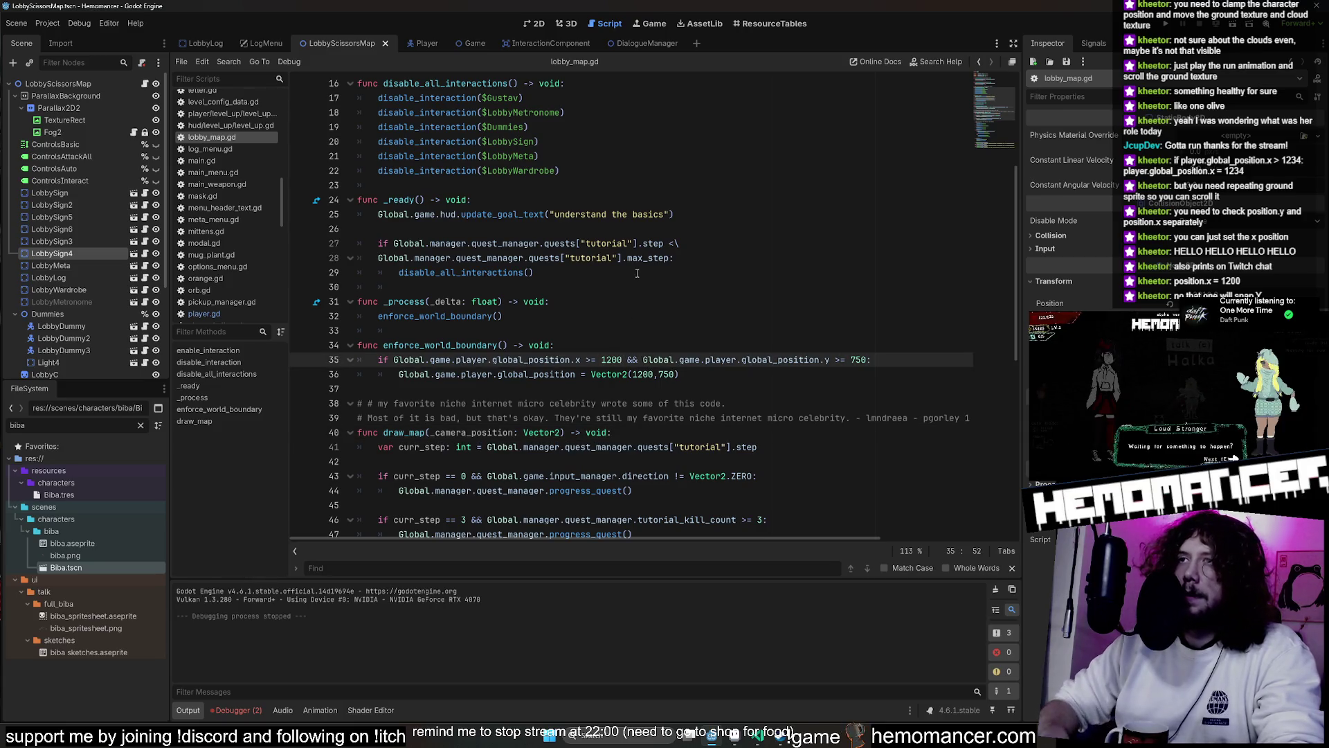
pyautogui.write(':')
pyautogui.press('Return')
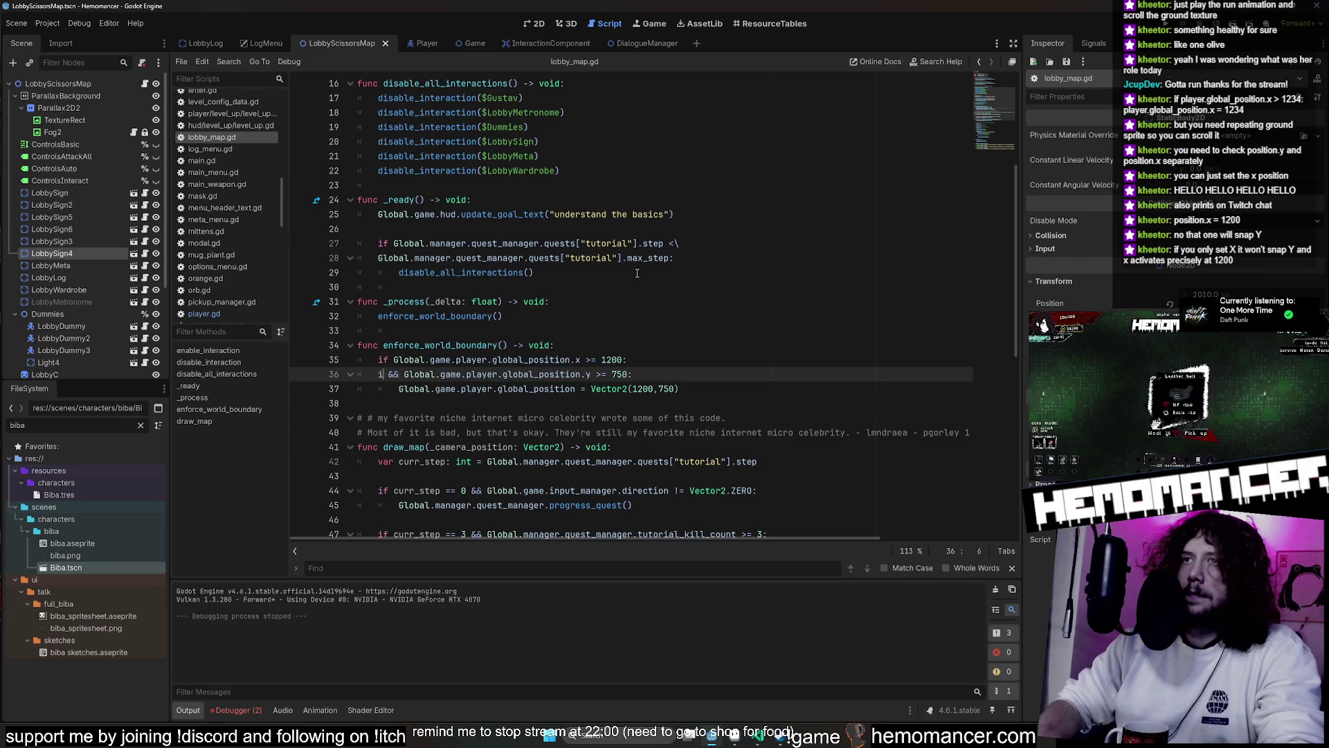
pyautogui.press('BackSpace')
pyautogui.press('Delete')
pyautogui.press('Delete')
pyautogui.press('Delete')
pyautogui.write('if')
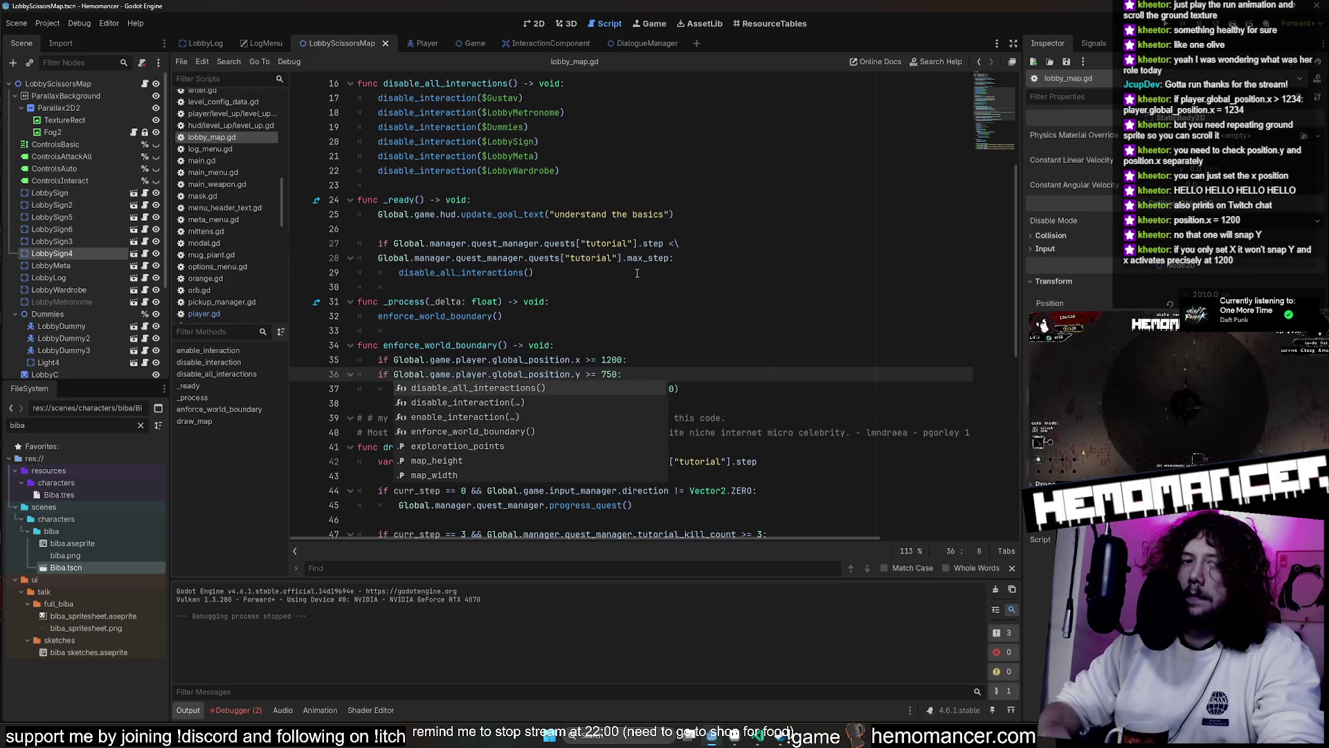
pyautogui.press('Home')
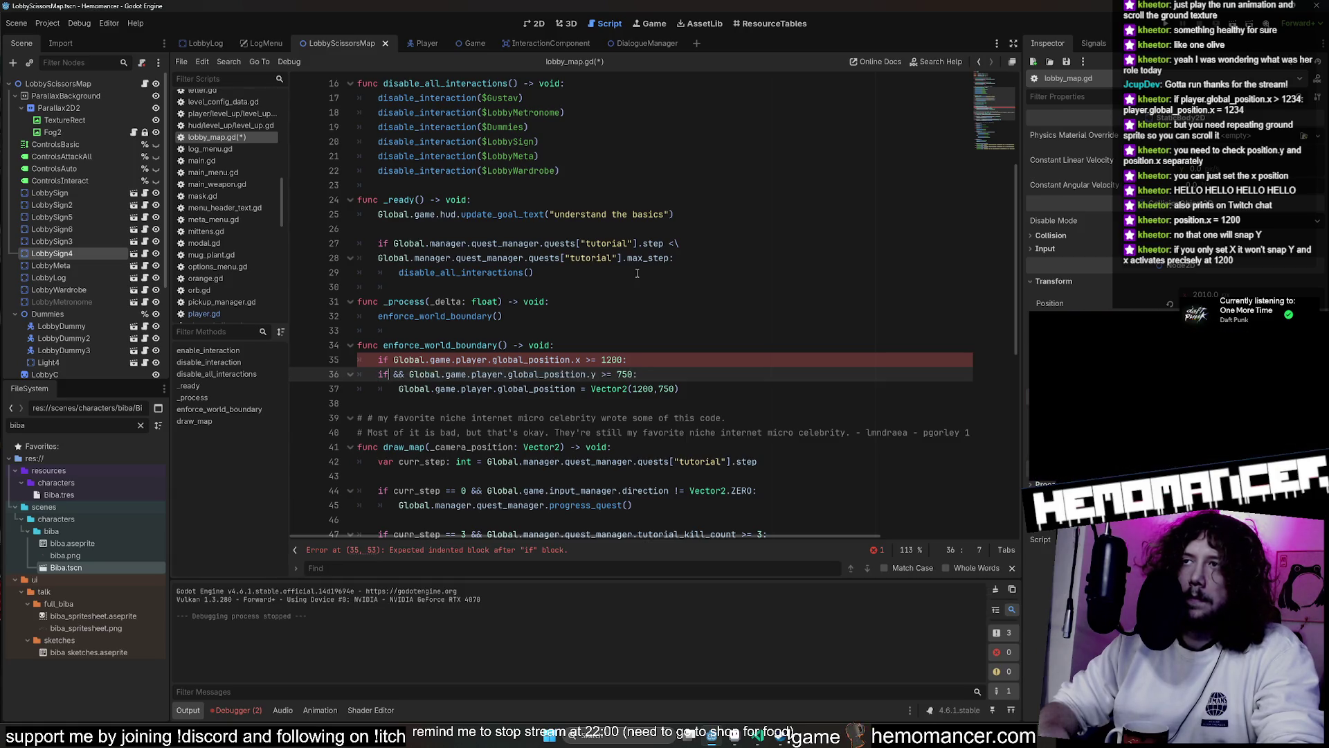
pyautogui.press('BackSpace')
pyautogui.press('BackSpace')
pyautogui.press('BackSpace')
pyautogui.hotkey('ctrl', 's')
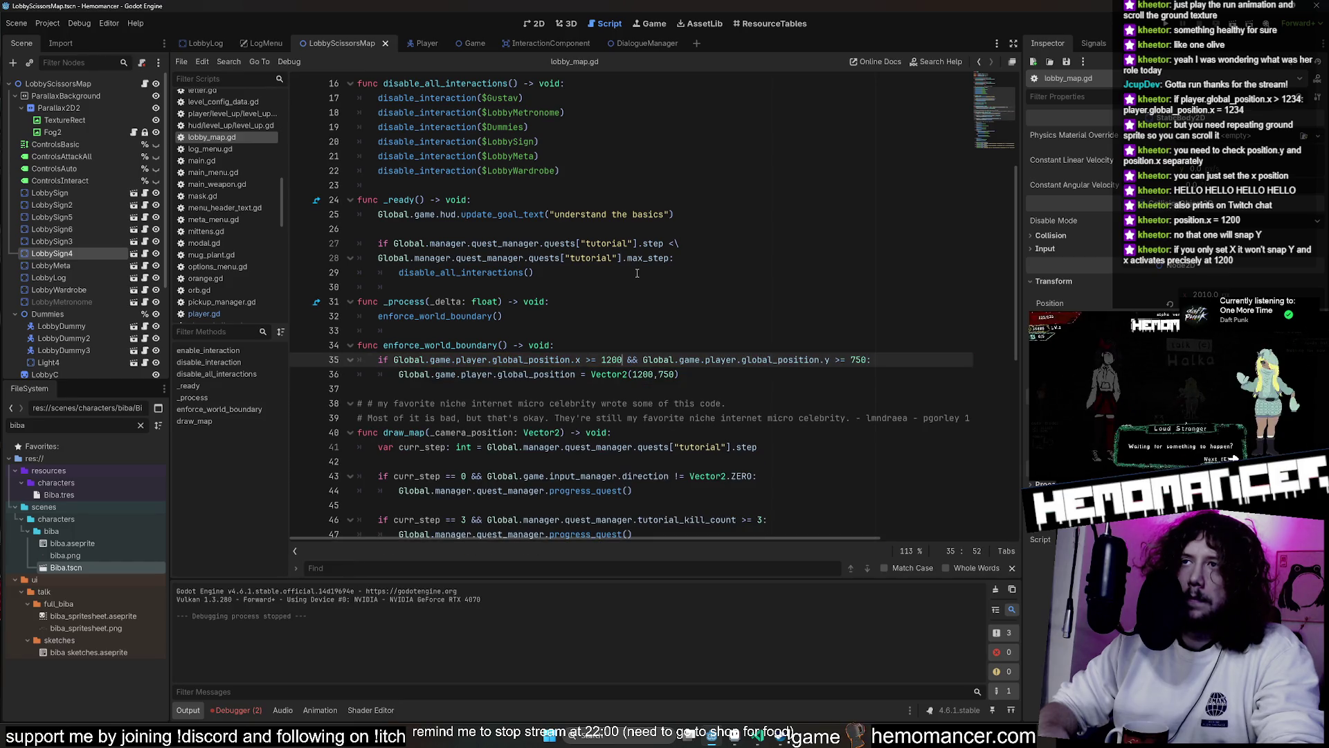
# Replace 750 in Vector2(1200,750) with Global.game.player.global_position.y
pyautogui.press('Down')
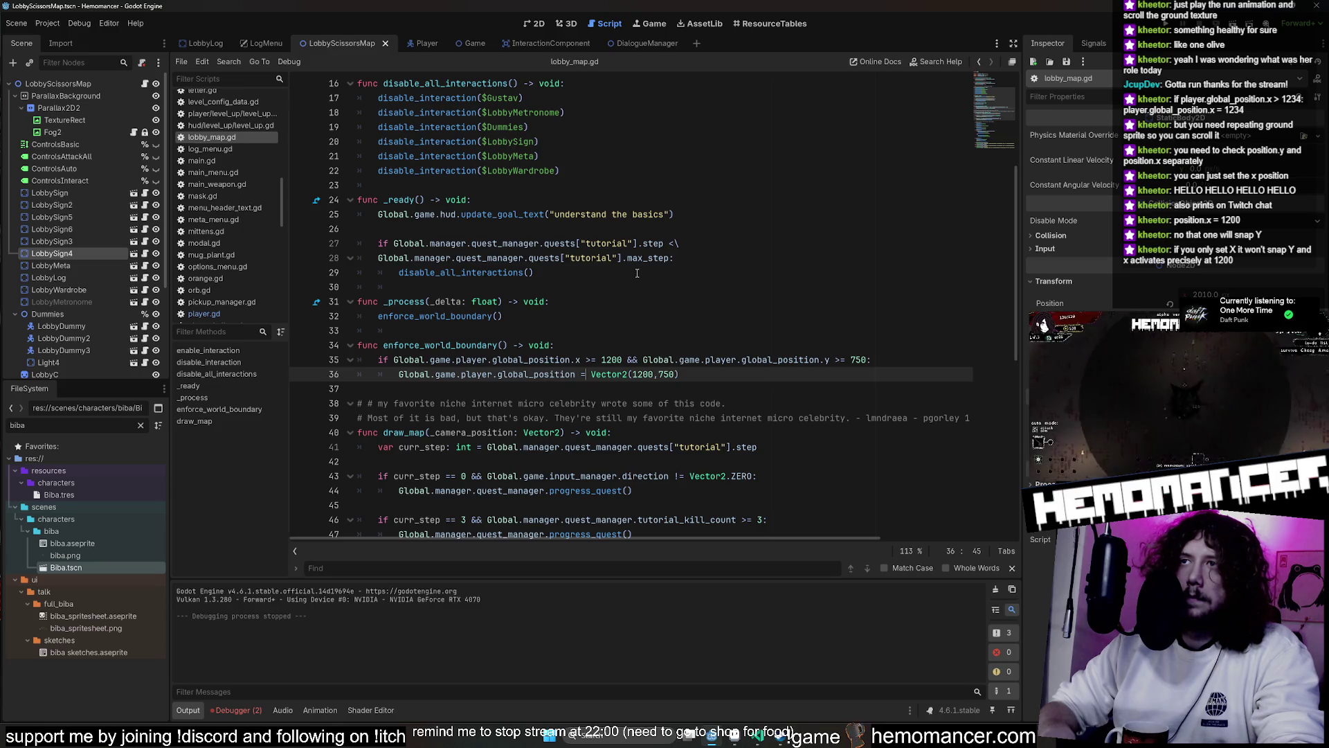
pyautogui.press('Right')
pyautogui.hotkey('ctrl', 'shift', 'Left')
pyautogui.hotkey('ctrl', 'shift', 'Left')
pyautogui.hotkey('ctrl', 'shift', 'Left')
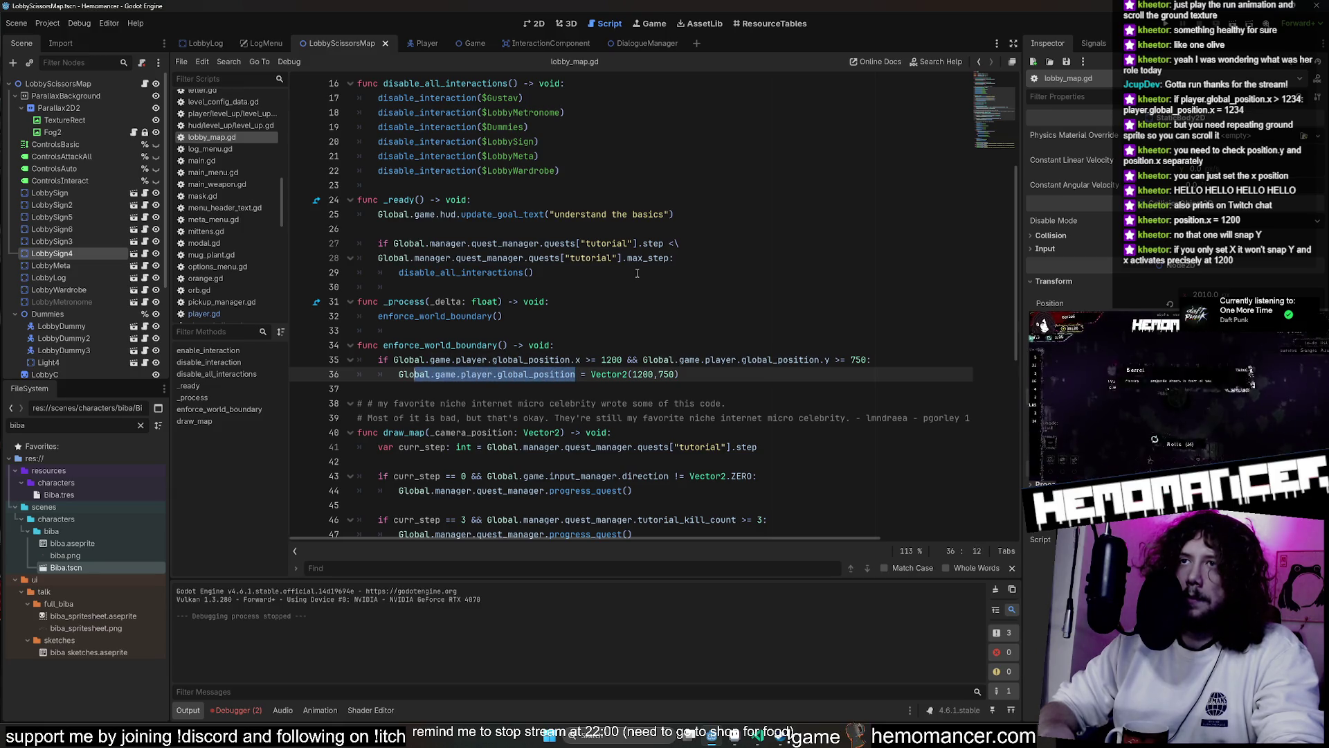
pyautogui.press('Right')
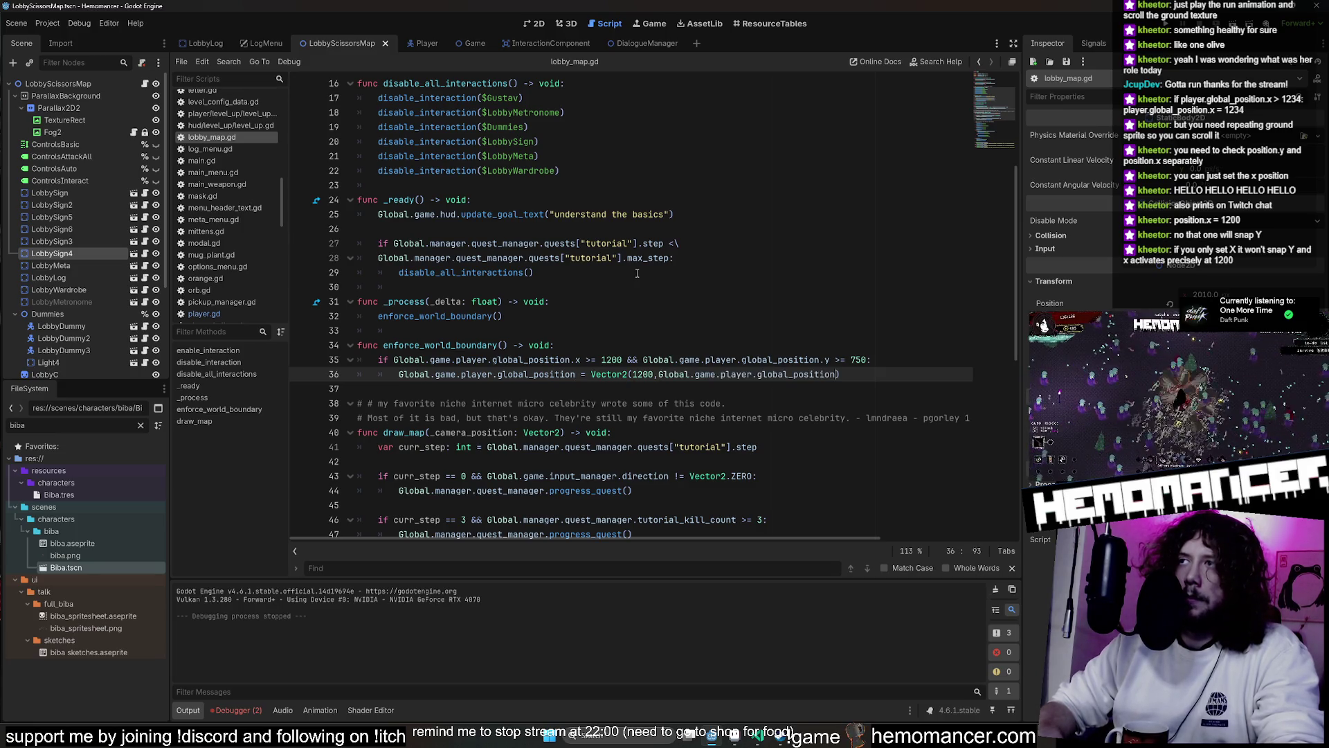
pyautogui.write('.y')
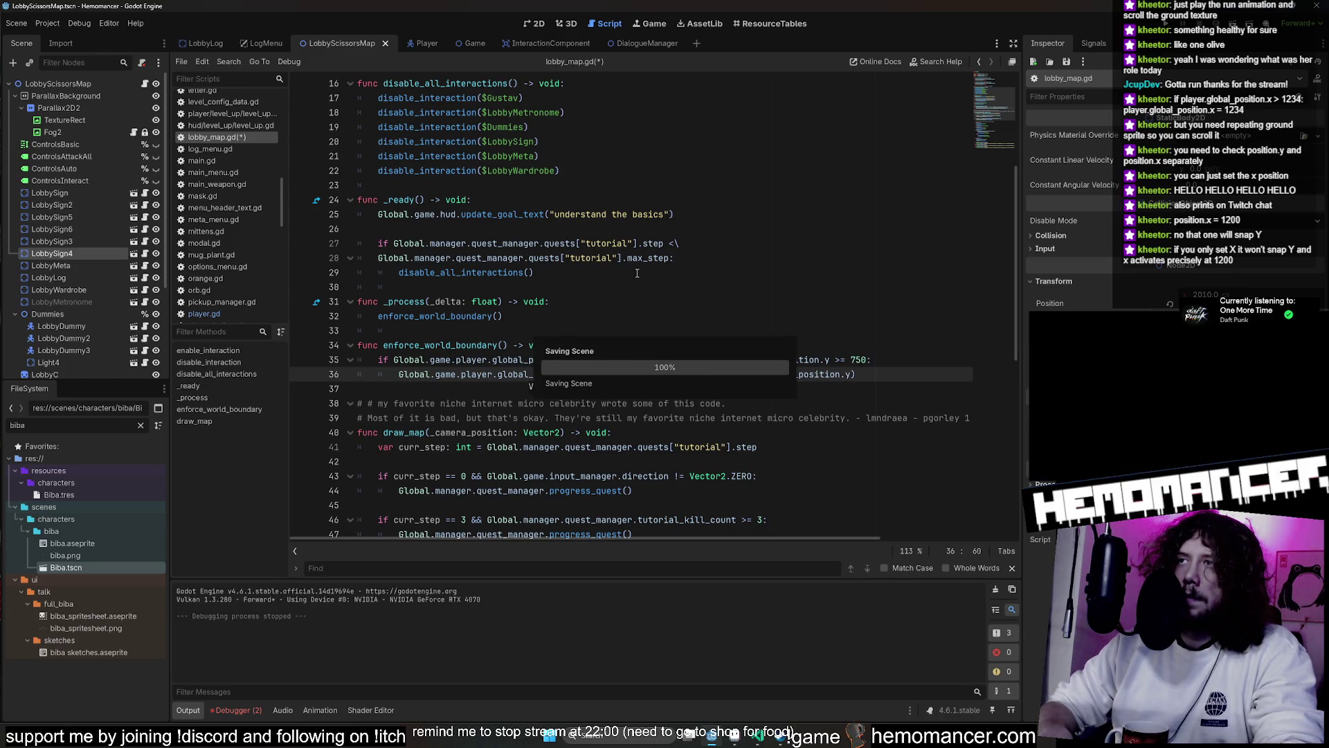
pyautogui.press('F5')
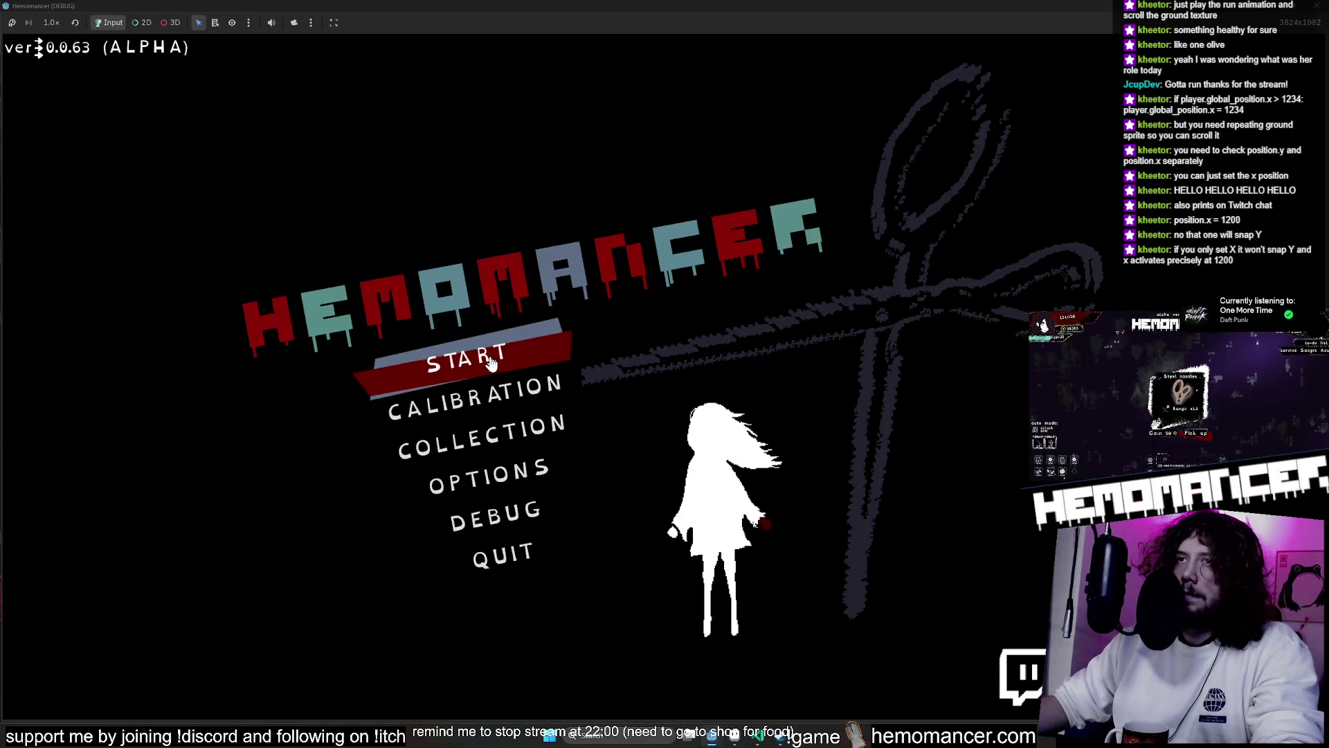
pyautogui.click(490, 361)
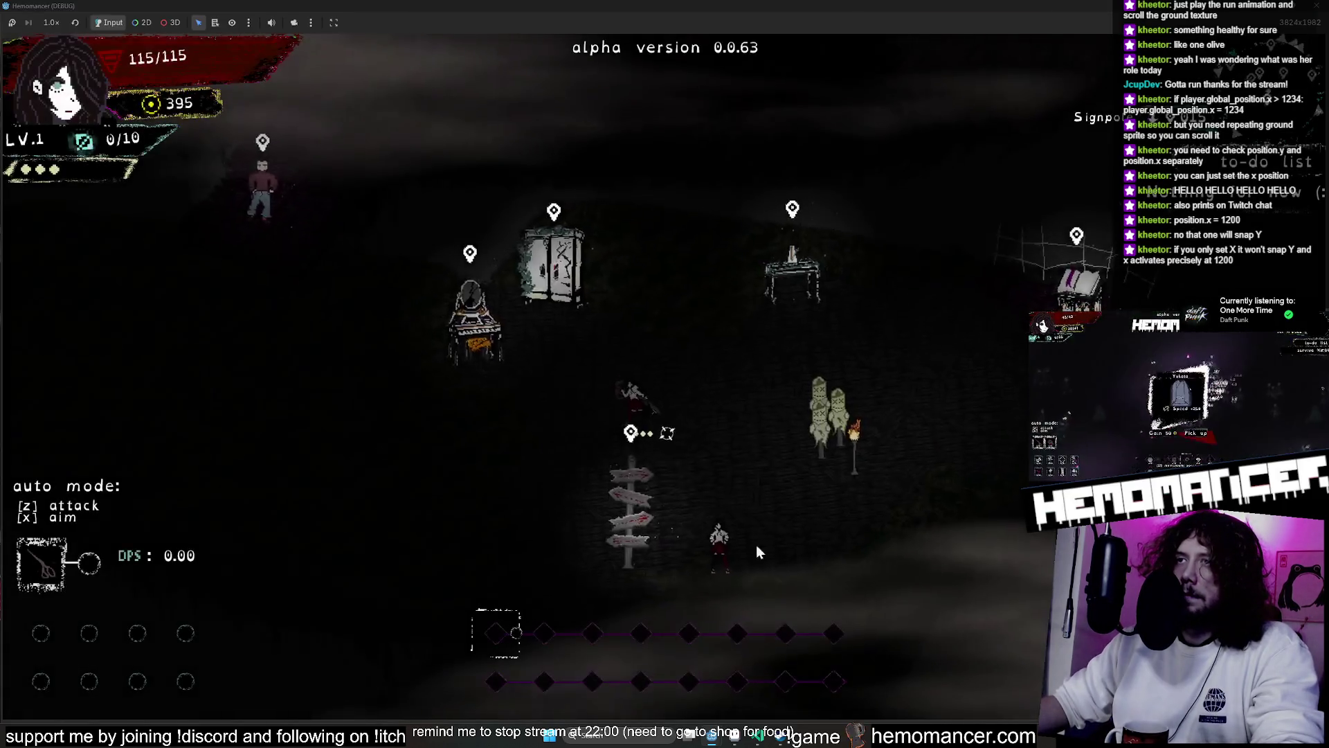
pyautogui.press('s')
pyautogui.press('d')
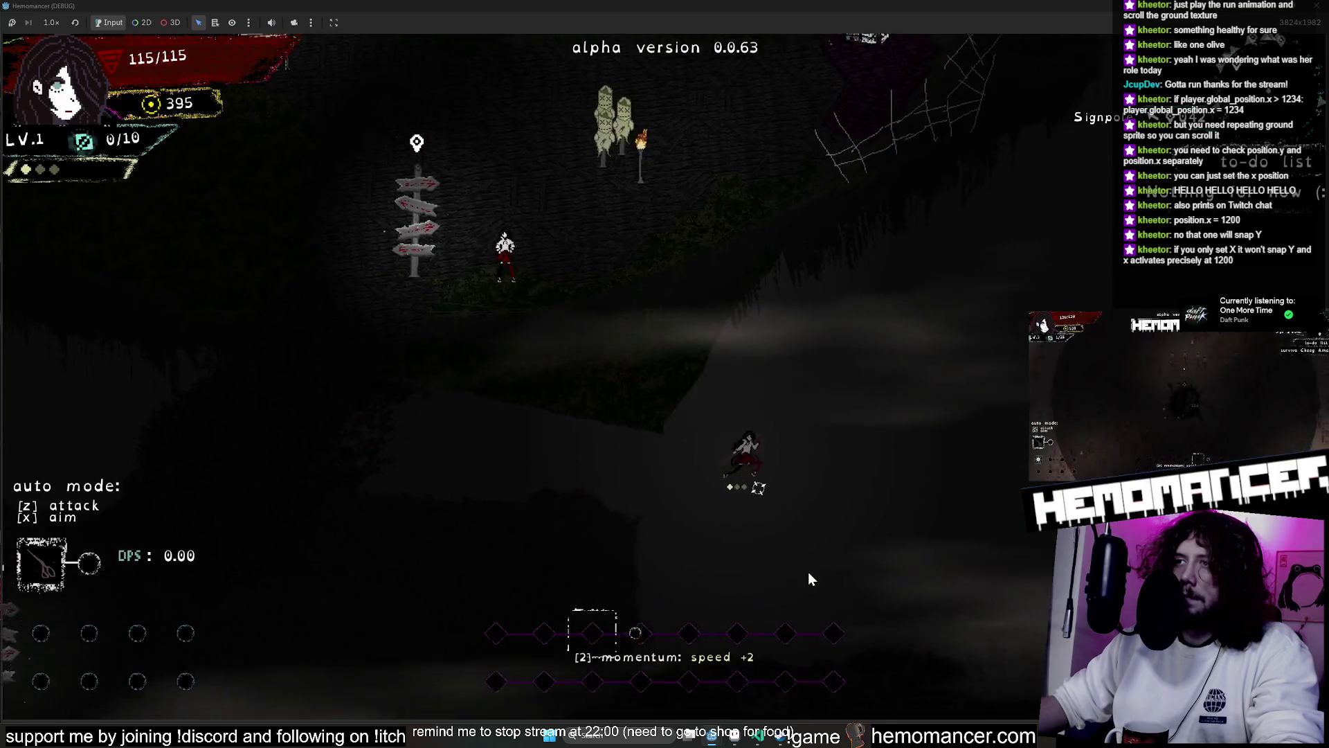
pyautogui.press('s')
pyautogui.press('d')
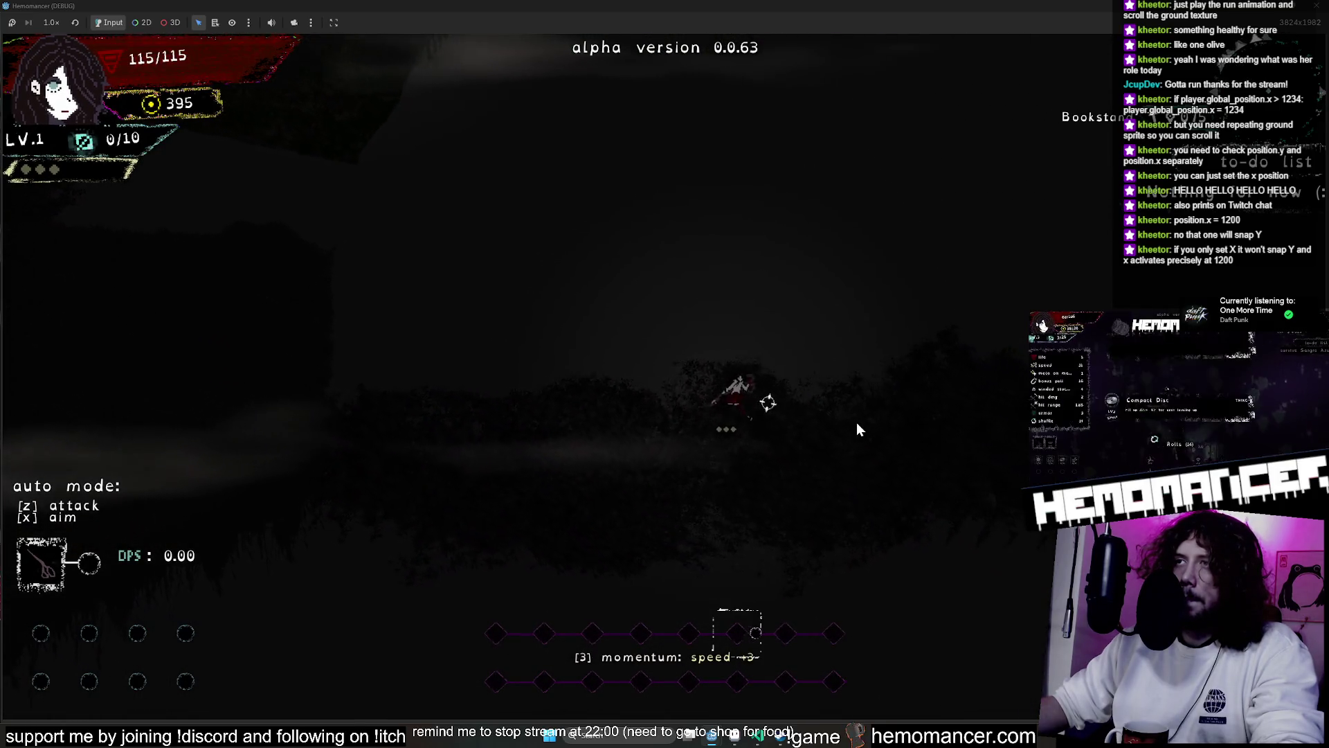
pyautogui.press('w')
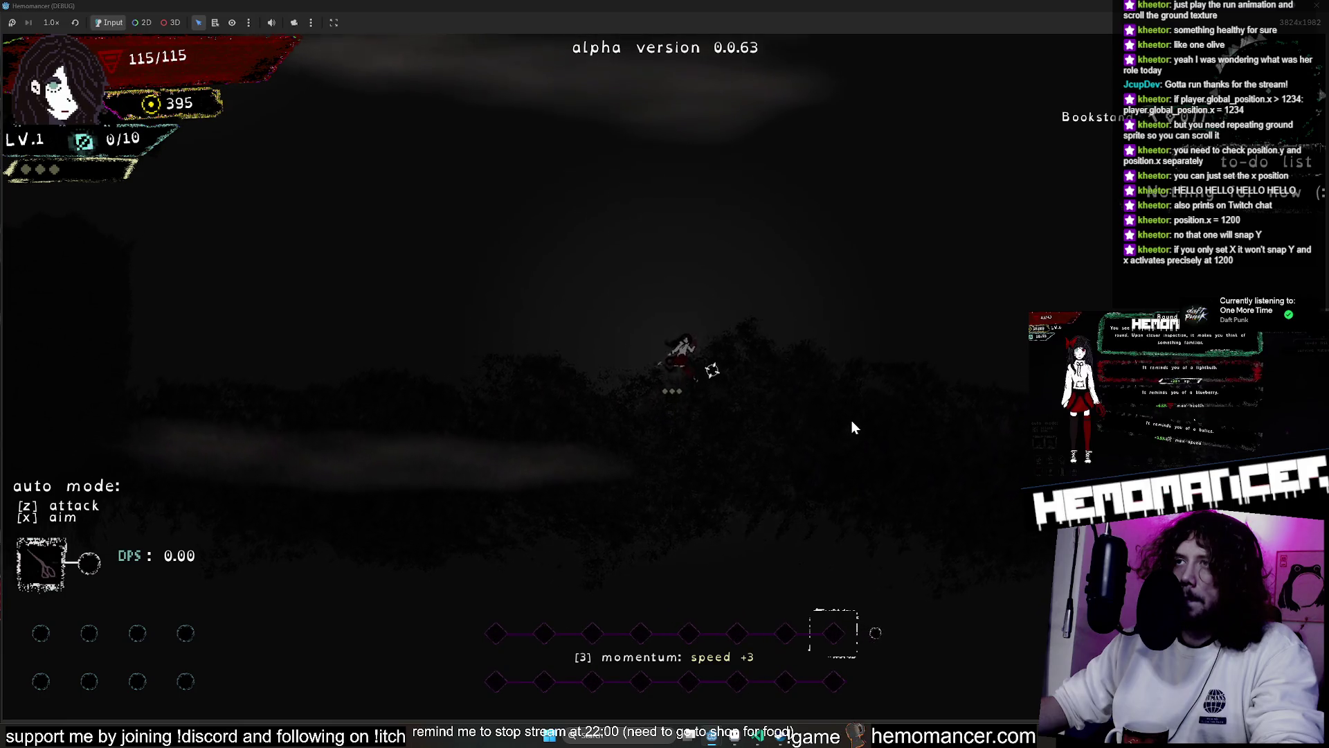
pyautogui.press('s')
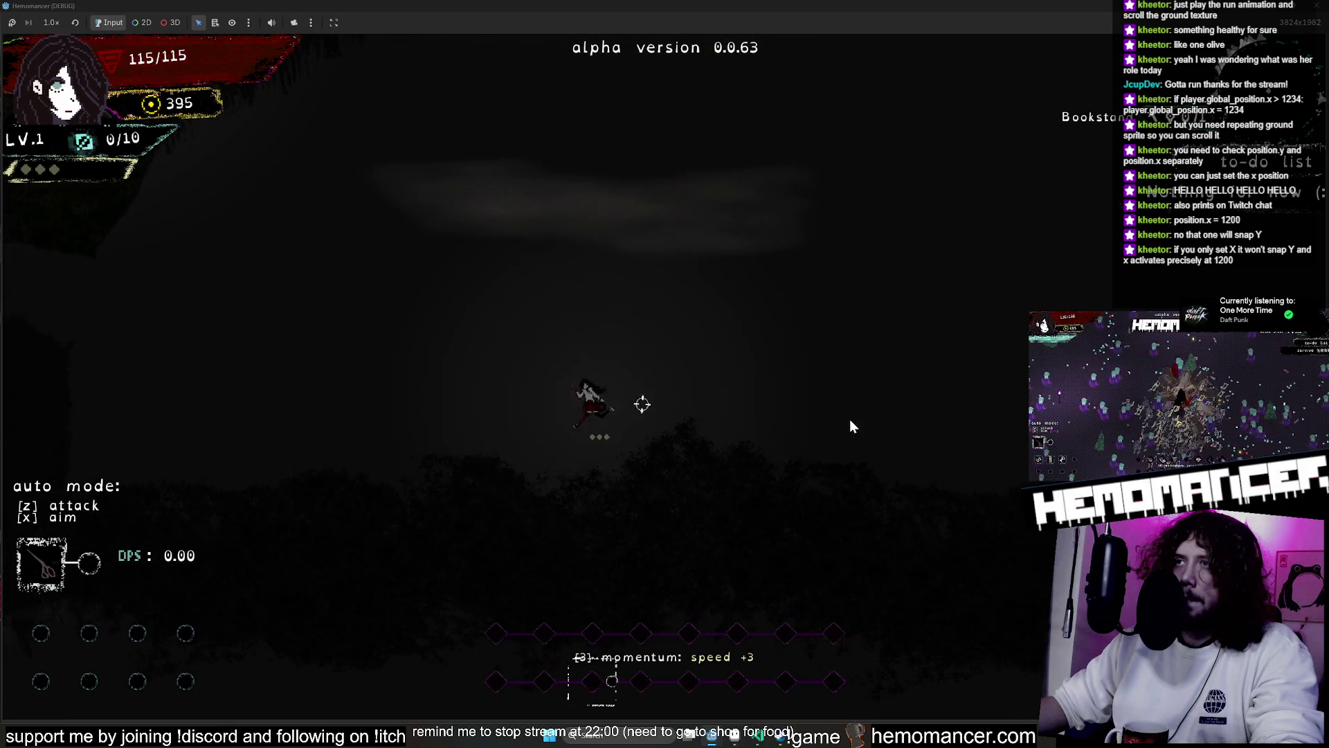
pyautogui.press('s')
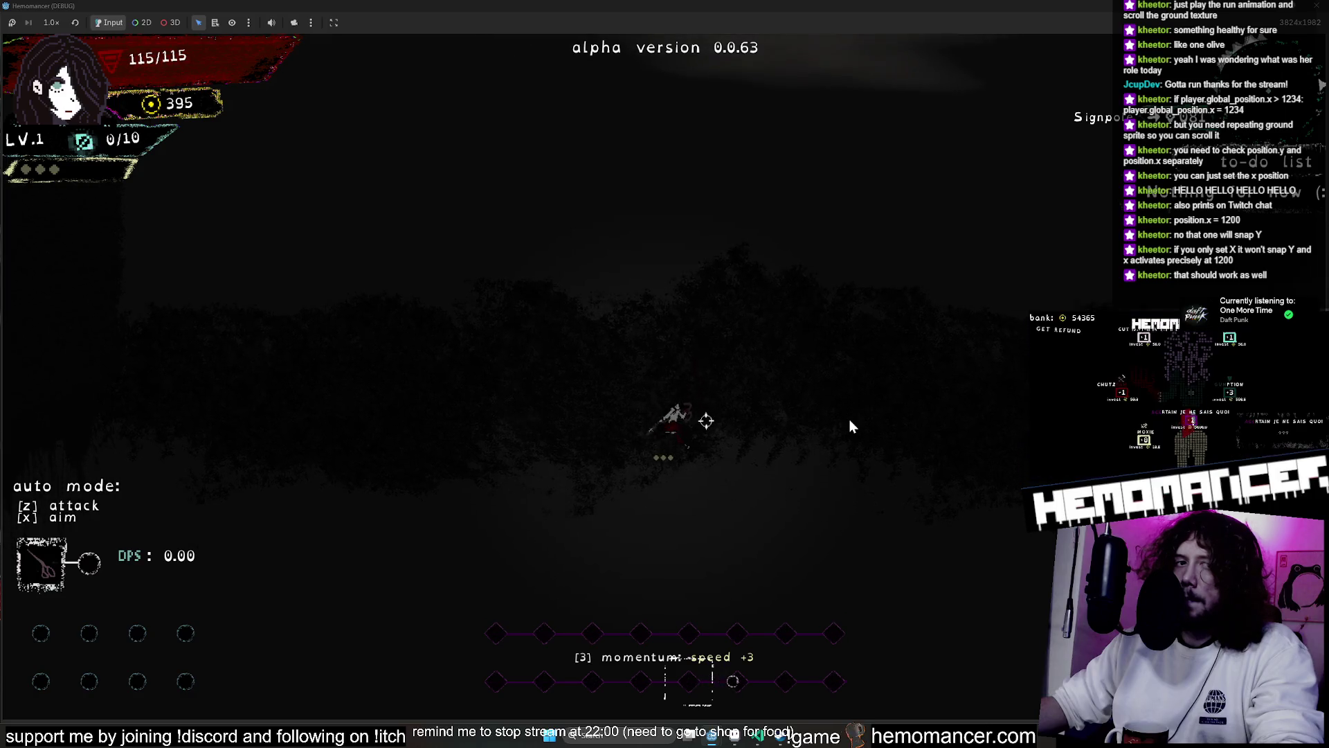
pyautogui.press('s')
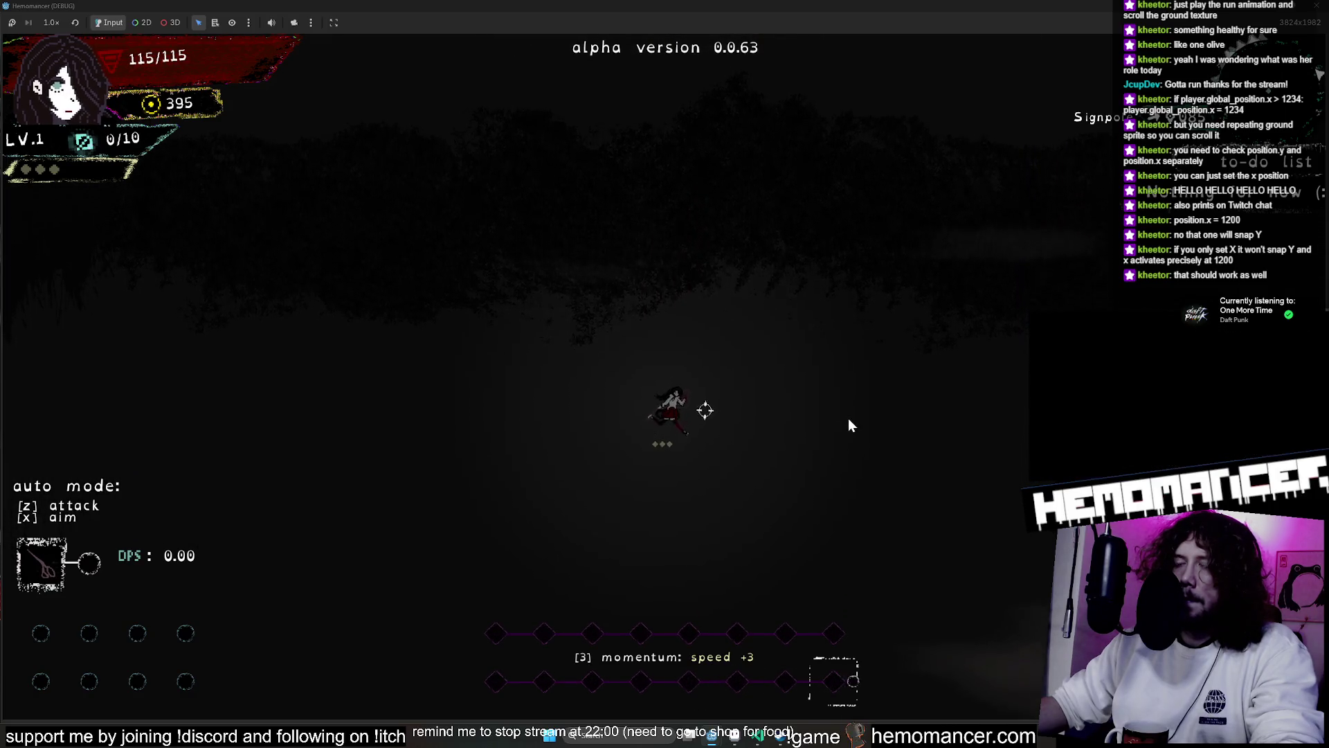
pyautogui.press('s')
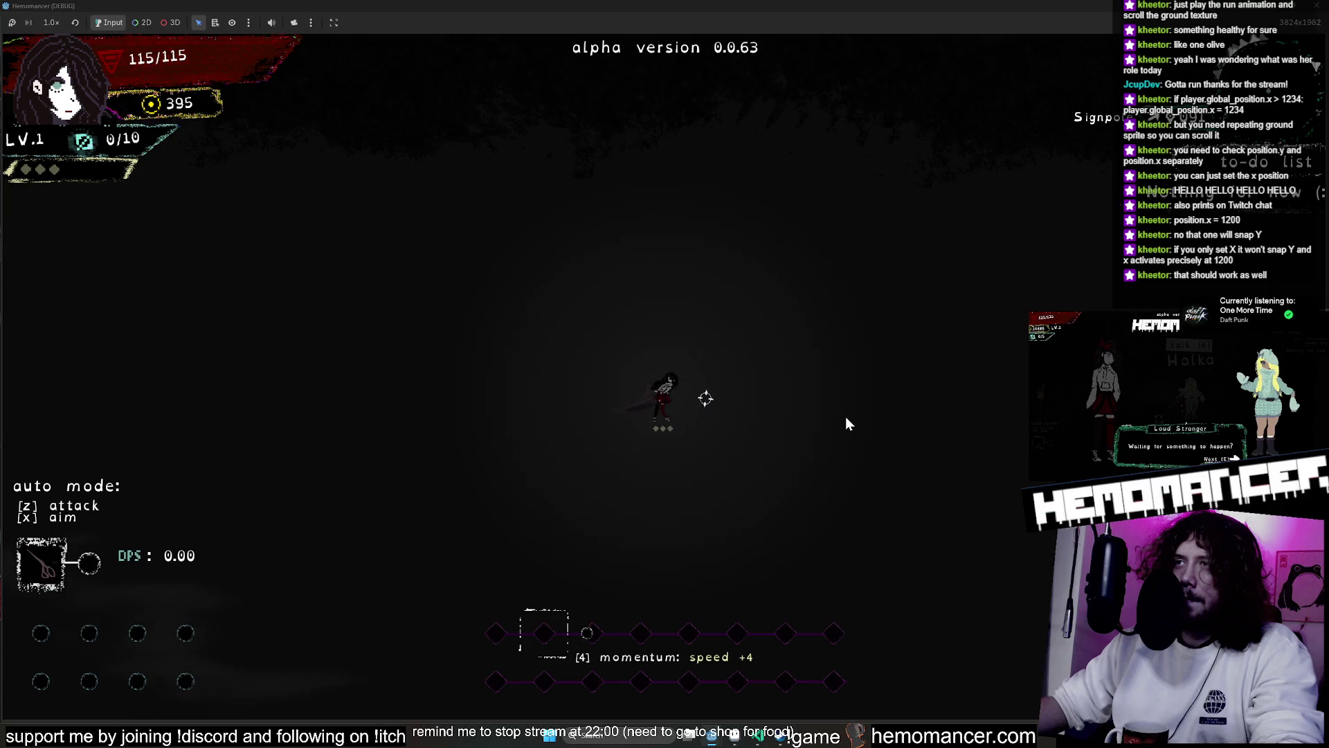
pyautogui.press('w')
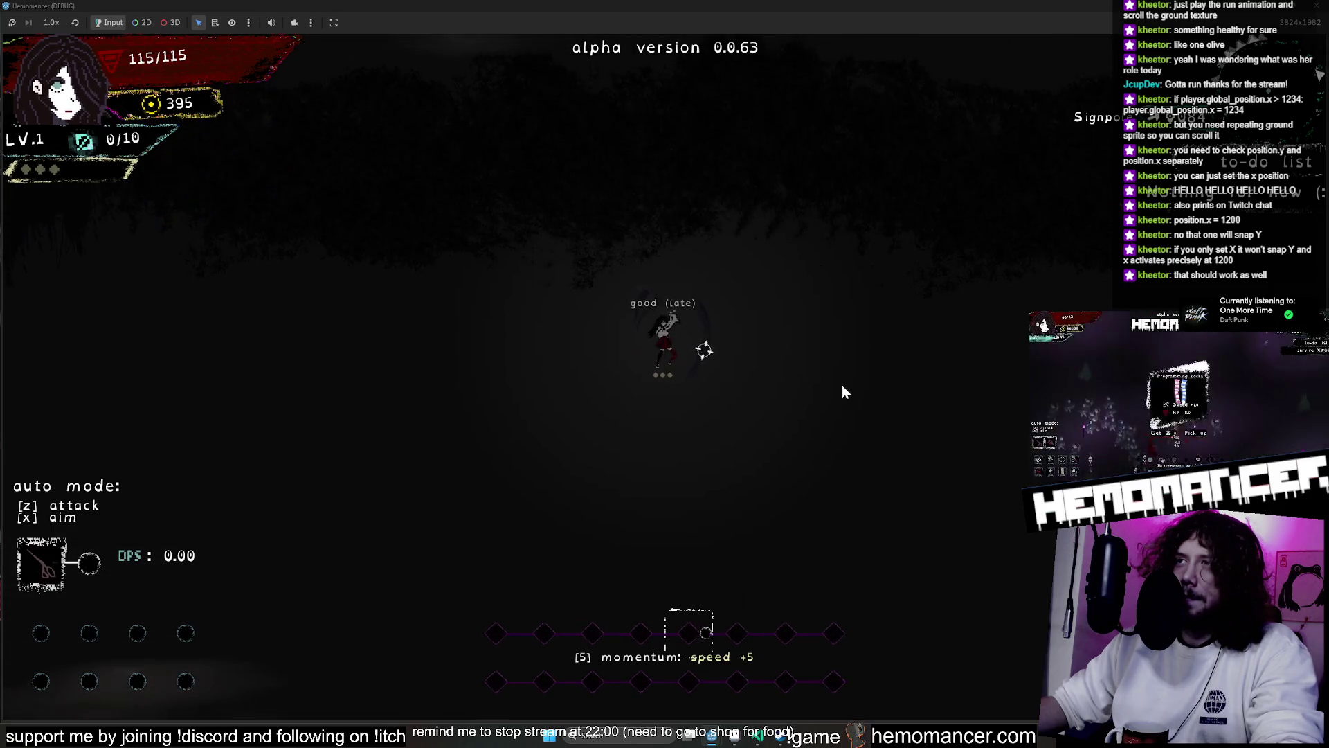
pyautogui.press('w')
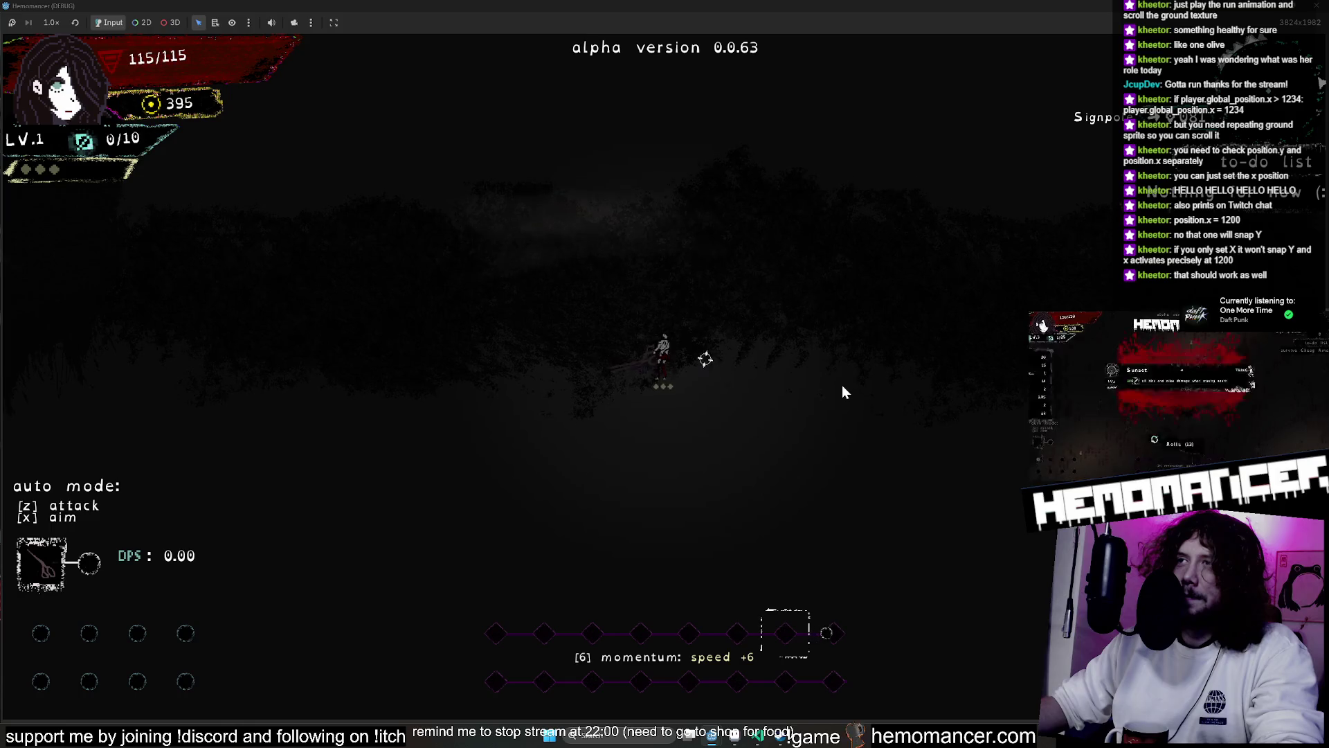
pyautogui.press('w')
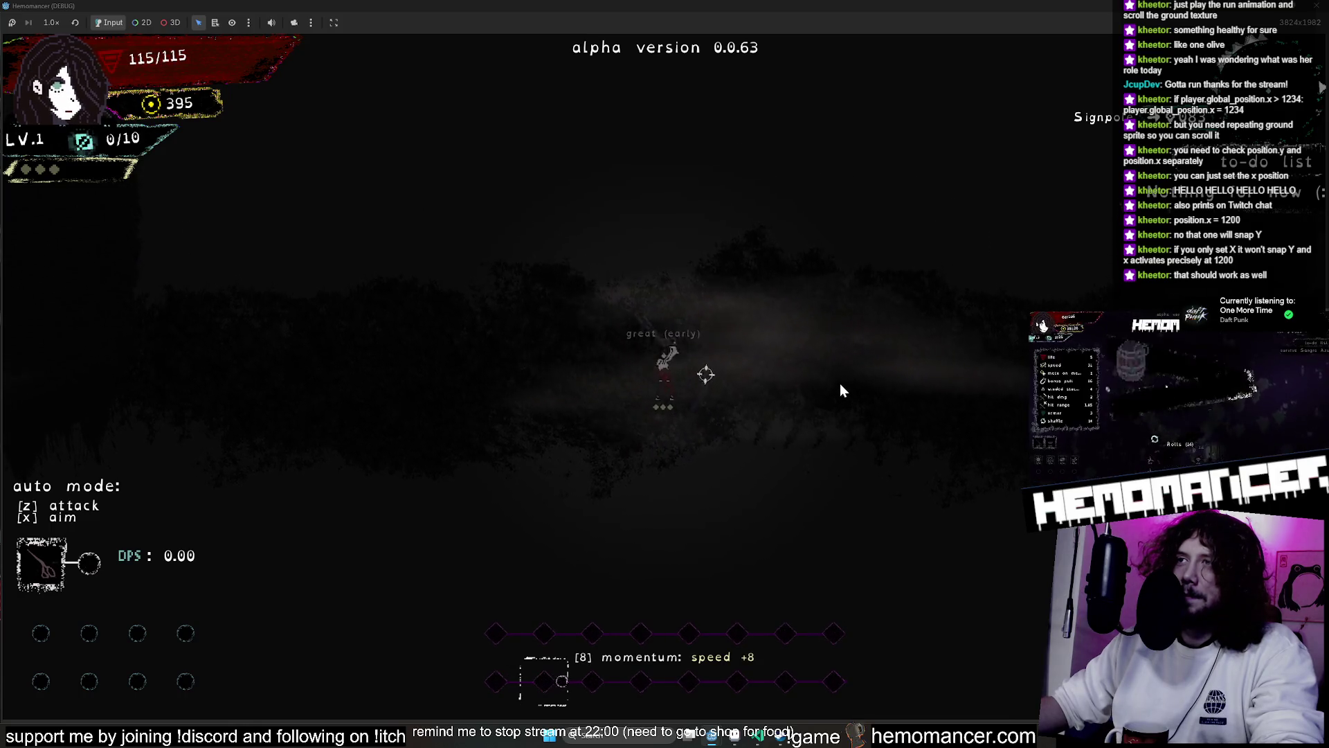
pyautogui.press('w')
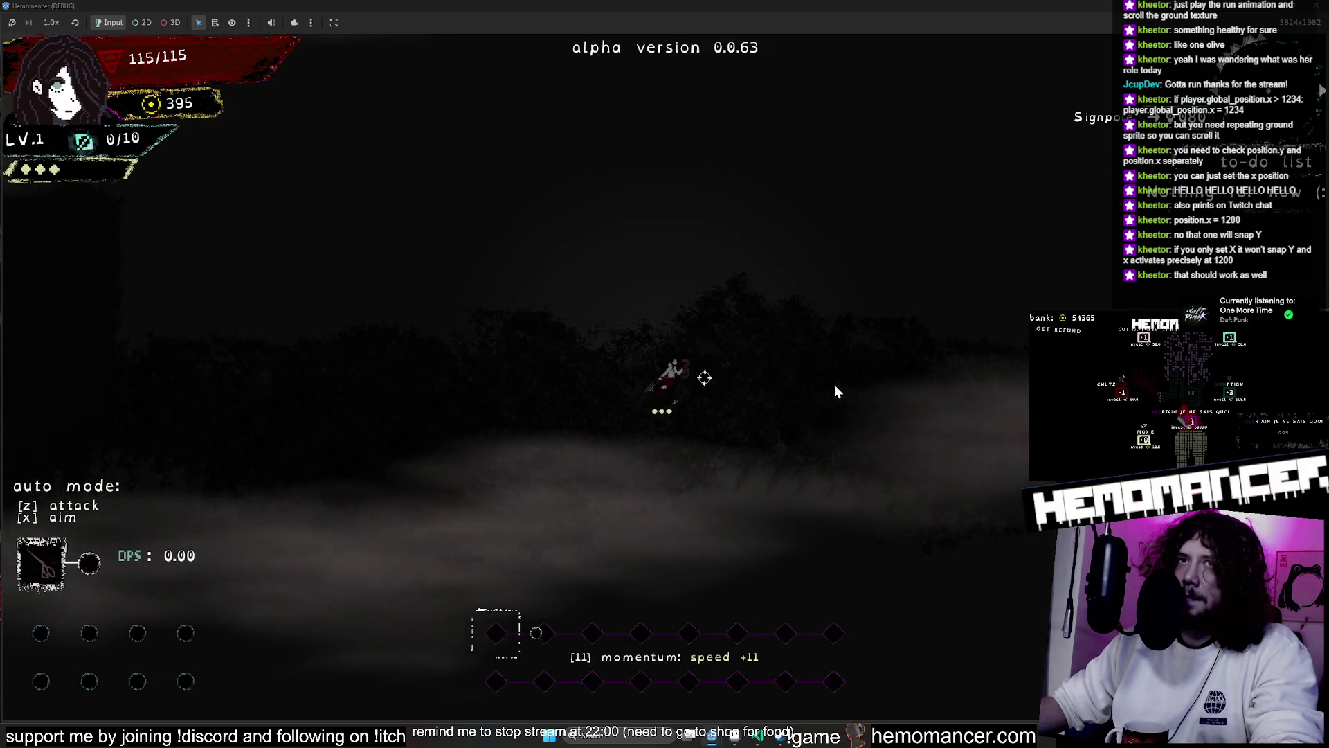
pyautogui.press('w')
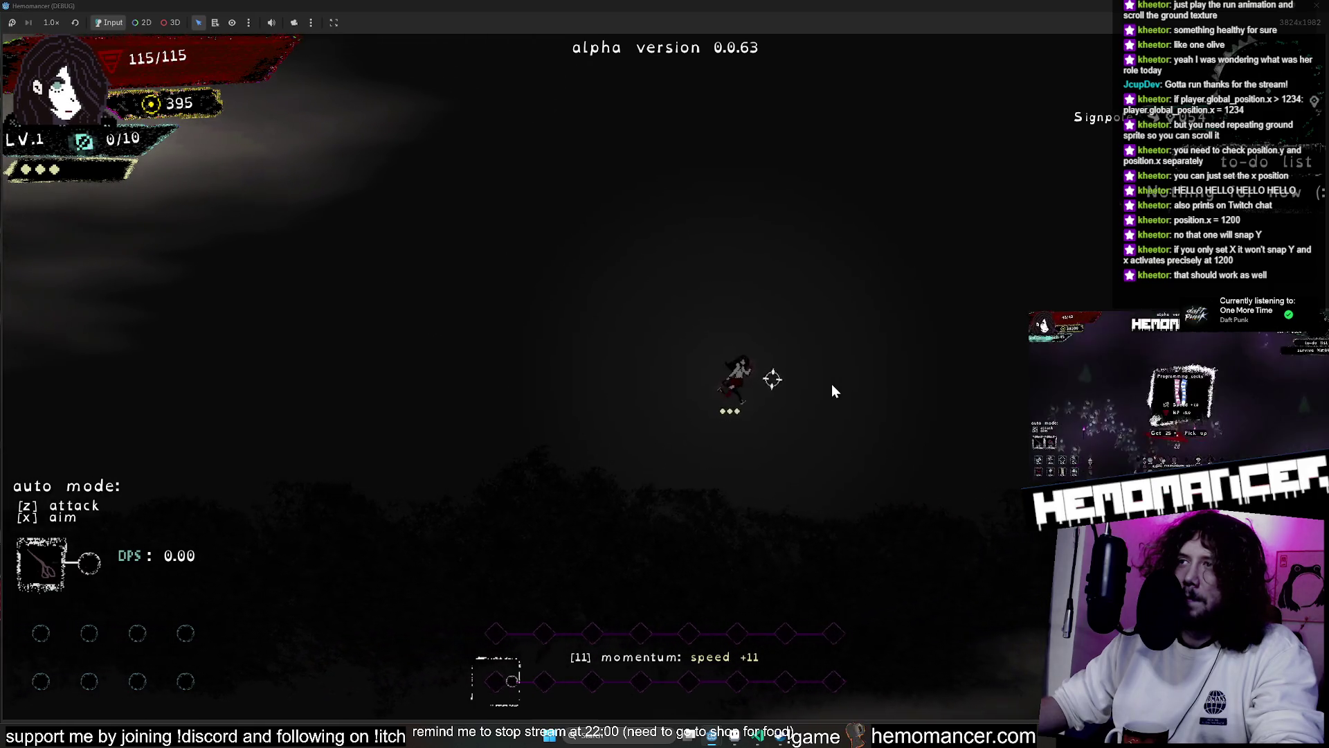
pyautogui.press('d')
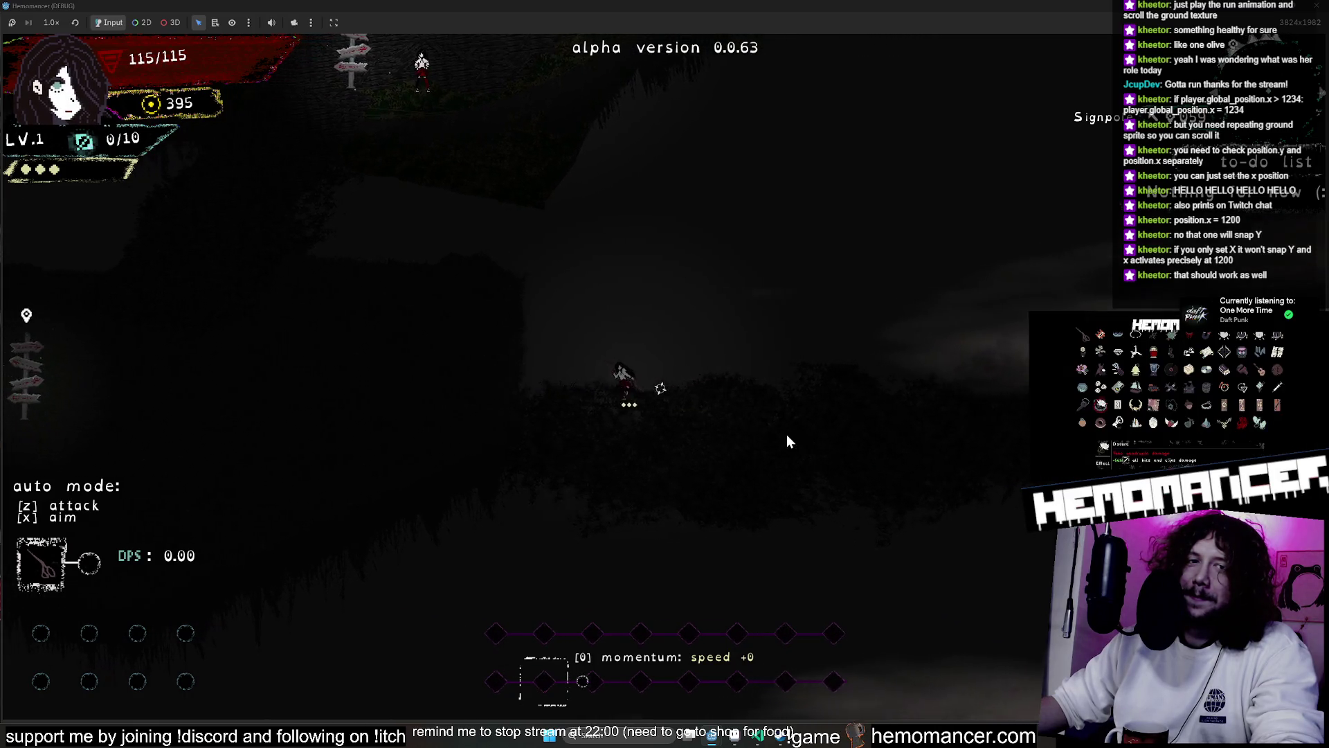
pyautogui.press('F8')
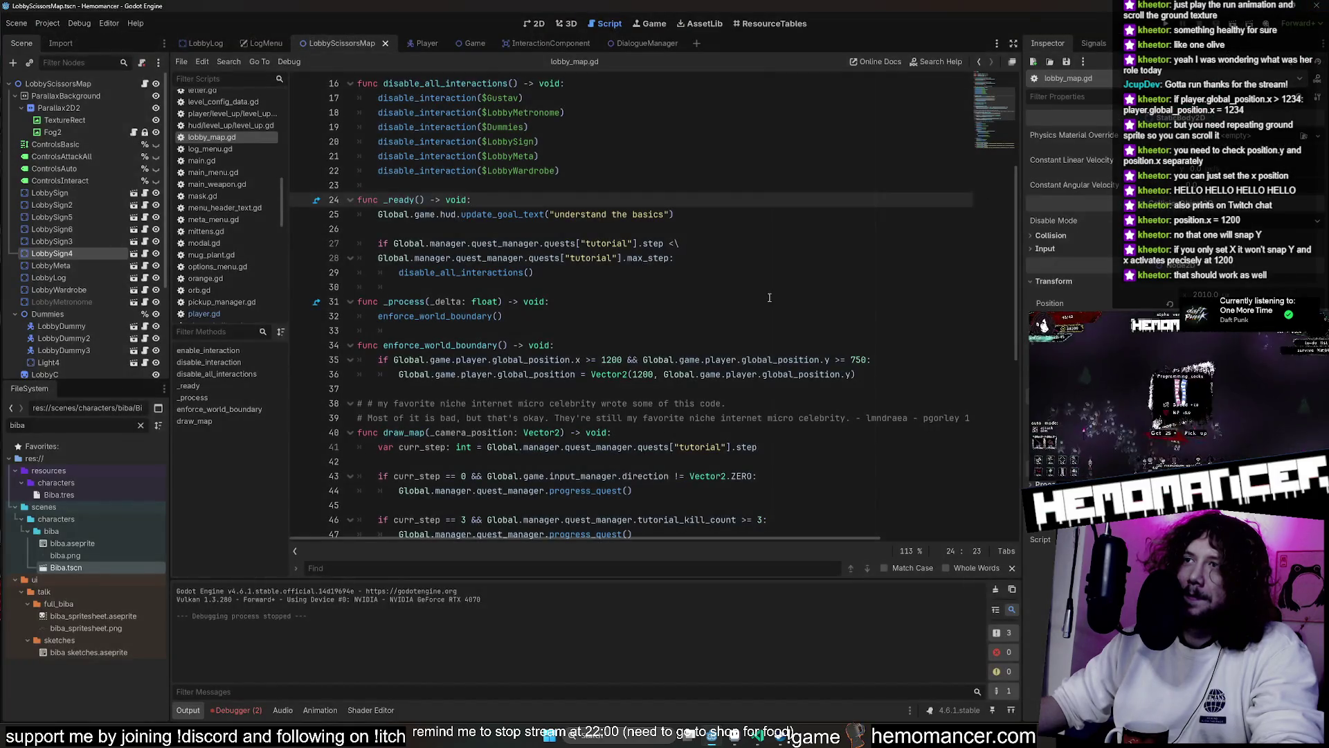
# Change line 36 to Global.game.player.global_position.x = 1200 and save lobby_map.gd
pyautogui.scroll(-1, 675, 311)
pyautogui.click(635, 331)
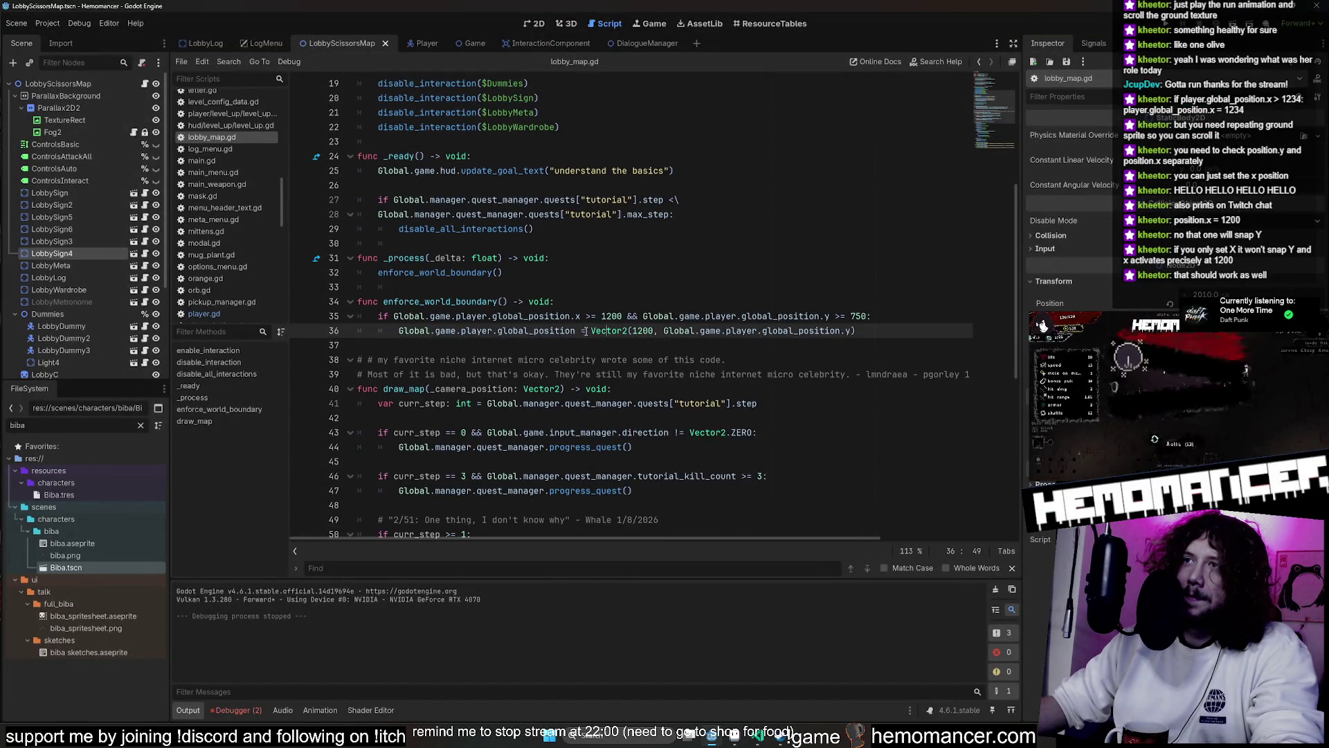
pyautogui.click(581, 316)
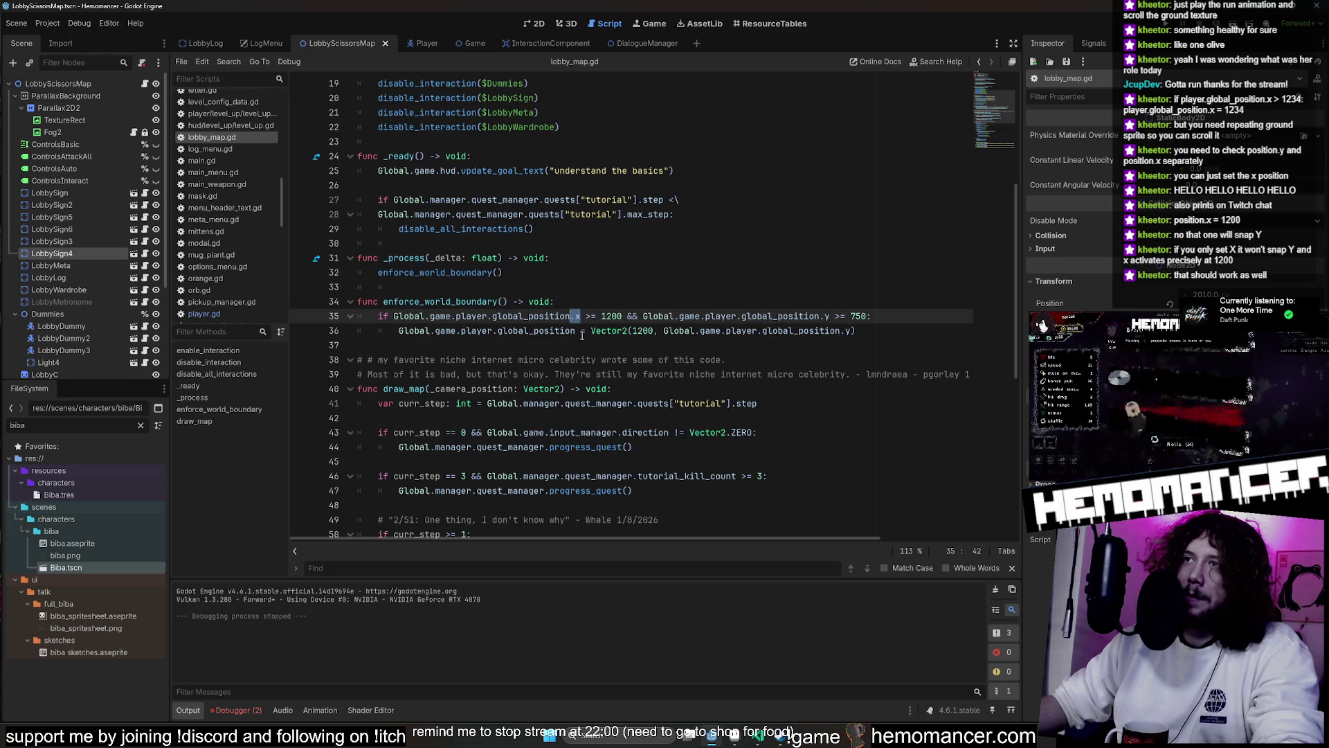
pyautogui.click(581, 331)
pyautogui.write('.x')
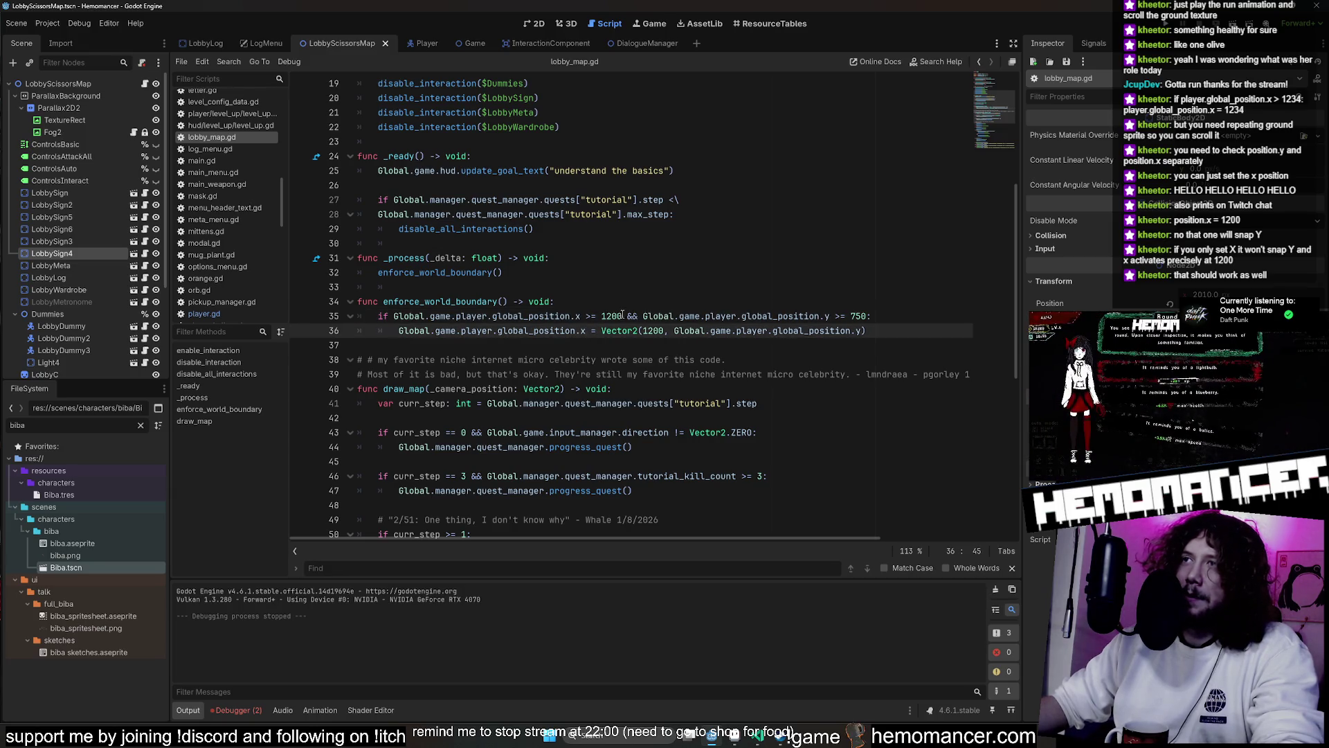
pyautogui.moveTo(601, 331); pyautogui.dragTo(887, 332)
pyautogui.write('1200')
pyautogui.hotkey('ctrl', 's')
pyautogui.click(753, 267)
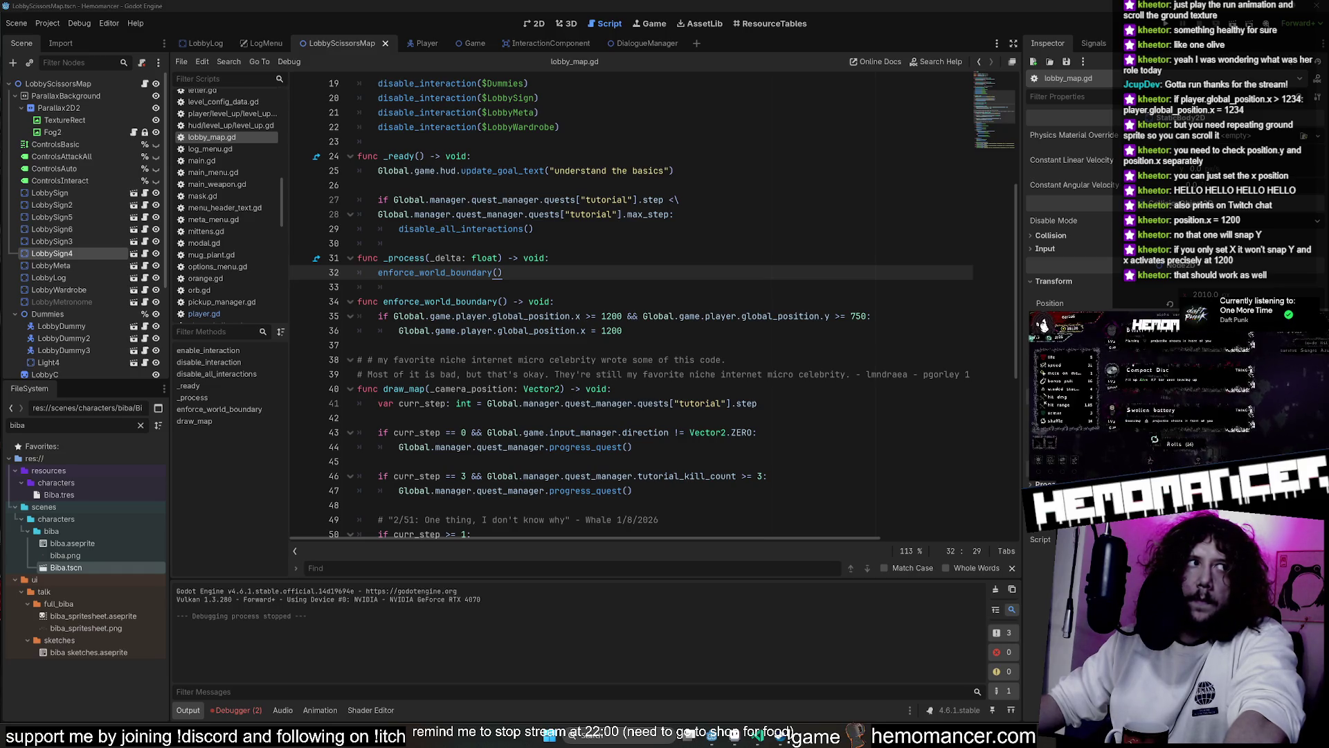
pyautogui.moveTo(738, 739)
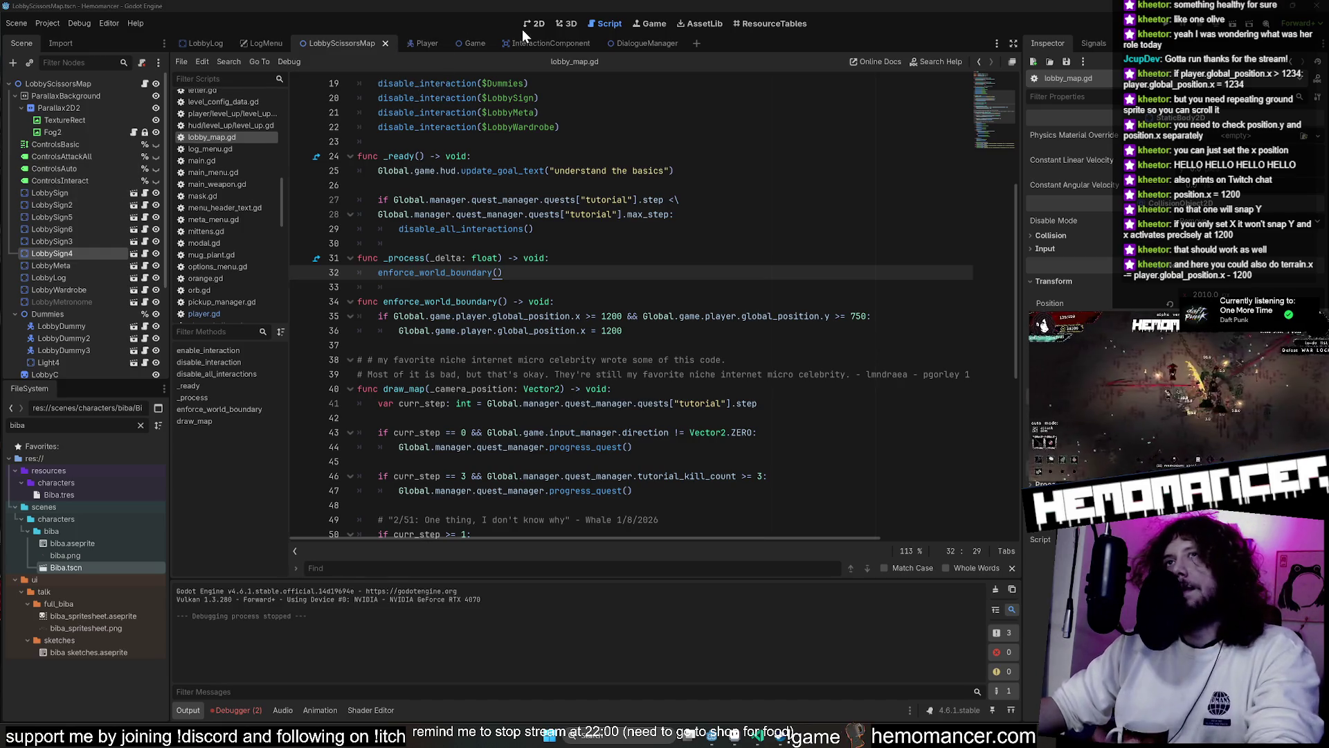
# Switch from lobby_map.gd to the LobbyScissorsMap 2D scene view
pyautogui.hotkey('ctrl', 'F1')
pyautogui.scroll(-3, 579, 291)
# Zoom around the lobby scene layout, then bring up locus_anima.aseprite in Aseprite
pyautogui.scroll(2, 675, 346)
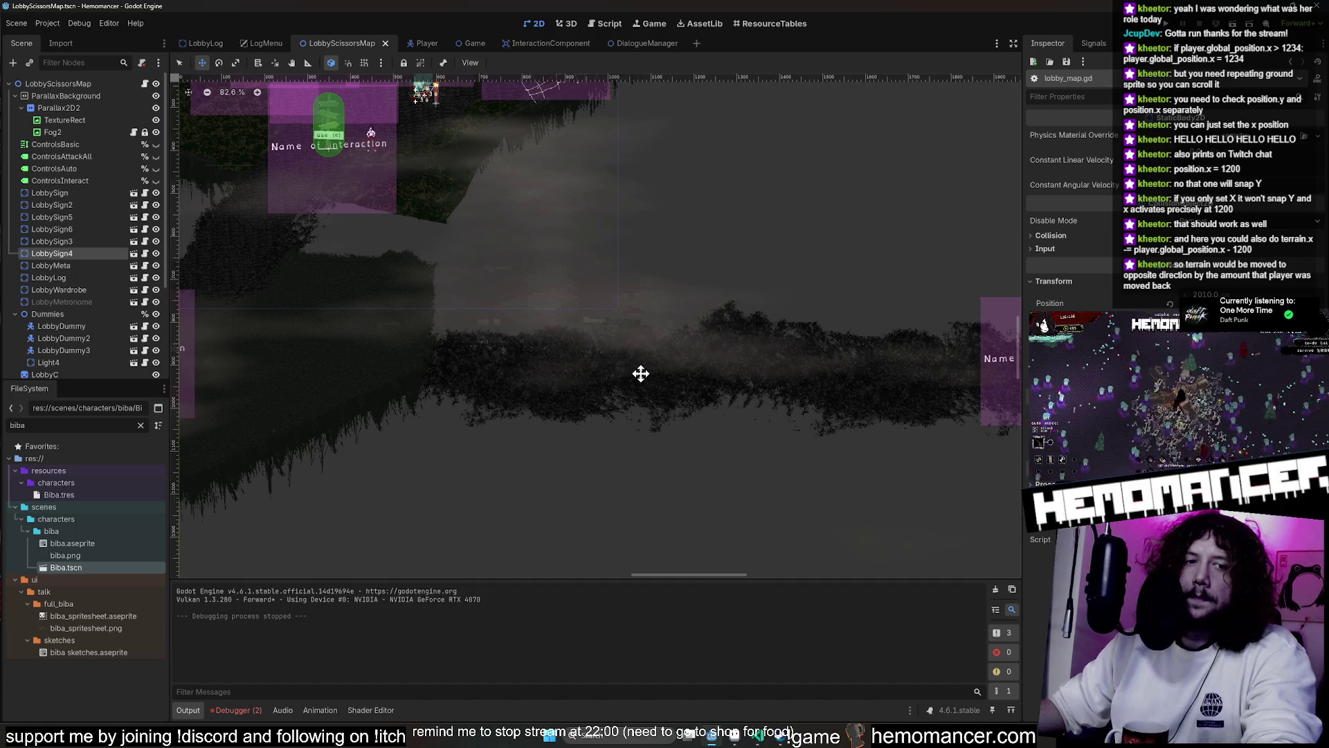
pyautogui.scroll(-4, 641, 374)
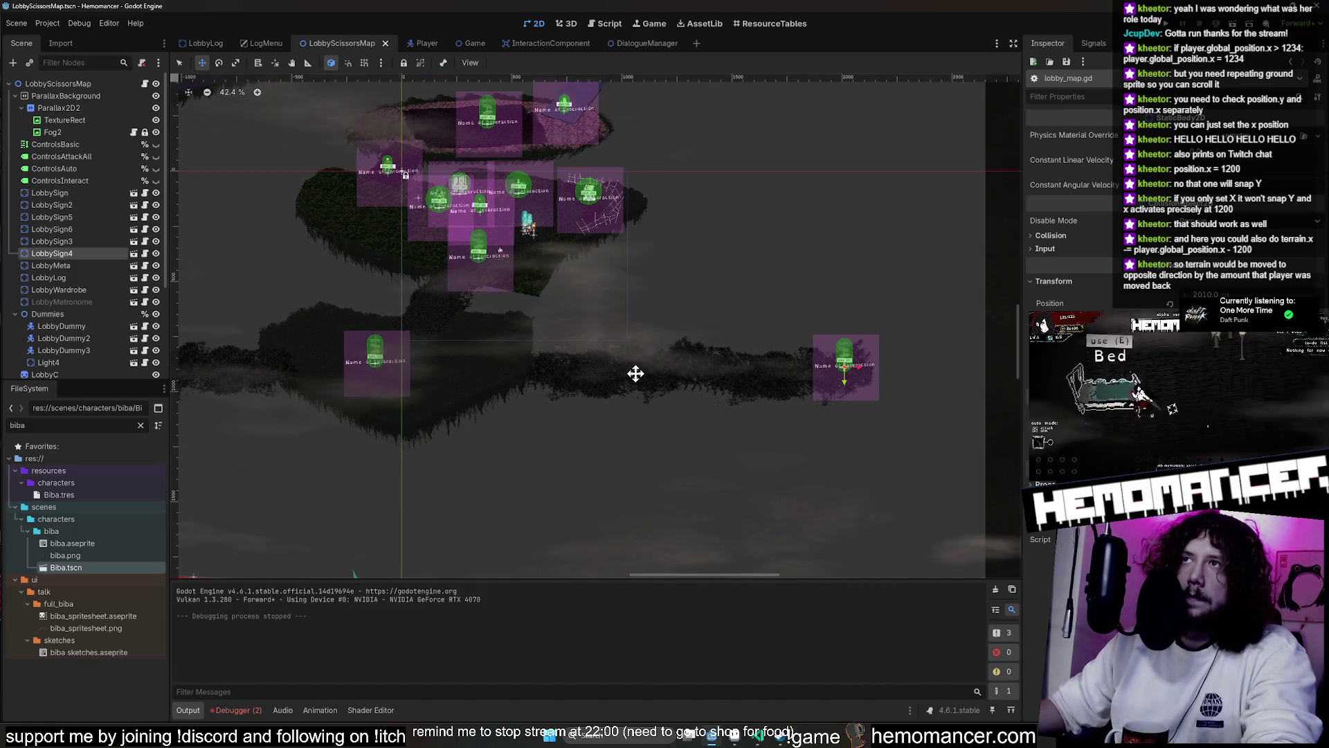
pyautogui.scroll(-2, 636, 374)
pyautogui.scroll(4, 633, 371)
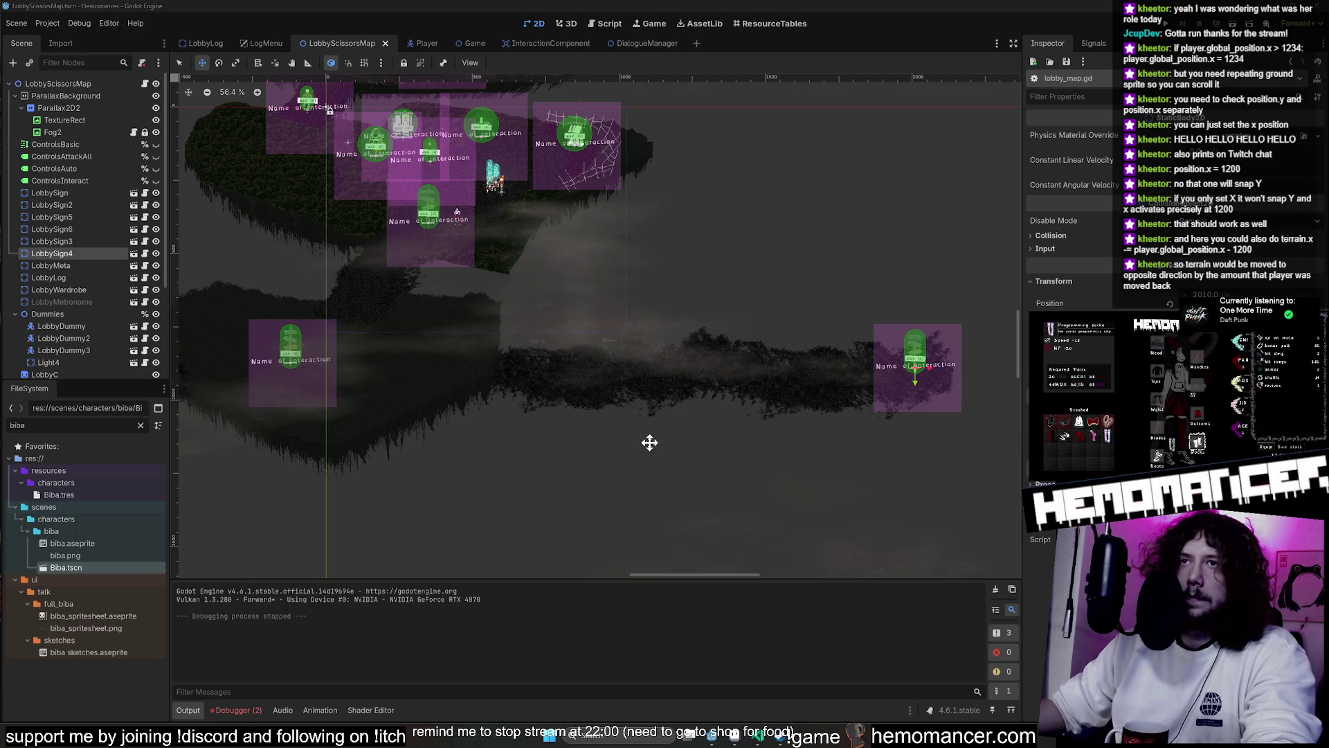
pyautogui.scroll(-1, 646, 445)
pyautogui.click(736, 738)
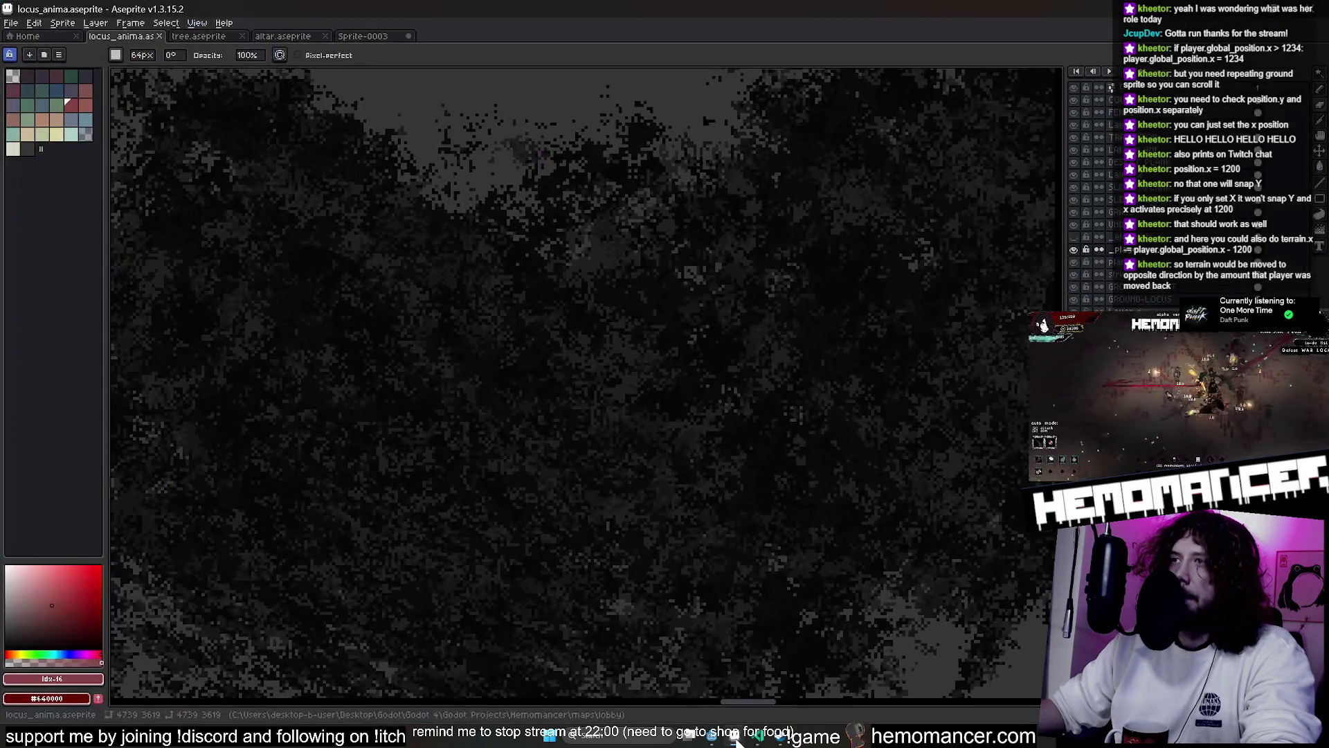
# Marquee-select the purple ground strip, try stretching and deleting it, then undo the deletion
pyautogui.moveTo(687, 493)
pyautogui.mouseDown()
pyautogui.moveTo(617, 422)
pyautogui.moveTo(712, 528)
pyautogui.moveTo(688, 451)
pyautogui.moveTo(766, 421)
pyautogui.moveTo(552, 309)
pyautogui.moveTo(237, 344)
pyautogui.moveTo(514, 385)
pyautogui.moveTo(831, 373)
pyautogui.moveTo(733, 376)
pyautogui.moveTo(769, 381)
pyautogui.mouseUp()
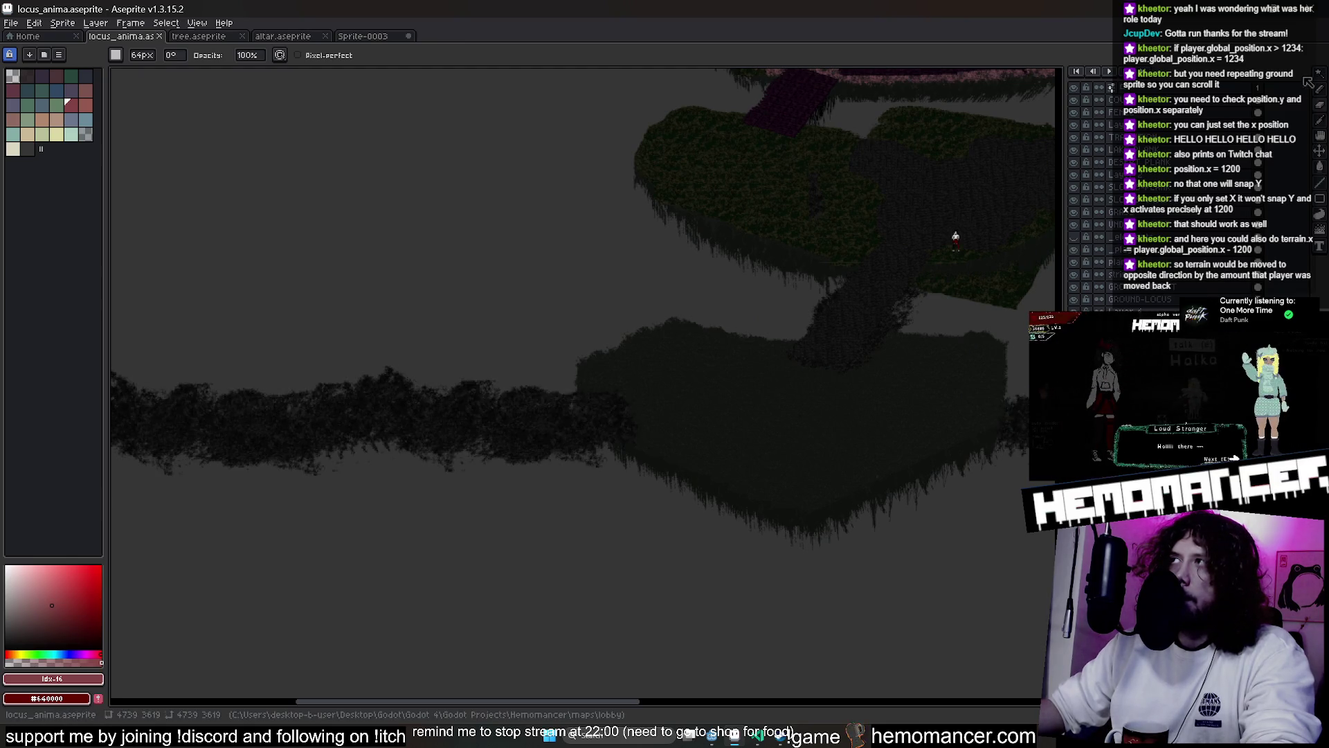
pyautogui.press('m')
pyautogui.scroll(-4, 692, 317)
pyautogui.moveTo(451, 451)
pyautogui.mouseDown()
pyautogui.moveTo(629, 450)
pyautogui.moveTo(546, 464)
pyautogui.mouseUp()
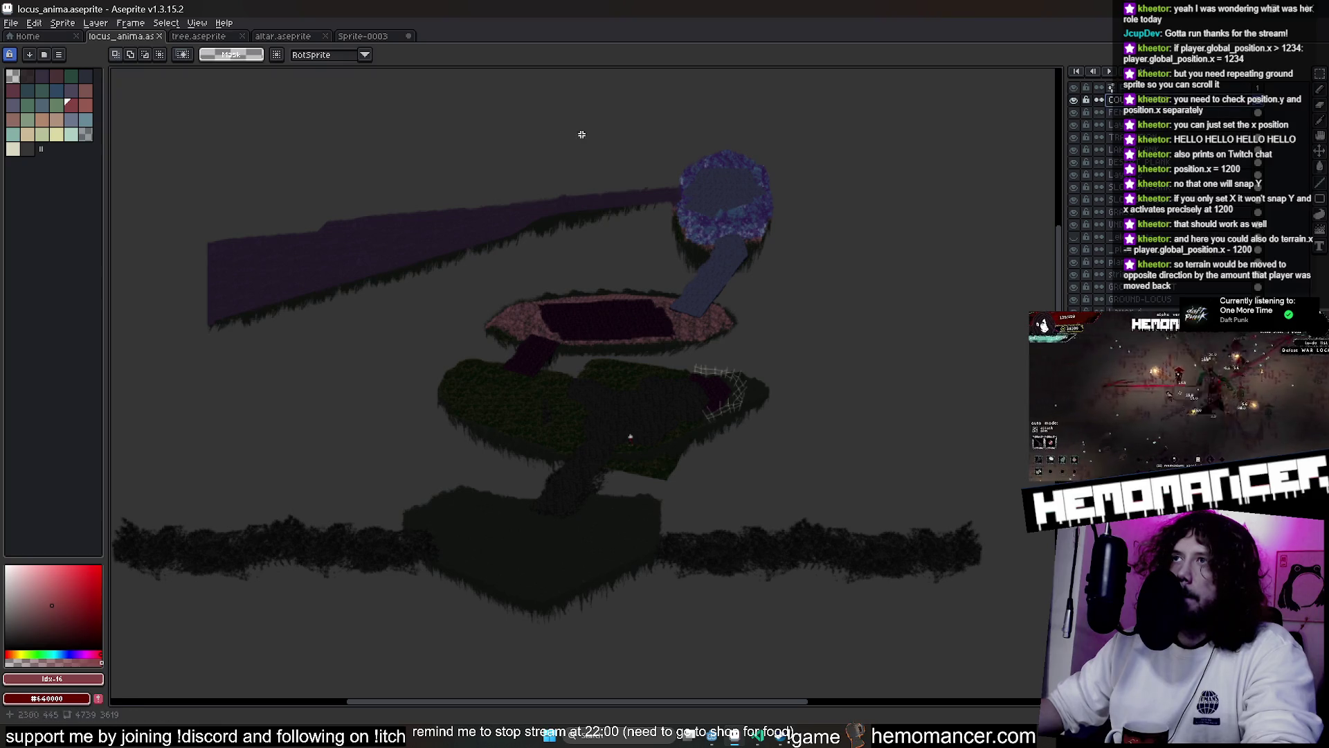
pyautogui.moveTo(167, 141); pyautogui.dragTo(742, 369)
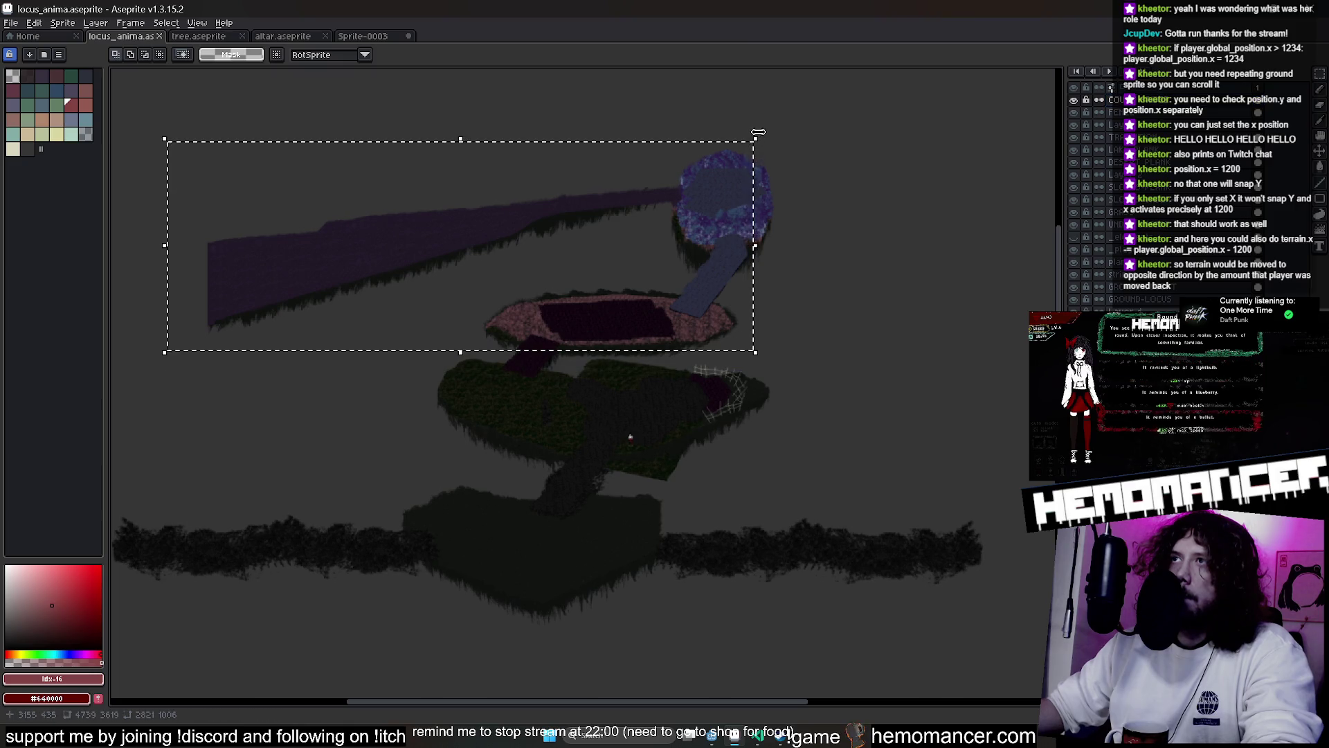
pyautogui.moveTo(776, 142)
pyautogui.mouseDown()
pyautogui.moveTo(788, 151)
pyautogui.moveTo(758, 238)
pyautogui.moveTo(741, 170)
pyautogui.moveTo(756, 141)
pyautogui.mouseUp()
pyautogui.press('Return')
pyautogui.press('Delete')
pyautogui.scroll(2, 326, 204)
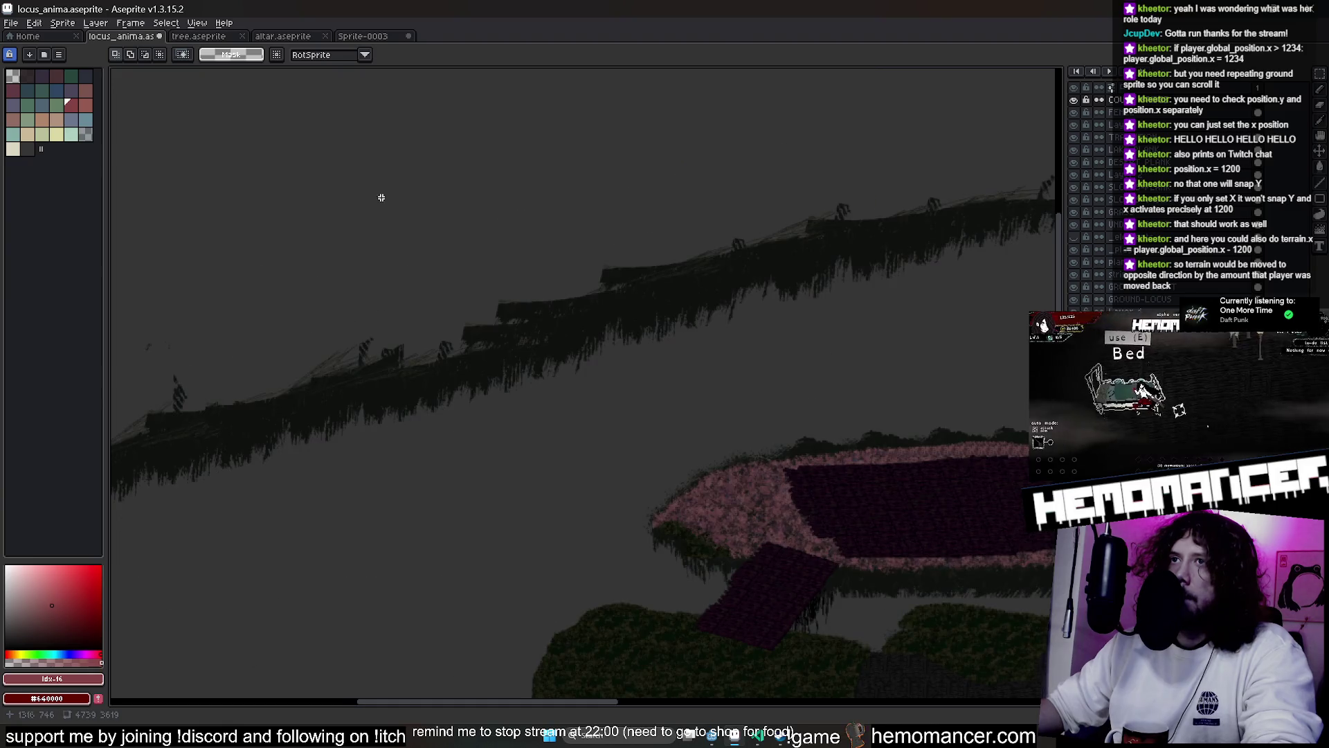
pyautogui.hotkey('ctrl', 'z')
pyautogui.hotkey('ctrl', 'z')
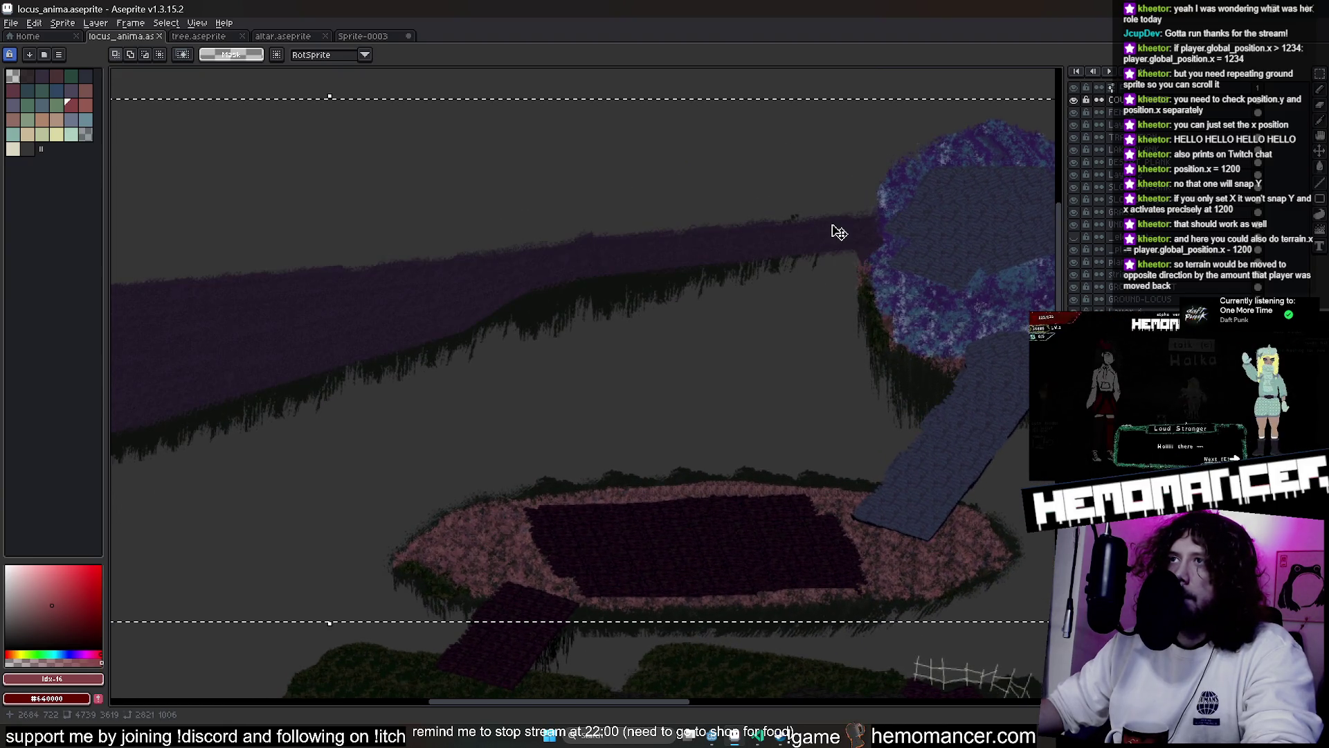
# Reselect the whole long purple strip with the rectangular marquee
pyautogui.scroll(-2, 600, 275)
pyautogui.scroll(2, 653, 360)
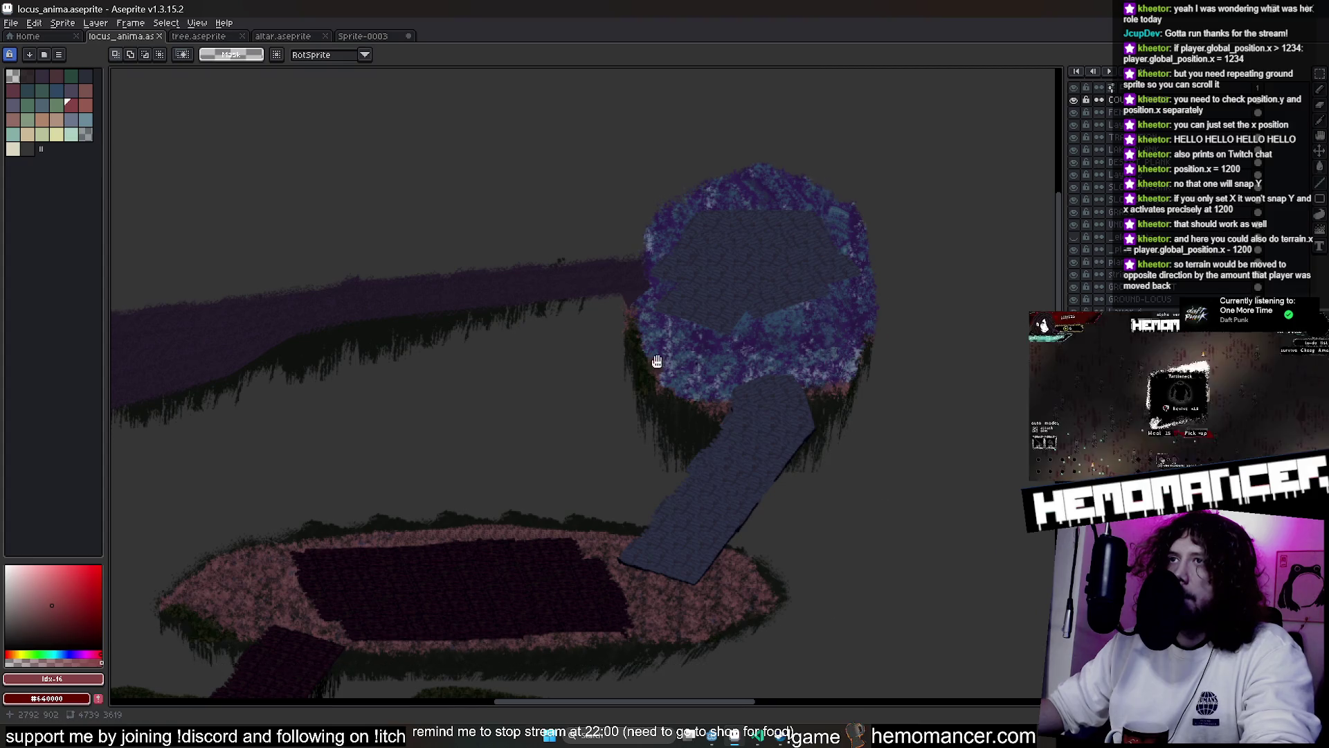
pyautogui.scroll(-1, 653, 360)
pyautogui.moveTo(963, 259)
pyautogui.mouseDown()
pyautogui.moveTo(372, 409)
pyautogui.moveTo(126, 533)
pyautogui.mouseUp()
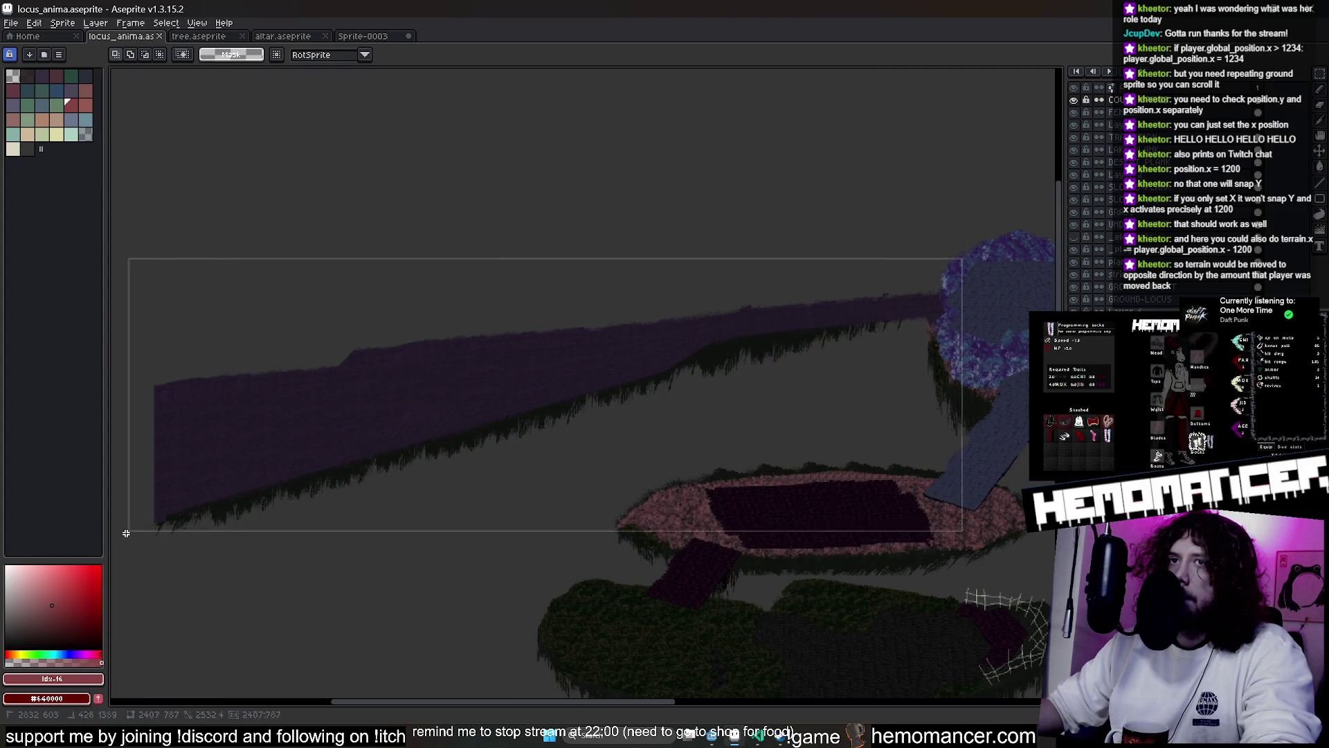
# Squash the purple strip into a thinner band, tilt it about 3.7°, position it, and commit
pyautogui.click(548, 533)
pyautogui.moveTo(546, 530); pyautogui.dragTo(546, 448)
pyautogui.moveTo(519, 353); pyautogui.dragTo(519, 374)
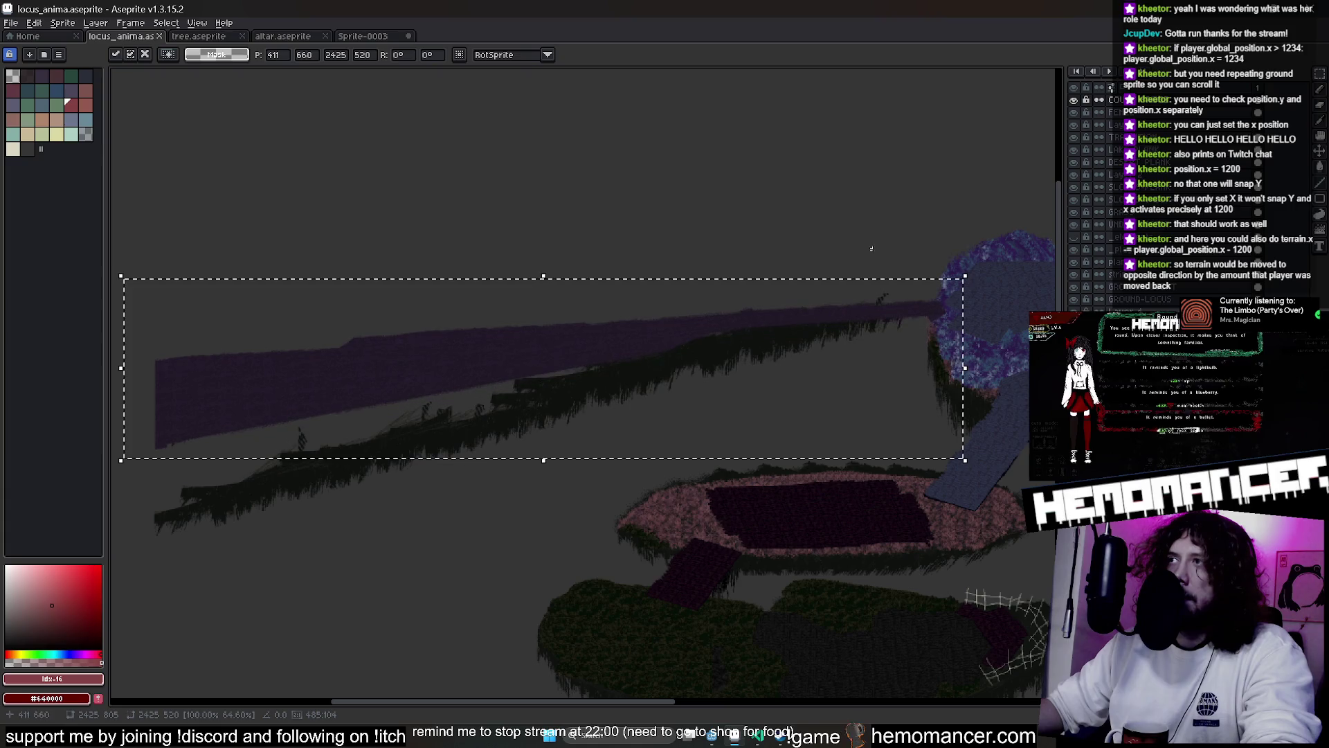
pyautogui.moveTo(959, 261); pyautogui.dragTo(942, 246)
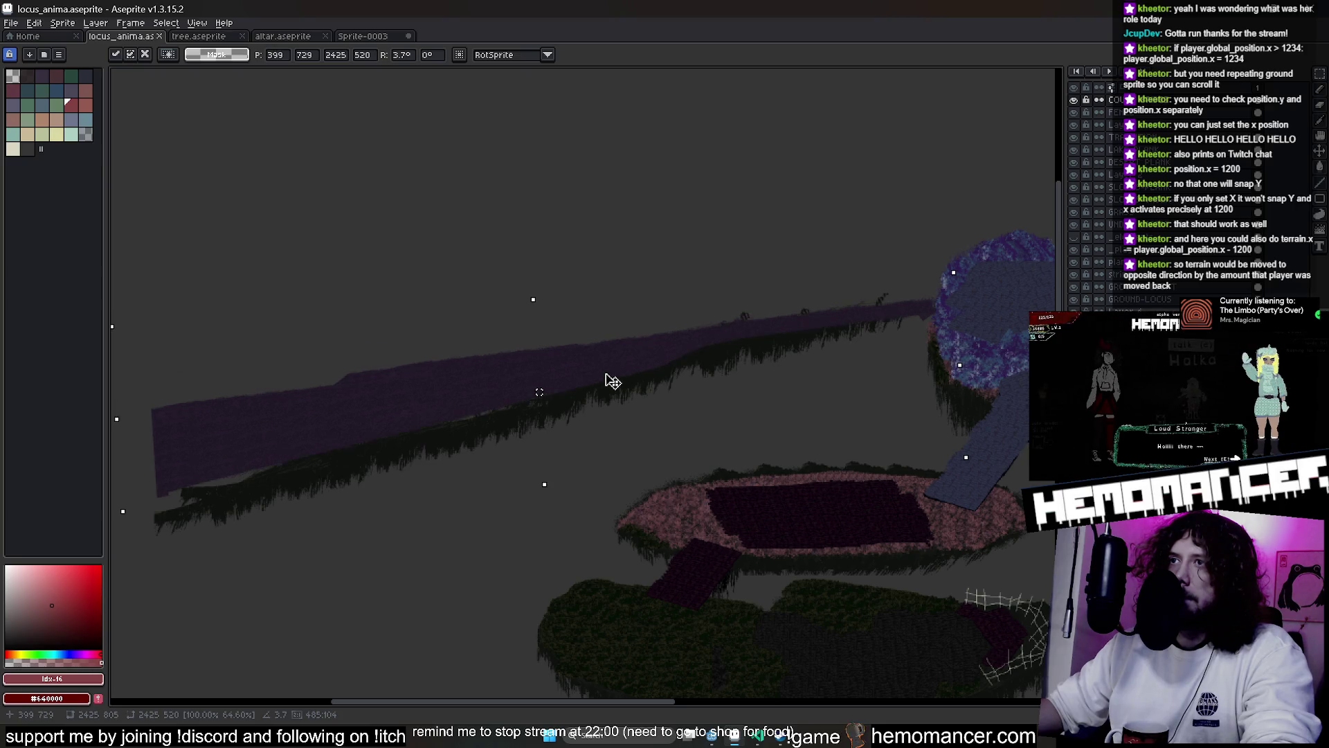
pyautogui.moveTo(585, 389); pyautogui.dragTo(589, 386)
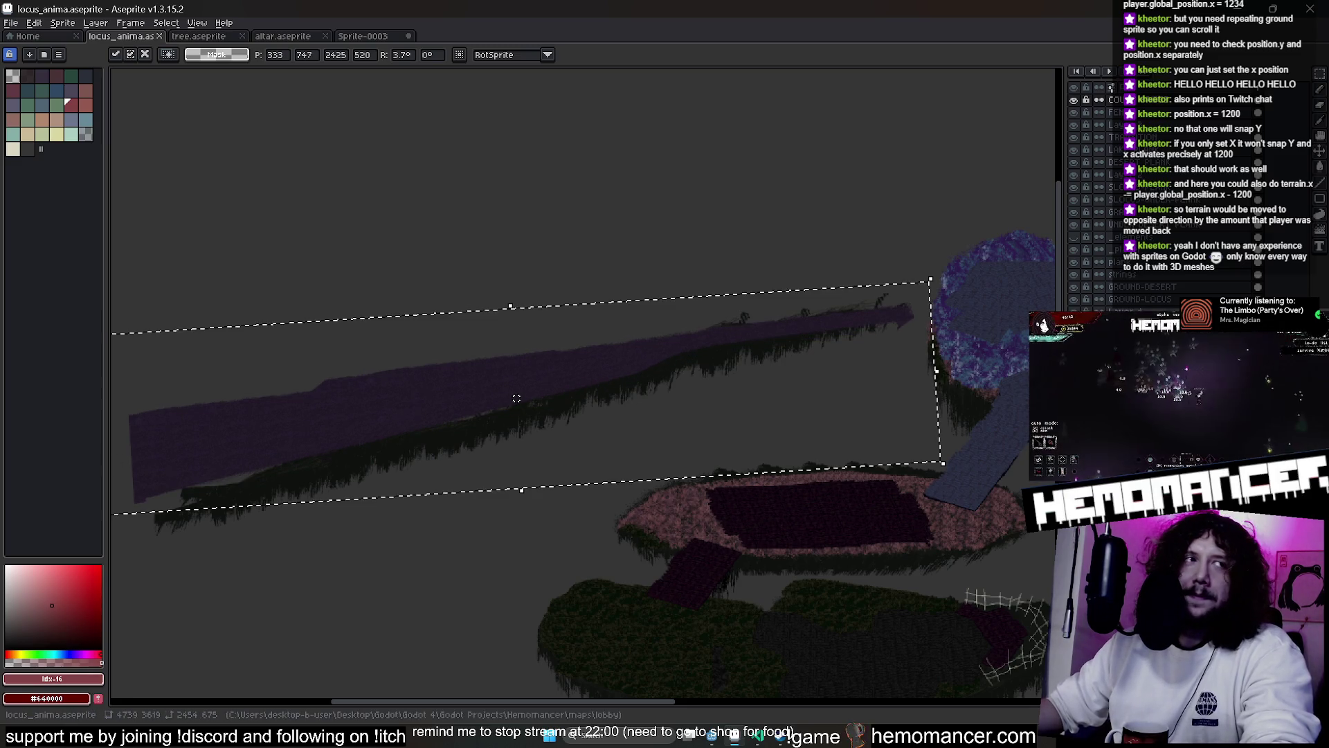
pyautogui.moveTo(575, 368); pyautogui.dragTo(646, 364)
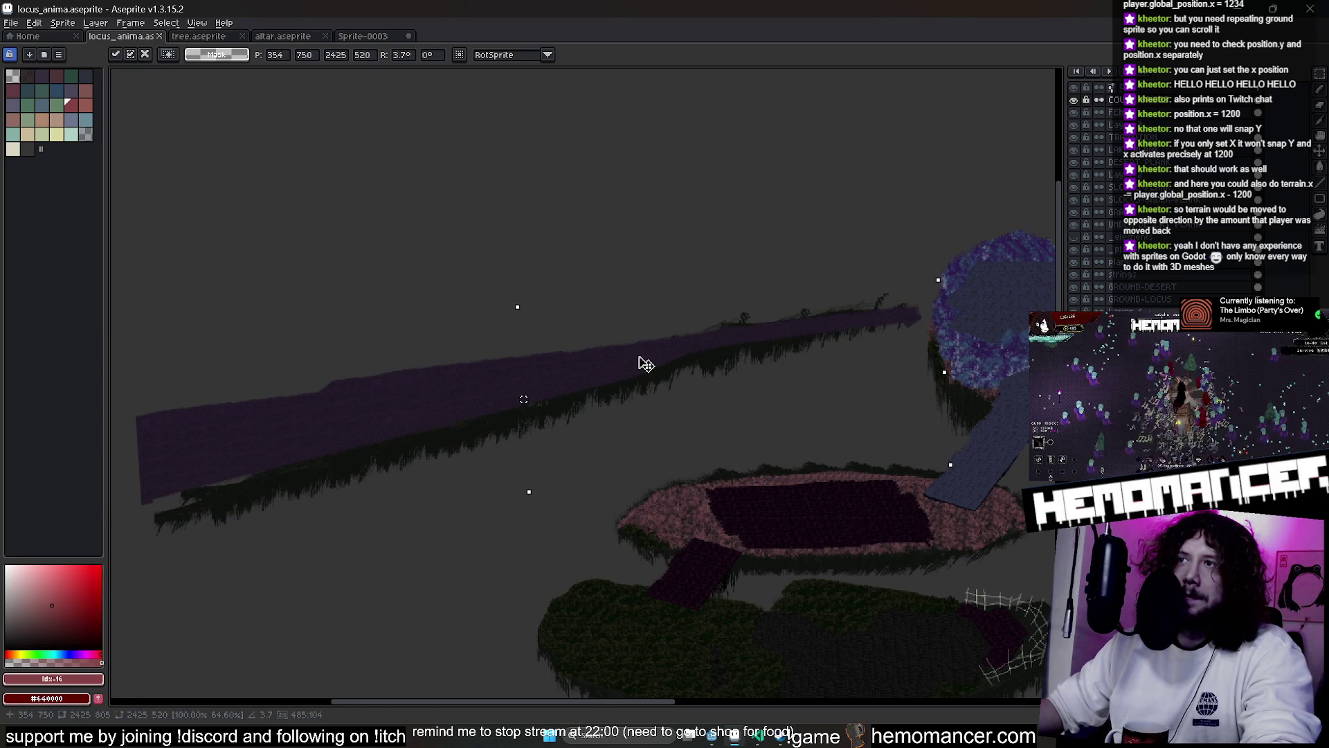
pyautogui.moveTo(530, 381); pyautogui.dragTo(490, 394)
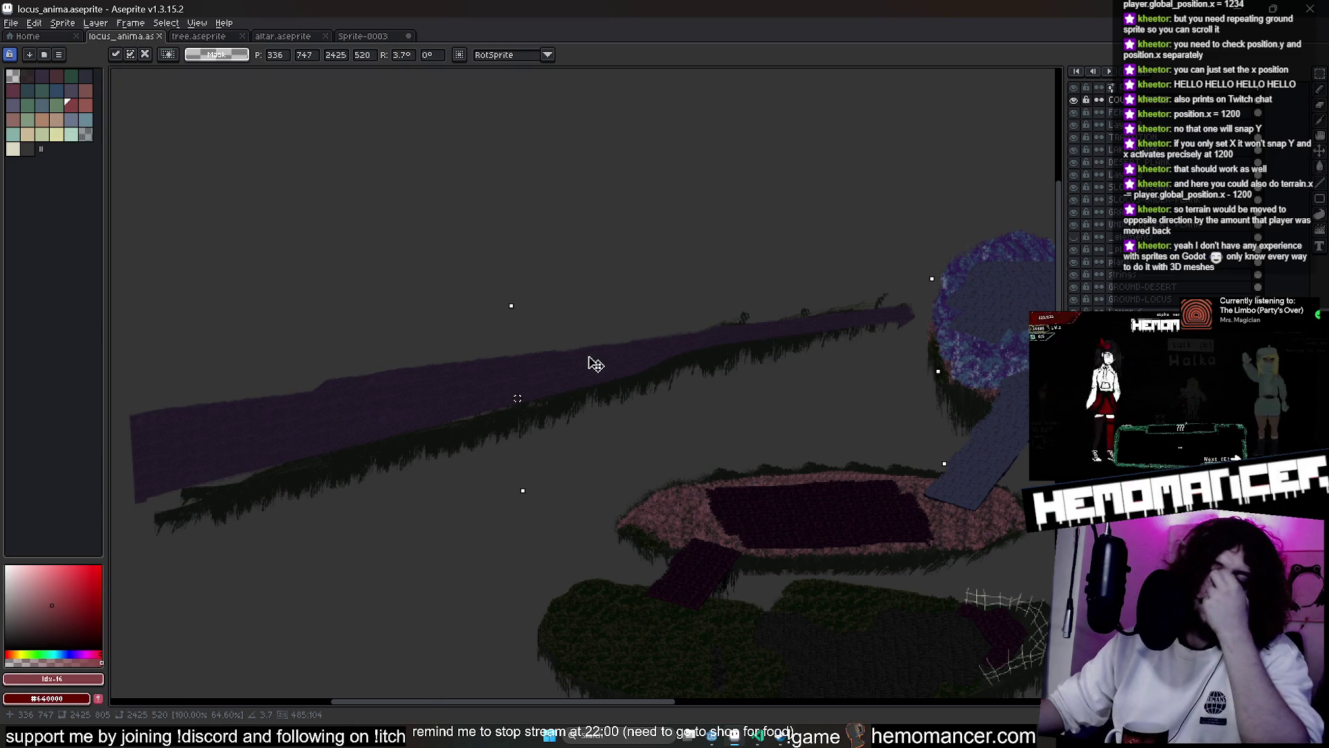
pyautogui.scroll(2, 593, 356)
pyautogui.scroll(-2, 692, 443)
pyautogui.scroll(1, 754, 469)
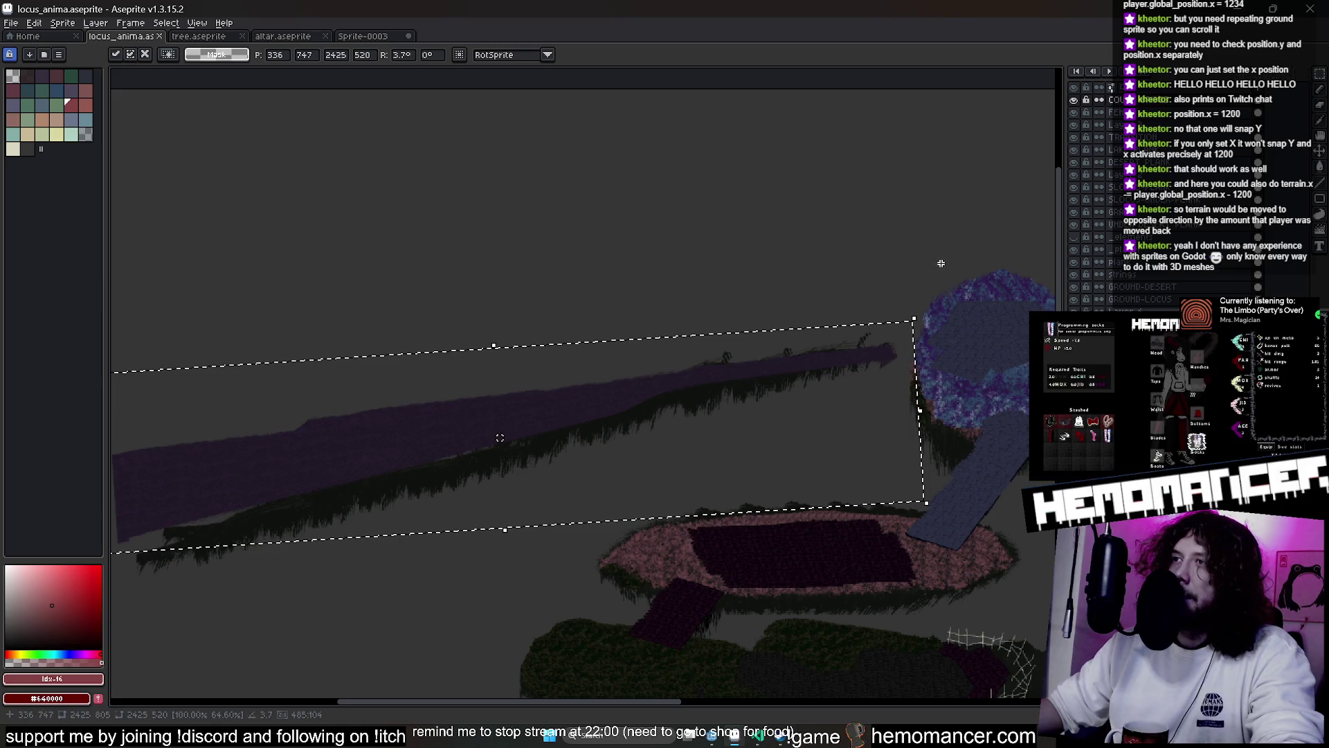
pyautogui.click(718, 300)
# Select the strip's left section, shift it down, and deselect
pyautogui.moveTo(572, 356)
pyautogui.mouseDown()
pyautogui.moveTo(740, 287)
pyautogui.moveTo(669, 263)
pyautogui.mouseUp()
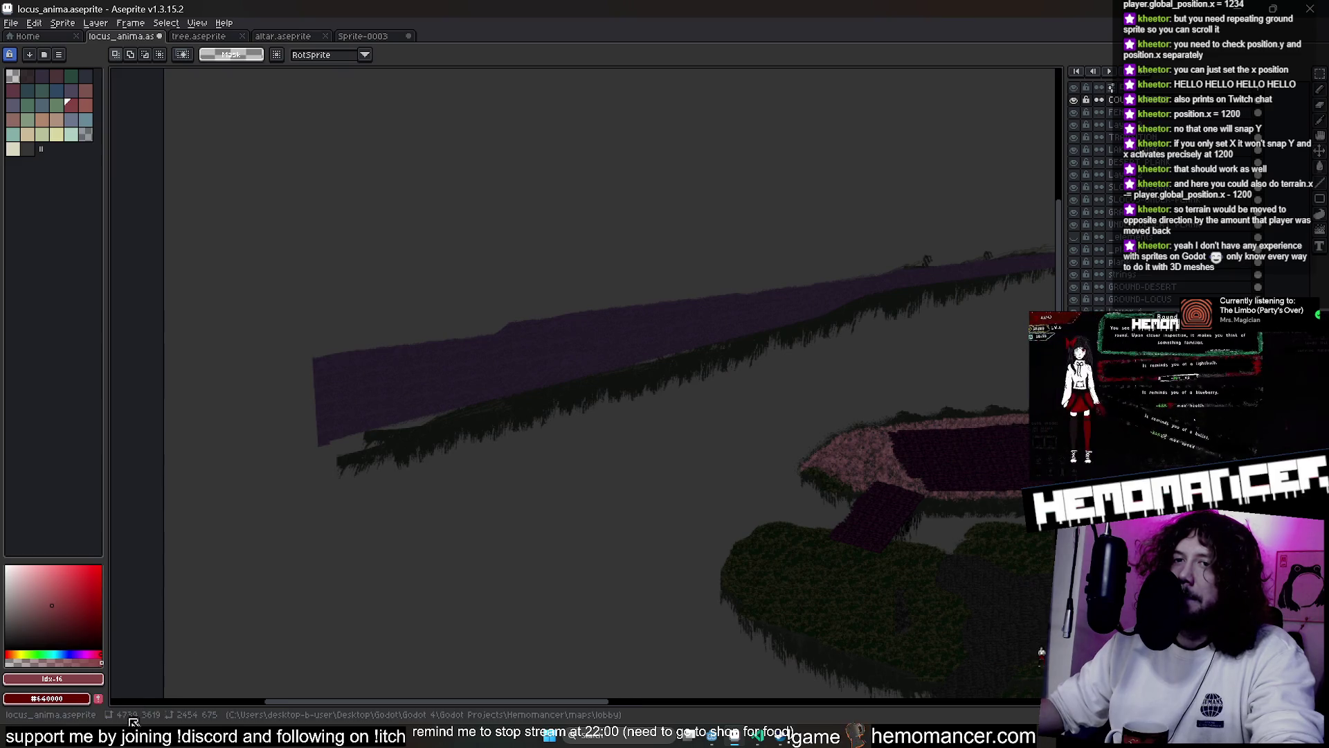
pyautogui.moveTo(295, 266)
pyautogui.mouseDown()
pyautogui.moveTo(668, 503)
pyautogui.moveTo(813, 533)
pyautogui.mouseUp()
pyautogui.moveTo(621, 387)
pyautogui.mouseDown()
pyautogui.moveTo(610, 398)
pyautogui.moveTo(622, 402)
pyautogui.mouseUp()
pyautogui.hotkey('ctrl', 'd')
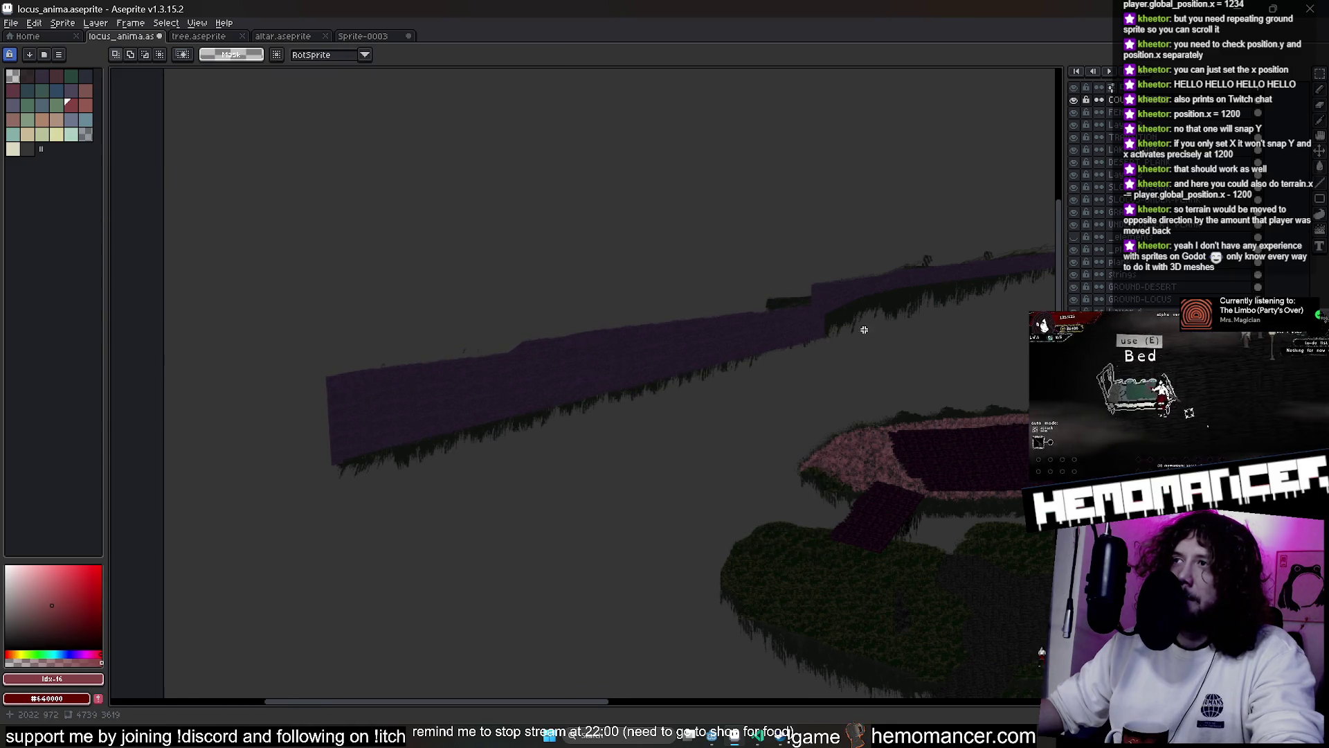
# Toggle between the 64px eraser brush and the Move tool
pyautogui.scroll(2, 861, 330)
pyautogui.press('e')
pyautogui.scroll(2, 836, 326)
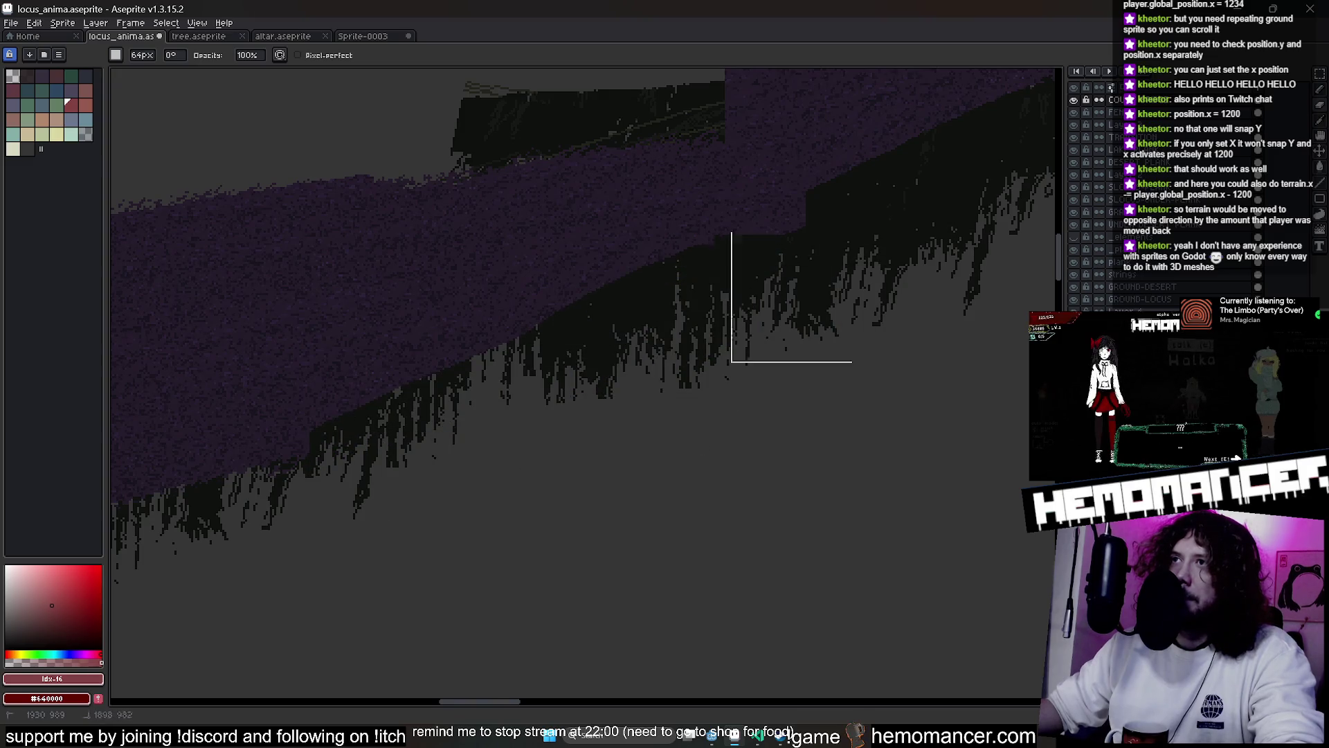
pyautogui.scroll(-2, 493, 435)
pyautogui.press('v')
pyautogui.scroll(-1, 453, 481)
pyautogui.press('b')
pyautogui.scroll(-2, 495, 465)
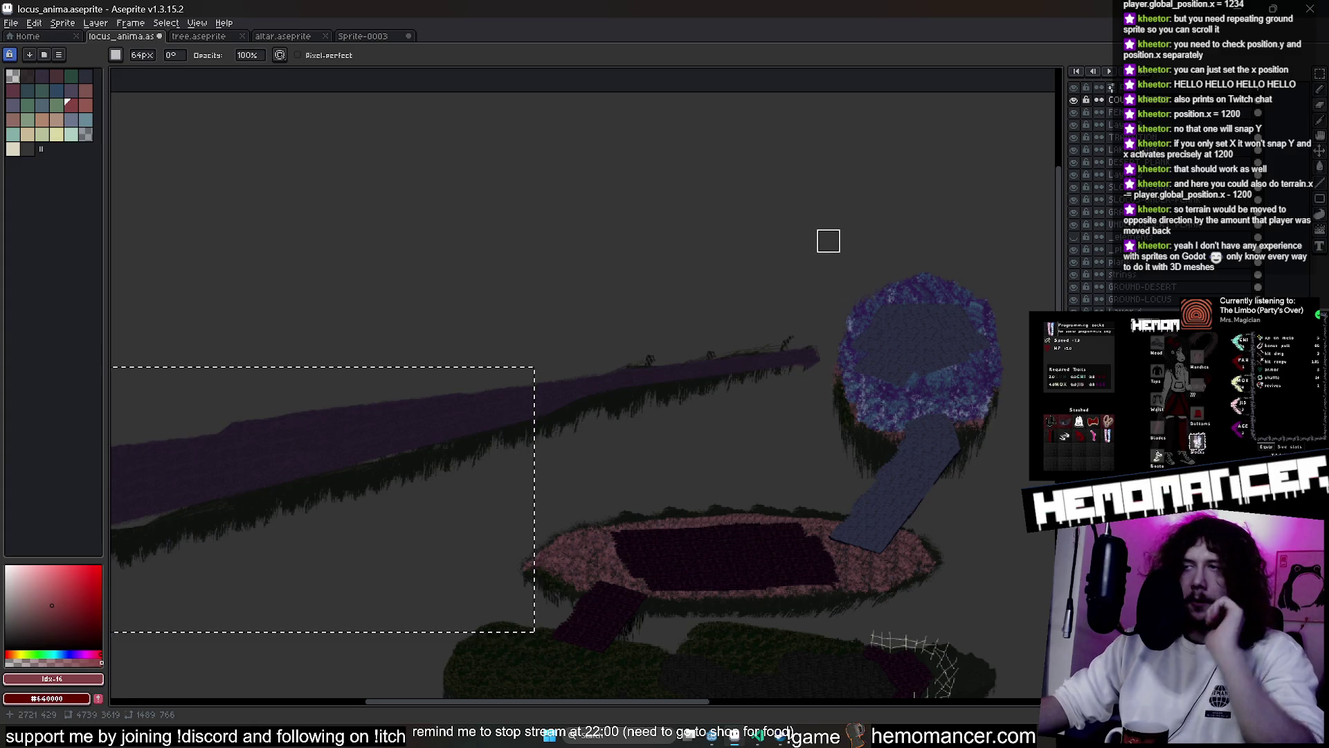
# Undo the deselect and left-section move, restoring the strip to one tilted ramp
pyautogui.press('v')
pyautogui.hotkey('ctrl', 'z')
pyautogui.hotkey('ctrl', 'z')
pyautogui.press('b')
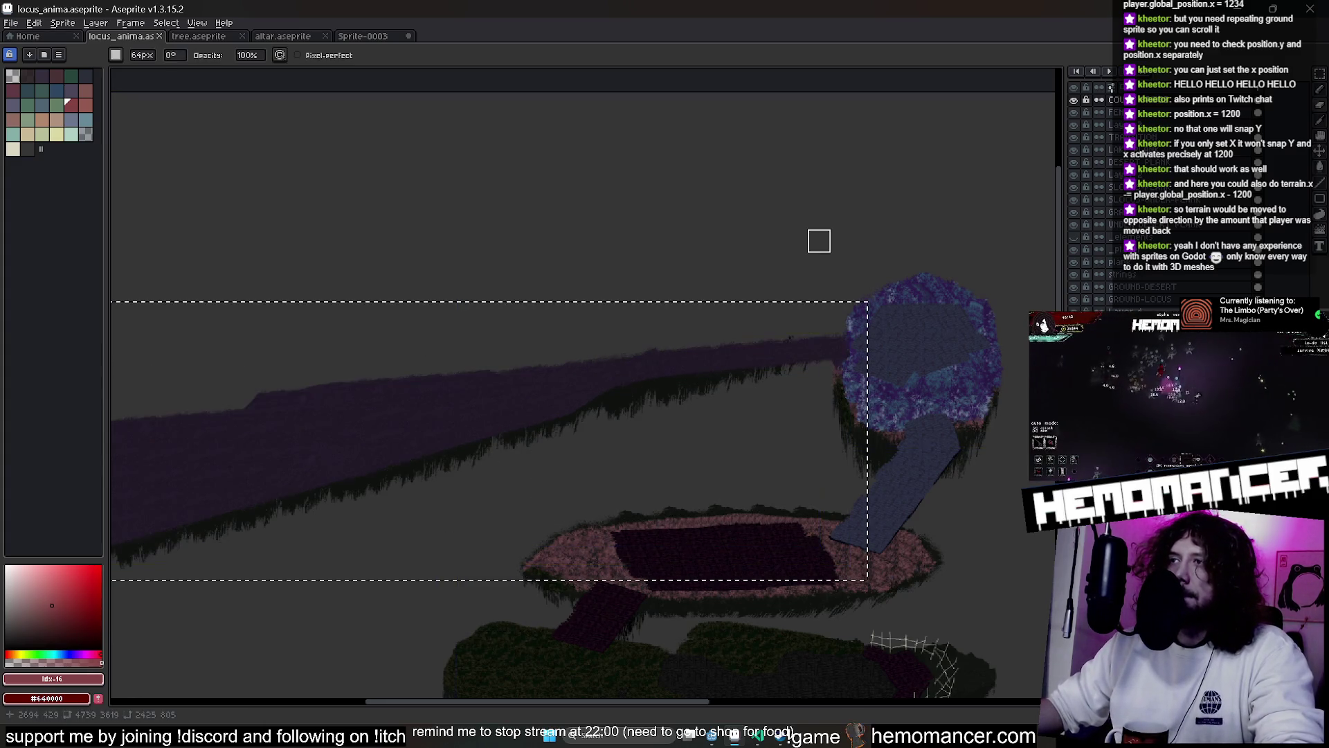
pyautogui.hotkey('ctrl', 'd')
pyautogui.scroll(-3, 751, 336)
pyautogui.scroll(5, 612, 359)
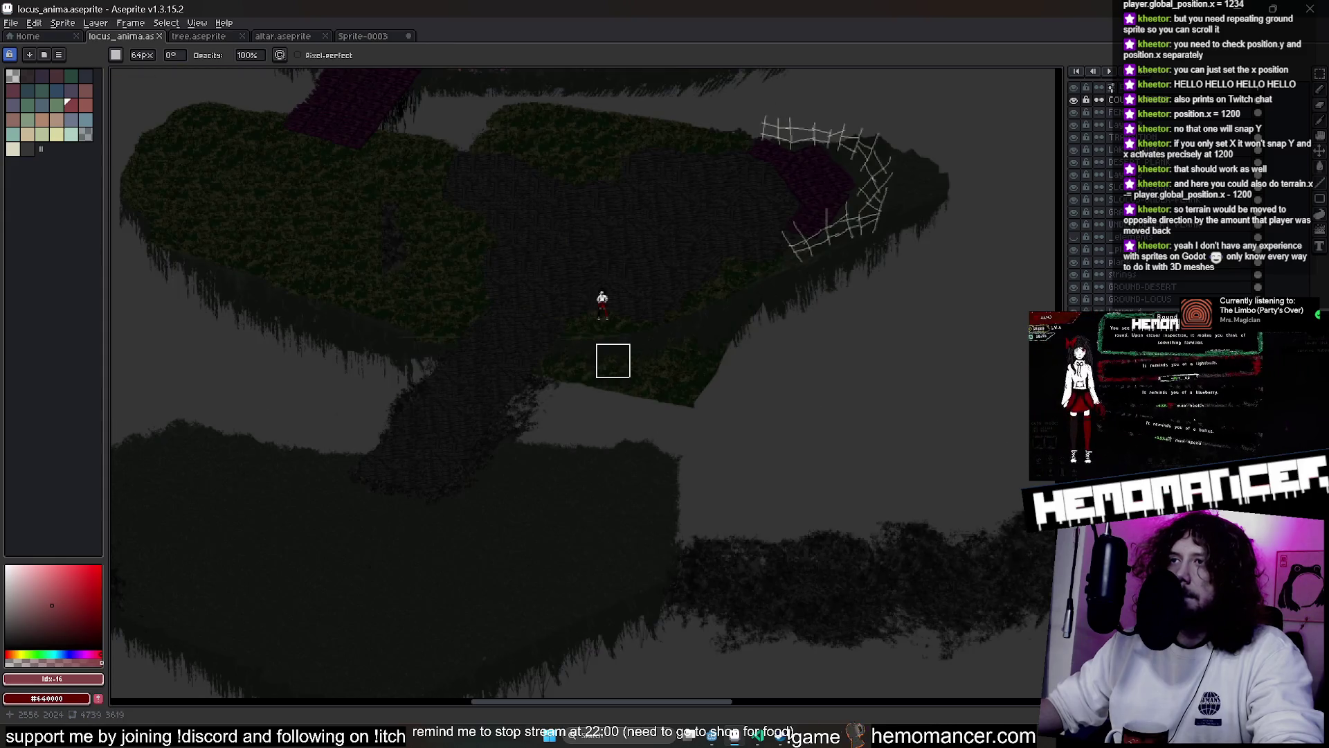